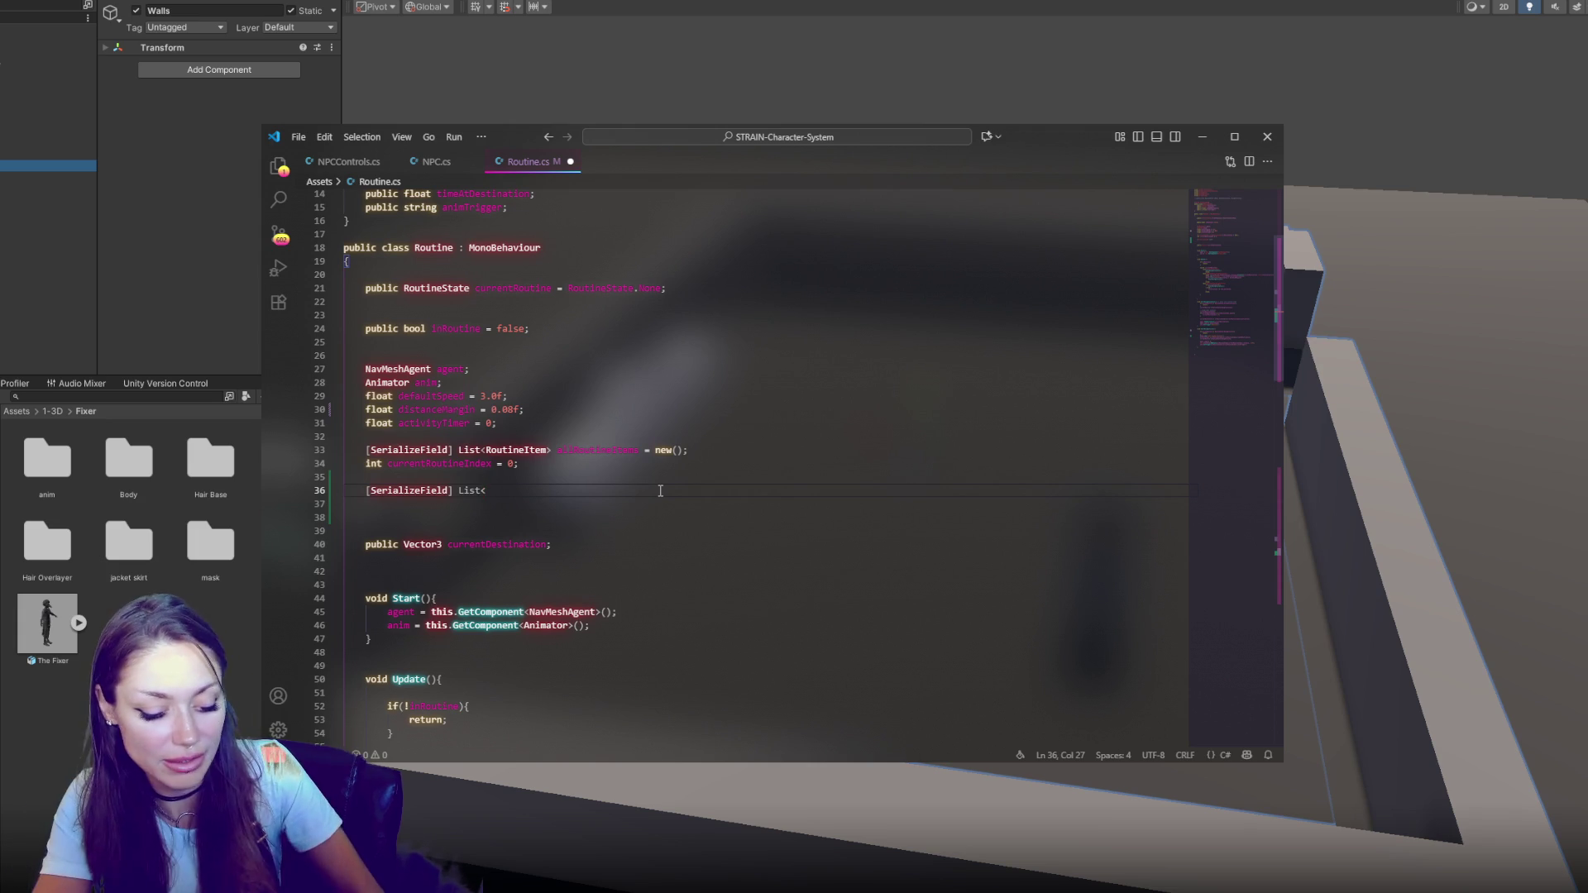
Add a serialized 'List<String> routines = new();' field to the Routine class and save Routine.cs
text(string>)
key(BackSpace)
key(BackSpace)
key(BackSpace)
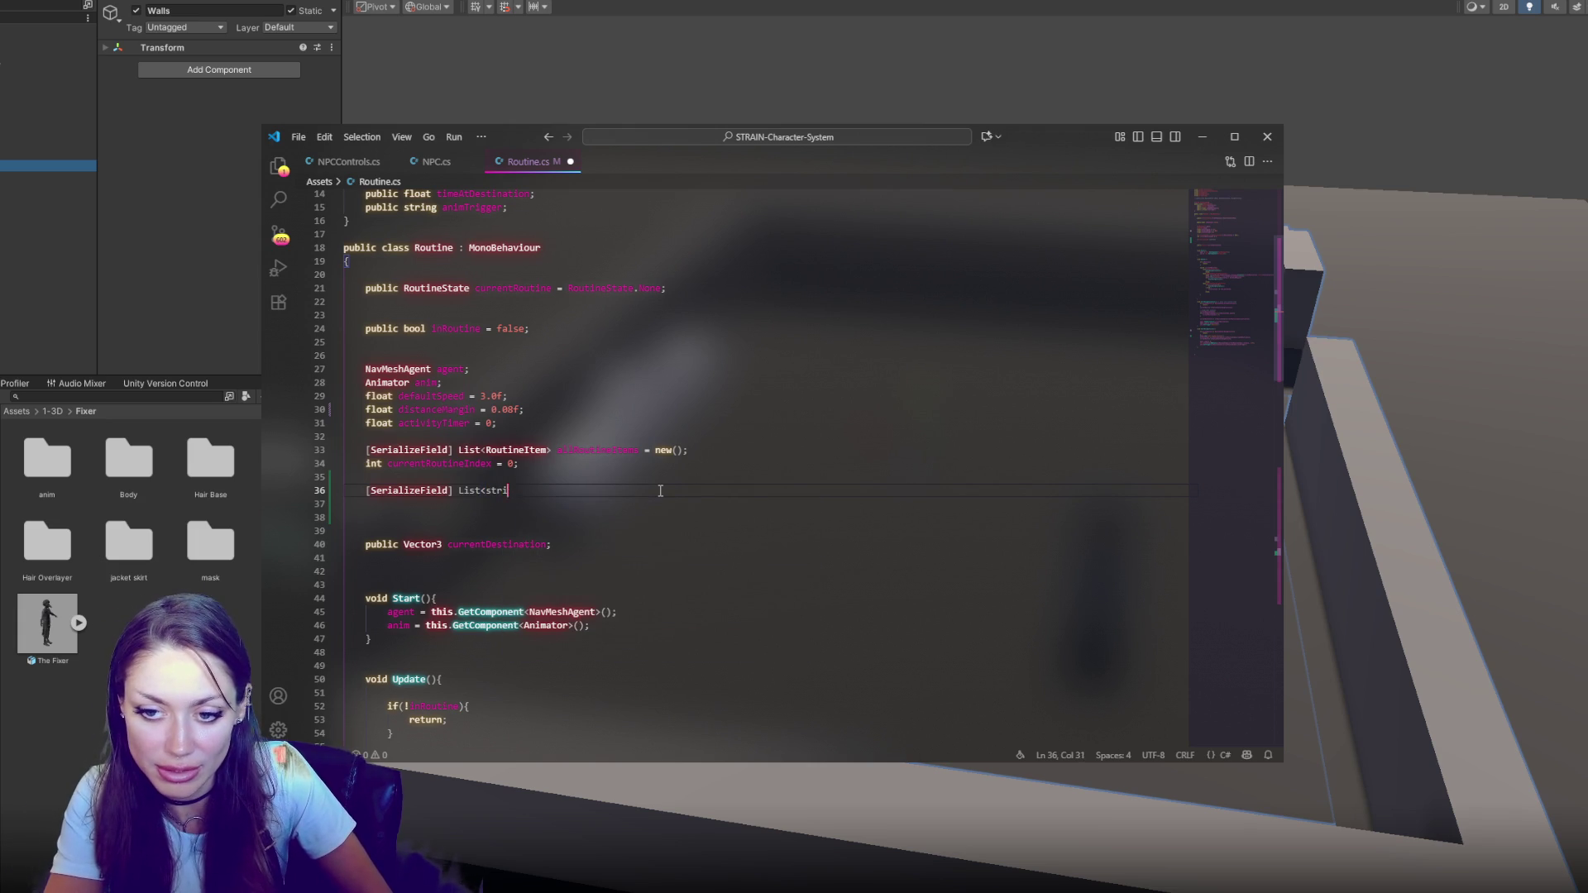
text(Str)
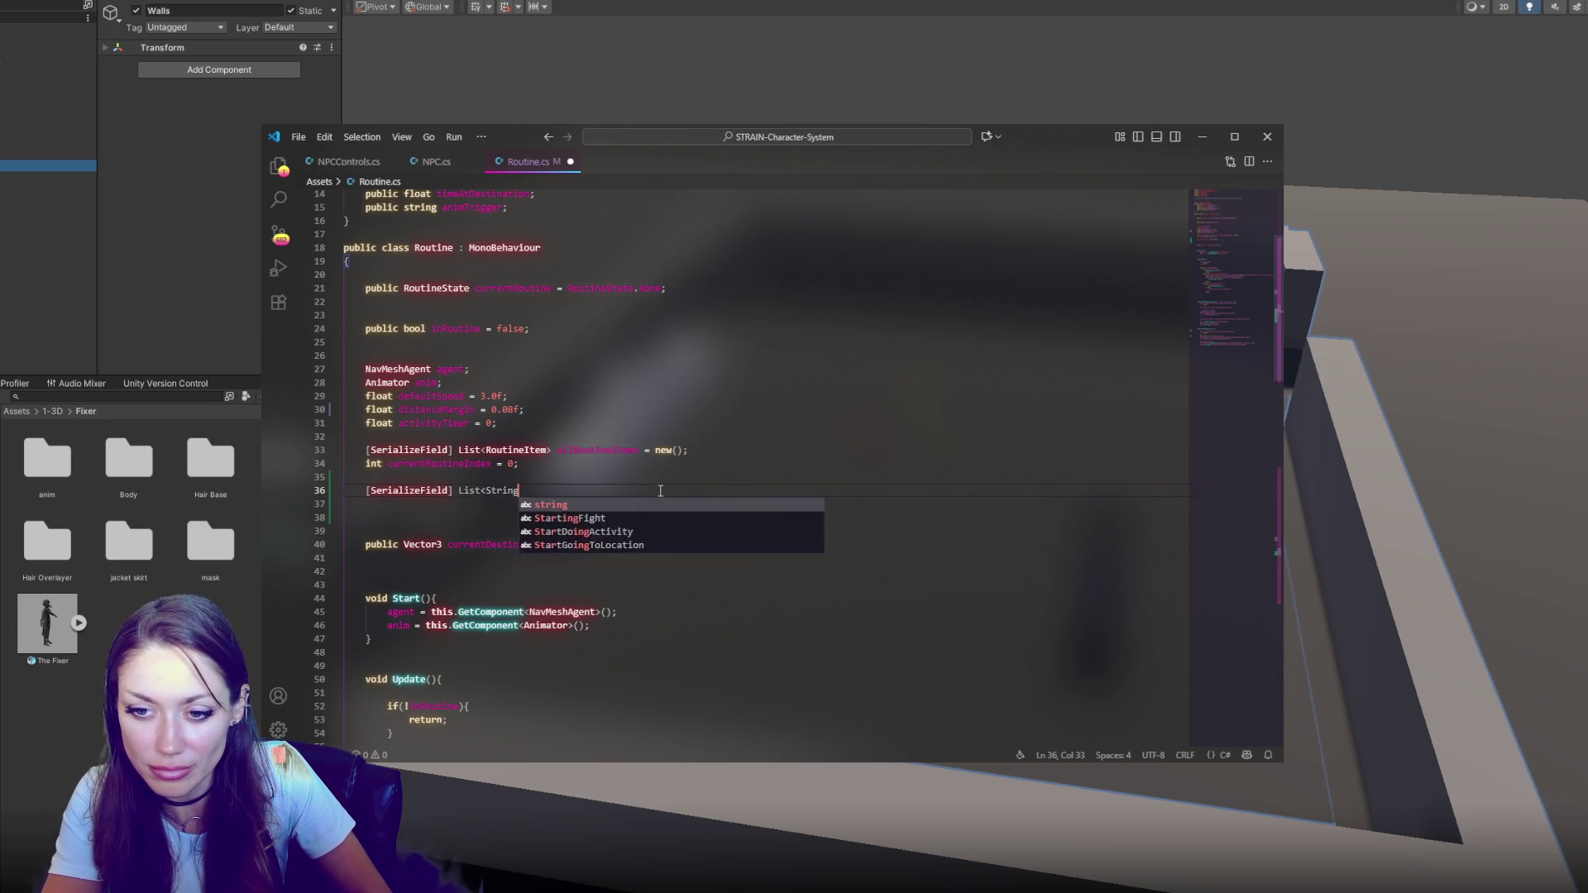
key(Tab)
text(> )
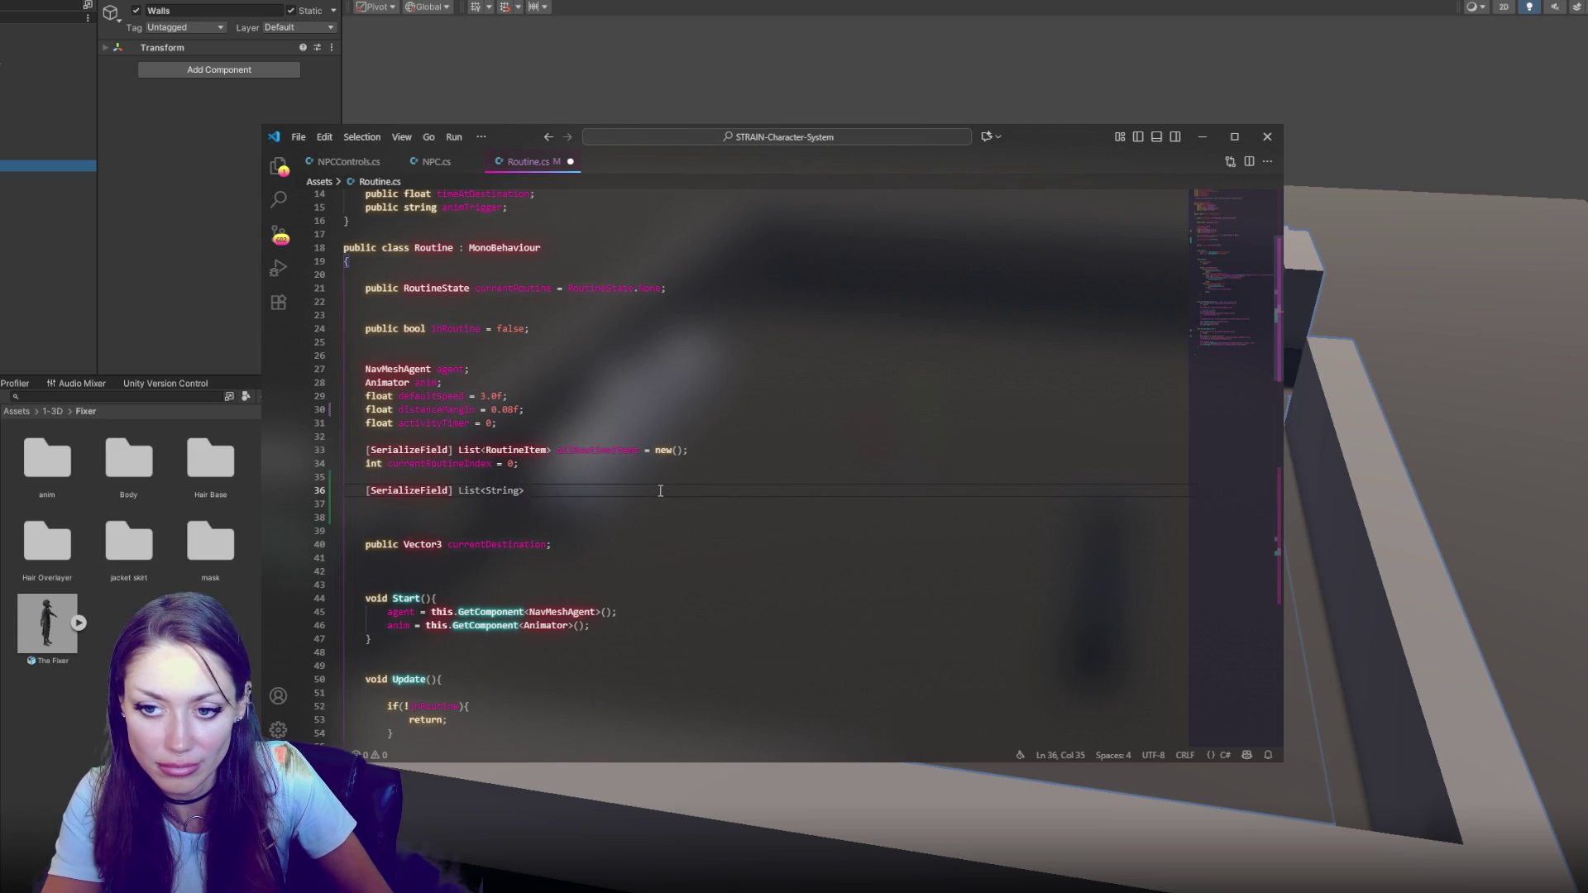
text(r)
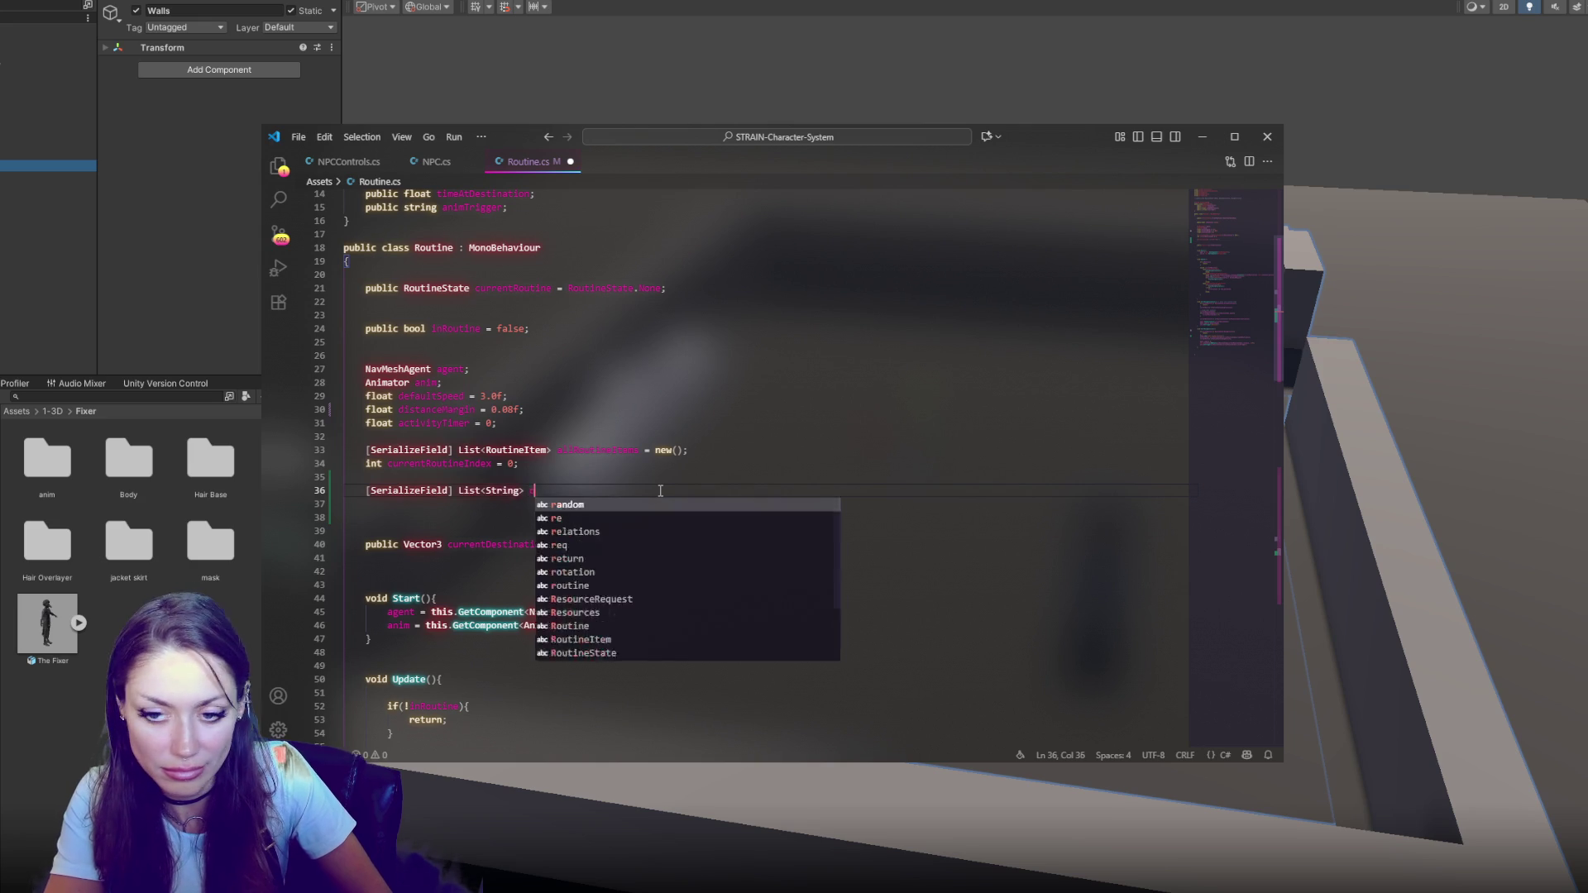
text(outines = new();)
key(ctrl+s)
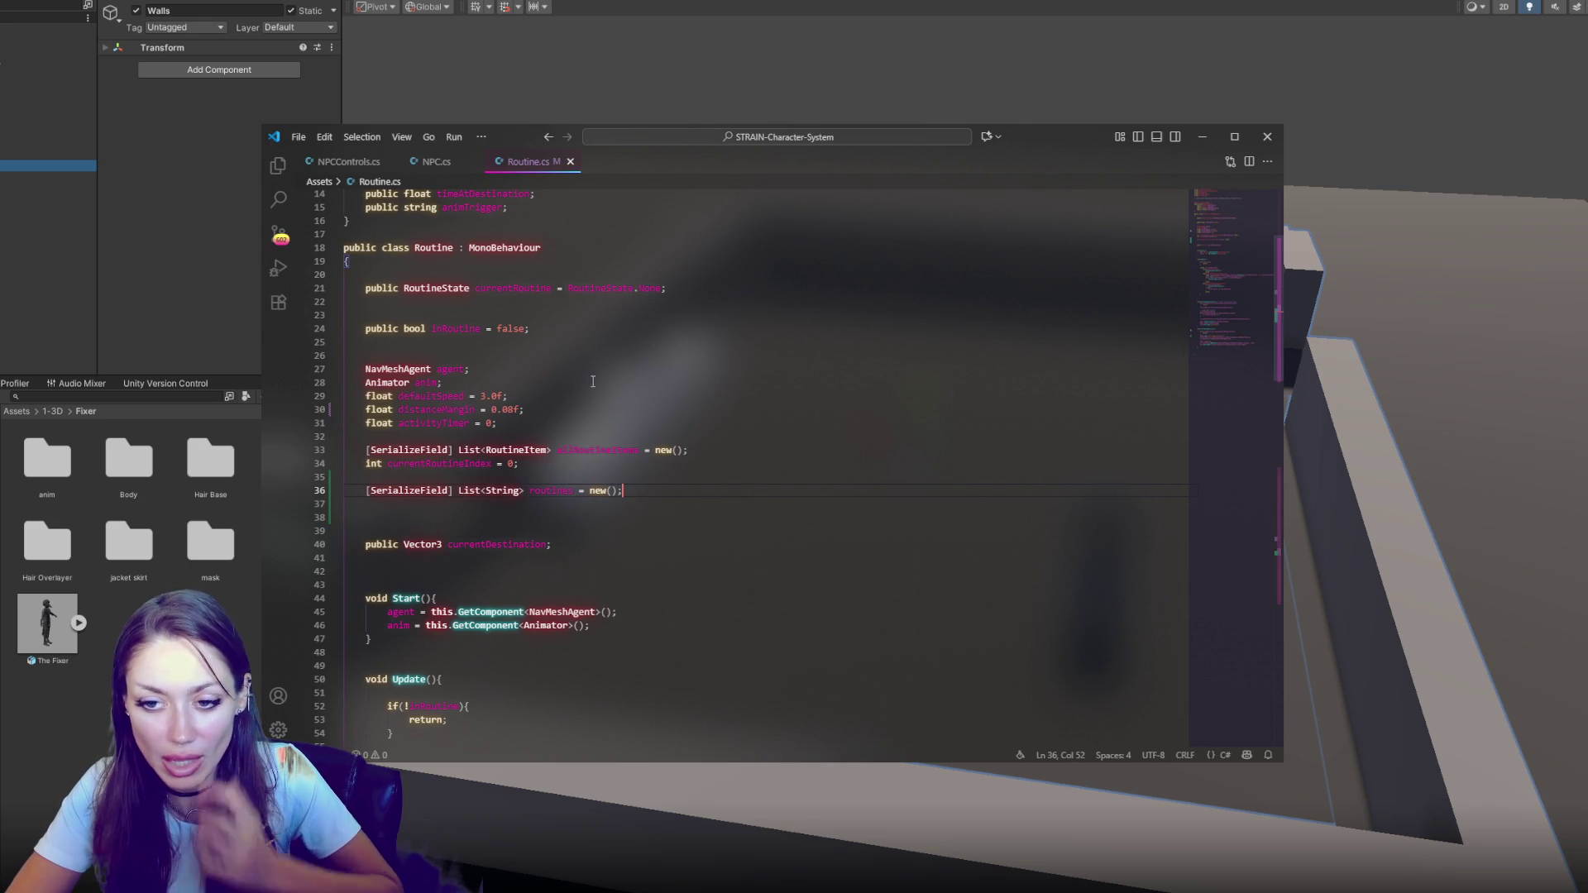
click(127, 233)
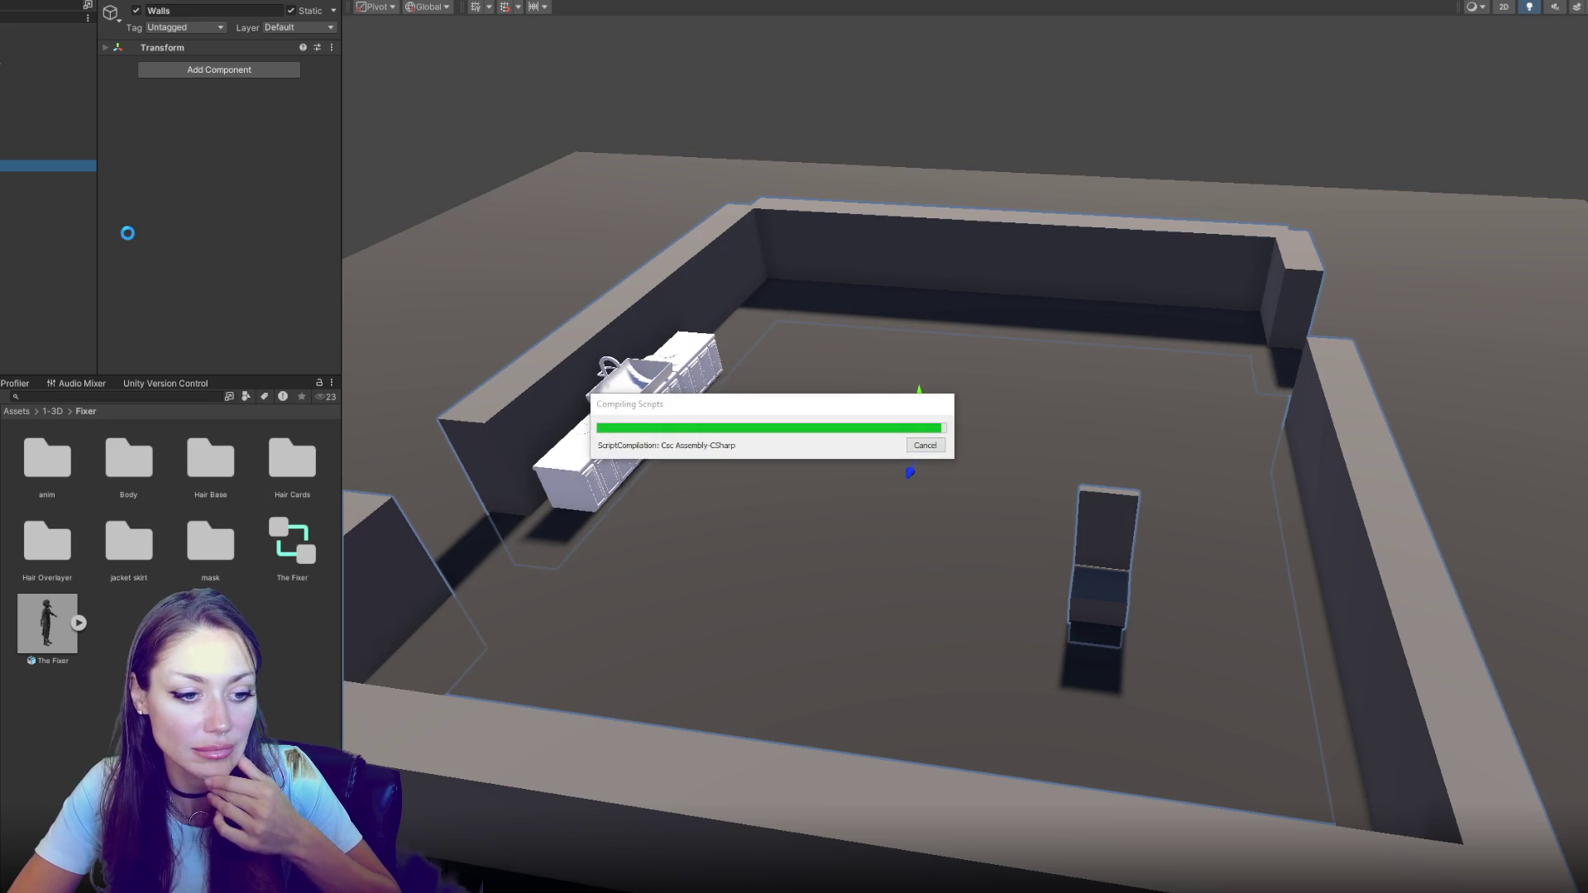
Select the TheFixer character prefab and expand its Routine component
click(17, 29)
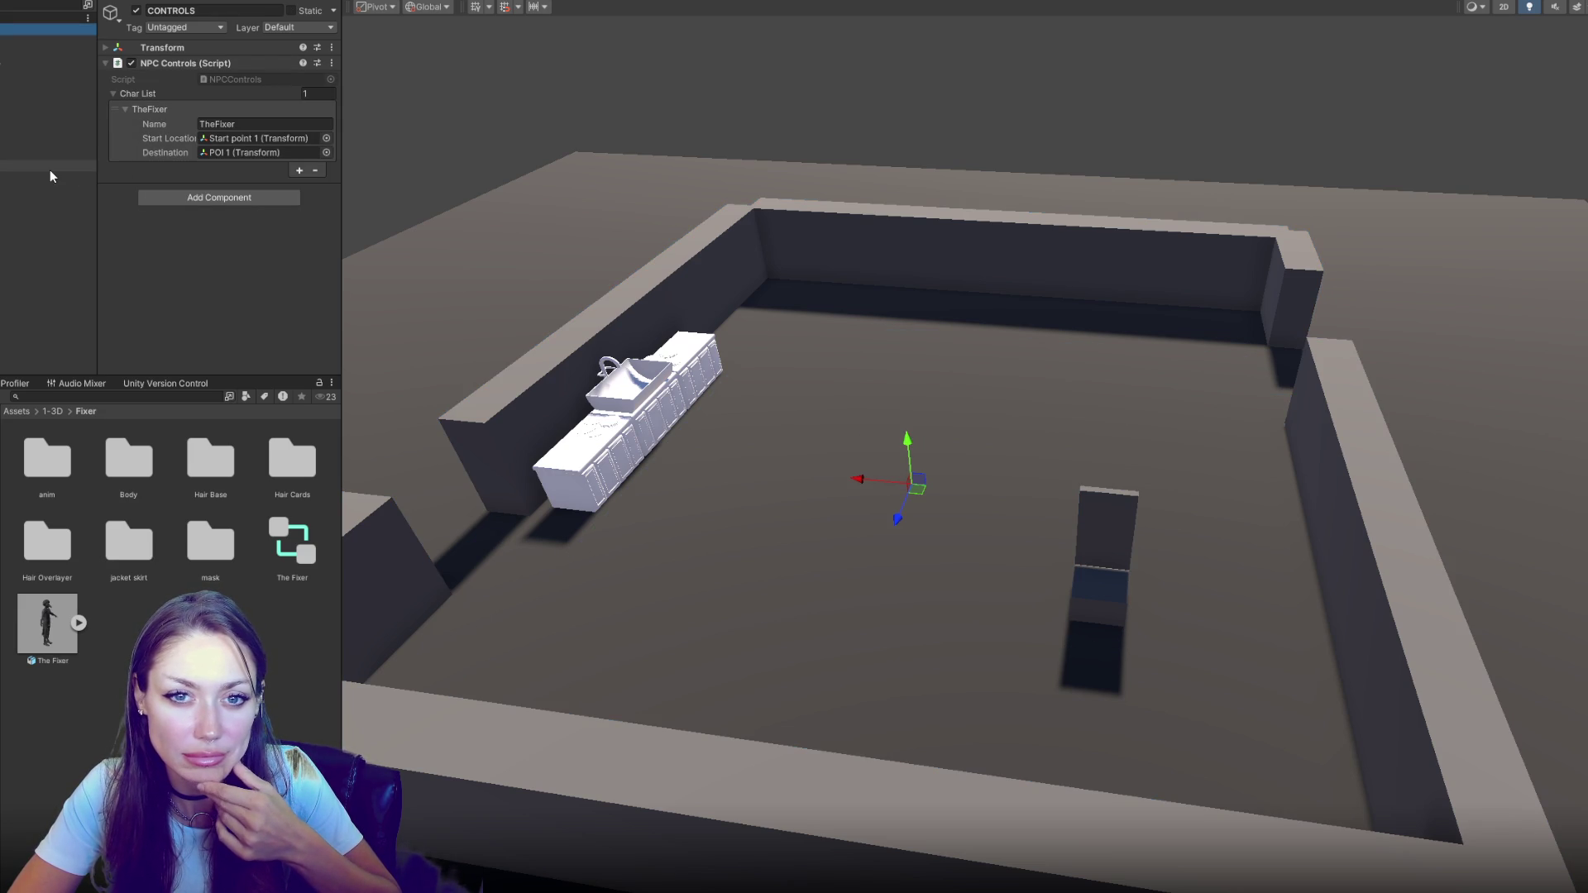
click(46, 636)
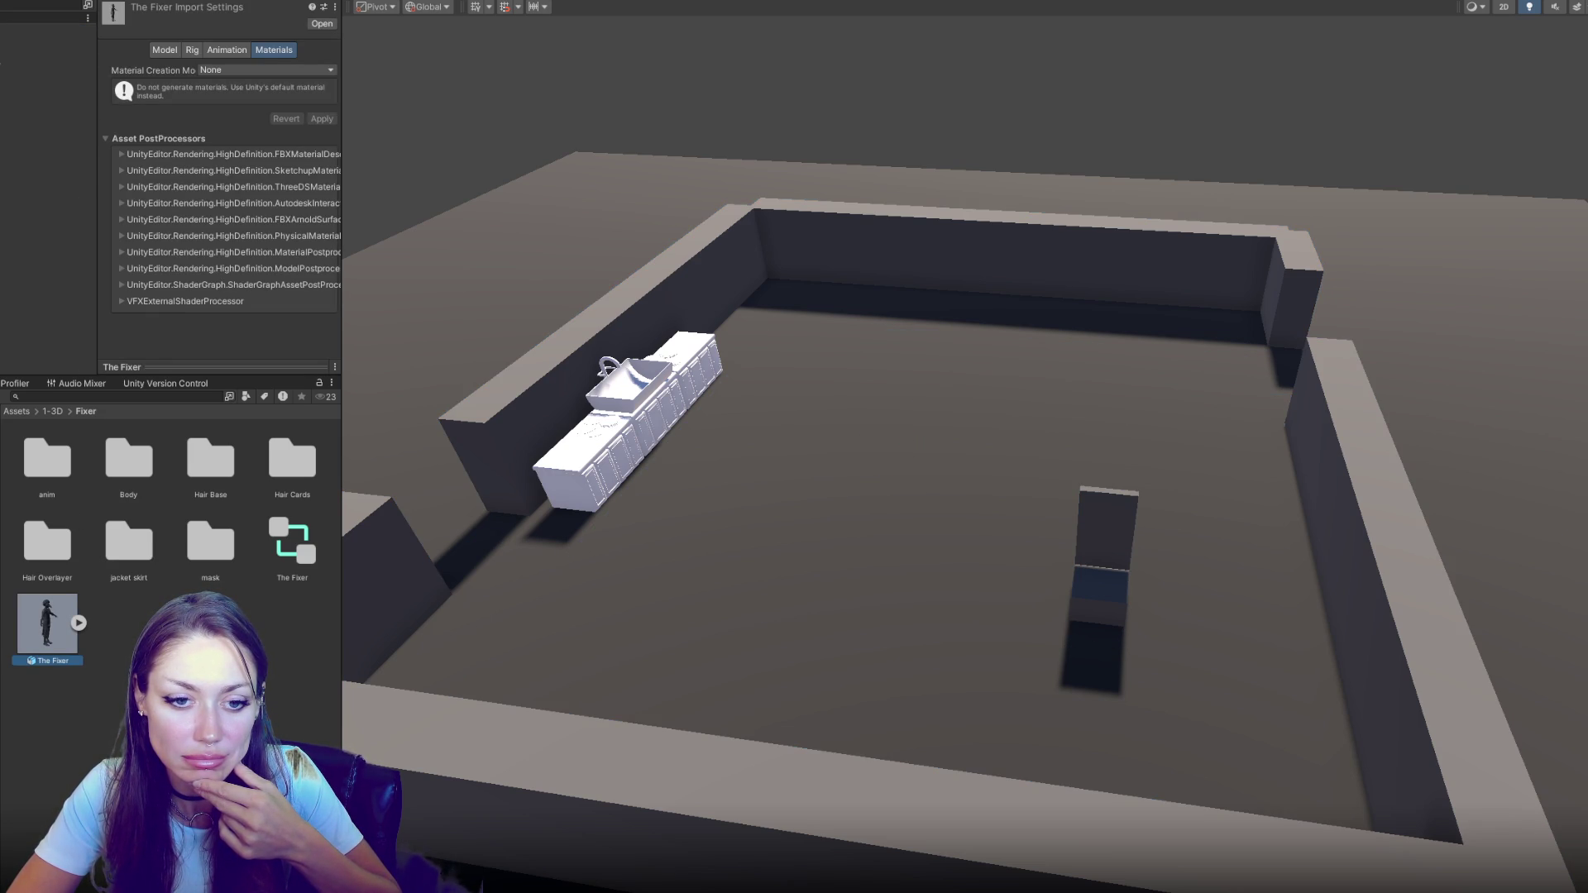
click(95, 474)
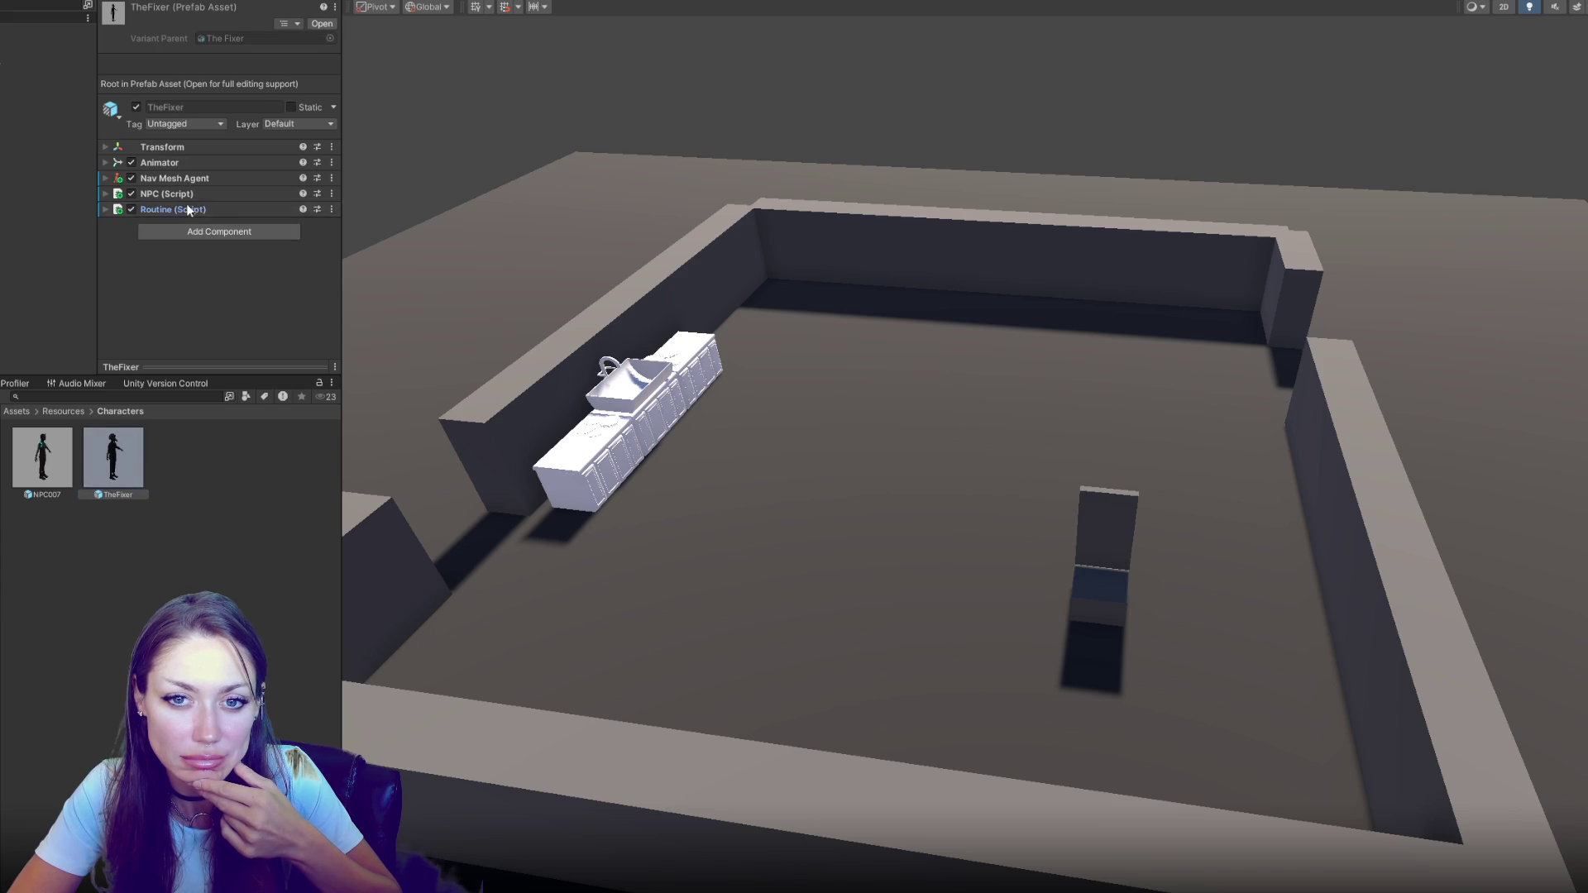
click(189, 210)
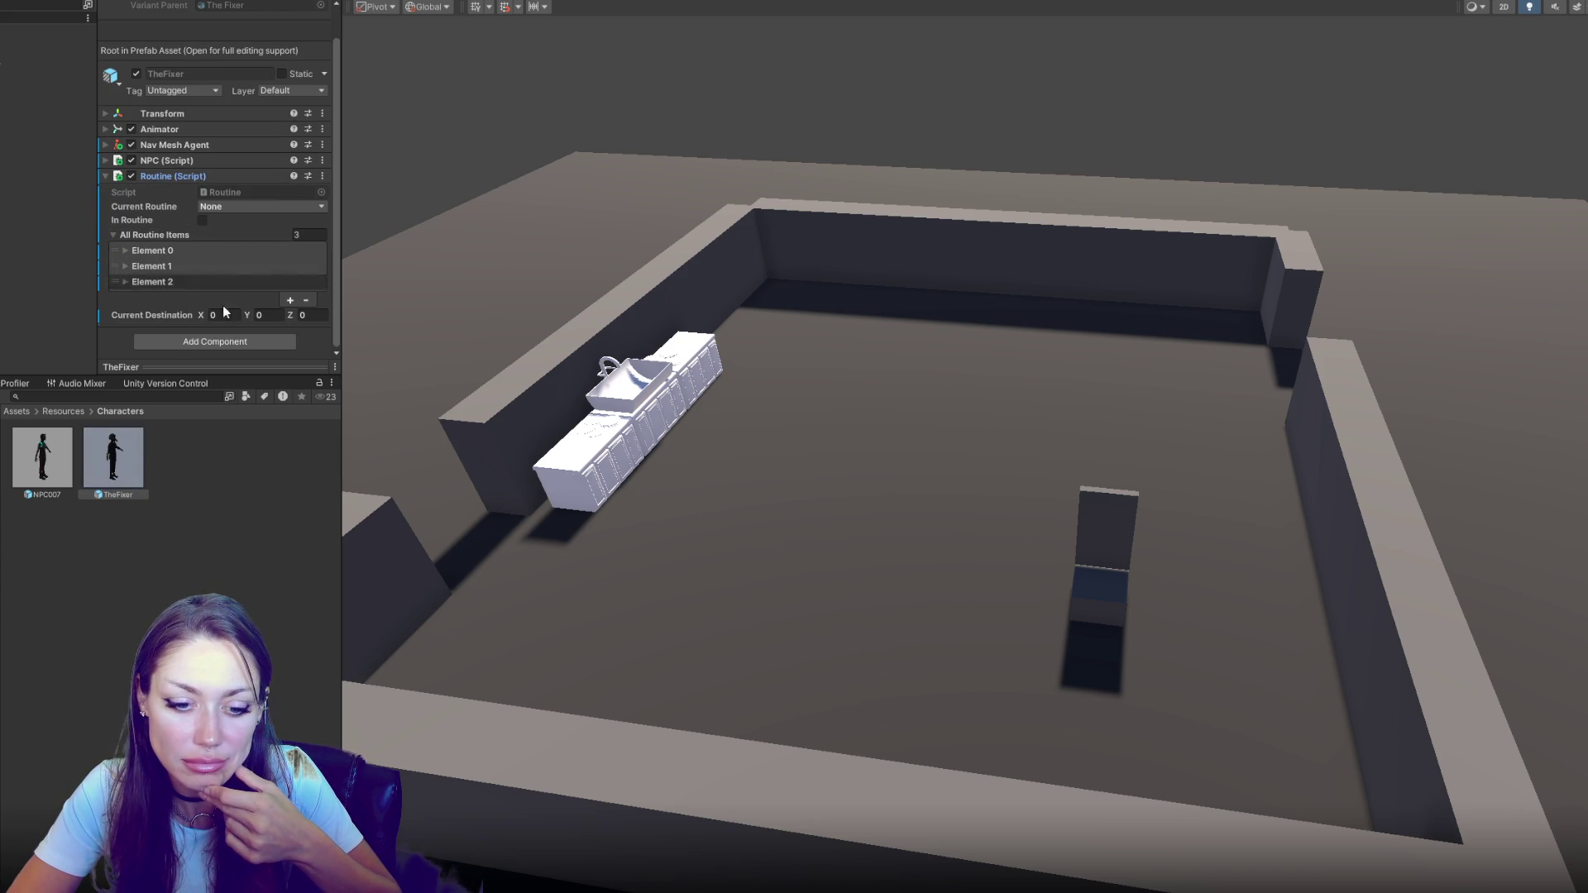
key(alt+Tab)
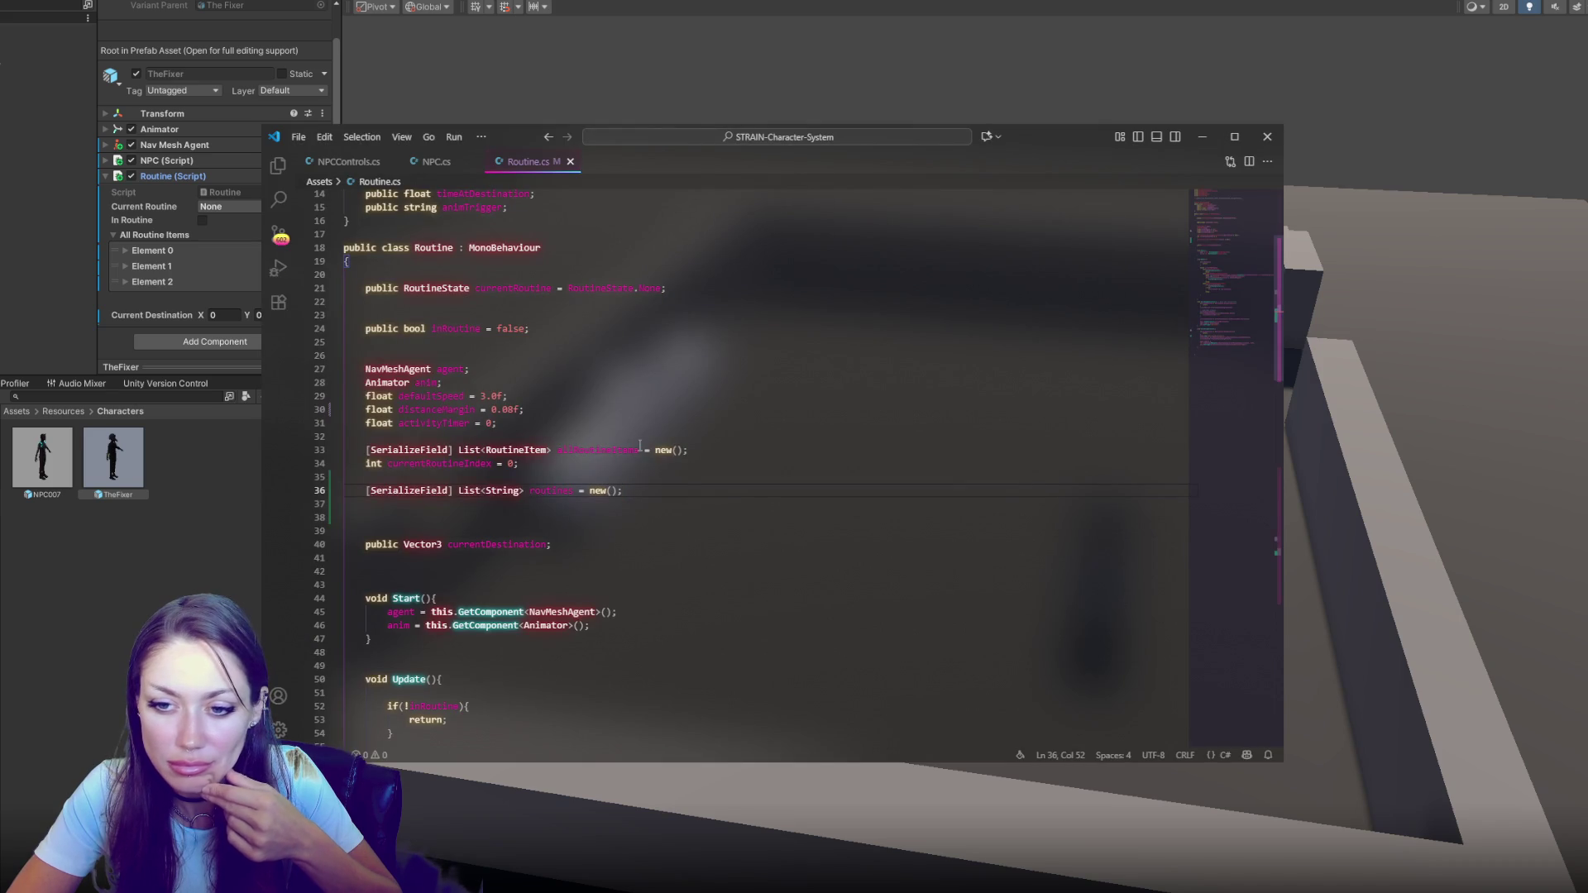
key(alt+Tab)
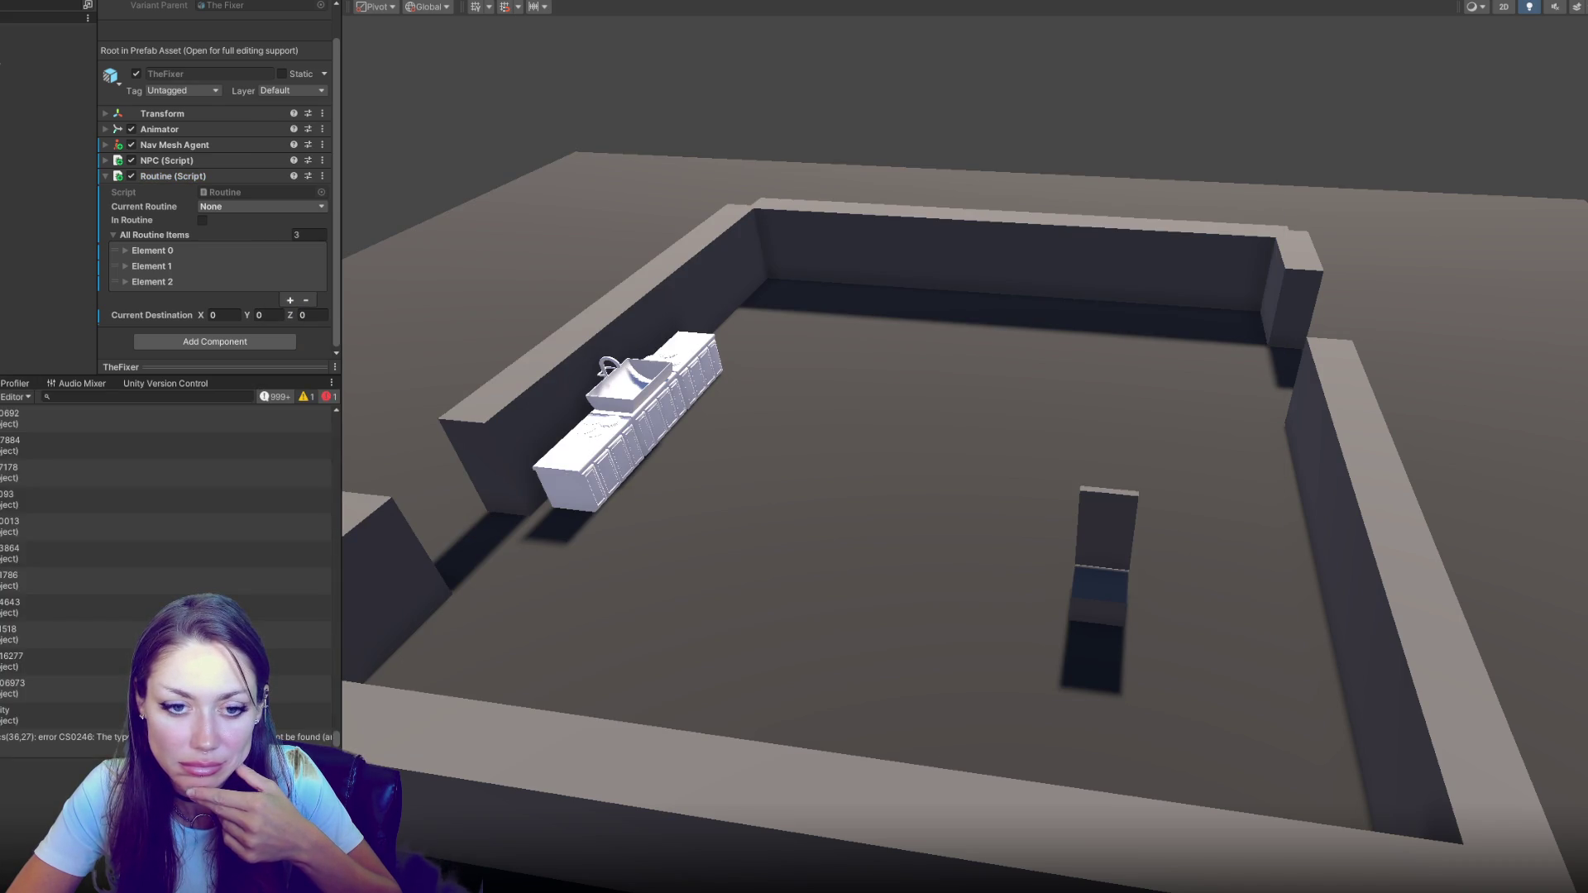
key(ctrl+5)
key(ctrl+shift+c)
Browse the Idling routine items, leaving the third one expanded
click(125, 281)
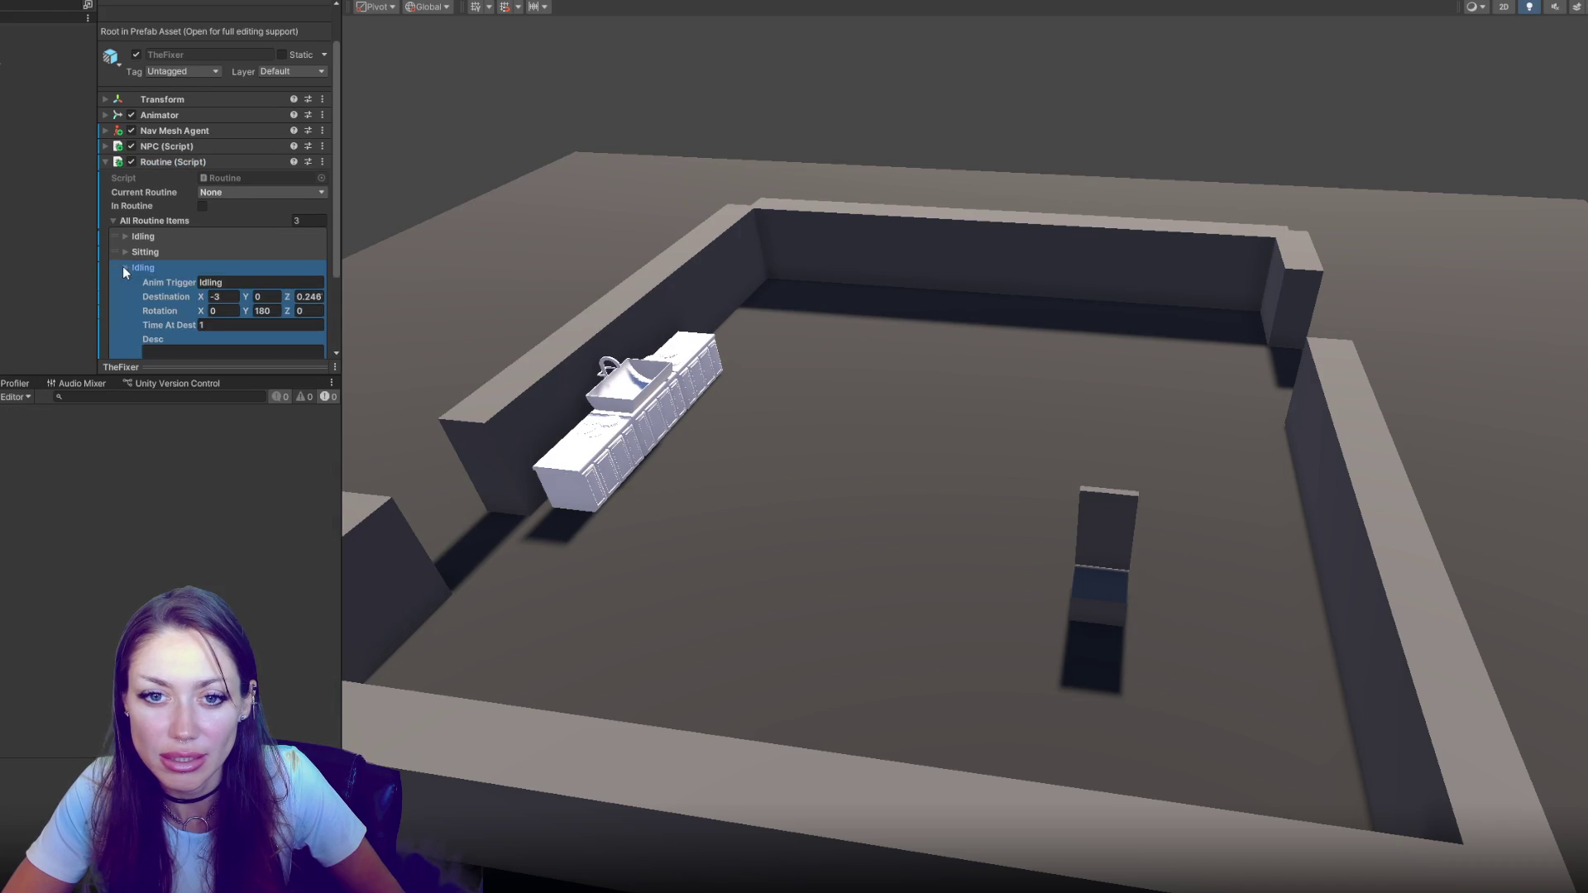
scroll(230, 168, down, 2)
click(143, 162)
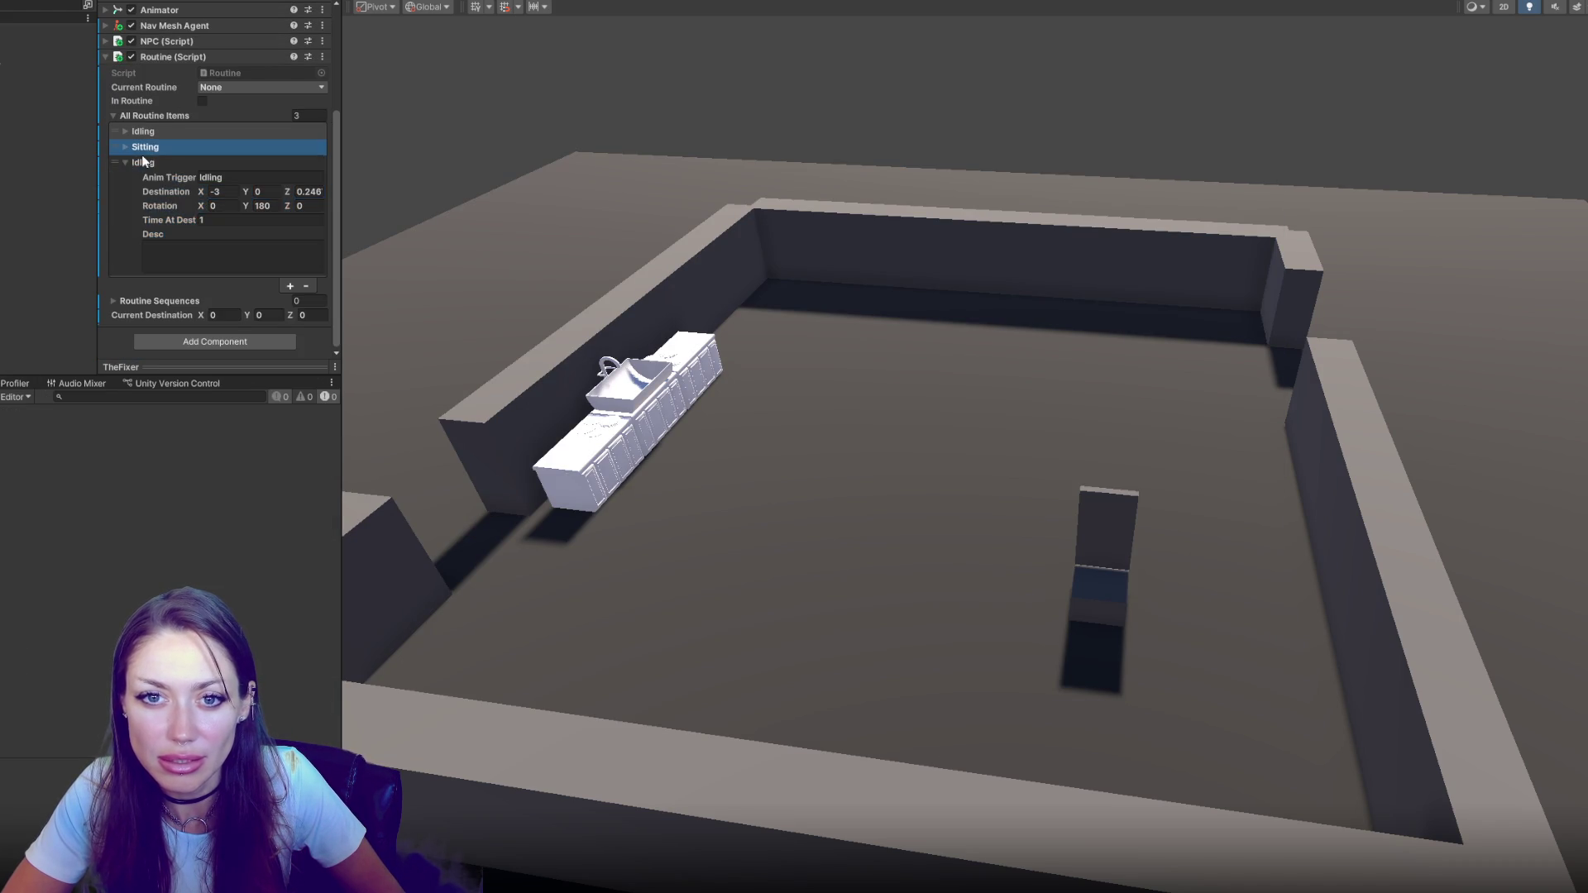
scroll(147, 152, up, 1)
click(143, 167)
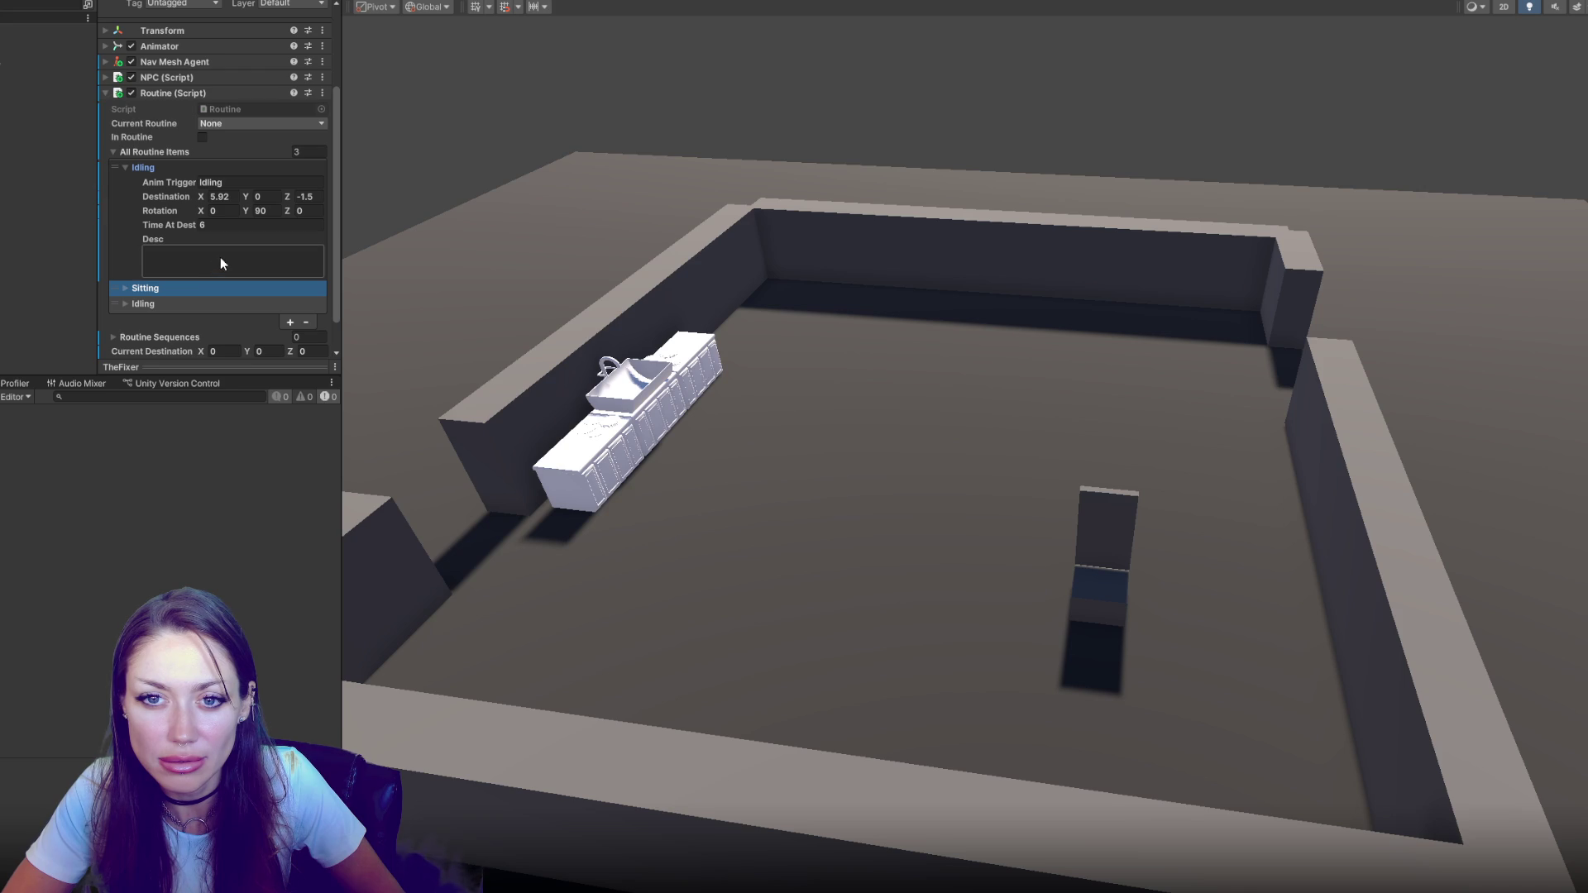
click(138, 169)
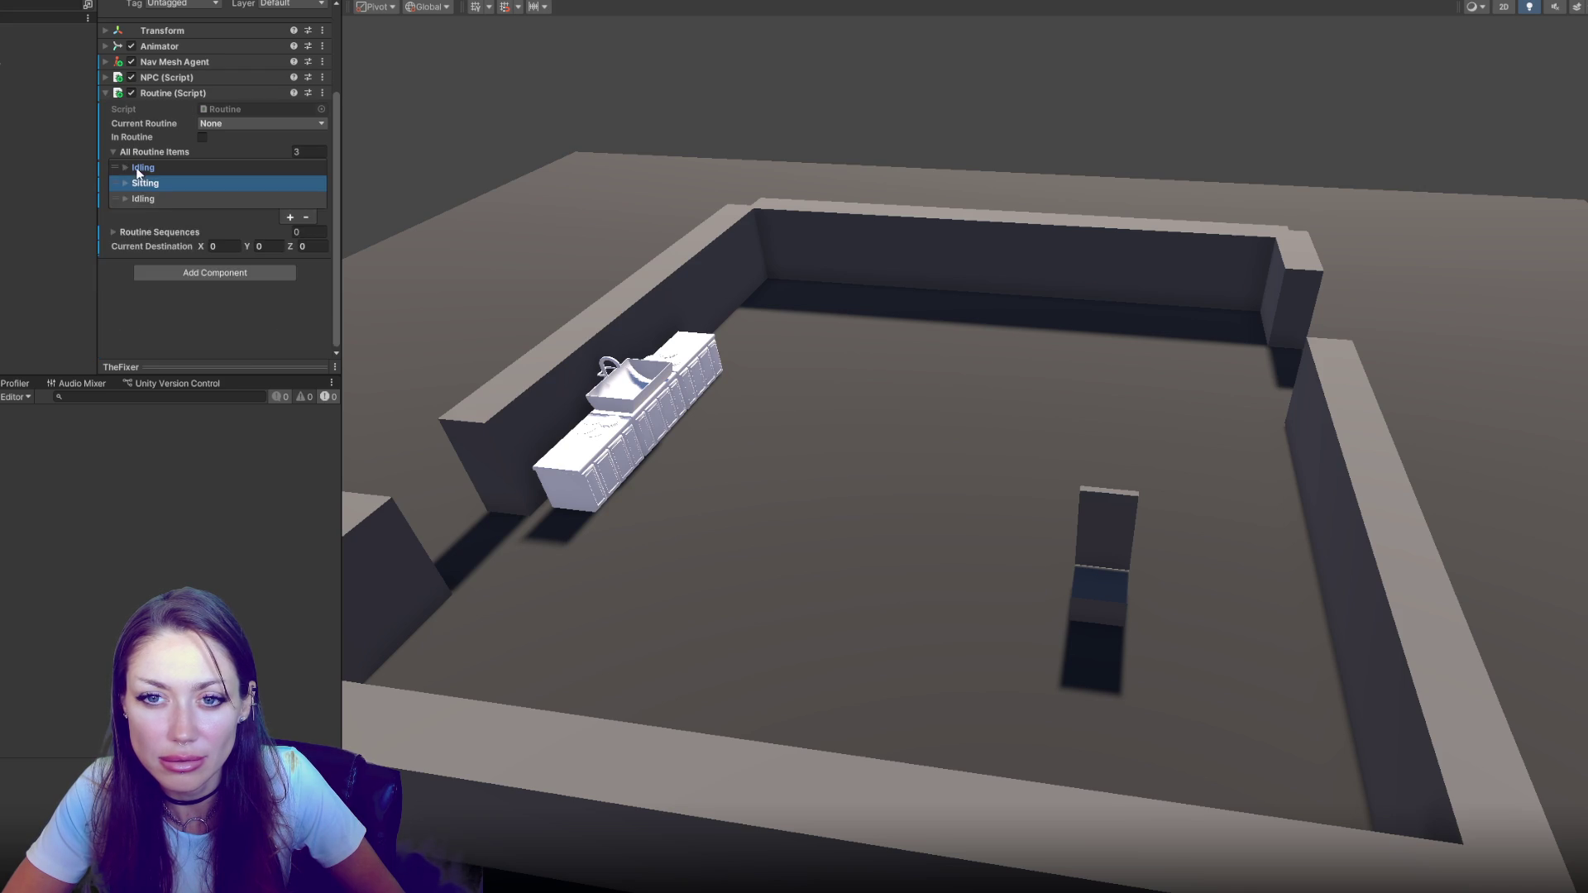
click(147, 200)
Enter 'Washing Hands' as the third Idling item's description
click(189, 287)
text(Washing Hands)
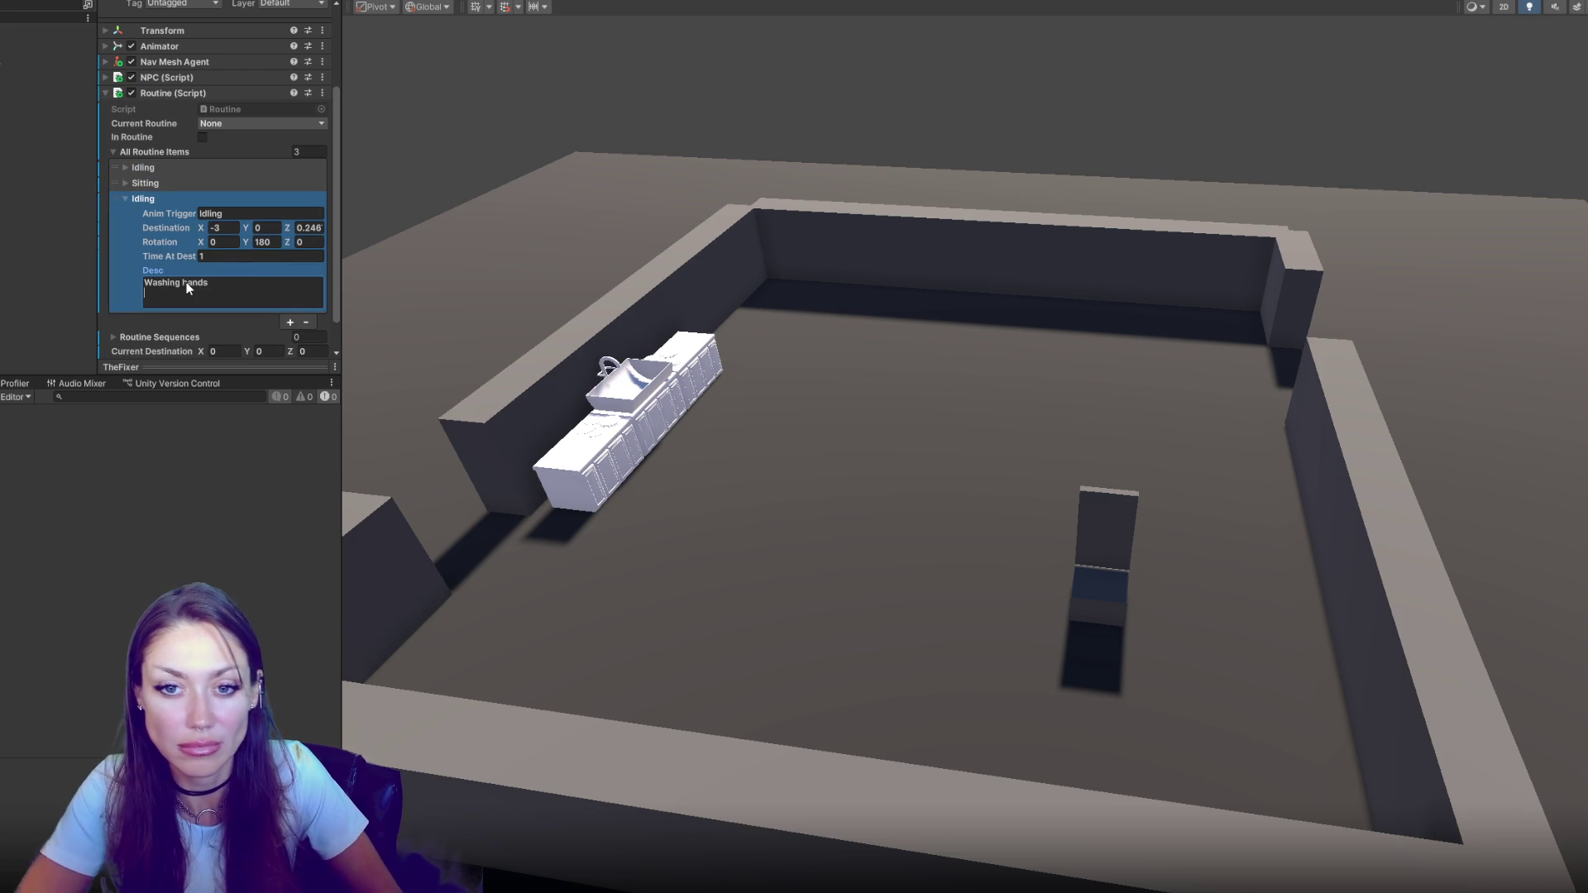
key(Return)
scroll(248, 156, down, 2)
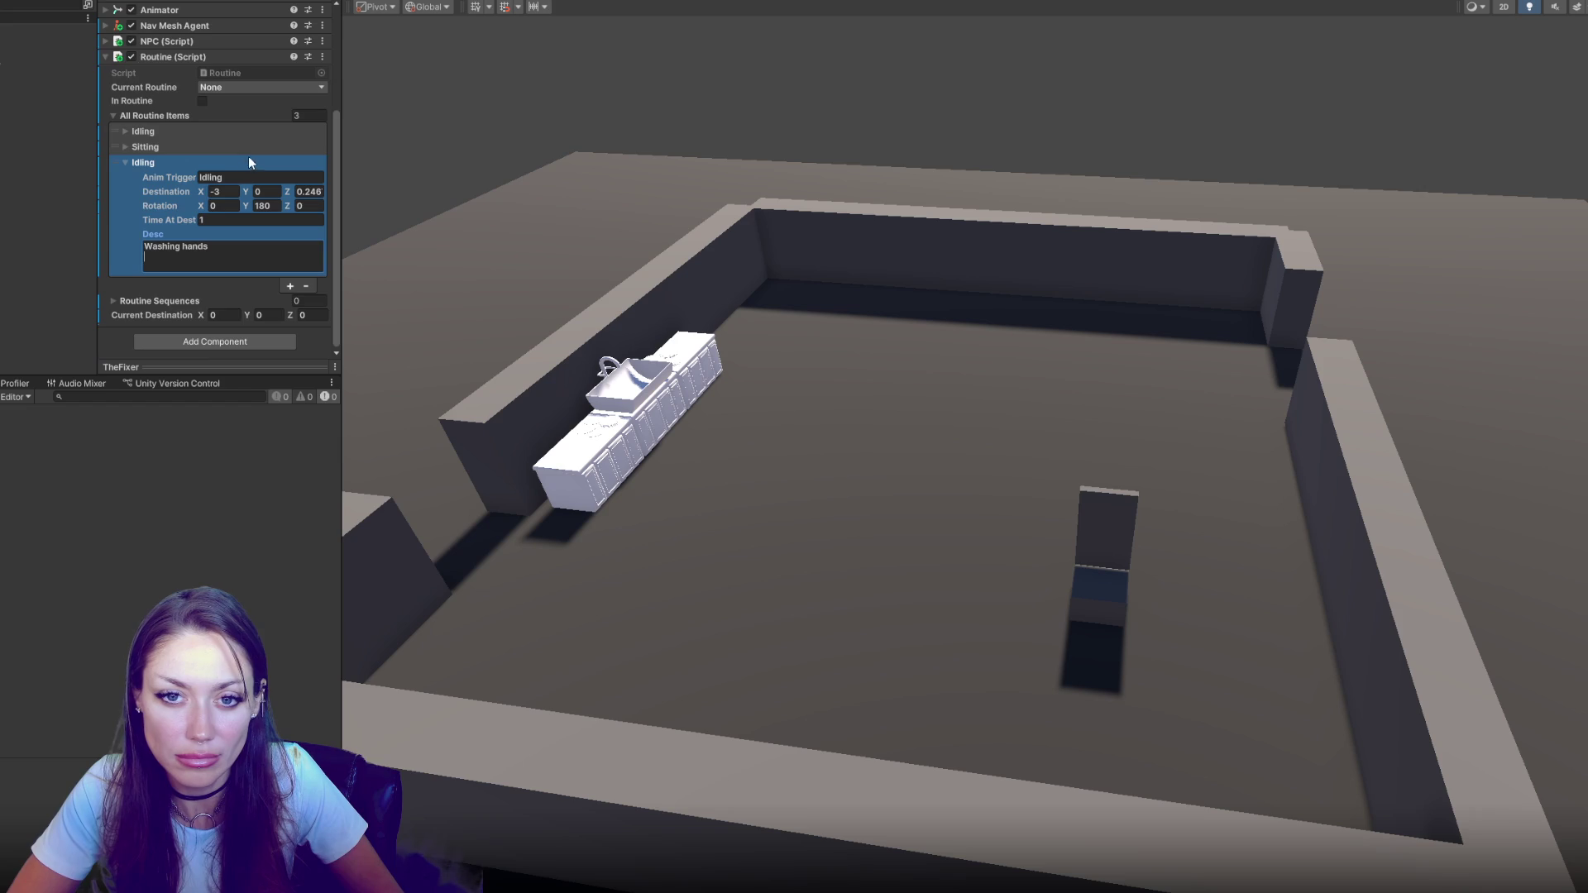
click(250, 155)
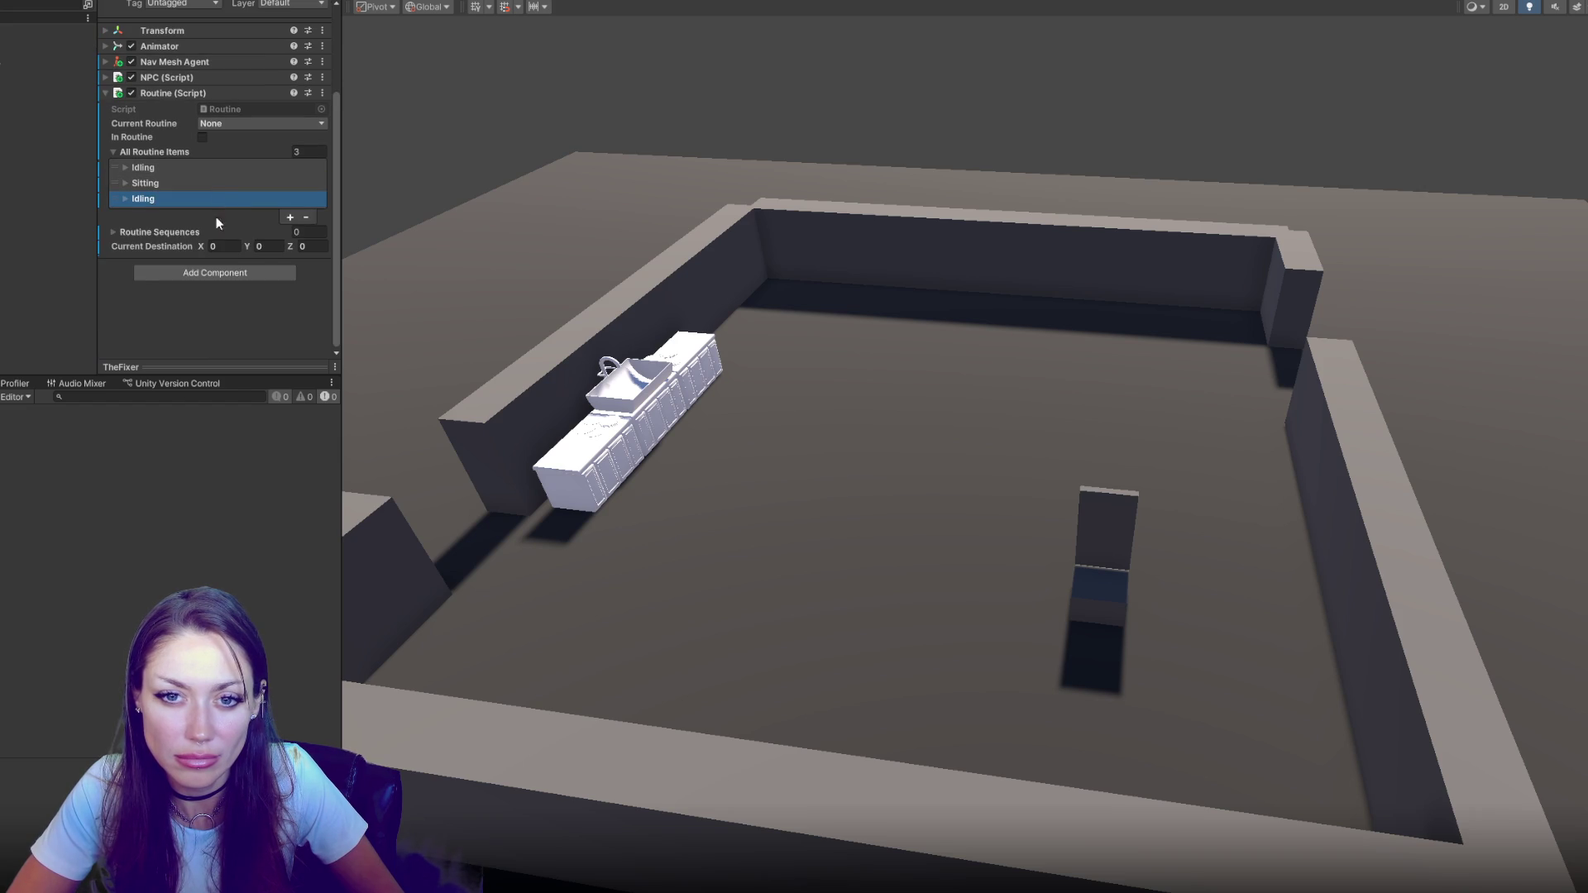
key(alt+Tab)
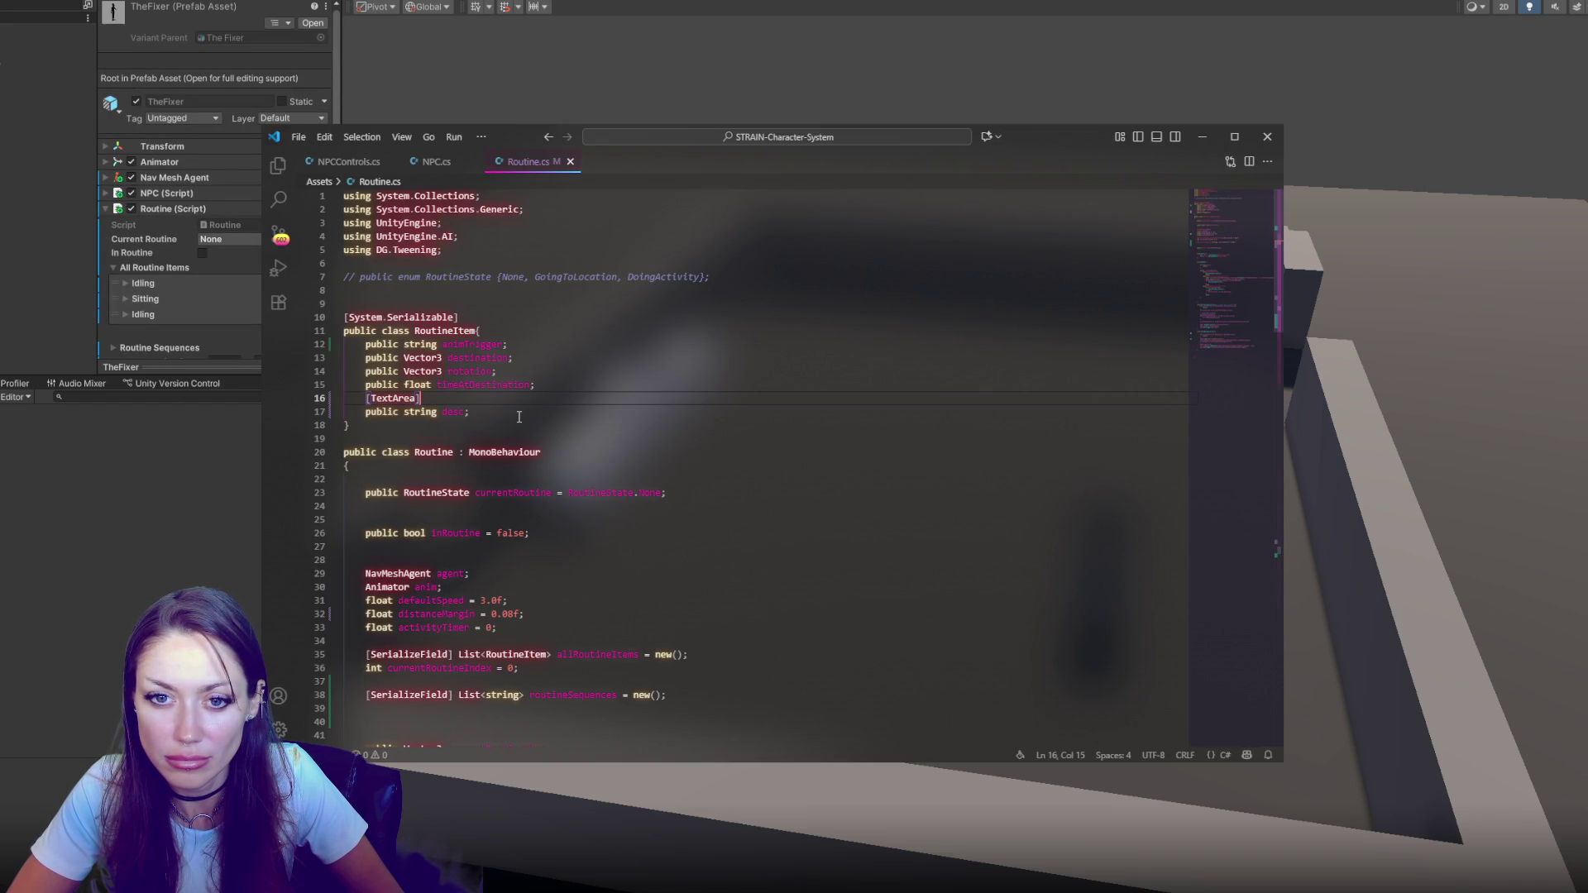
In RoutineItem, remove the [TextArea] desc field, add a string 'name' field copied from animTrigger, and save
click(529, 345)
key(shift+alt+Up)
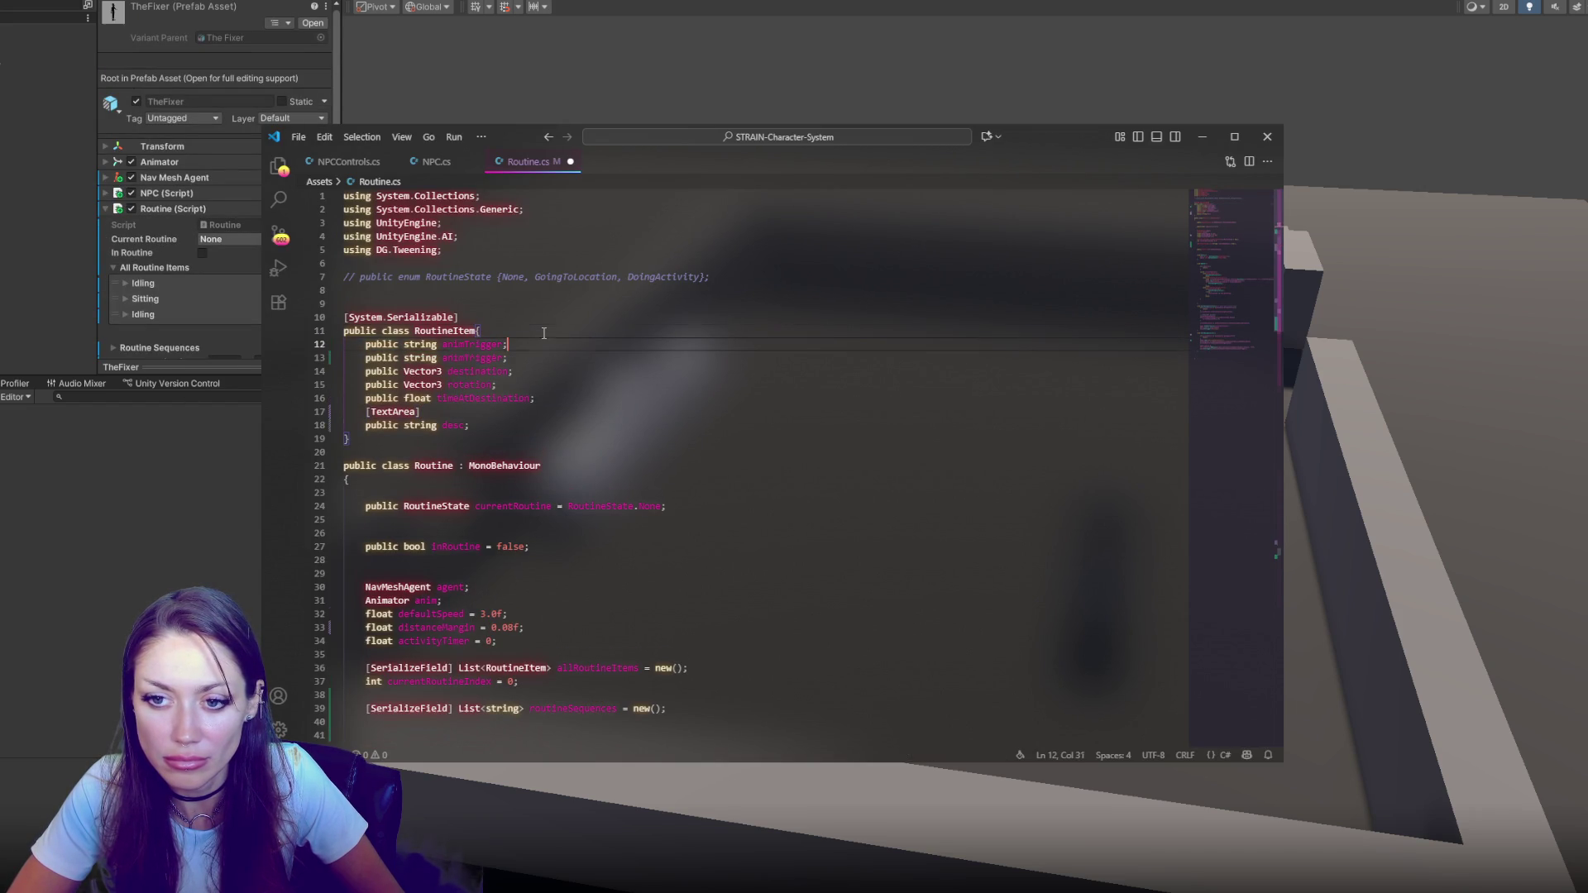
drag(532, 434, 536, 400)
key(BackSpace)
double_click(471, 344)
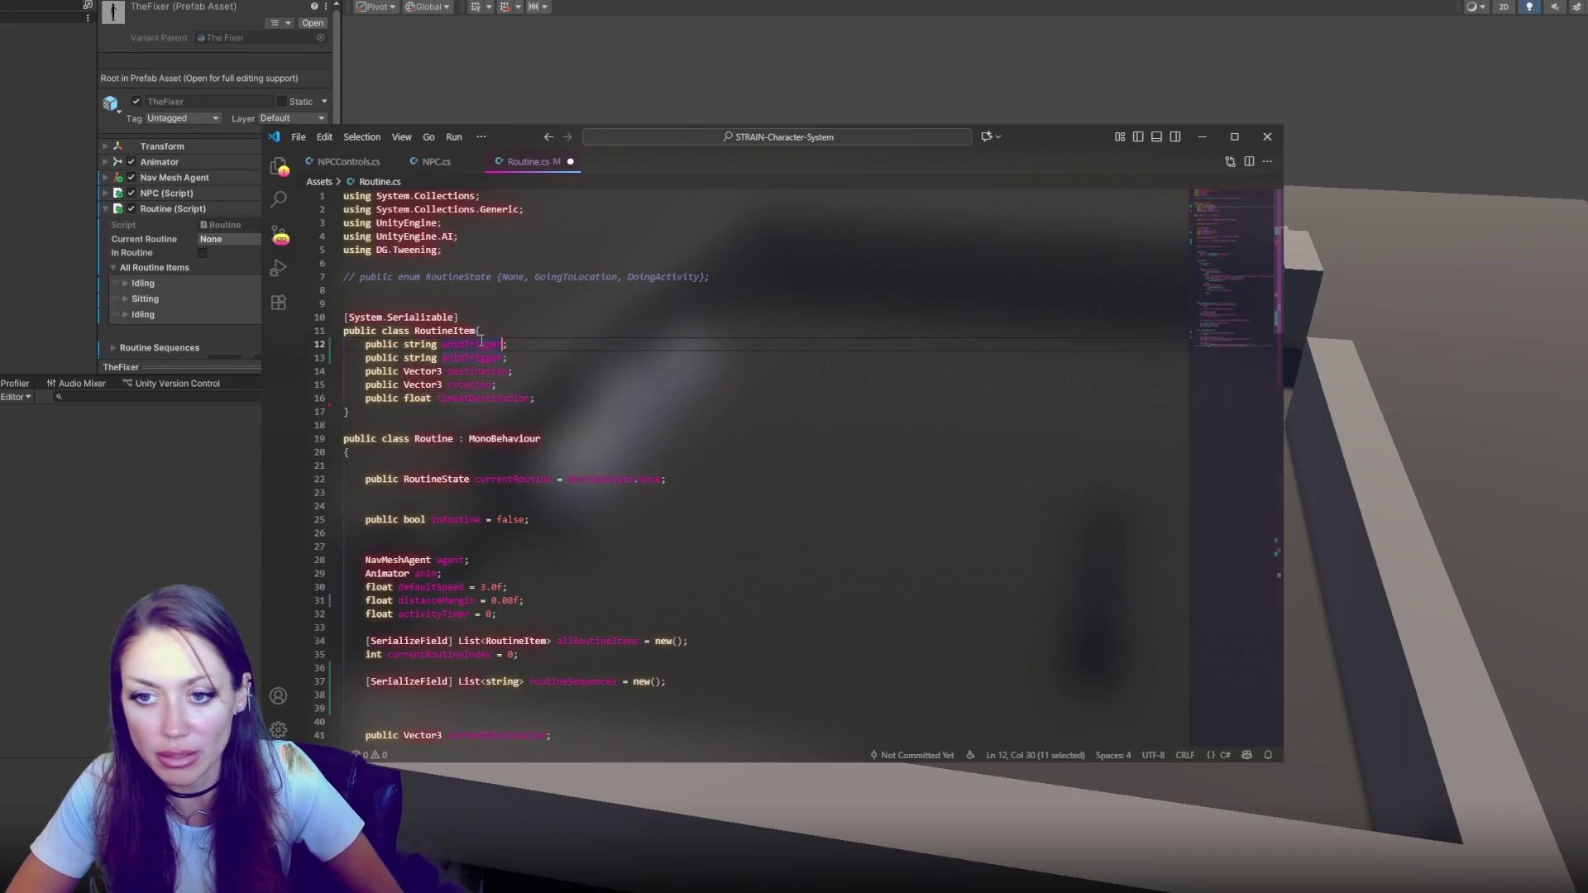
text(name)
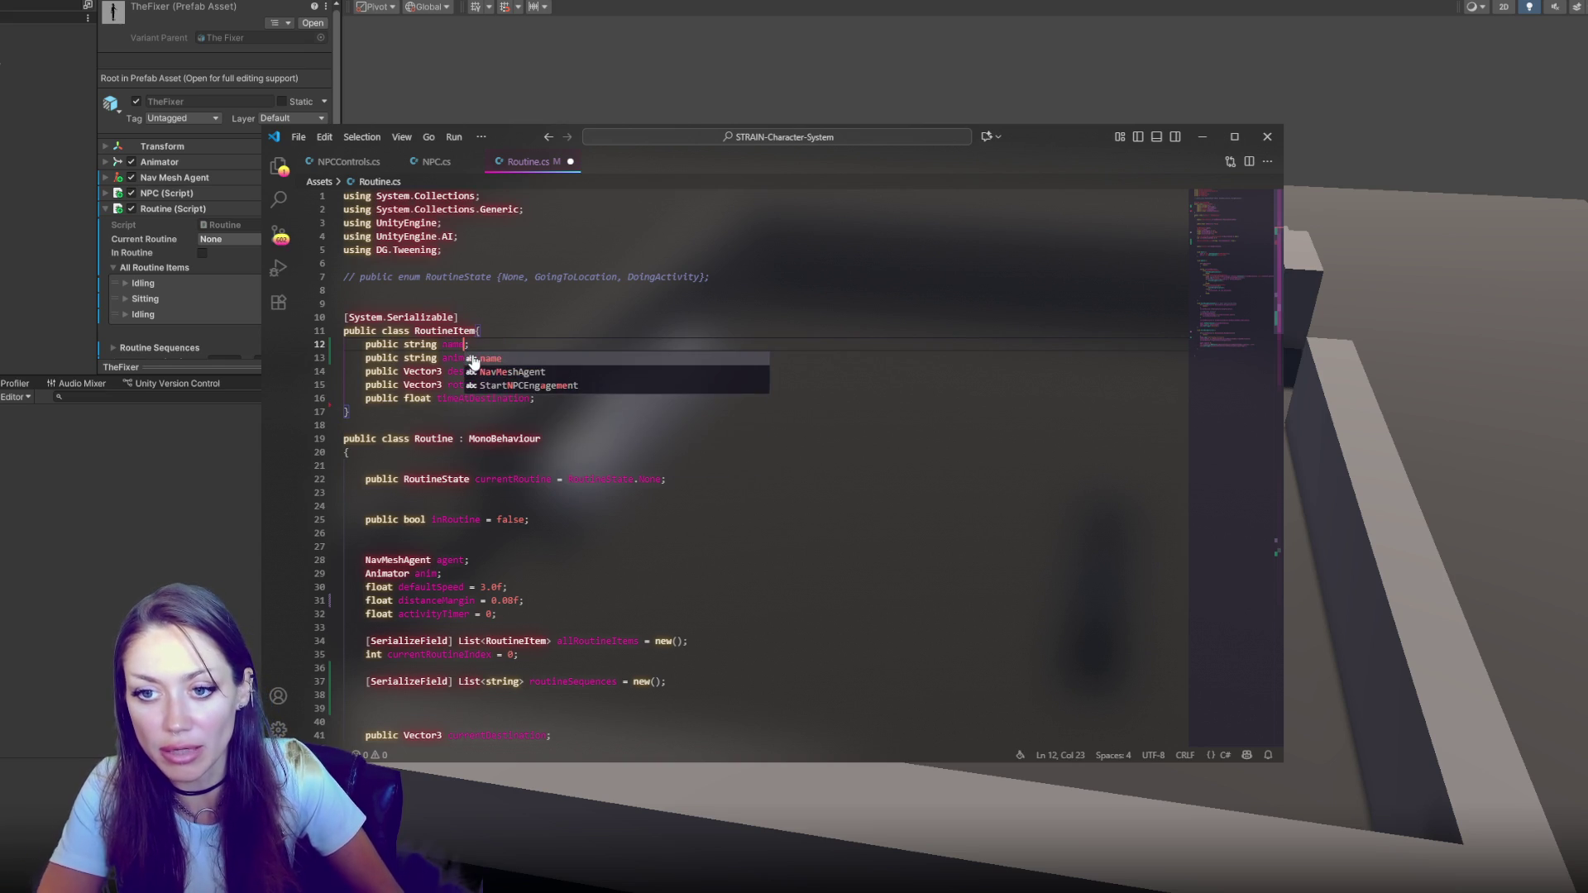
key(ctrl+s)
click(152, 405)
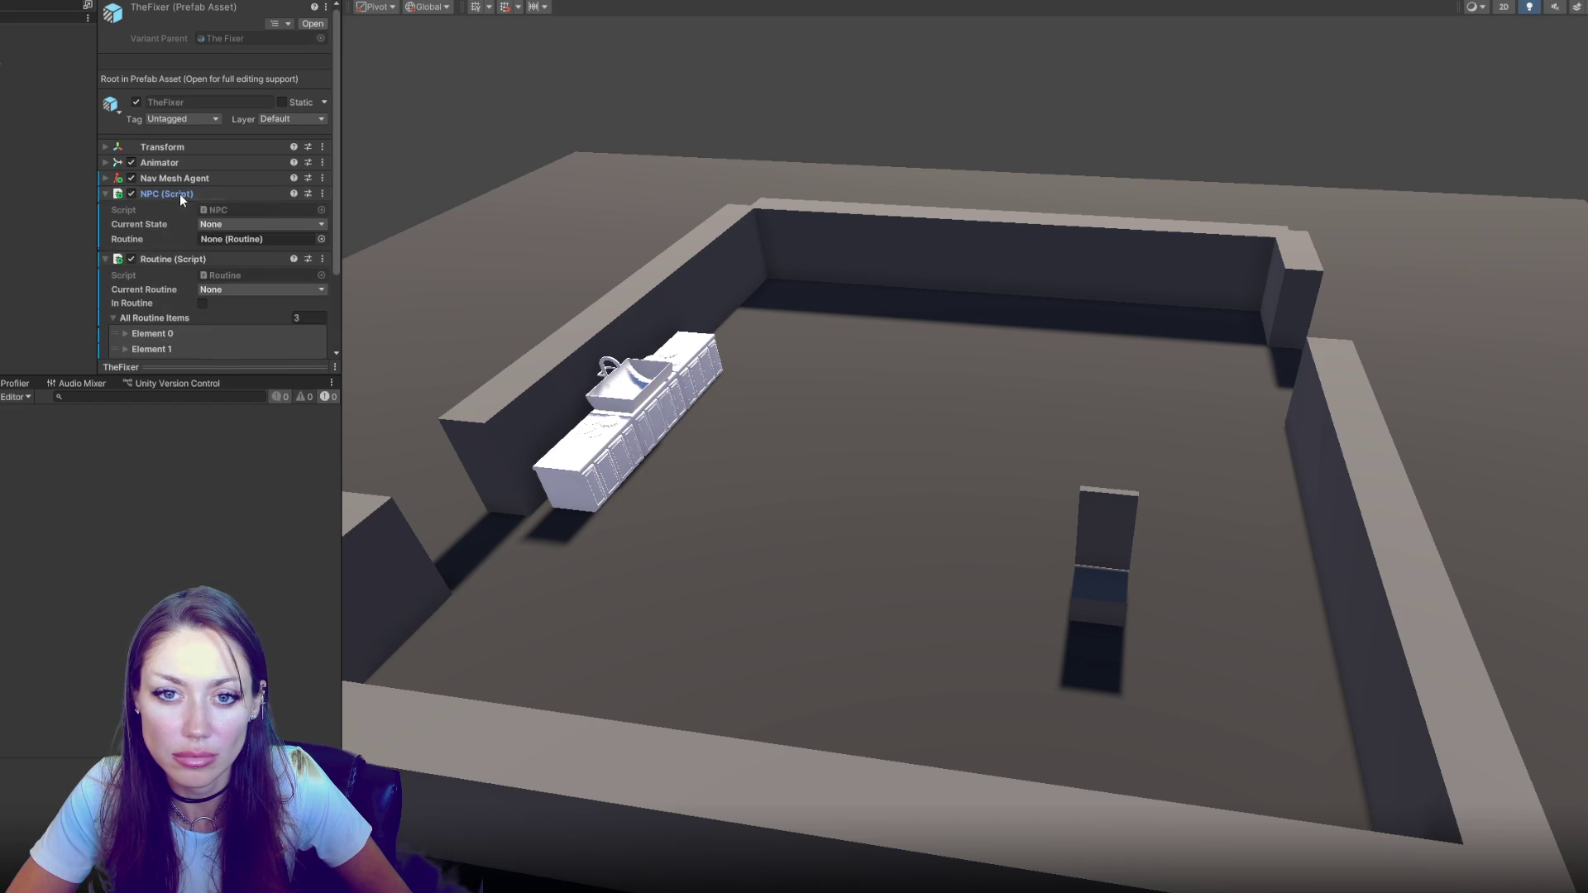
Name the routine items Standing, Sitting in chair and Washing Hands
scroll(182, 215, down, 2)
click(185, 237)
click(245, 250)
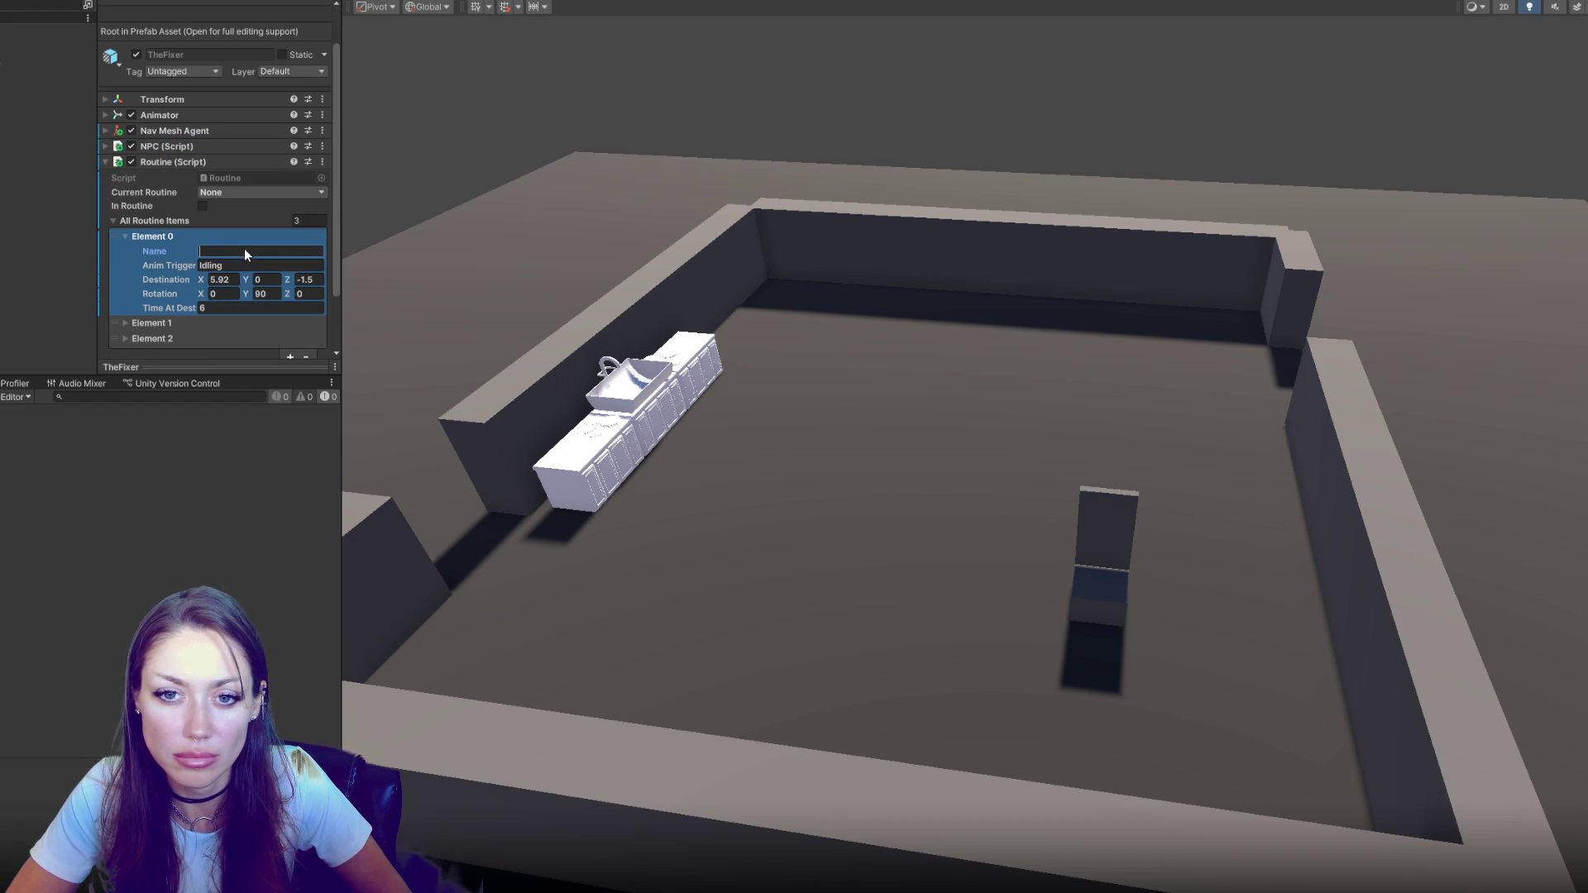
text(Standing)
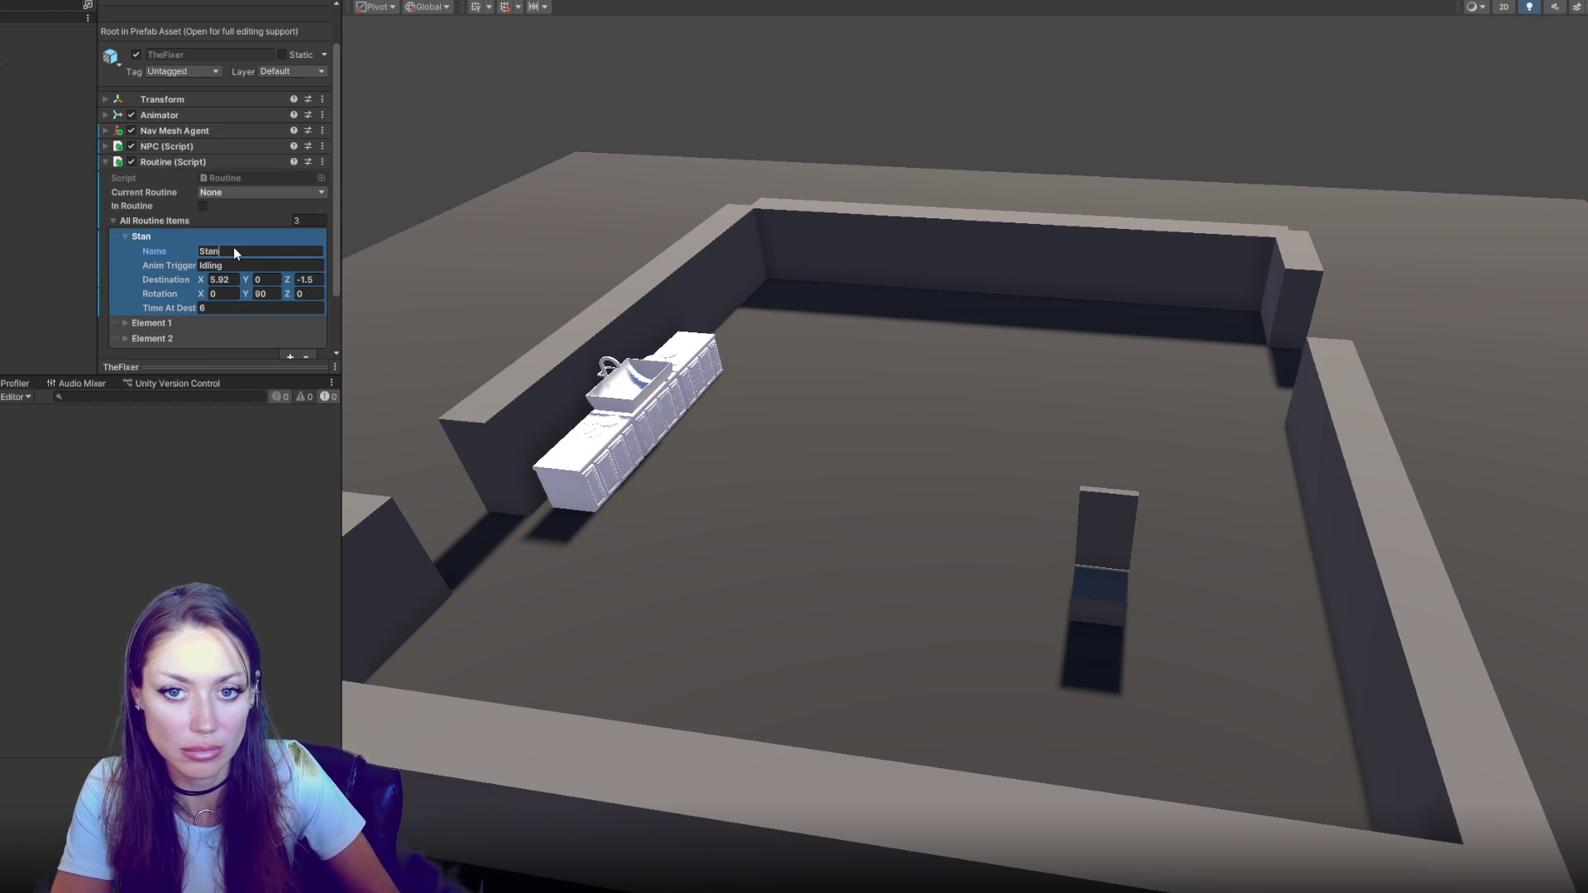
click(185, 324)
scroll(207, 273, down, 3)
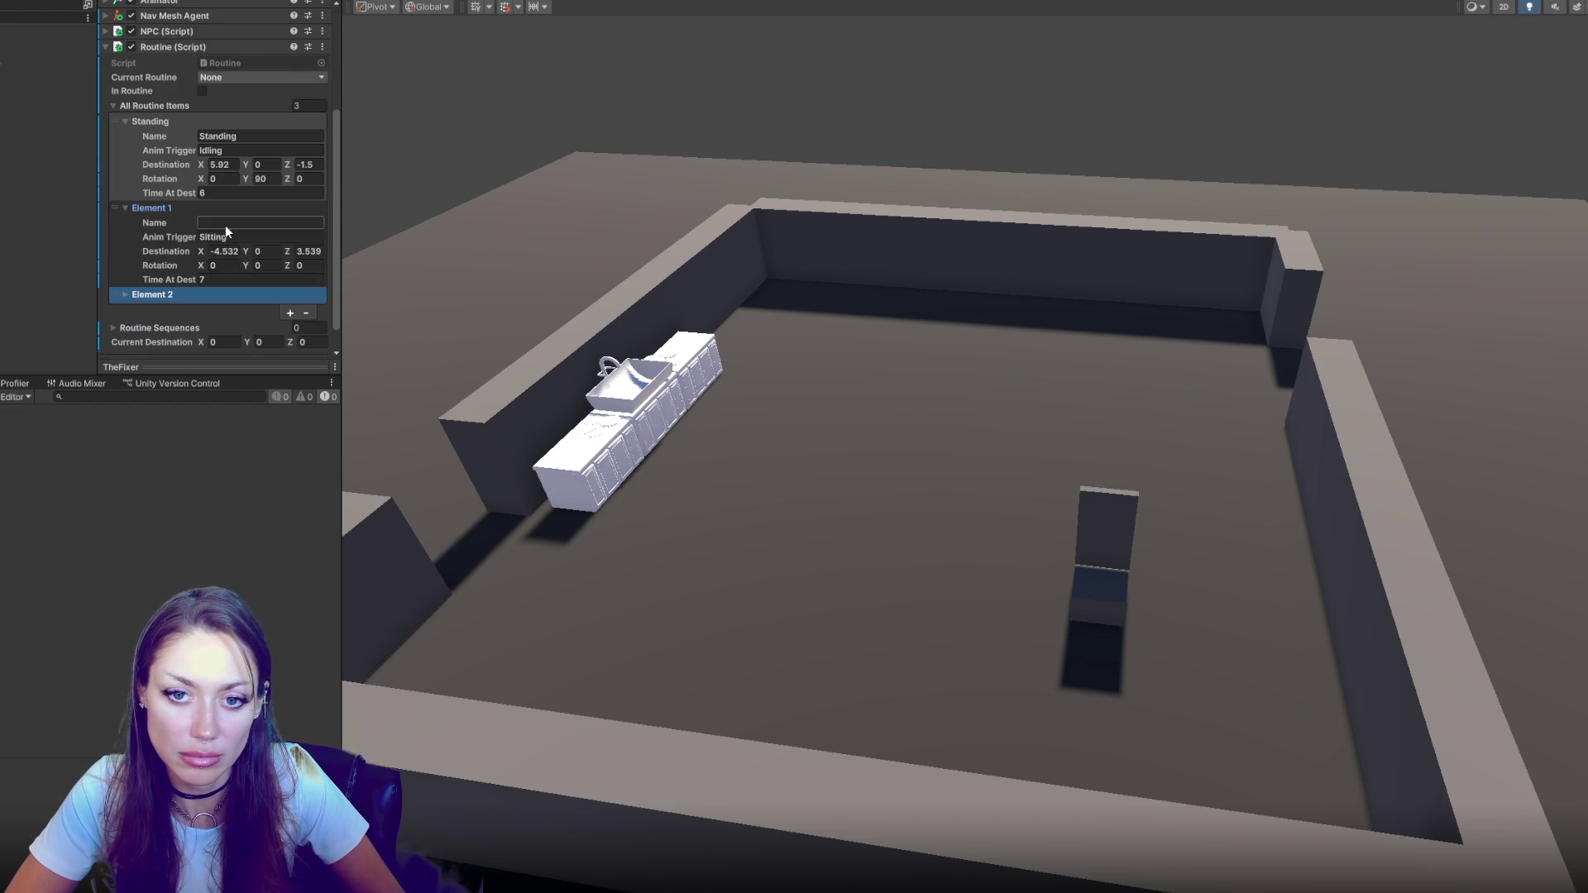
click(236, 222)
text(S)
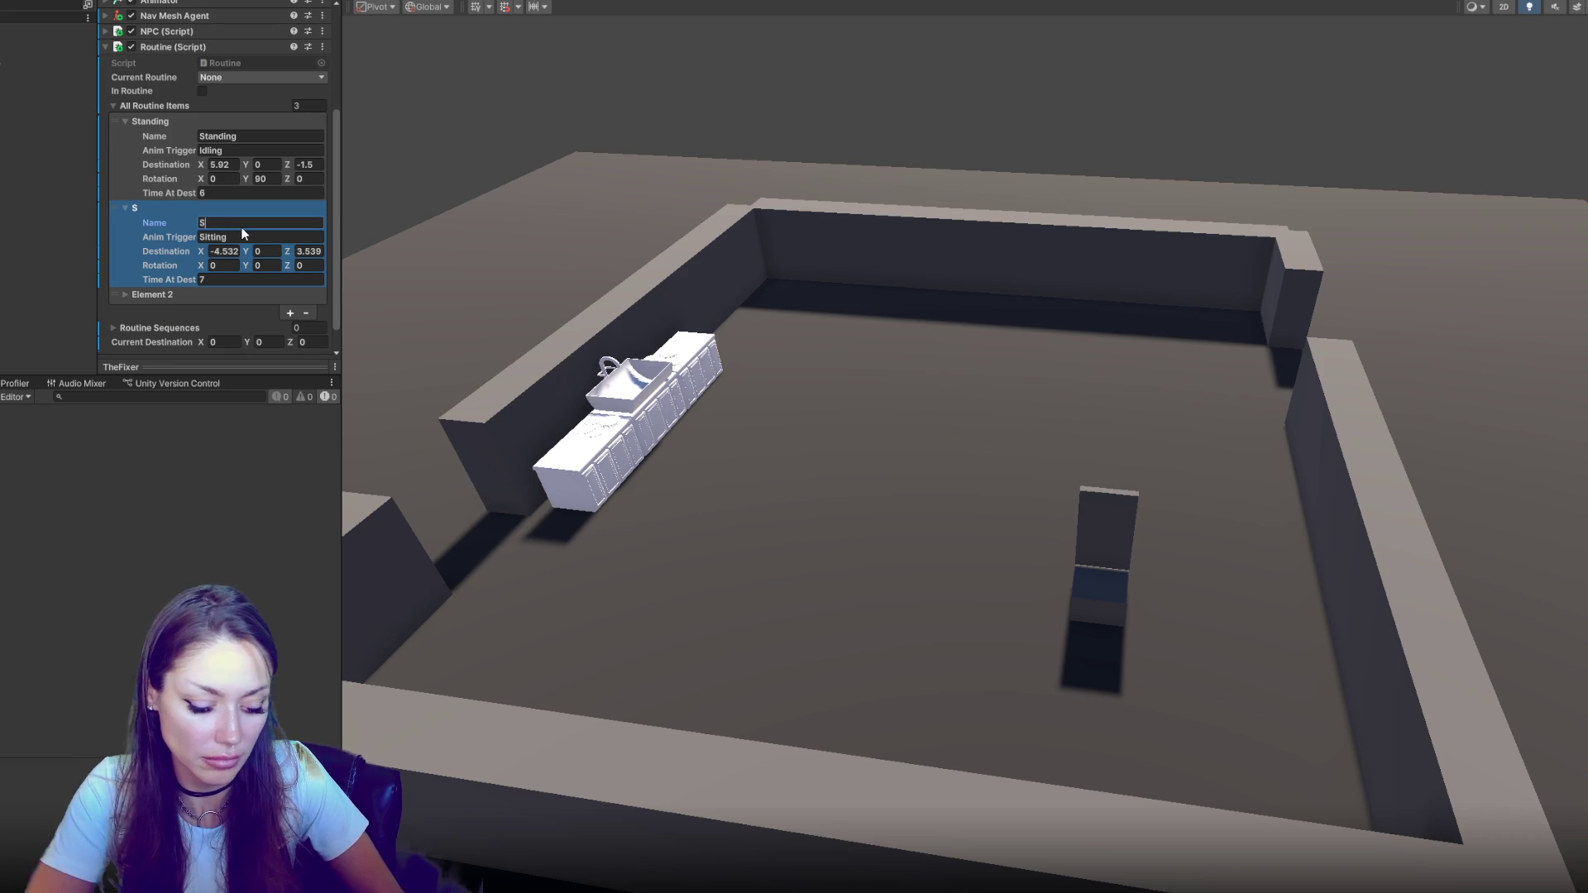
text(itting in chair)
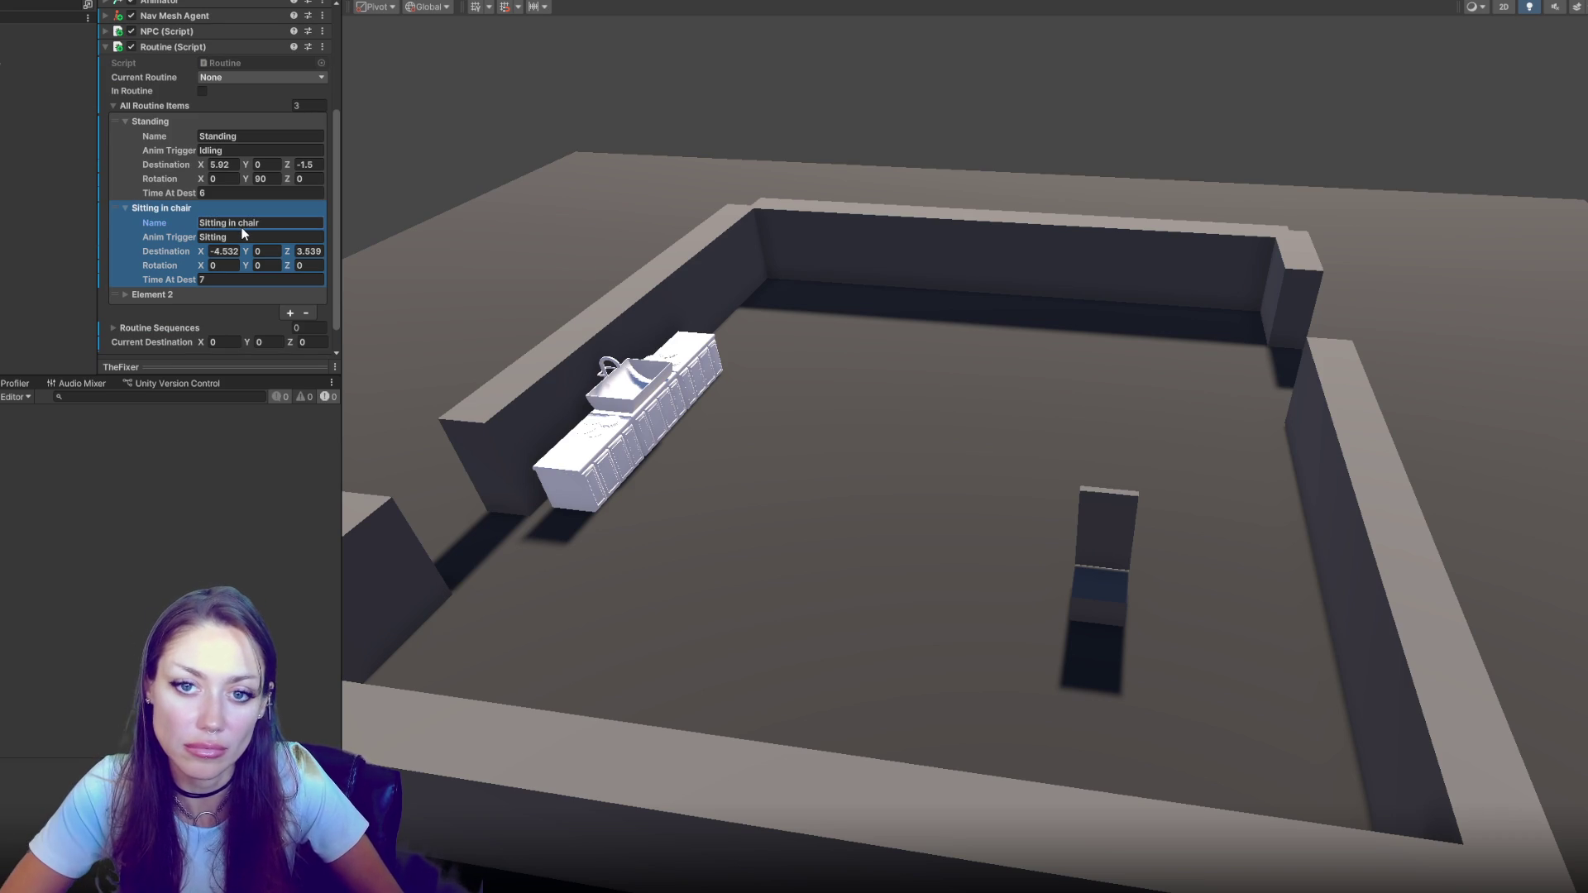
click(185, 295)
click(249, 310)
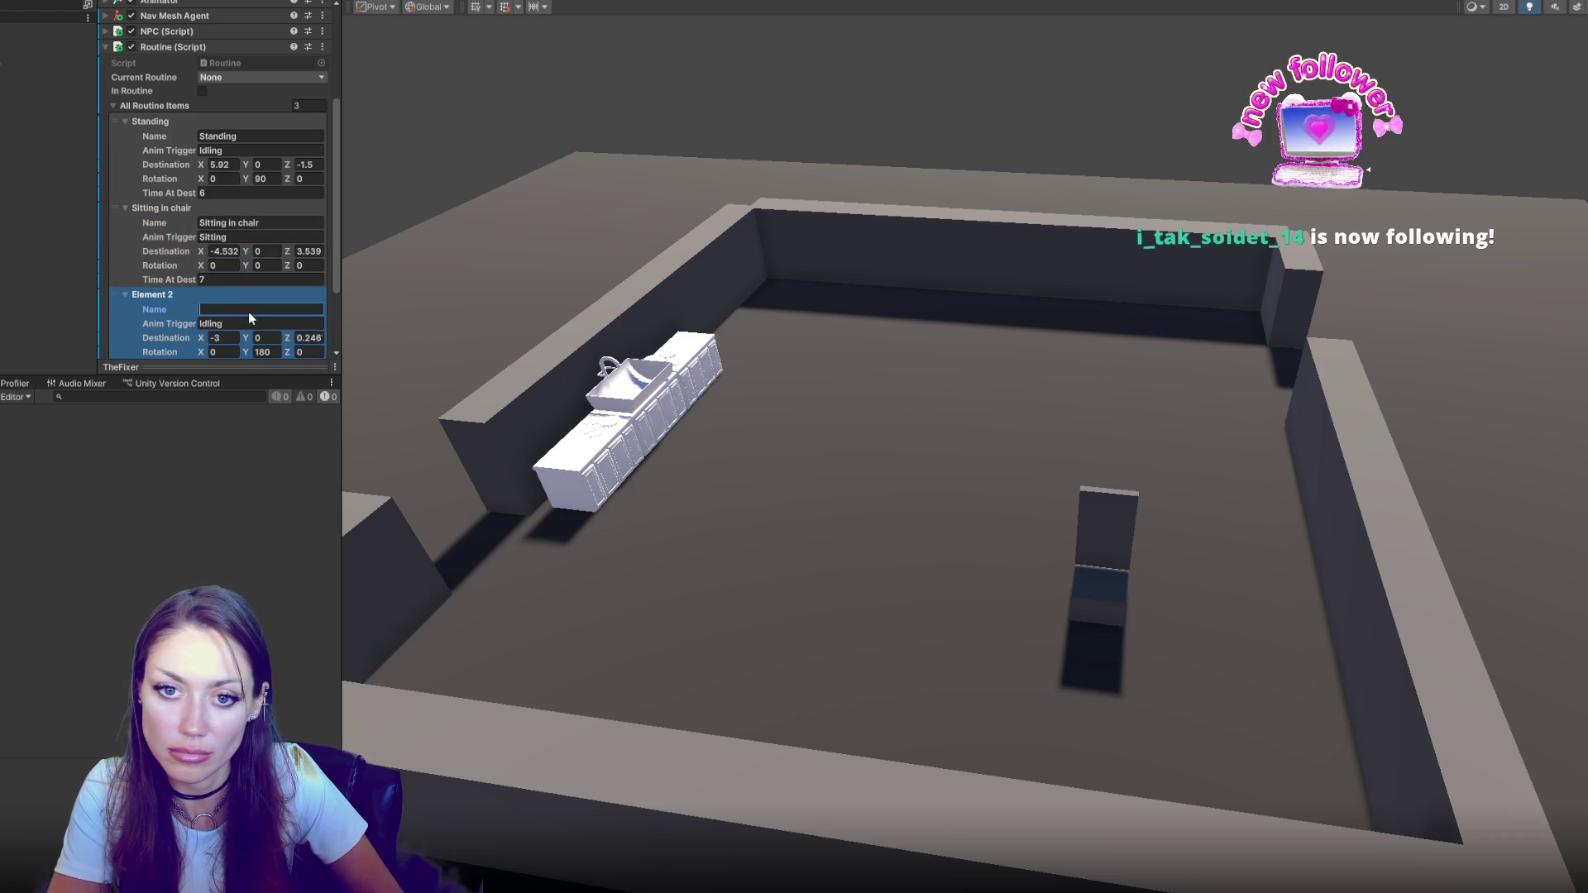
text(Washing)
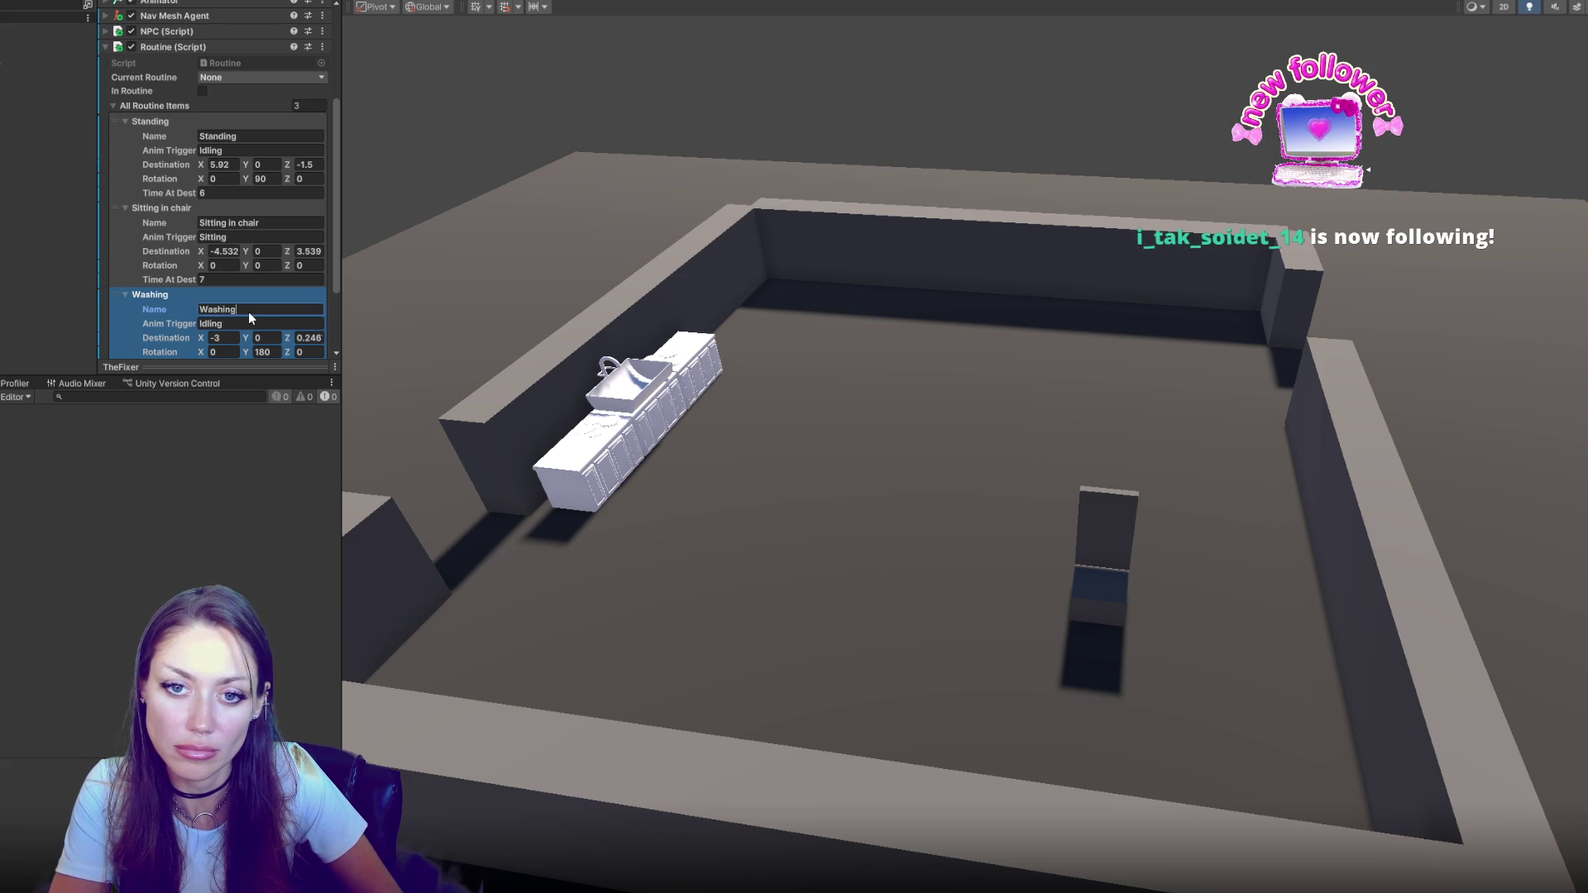
text( Hands)
Add a fourth routine item named 'Picking up Plate'
scroll(300, 299, down, 3)
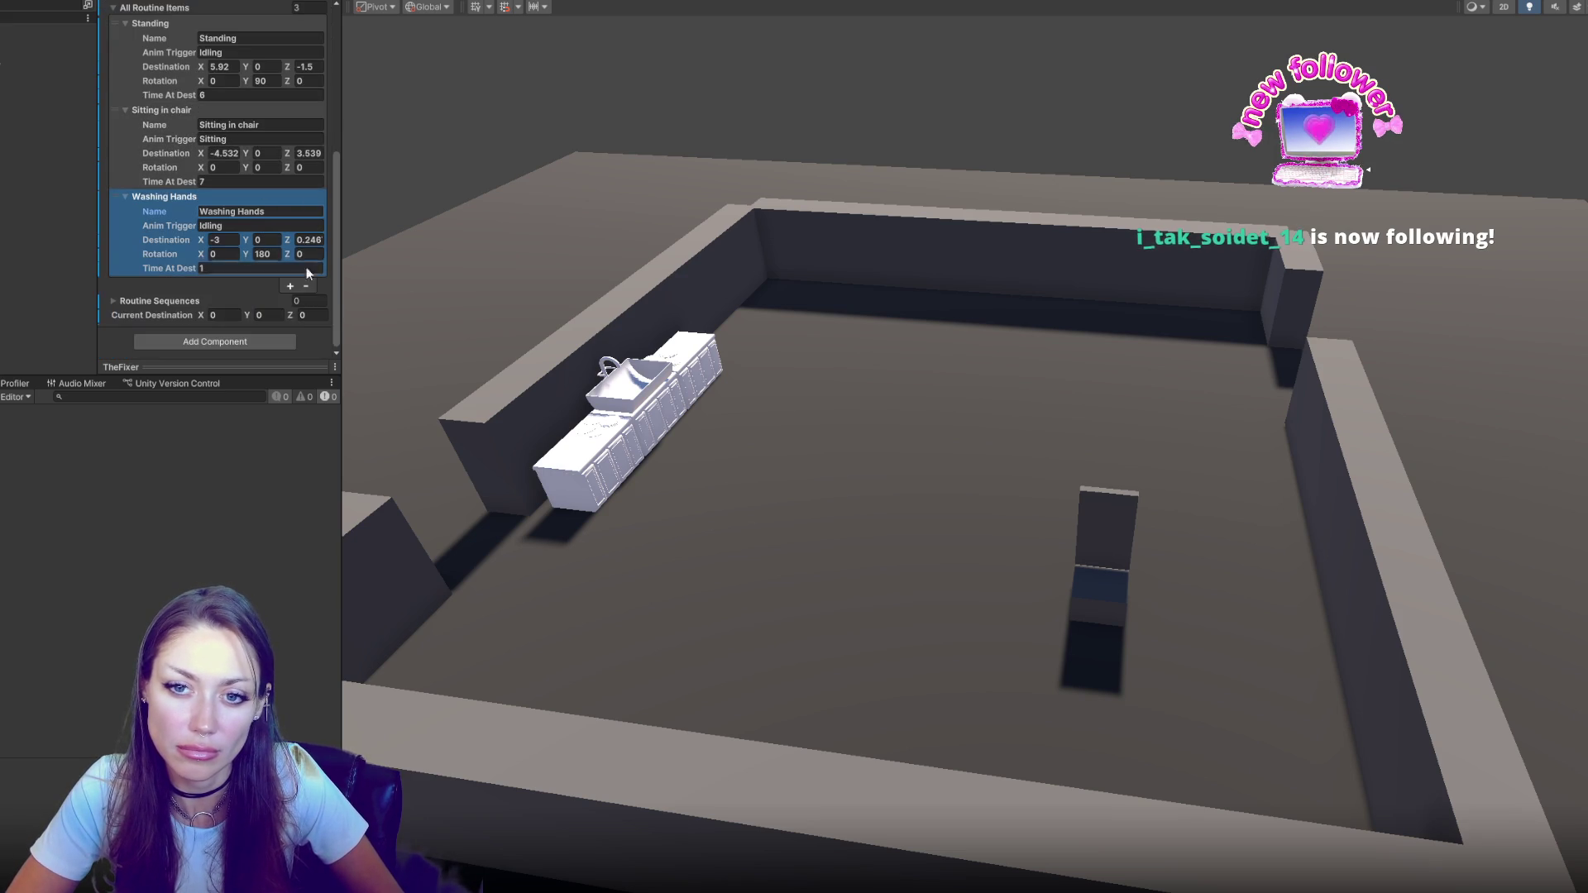
click(289, 286)
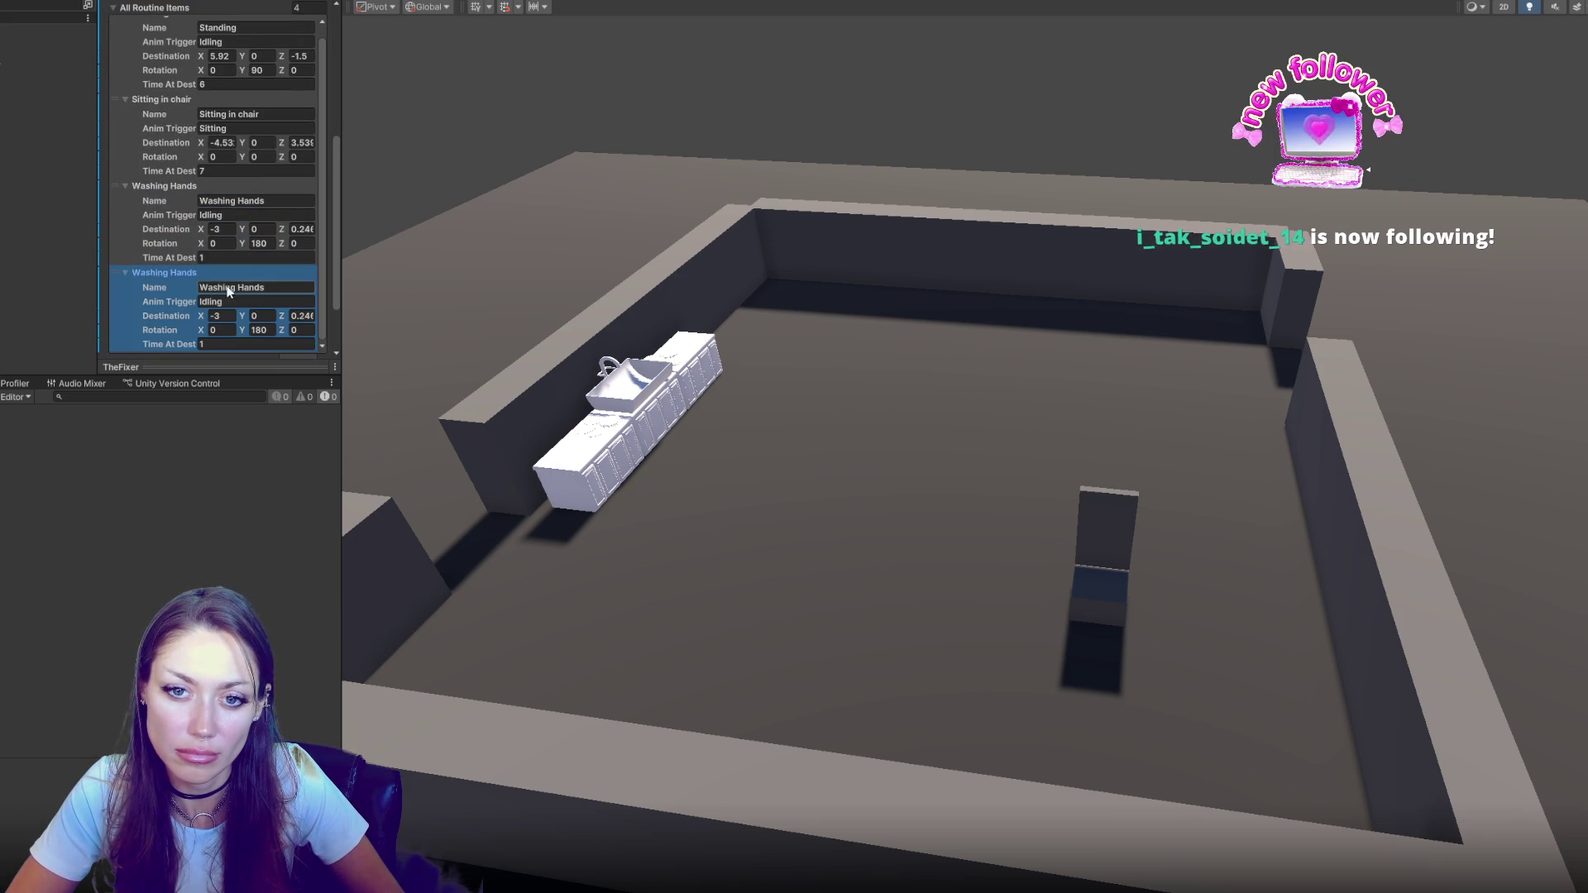
click(246, 287)
text(Picking up Plate)
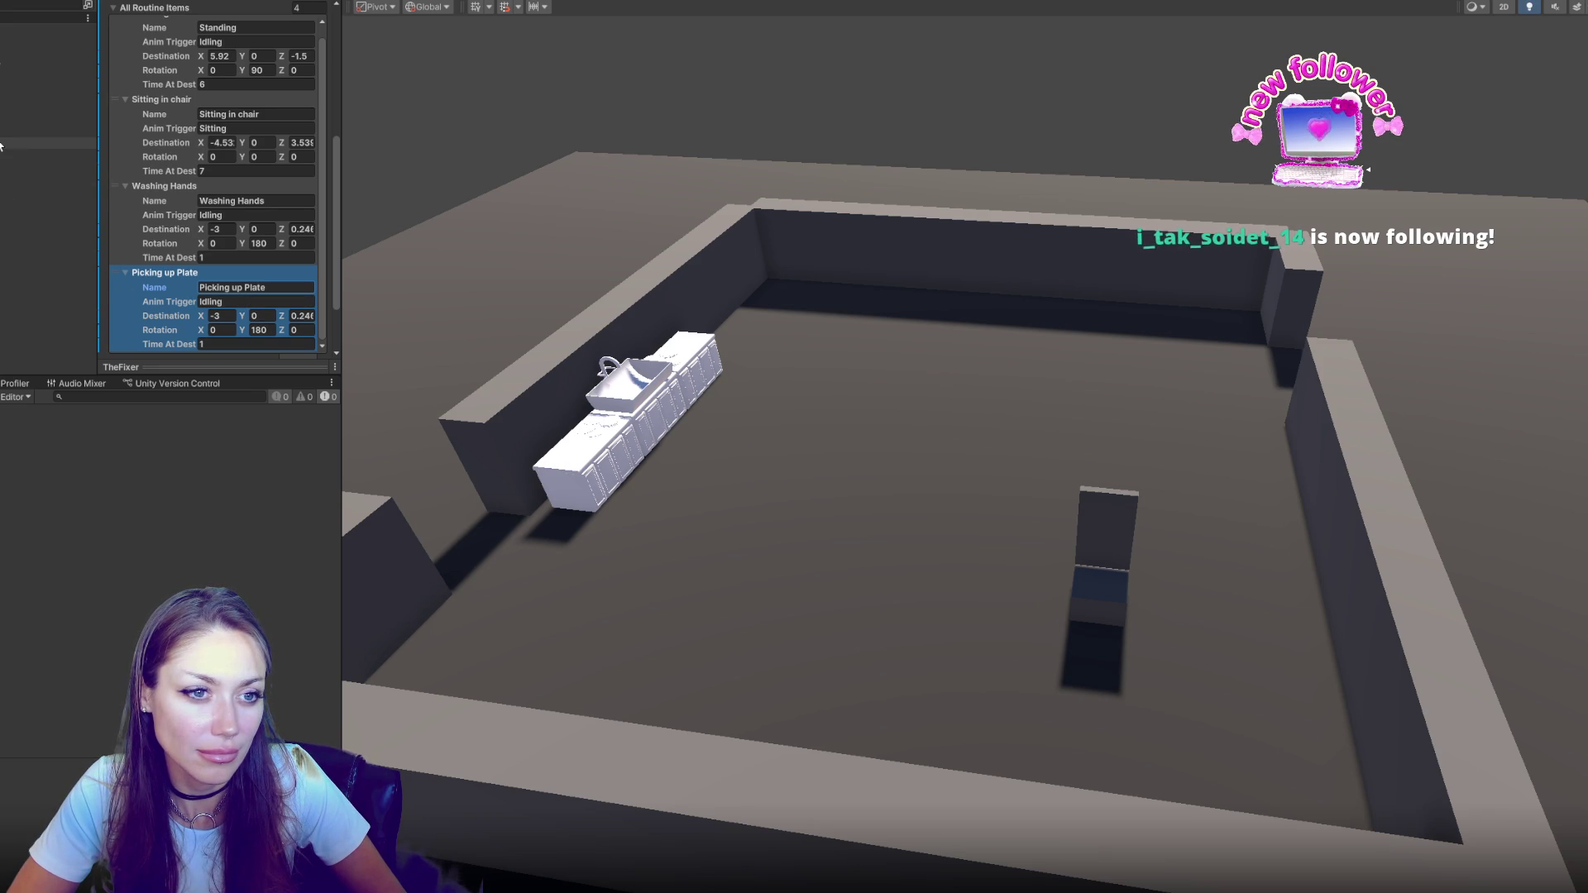
click(3, 86)
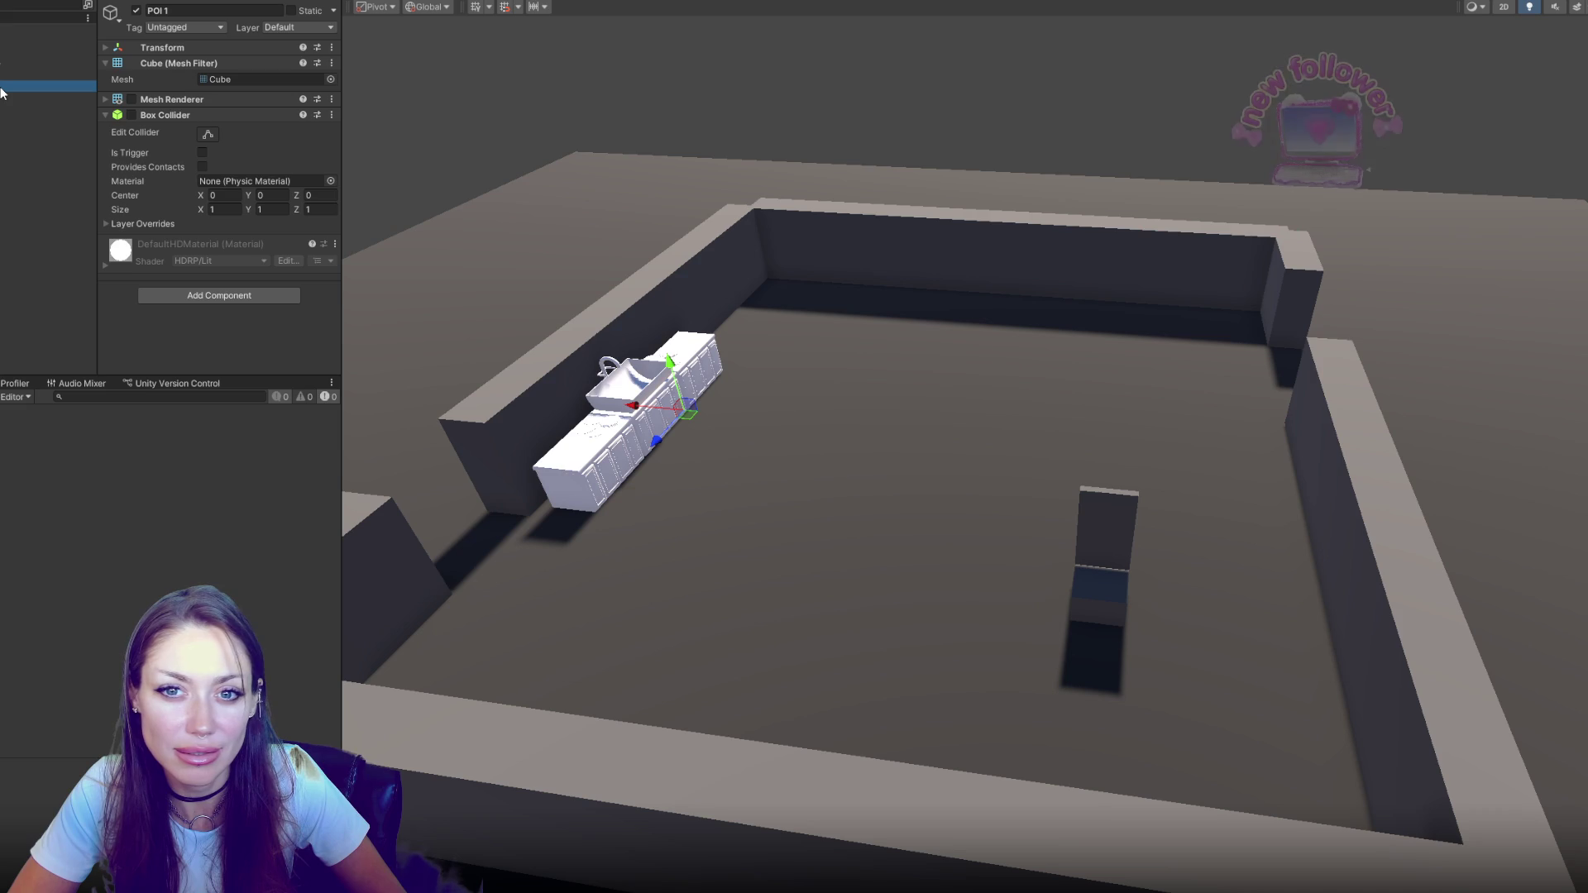
Find POI 1 at the sink cabinet and copy its Position X value
click(4, 120)
click(4, 132)
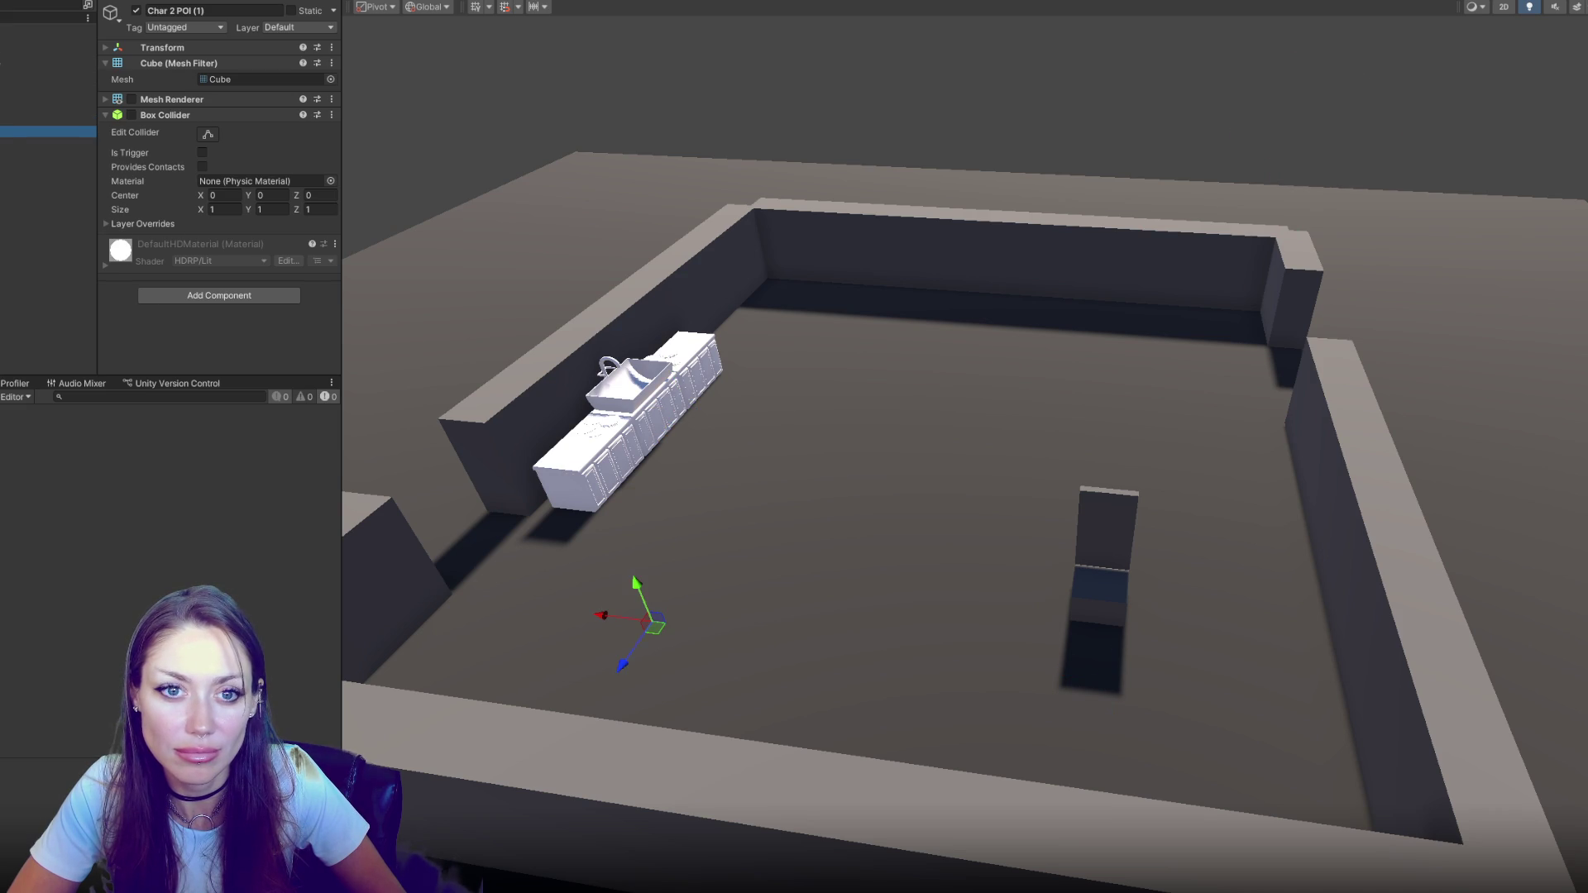
click(5, 144)
click(4, 108)
click(4, 98)
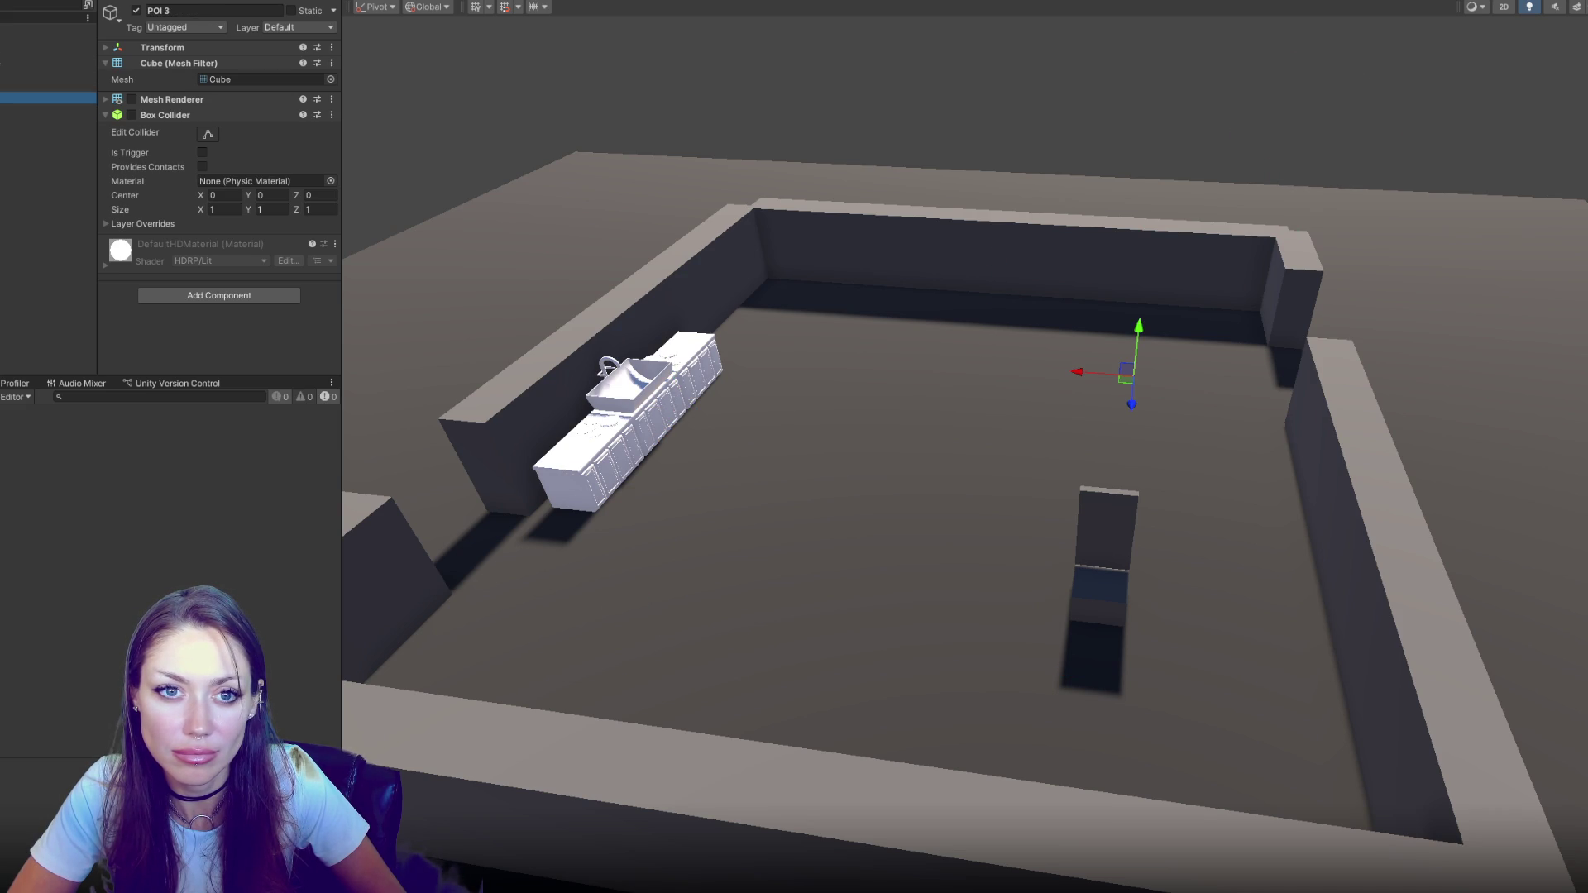
click(4, 86)
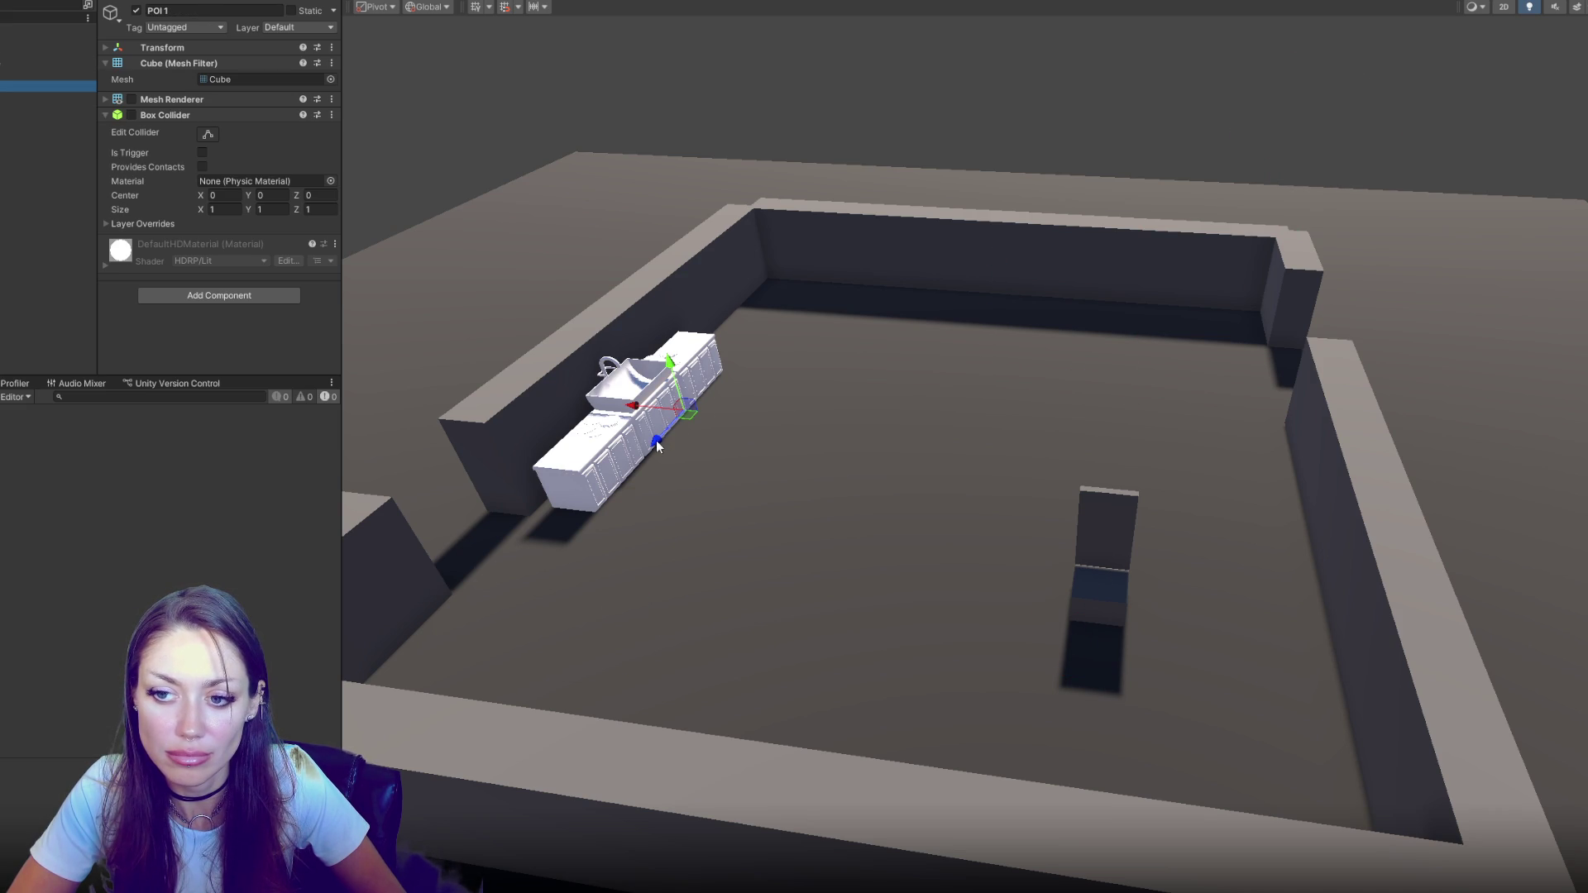
mouse_move(620, 495)
mouse_down()
mouse_move(748, 500)
mouse_move(773, 527)
mouse_move(758, 564)
mouse_move(652, 638)
mouse_move(646, 662)
mouse_move(680, 499)
mouse_up()
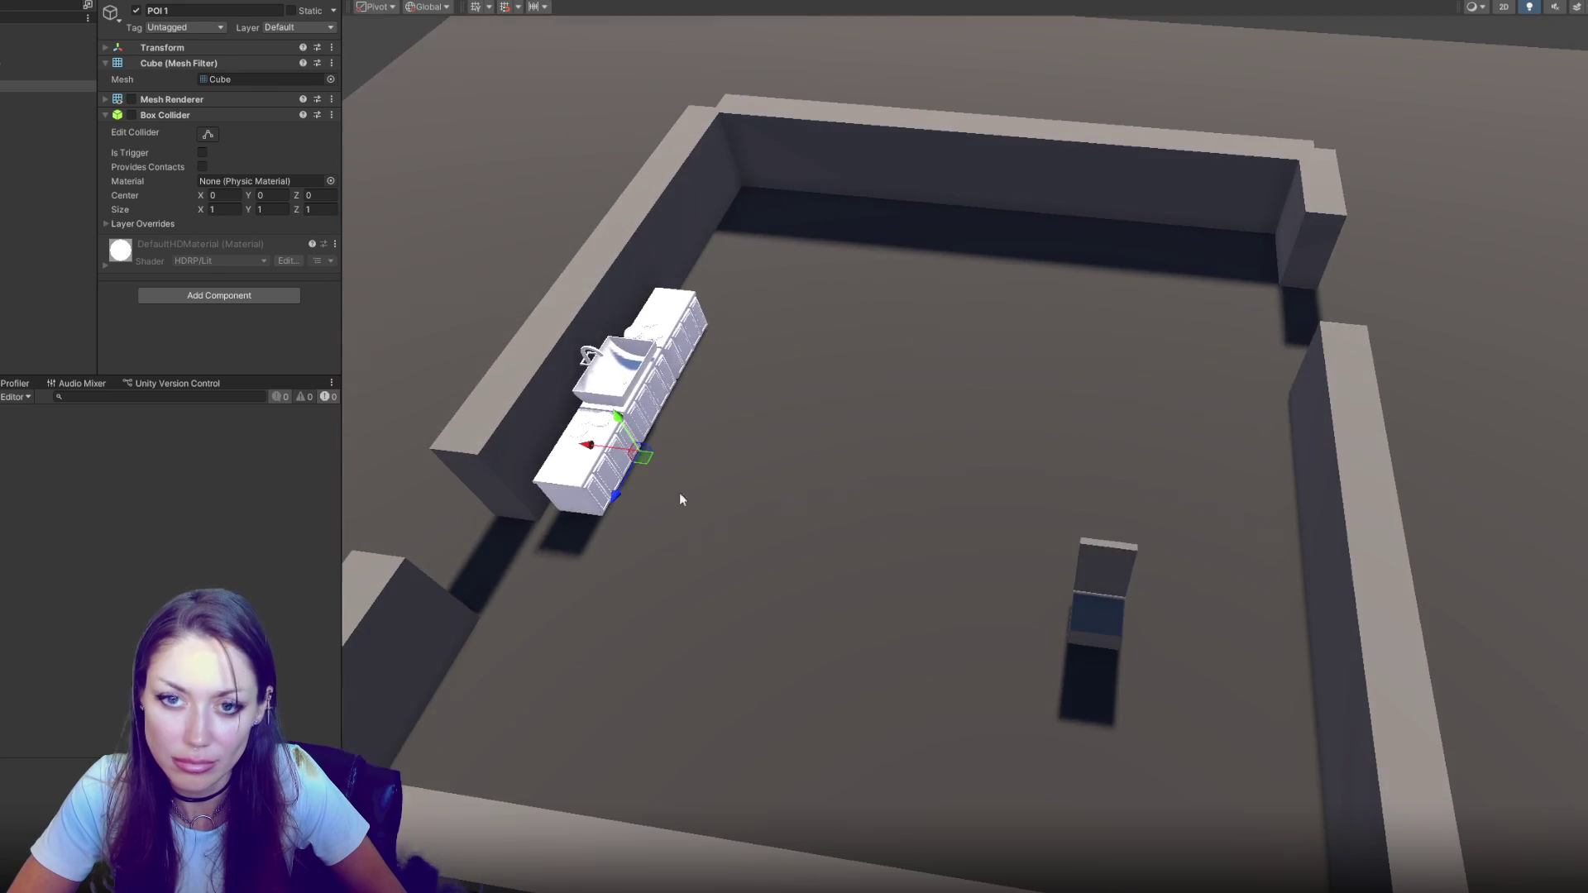
click(186, 47)
click(223, 66)
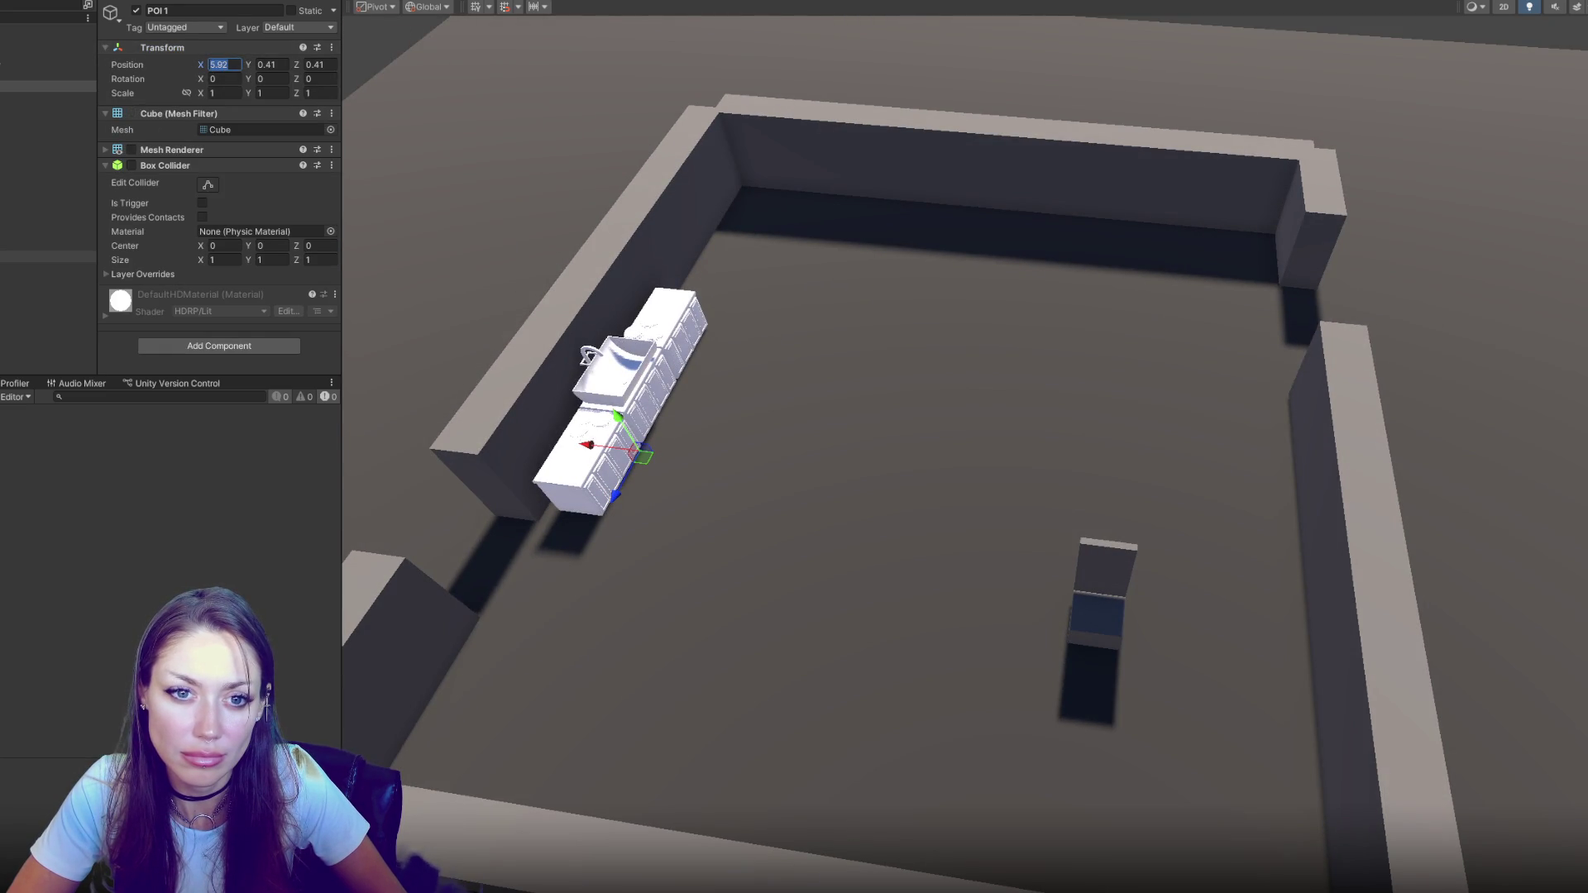
key(ctrl+5)
Set the Picking up Plate item's destination to X 5.92 and Z -1.5
click(114, 458)
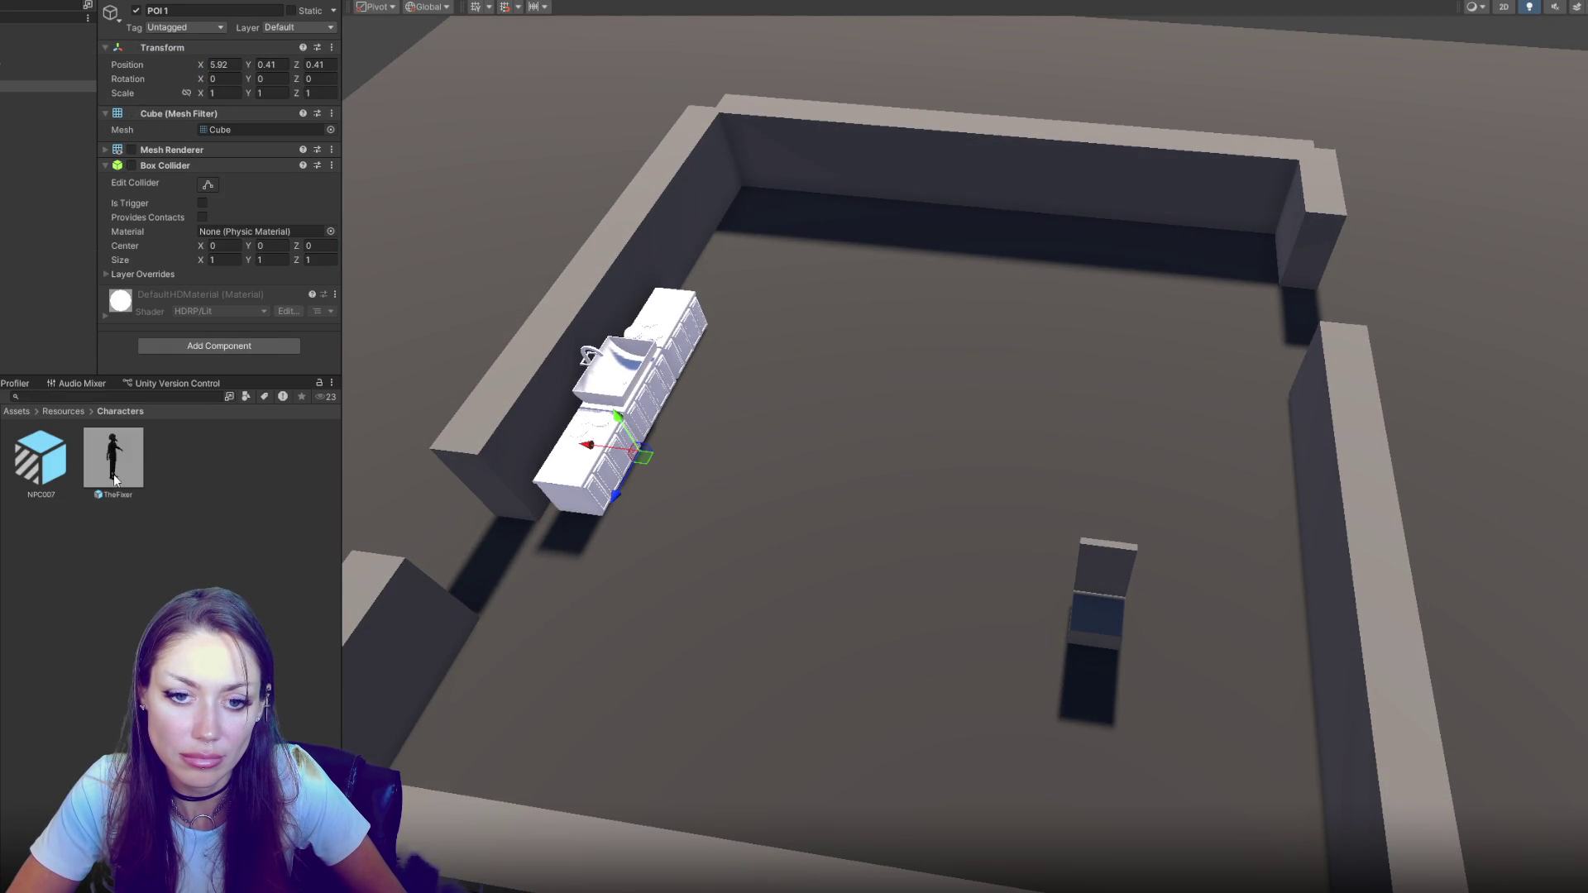
scroll(269, 187, down, 10)
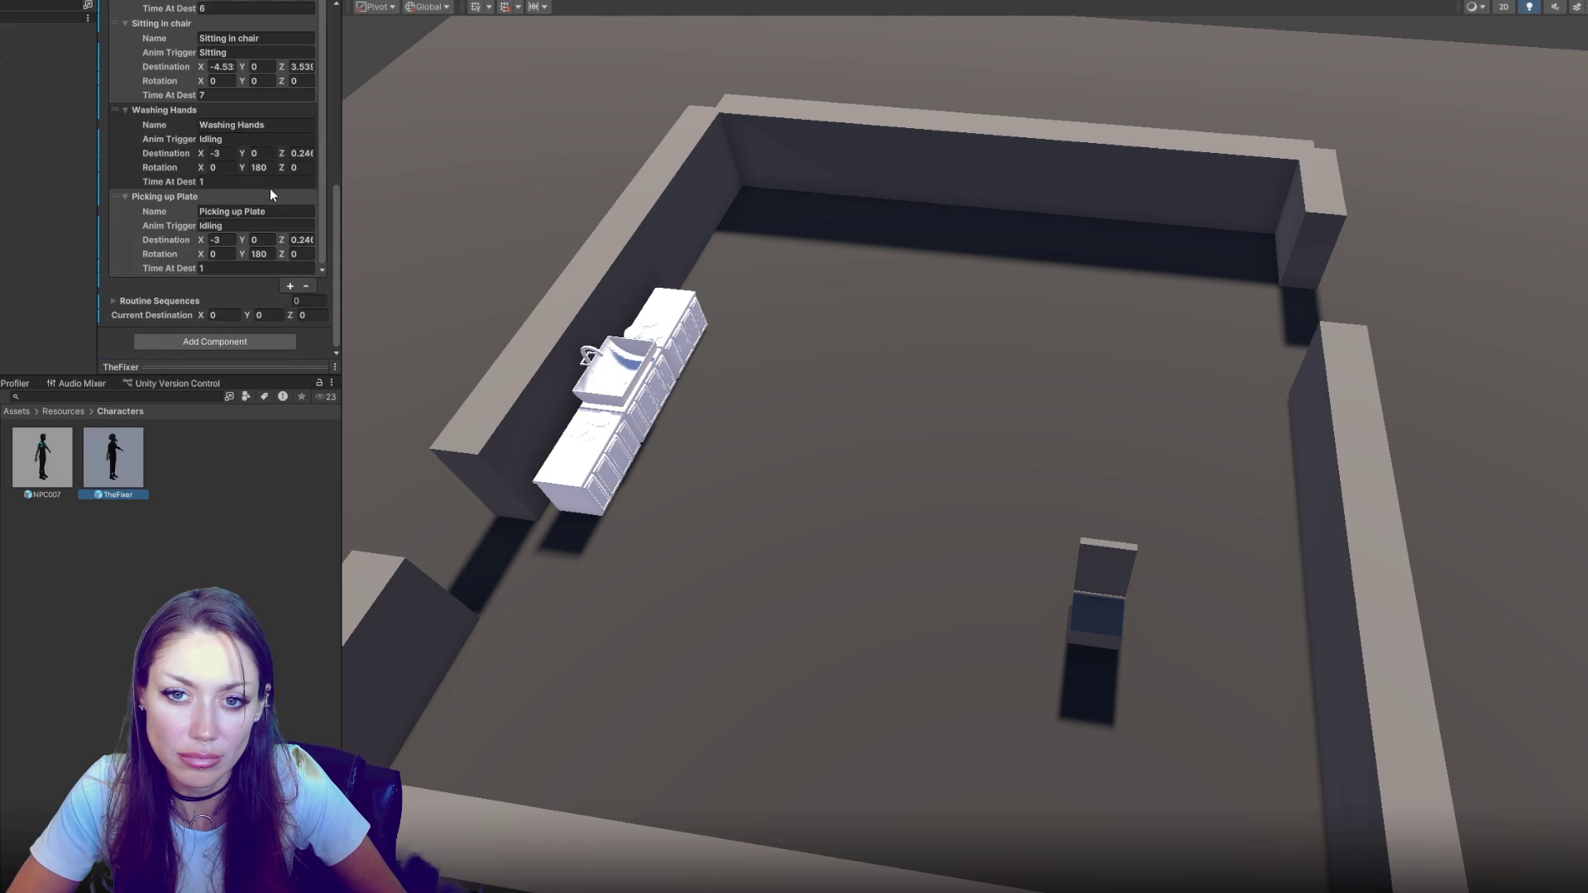
click(231, 241)
text(5.92)
click(306, 240)
key(BackSpace)
text(-1.5)
key(Return)
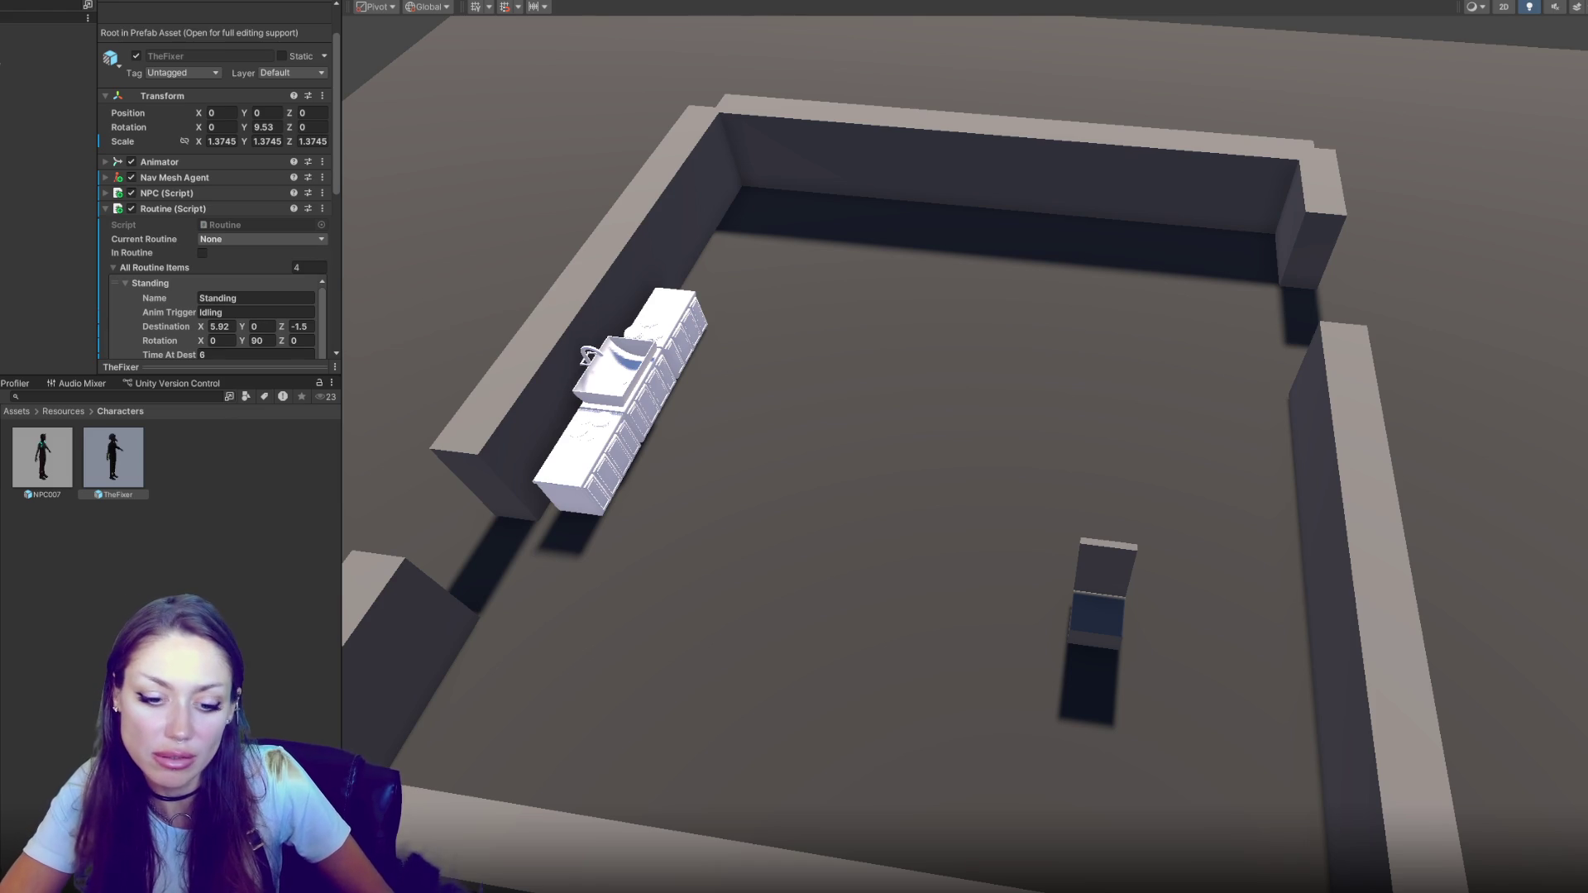
key(alt+Tab)
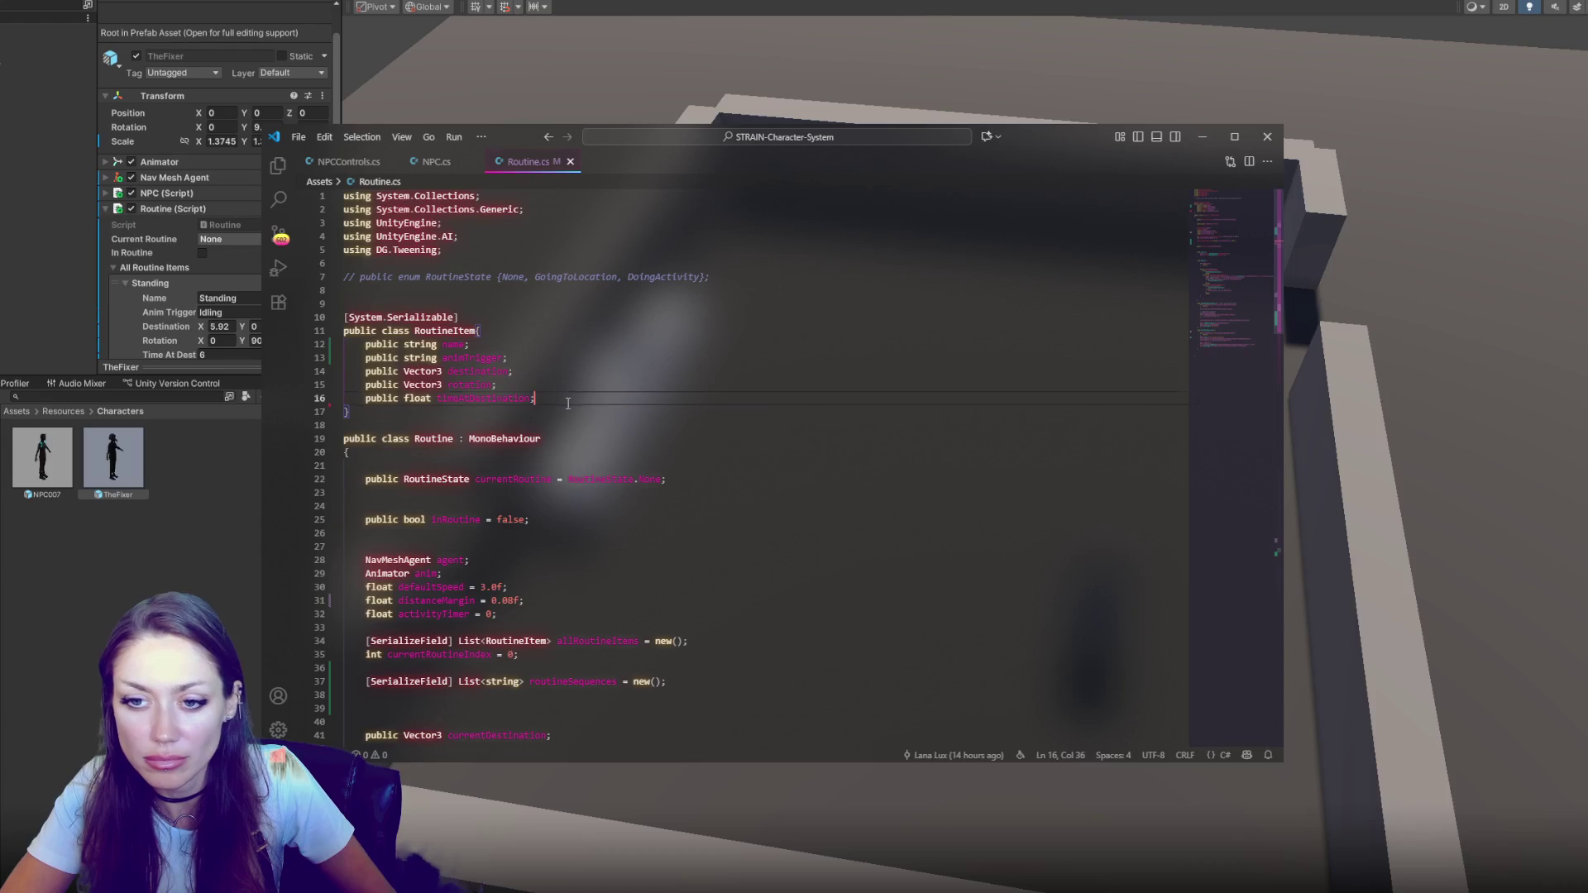
Add a GameObject field for the item to grab to RoutineItem, copied from timeAtDestination, and save
key(ctrl+c)
key(Right)
key(ctrl+v)
double_click(417, 411)
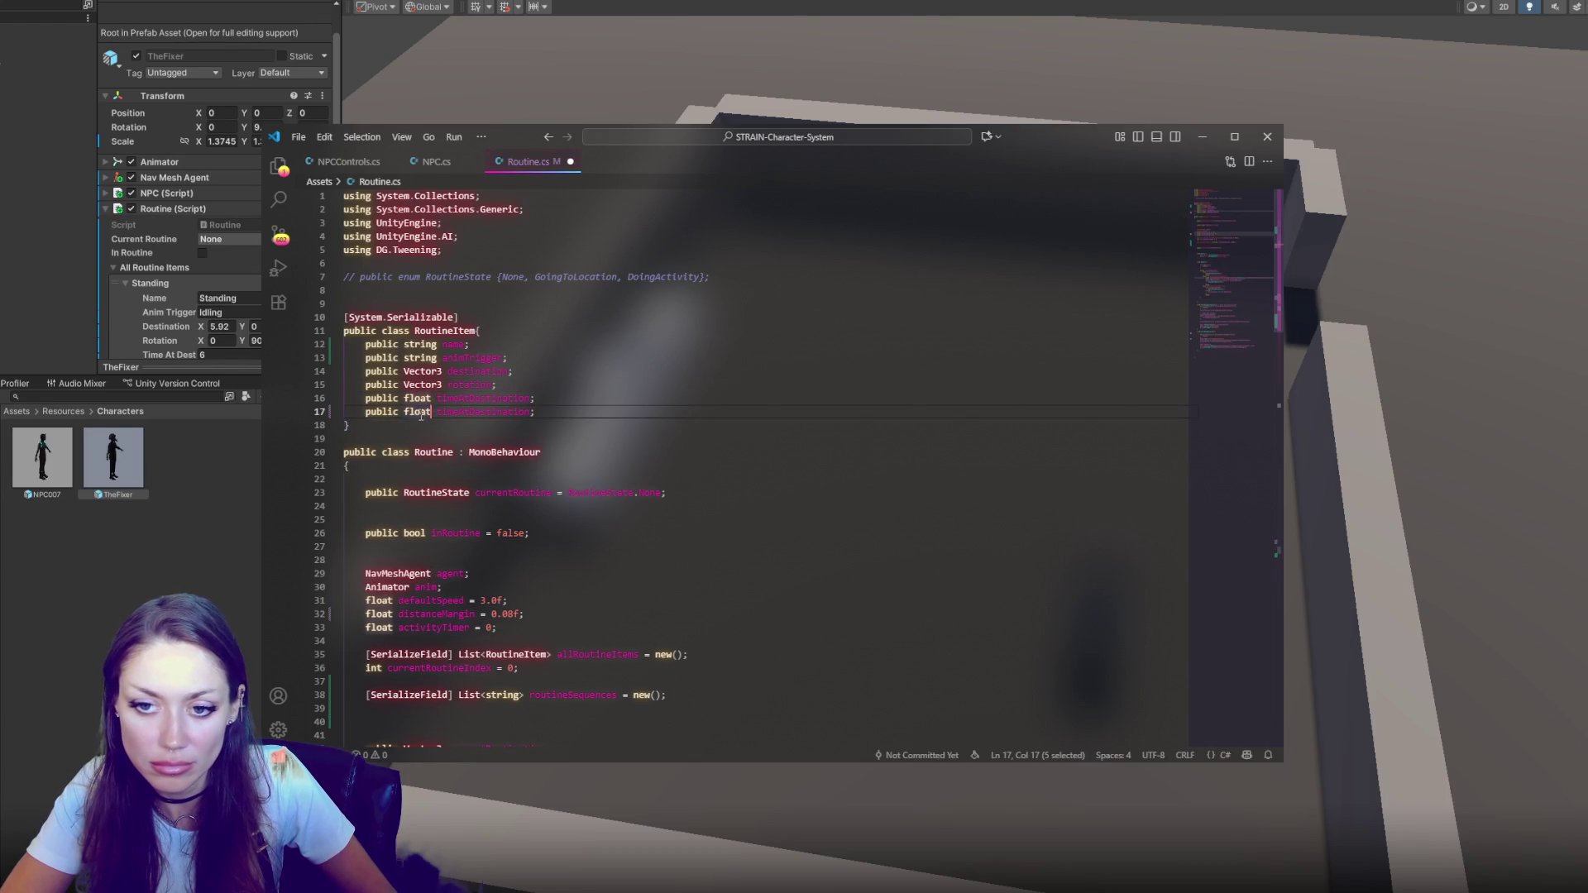
text(GameObject)
double_click(476, 412)
text(itemToGrab;)
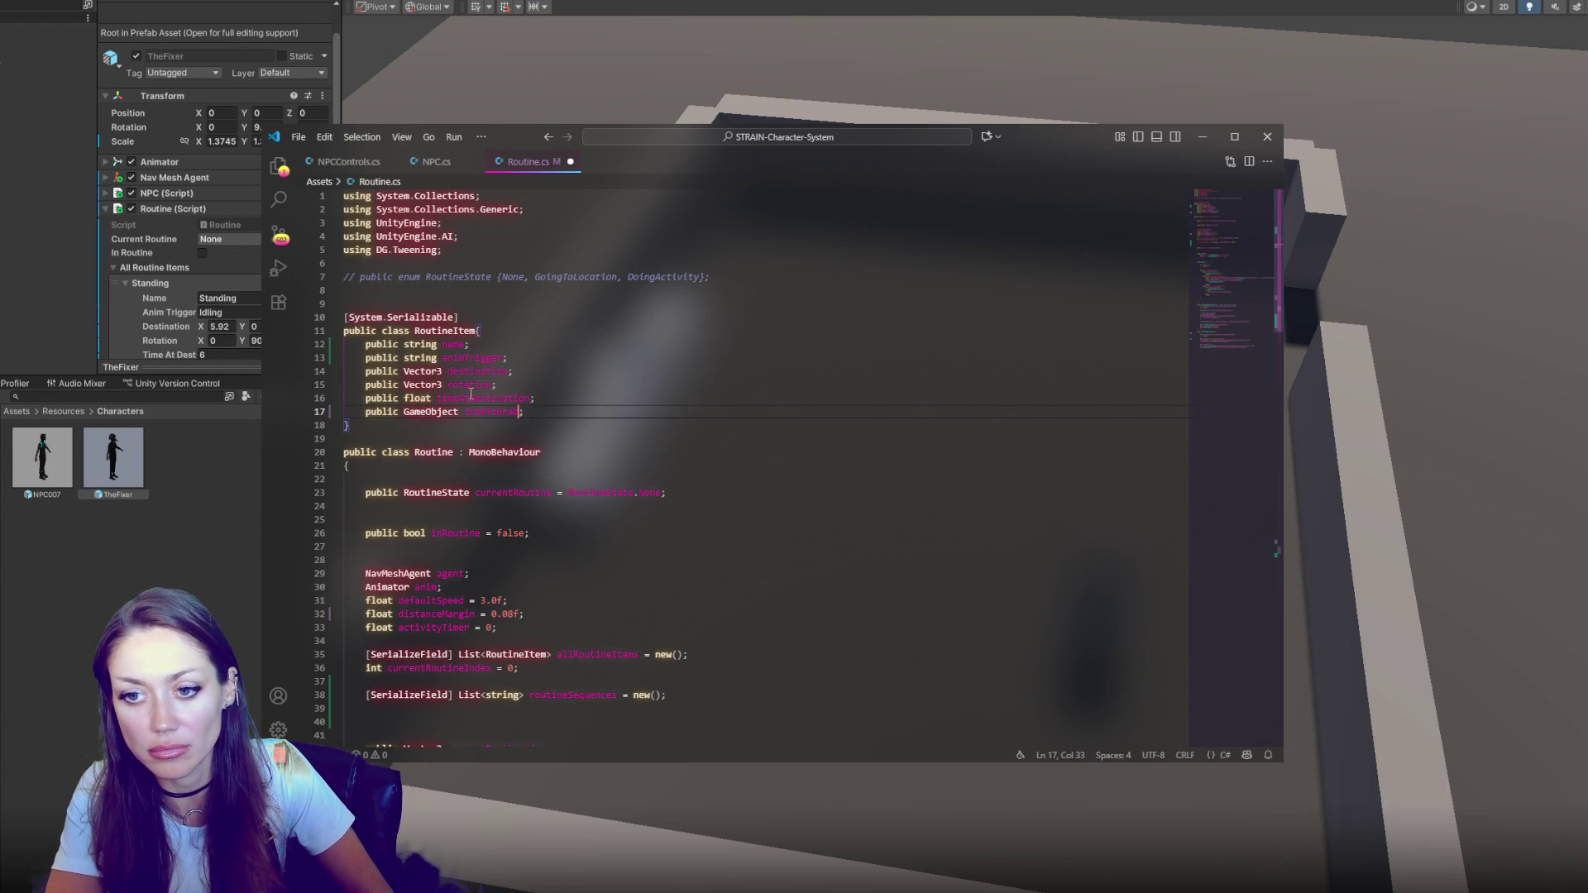
key(ctrl+s)
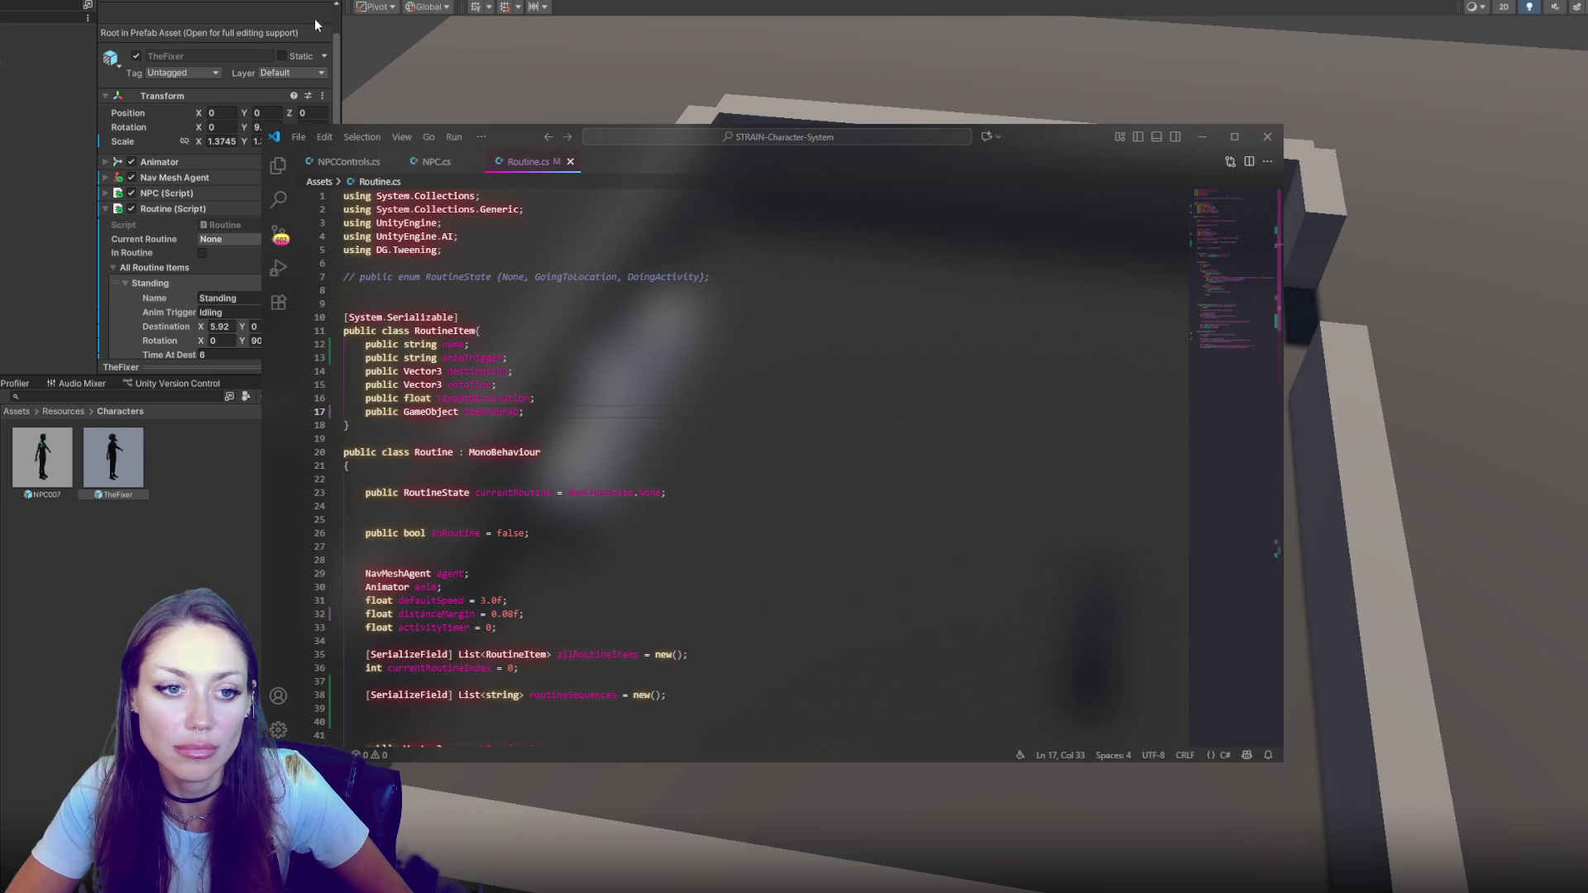
key(alt+Tab)
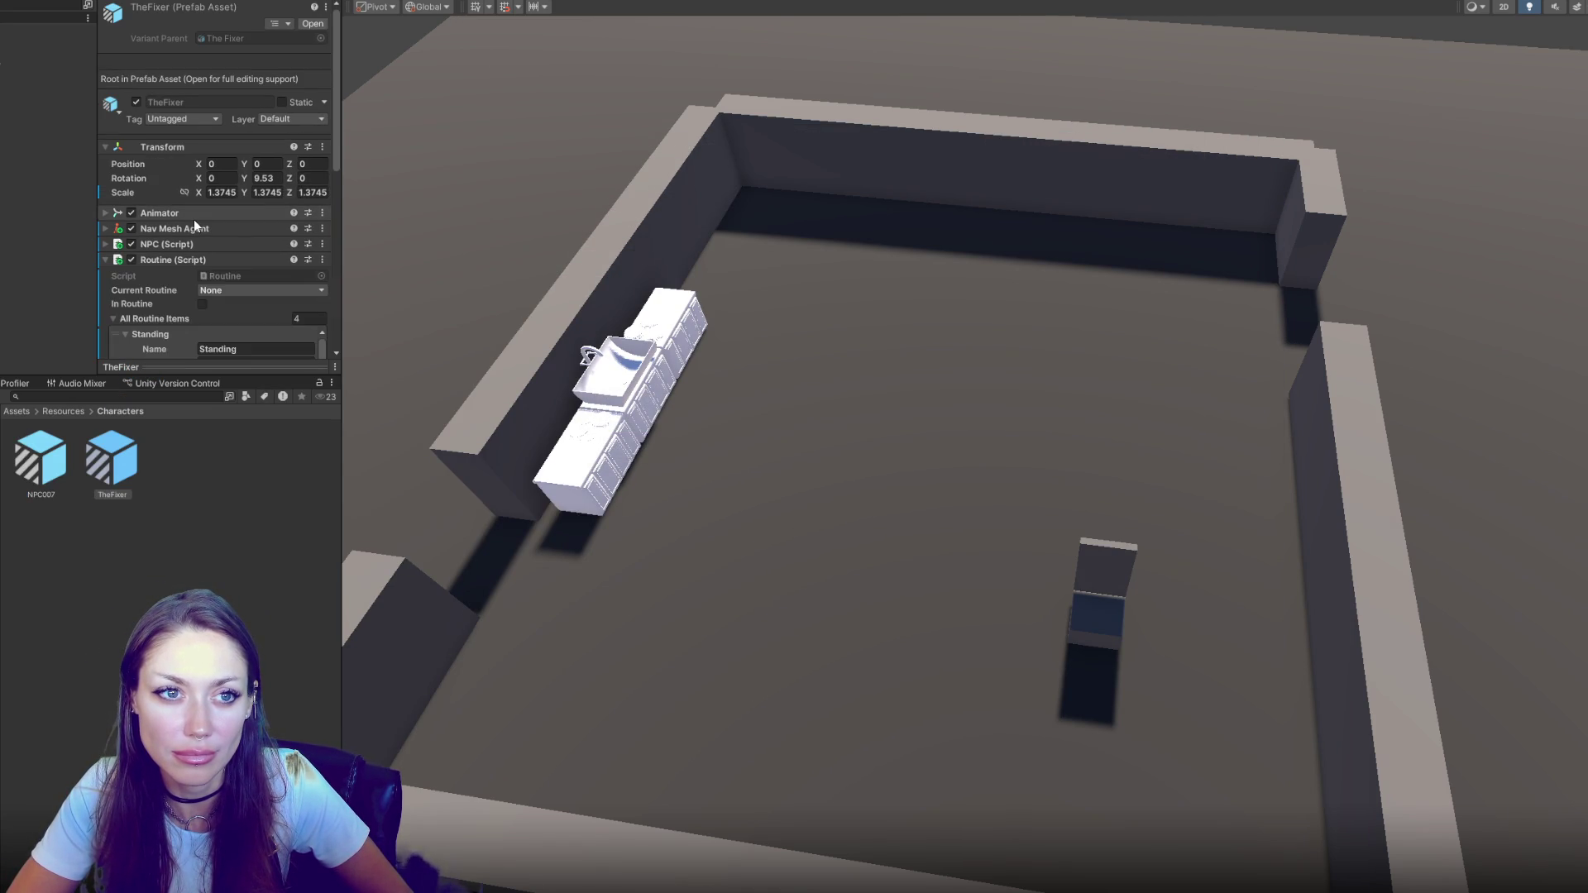
Frame the plate on the sink counter and duplicate it
scroll(221, 213, down, 1)
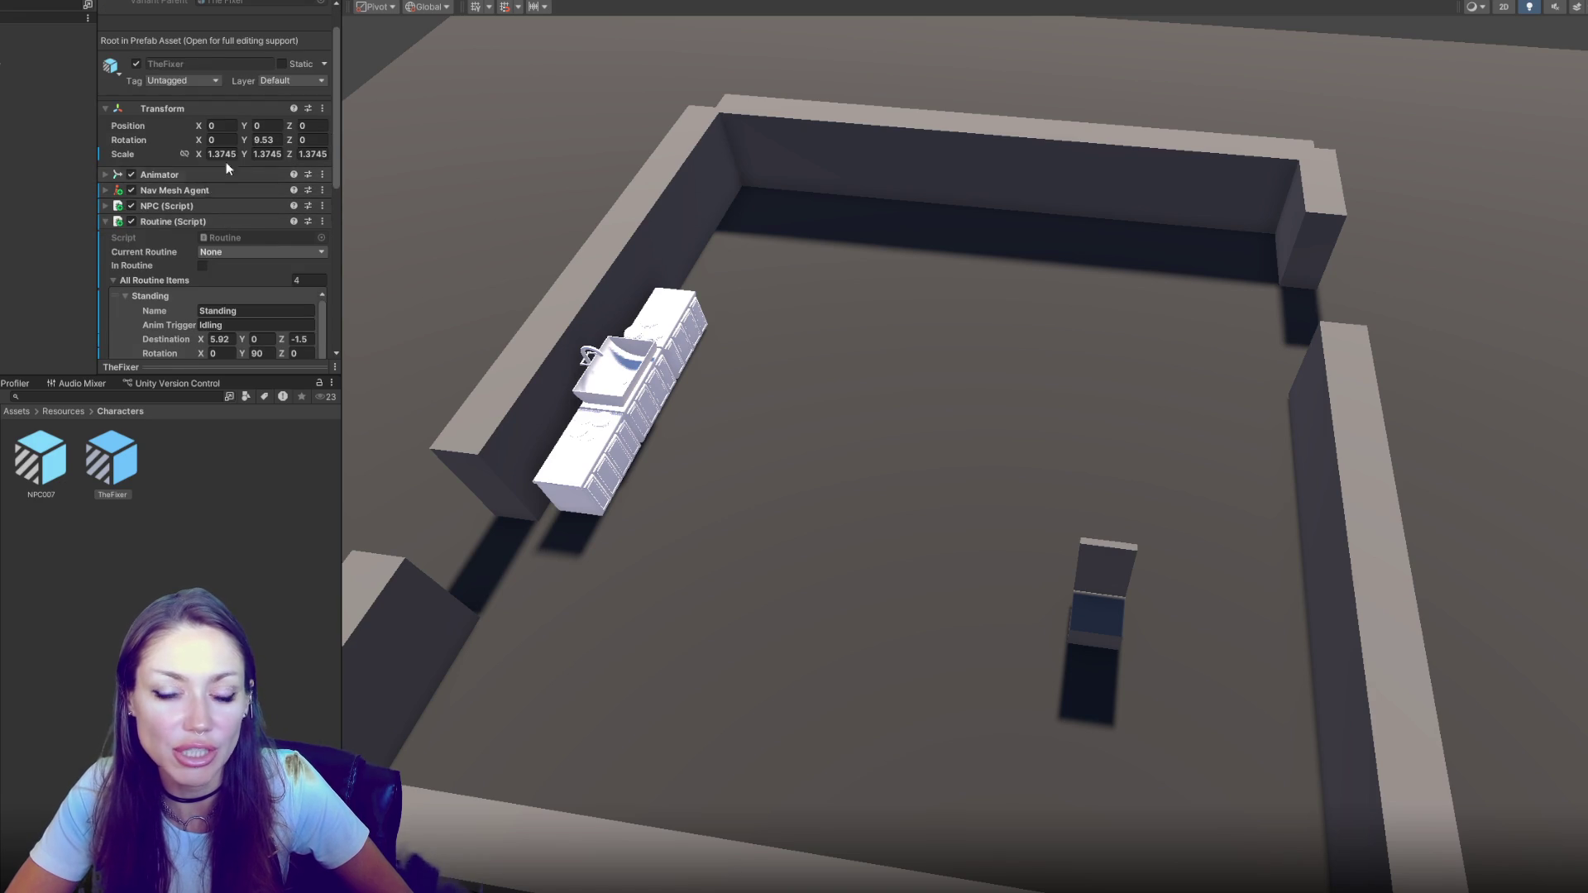
scroll(226, 162, down, 10)
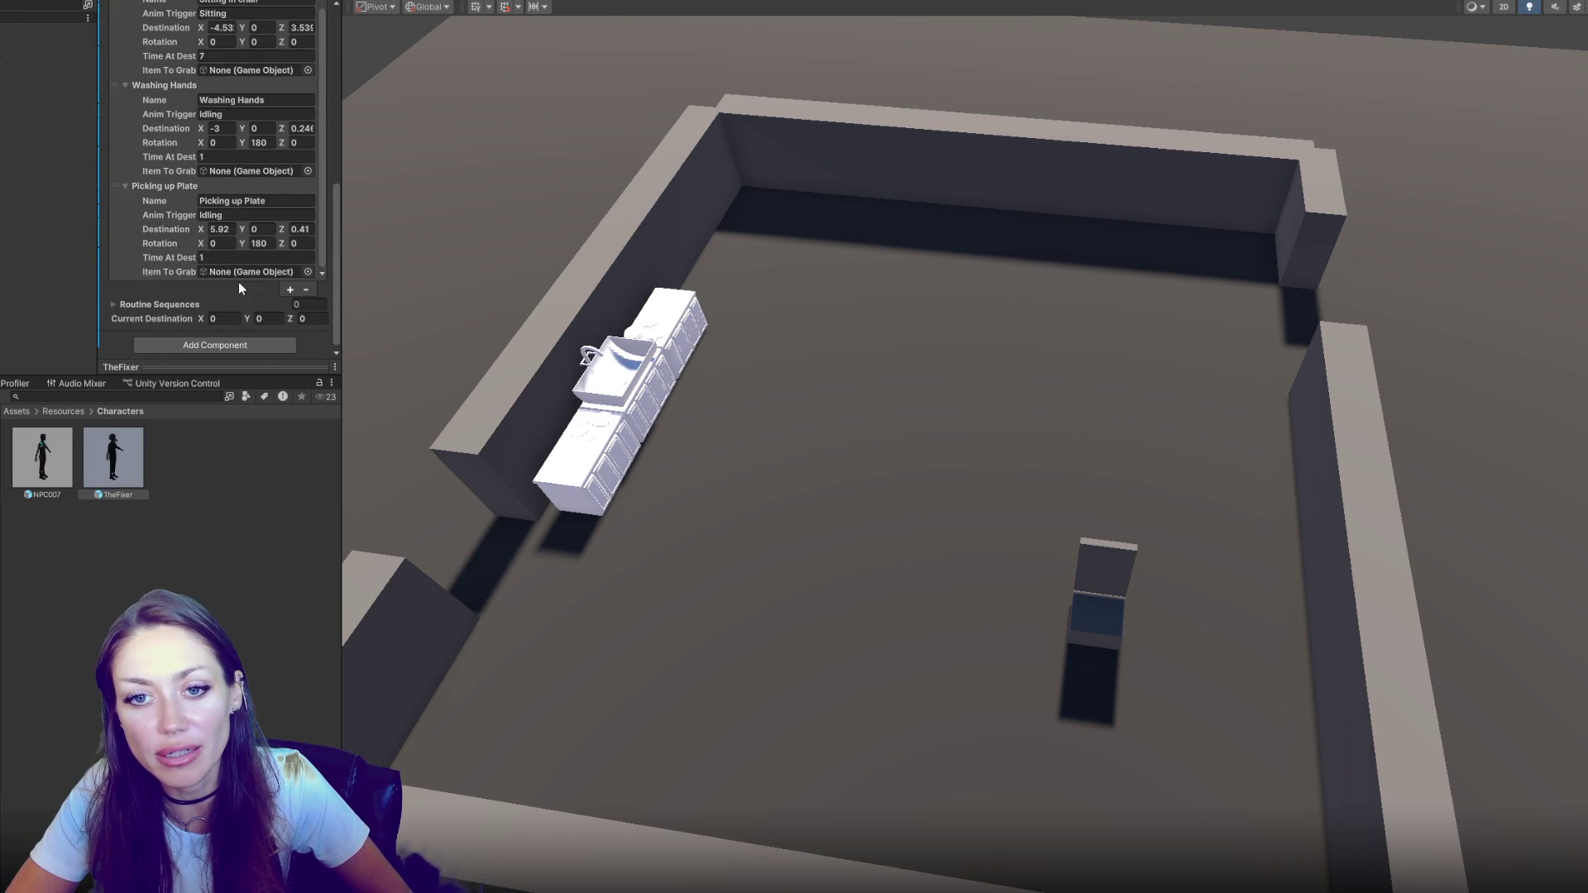
click(596, 427)
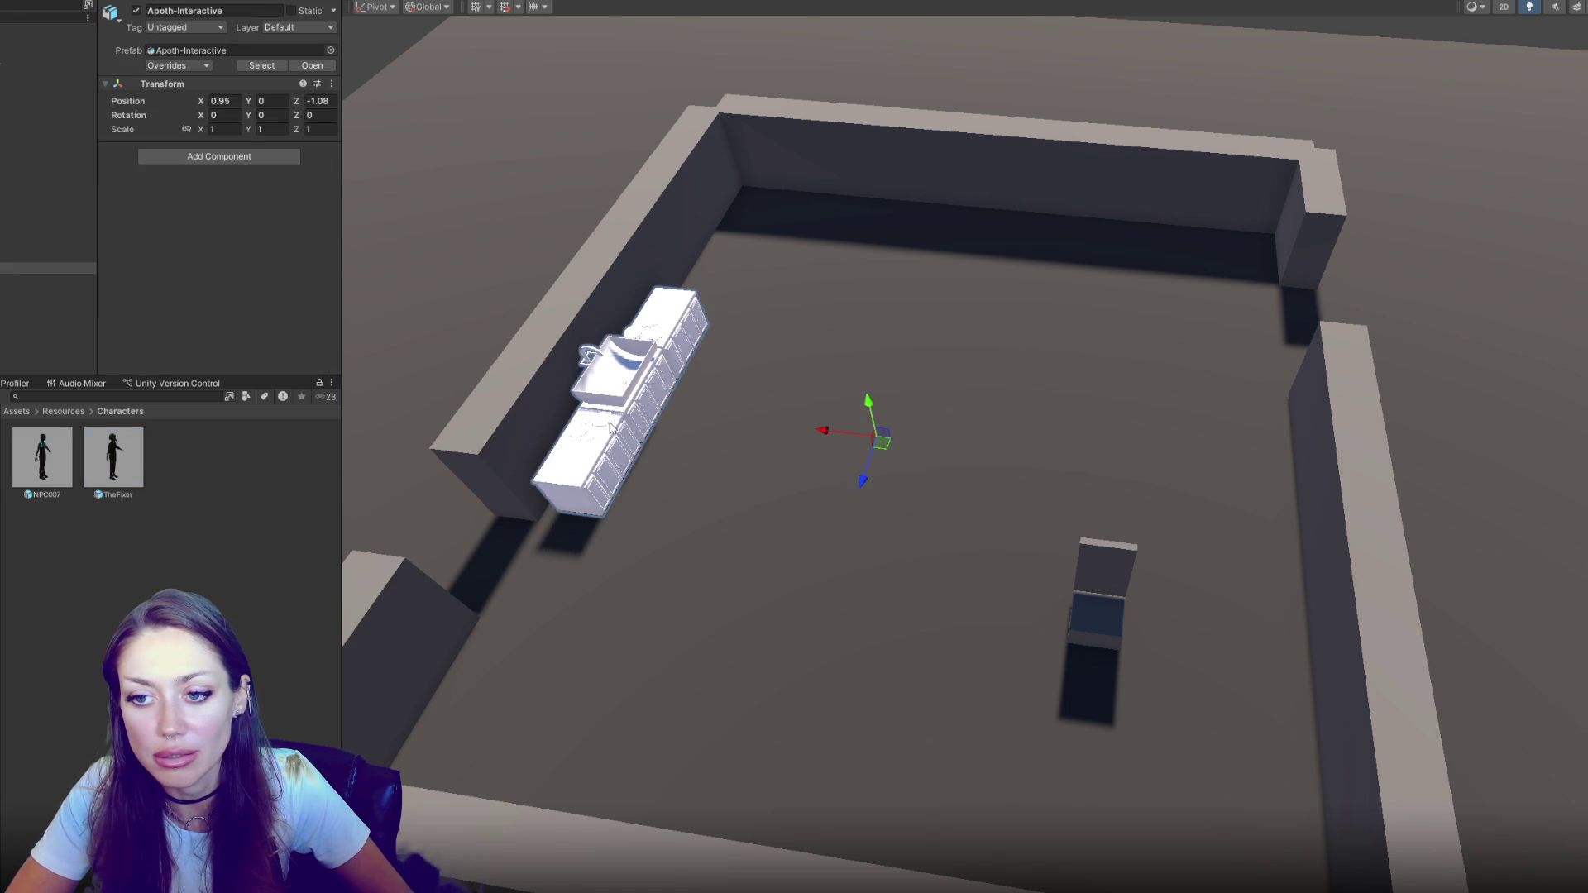
click(601, 426)
key(f)
scroll(1050, 321, down, 5)
mouse_move(965, 348)
mouse_down()
mouse_move(1412, 323)
mouse_move(1323, 331)
mouse_up()
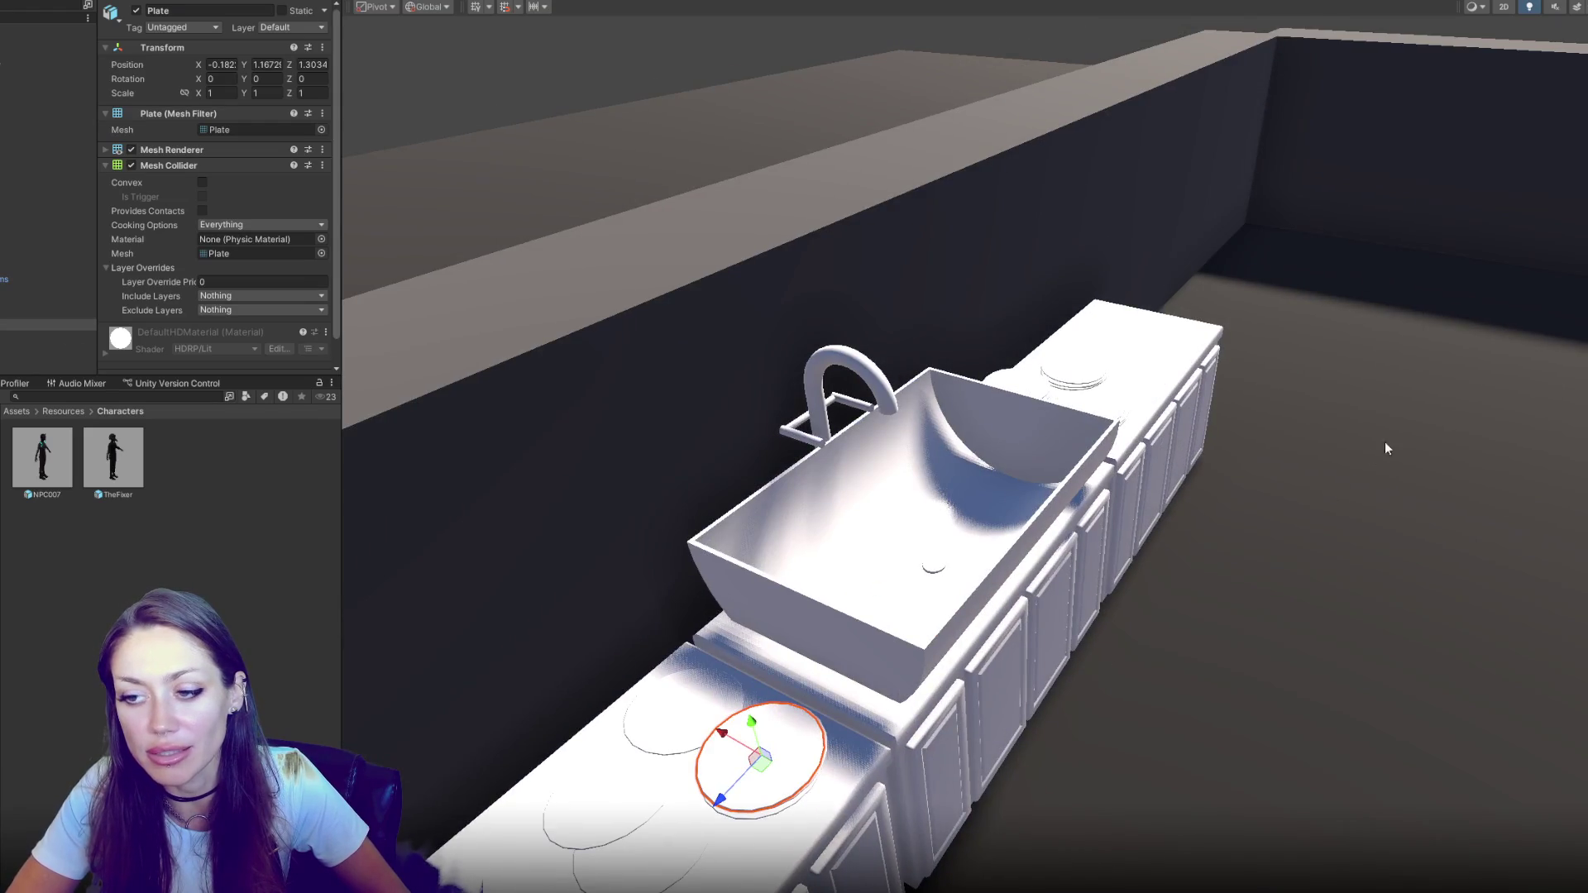
drag(1387, 447, 642, 440)
click(25, 335)
click(25, 325)
key(ctrl+d)
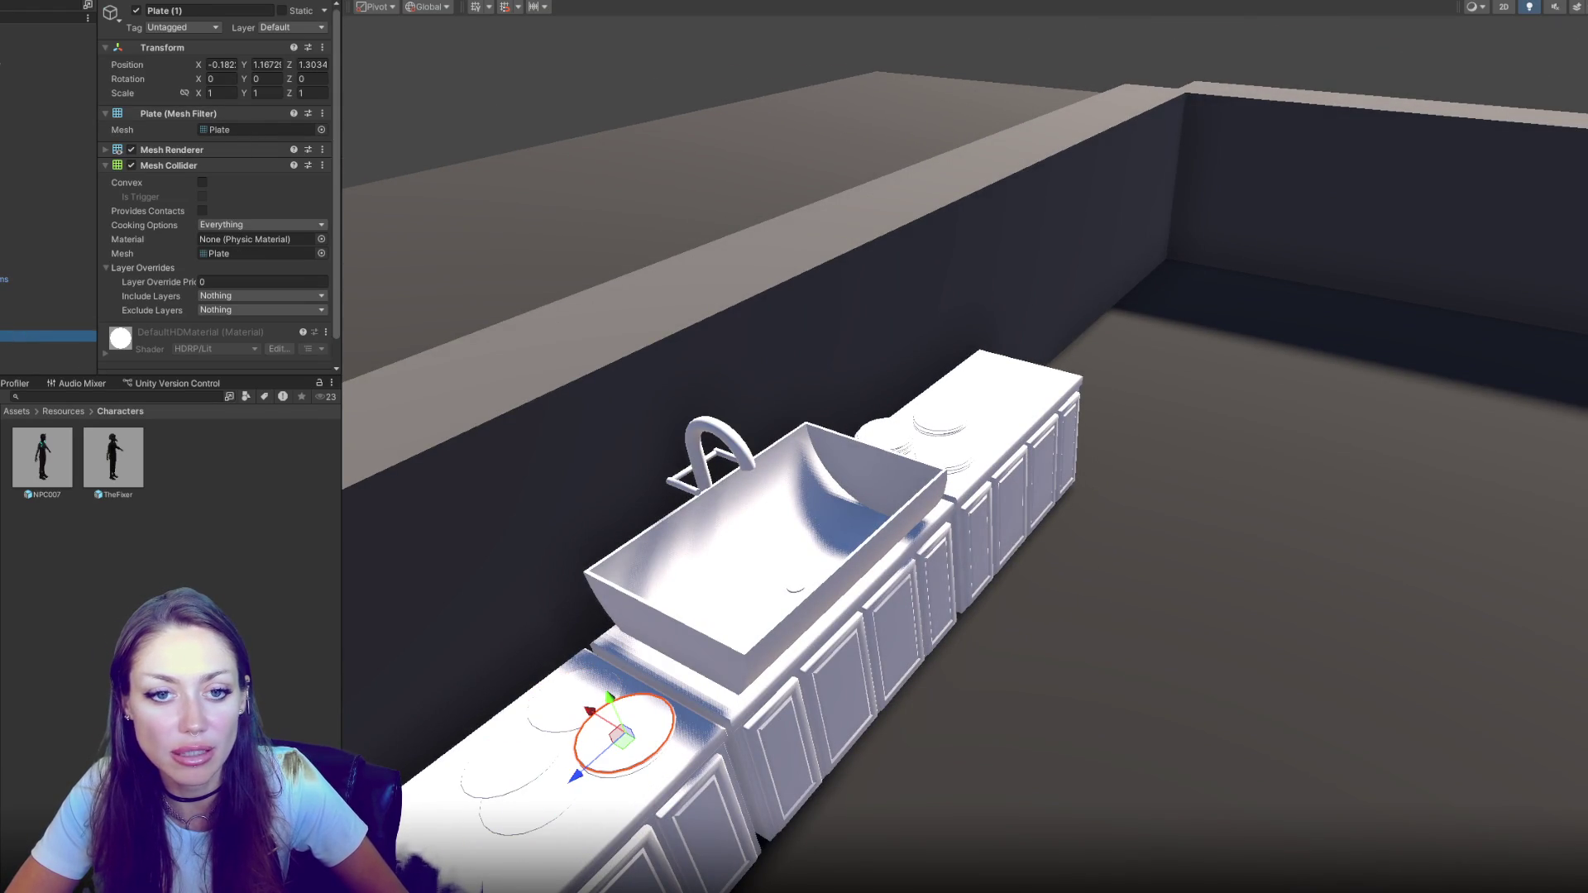
Apply the grey light material to the sink cabinets
click(48, 358)
mouse_move(408, 386)
mouse_down()
mouse_move(1138, 528)
mouse_move(1089, 446)
mouse_move(1081, 319)
mouse_move(1114, 400)
mouse_move(609, 433)
mouse_up()
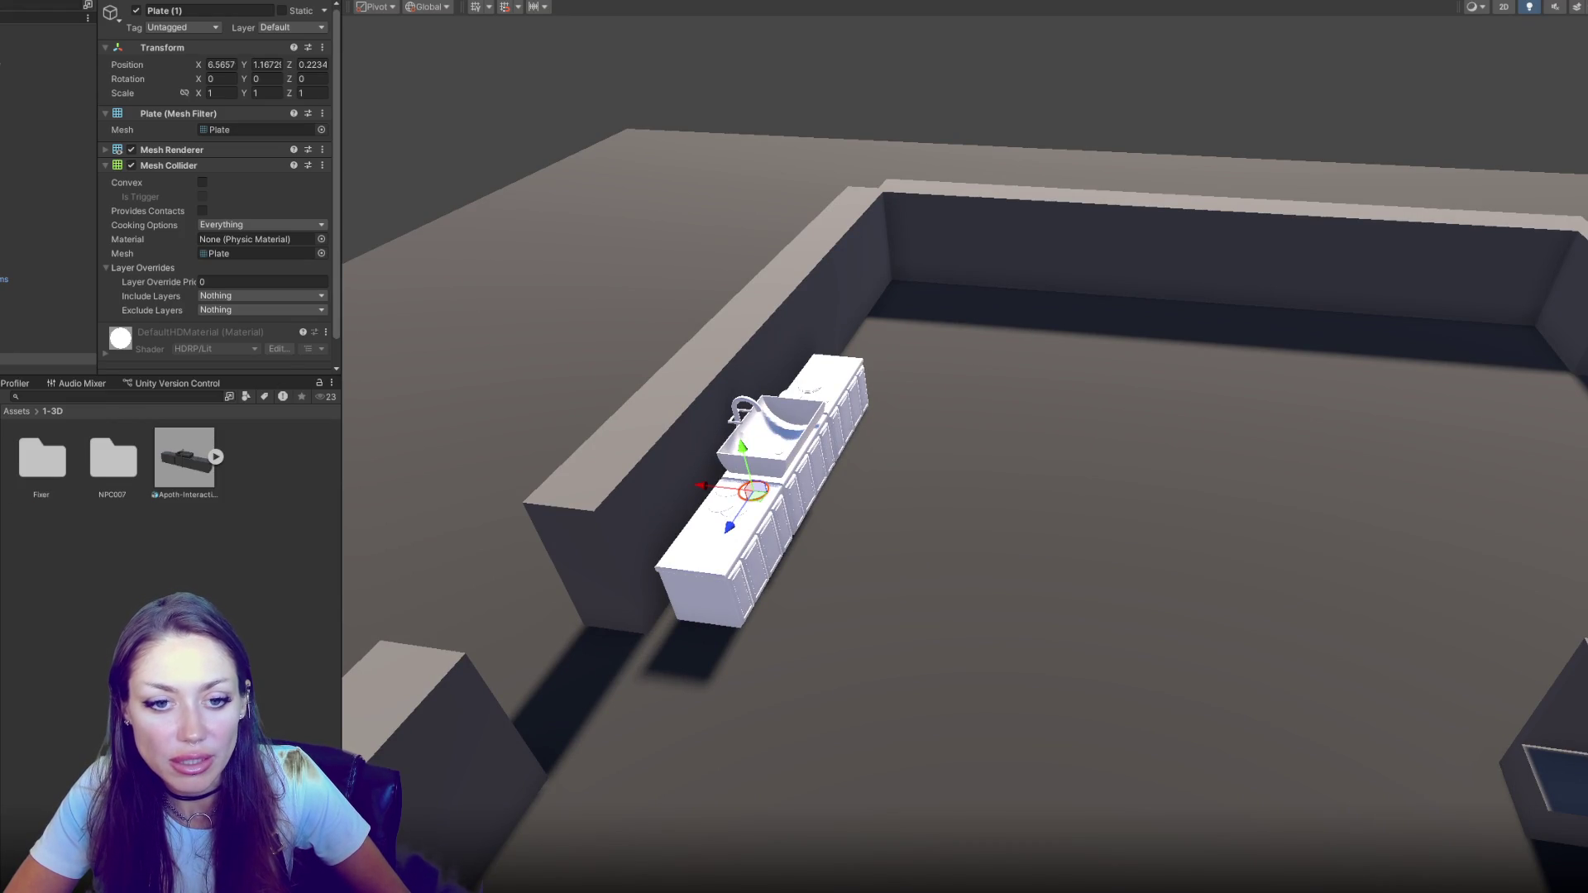
mouse_move(91, 470)
mouse_down()
mouse_move(607, 525)
mouse_move(766, 471)
mouse_move(492, 482)
mouse_move(499, 562)
mouse_up()
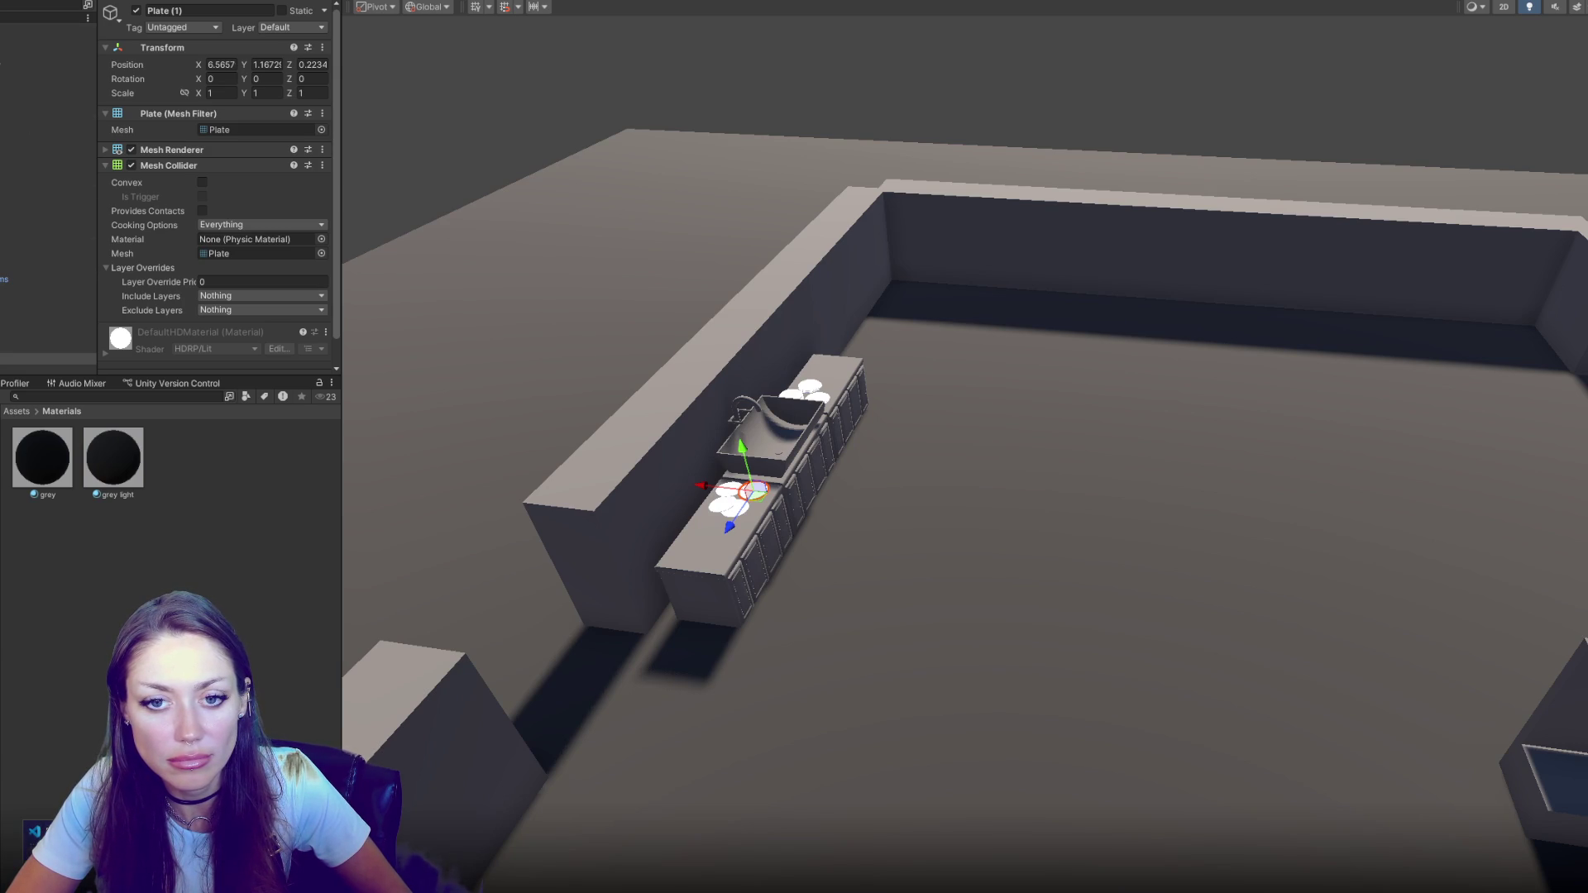
mouse_move(34, 831)
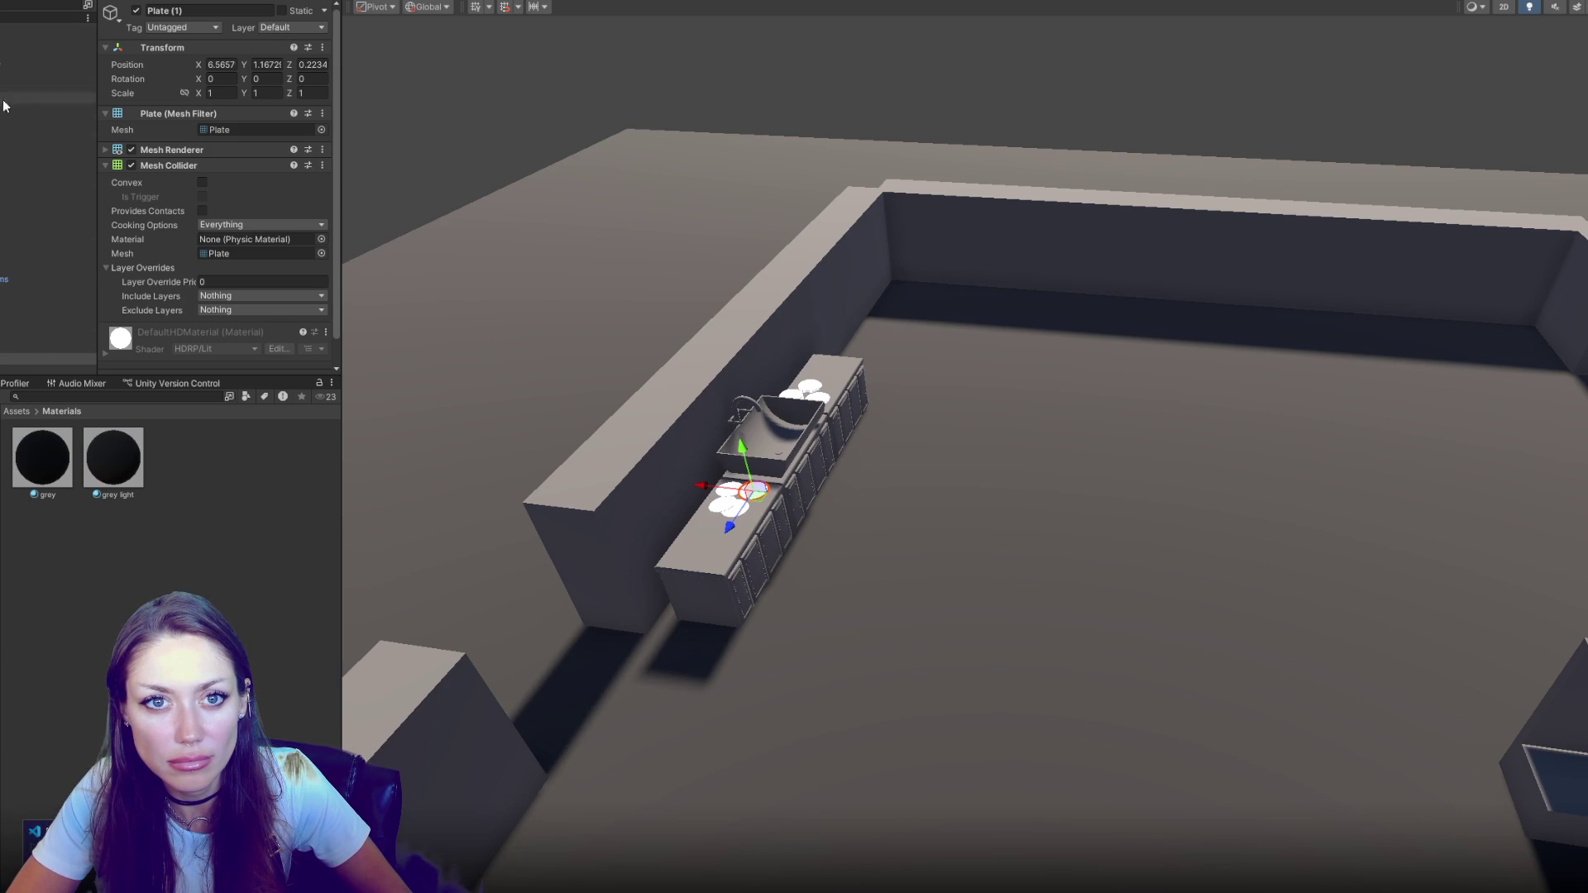
click(18, 28)
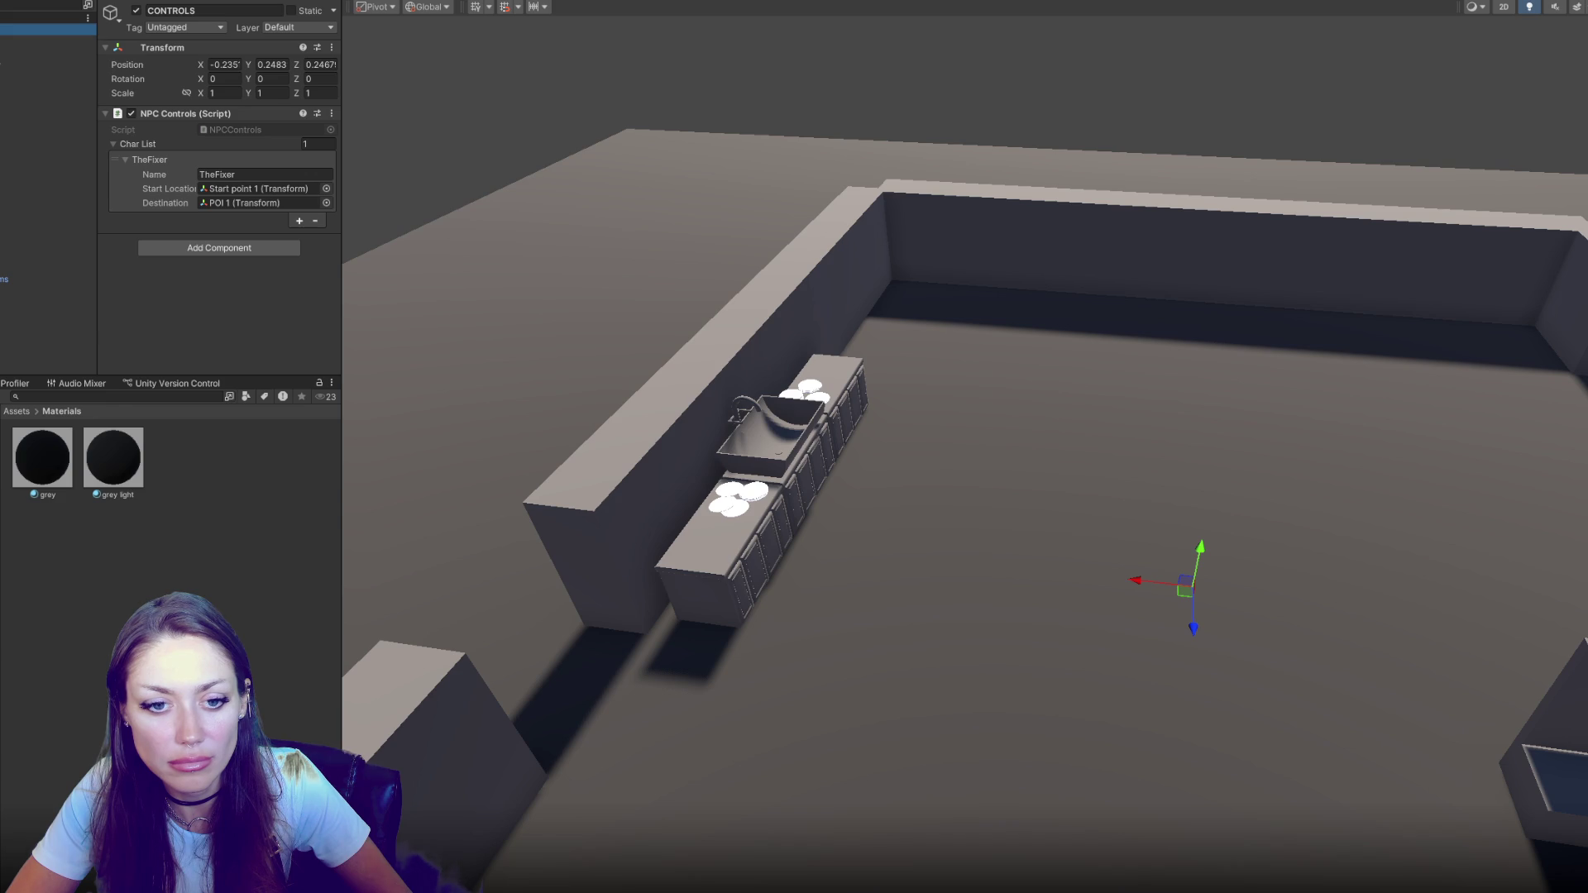
Create a new '7-prefabs' folder in Assets and open it
click(113, 459)
scroll(202, 265, down, 10)
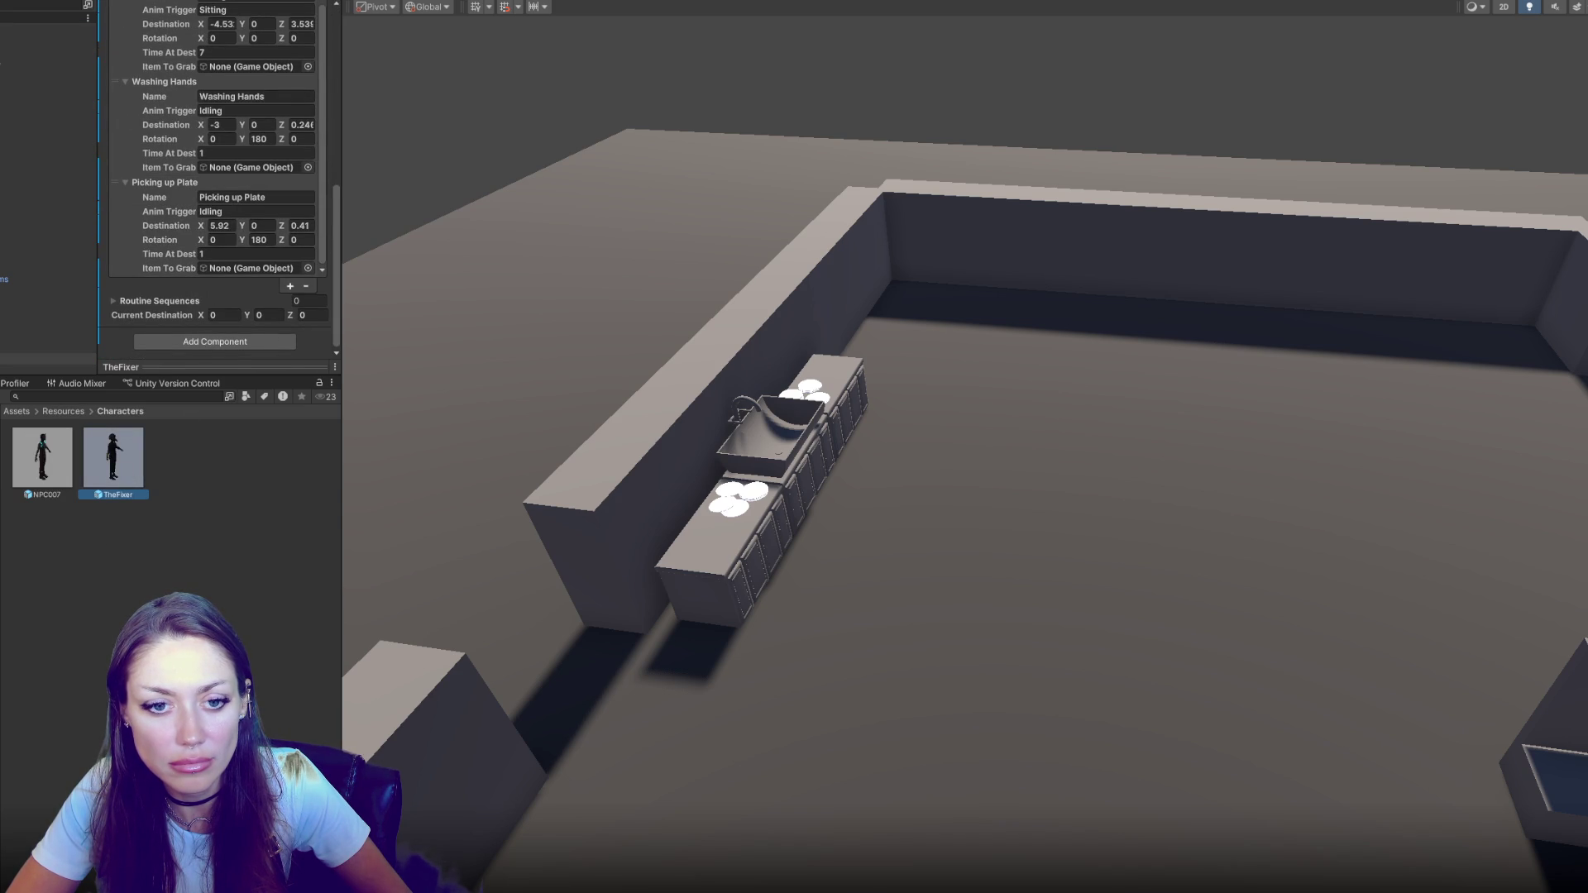
click(17, 411)
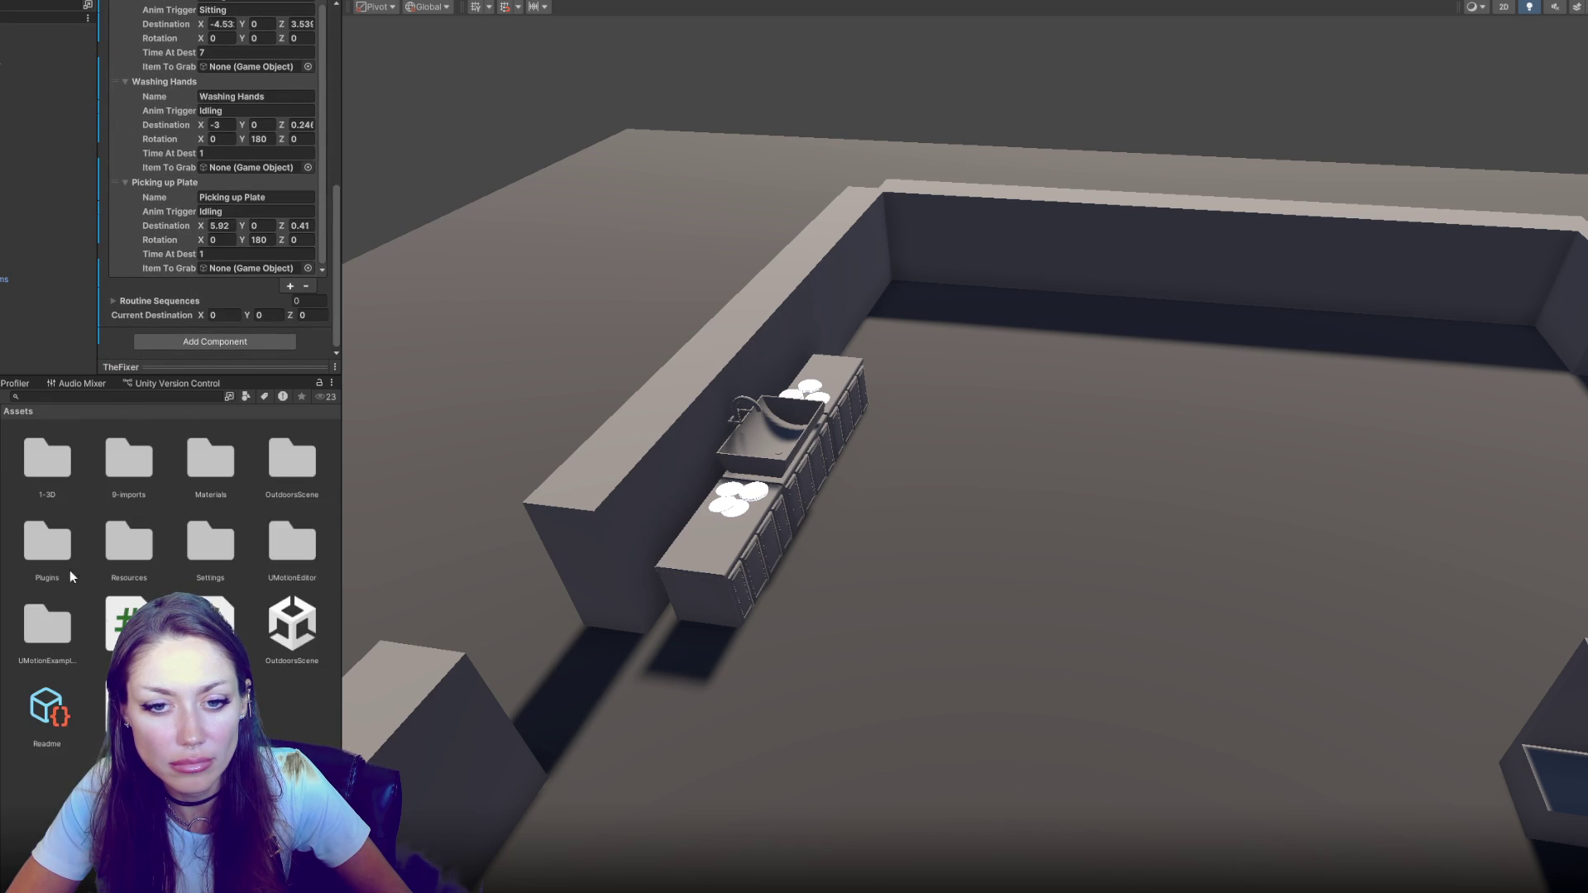
right_click(70, 569)
mouse_move(279, 384)
click(553, 200)
text(7-prefa)
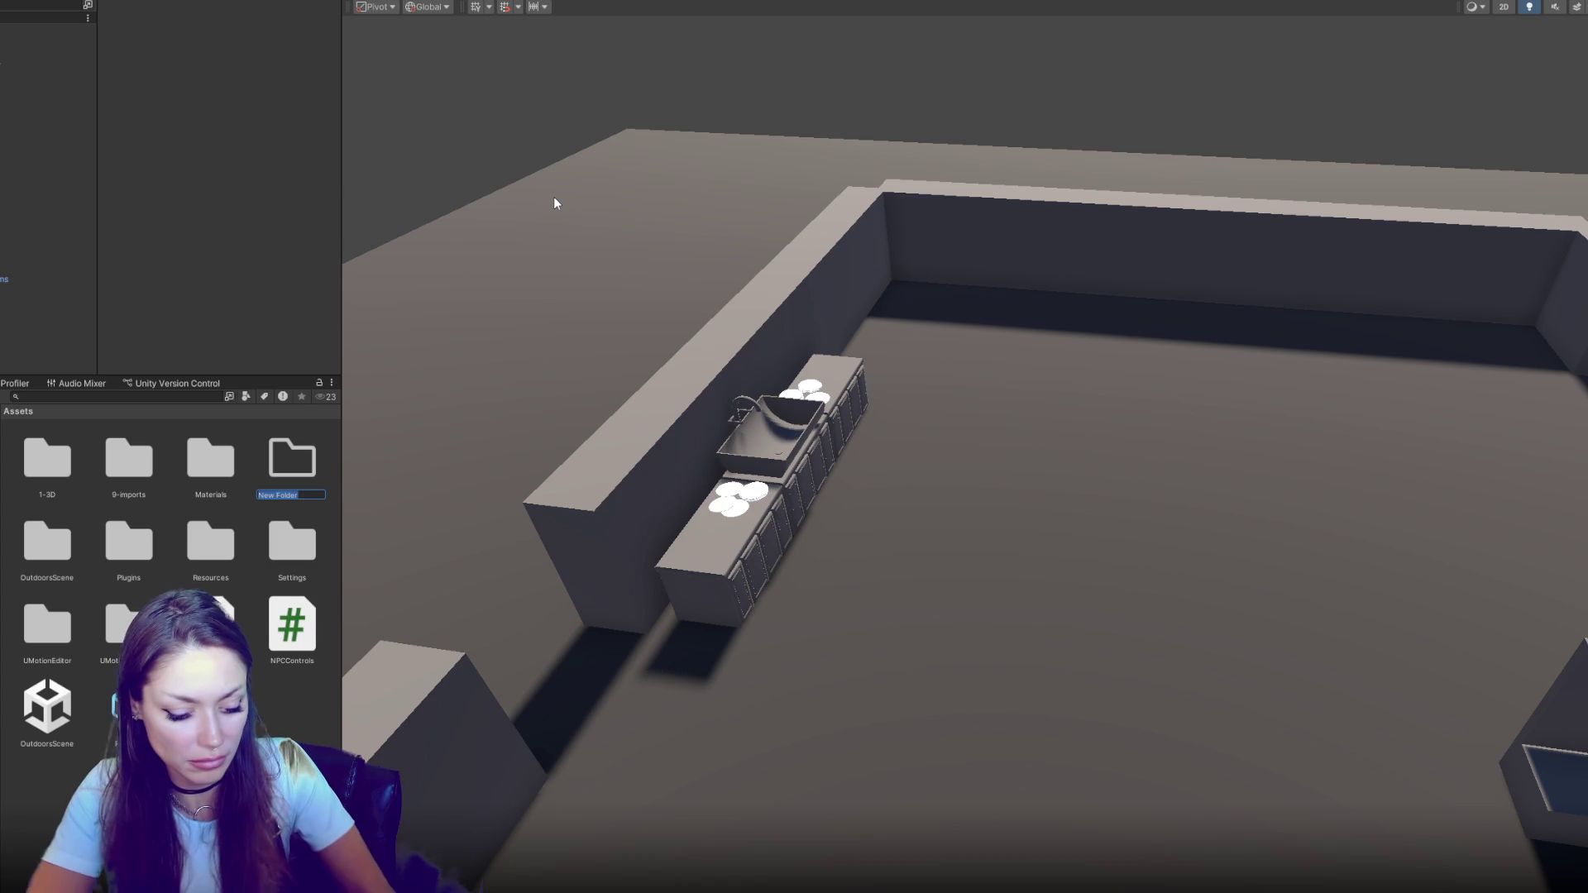
text(bs)
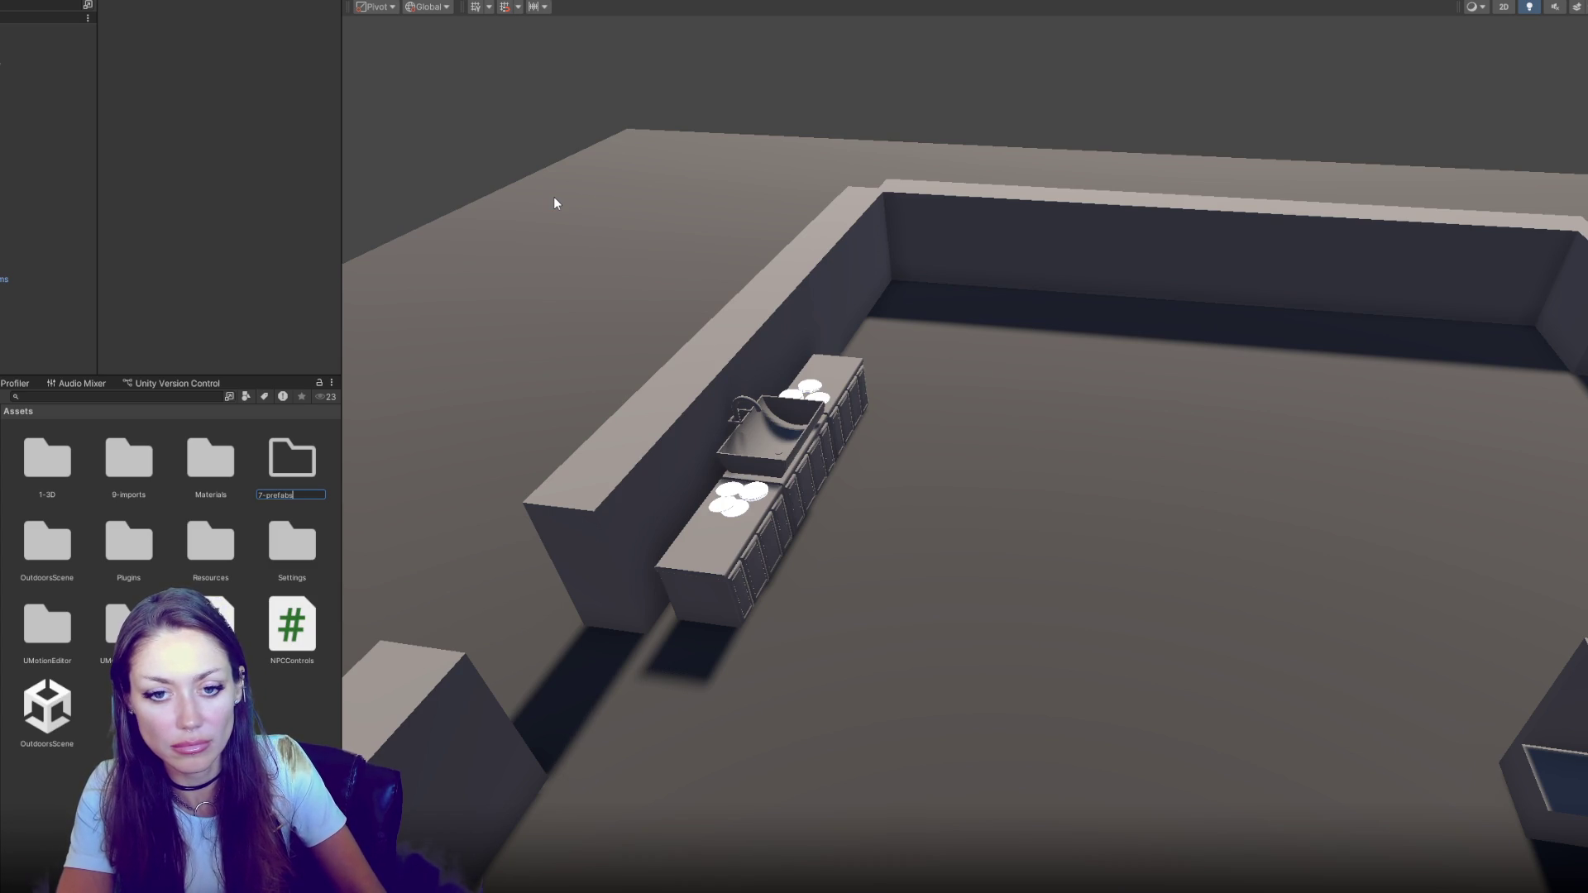
key(Return)
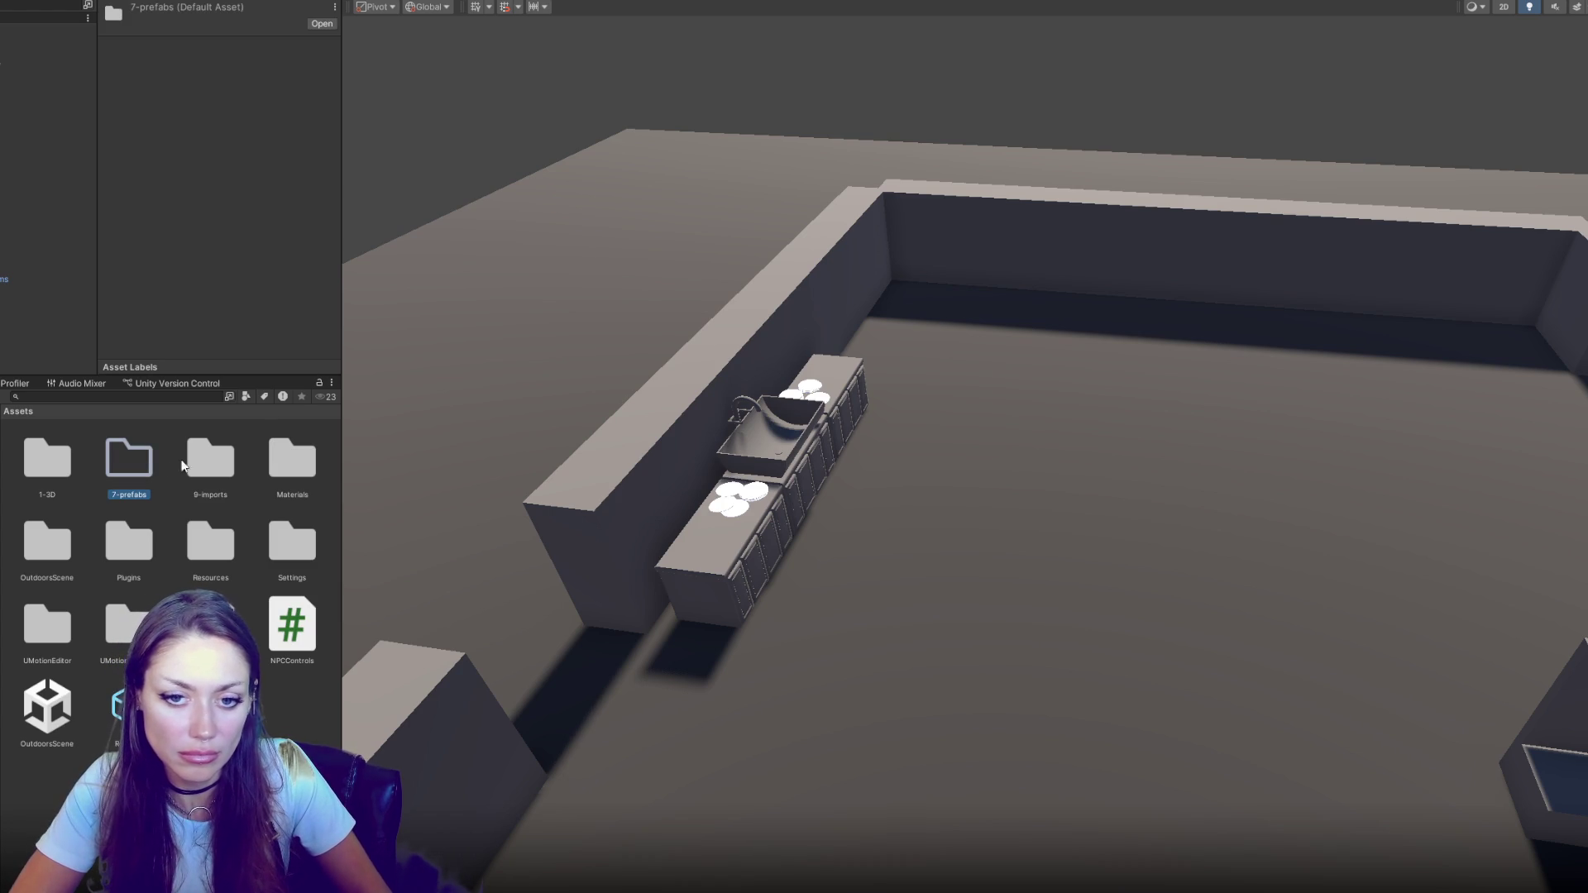
double_click(135, 475)
Rename Plate (1) to Plate, set its position to 0, 0, 0, and delete the original plate
click(50, 360)
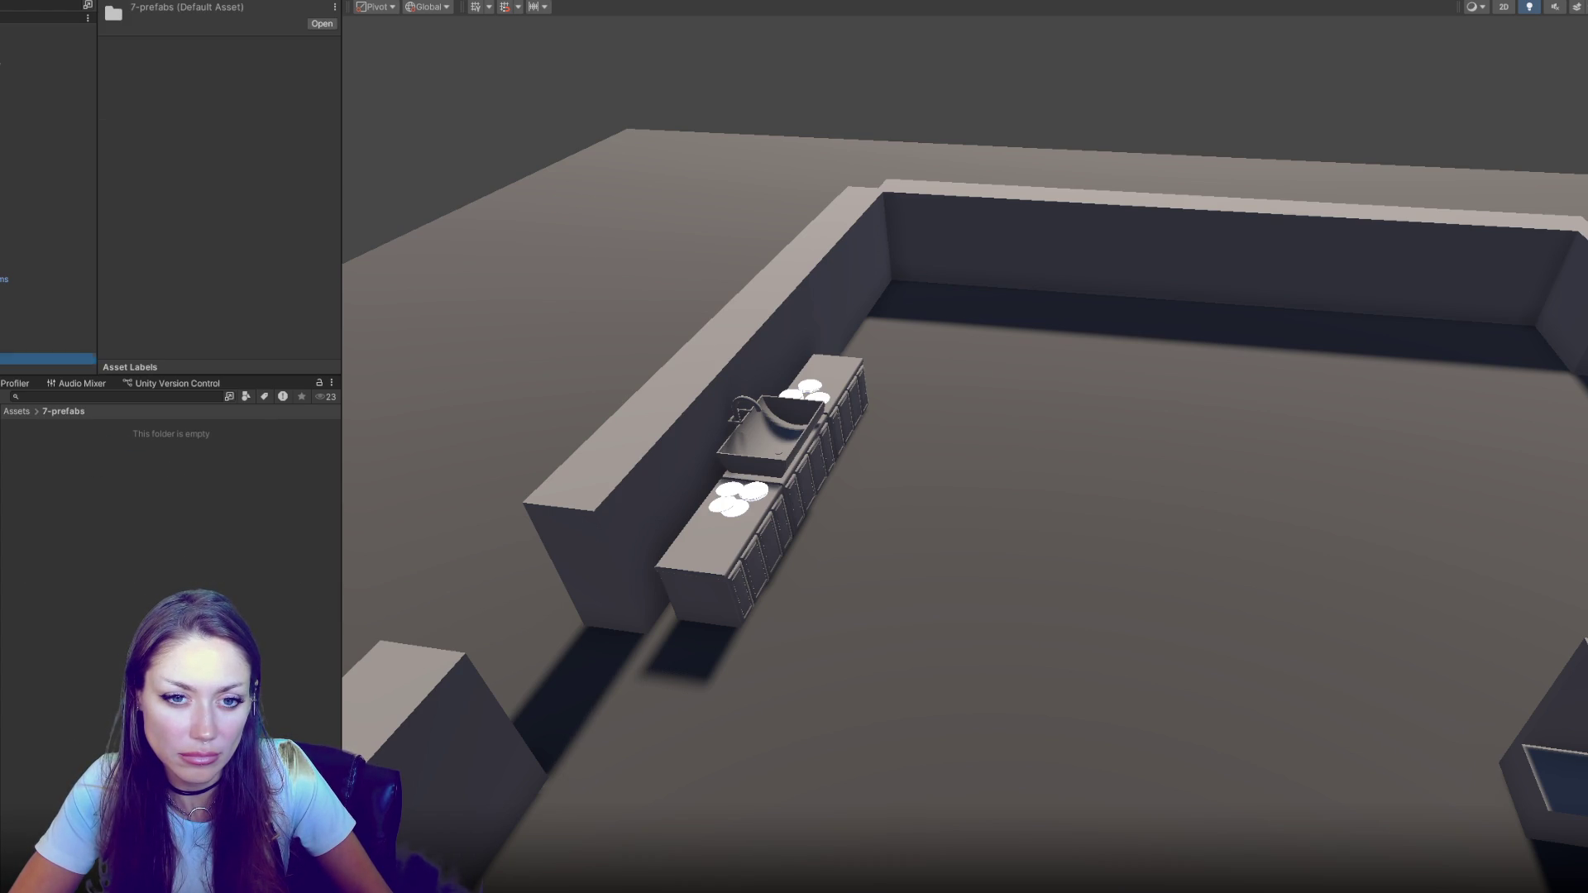
key(BackSpace)
key(BackSpace)
key(BackSpace)
key(Tab)
text(0)
click(266, 65)
text(0)
click(320, 65)
text(0)
key(Return)
key(Delete)
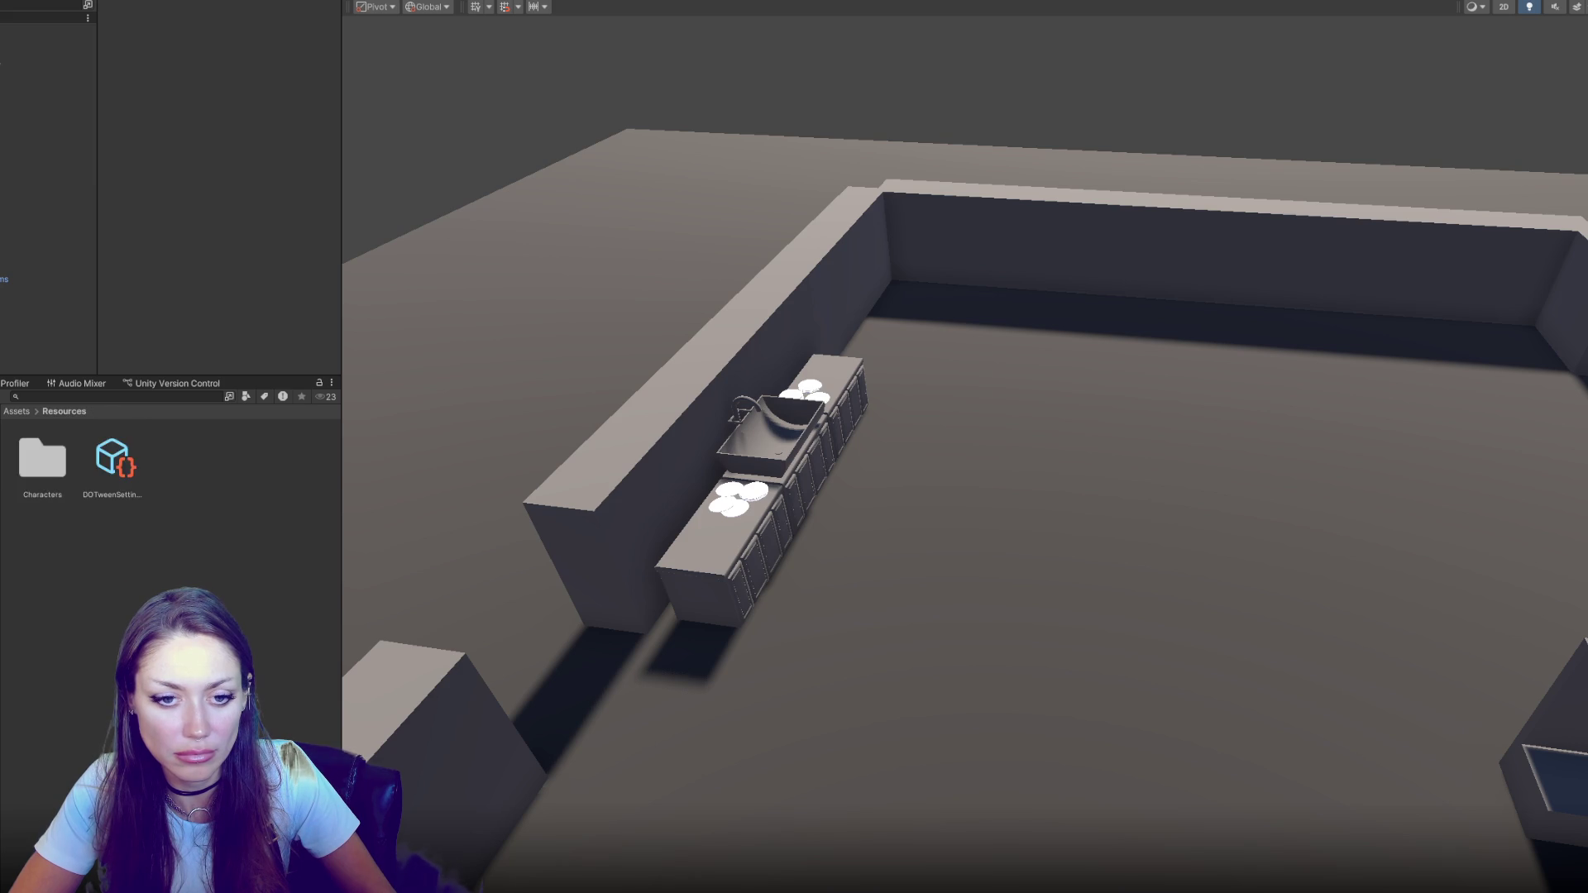
Reselect the TheFixer prefab and scroll to its Picking up Plate item to grab
double_click(42, 458)
click(114, 457)
scroll(208, 233, down, 10)
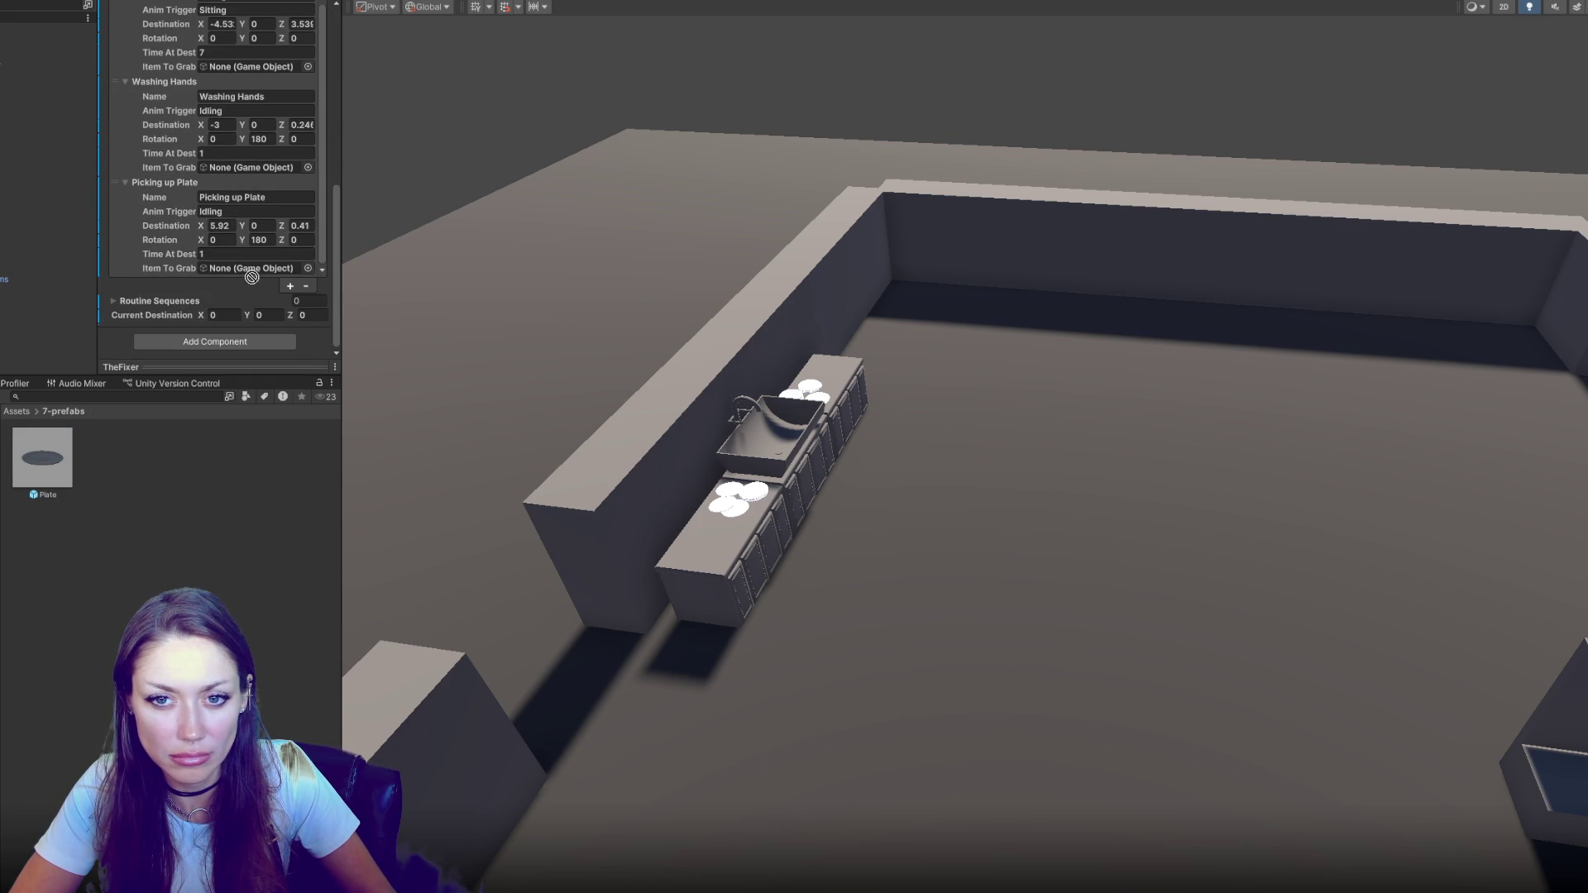
scroll(282, 155, down, 5)
scroll(282, 155, down, 3)
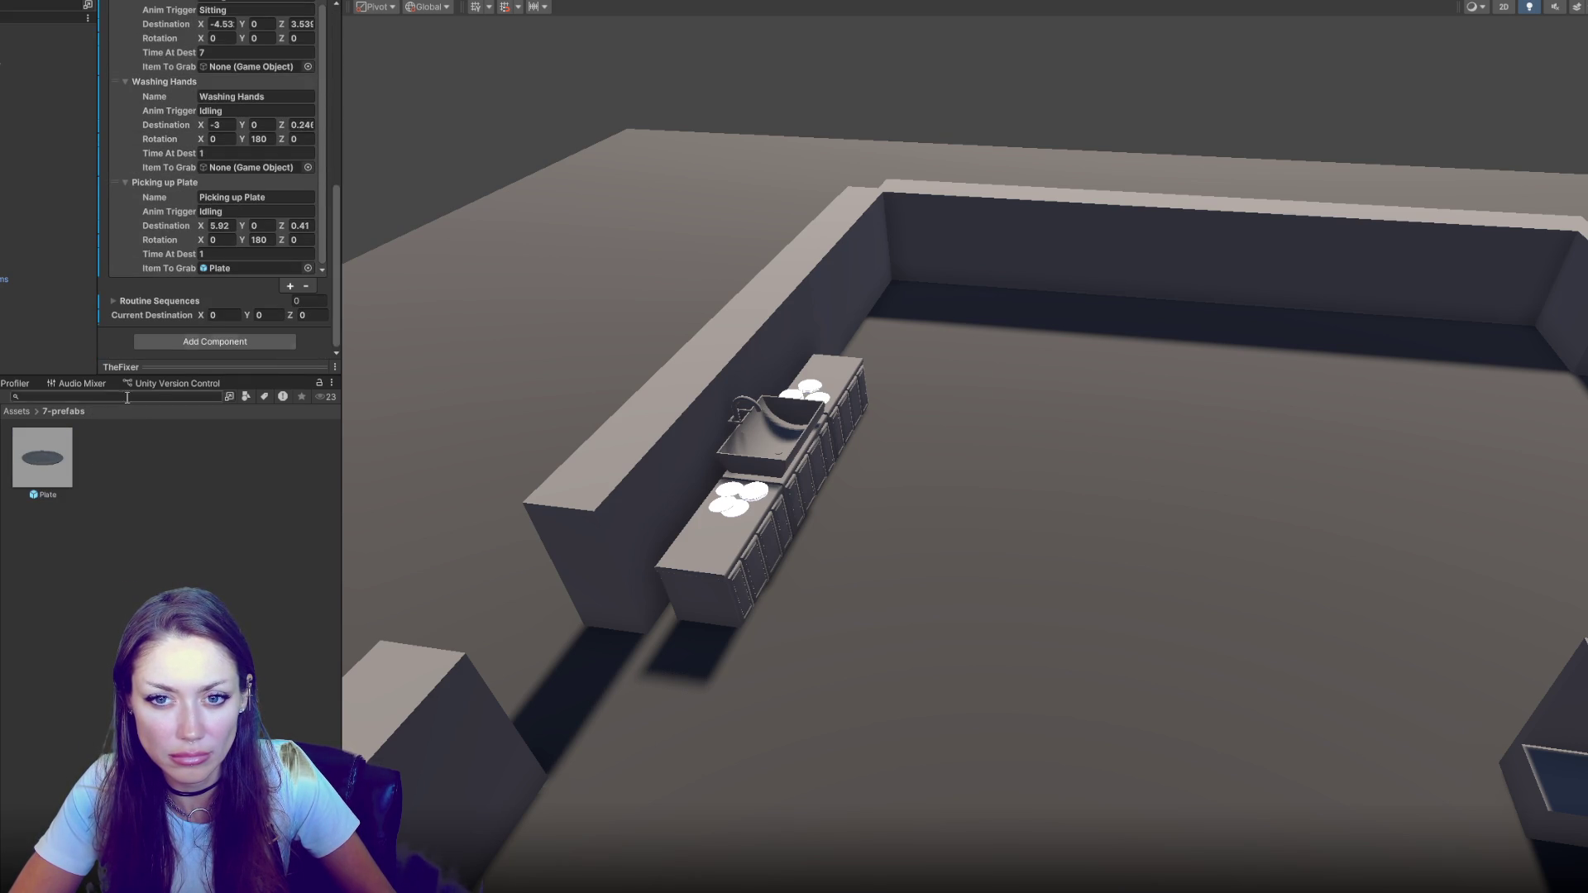
key(alt+Tab)
scroll(744, 463, down, 12)
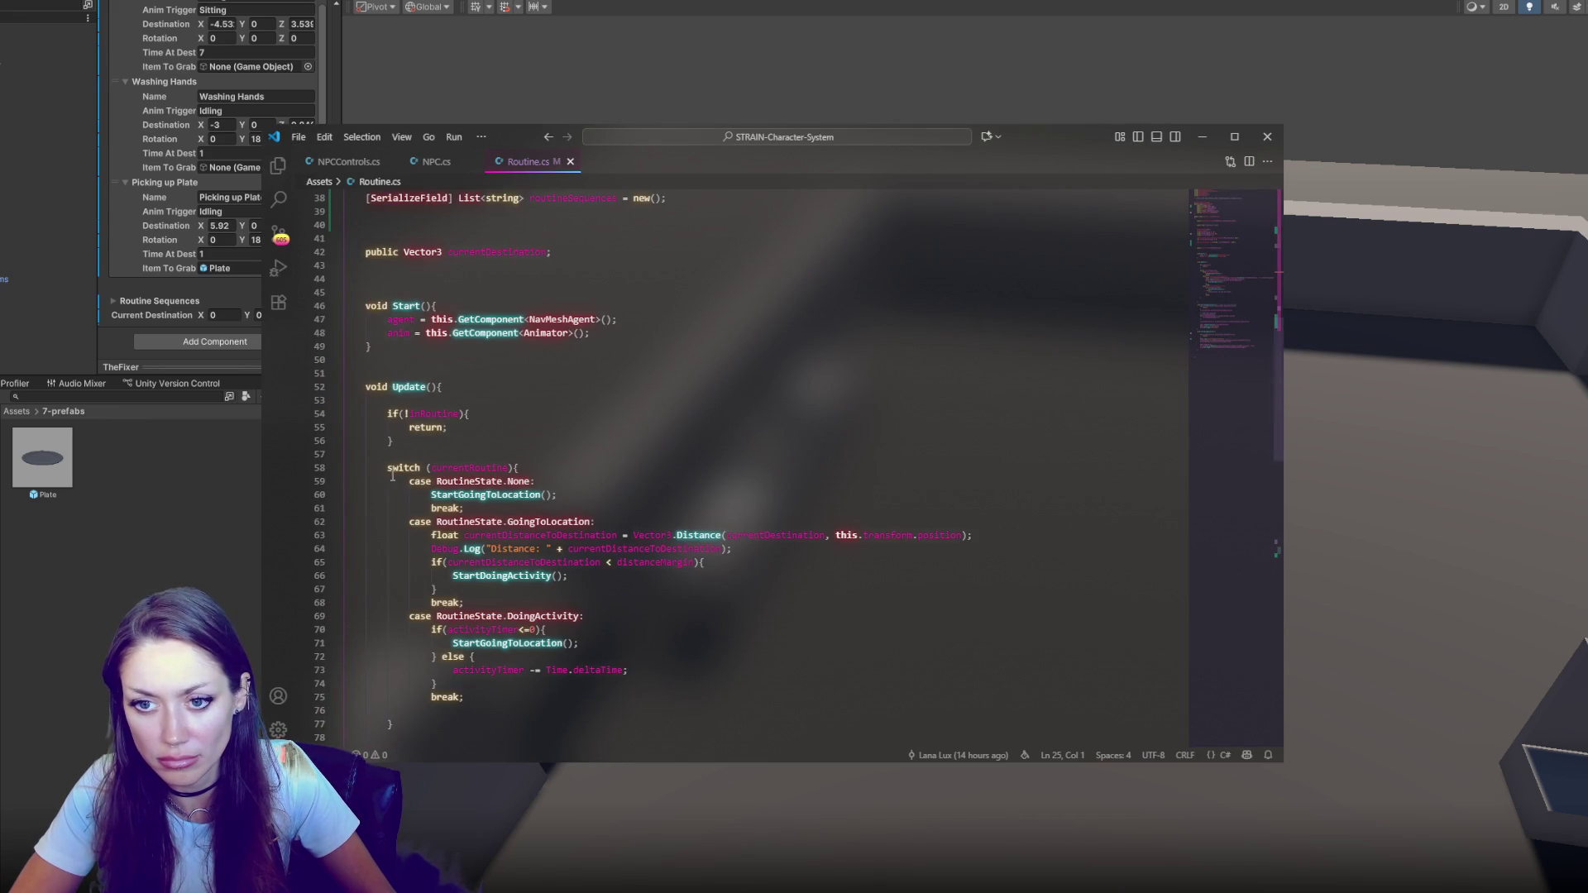
scroll(581, 417, up, 12)
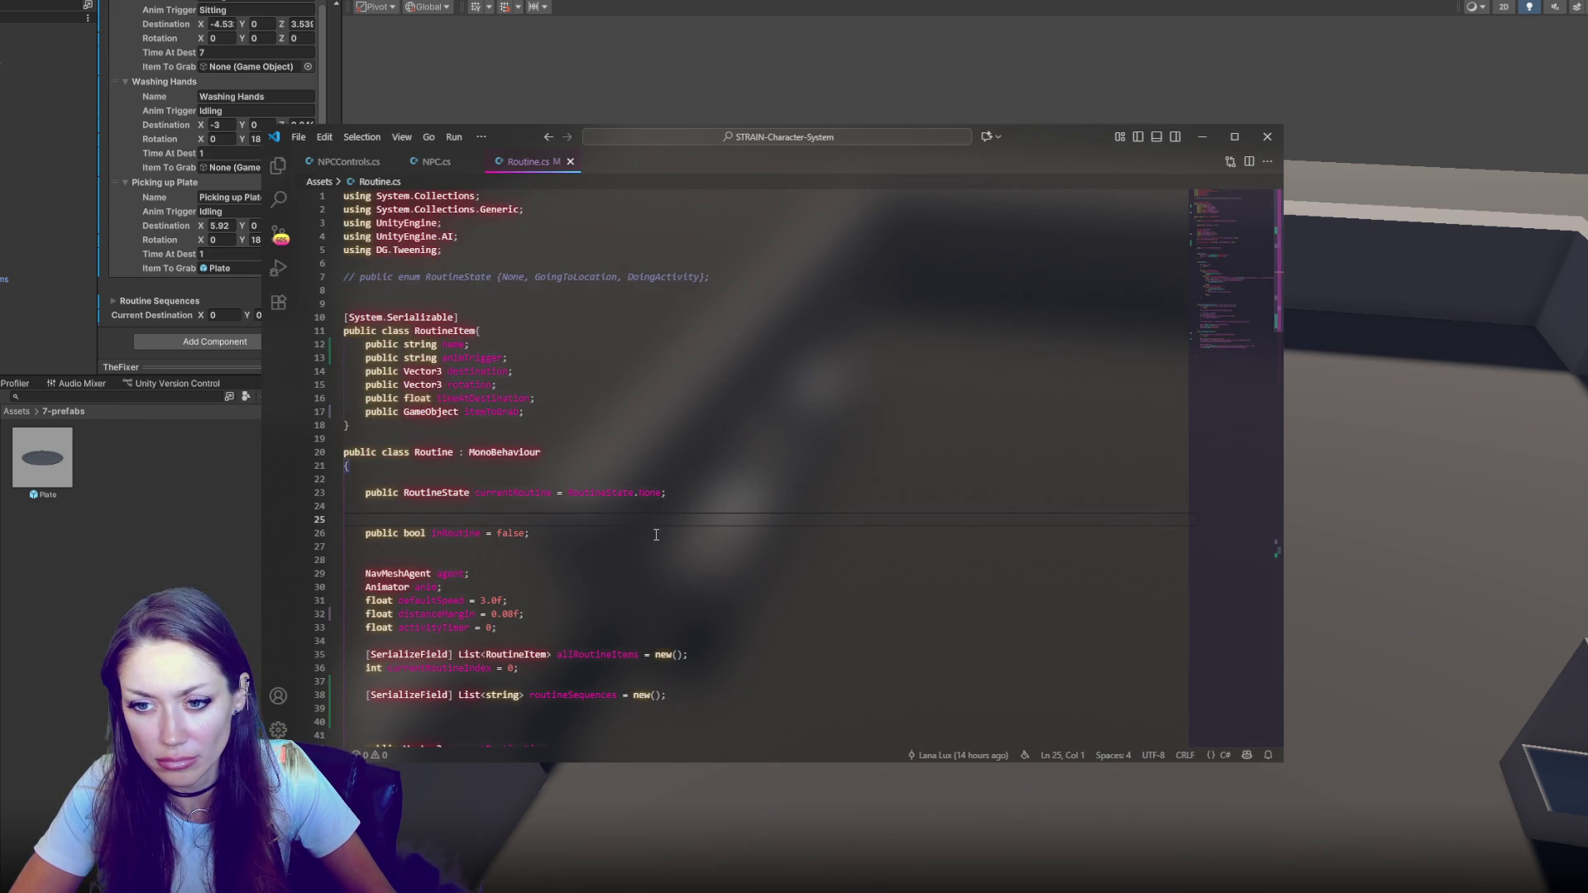
scroll(657, 519, down, 6)
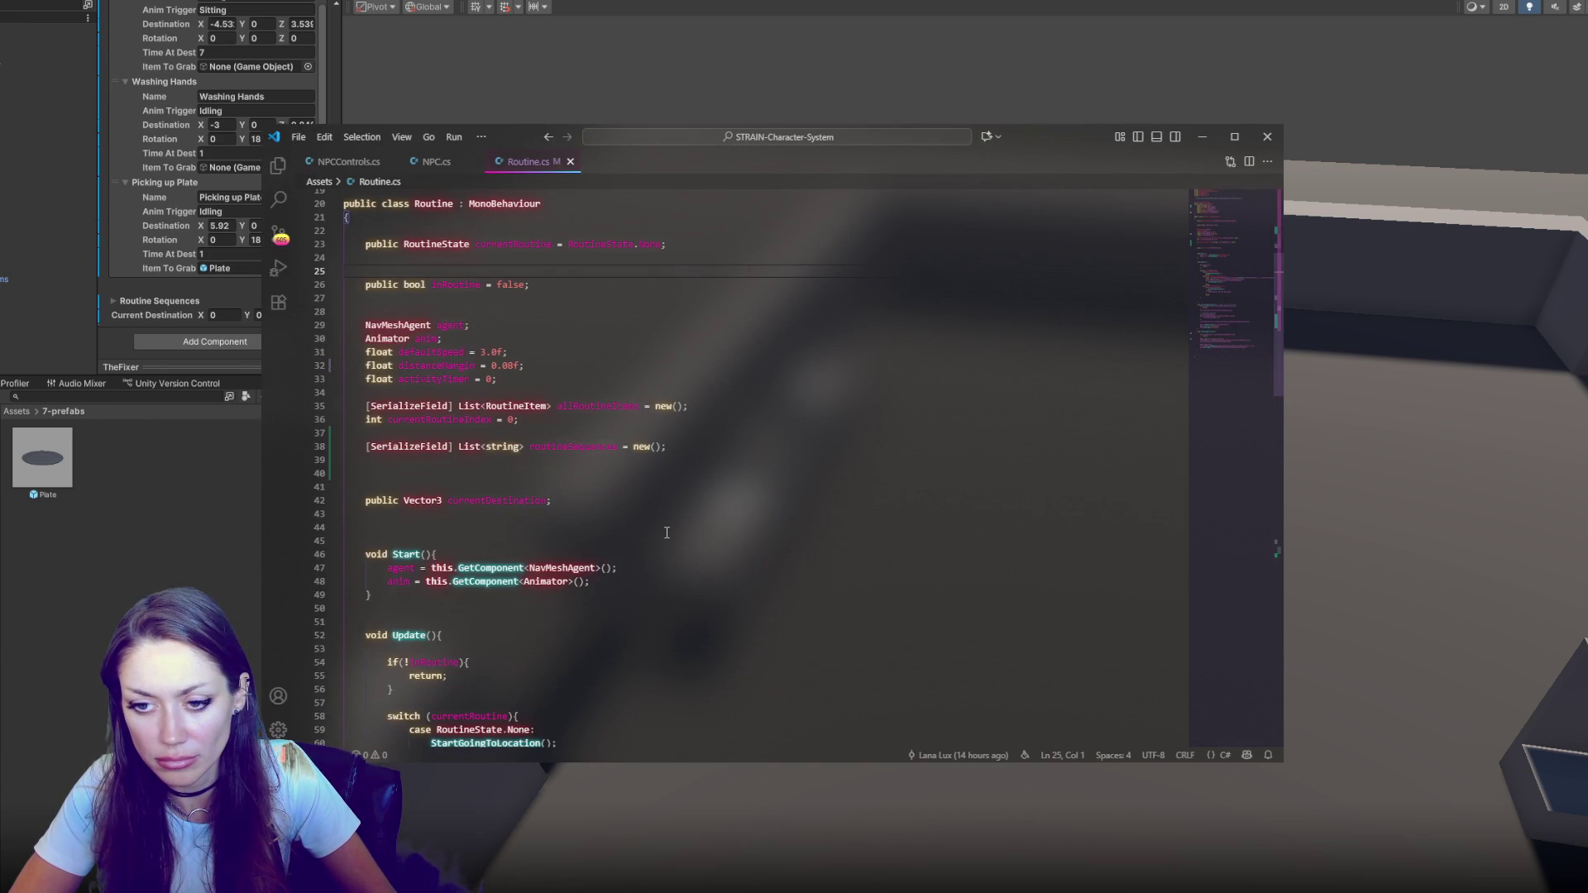
scroll(621, 436, up, 6)
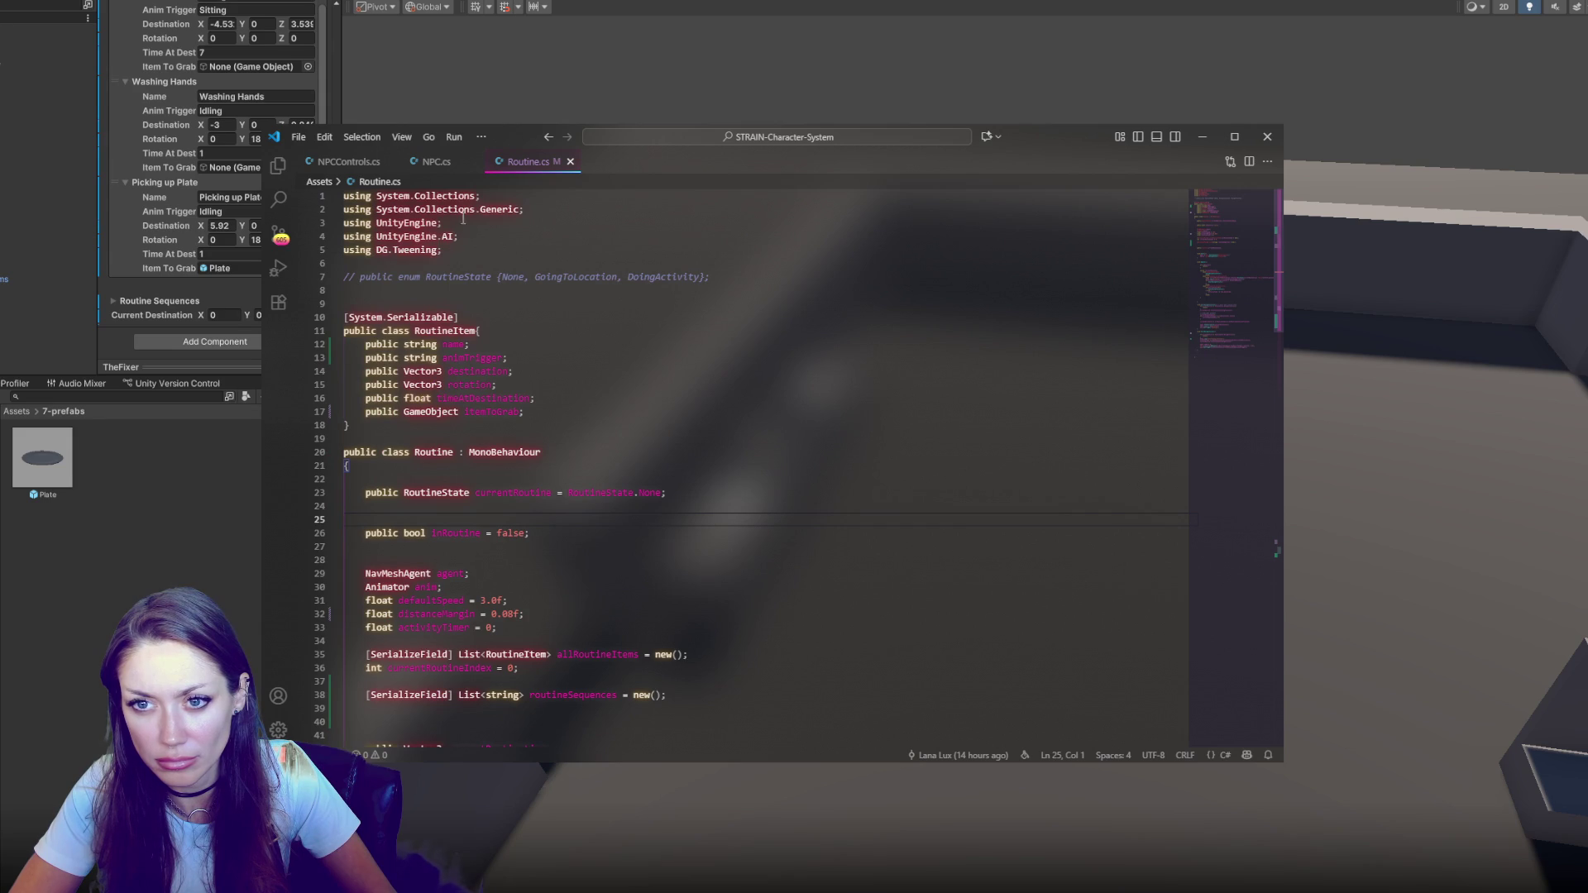
click(431, 164)
click(512, 323)
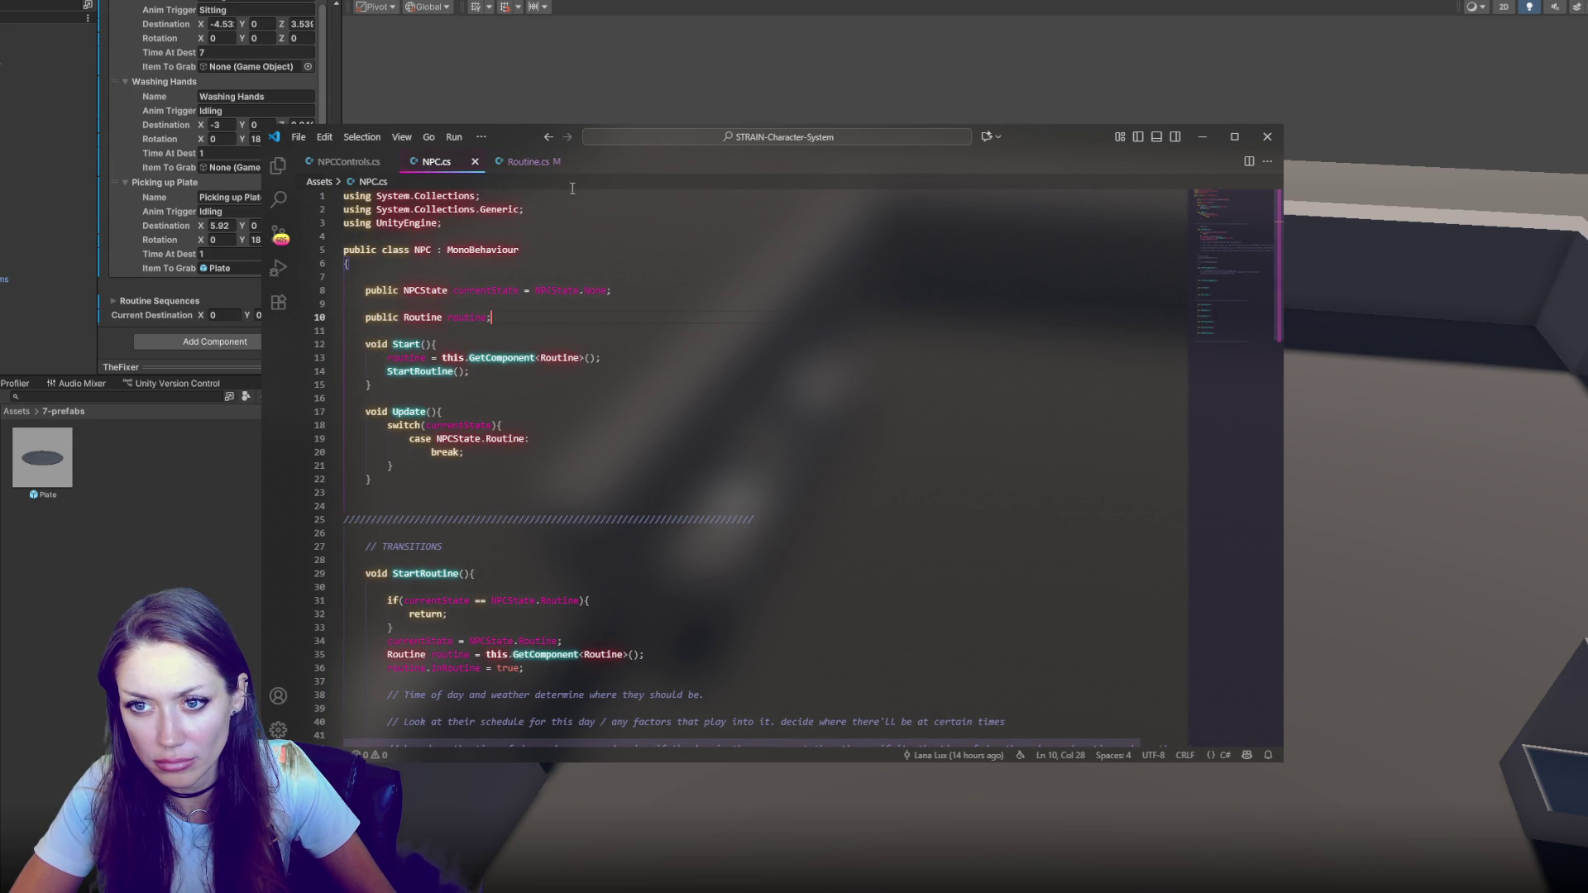
click(536, 162)
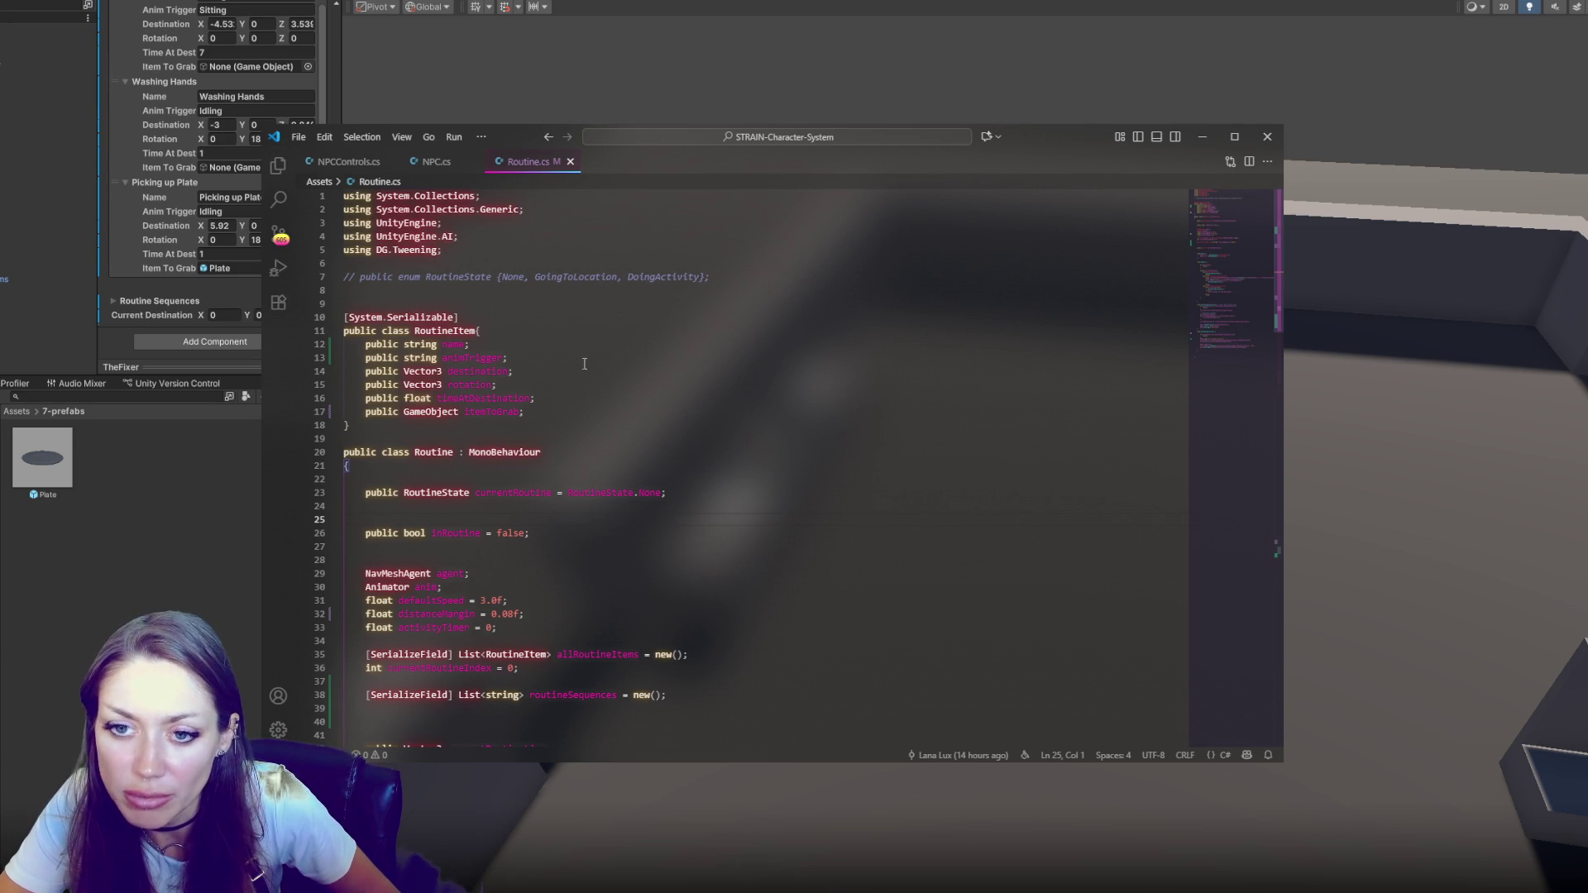
scroll(555, 524, down, 3)
click(692, 554)
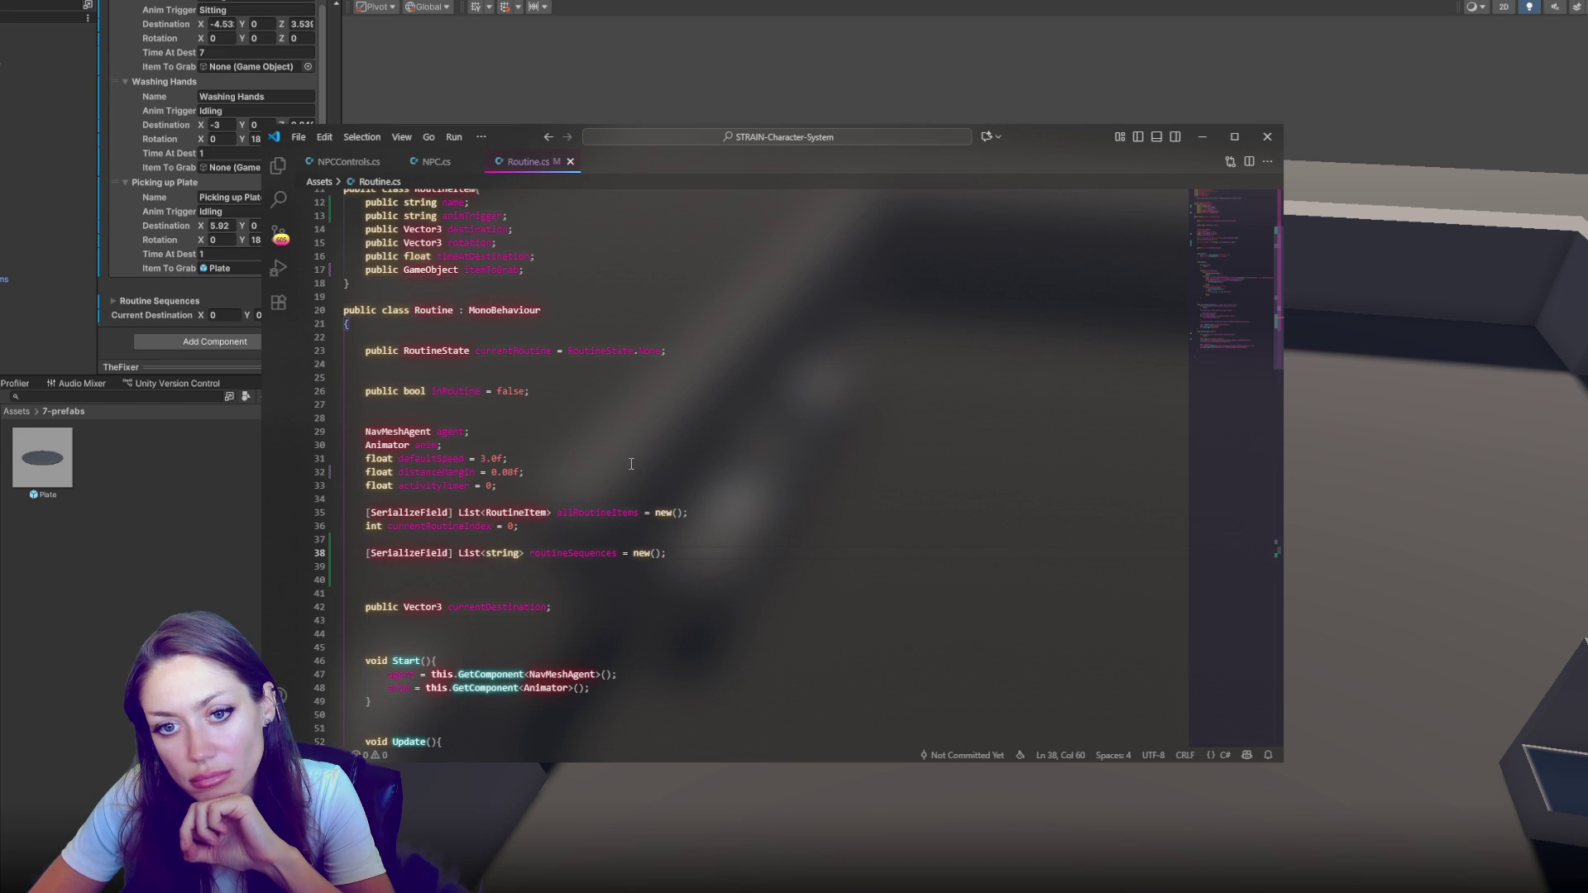
scroll(631, 464, down, 3)
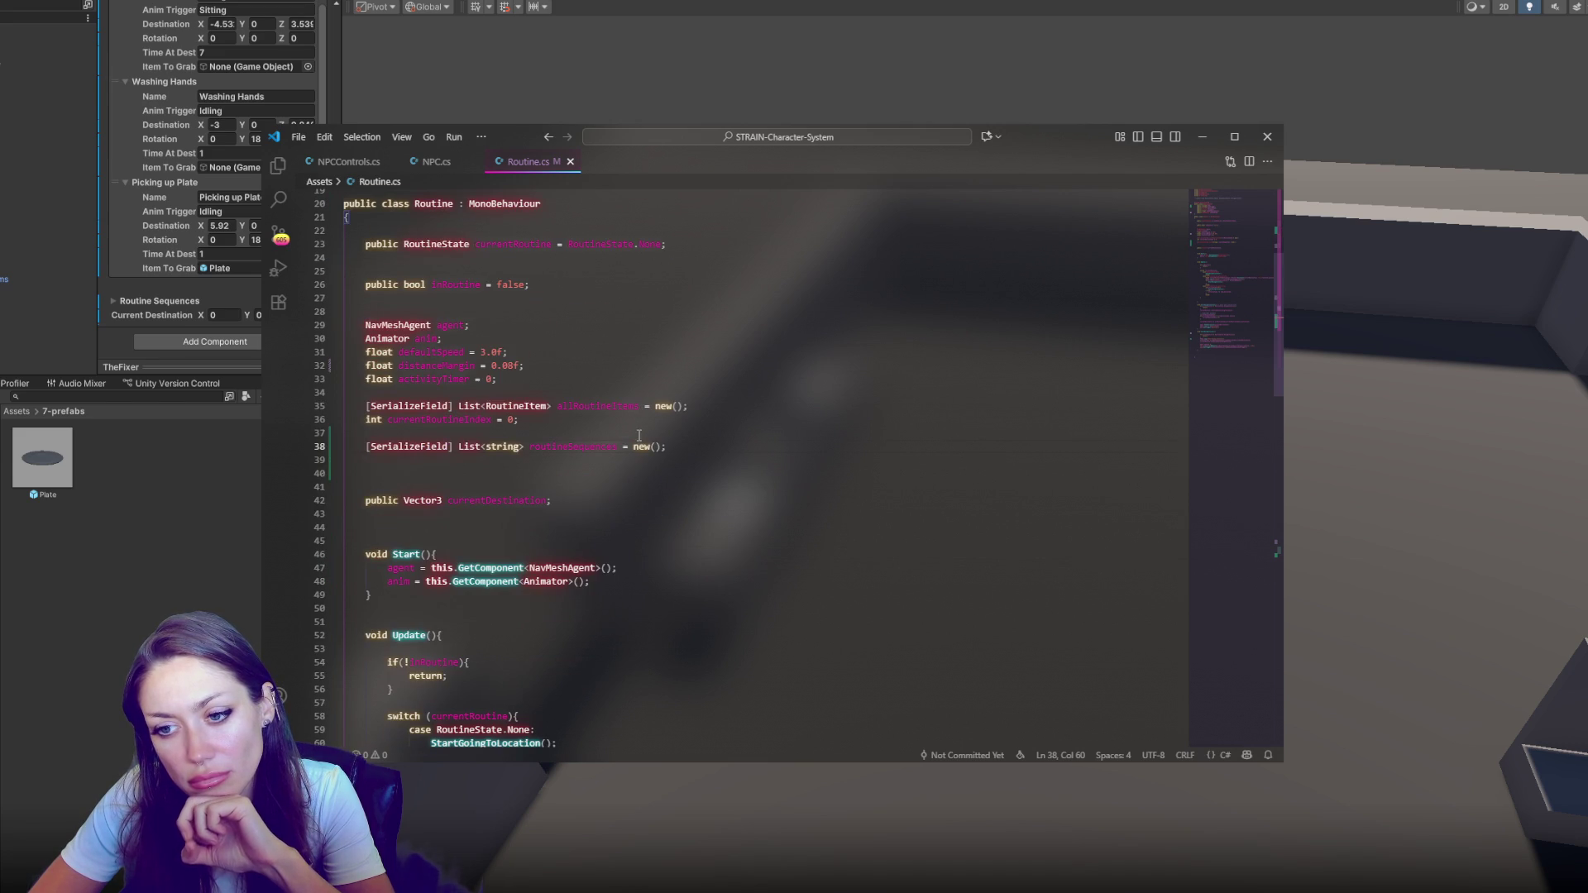
Declare a public Transform handPosition field below currentDestination
click(657, 509)
key(Return)
text(public )
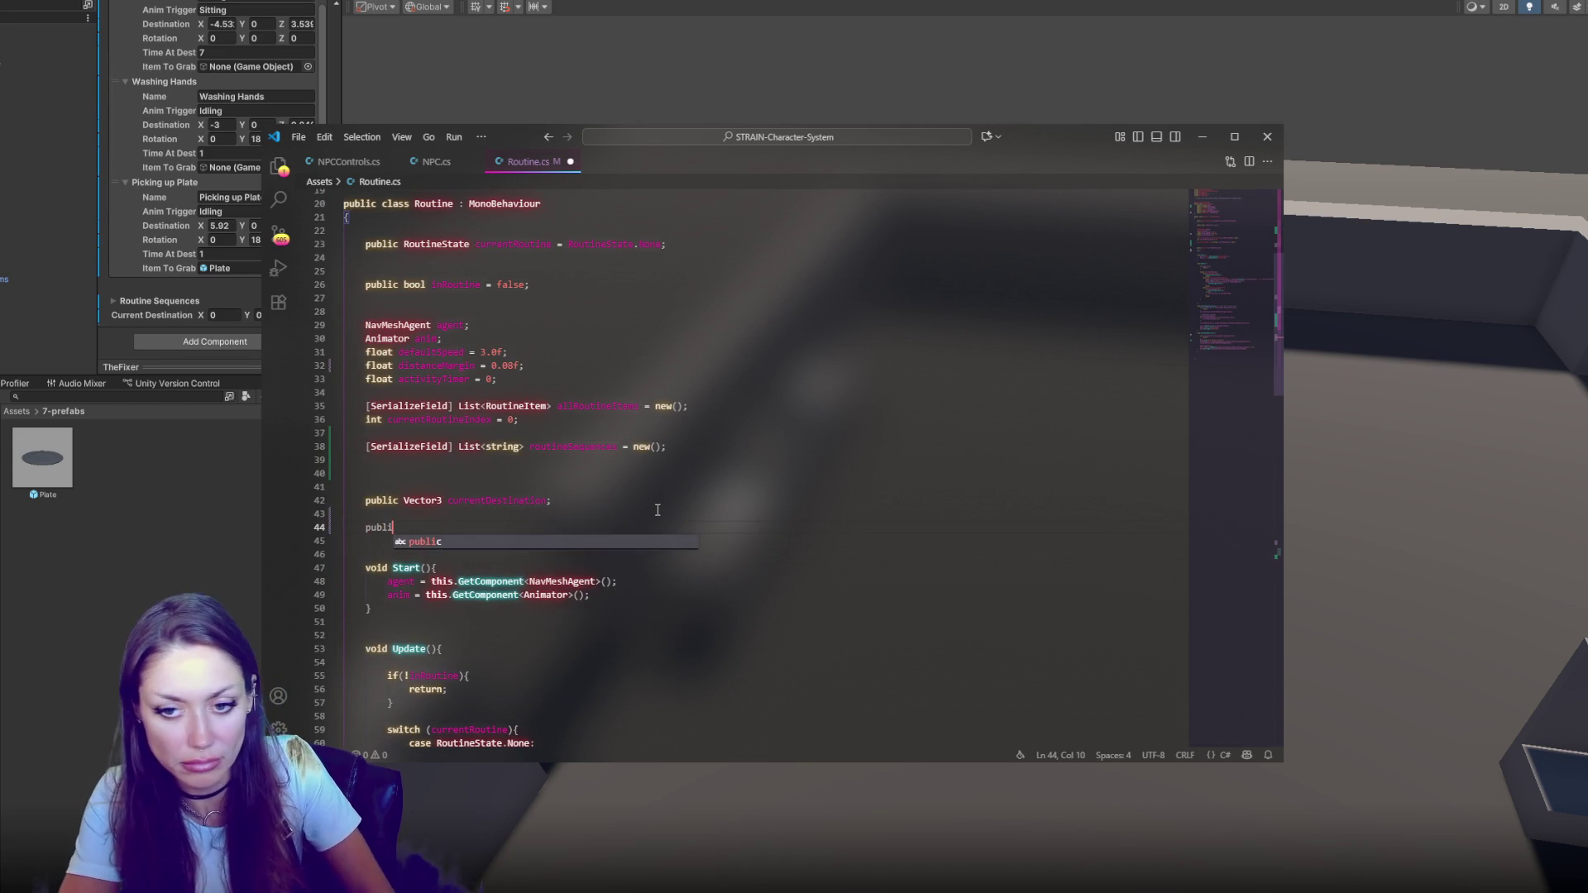
text(Transform handPosition;)
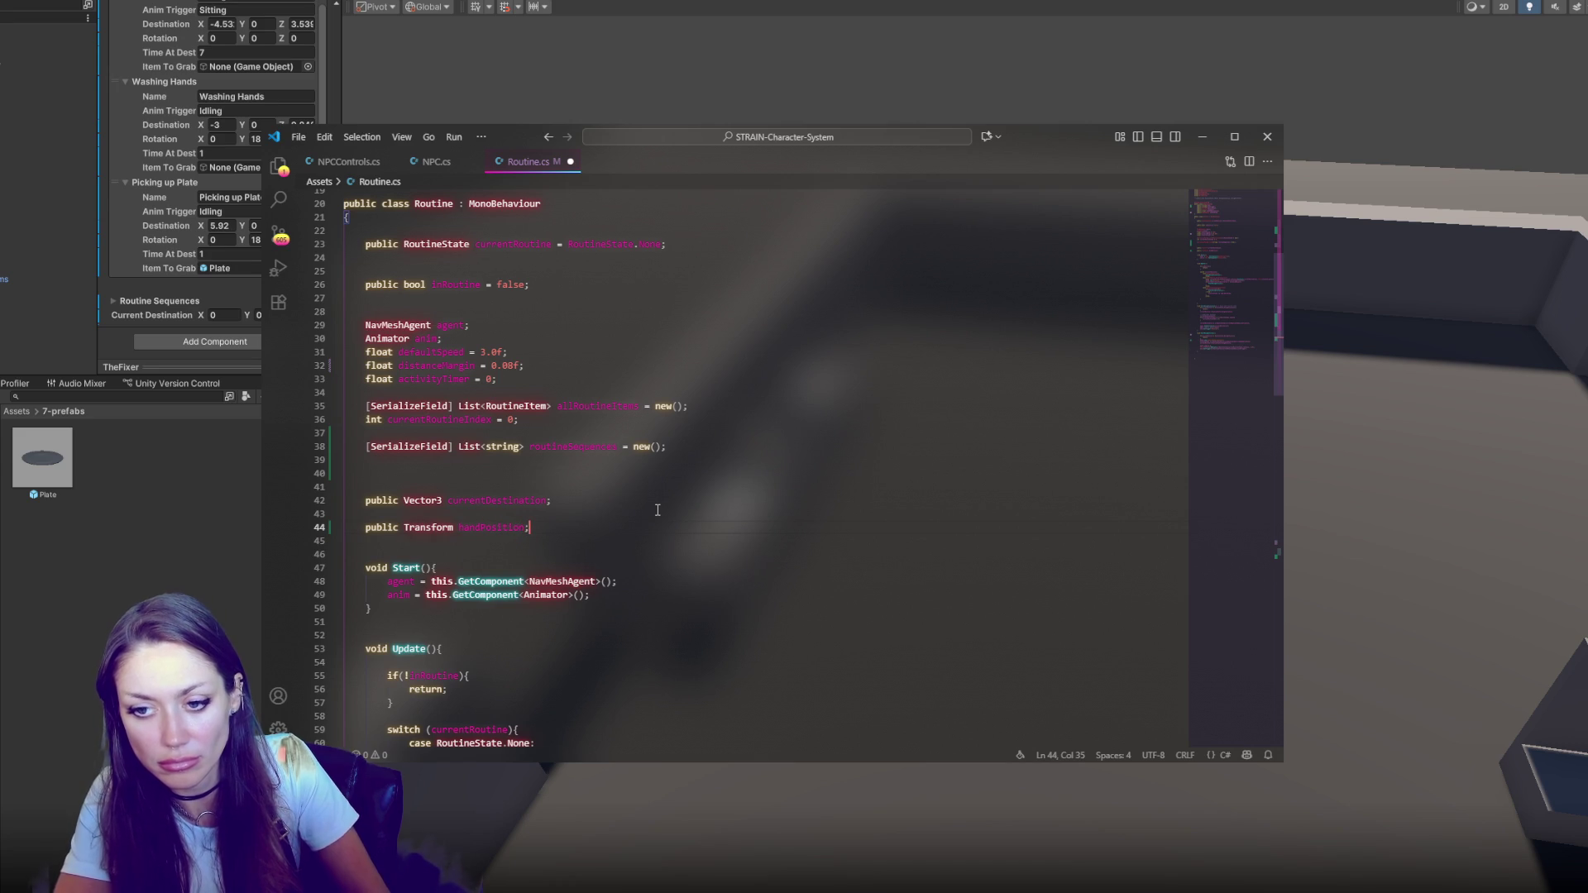
double_click(504, 529)
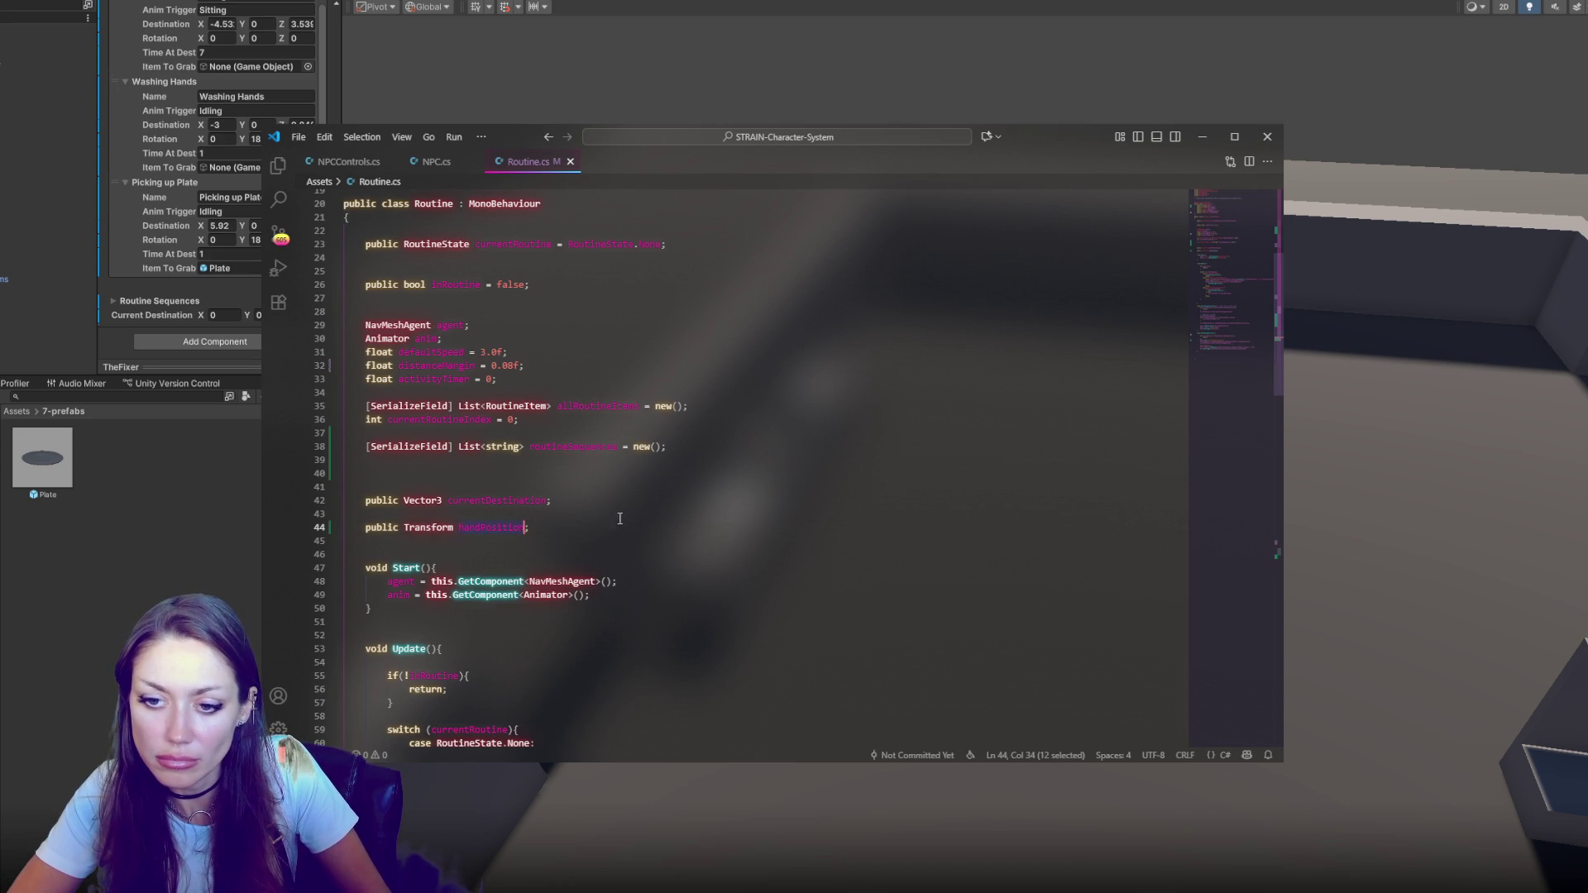
scroll(636, 550, down, 6)
scroll(649, 533, down, 14)
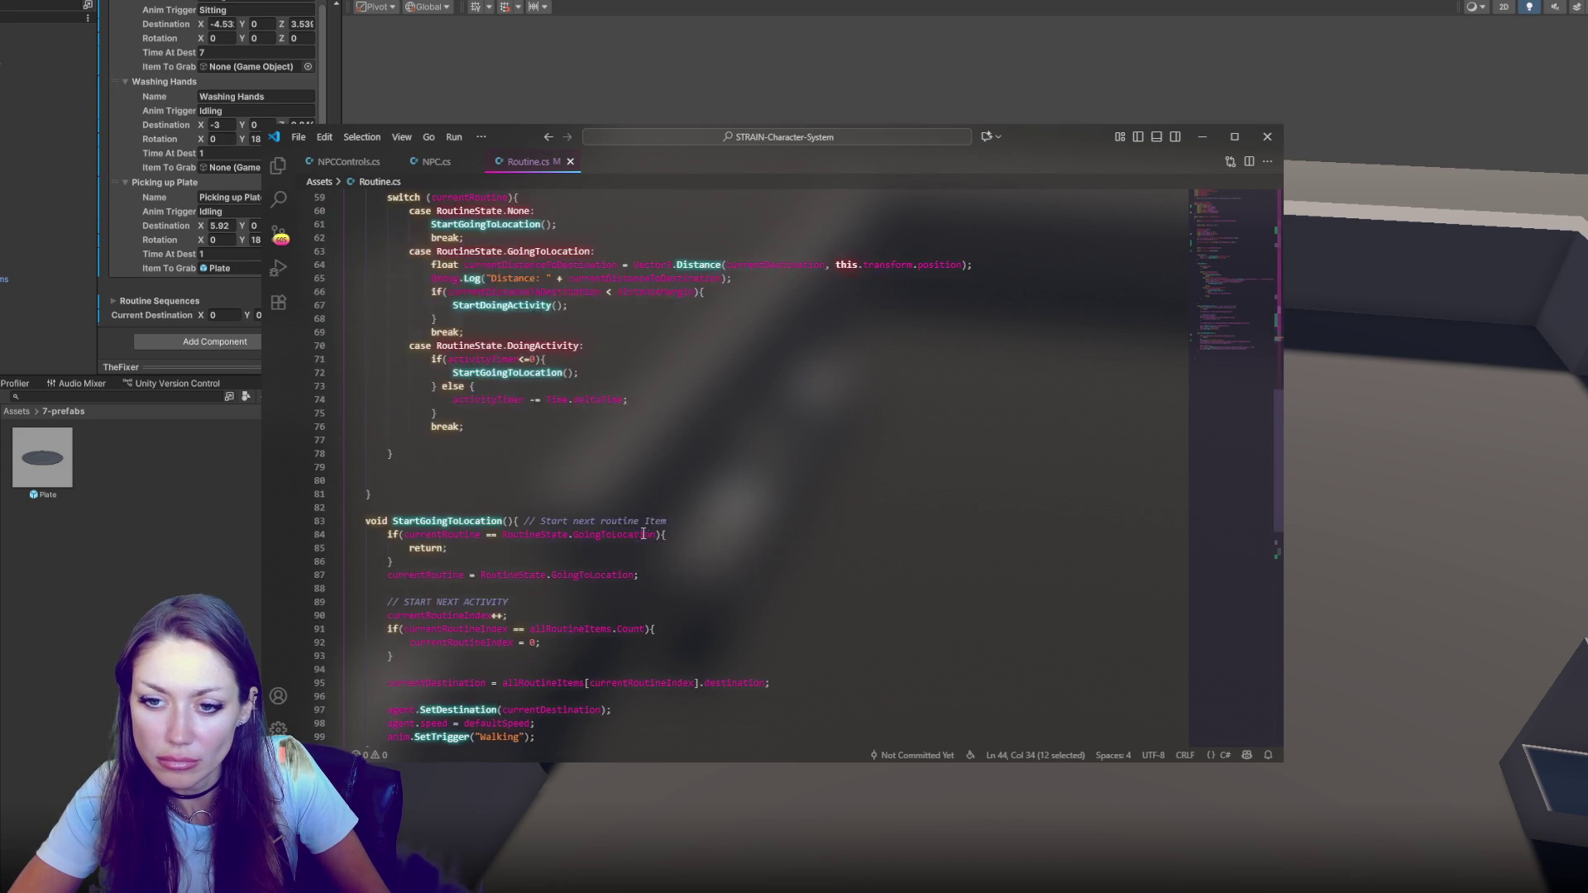
Insert an empty if block in StartDoingActivity just before the SetTrigger call
click(837, 586)
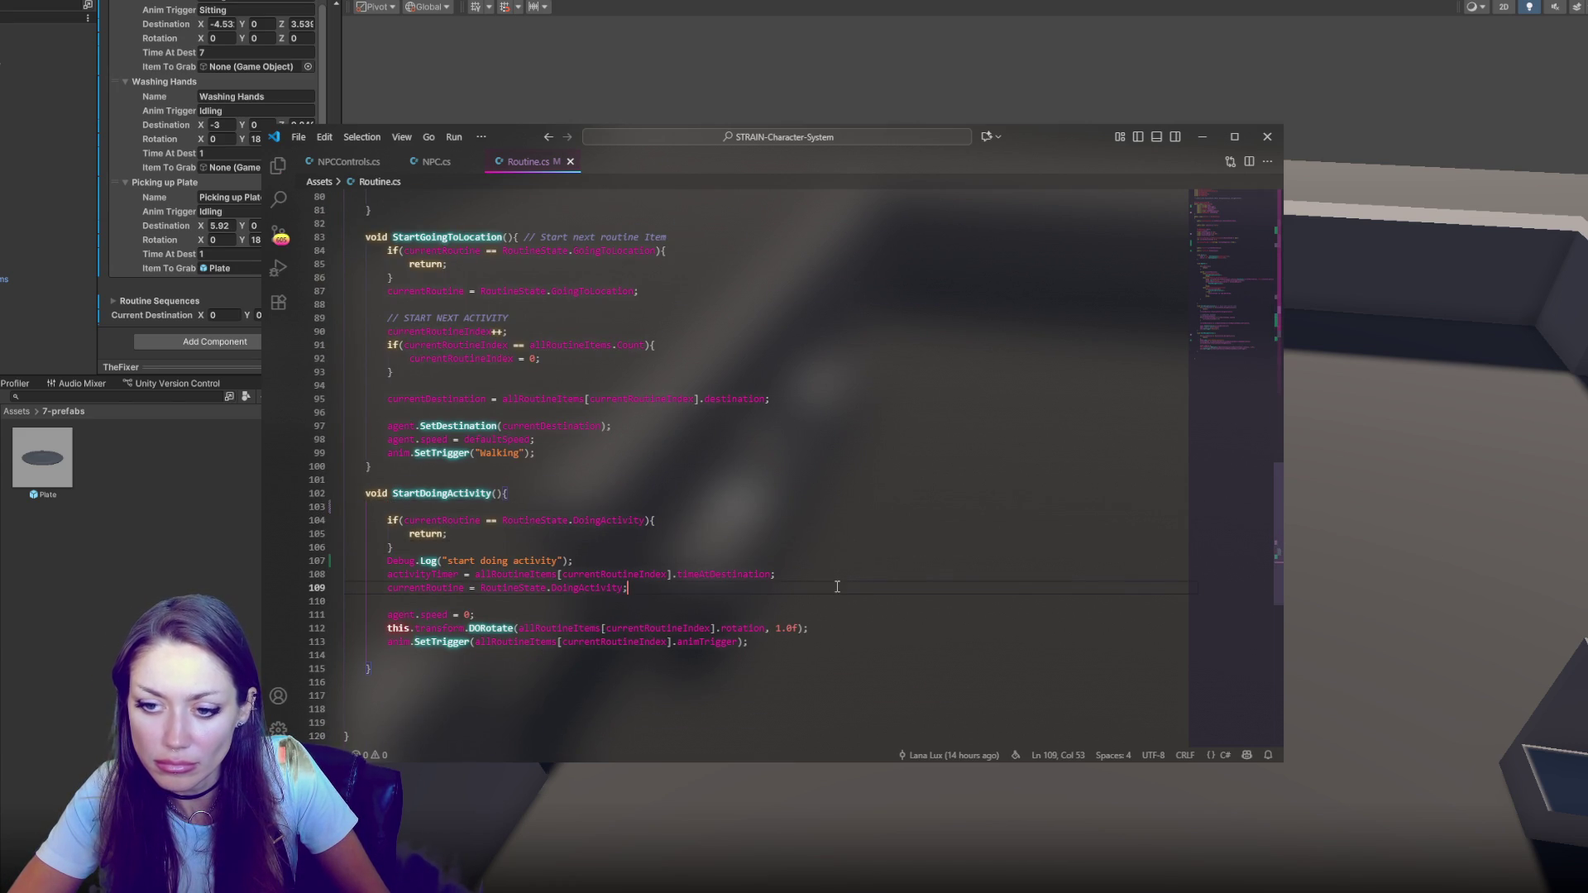
click(861, 619)
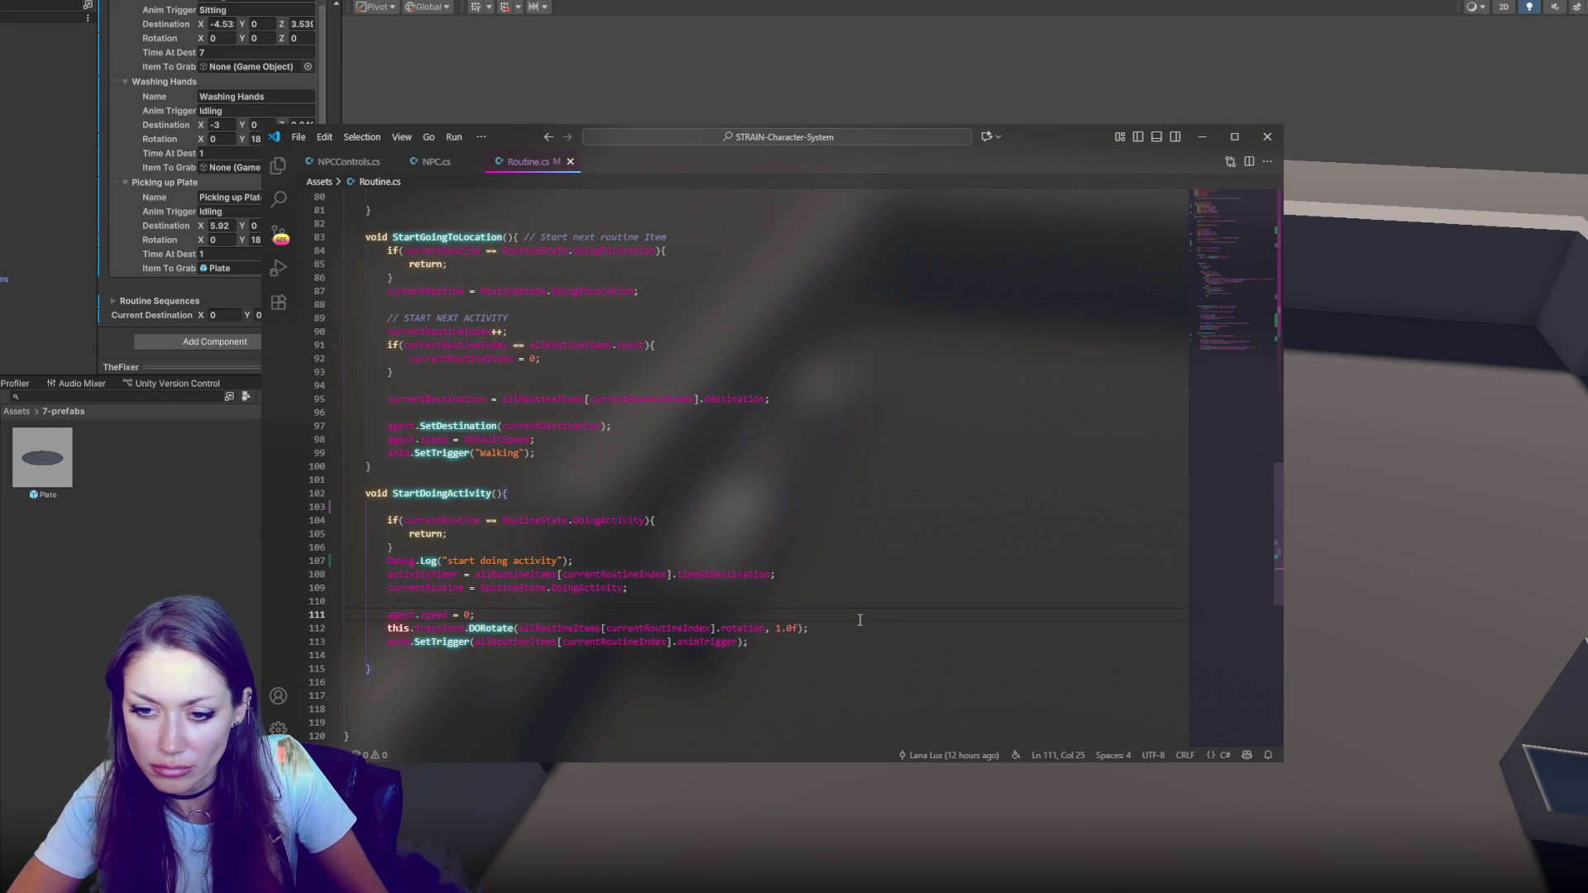
key(Return)
key(Return)
key(Return)
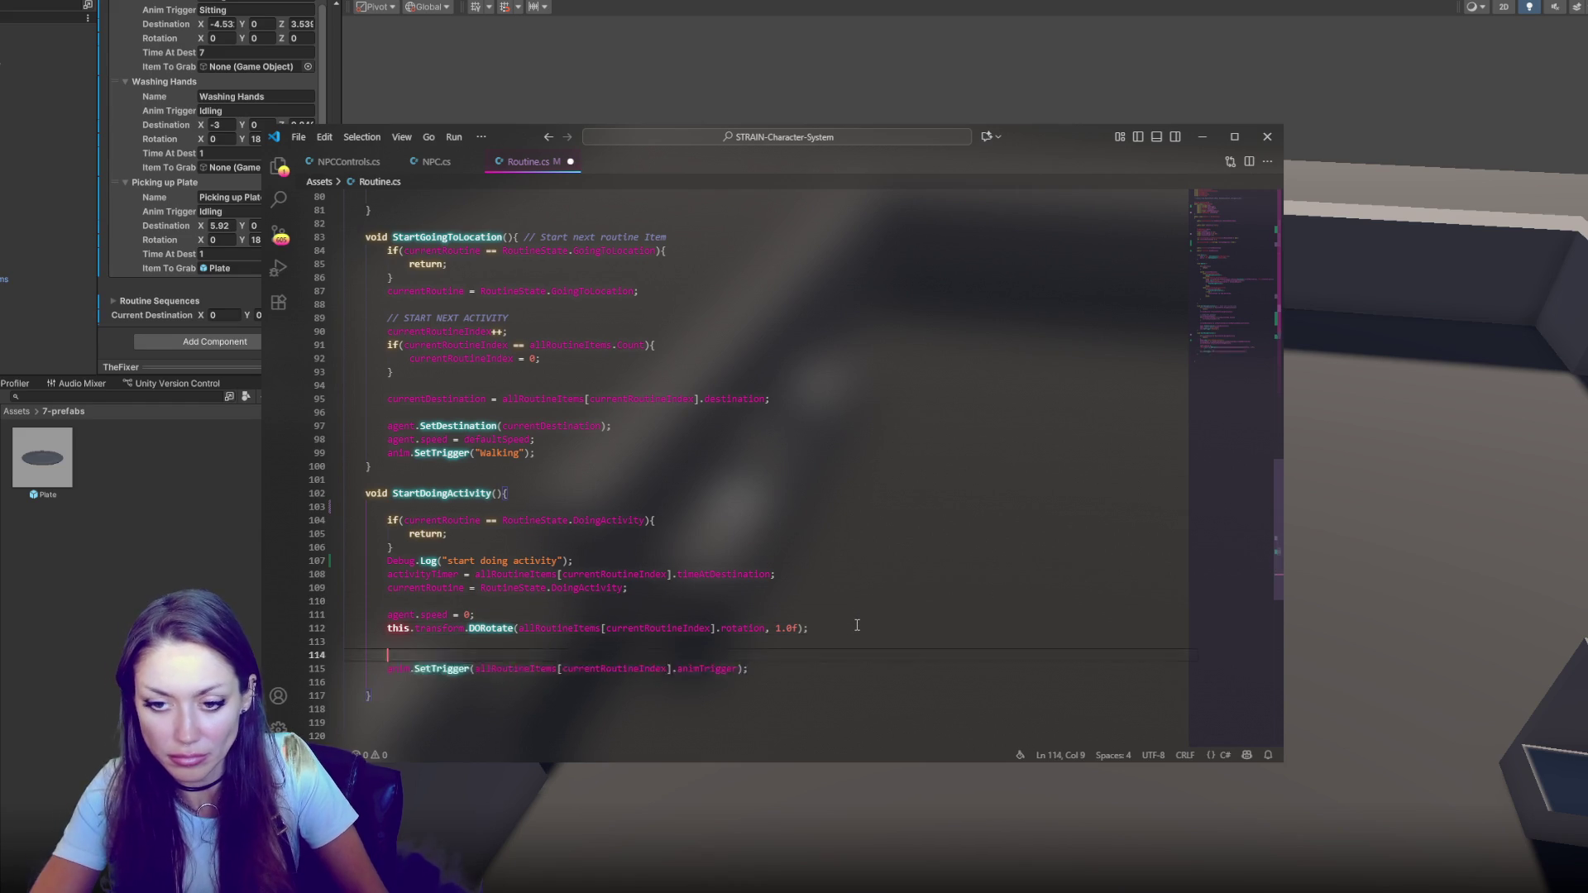
key(Up)
key(Up)
key(Up)
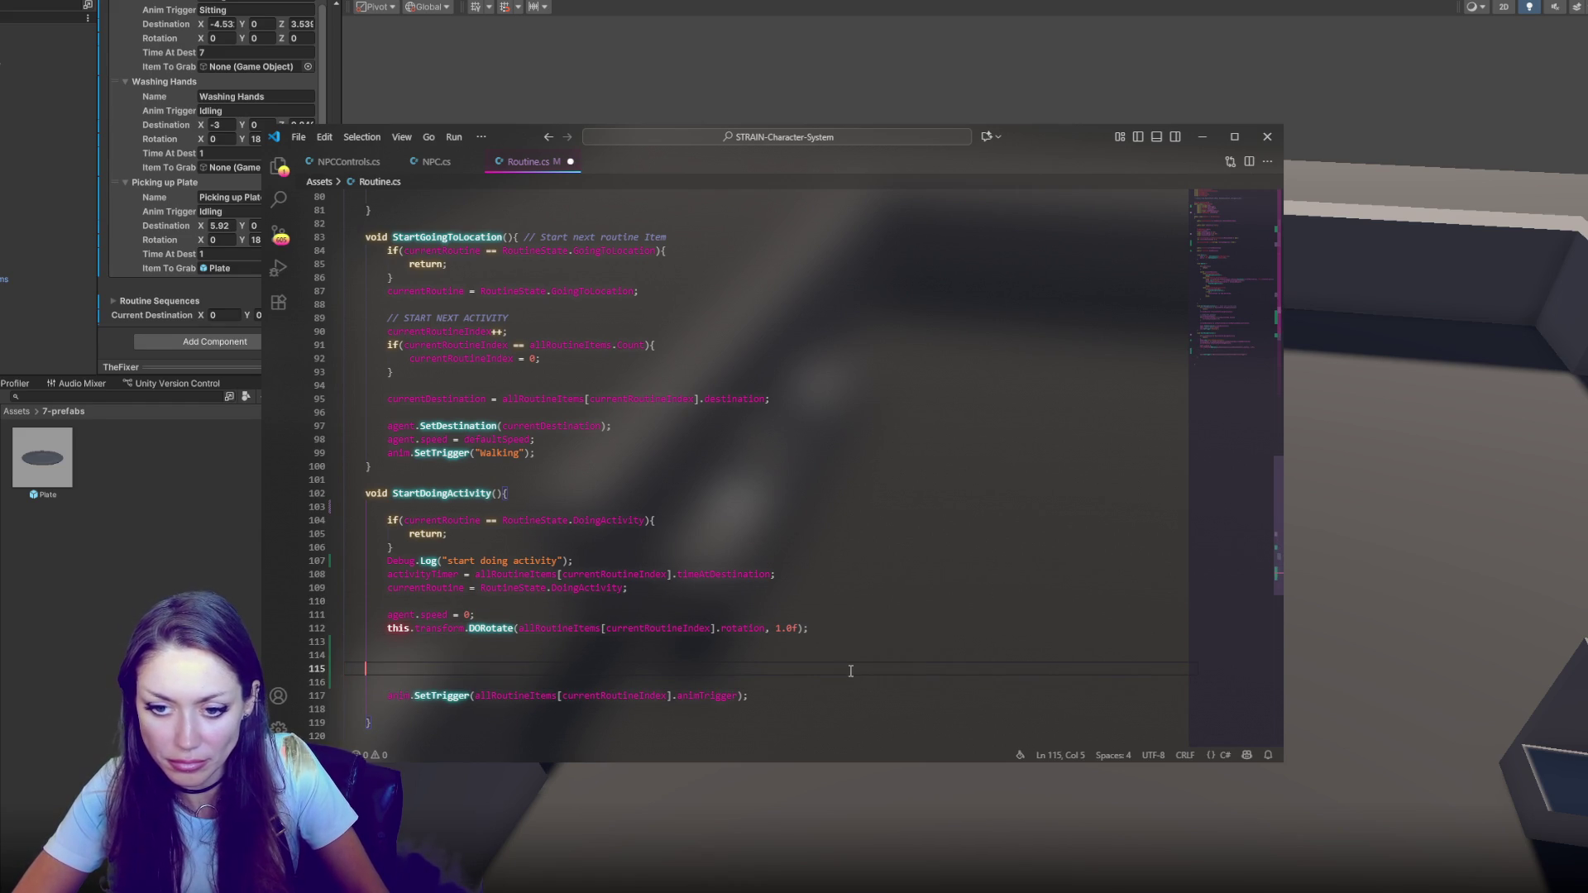
text(if(){)
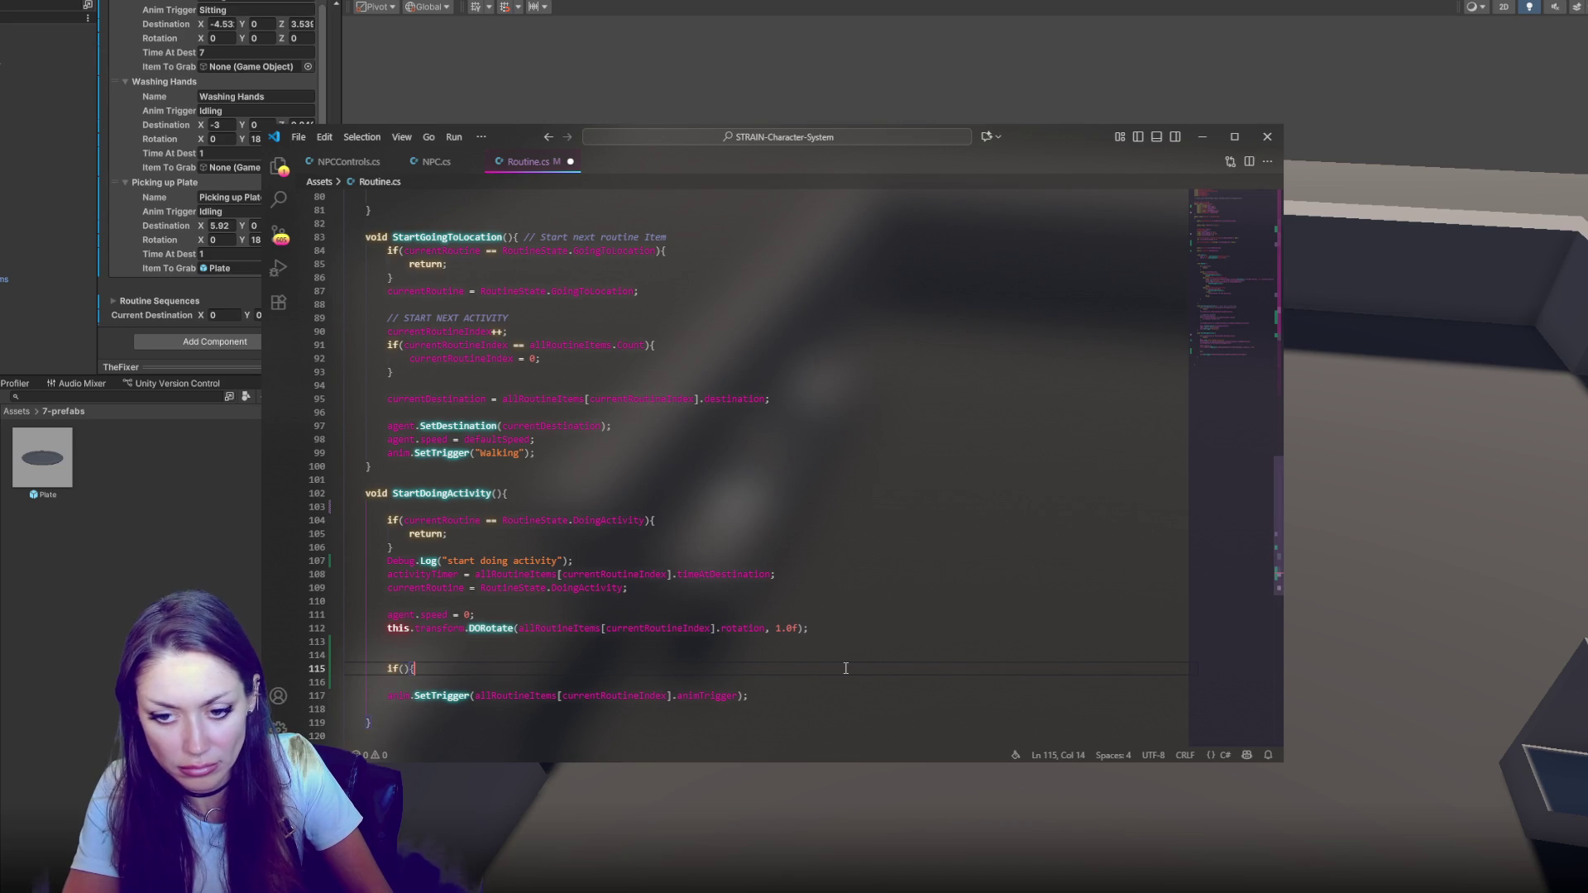
key(Return)
key(Return)
text(})
key(Return)
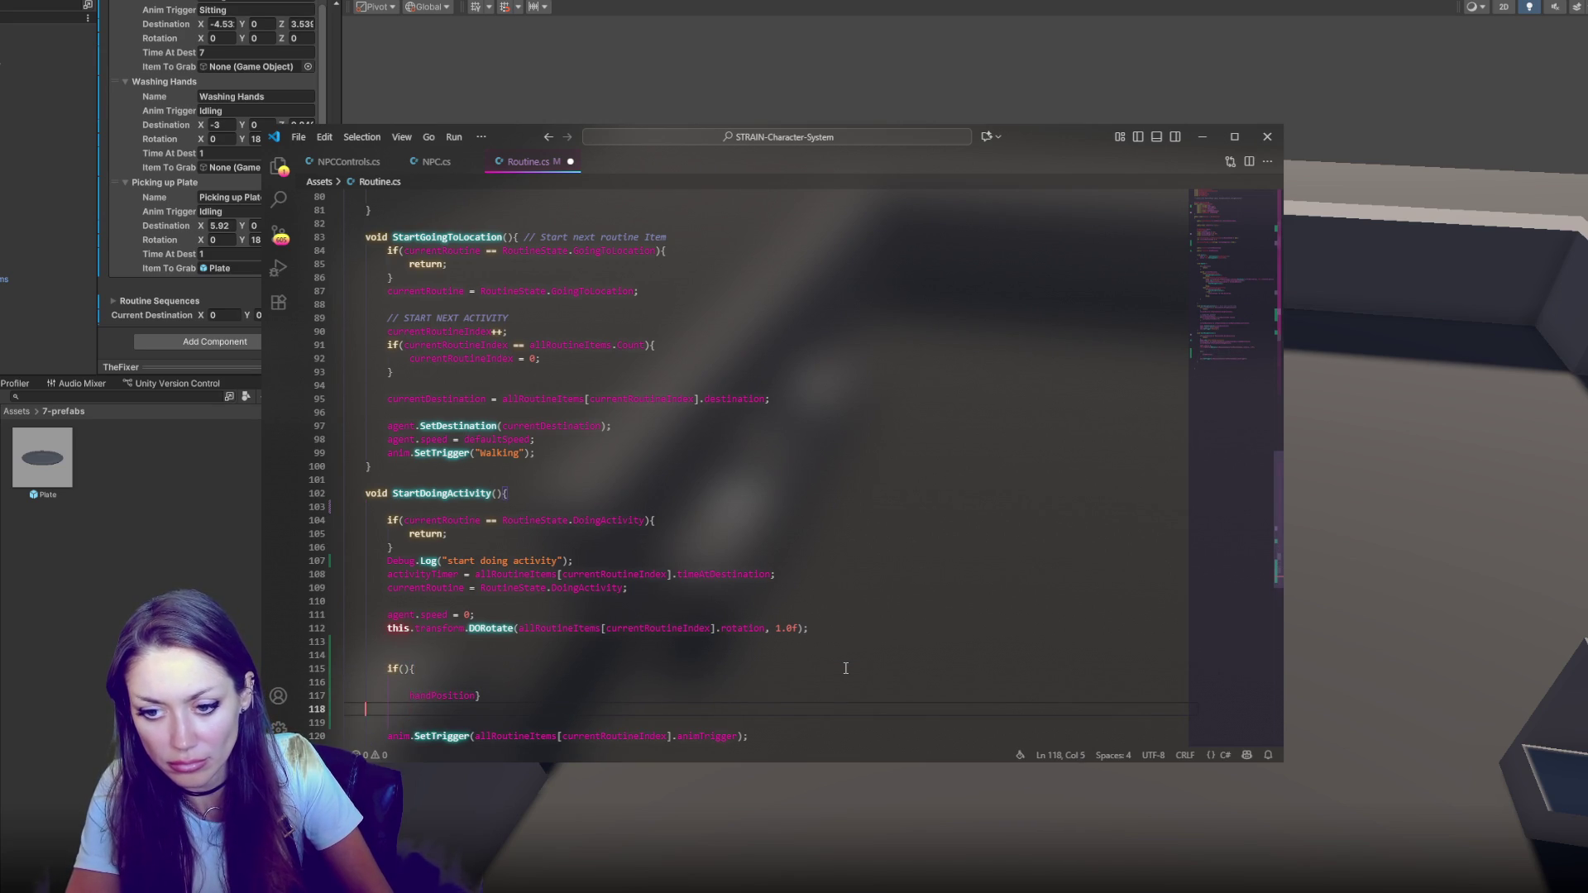
key(BackSpace)
key(BackSpace)
key(Return)
text(})
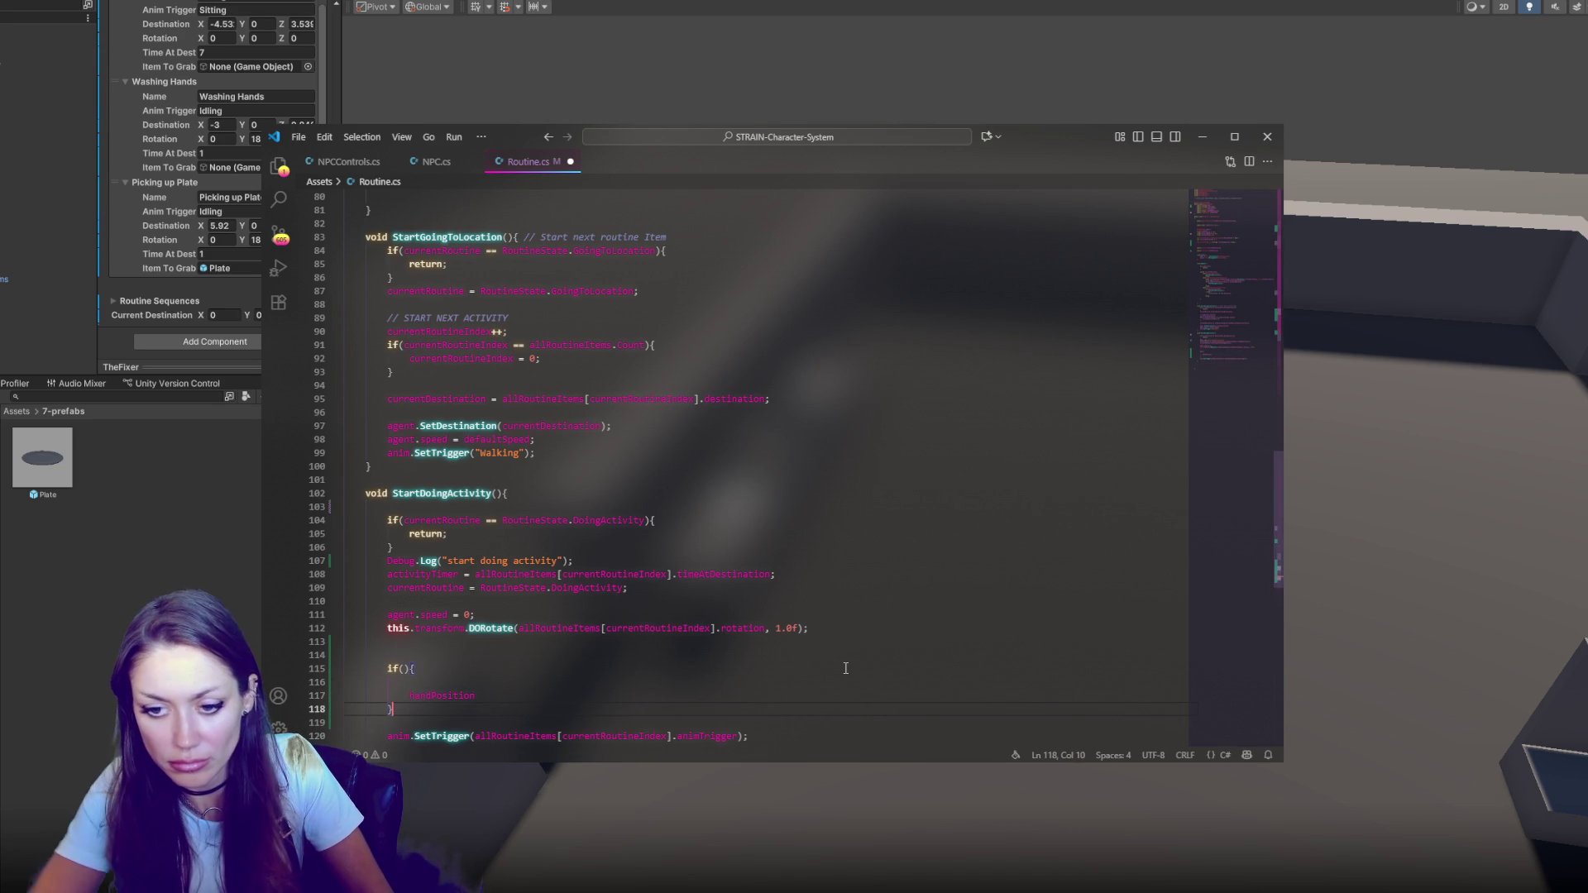
Make the if condition allRoutineItems[currentRoutineIndex].itemToGrab != null
click(560, 637)
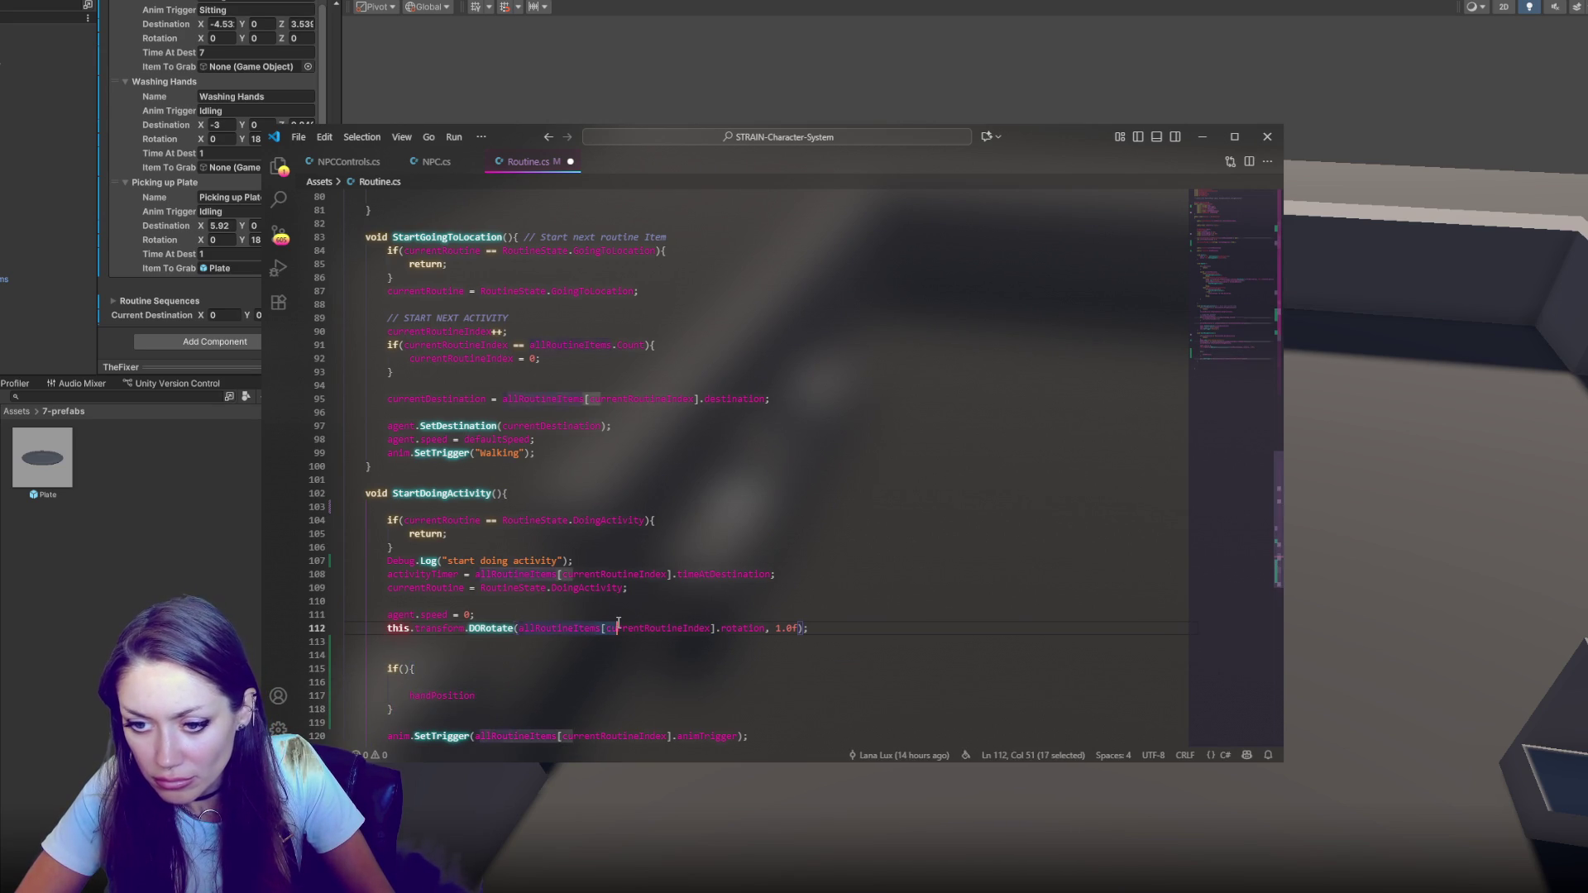
drag(518, 629, 722, 629)
key(ctrl+c)
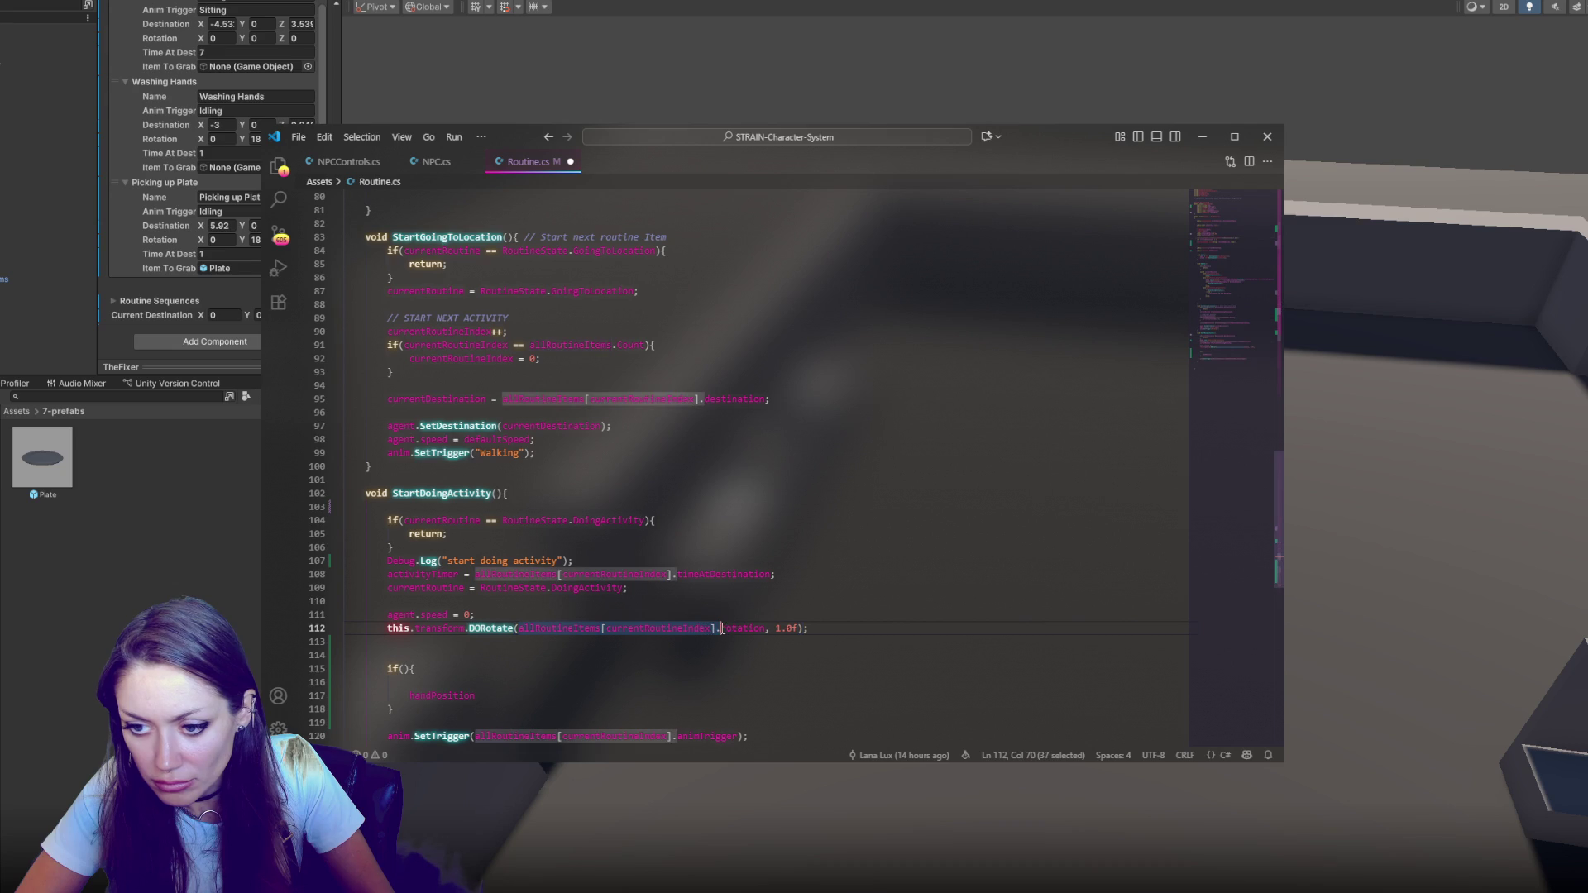
click(404, 668)
key(ctrl+v)
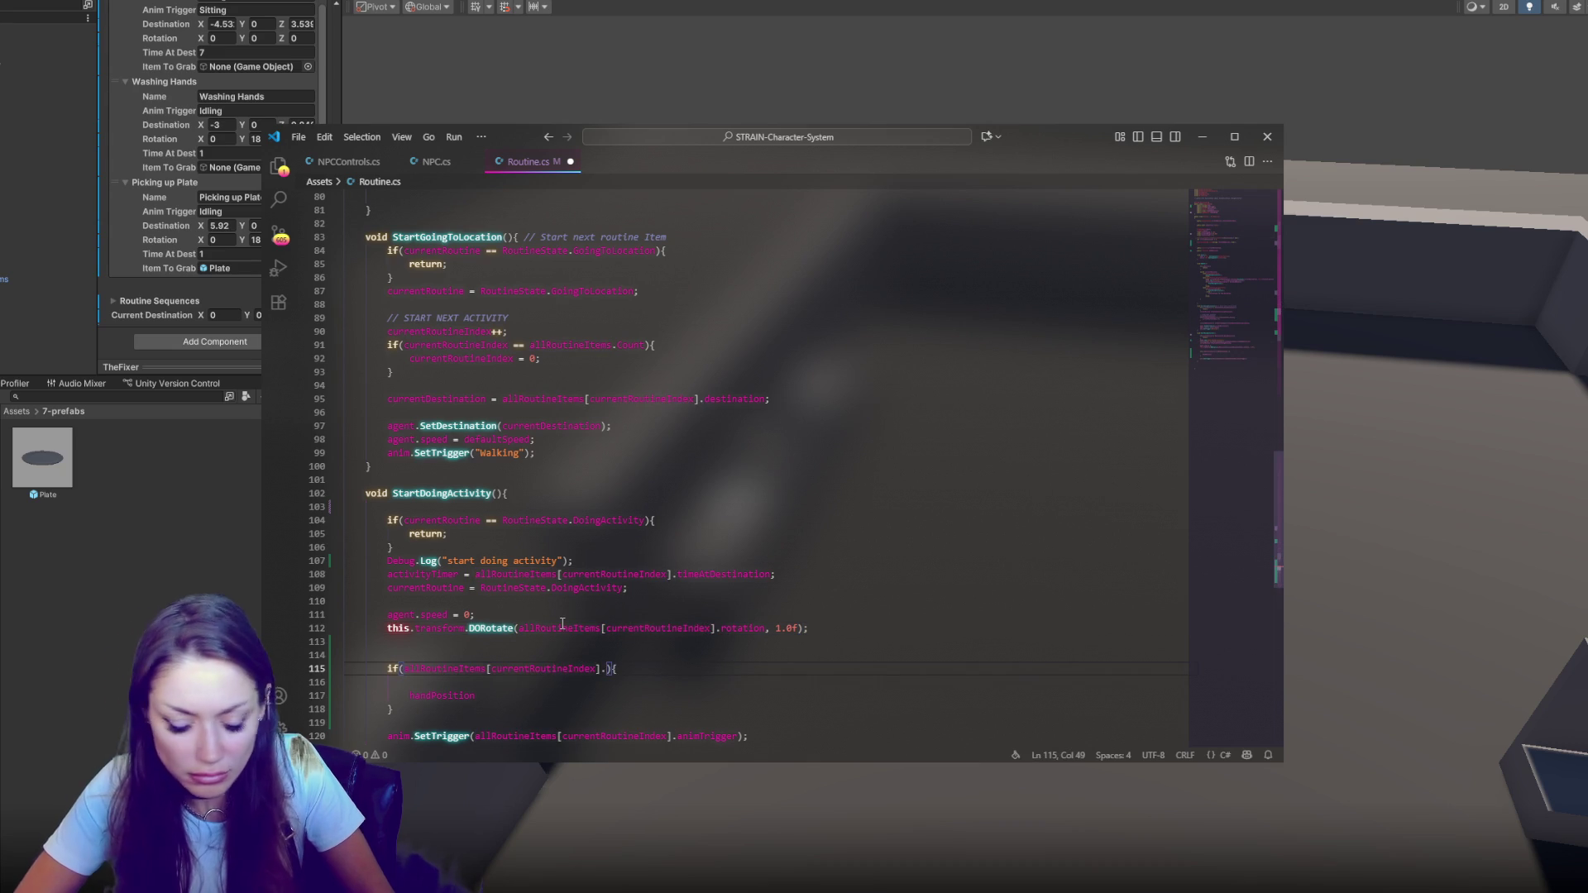
text(itemToGrab !=null)
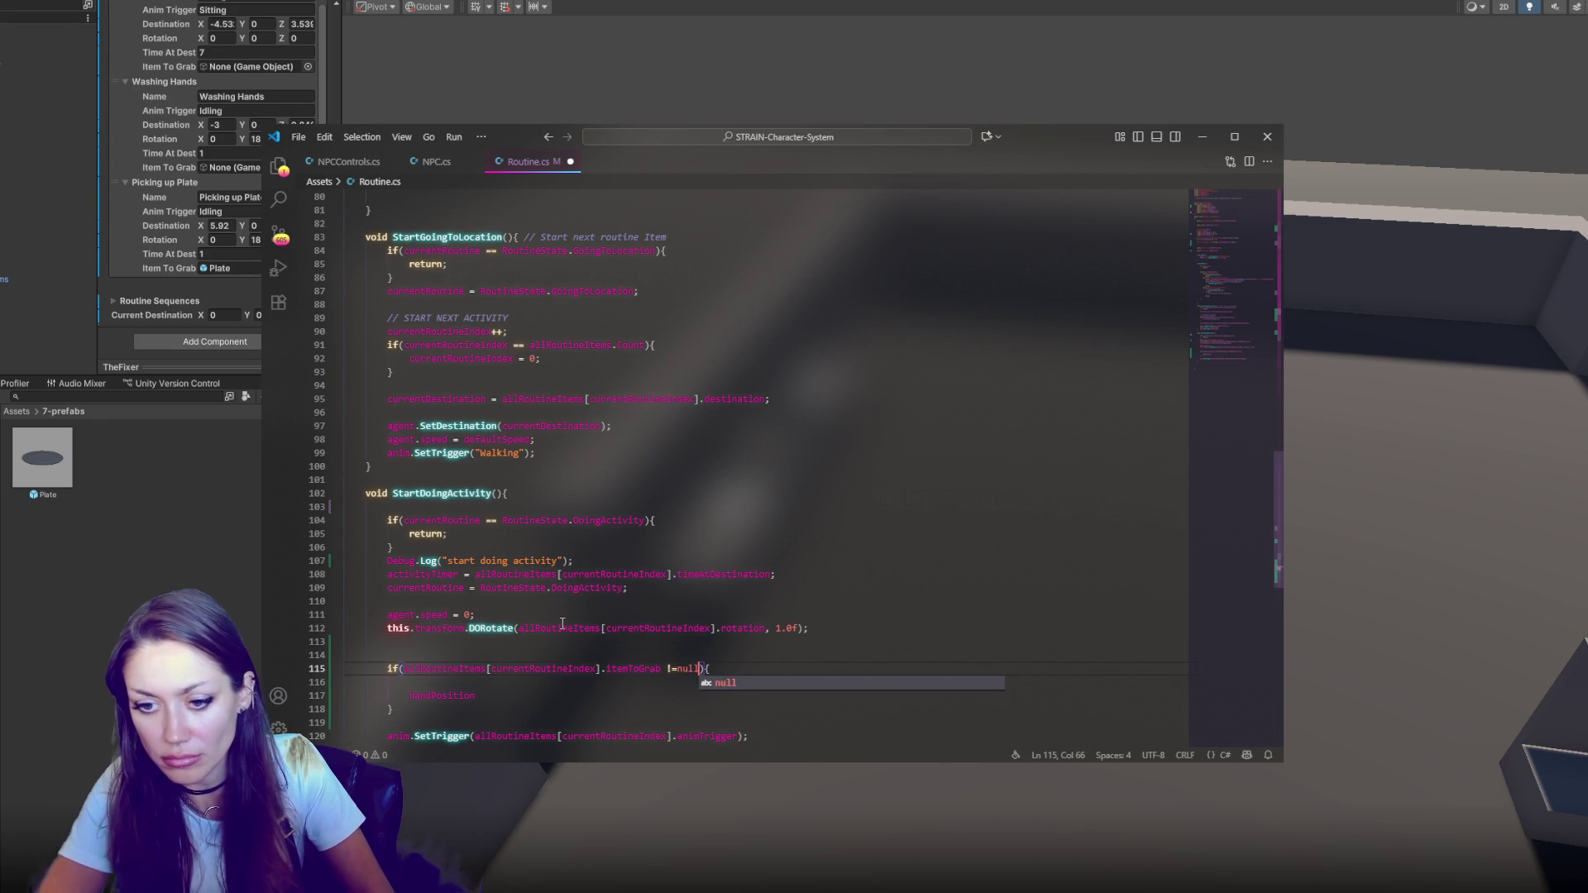
Inside the check, write GameObject newItem = Instantiate(...itemToGrab, handPosition);
click(659, 676)
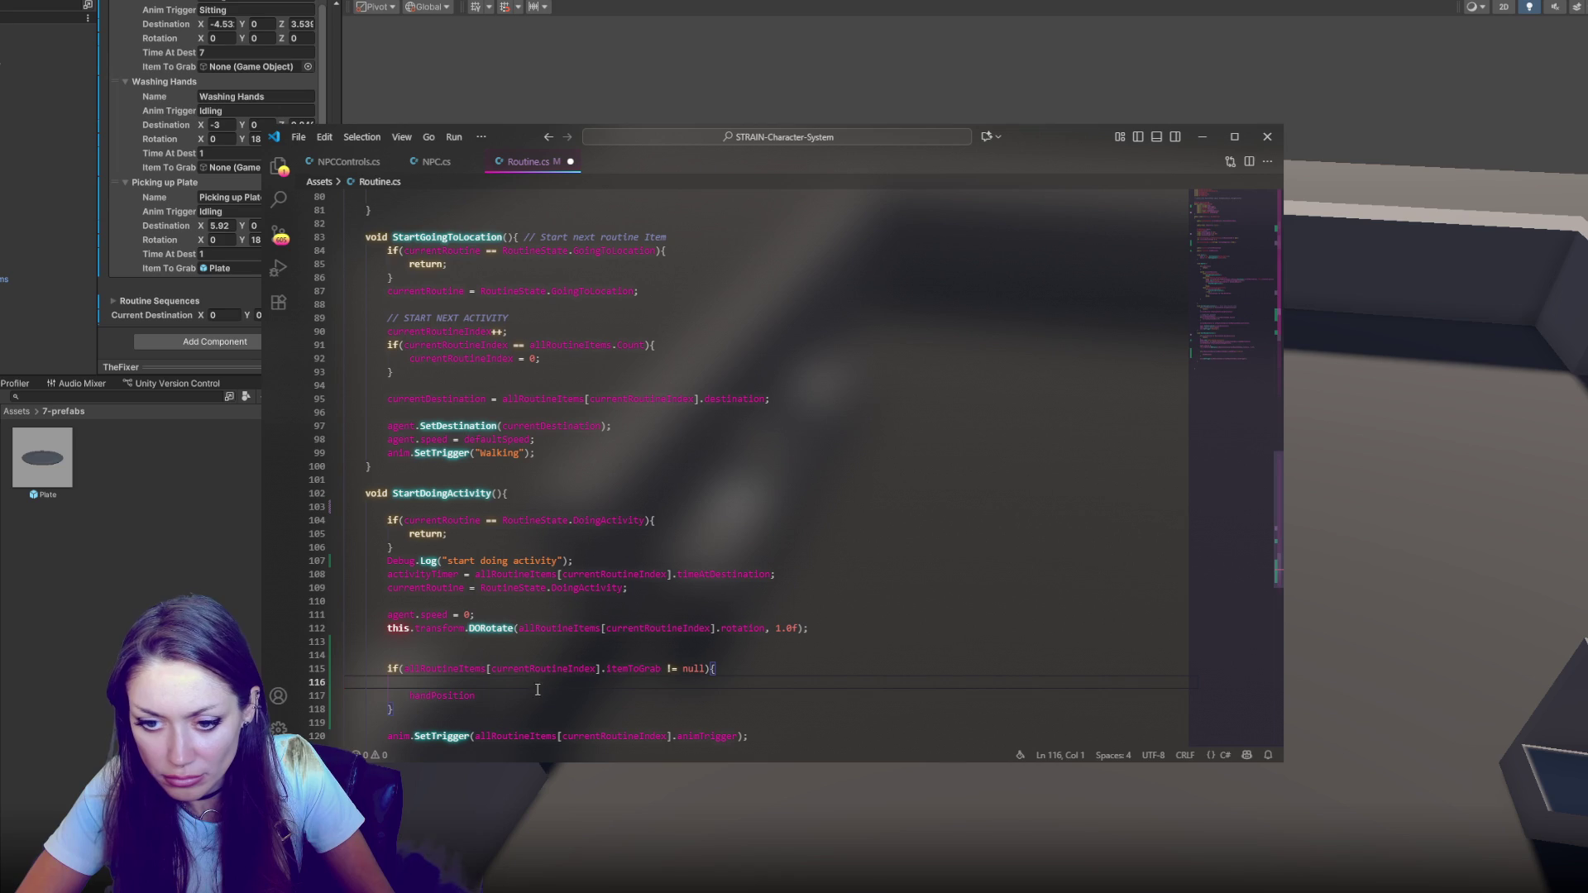
key(Down)
key(Home)
text(GameObject)
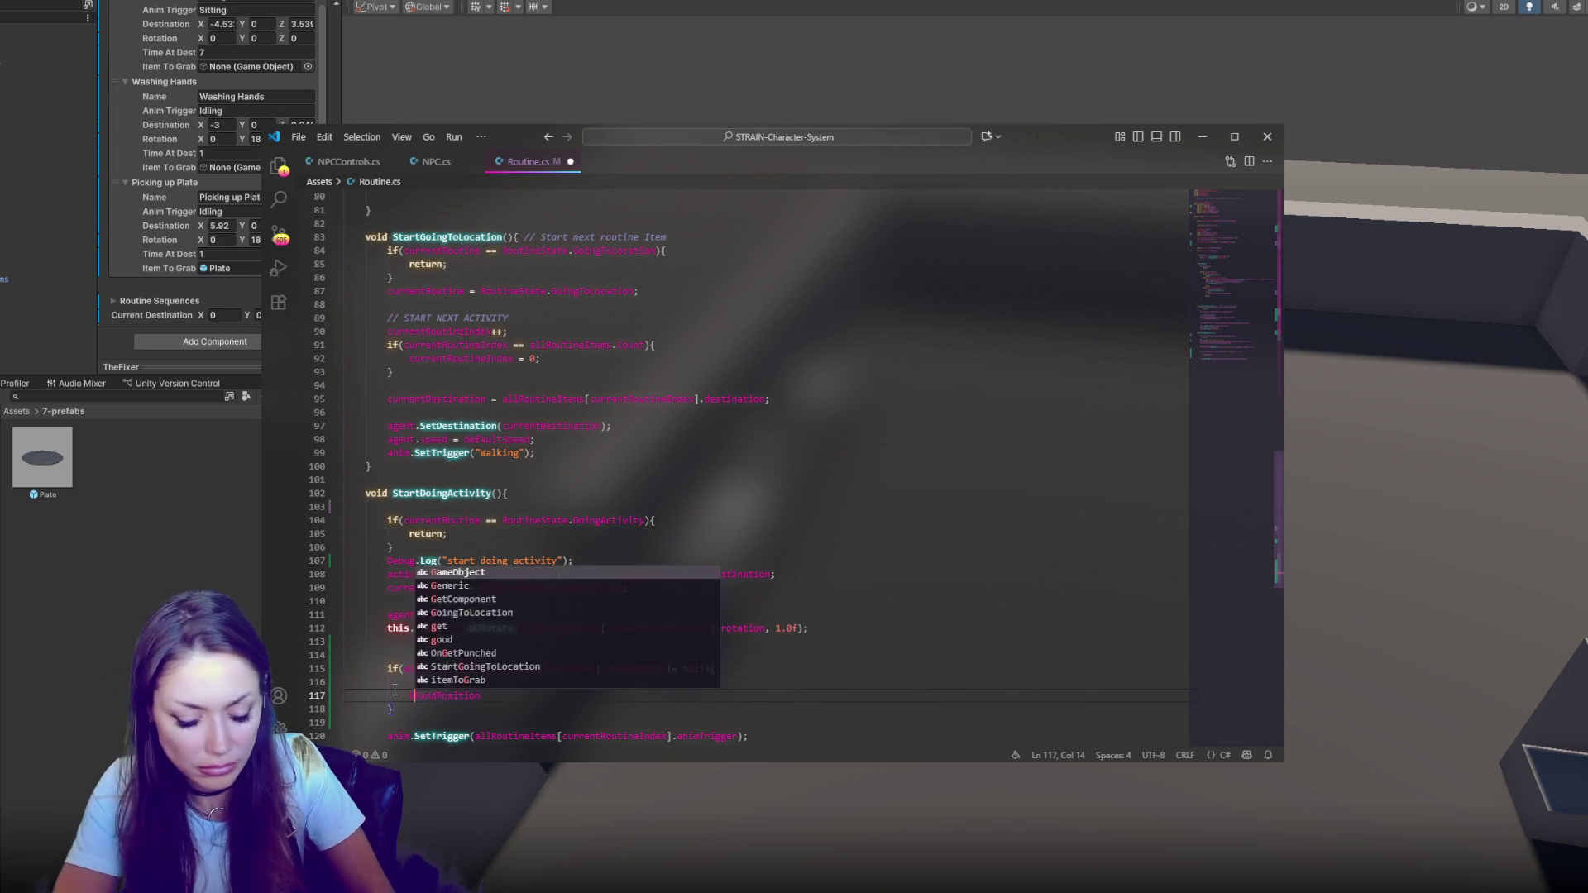
text( new)
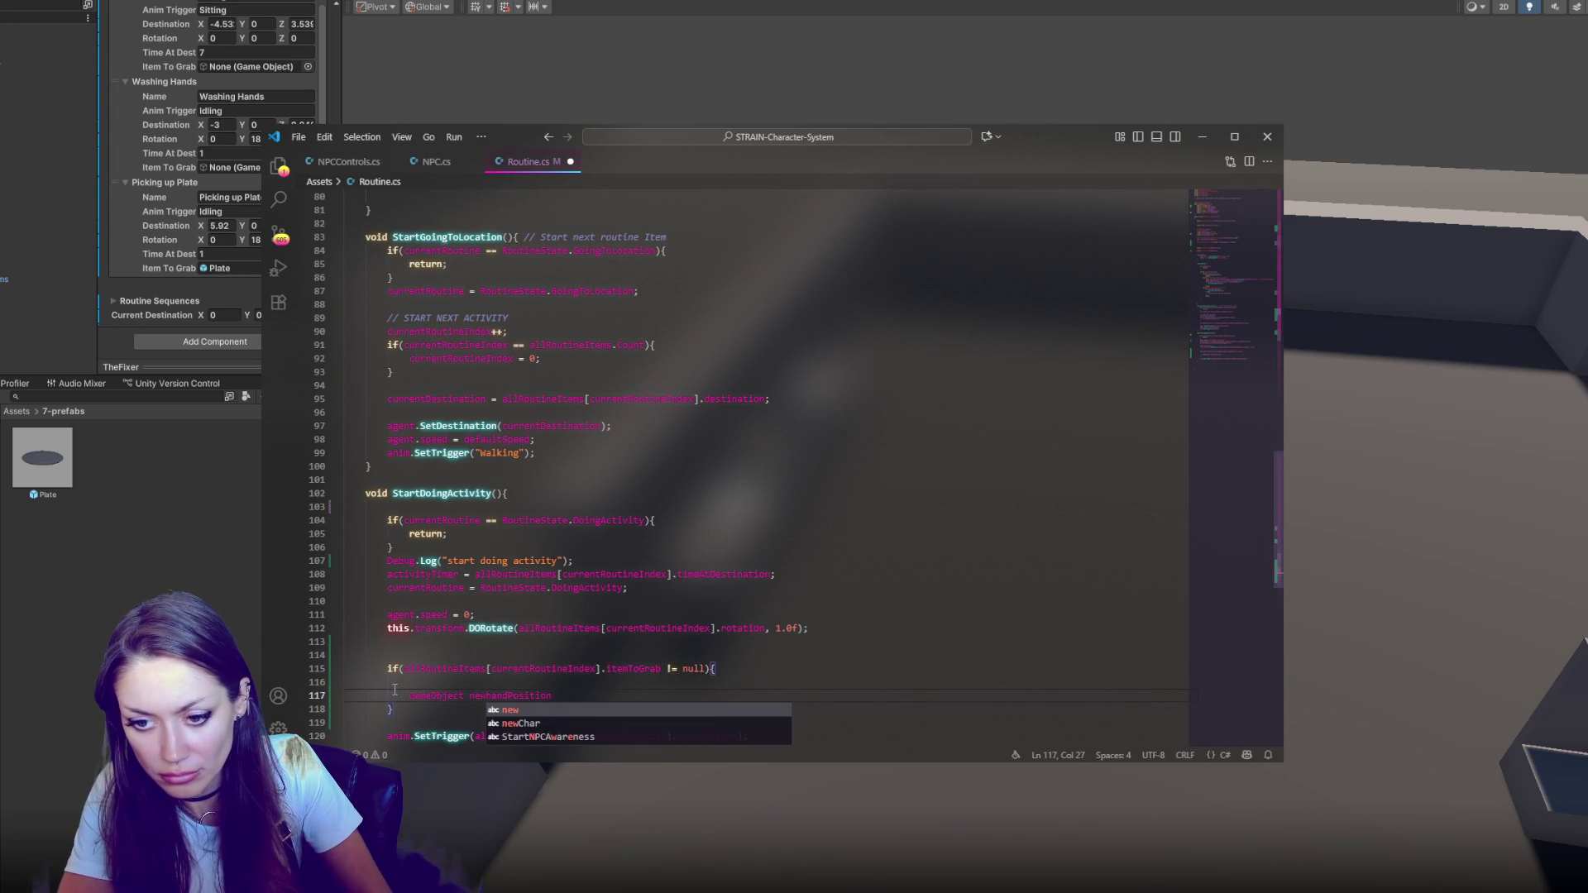
text(Item = Intantiate()
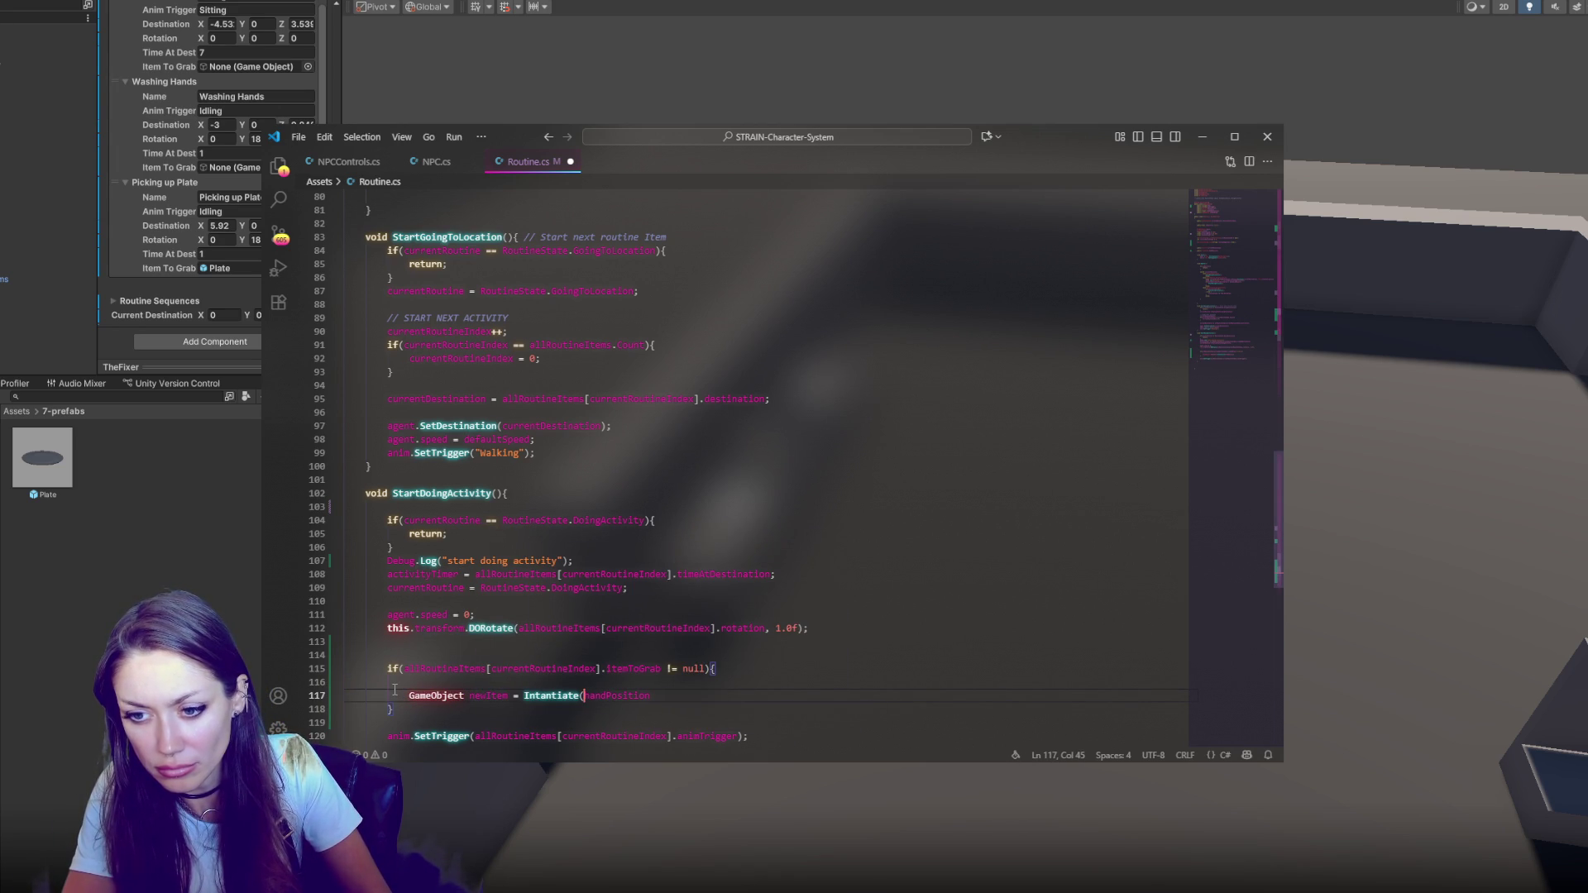
key(ctrl+v)
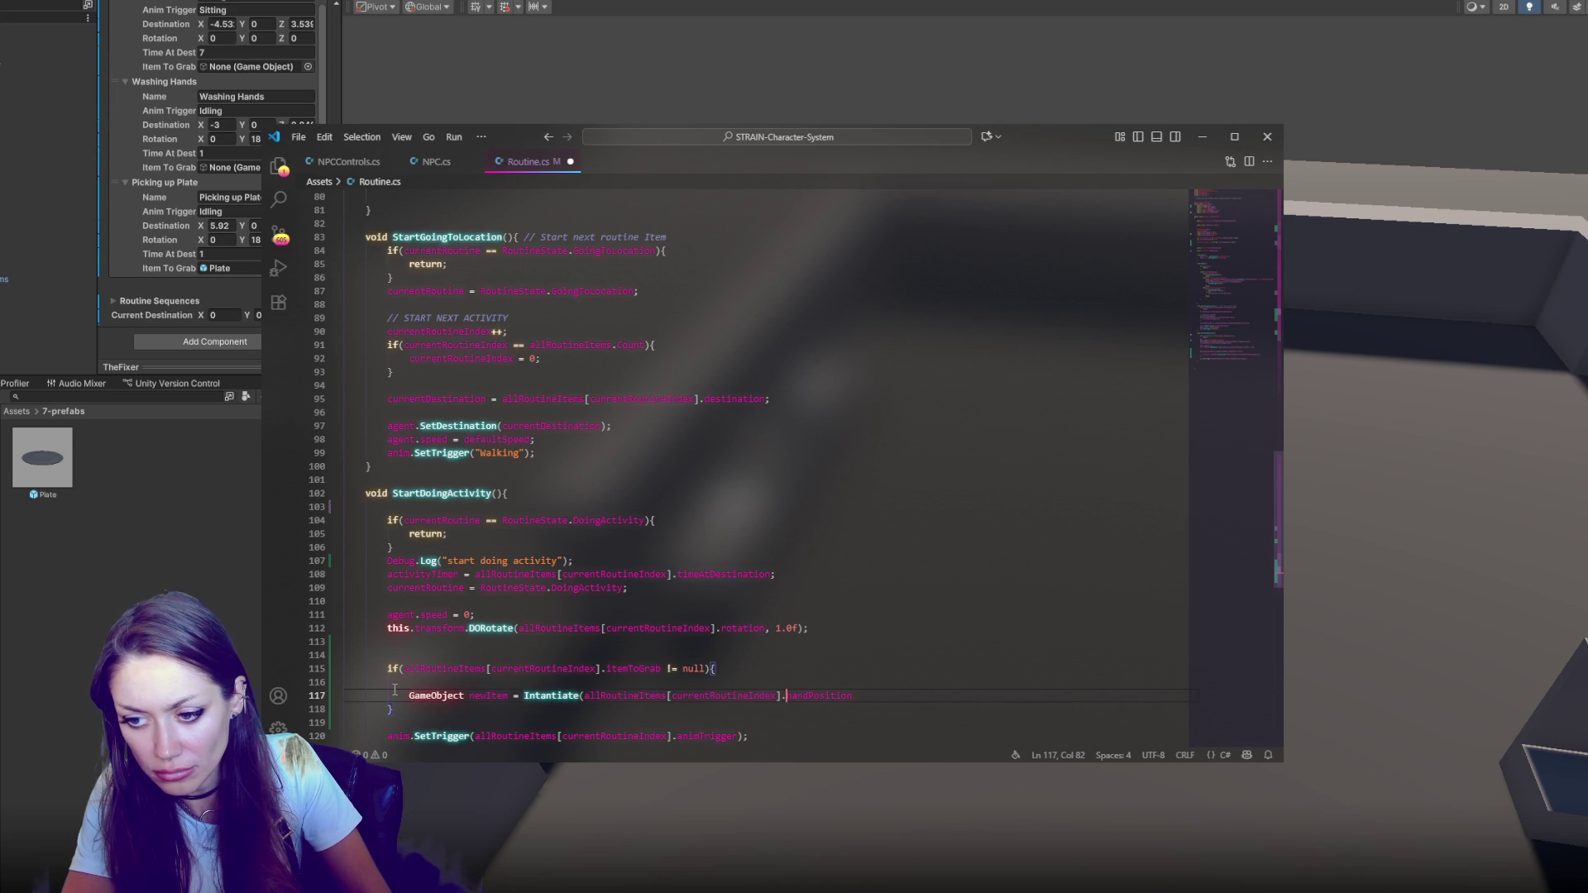
text(itemToGrab)
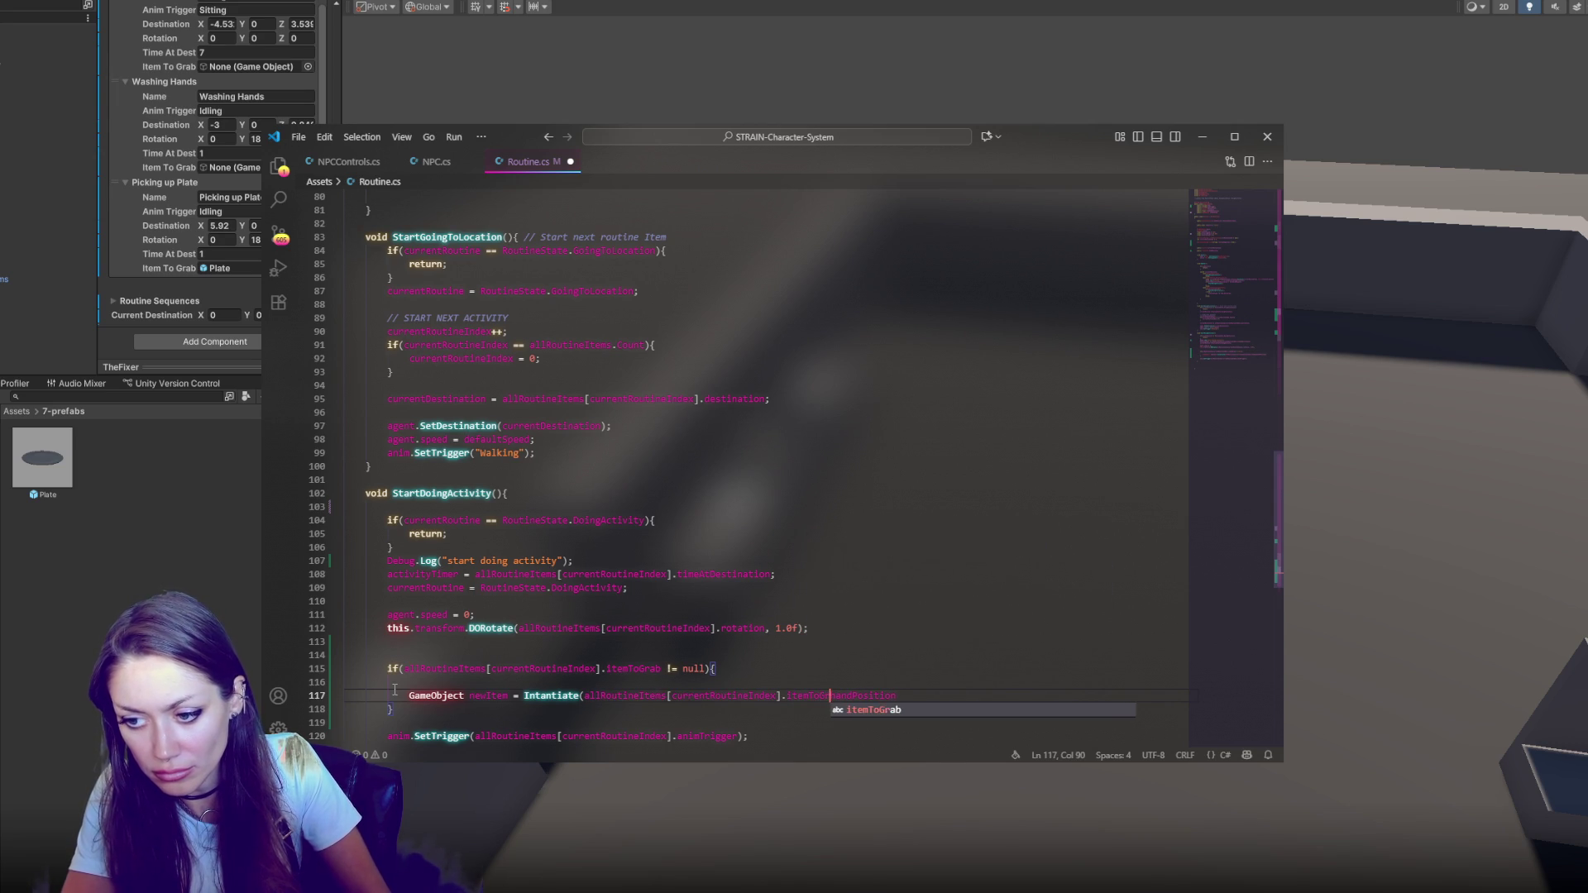
text(,)
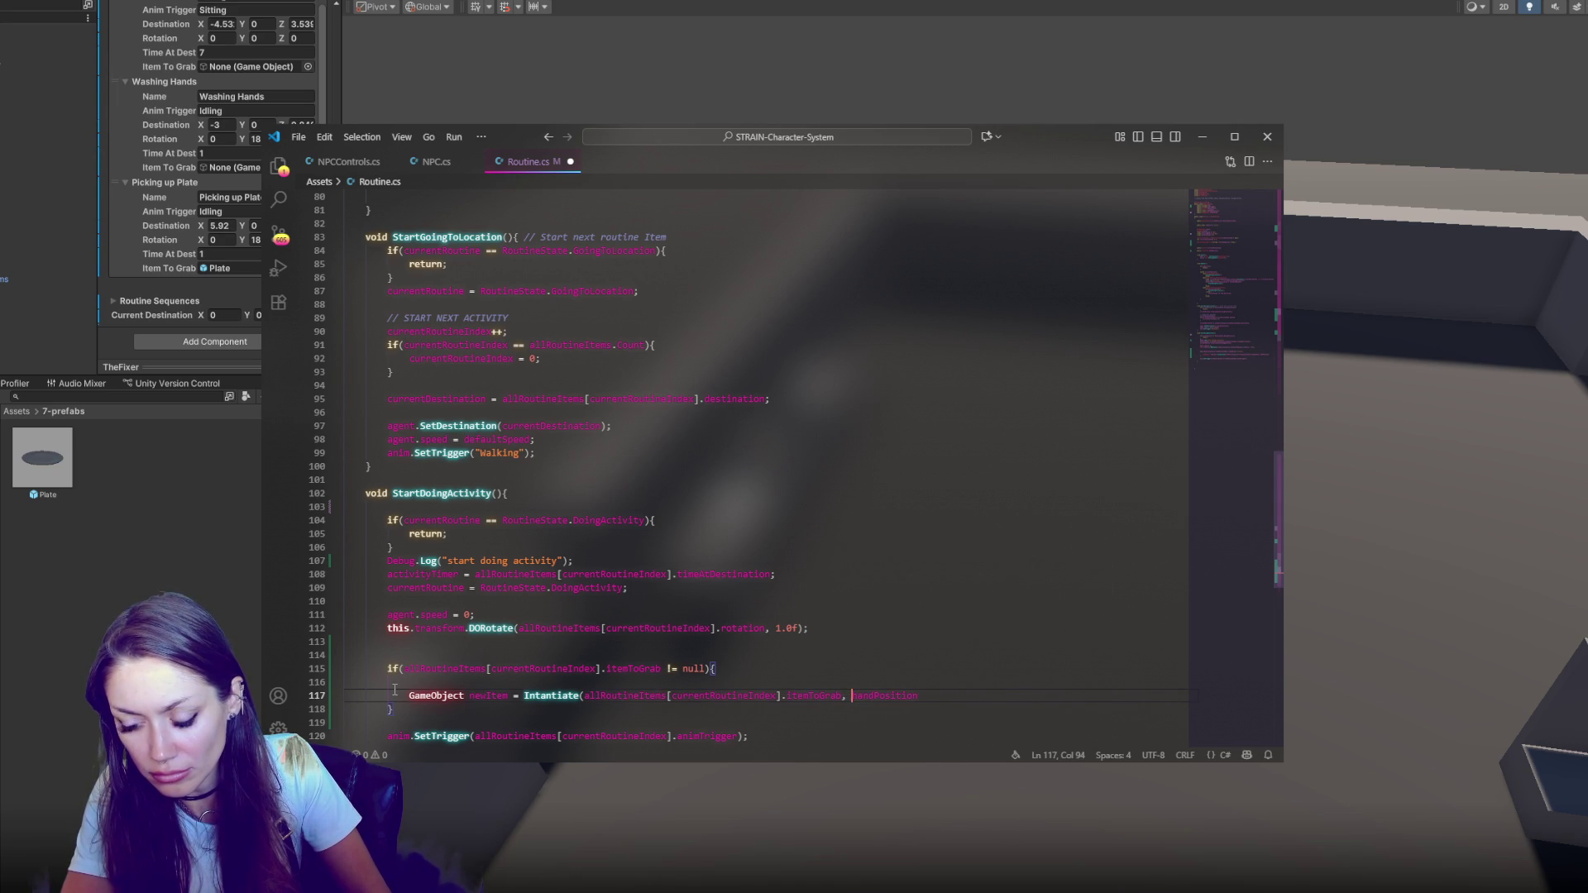
click(971, 697)
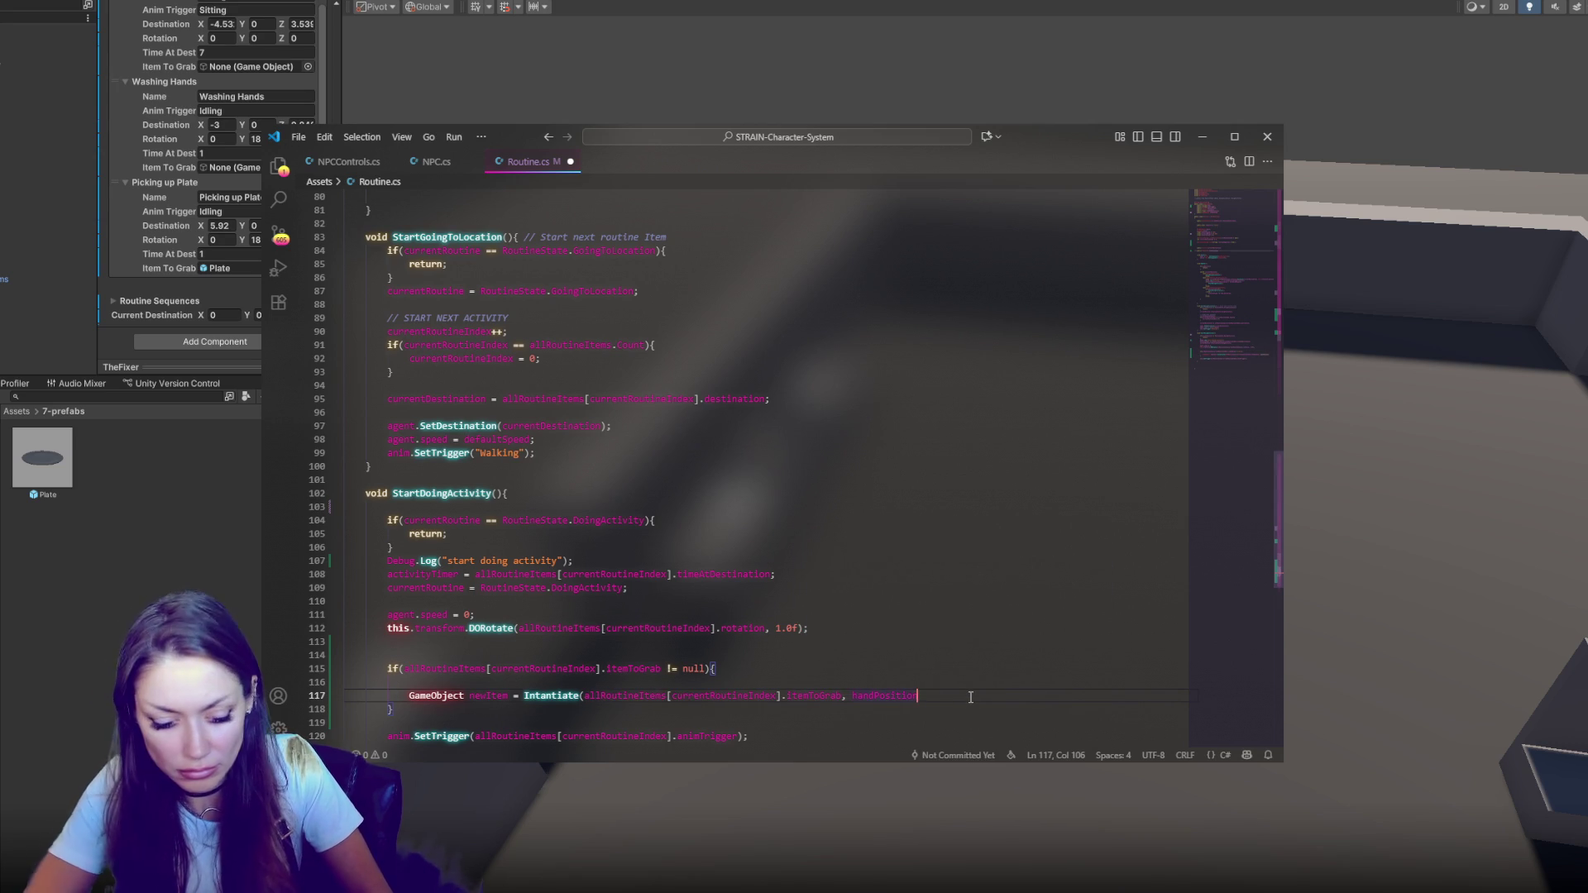
text();)
Save Routine.cs, delete the leftover blank line, and return to Unity
key(ctrl+s)
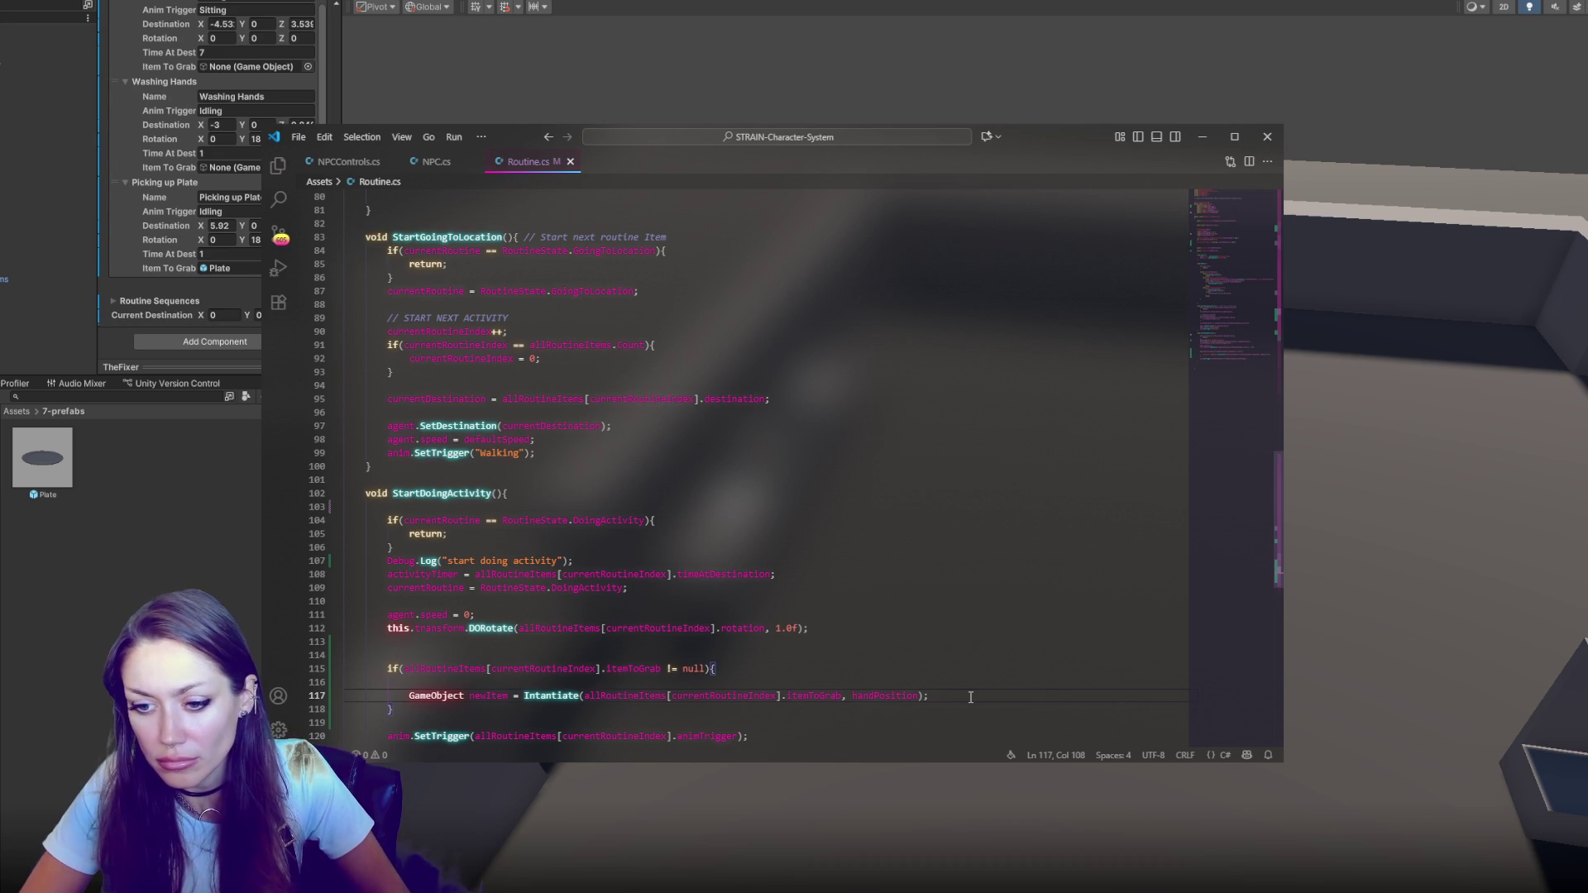
click(830, 670)
key(Delete)
click(861, 615)
scroll(870, 585, down, 5)
click(1080, 527)
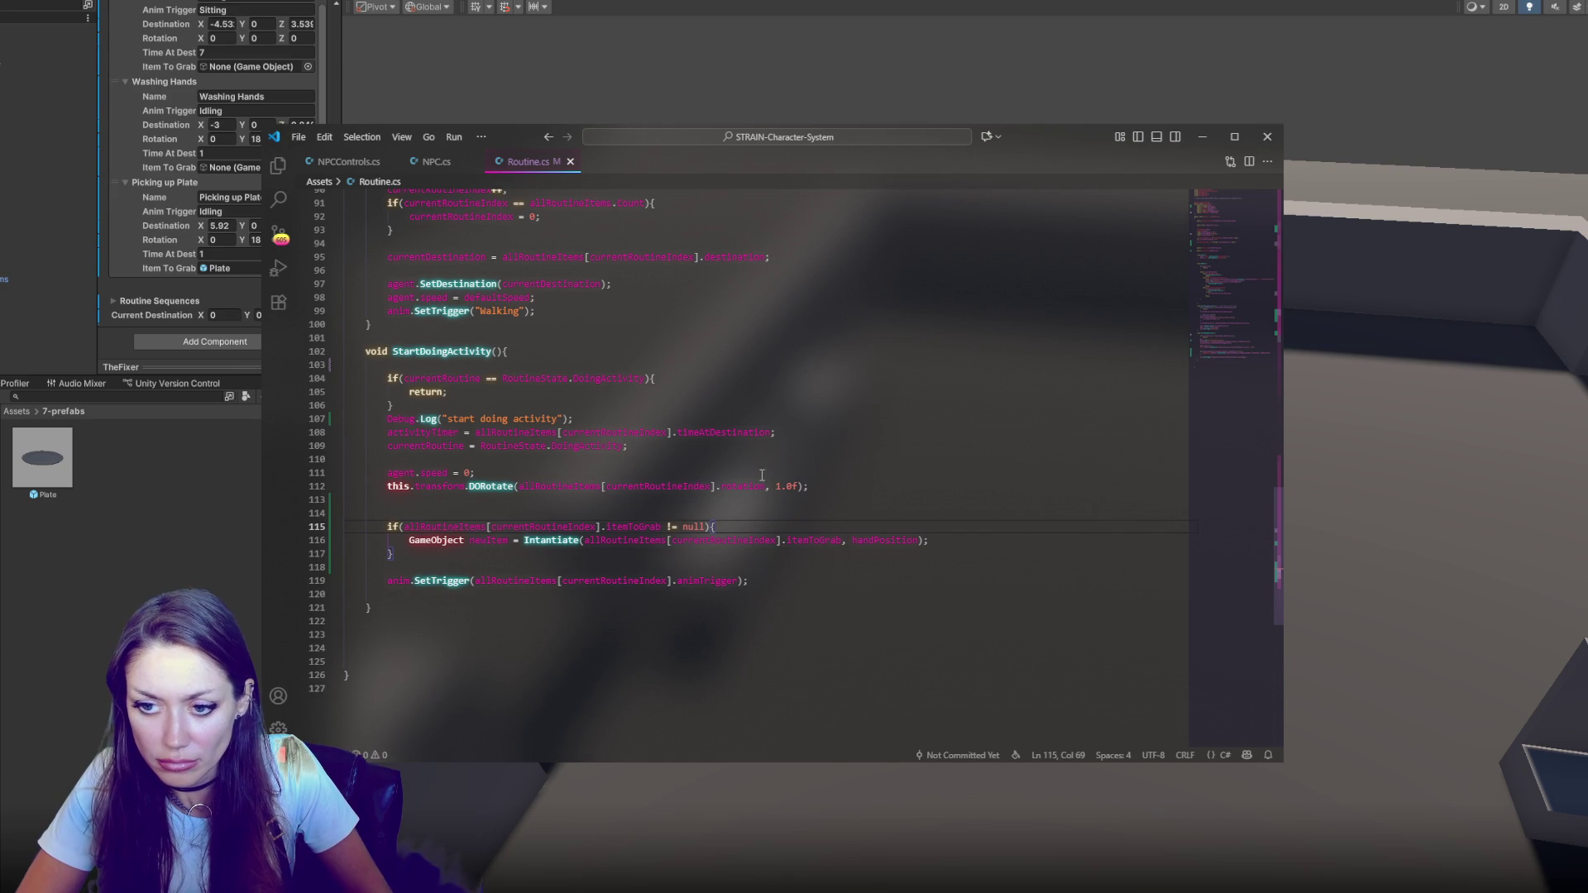
click(163, 555)
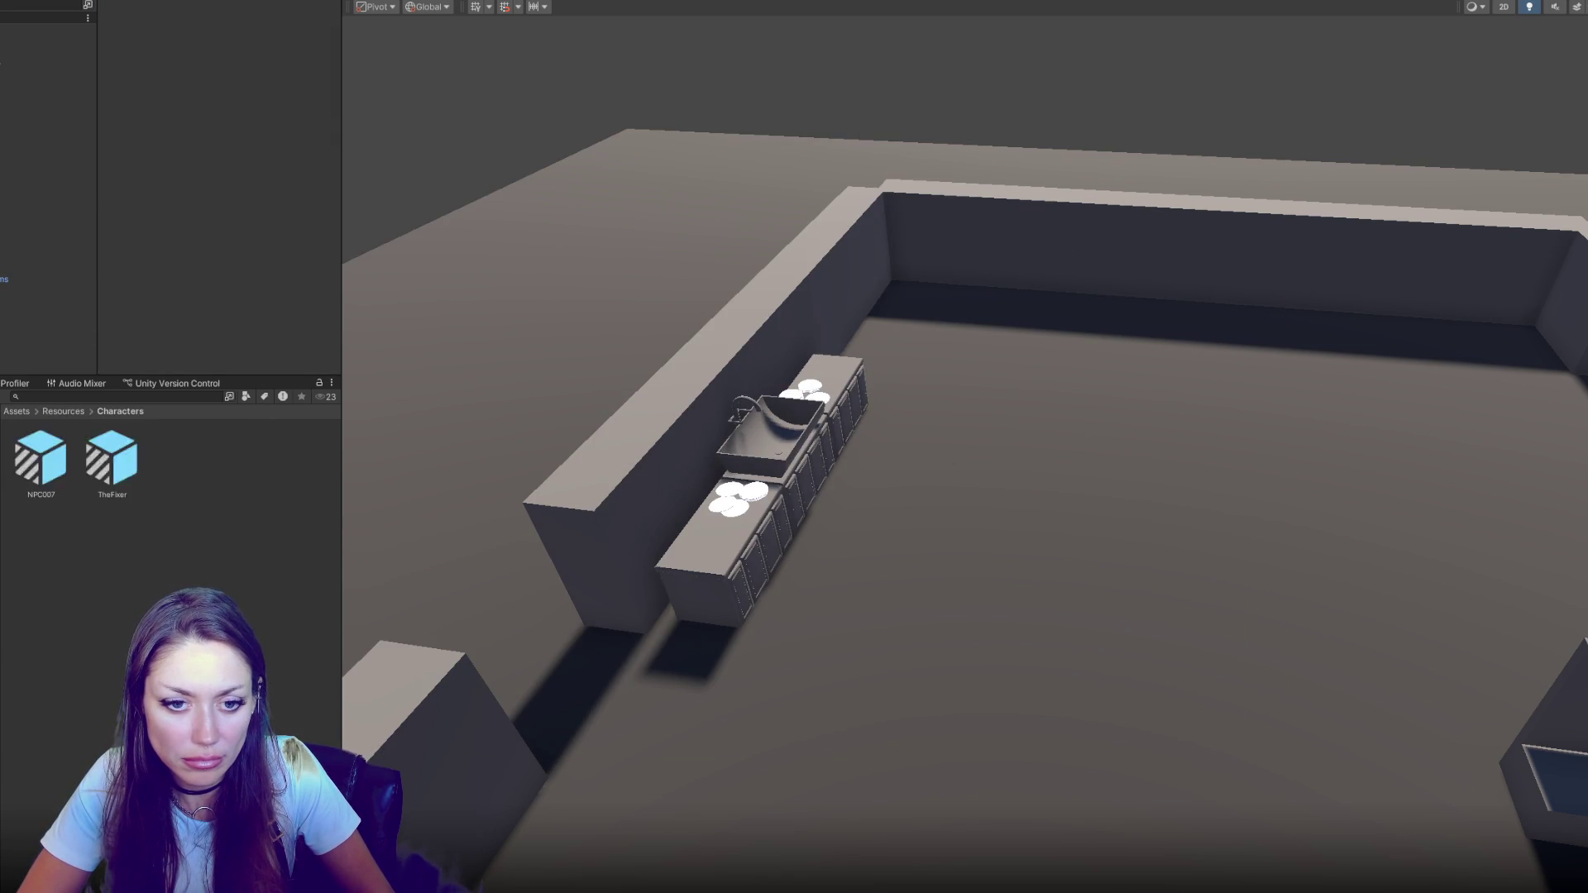
Select the TheFixer prefab in Resources/Characters and collapse its routine items list
click(101, 468)
scroll(200, 256, down, 3)
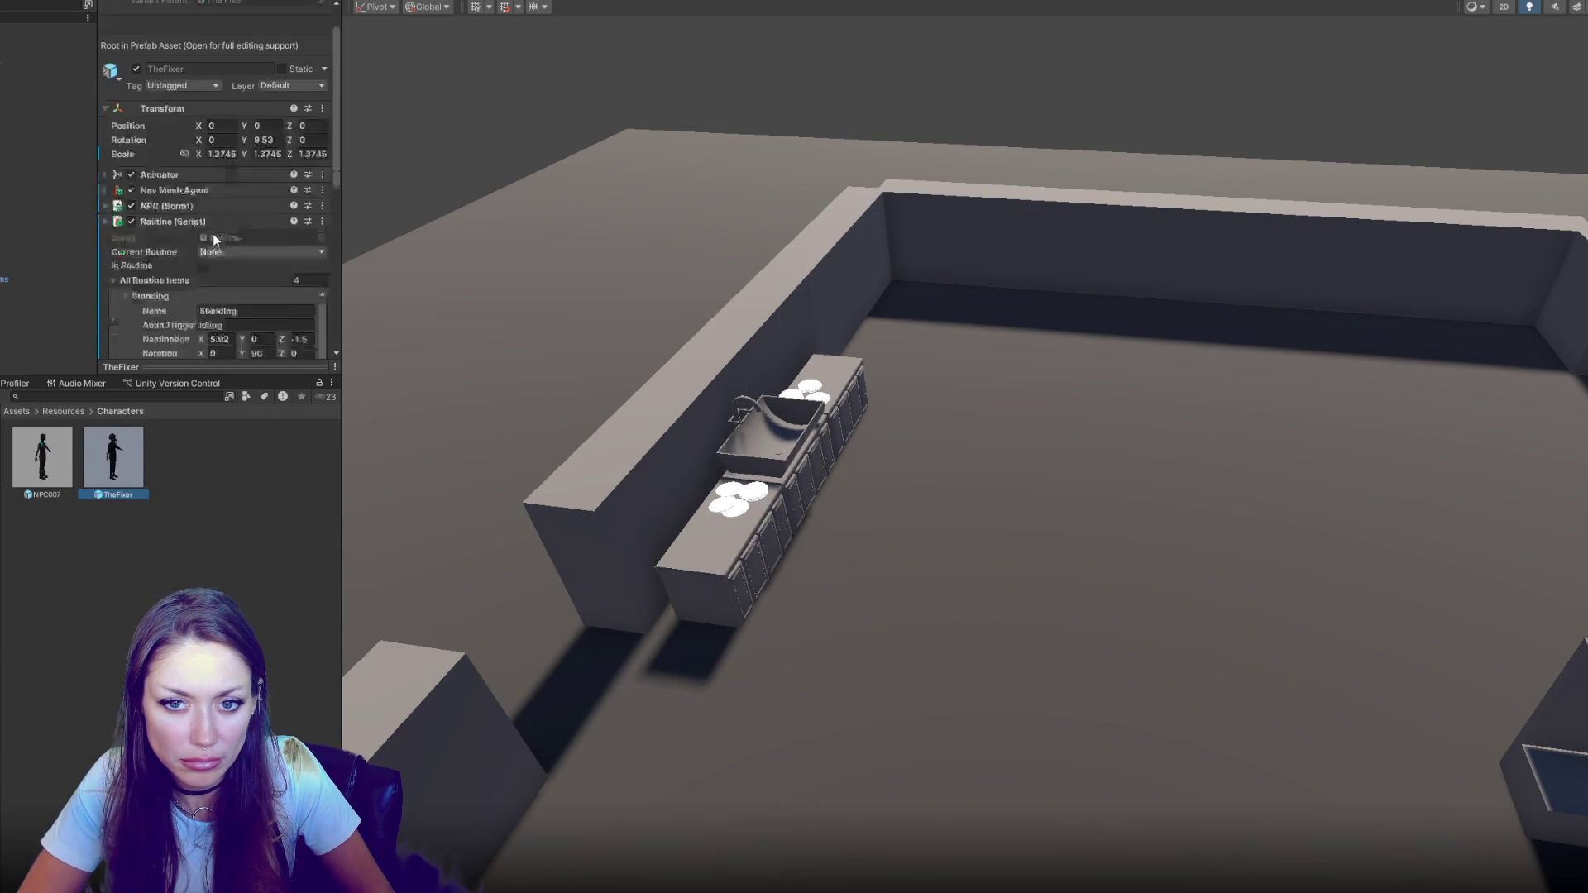
click(187, 204)
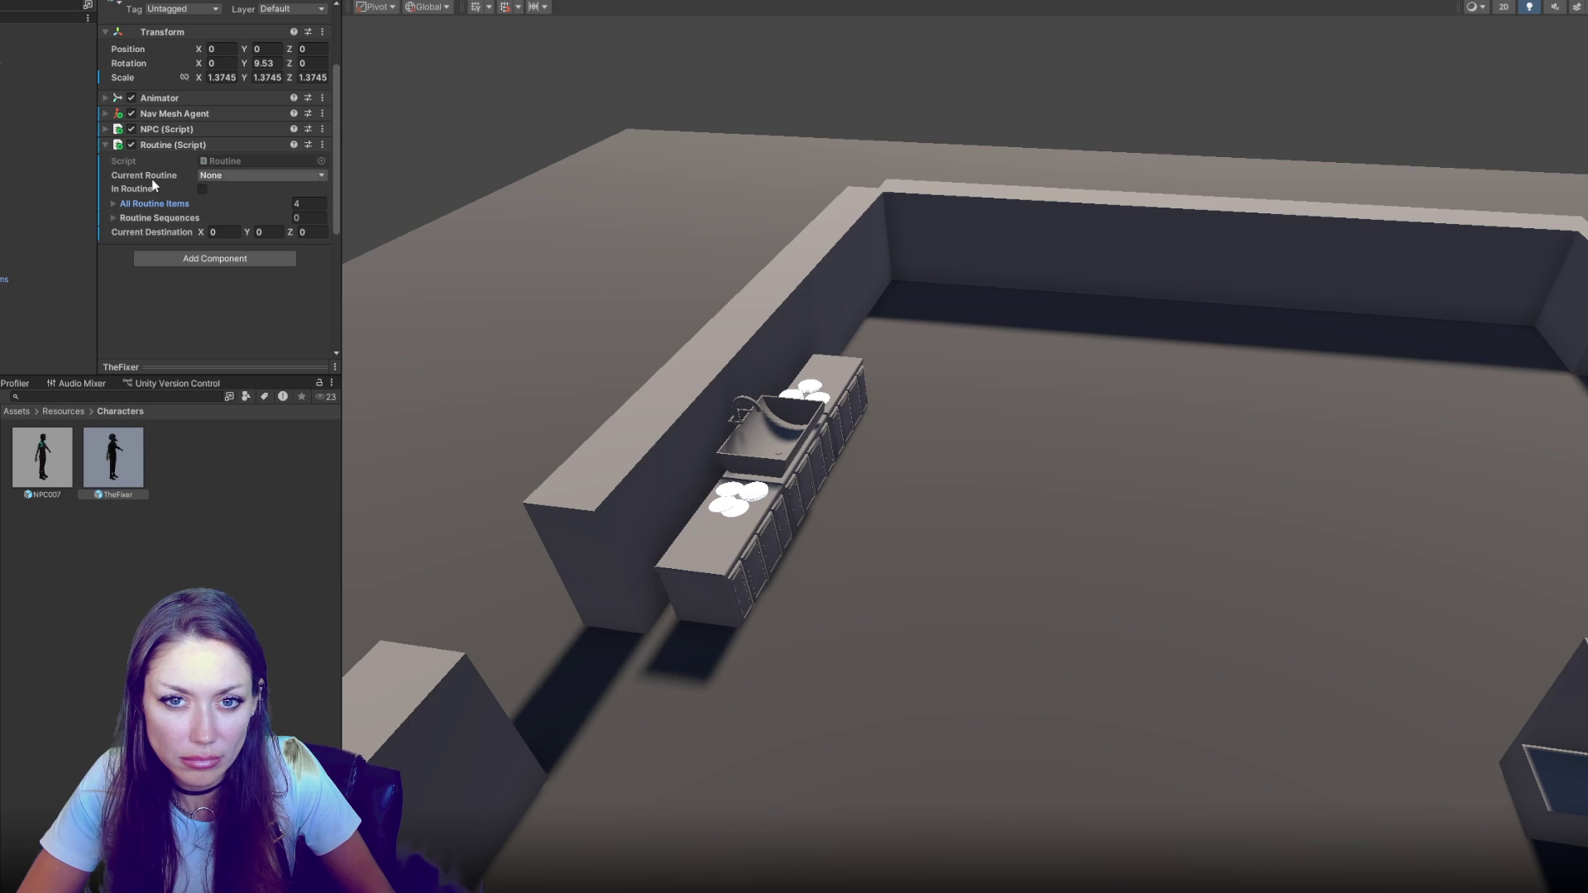
Use the Console error to fix 'Intantiate' to 'Instantiate' in Routine.cs, then recompile
click(25, 765)
double_click(50, 412)
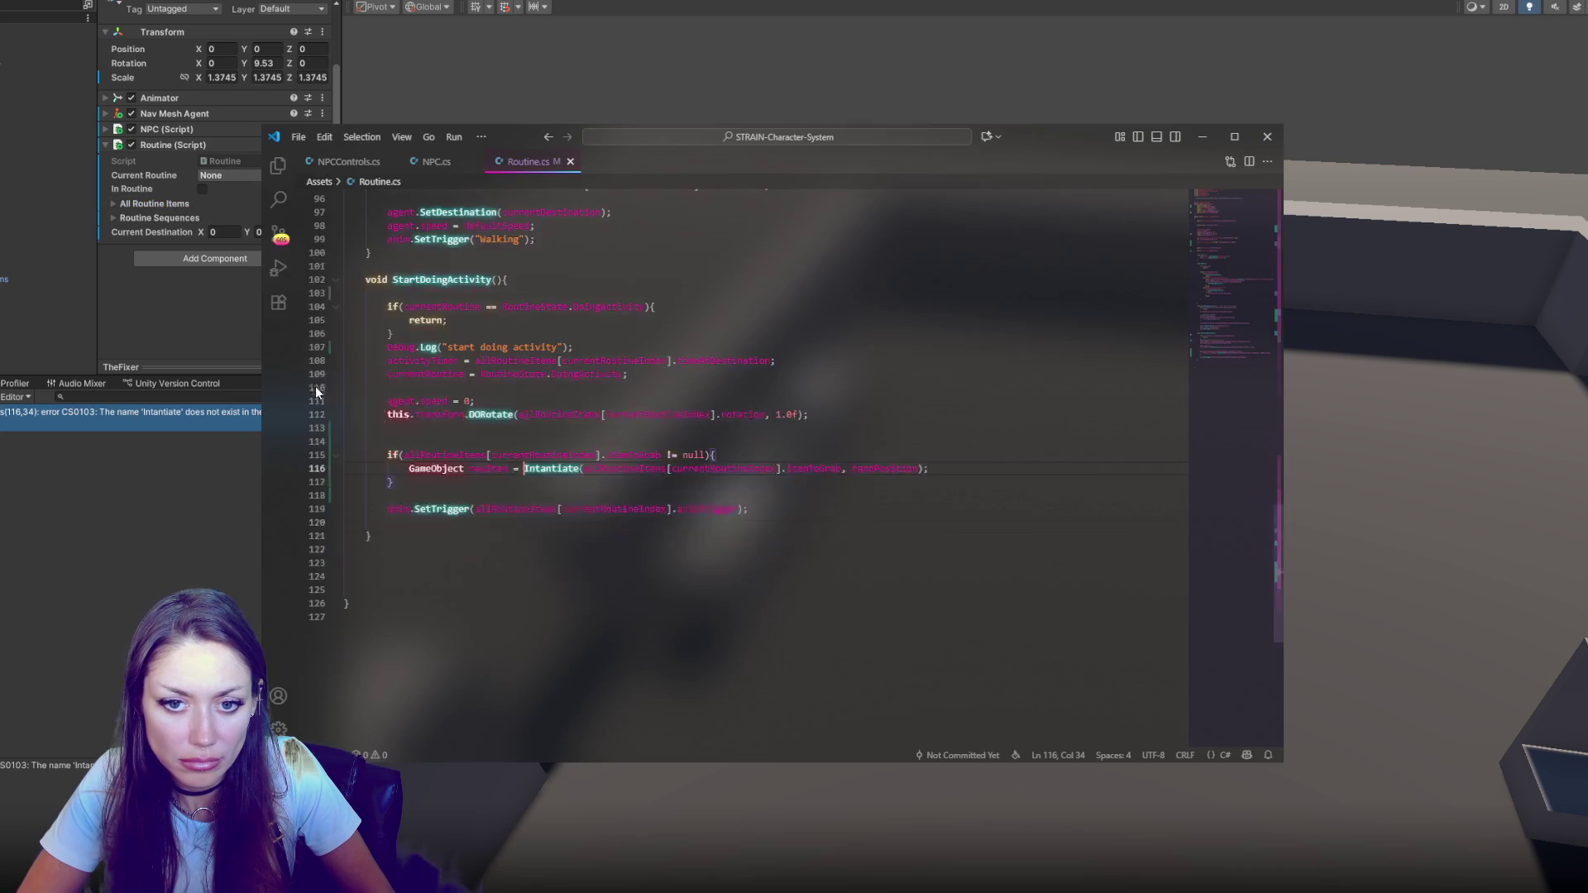
text(s)
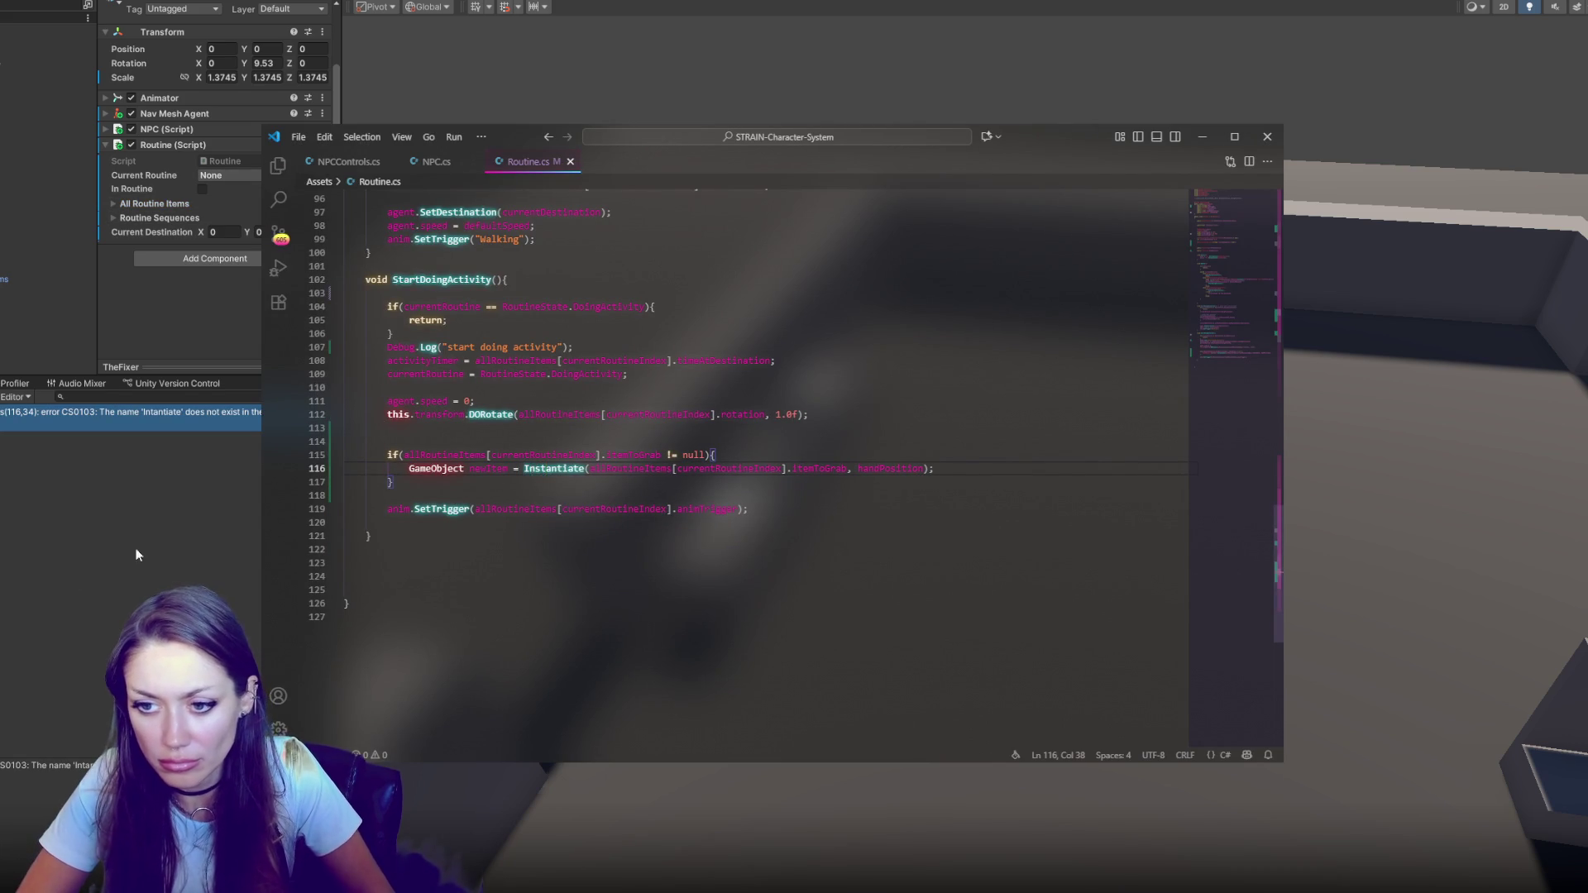
click(137, 555)
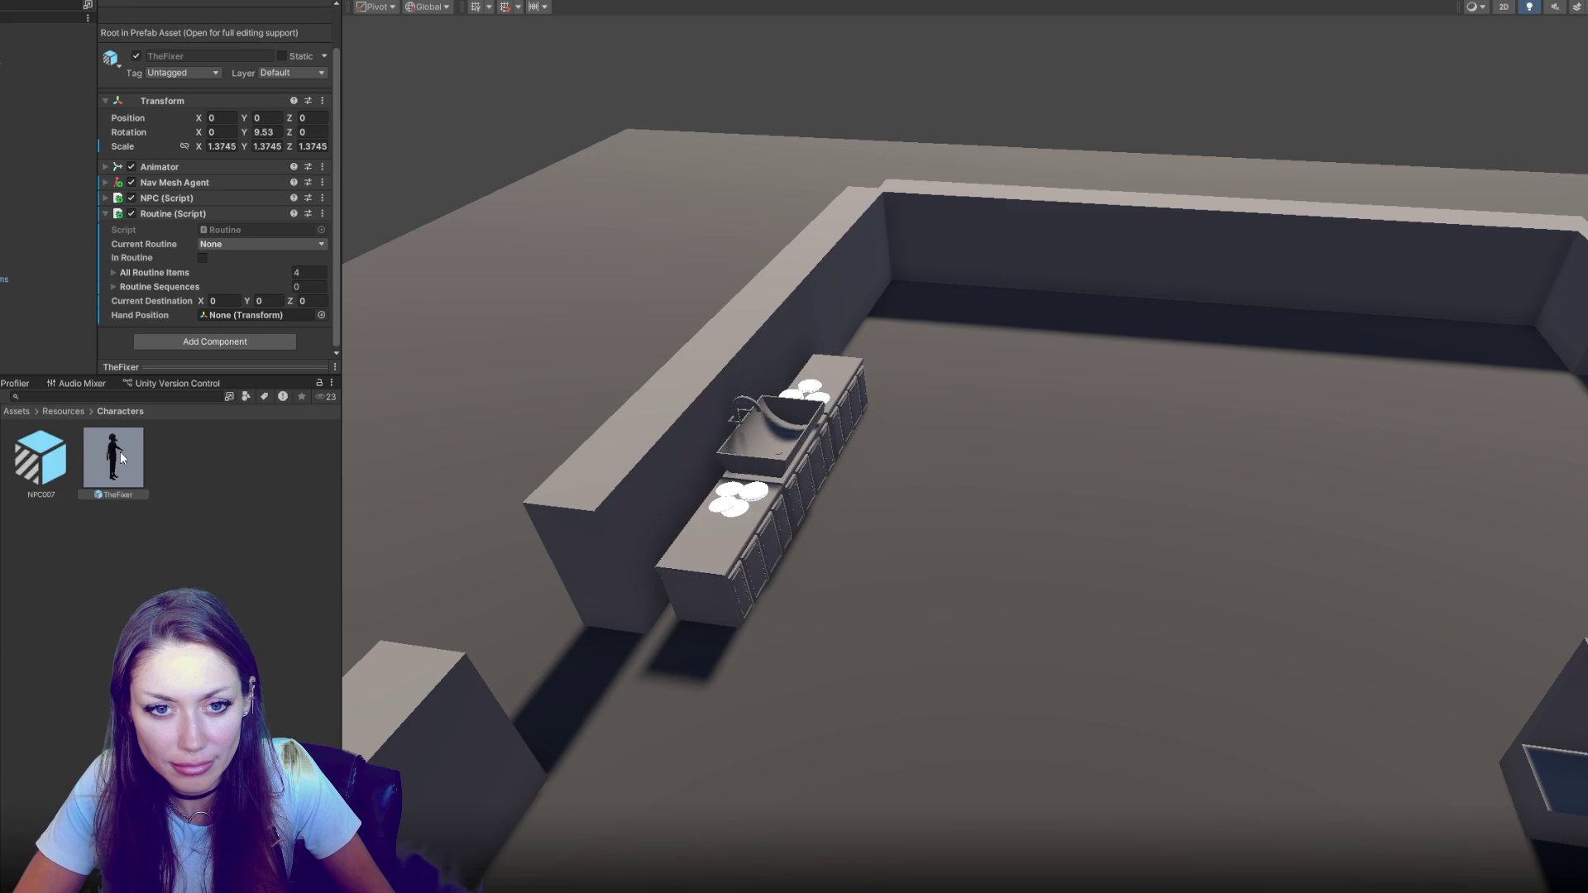
In the TheFixer prefab, create an empty child under the Character1_RightHand bone
double_click(121, 452)
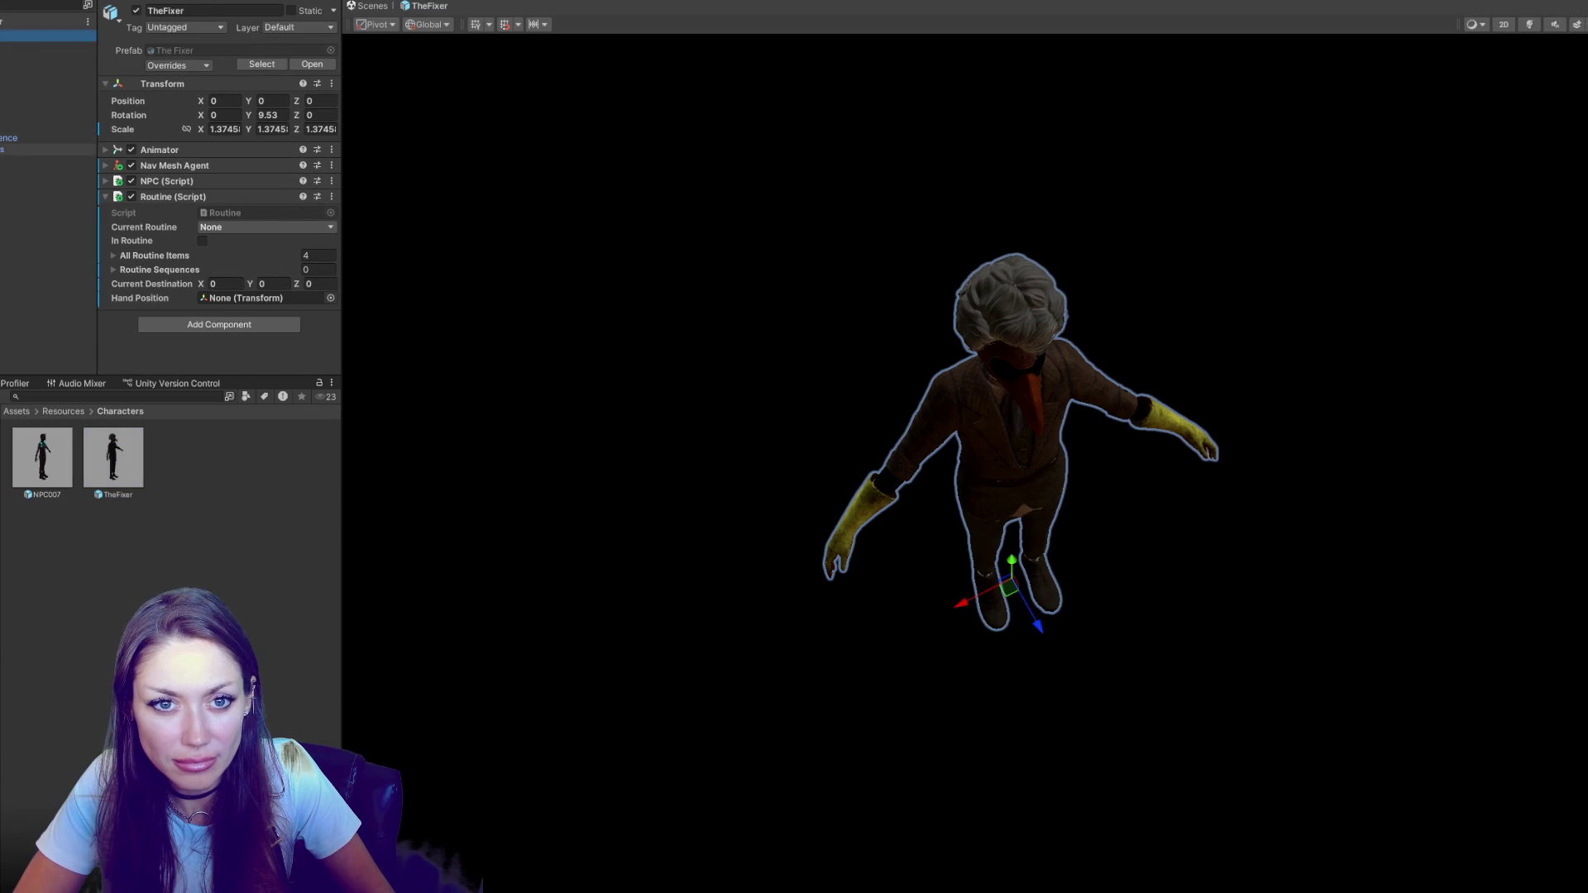
click(25, 149)
click(25, 194)
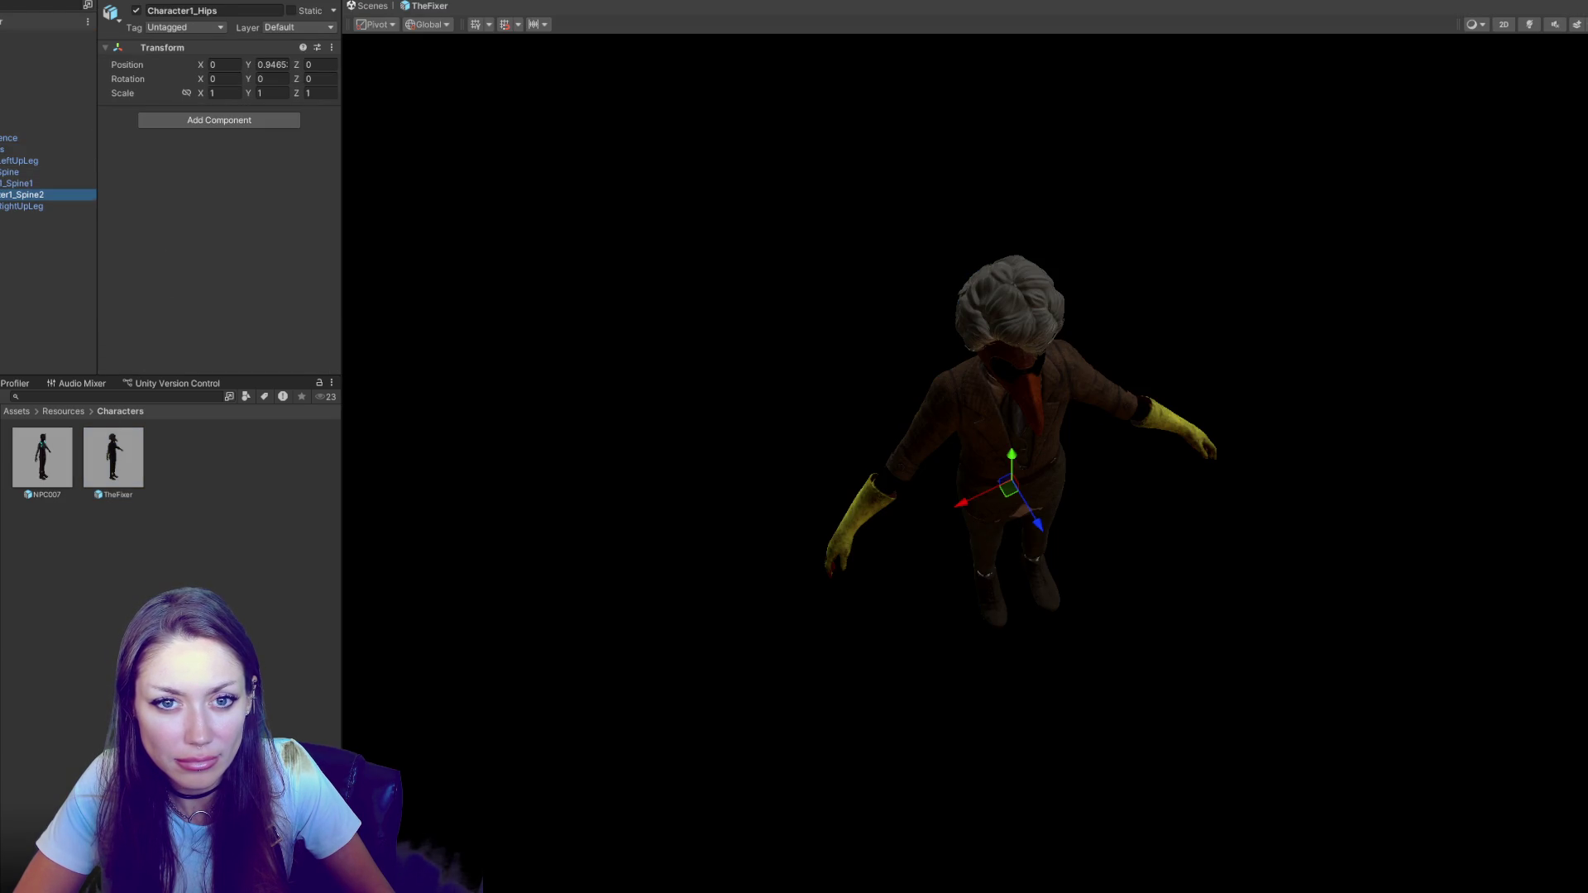
click(1, 229)
click(2, 240)
click(2, 251)
click(1, 263)
click(42, 263)
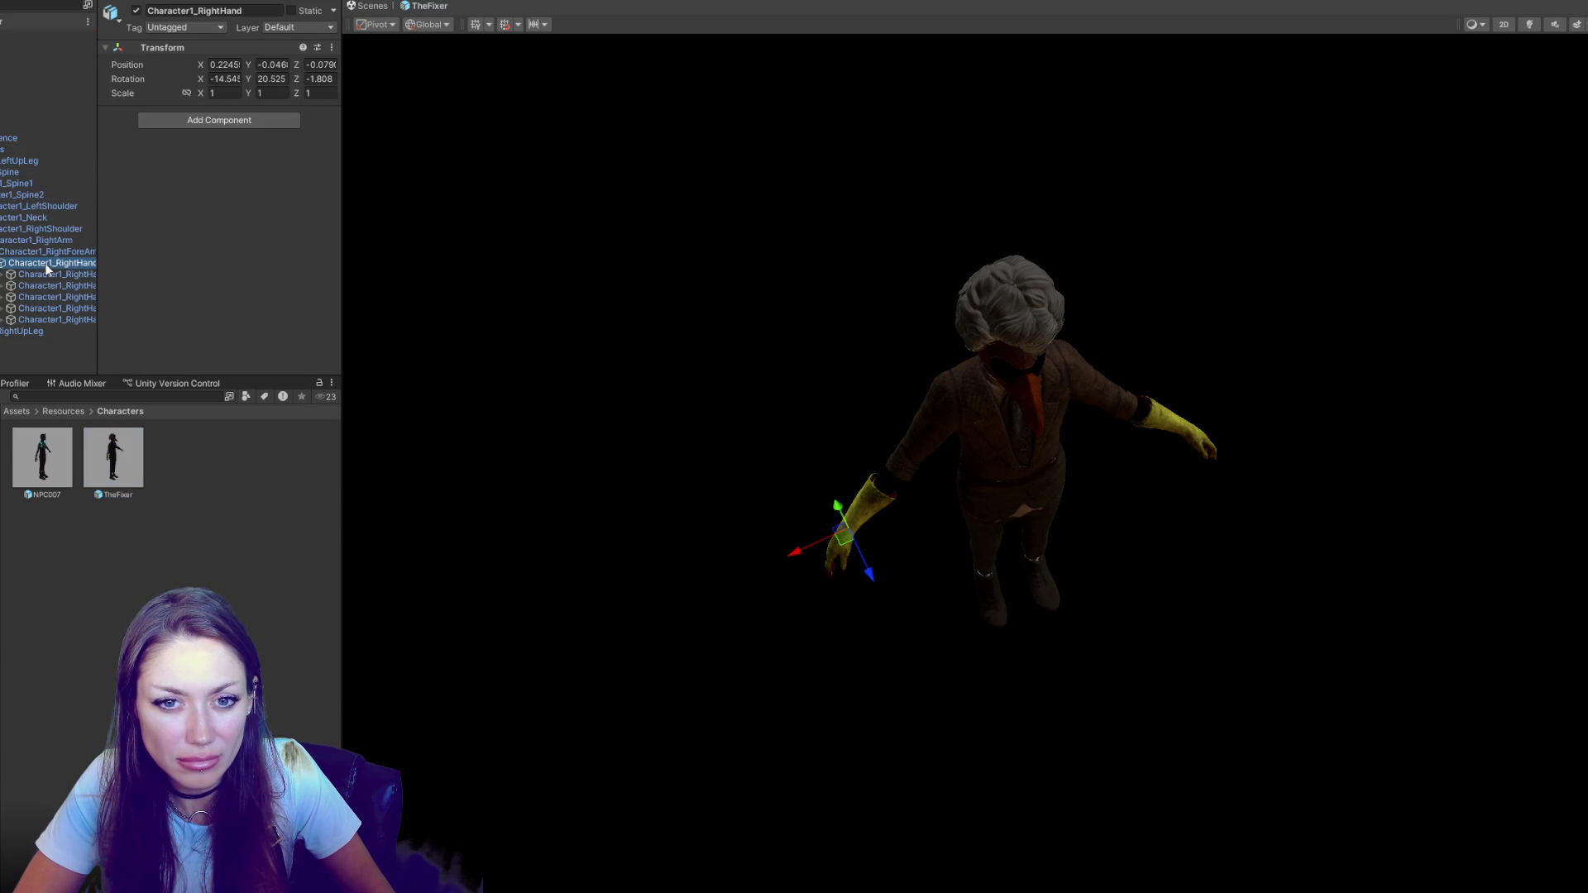
right_click(50, 263)
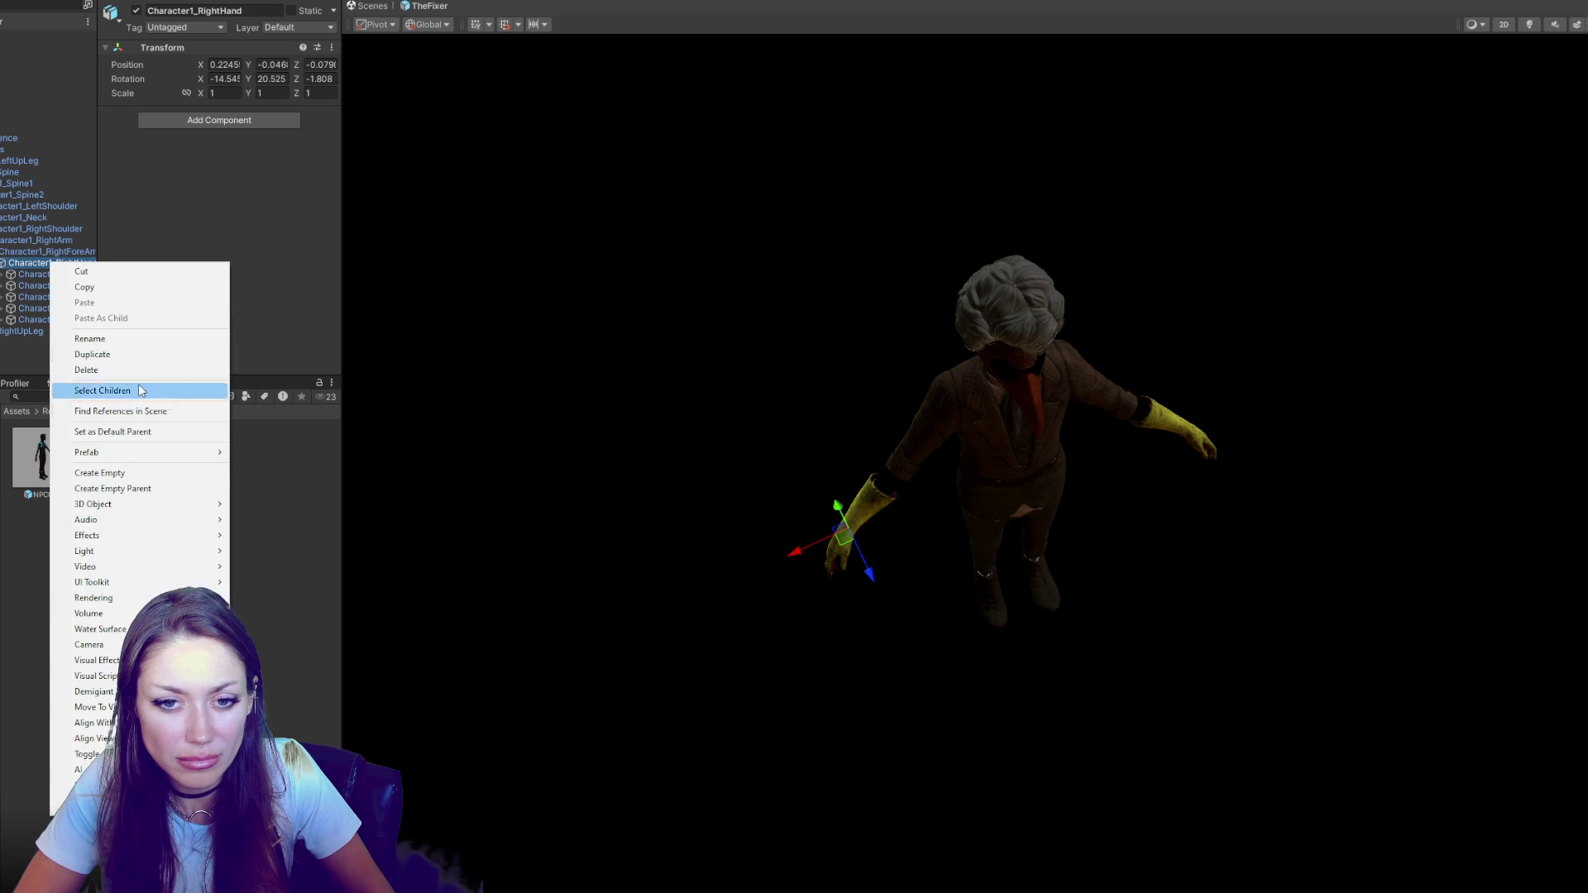
click(160, 479)
Rotate the new empty object and rename it 'Held Item Parent'
mouse_move(588, 530)
mouse_down()
mouse_move(709, 355)
mouse_move(904, 429)
mouse_move(897, 444)
mouse_move(976, 461)
mouse_move(1064, 536)
mouse_move(762, 492)
mouse_move(1020, 528)
mouse_move(989, 533)
mouse_move(997, 546)
mouse_move(958, 586)
mouse_move(866, 592)
mouse_move(915, 593)
mouse_move(951, 556)
mouse_move(993, 582)
mouse_move(1008, 563)
mouse_move(865, 504)
mouse_move(862, 478)
mouse_move(778, 494)
mouse_up()
key(e)
key(w)
click(238, 12)
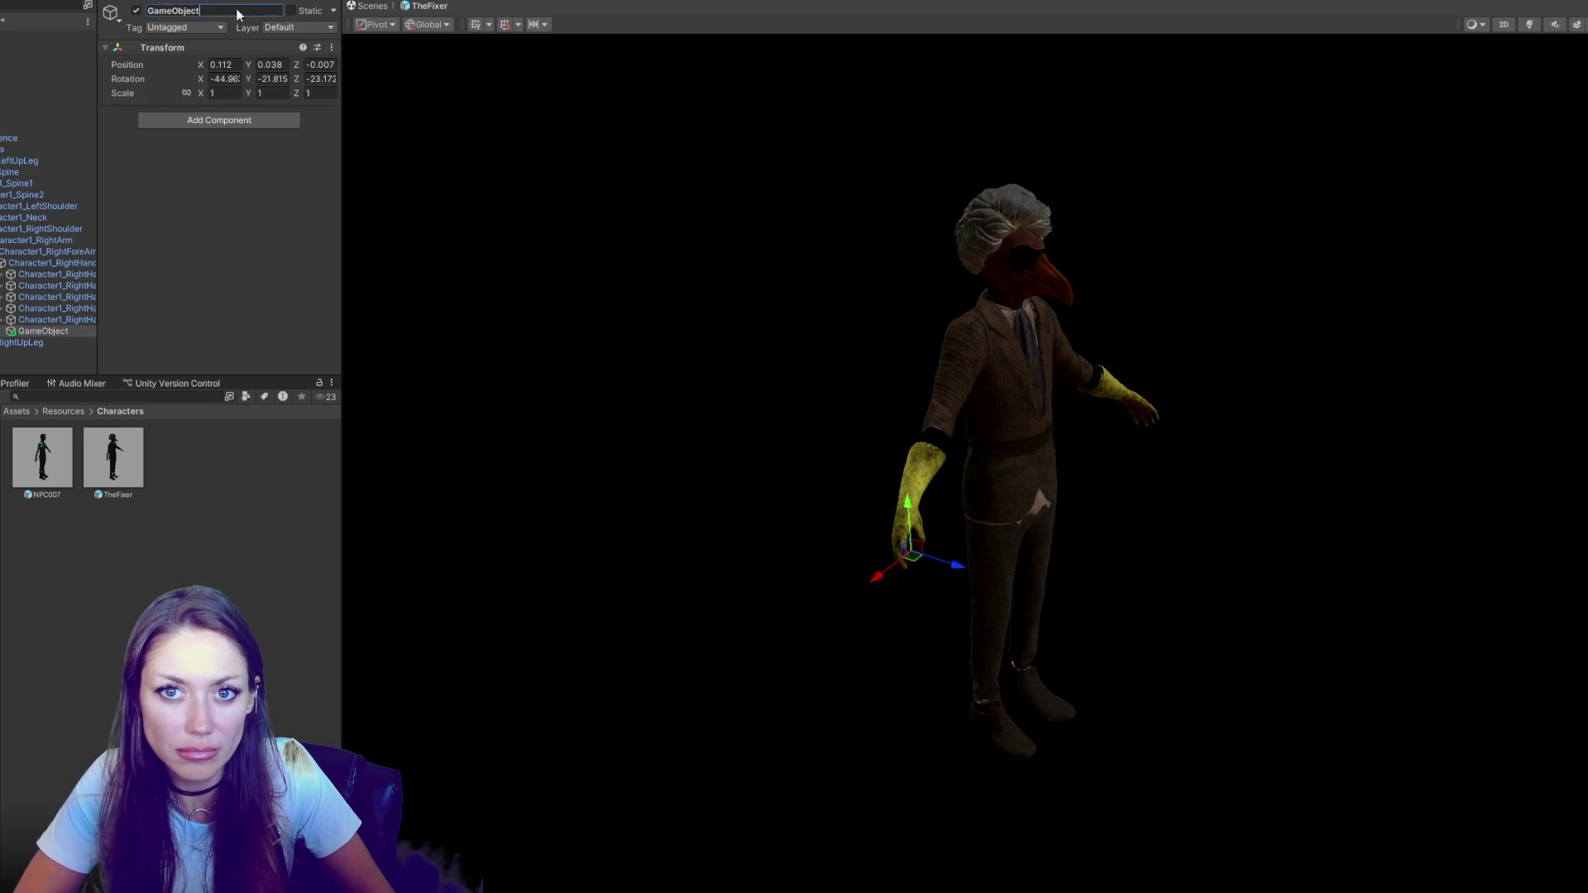
text(Held Item Par)
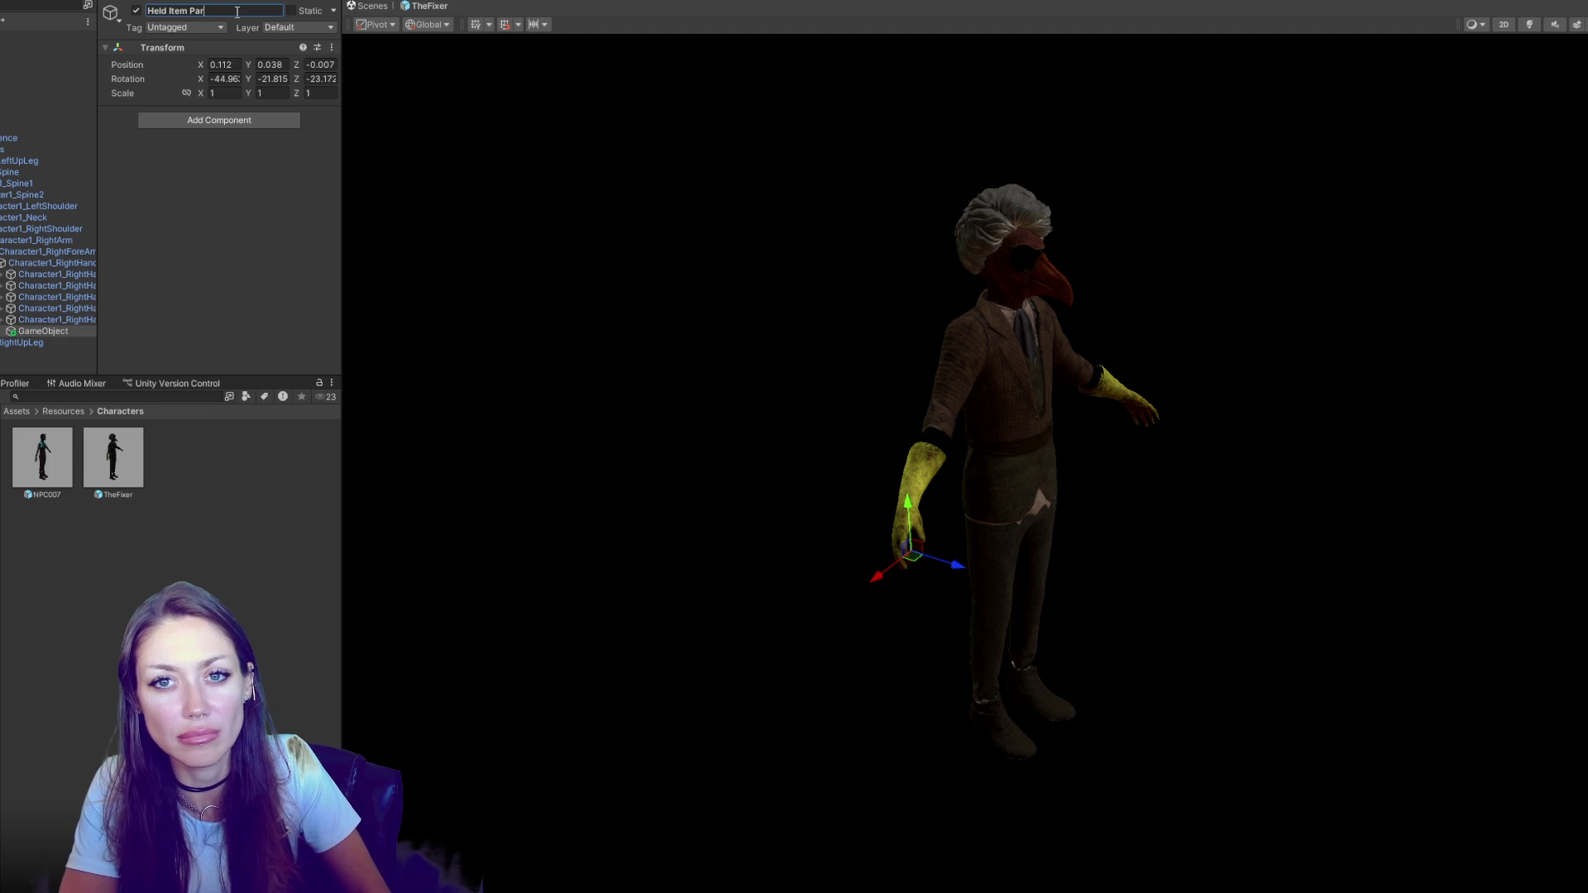
key(ctrl+a)
key(BackSpace)
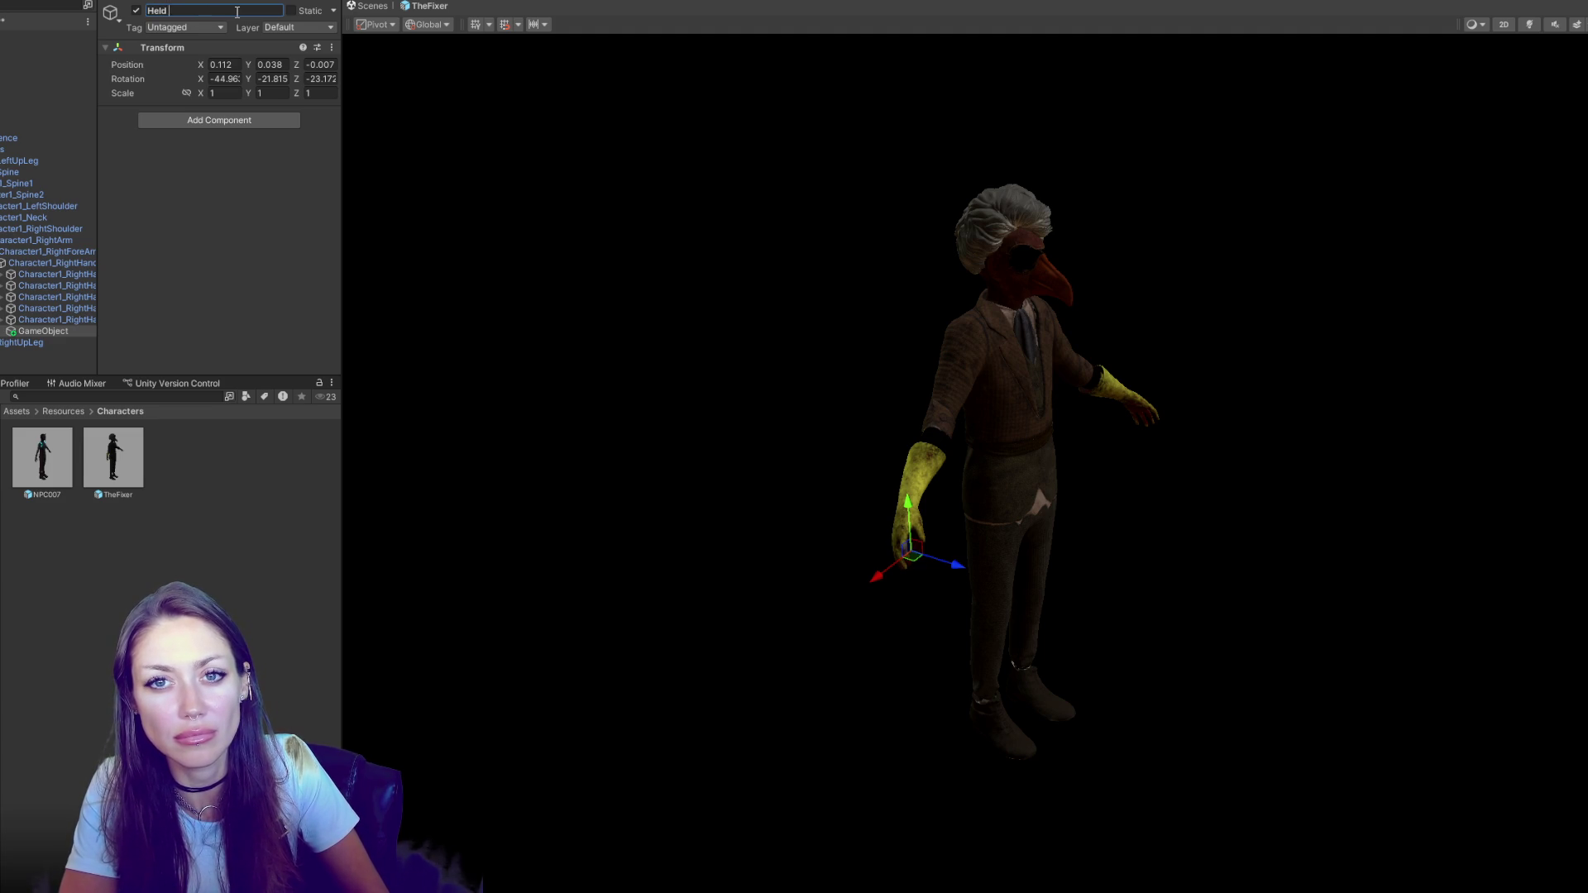
key(BackSpace)
key(BackSpace)
text(ent)
key(Return)
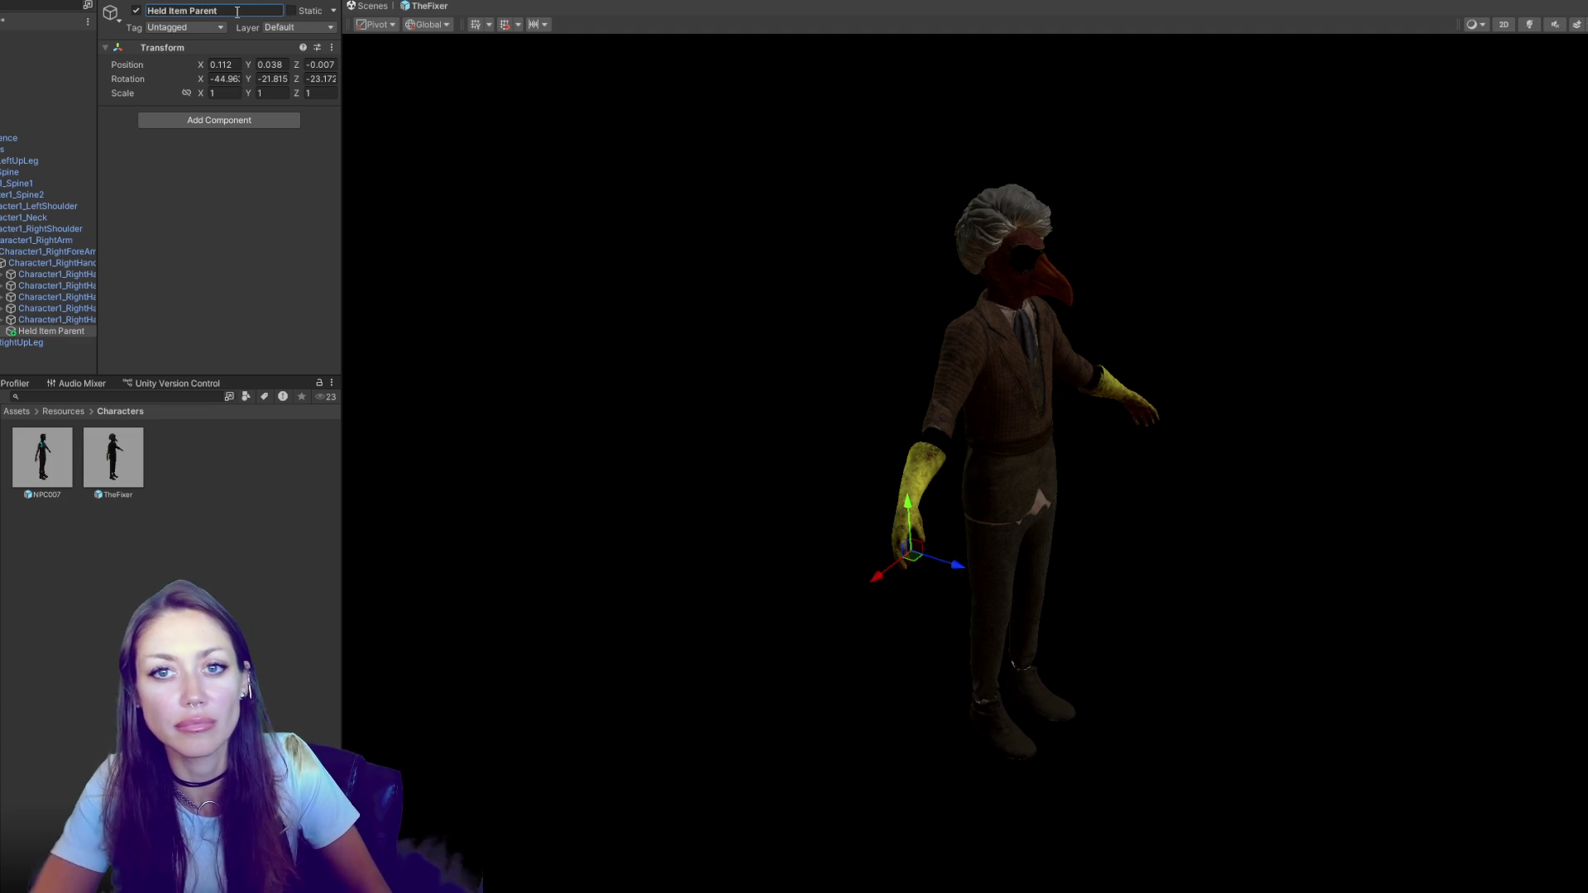
Assign Held Item Parent to the Routine's Hand Position and start a play test
click(42, 42)
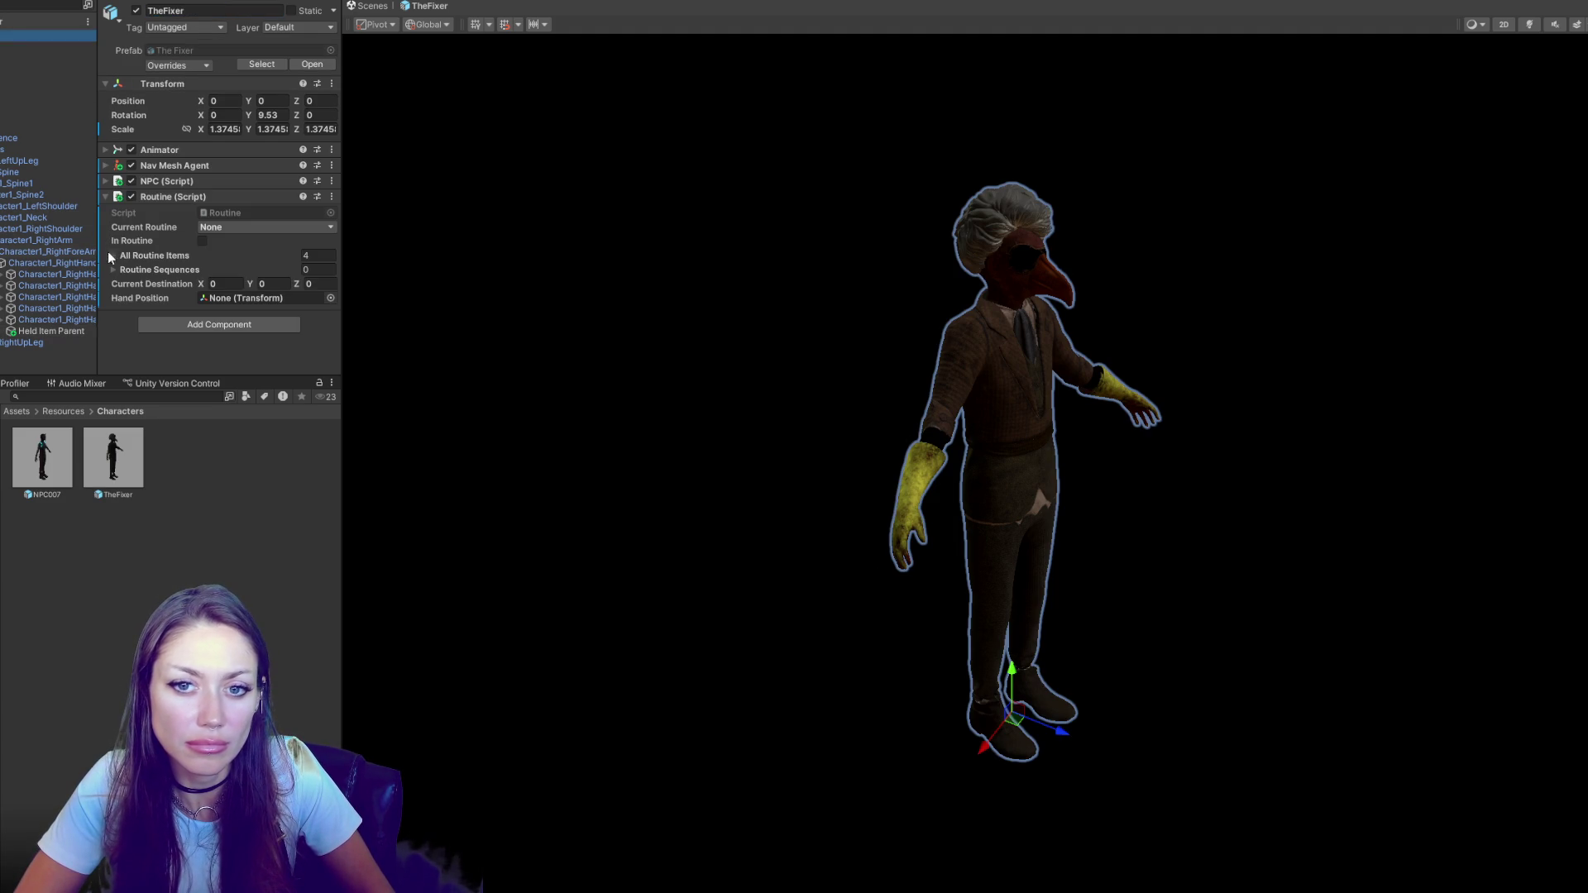
drag(51, 331, 118, 320)
drag(218, 299, 216, 296)
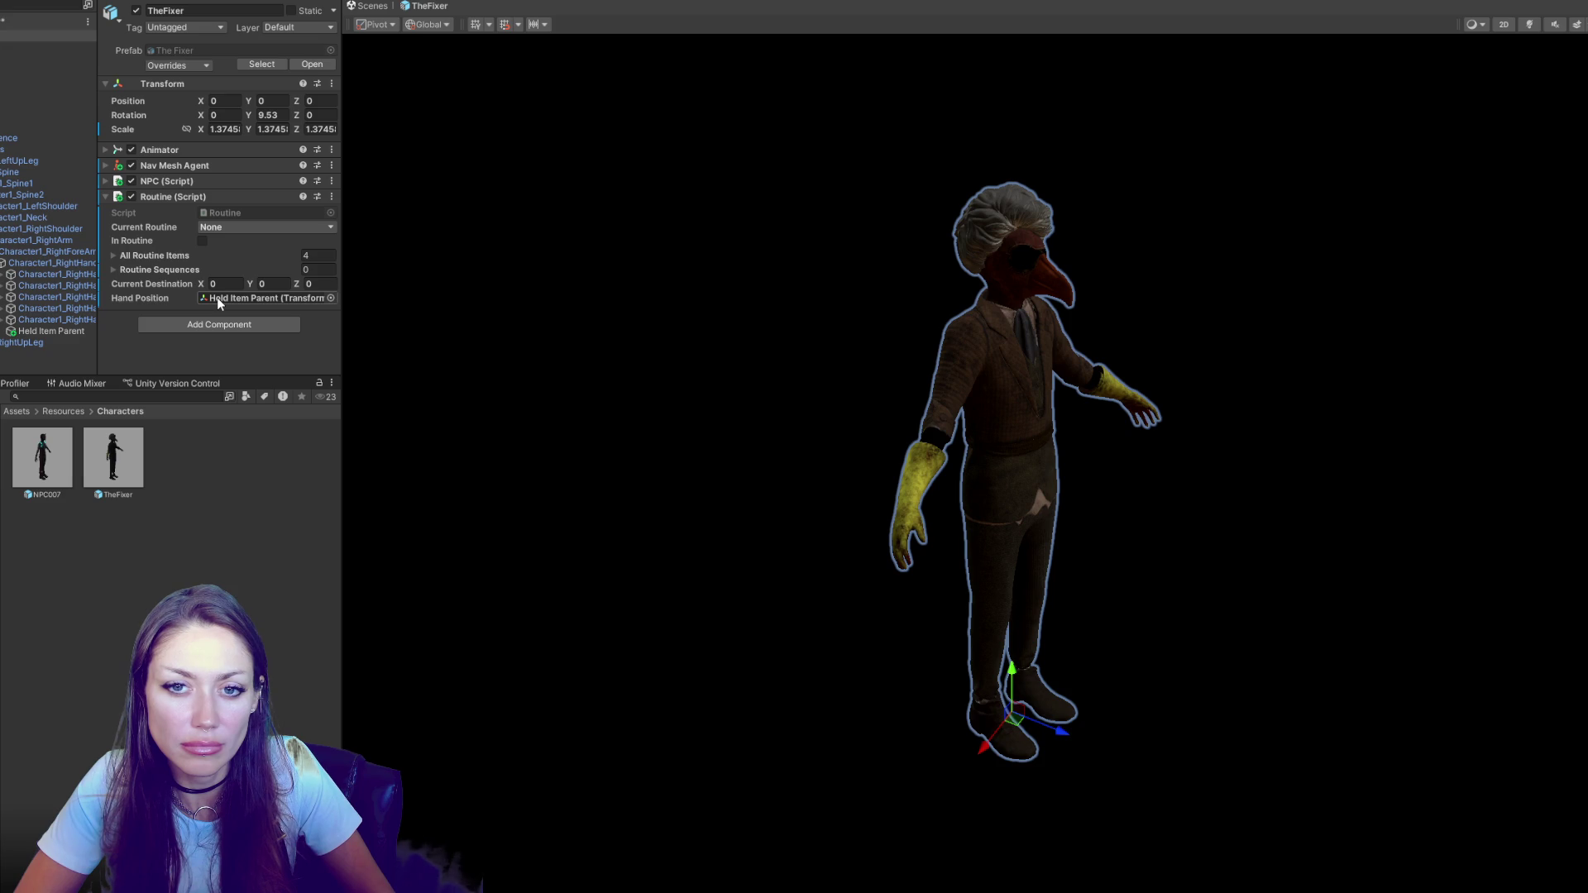
key(ctrl+p)
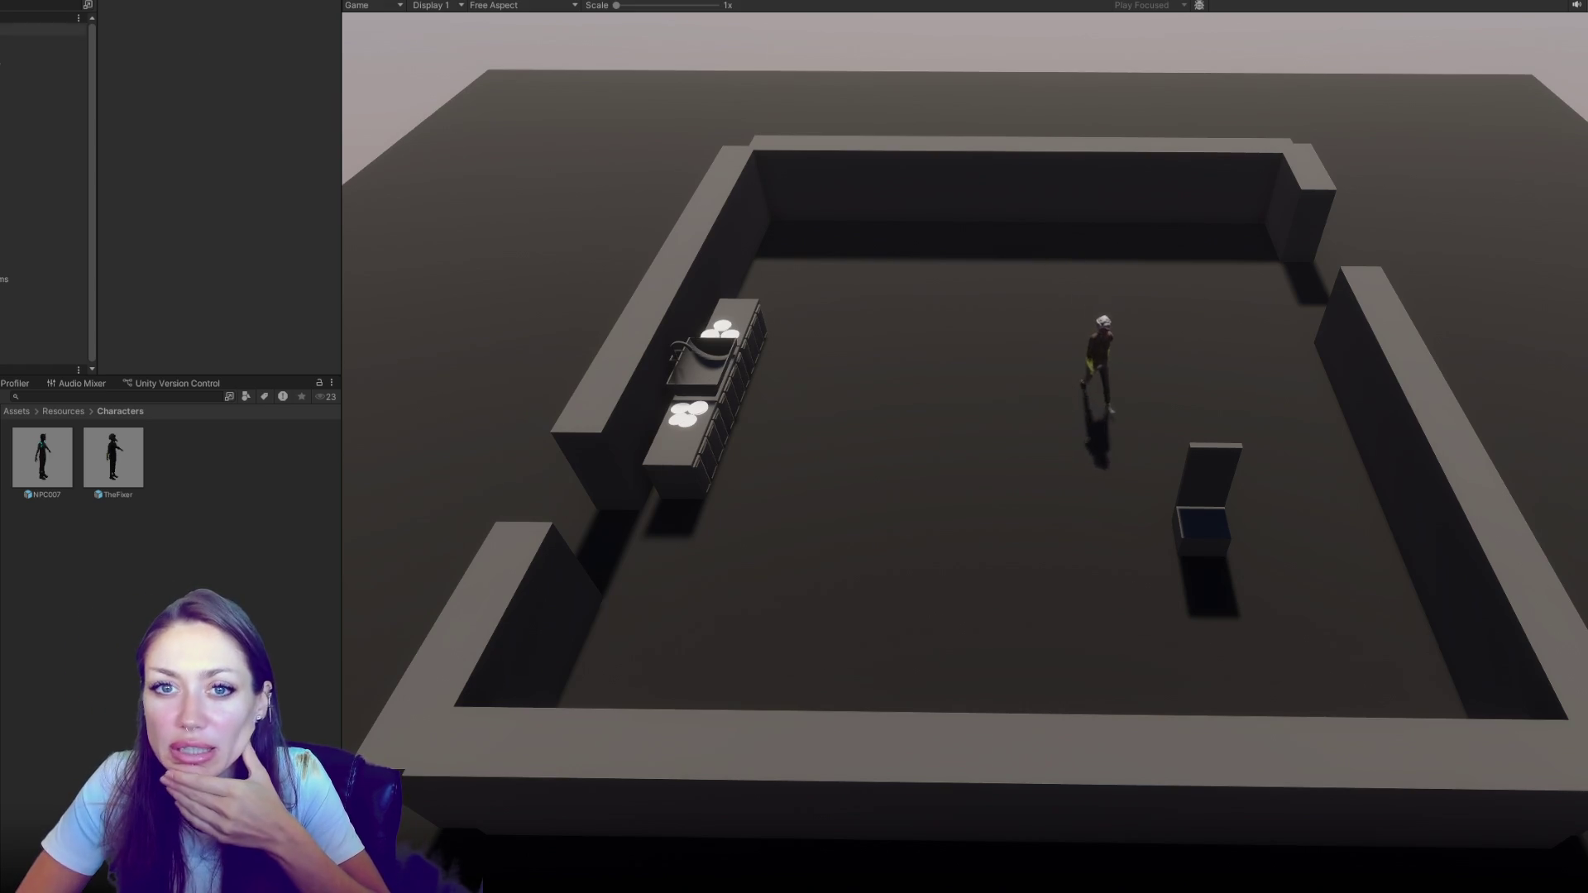
Set the Main Camera's Z rotation to 0.05, lower it, then stop the play test
click(15, 38)
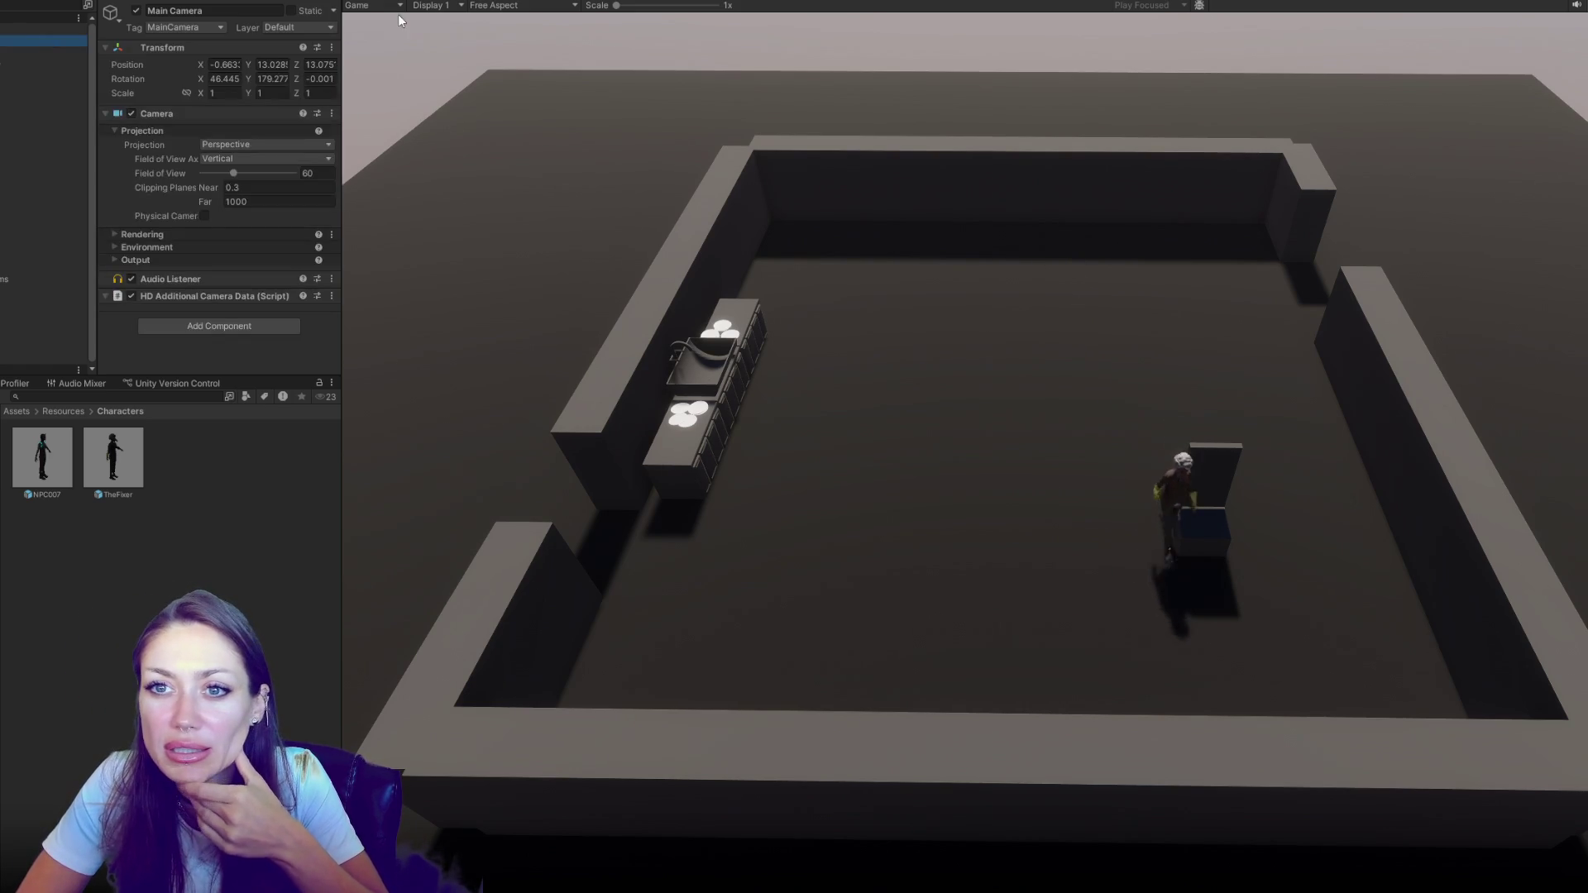
click(303, 80)
text(0.05)
mouse_move(246, 62)
mouse_down()
mouse_move(233, 73)
mouse_move(310, 58)
mouse_move(271, 66)
mouse_move(305, 78)
mouse_up()
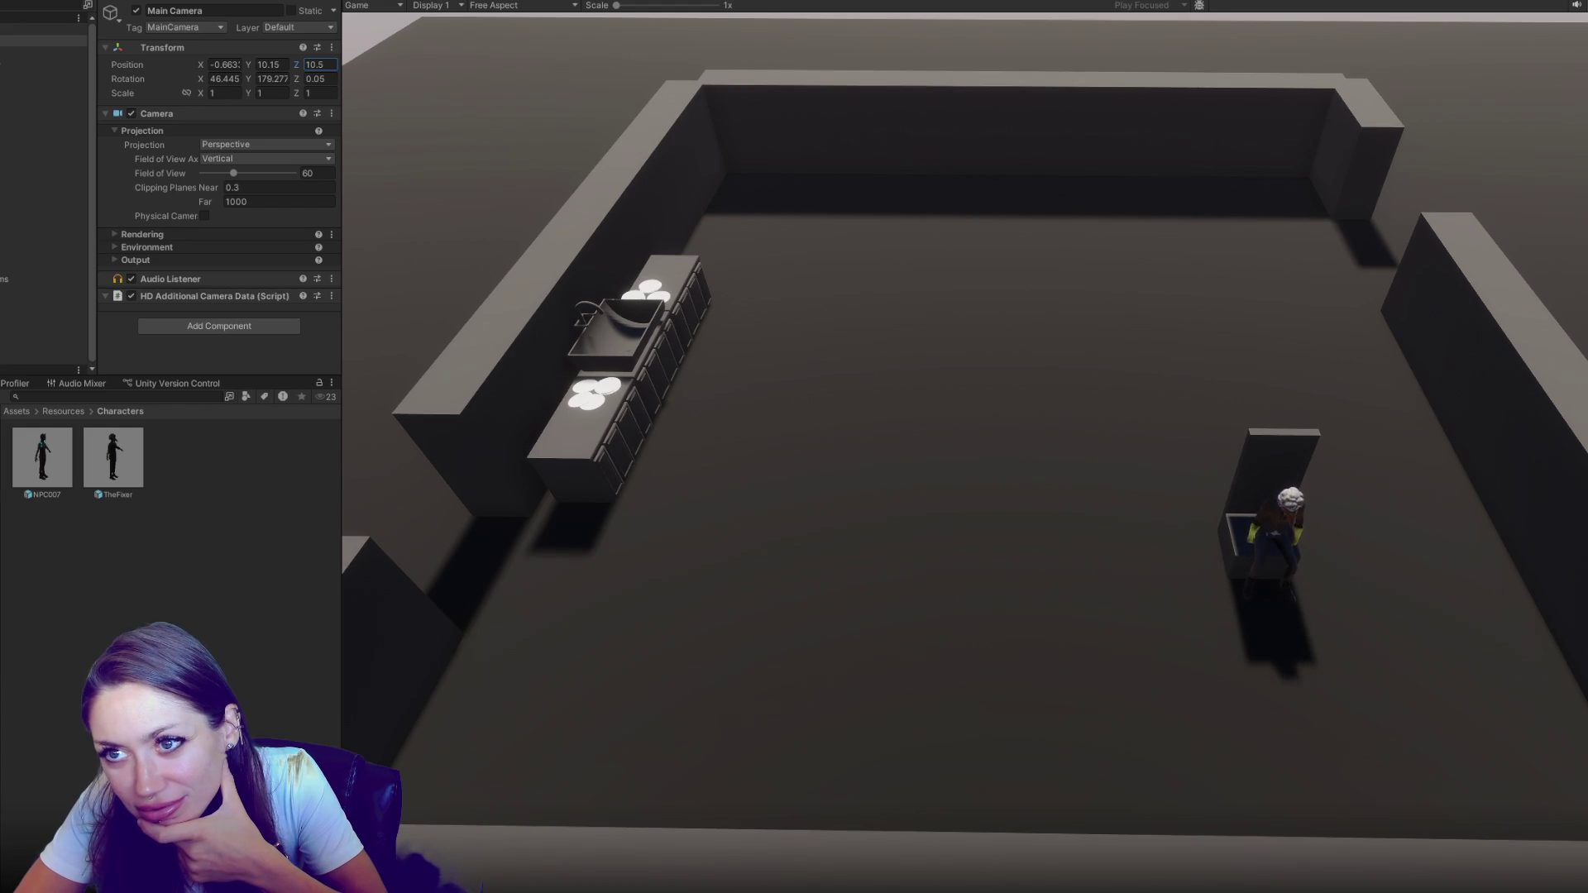
key(ctrl+p)
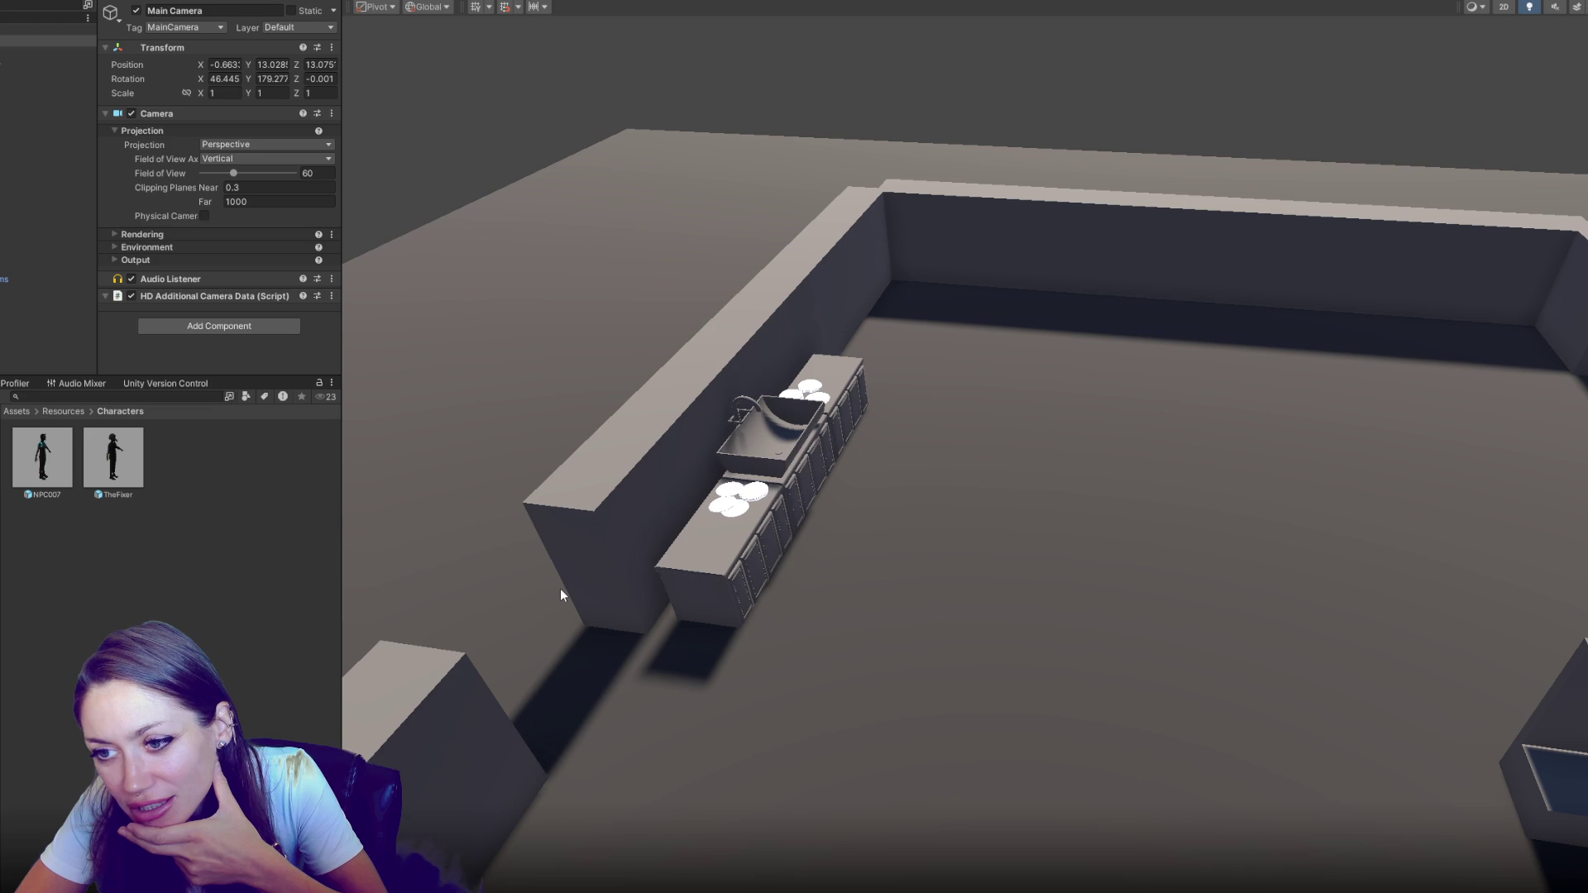
Reopen TheFixer prefab and zero the Held Item Parent's rotation
double_click(113, 457)
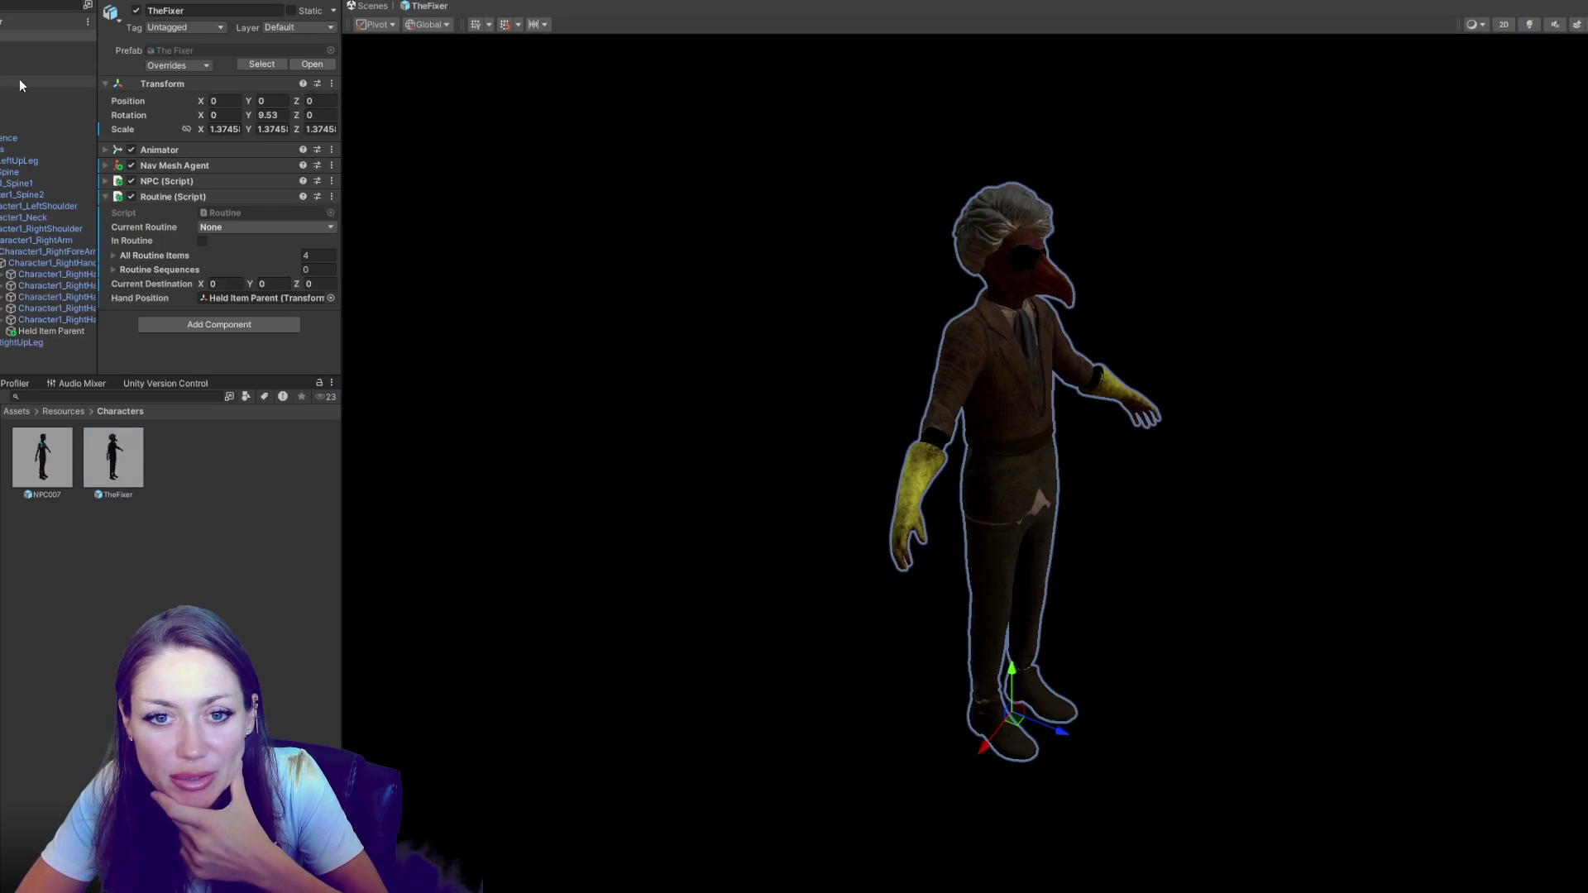
click(72, 332)
click(239, 79)
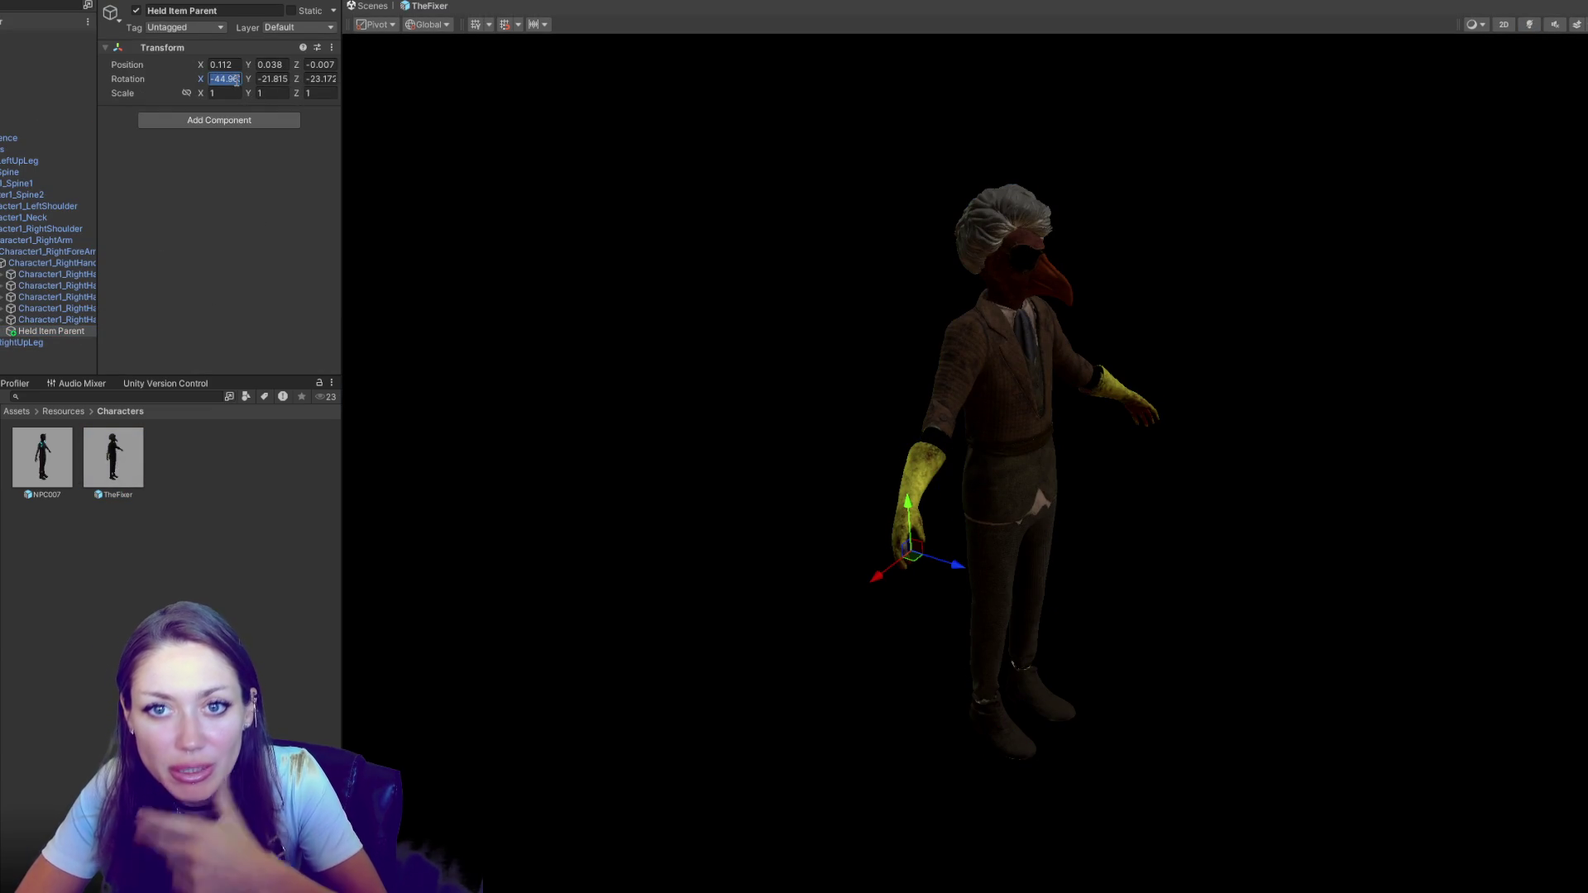
drag(827, 512, 1161, 487)
scroll(1161, 488, up, 5)
scroll(1160, 488, down, 5)
Move Held Item Parent up into the palm of the right hand
mouse_move(542, 414)
mouse_down()
mouse_move(542, 389)
mouse_move(705, 360)
mouse_up()
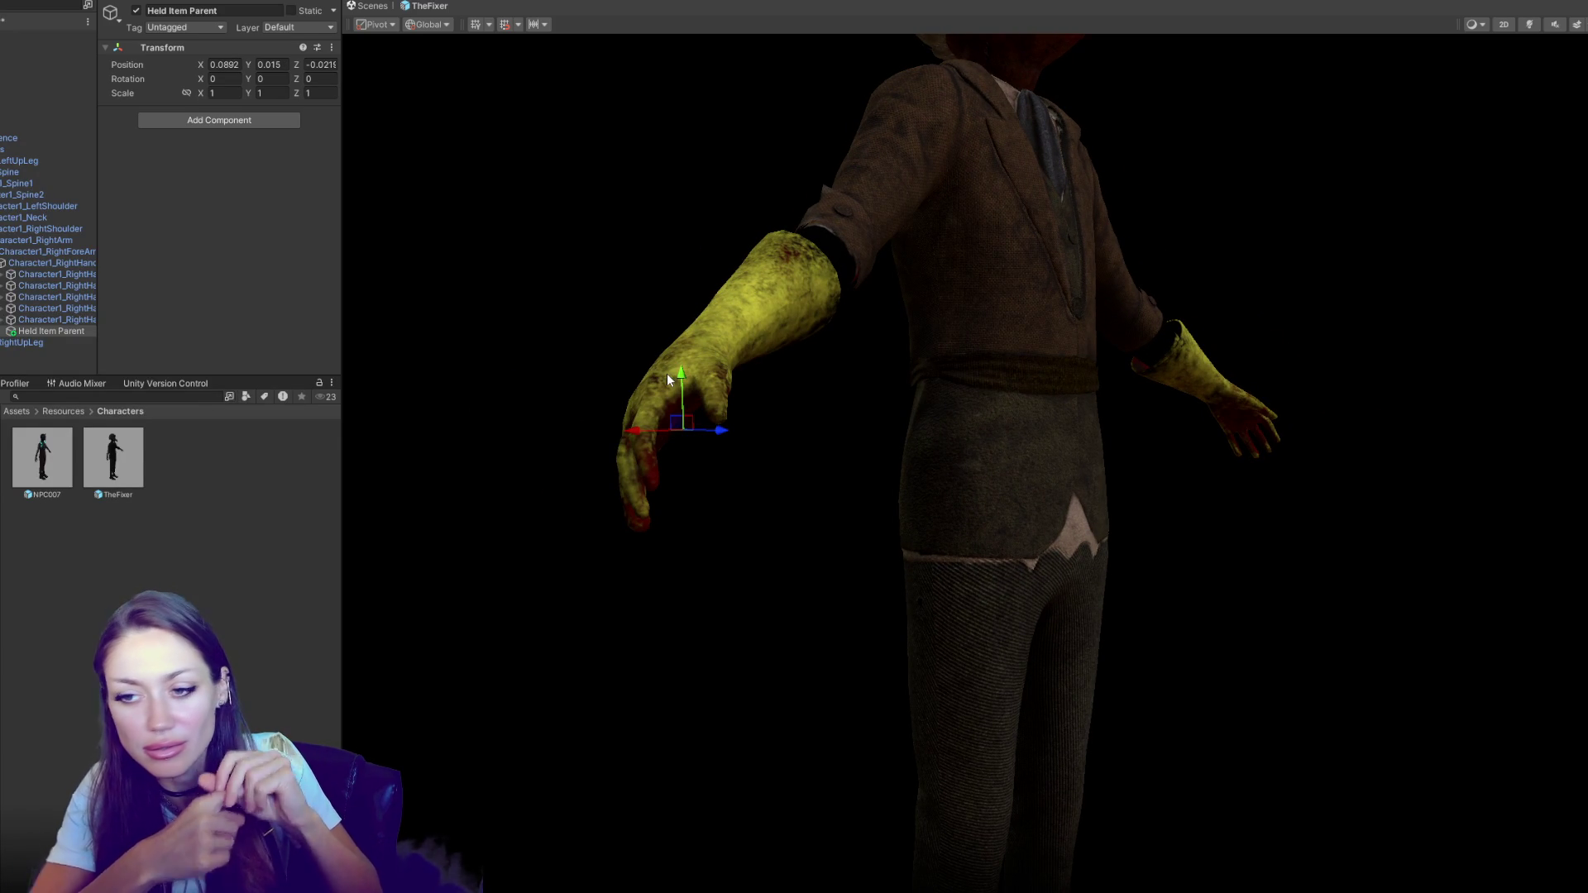
mouse_move(1075, 412)
mouse_down()
mouse_move(961, 507)
mouse_move(706, 204)
mouse_move(815, 571)
mouse_move(778, 612)
mouse_up()
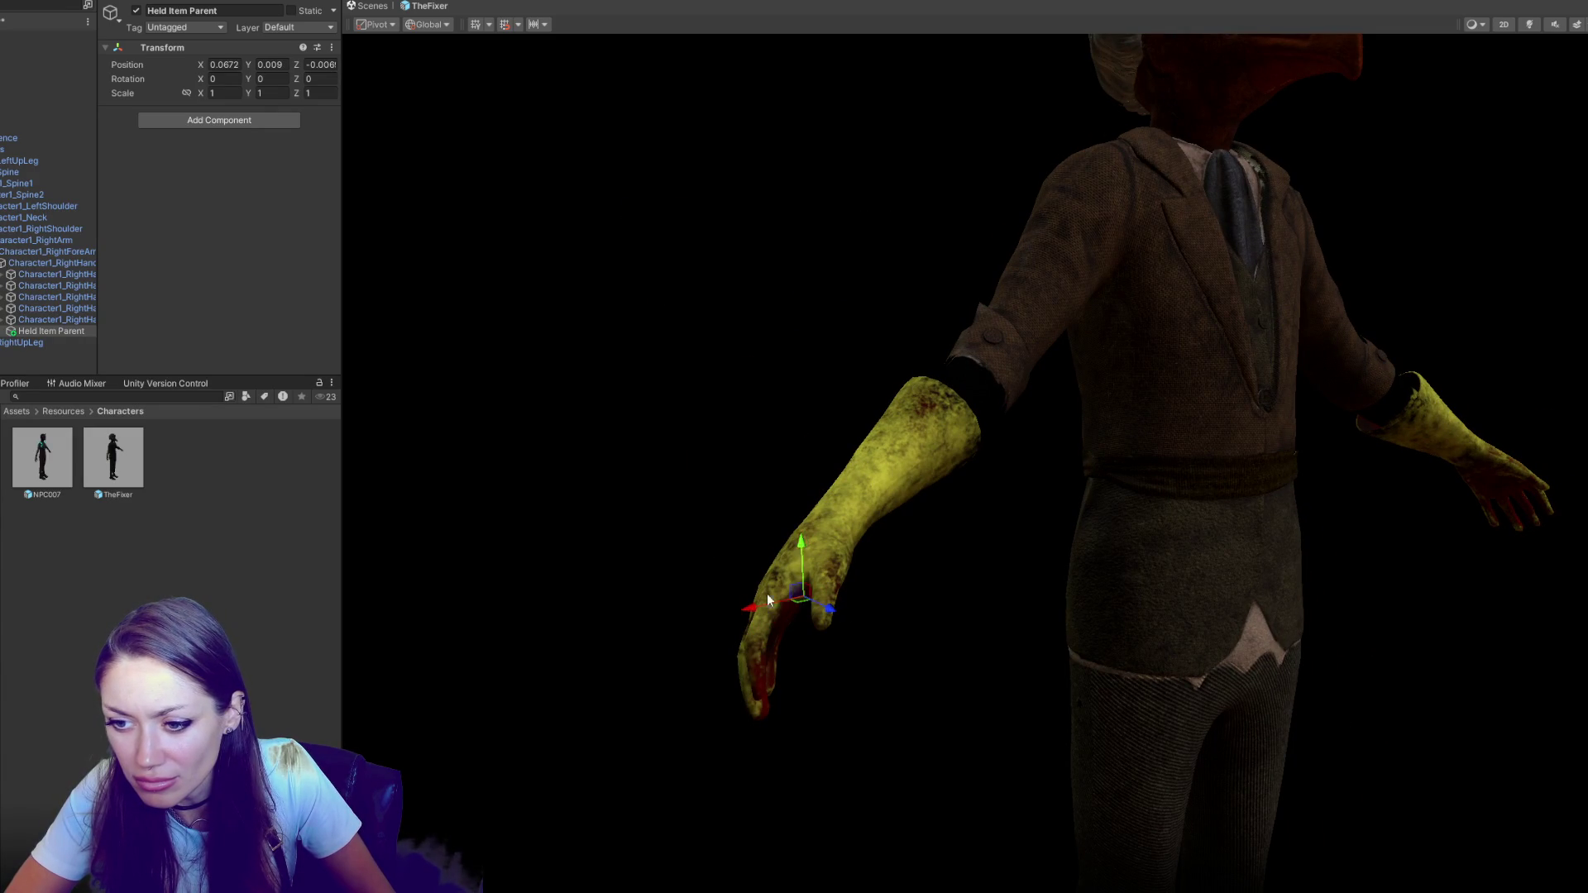
drag(800, 553, 977, 497)
mouse_move(1086, 507)
mouse_down()
mouse_move(1028, 521)
mouse_move(918, 484)
mouse_move(918, 376)
mouse_move(834, 325)
mouse_up()
Drop a Plate prefab under Held Item Parent as a test, then undo it
click(655, 240)
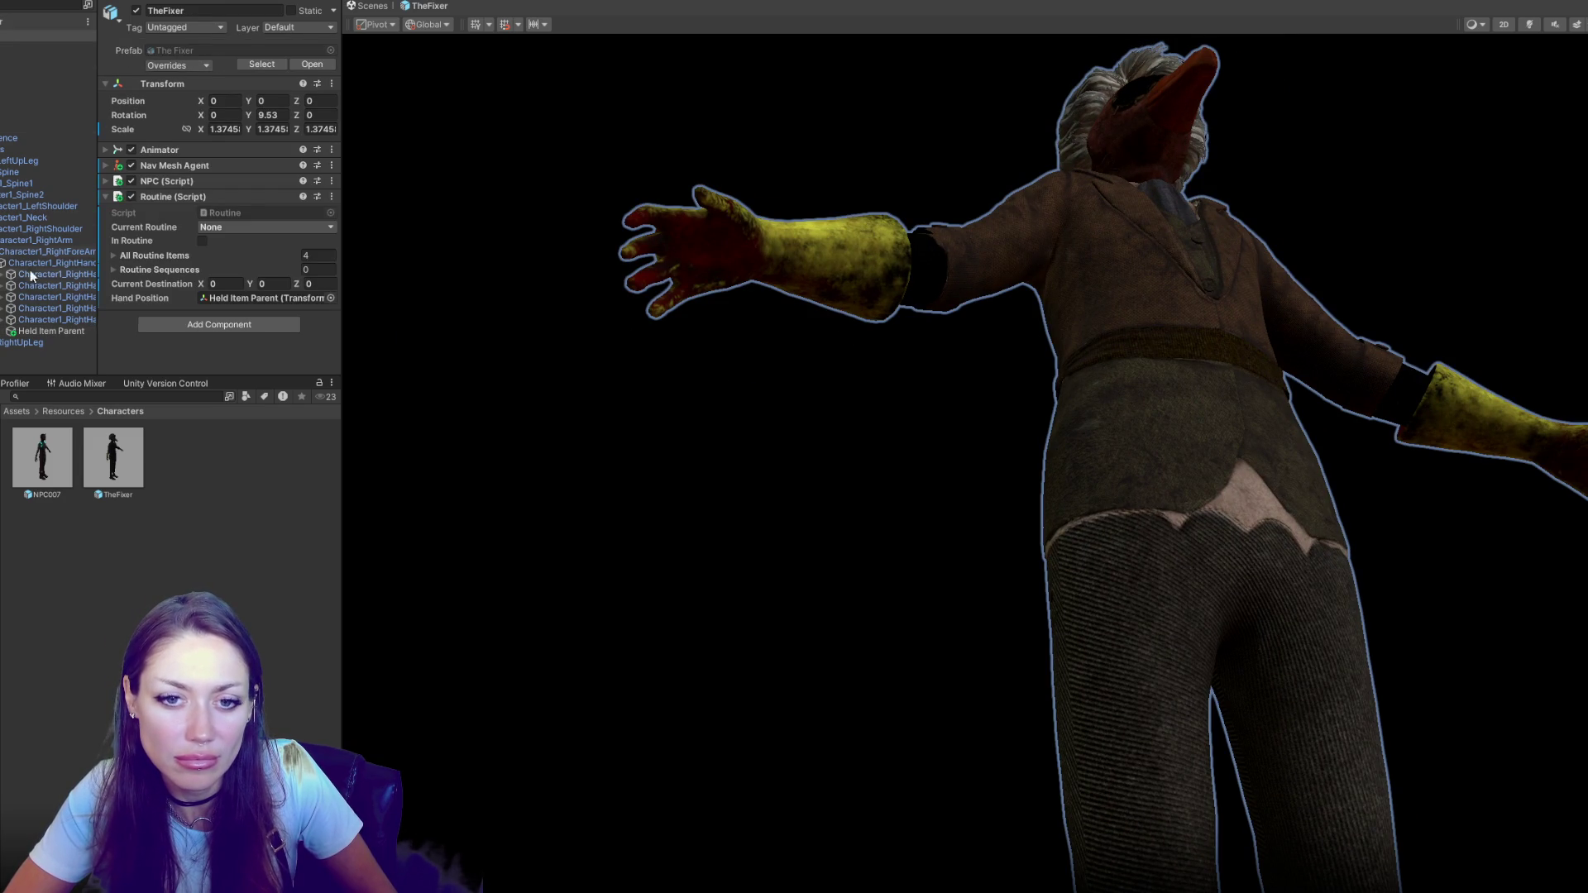
click(48, 331)
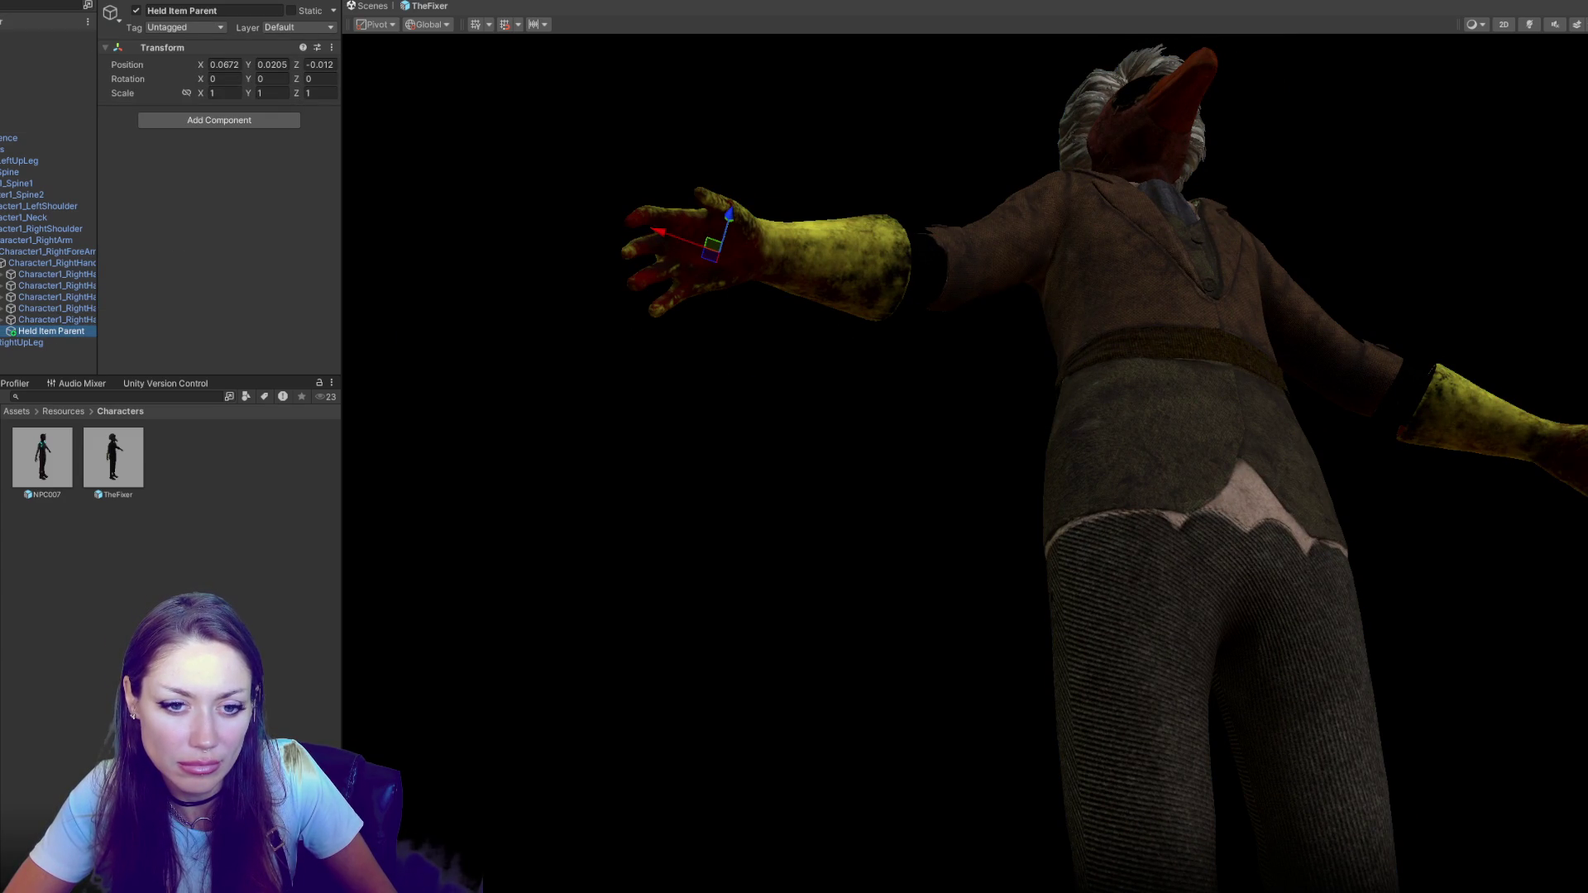
click(43, 460)
drag(44, 456, 55, 344)
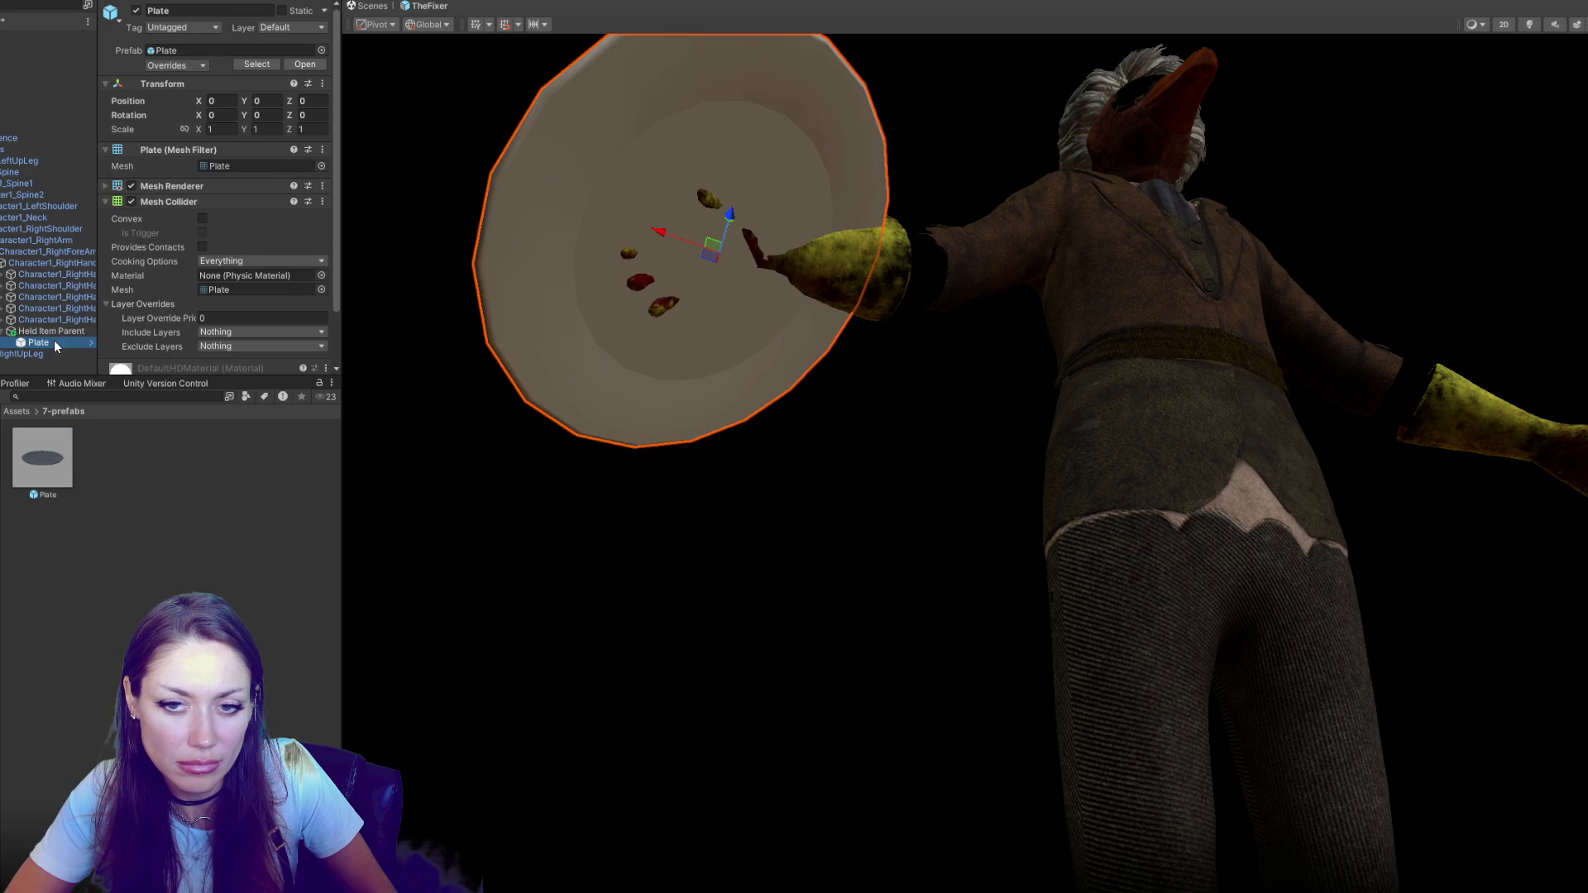
key(ctrl+z)
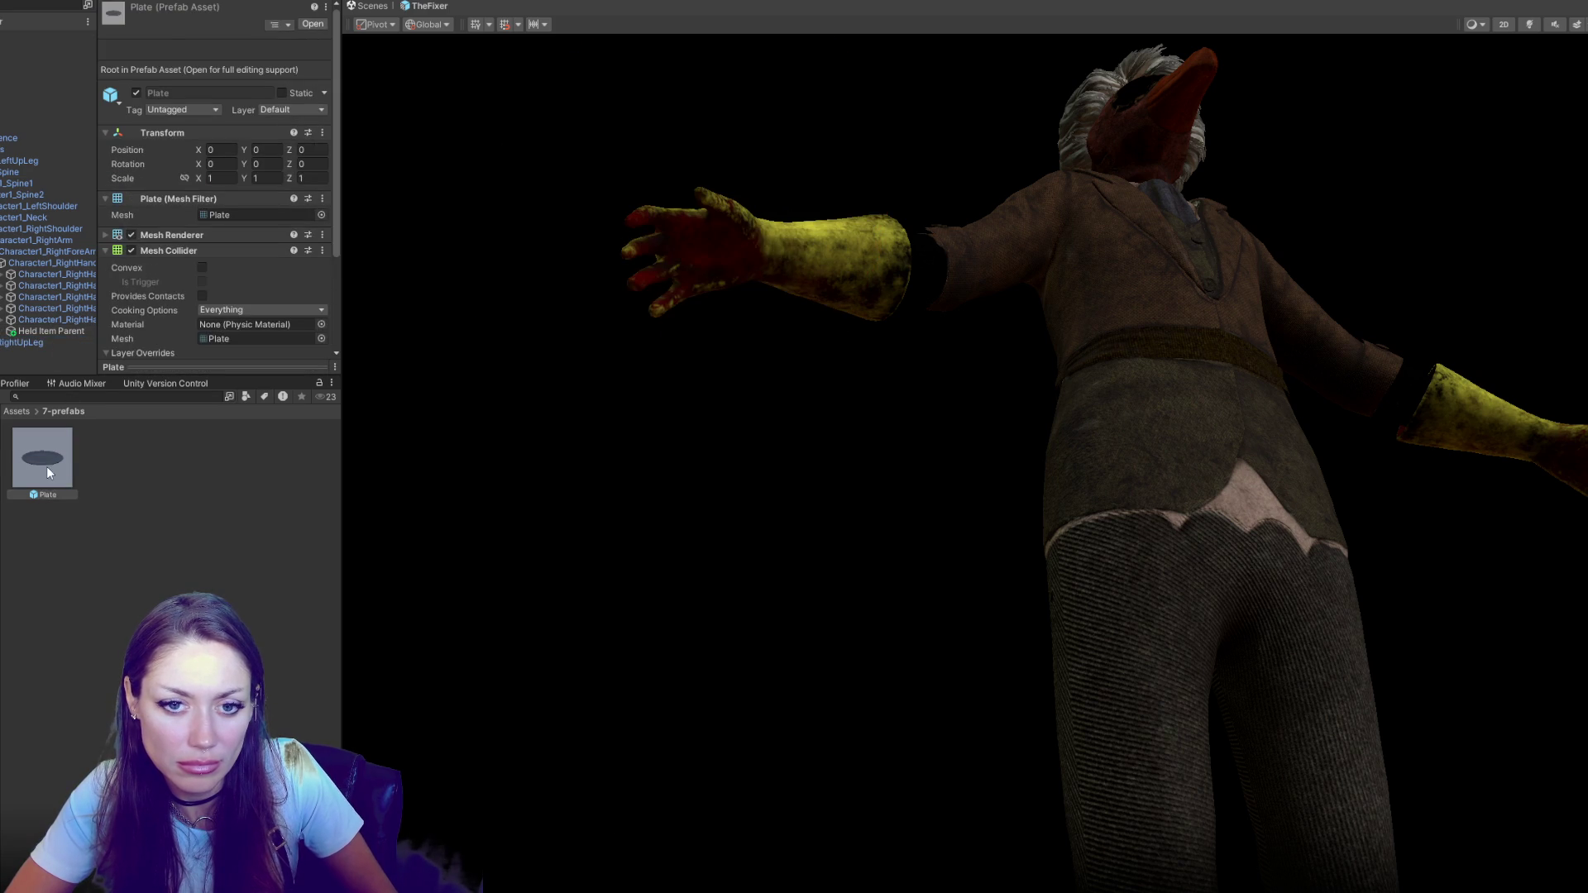
Remove the Mesh Collider and Mesh Renderer from the Plate prefab's root
double_click(47, 466)
click(42, 35)
right_click(154, 166)
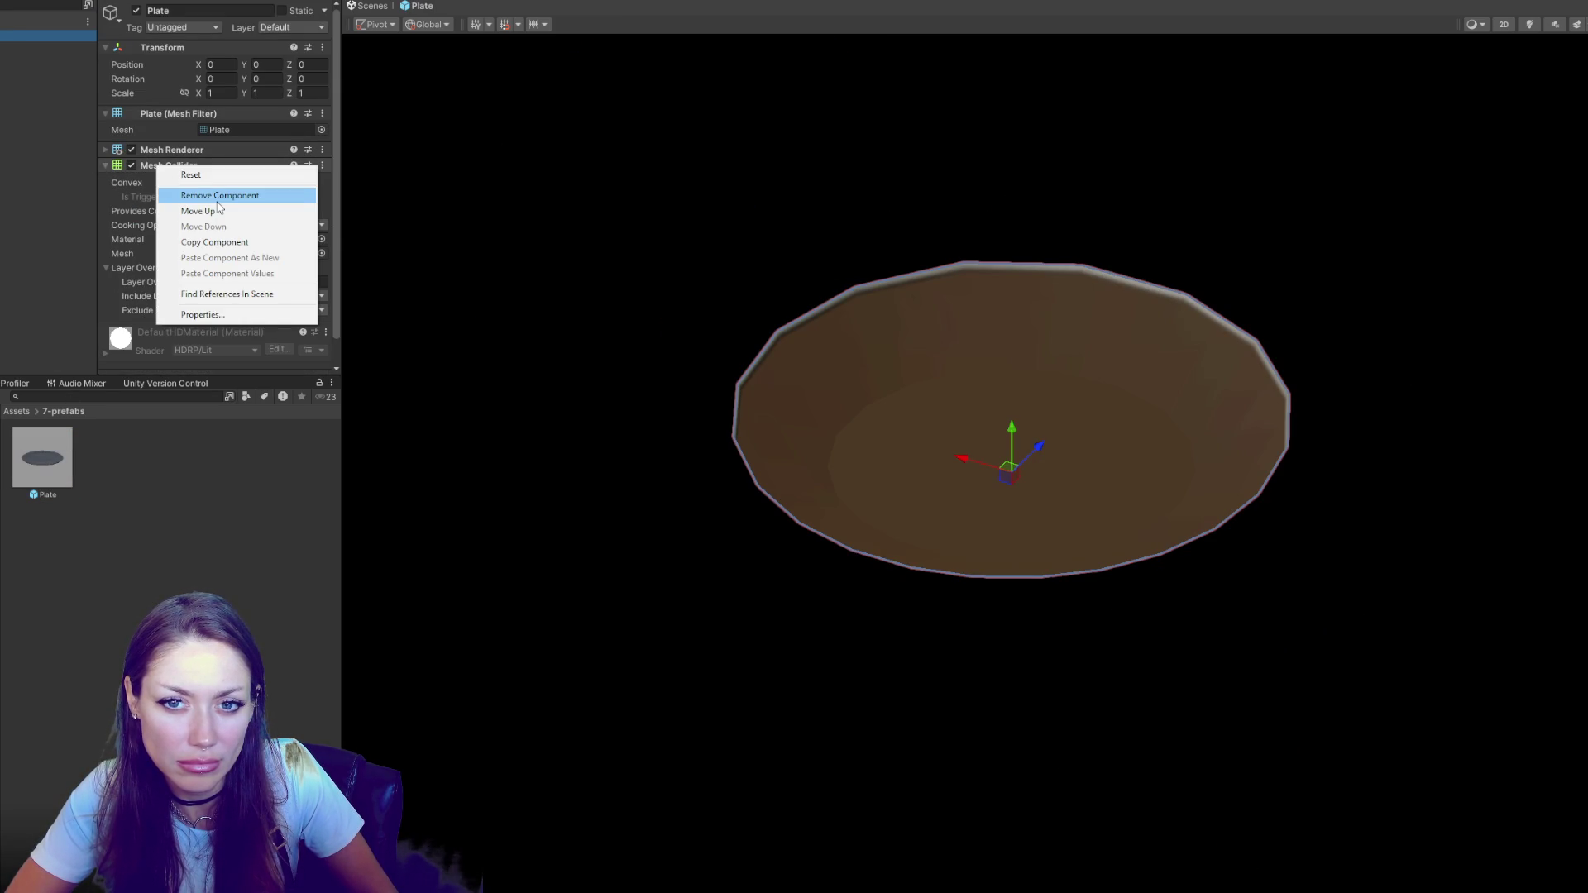
click(219, 196)
right_click(193, 151)
click(219, 179)
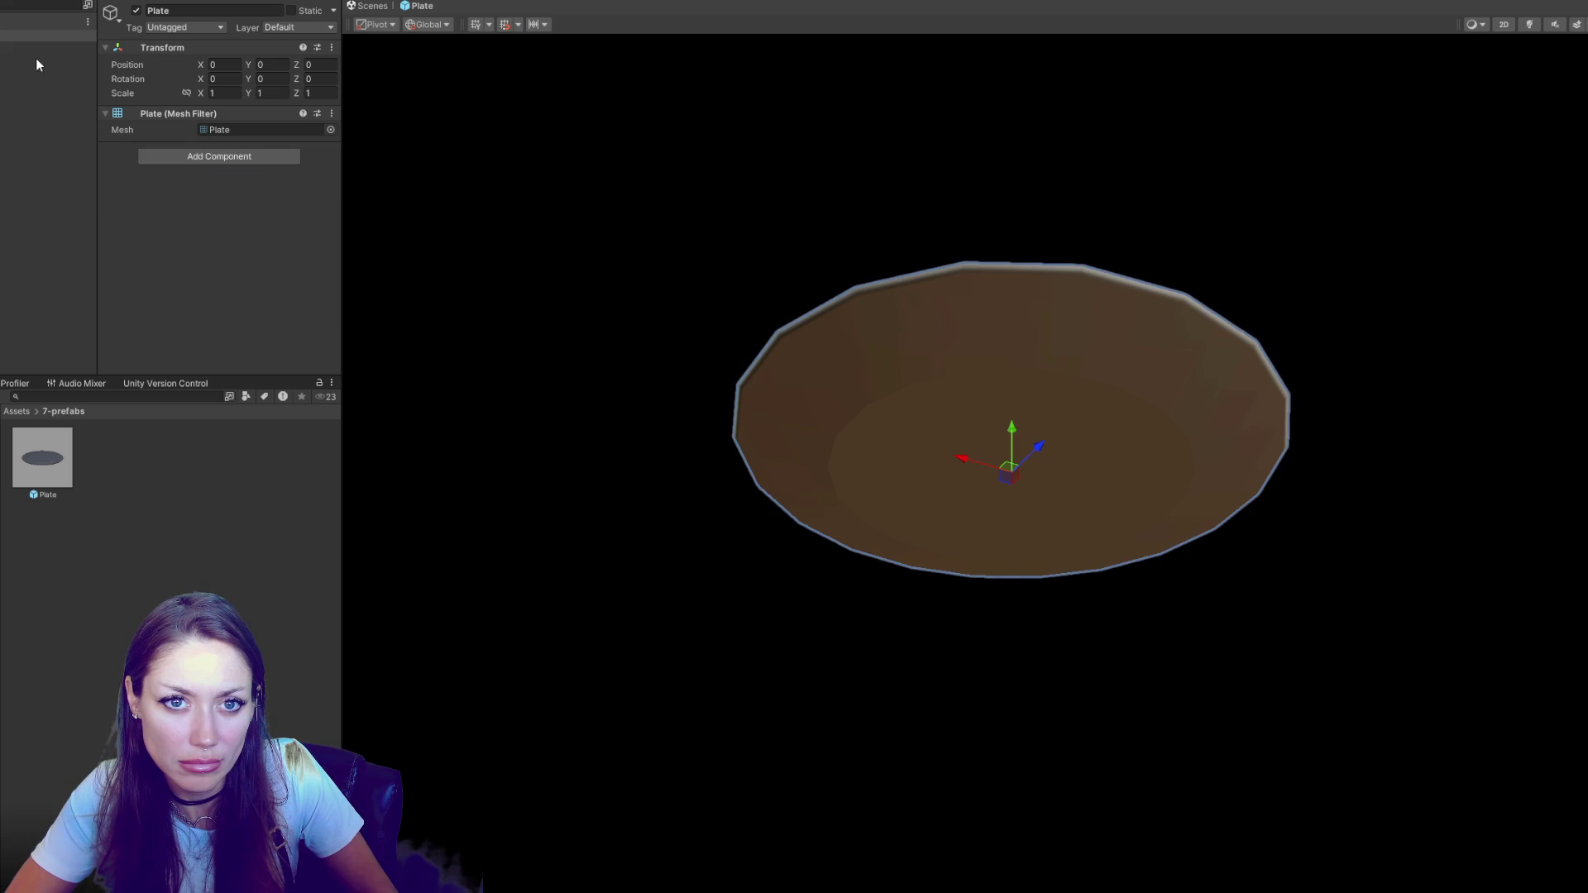
Offset the inner Plate mesh along Z, then leave Plate and reopen TheFixer
click(25, 39)
drag(589, 261, 819, 344)
click(42, 47)
mouse_move(1068, 474)
mouse_down()
mouse_move(1214, 478)
mouse_move(1192, 479)
mouse_move(1214, 505)
mouse_move(1264, 468)
mouse_up()
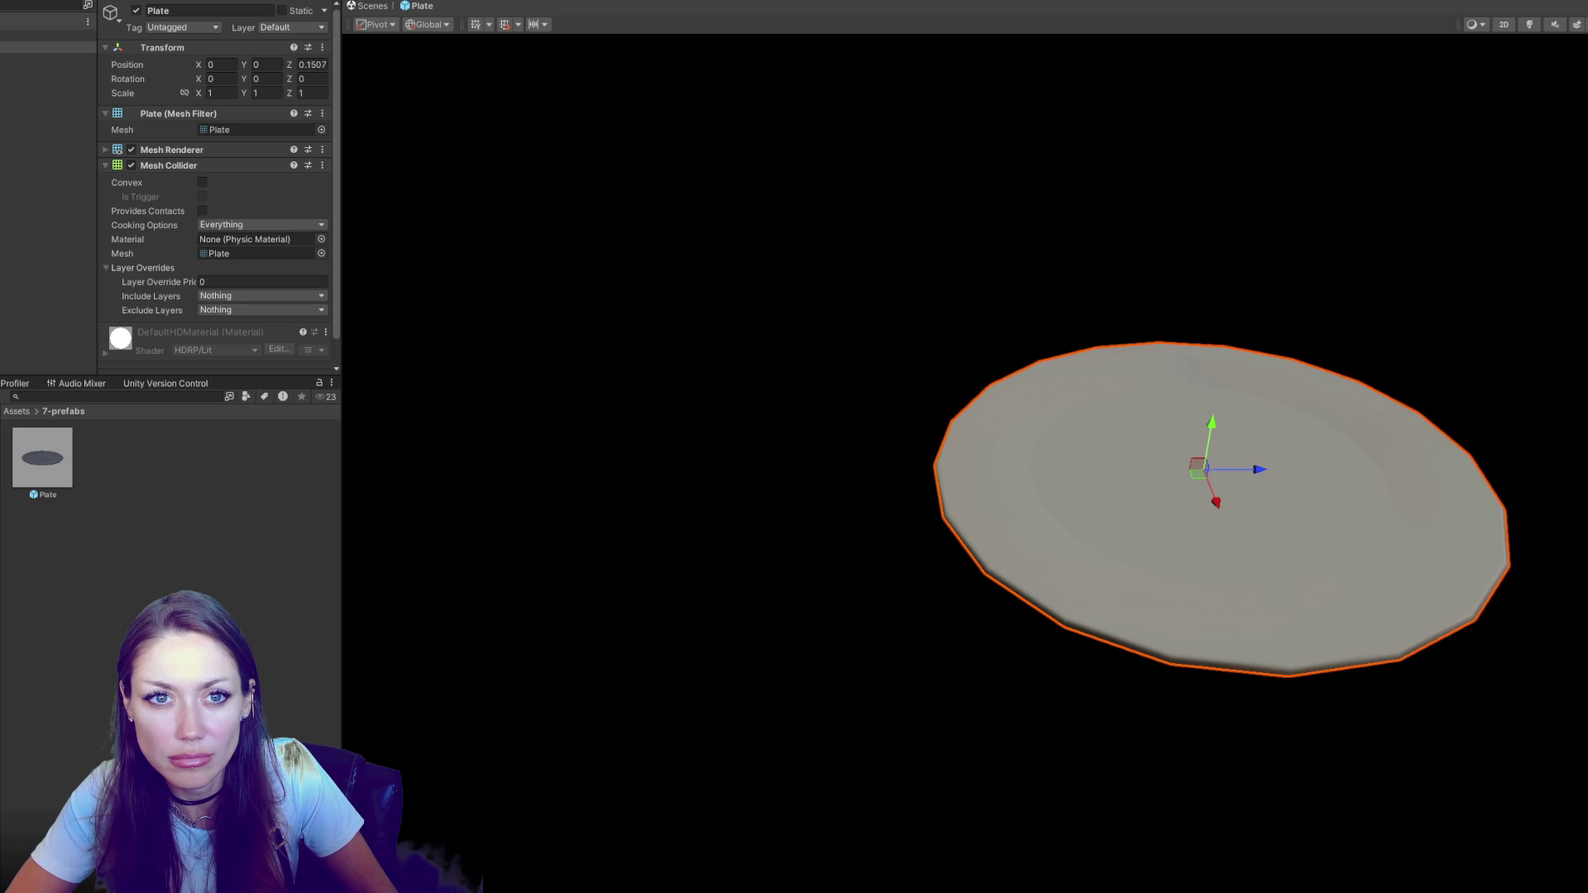
click(368, 6)
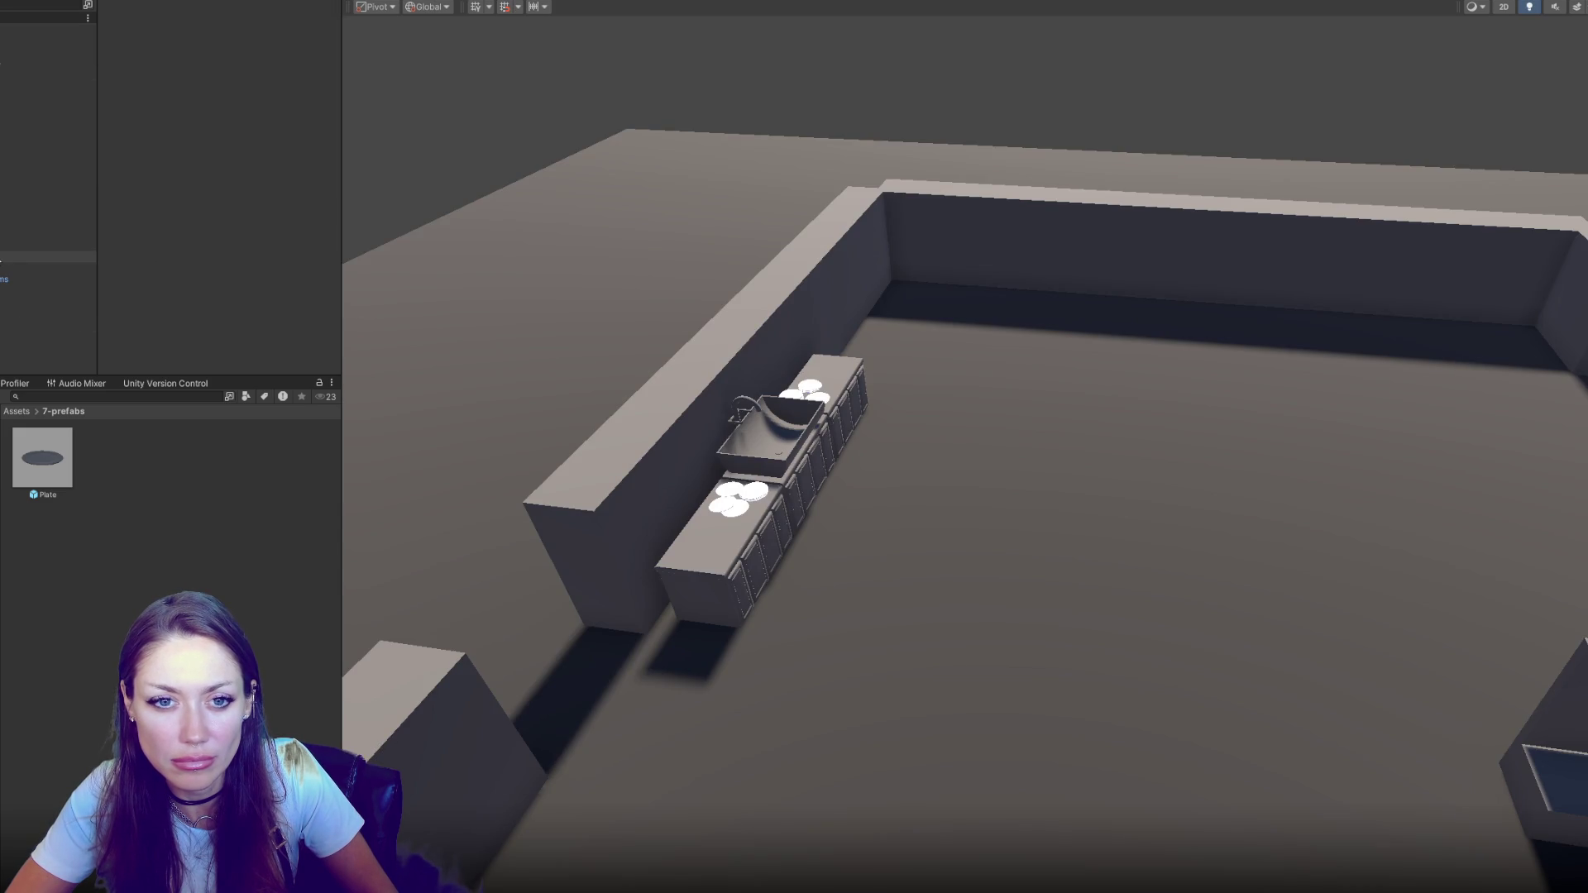
double_click(96, 469)
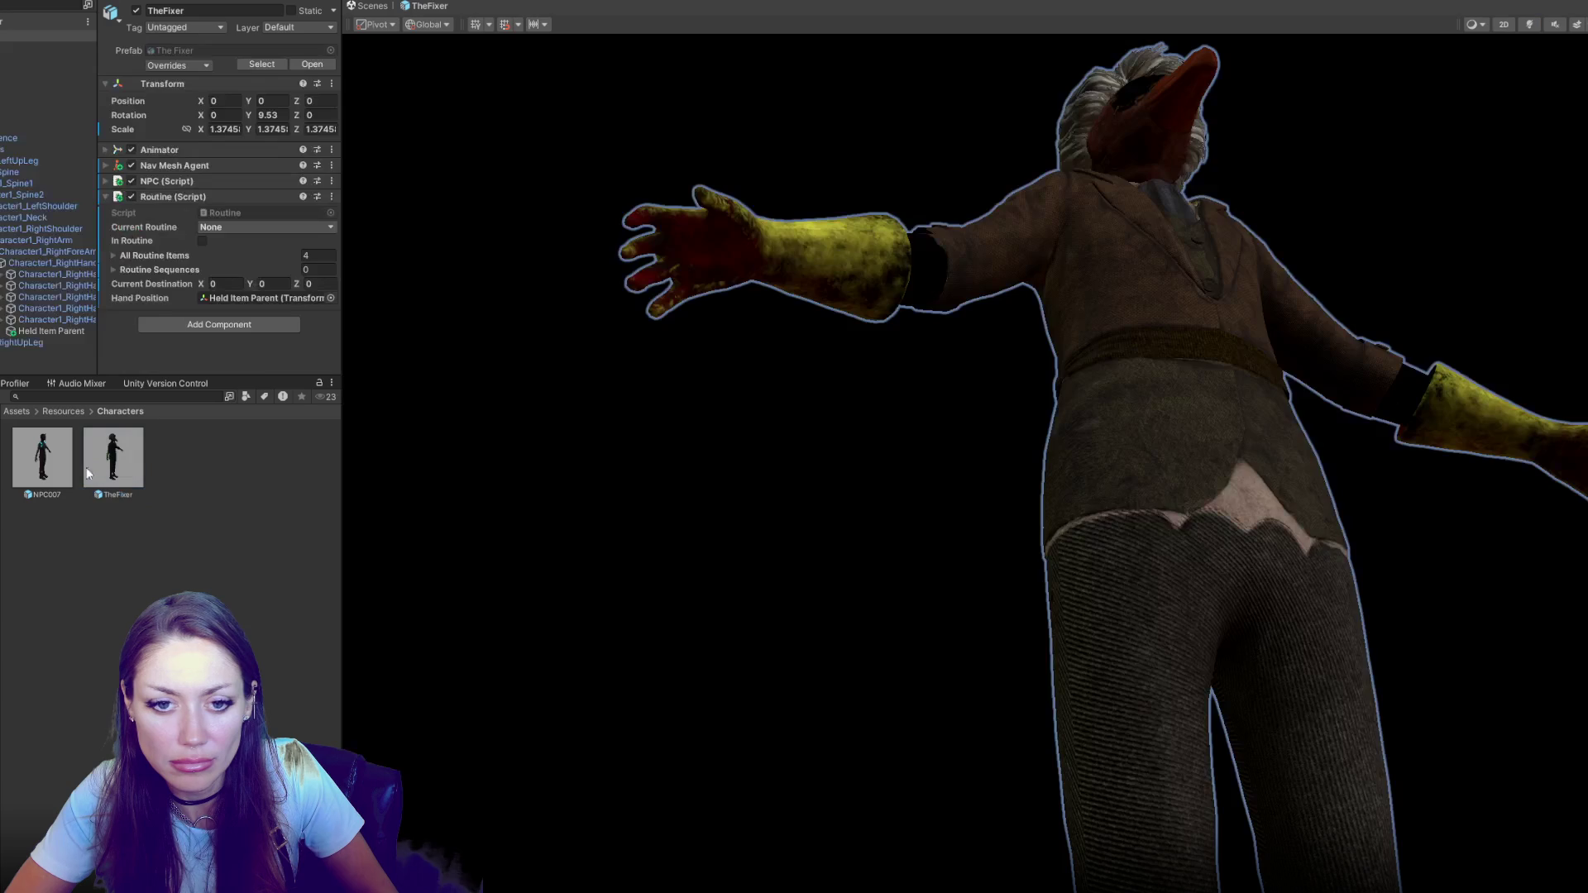
Place a Plate under Held Item Parent and select its inner Plate mesh
click(56, 330)
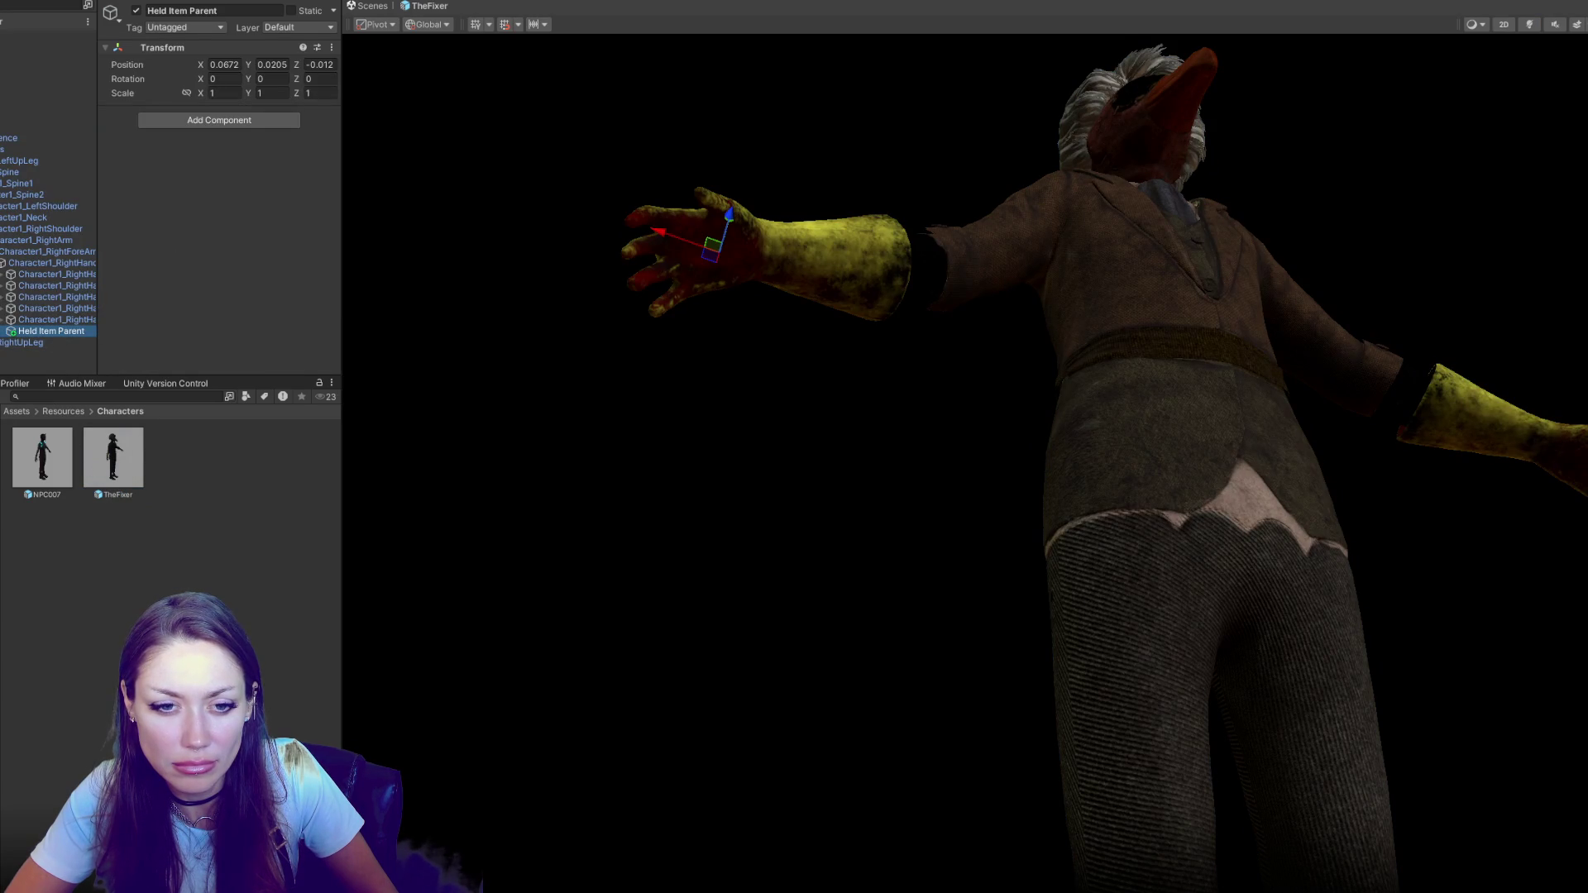
drag(42, 455, 38, 329)
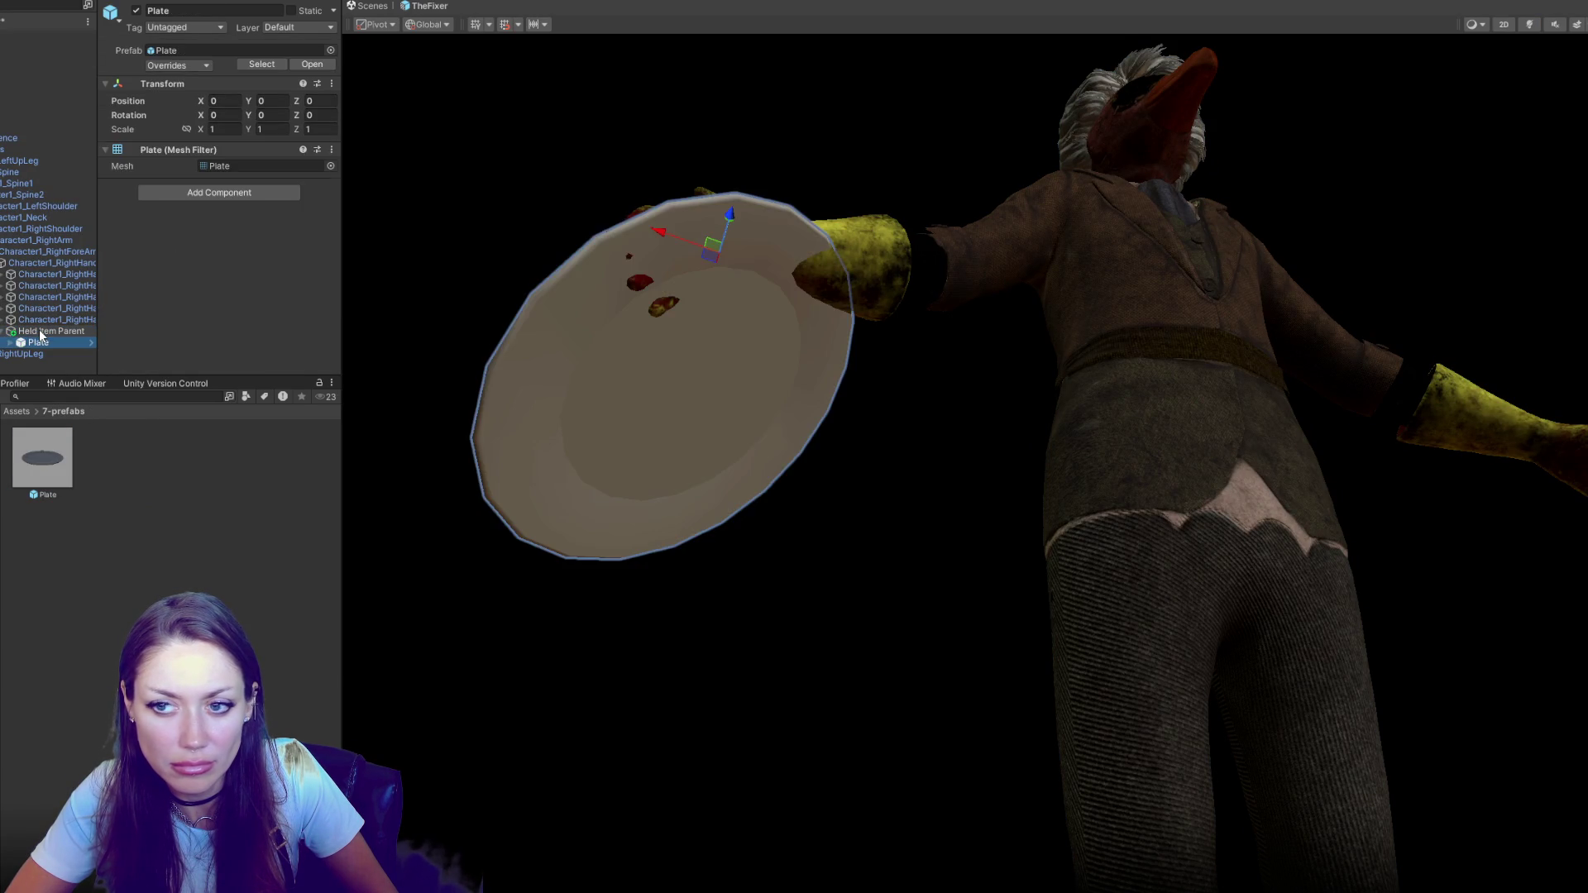
mouse_move(585, 320)
mouse_down()
mouse_move(762, 486)
mouse_move(819, 571)
mouse_move(827, 388)
mouse_move(618, 390)
mouse_up()
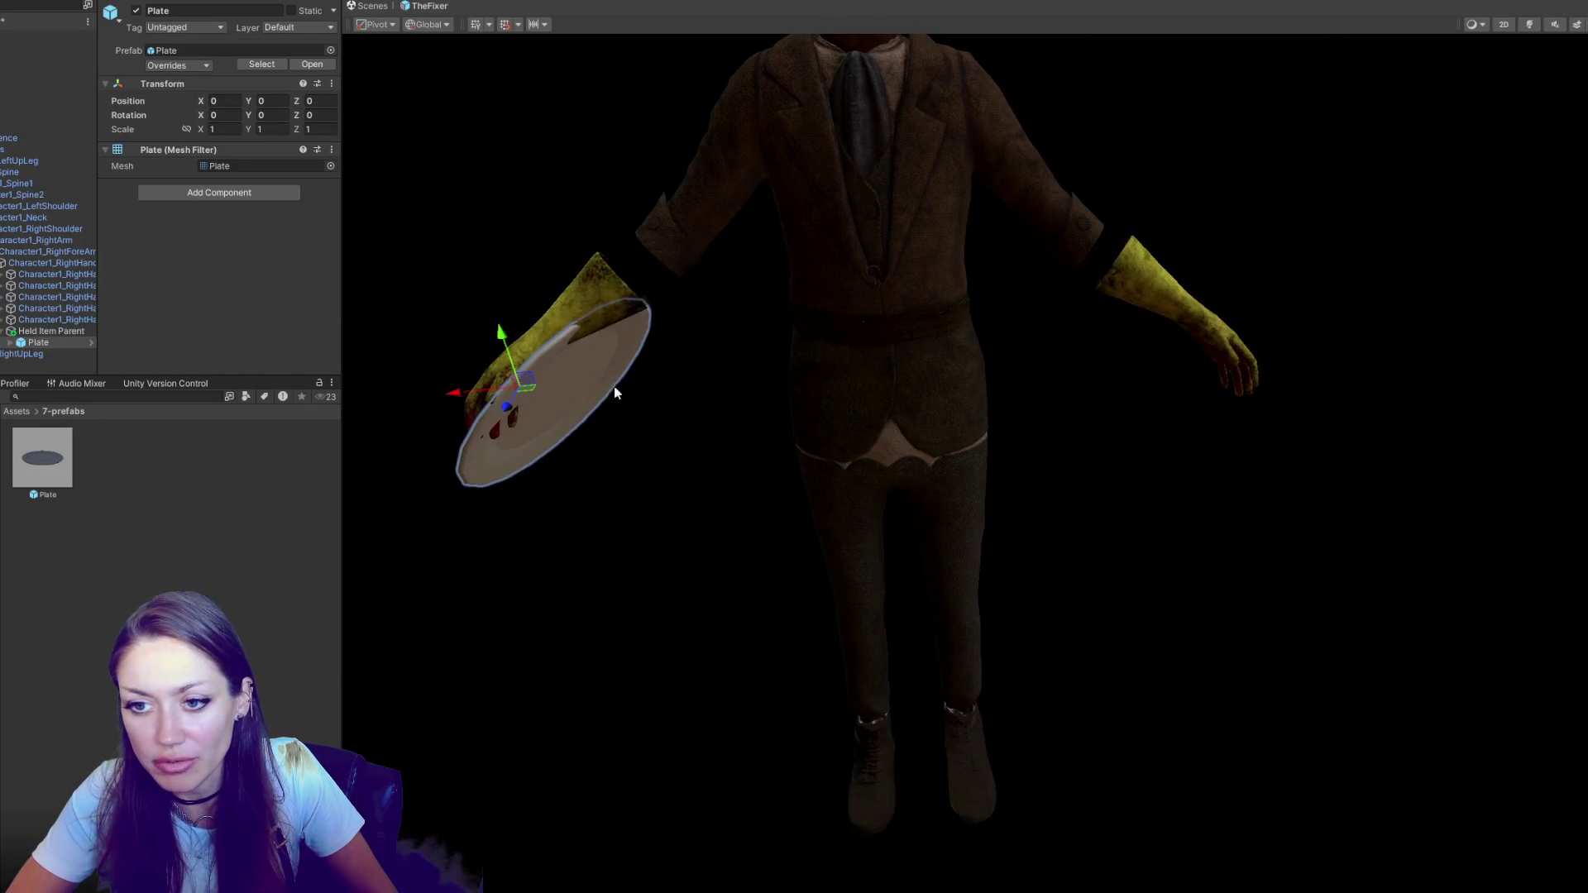
click(61, 331)
click(9, 343)
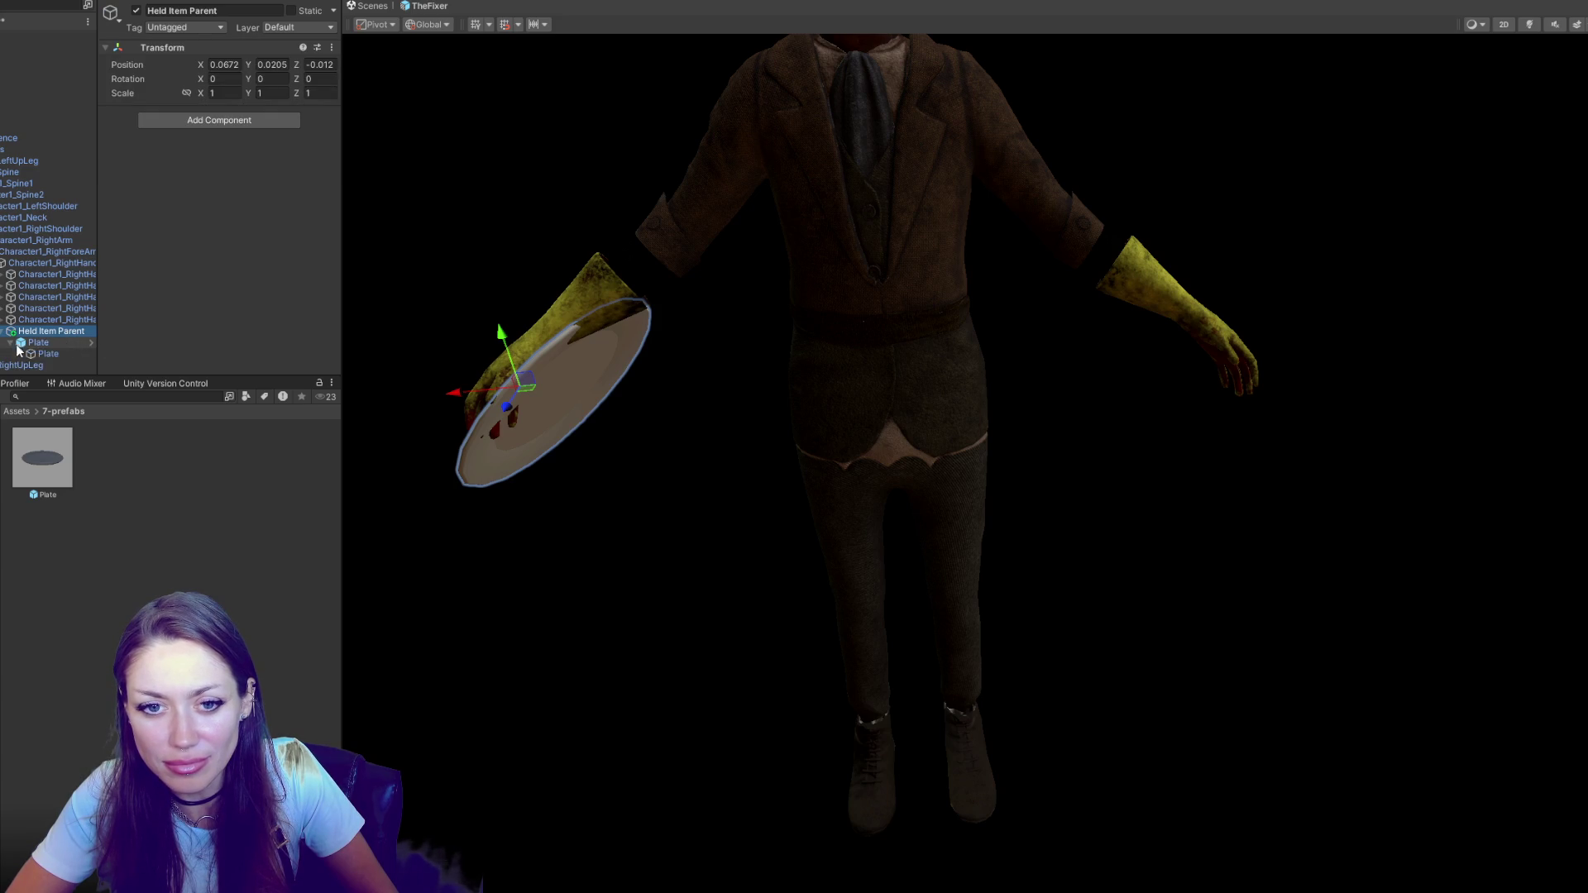
click(48, 354)
mouse_move(533, 411)
mouse_down()
mouse_move(830, 469)
mouse_move(1000, 457)
mouse_move(1026, 547)
mouse_move(596, 409)
mouse_up()
Tilt and position the plate so it rests against TheFixer's right hand
key(e)
key(w)
click(558, 381)
click(560, 335)
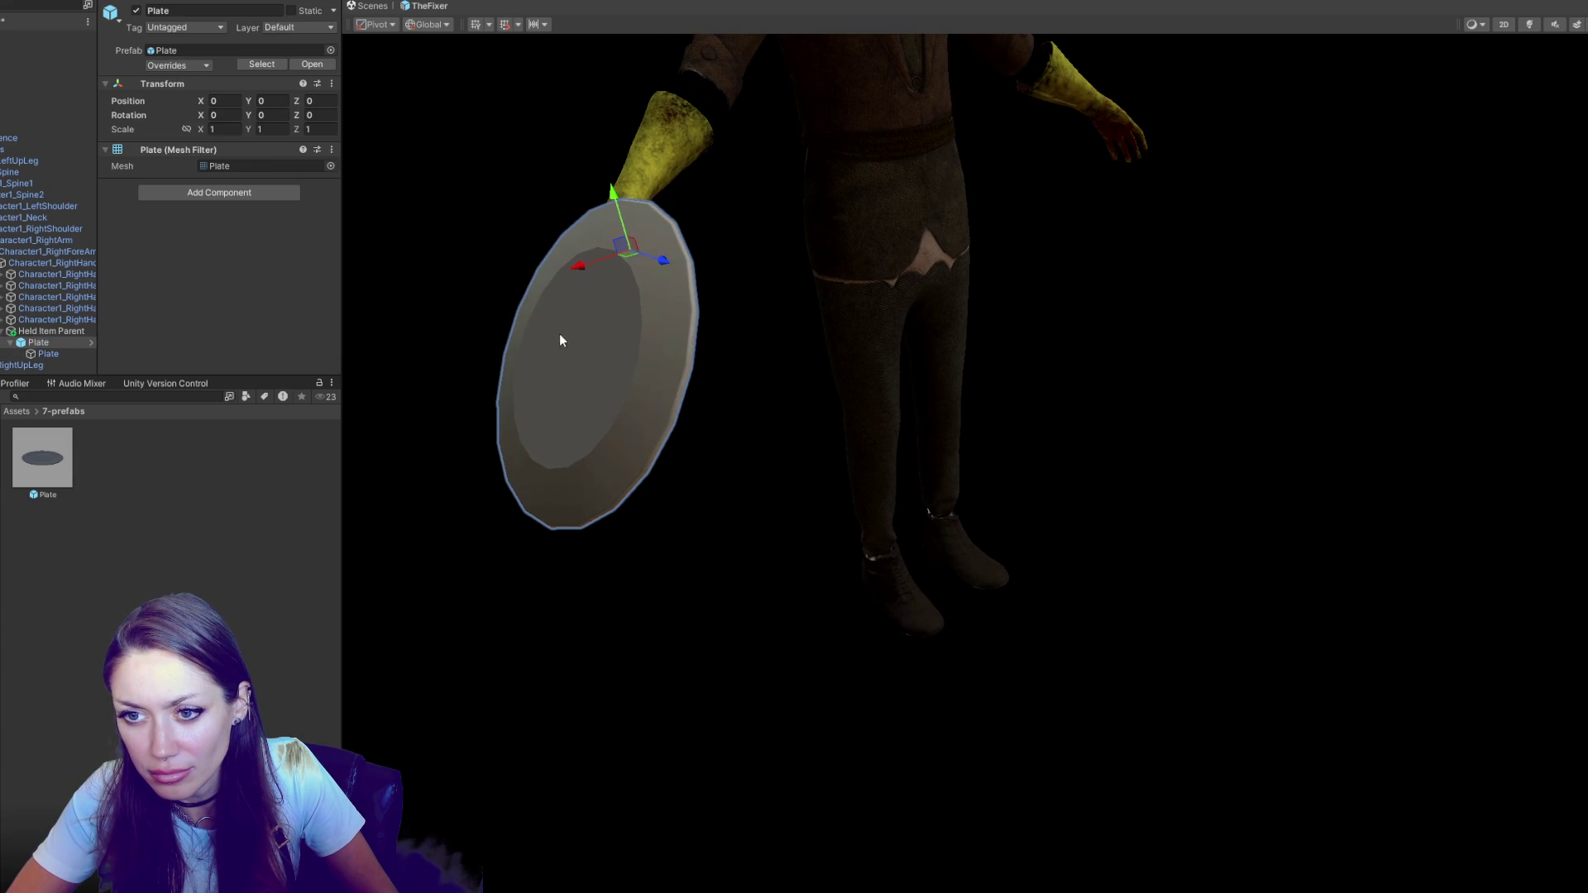
click(559, 401)
key(e)
mouse_move(658, 422)
mouse_down()
mouse_move(647, 428)
mouse_move(667, 389)
mouse_move(649, 384)
mouse_move(668, 359)
mouse_move(717, 370)
mouse_move(637, 375)
mouse_up()
key(w)
key(e)
key(w)
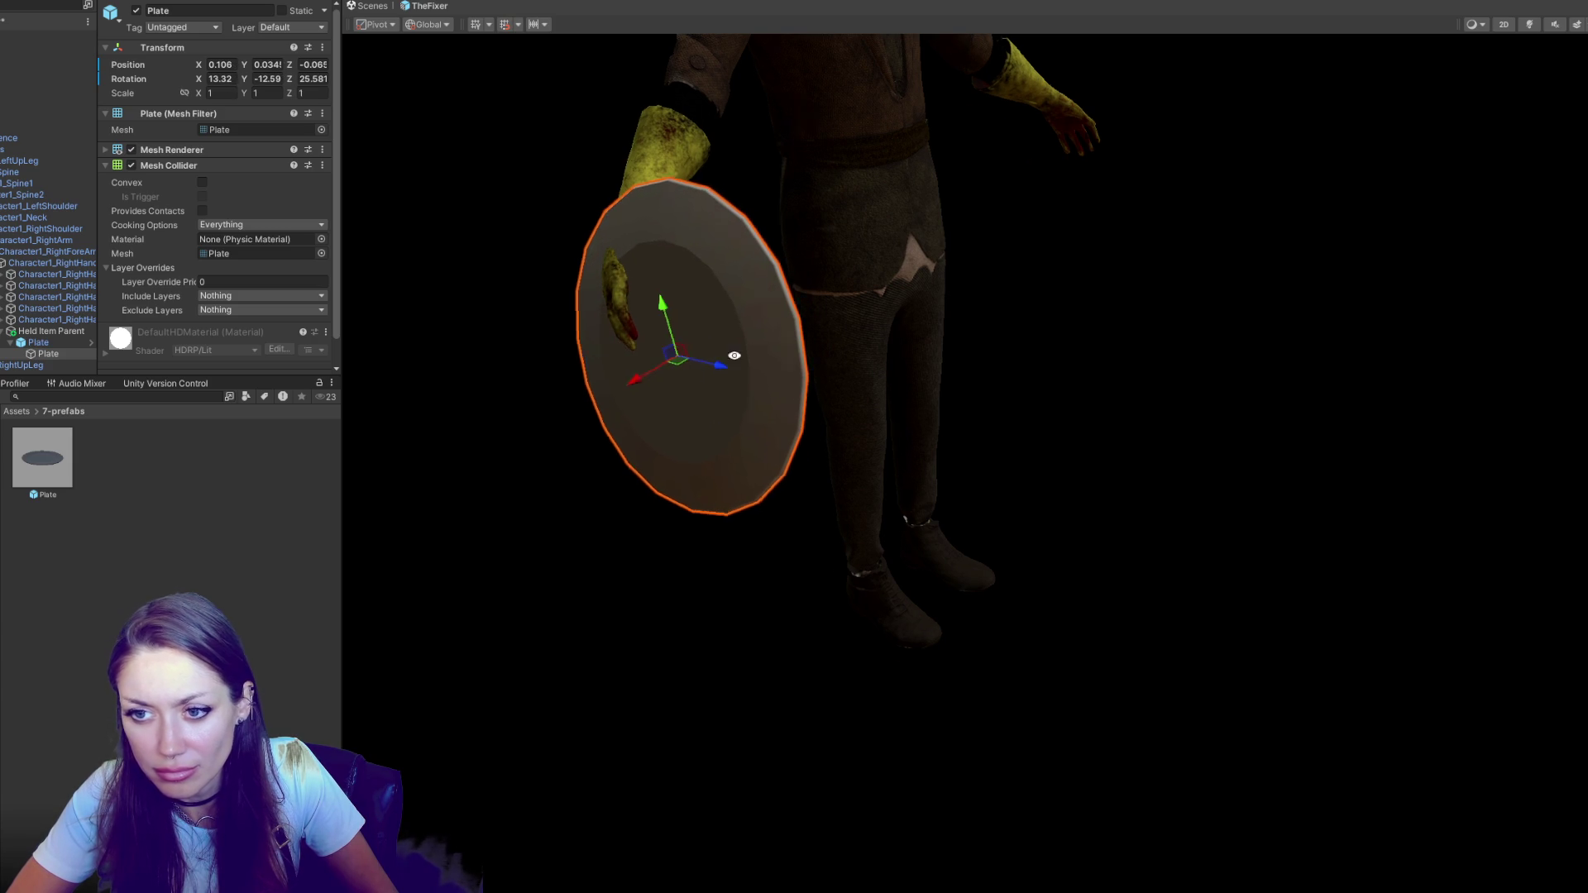
key(e)
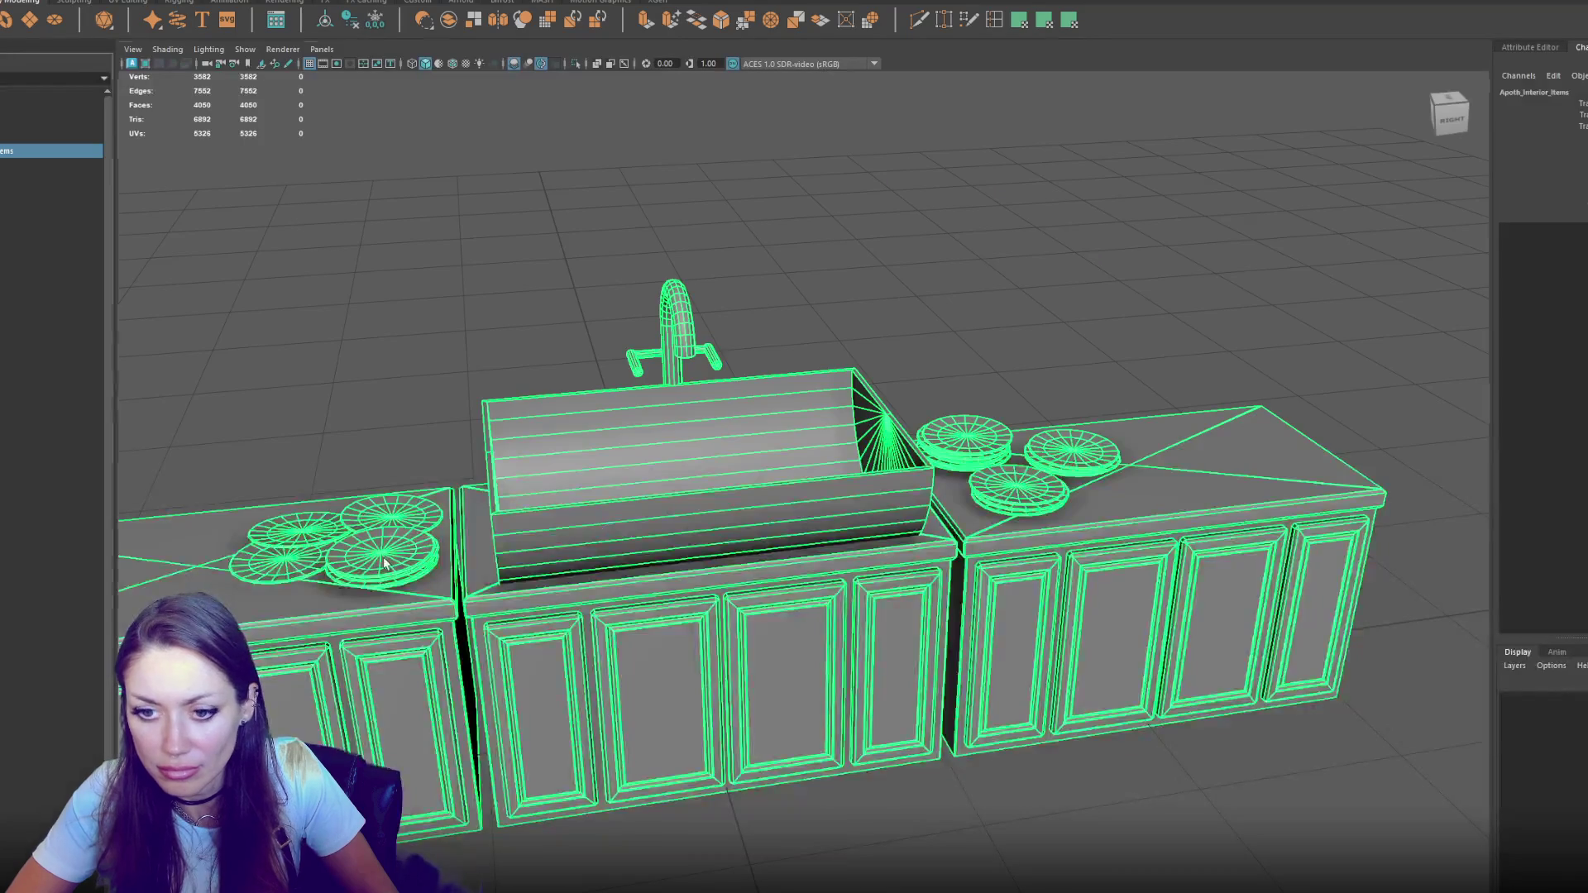
click(399, 513)
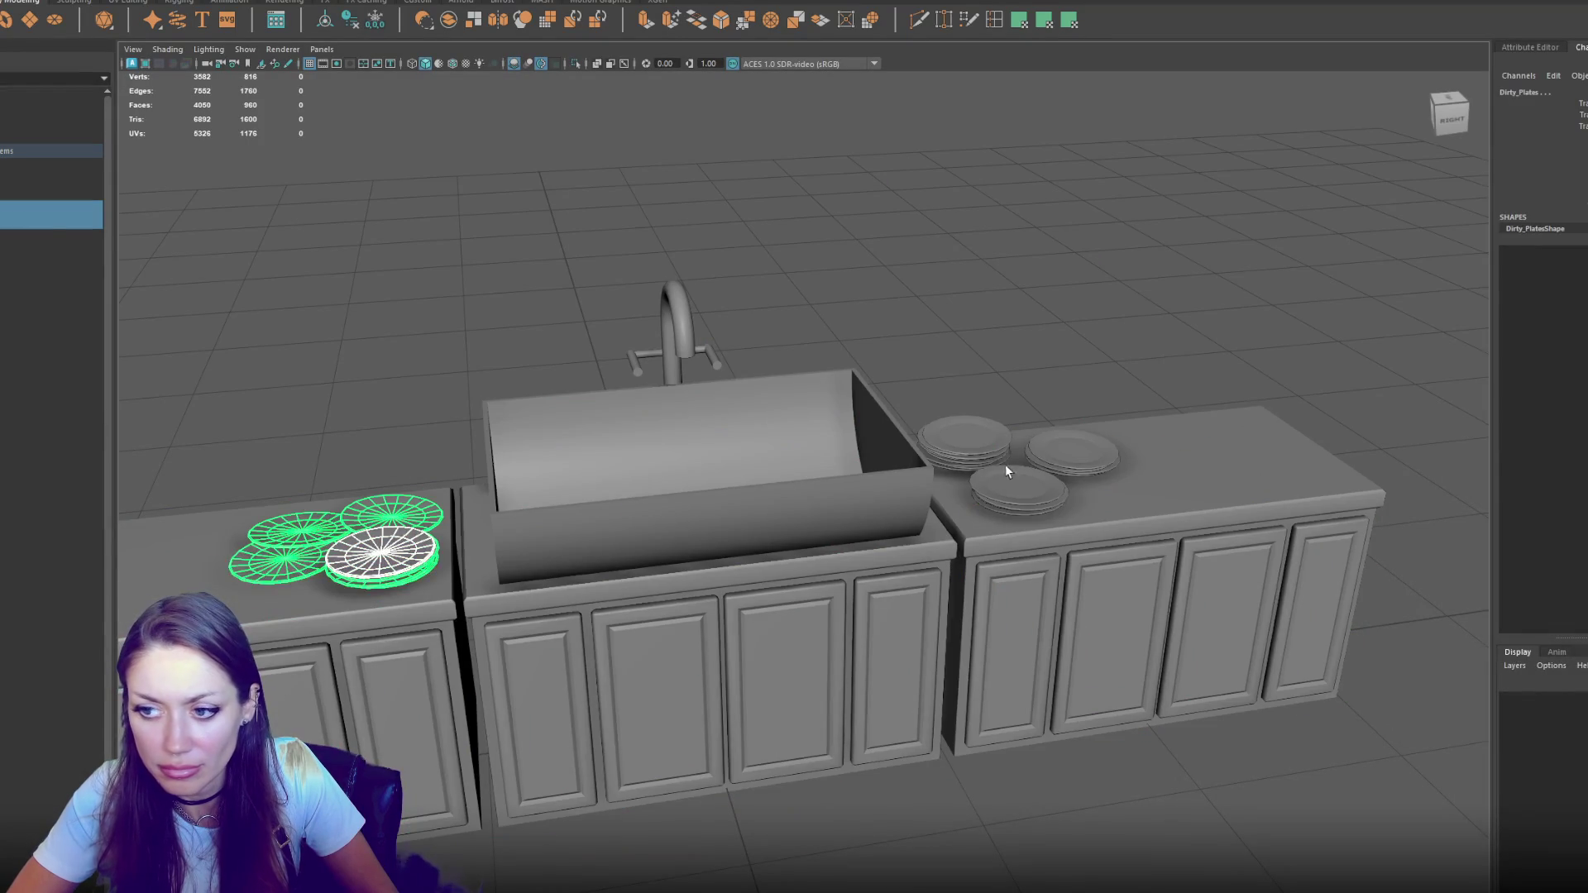
Scale down both counter plate stacks uniformly and select their interior items group
shift+click(1007, 486)
key(r)
drag(1026, 466, 980, 488)
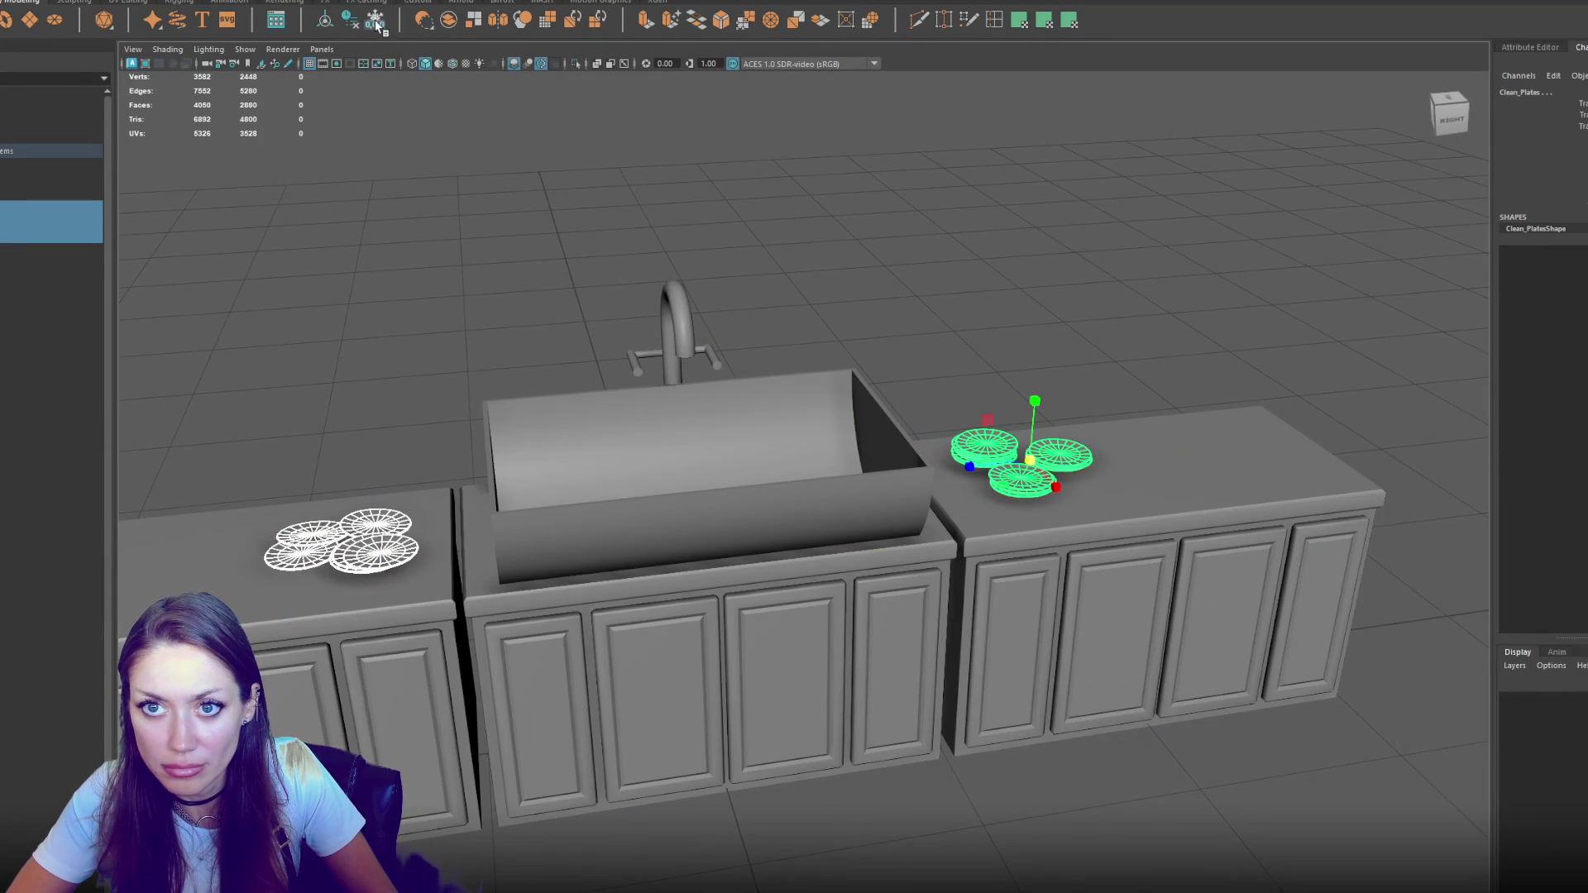
key(Up)
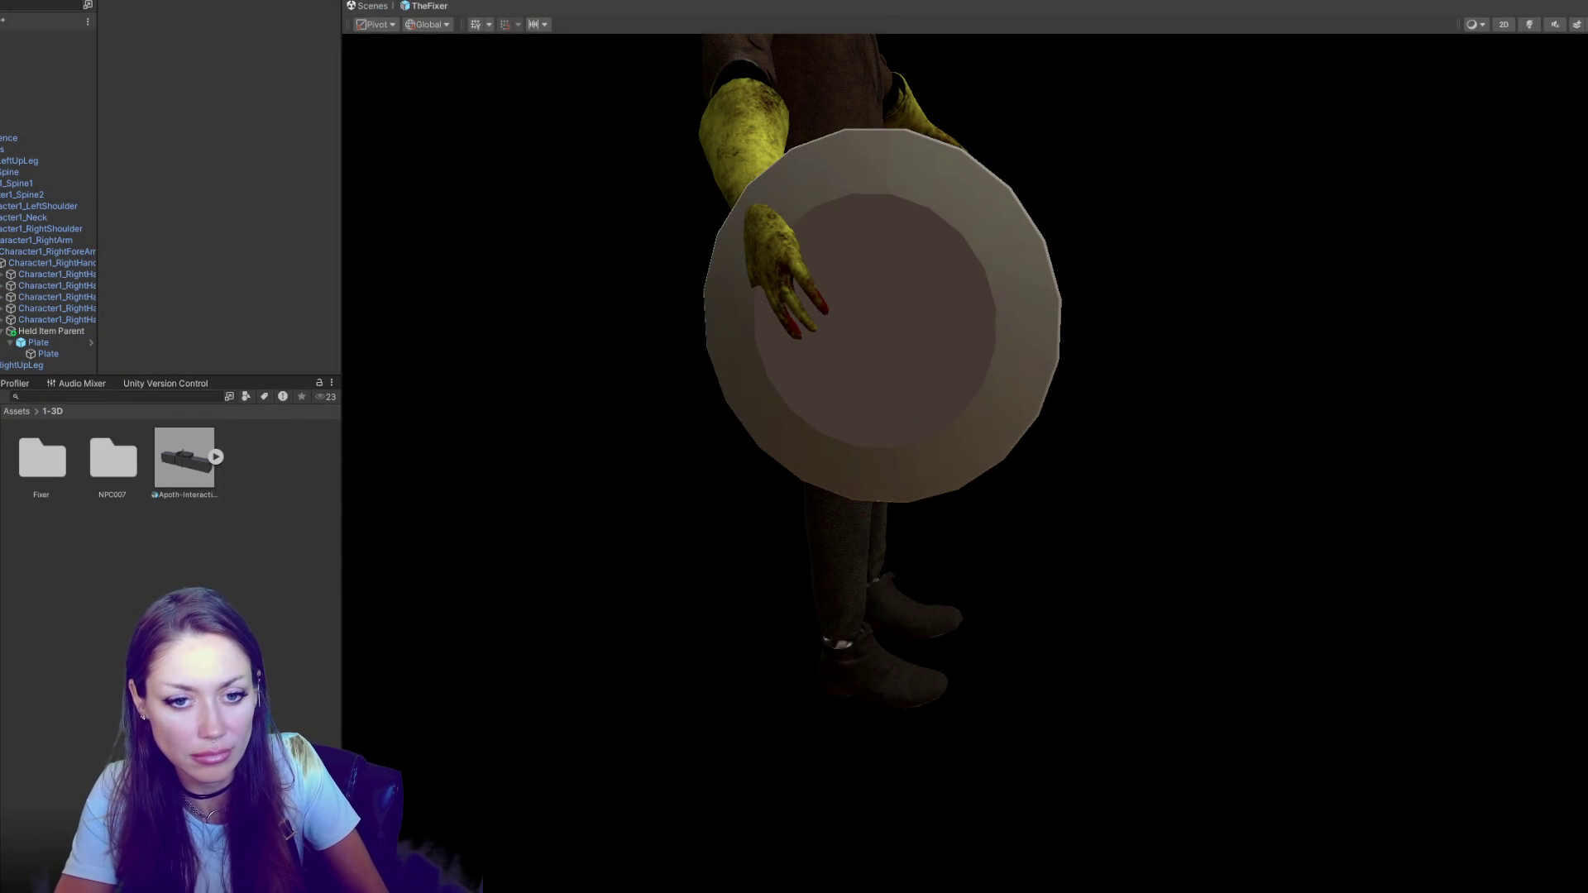
Reveal the character system folder on disk and confirm the outliner rename
right_click(2, 441)
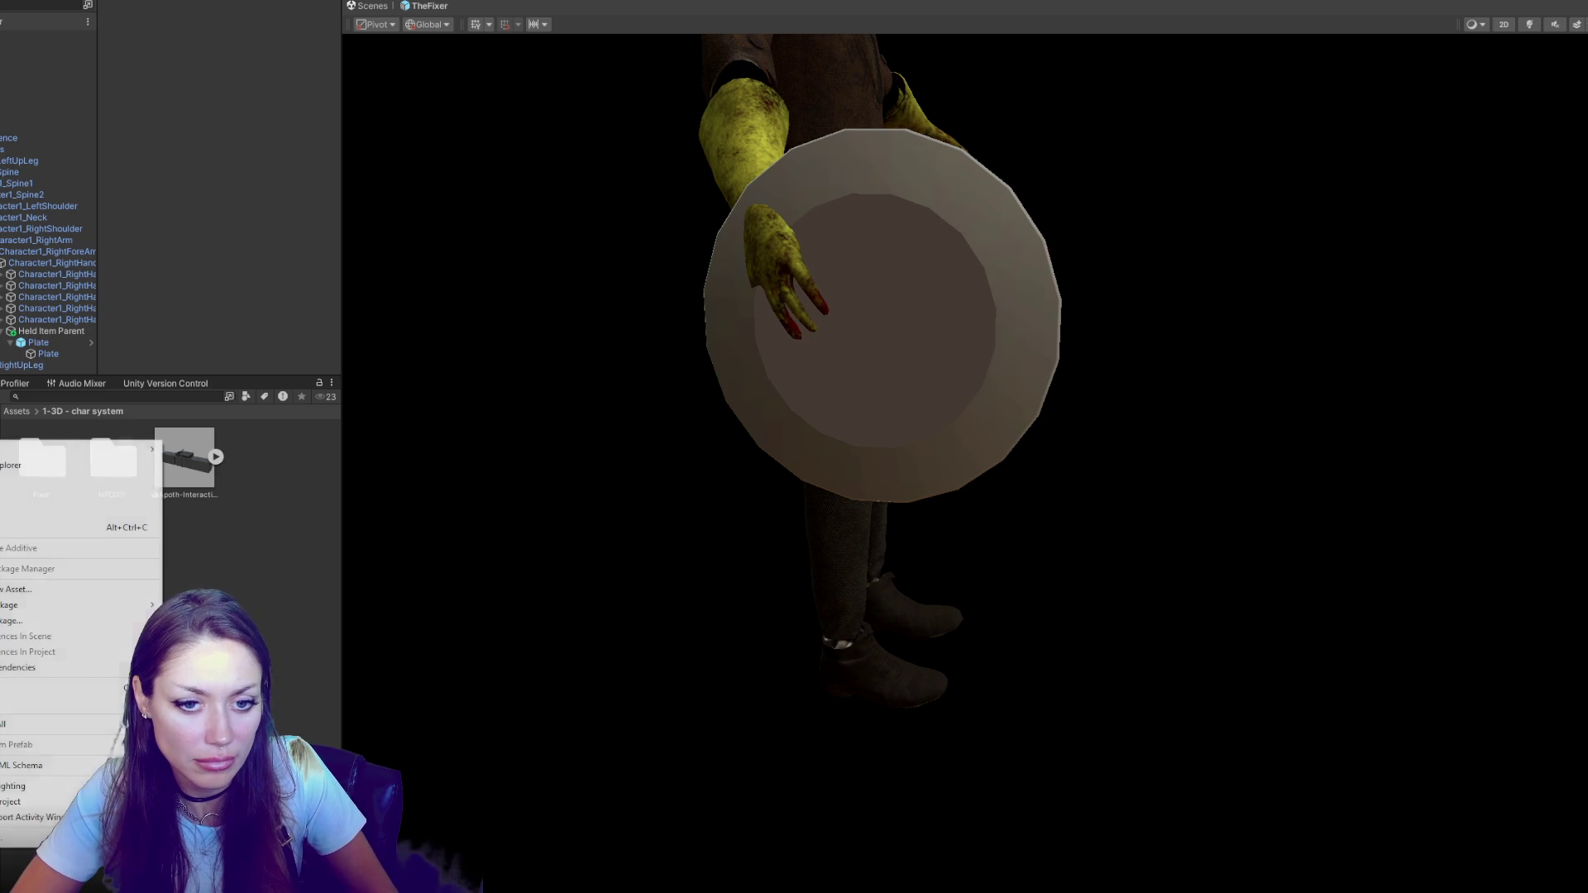
click(4, 466)
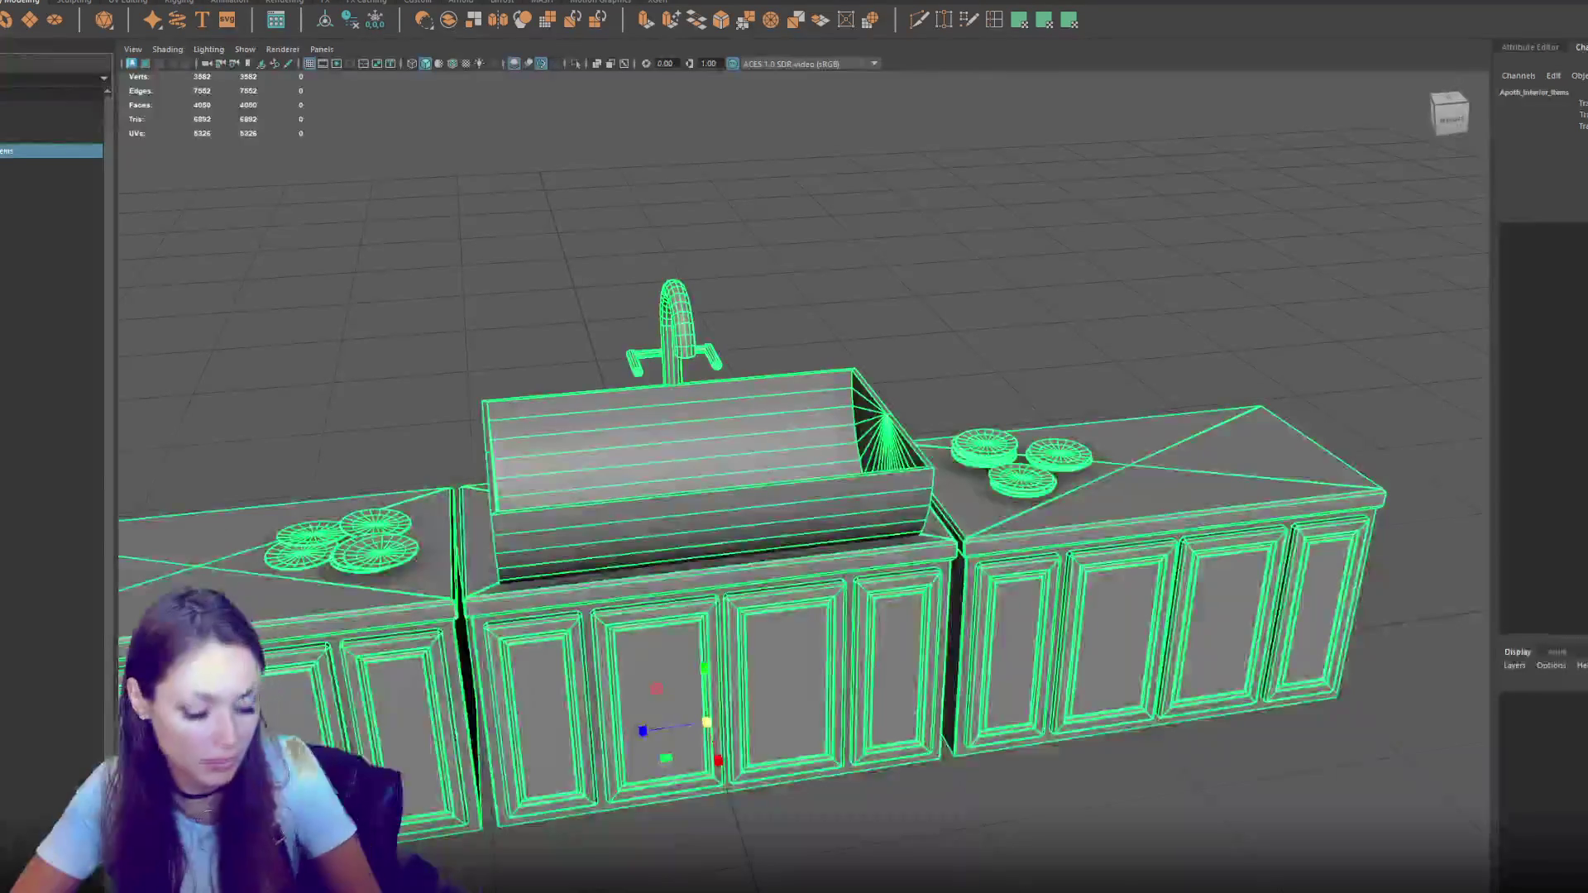
key(Return)
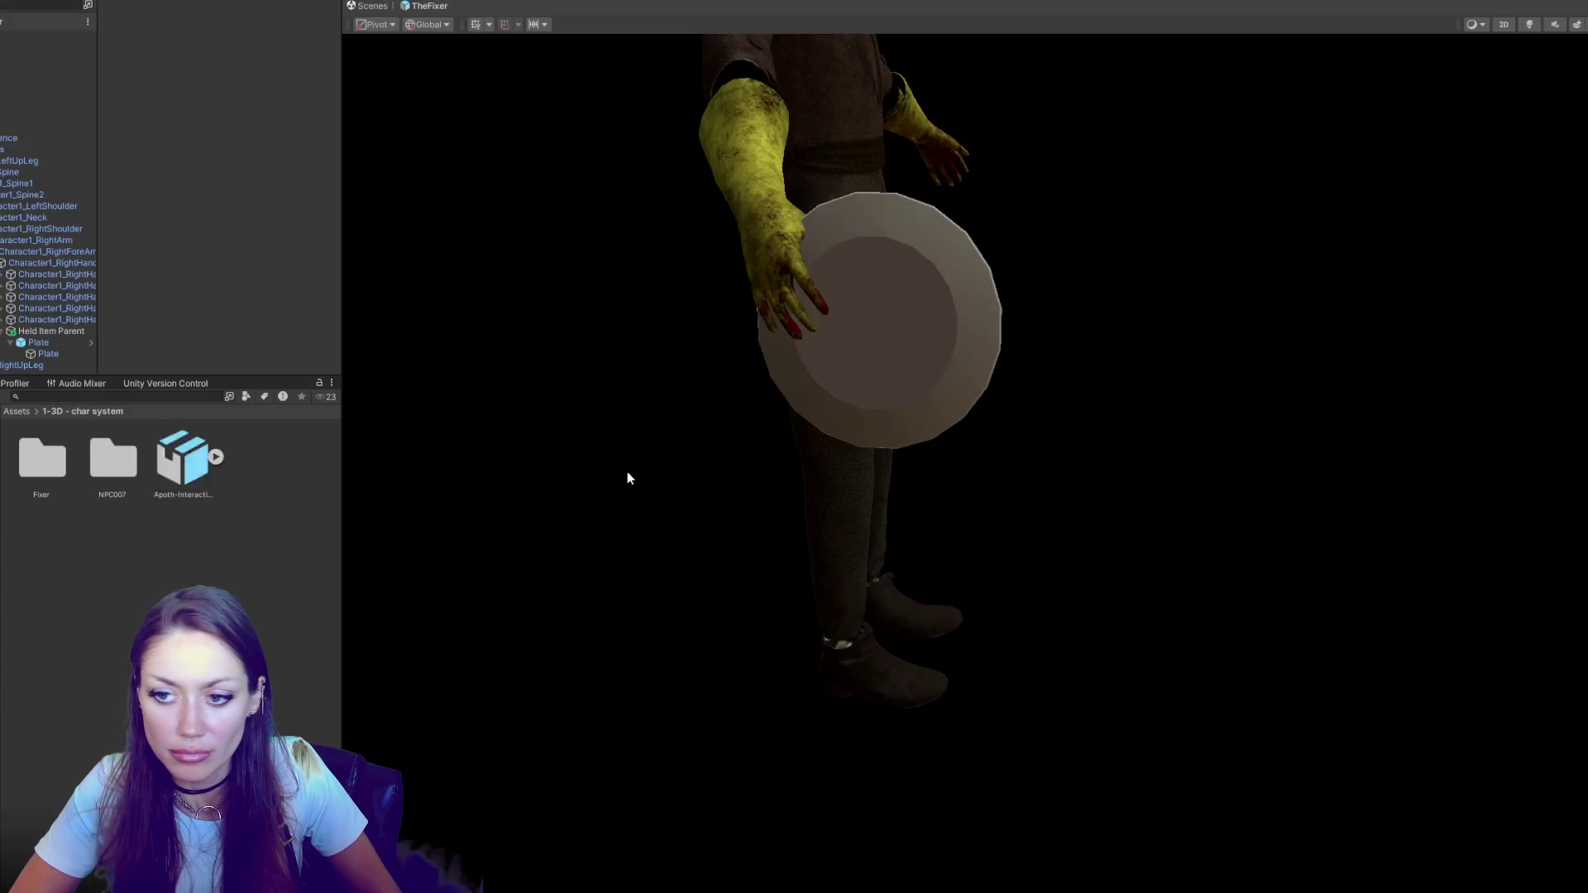
Nudge the held plate down and right and refine its angle in the hand
drag(789, 412, 959, 349)
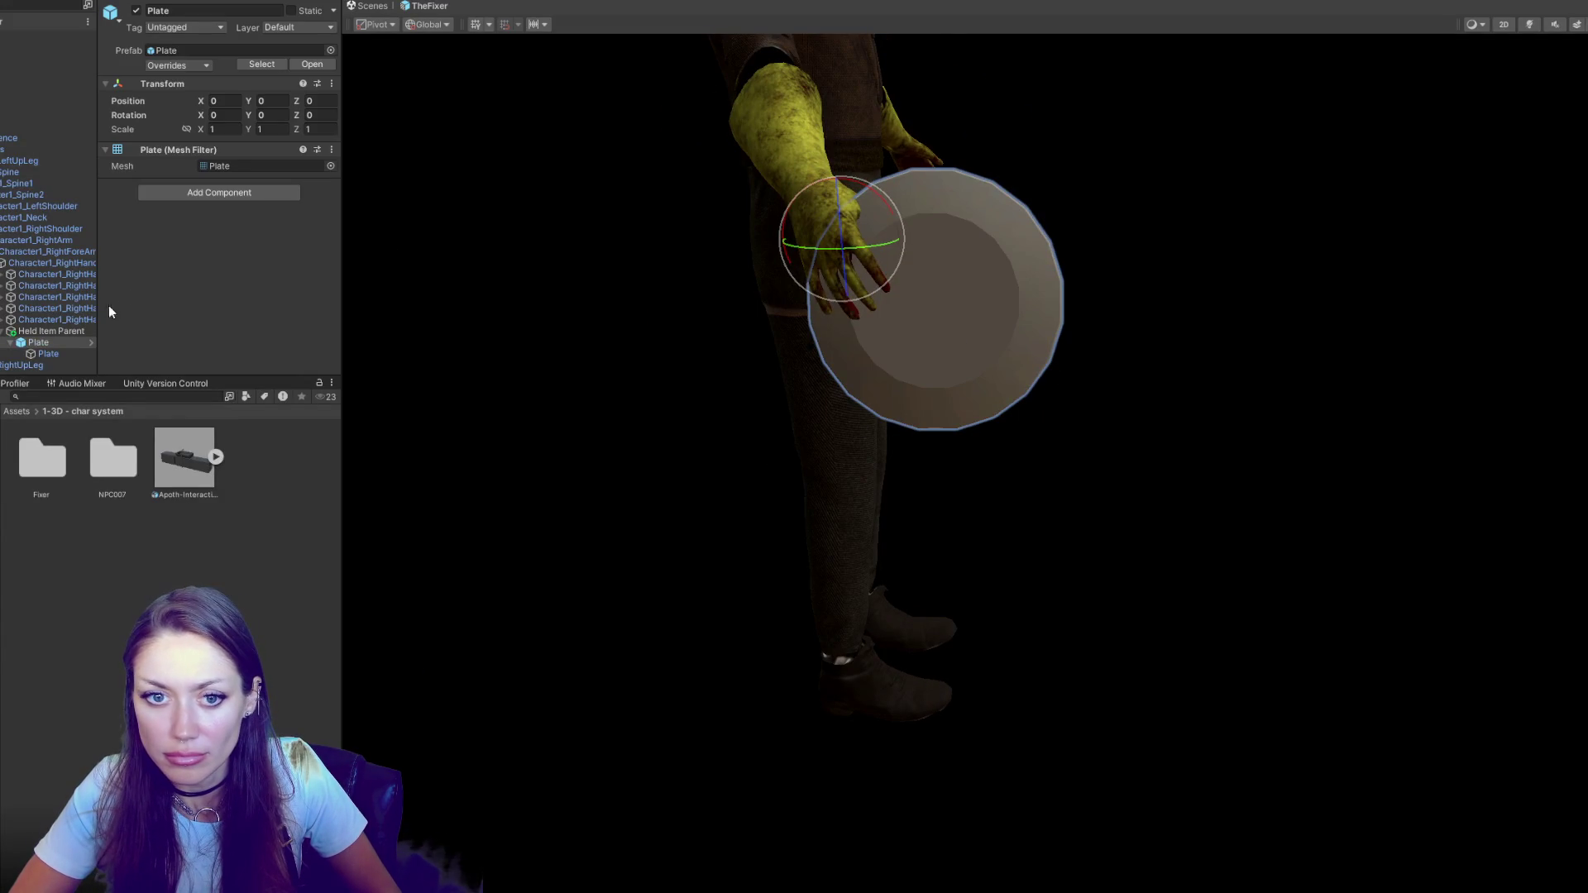
click(931, 253)
key(w)
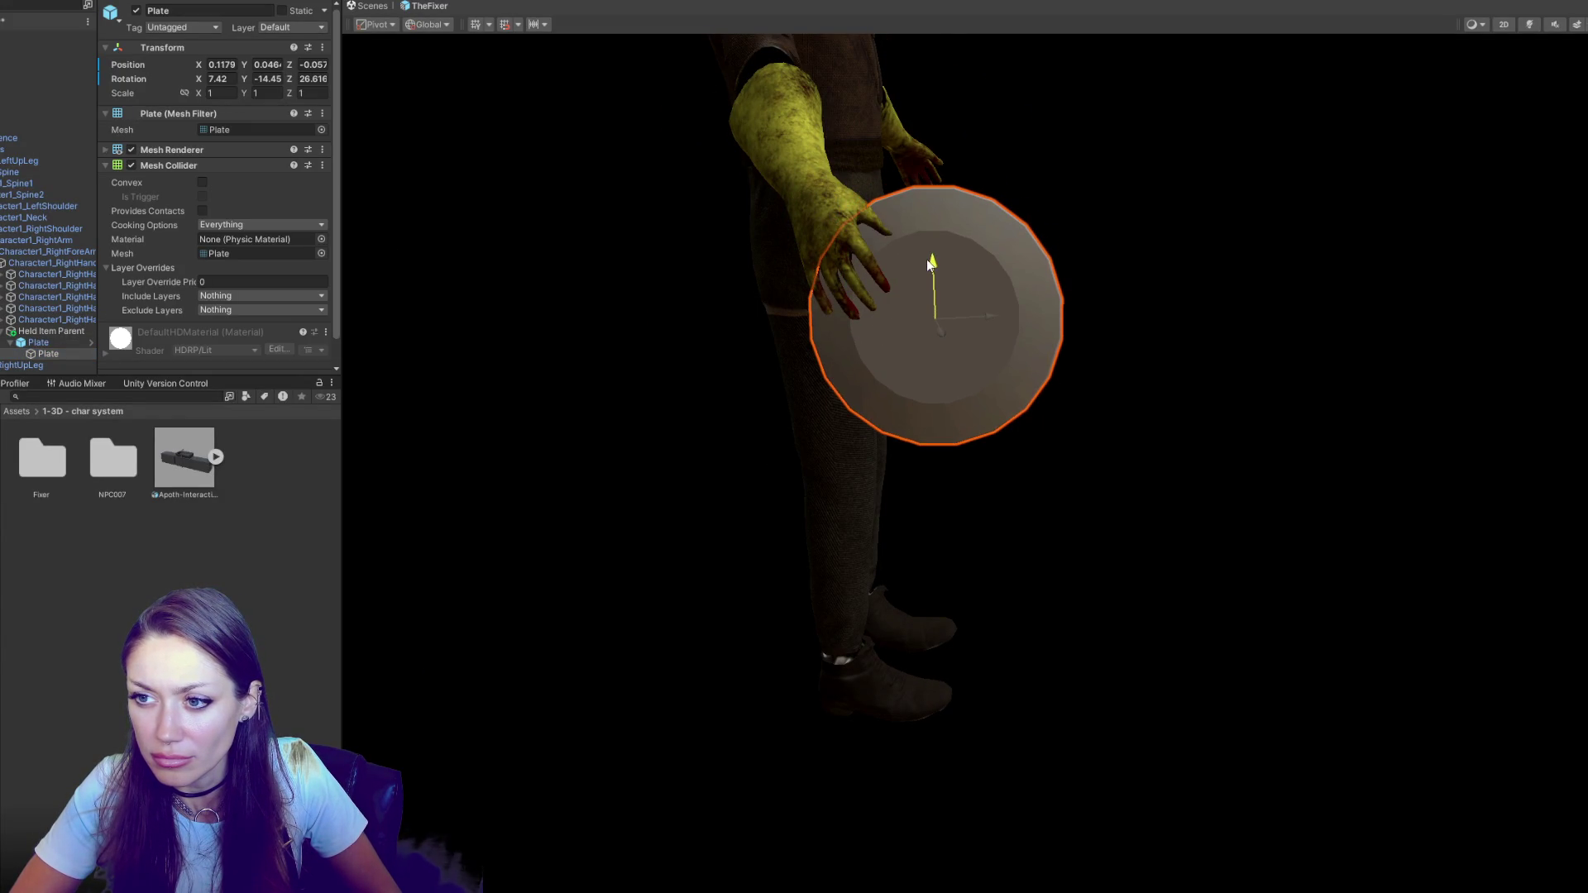
mouse_move(933, 259)
mouse_down()
mouse_move(942, 328)
mouse_move(918, 303)
mouse_move(994, 306)
mouse_move(800, 430)
mouse_up()
key(e)
key(w)
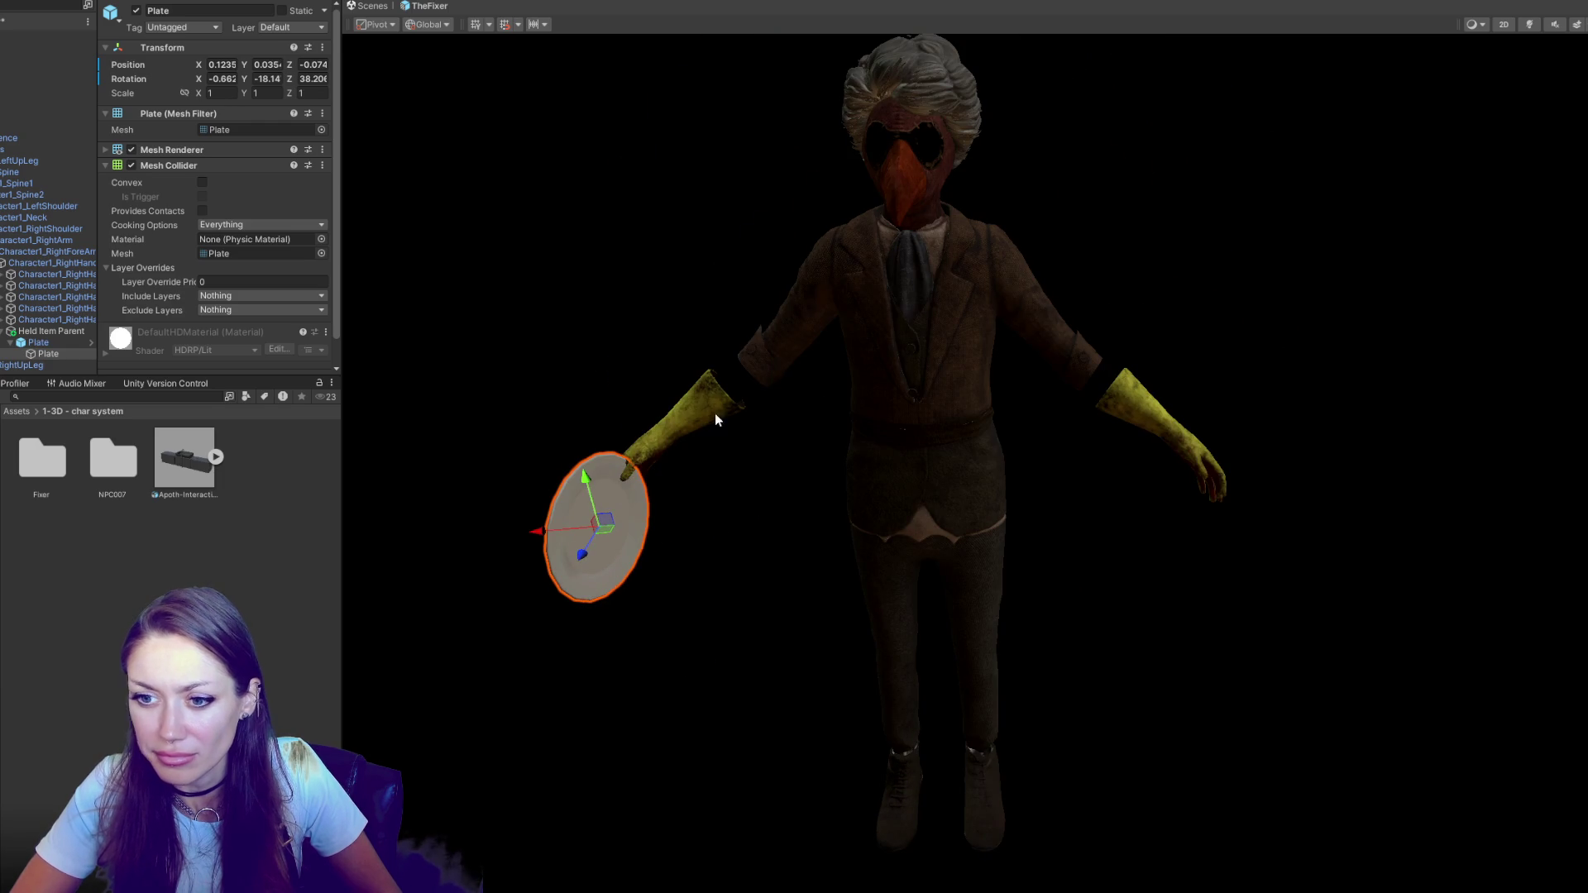
Apply all overrides to the Plate prefab, delete it from the hand, and save TheFixer
click(38, 341)
click(177, 66)
click(331, 166)
key(Delete)
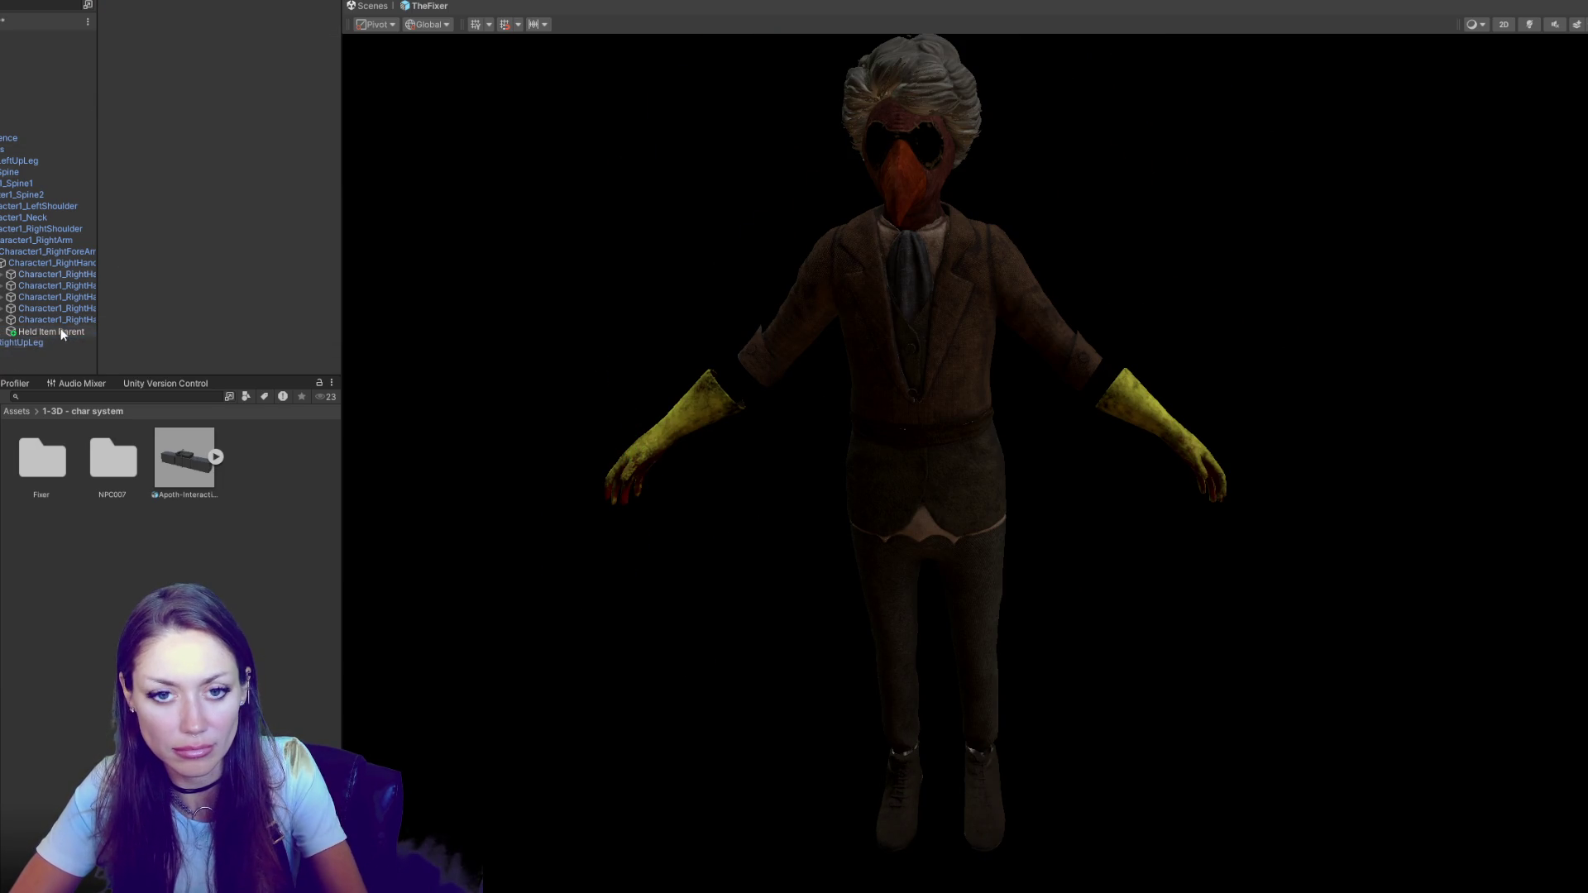
click(718, 462)
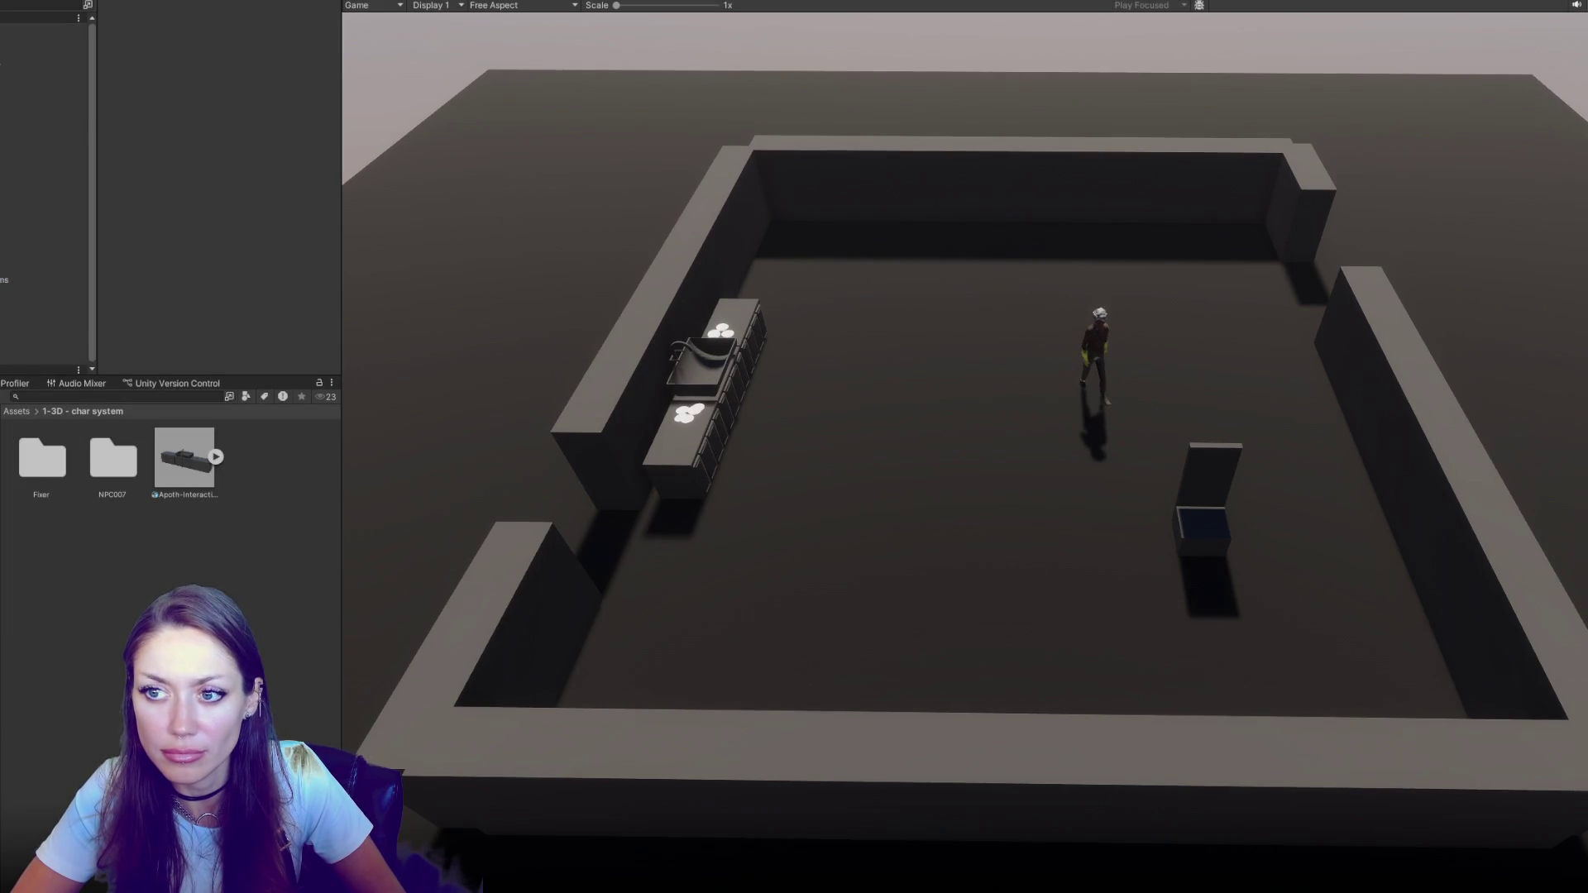
Orbit around the kitchen while the NPC runs its routine, then stop and switch to VS Code
click(35, 37)
mouse_move(1039, 489)
mouse_down()
mouse_move(802, 355)
mouse_move(861, 280)
mouse_up()
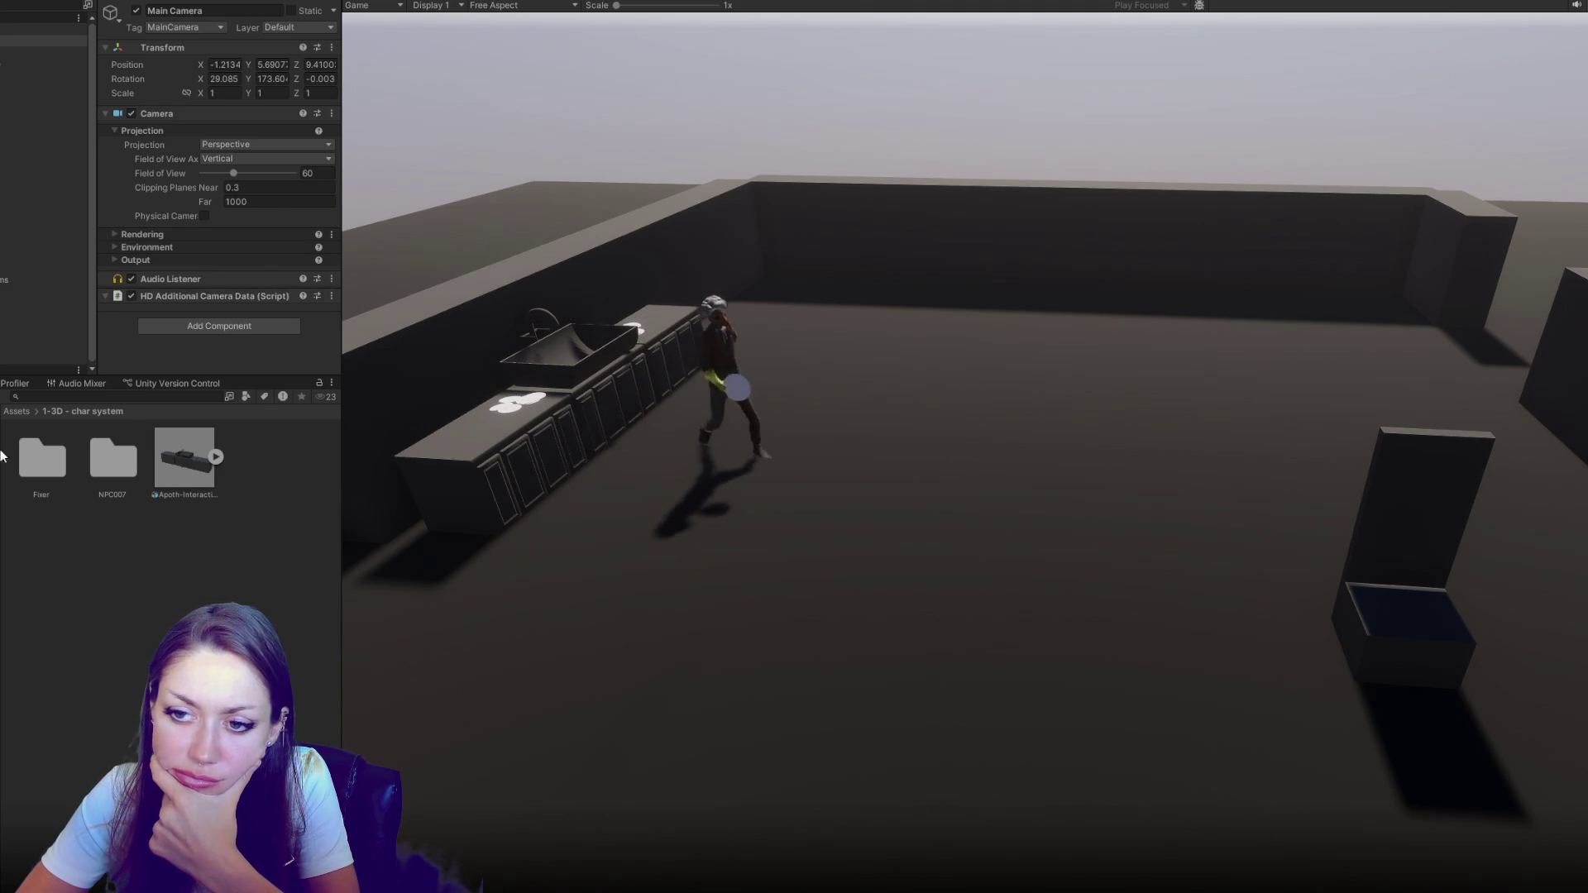
key(ctrl+p)
key(alt+Tab)
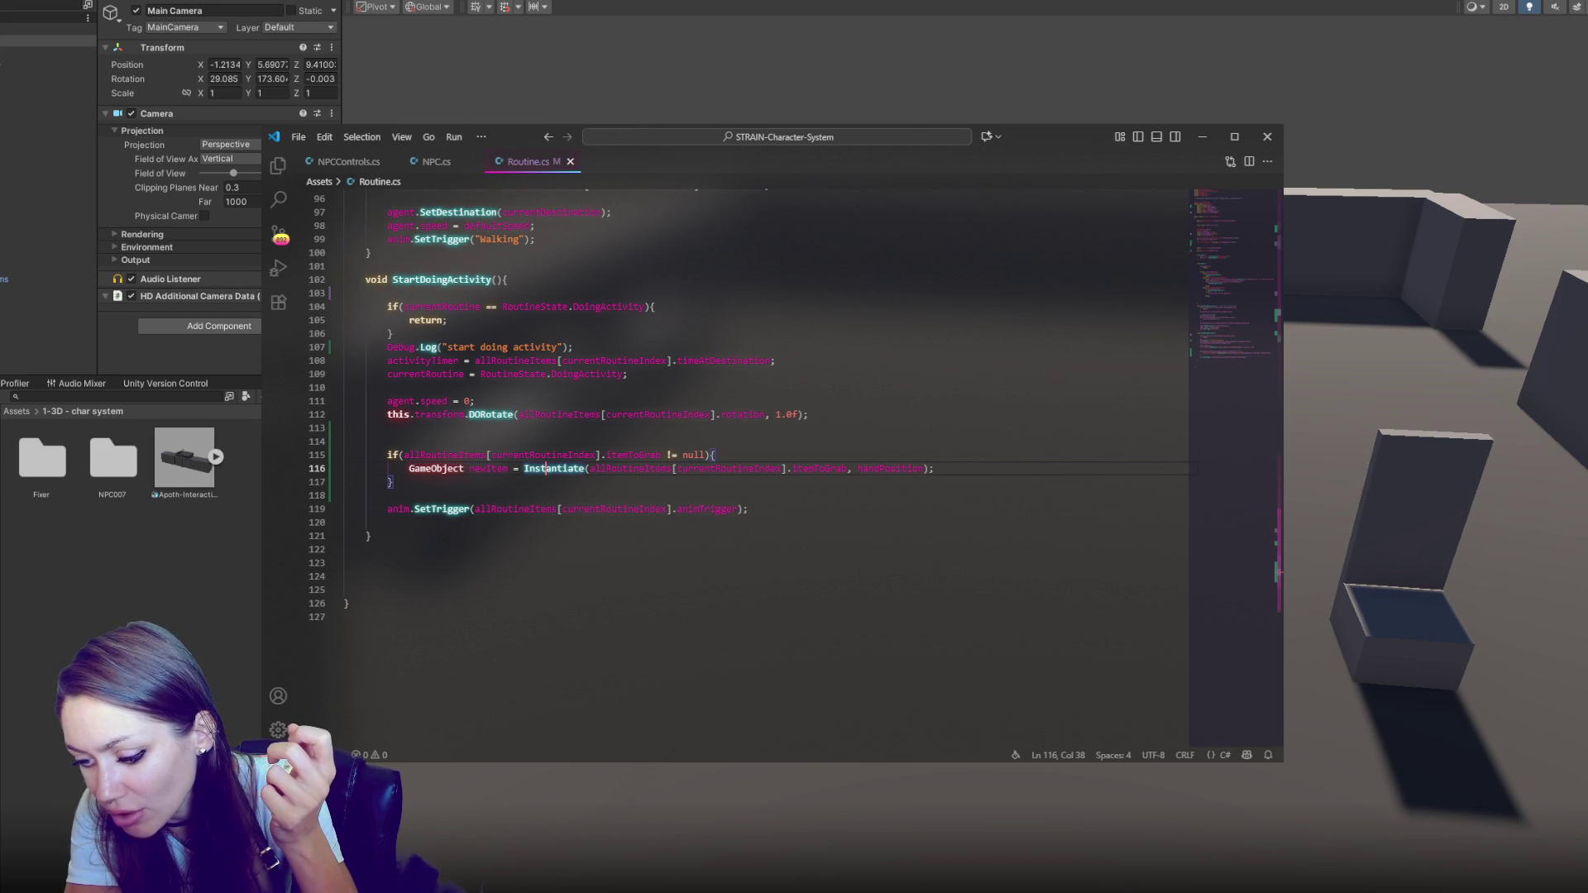
Delete the routineSequences string list declaration from Routine.cs
scroll(572, 346, up, 20)
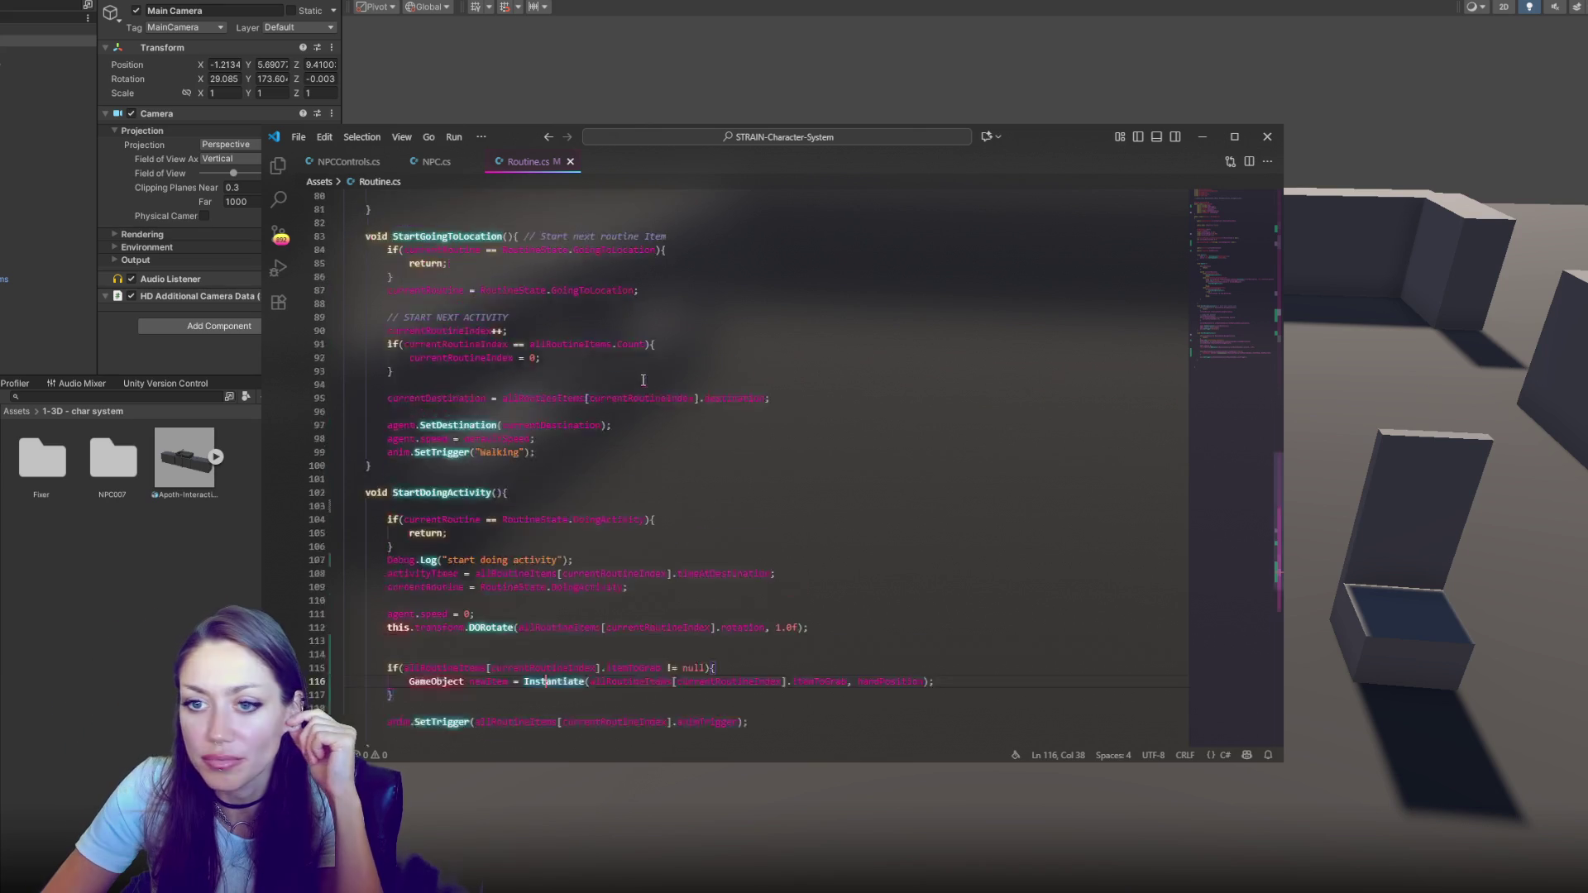
scroll(588, 334, up, 4)
scroll(596, 335, down, 7)
click(600, 335)
scroll(610, 343, down, 3)
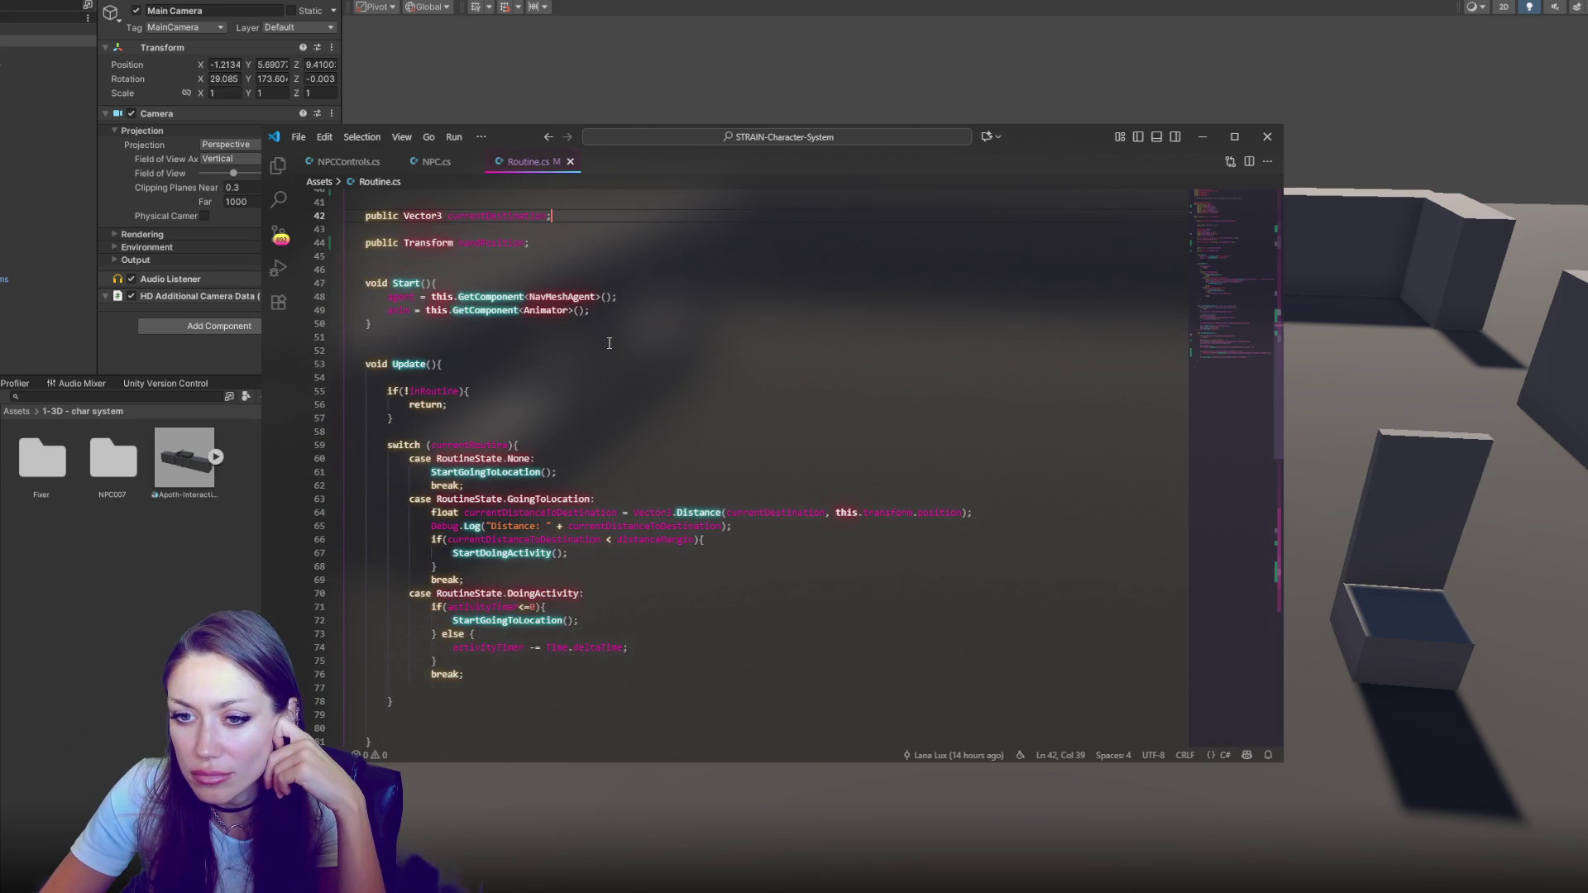
scroll(609, 343, up, 6)
click(716, 441)
scroll(719, 437, up, 1)
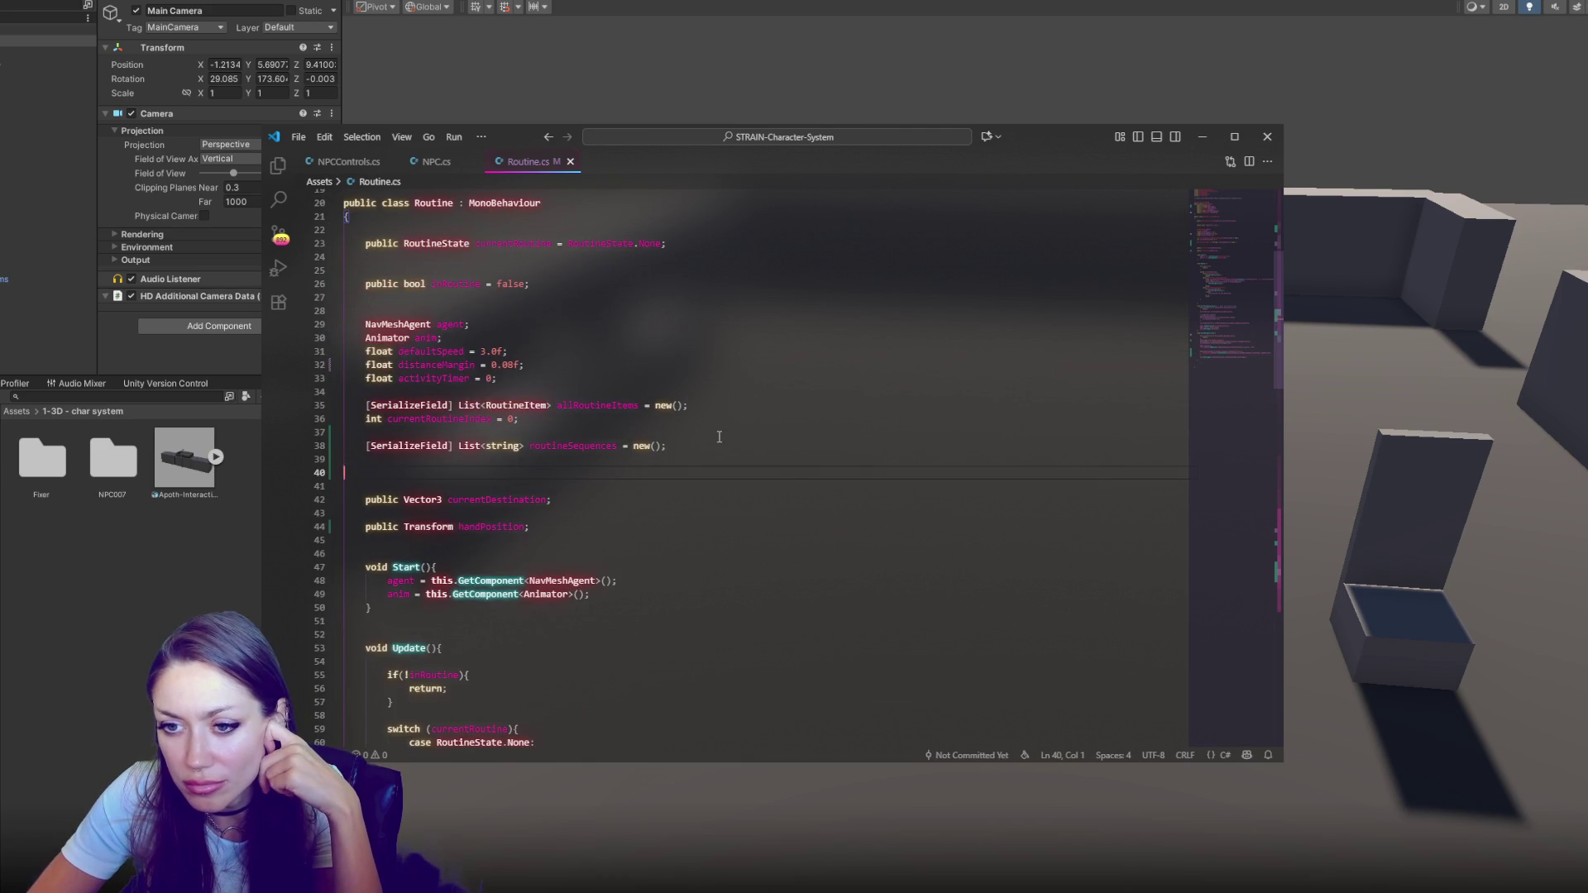
triple_click(713, 444)
key(BackSpace)
Duplicate the allRoutineItems declaration, rename the copy routineWashingDishes, and save Routine.cs
click(745, 406)
drag(745, 406, 761, 397)
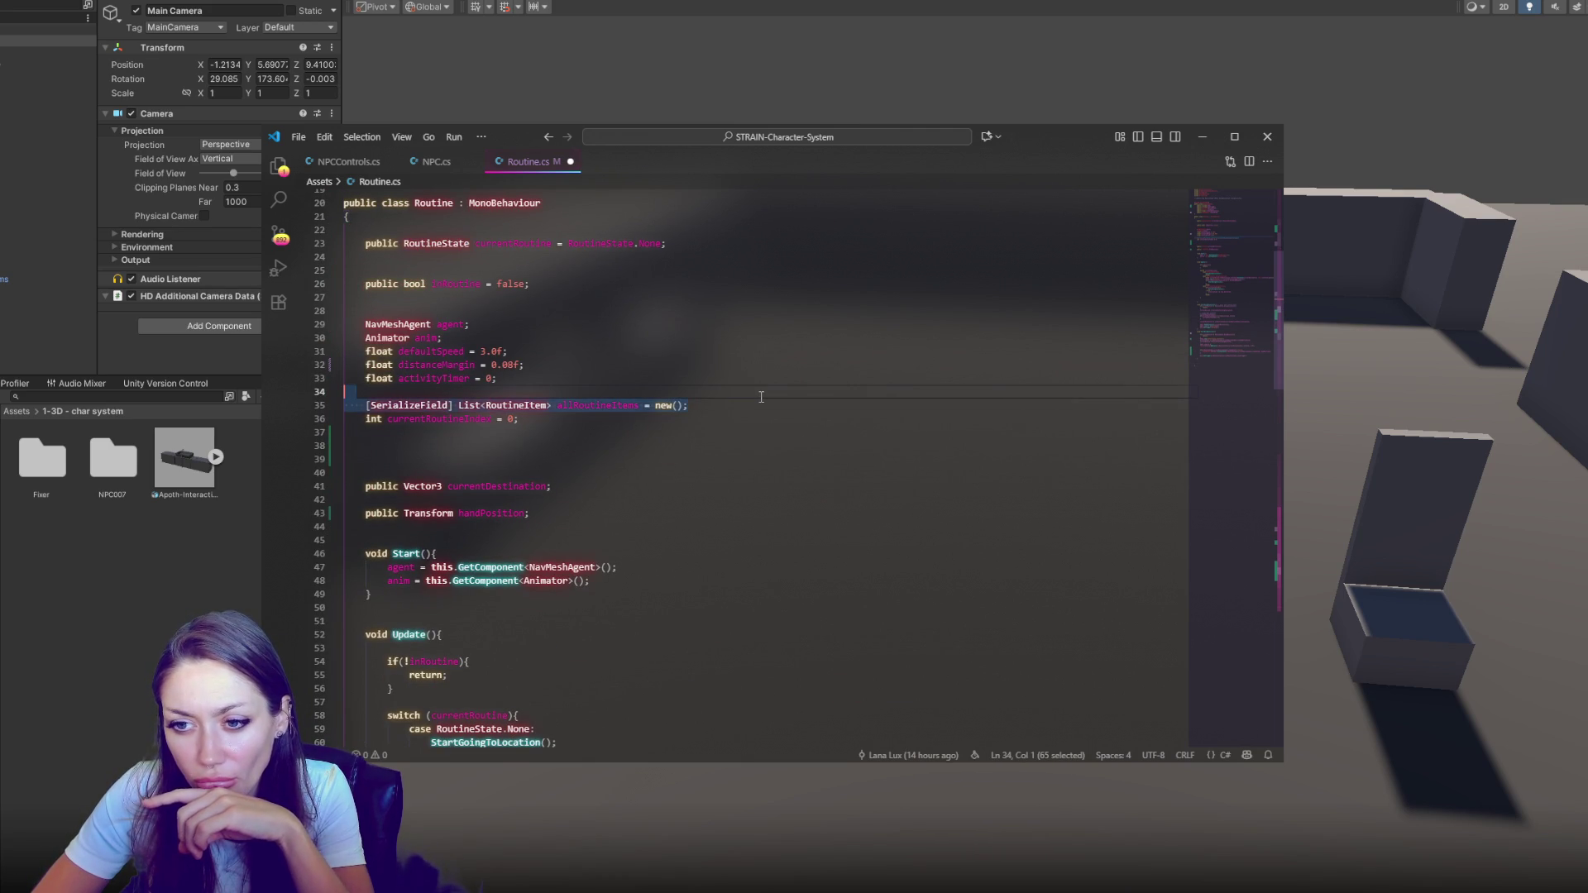
key(ctrl+c)
click(734, 438)
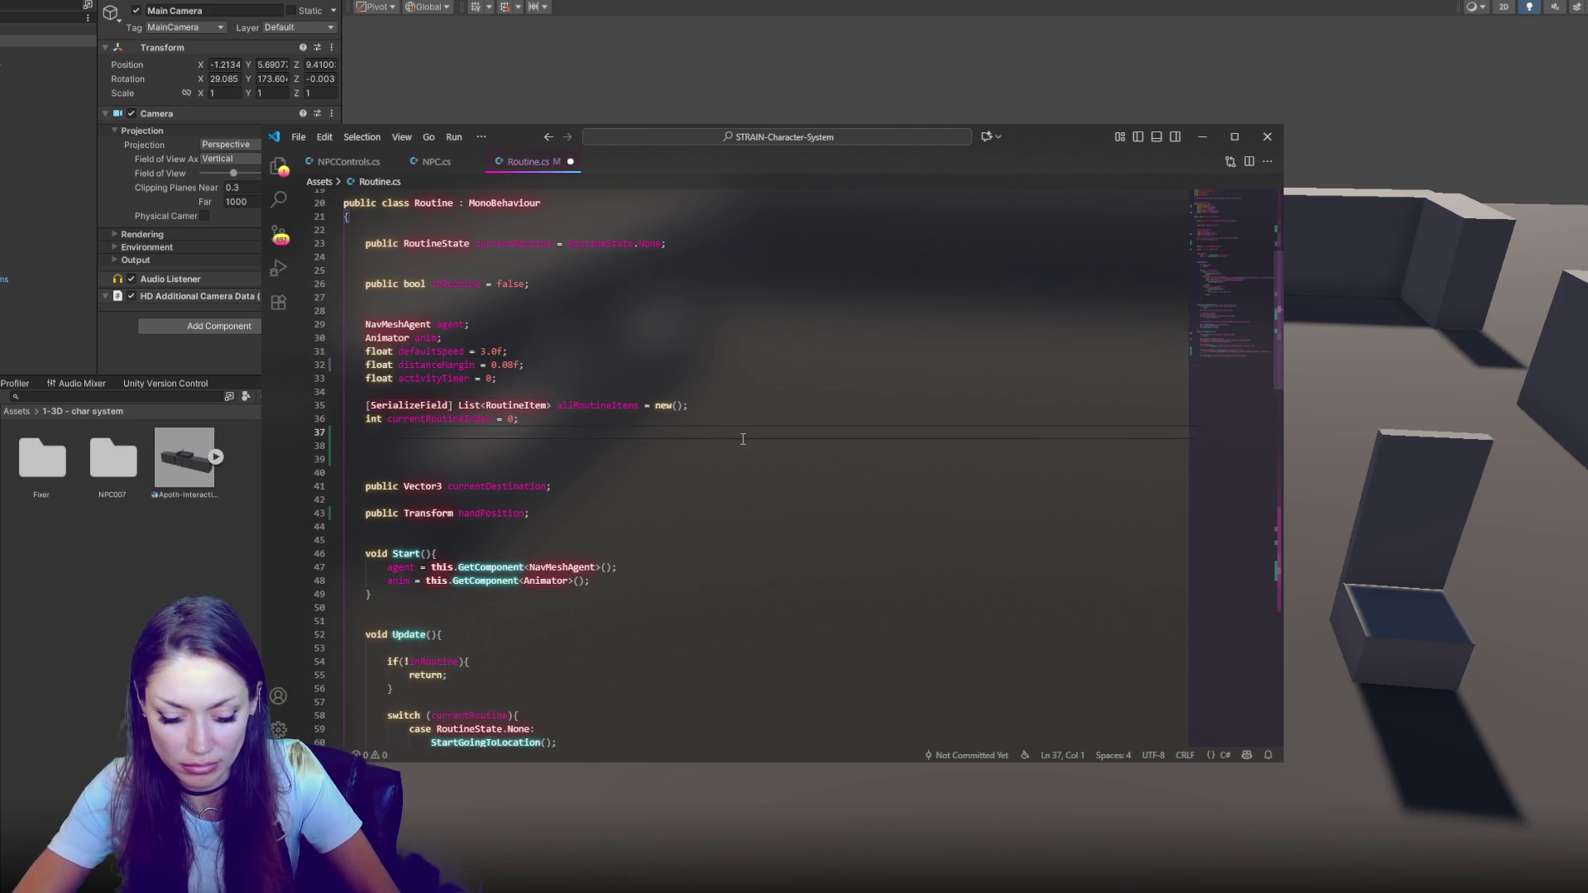
key(ctrl+v)
double_click(609, 454)
text(second)
key(BackSpace)
key(BackSpace)
key(BackSpace)
text(routine)
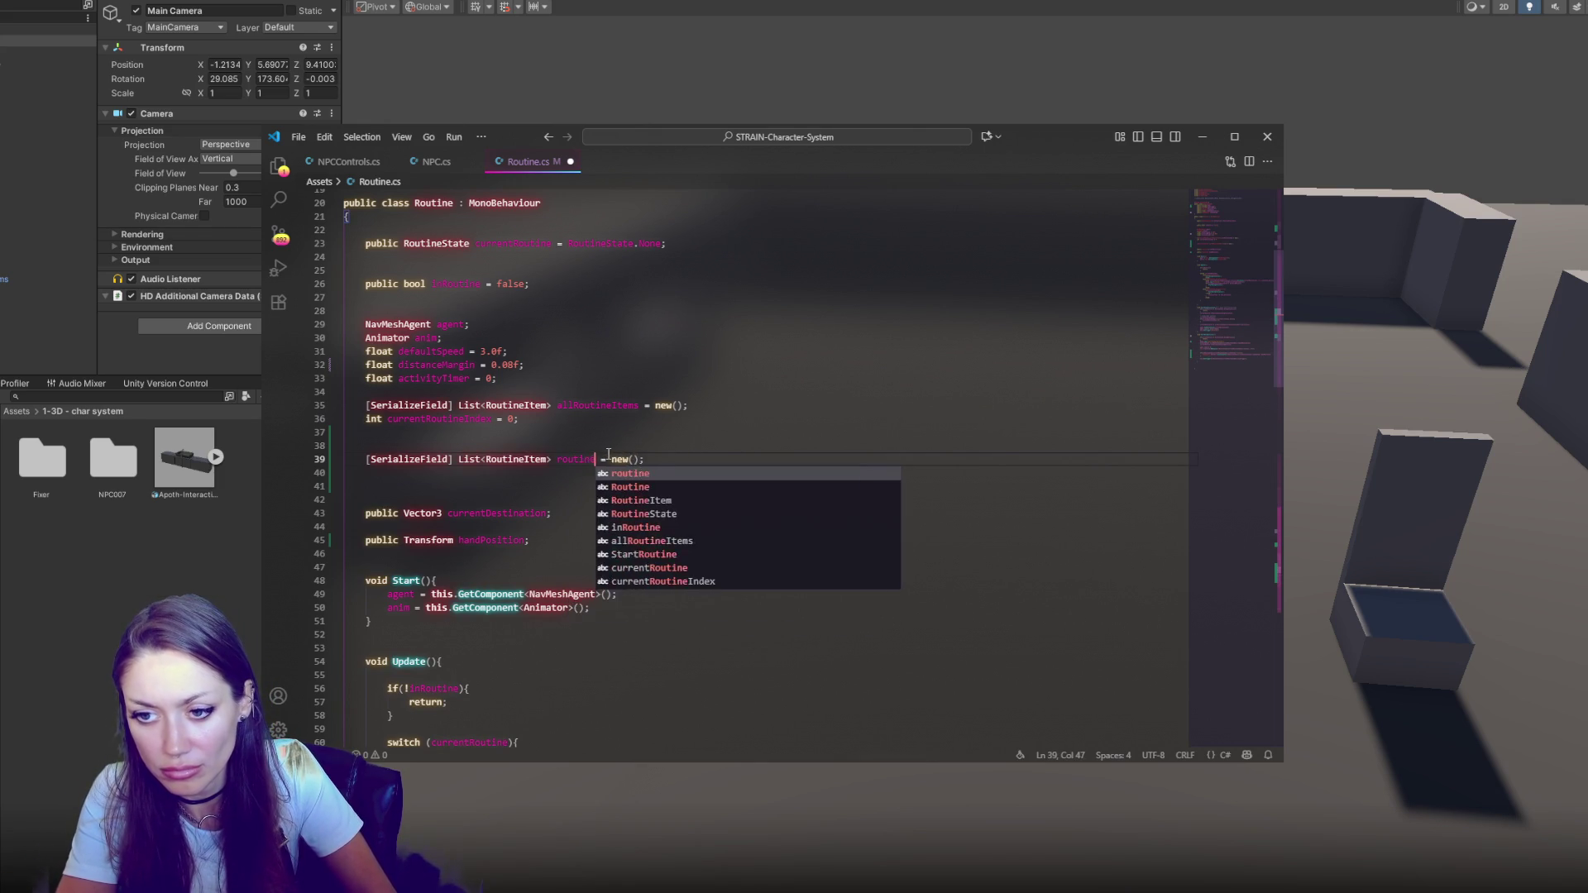
text(WashingDishes)
key(ctrl+s)
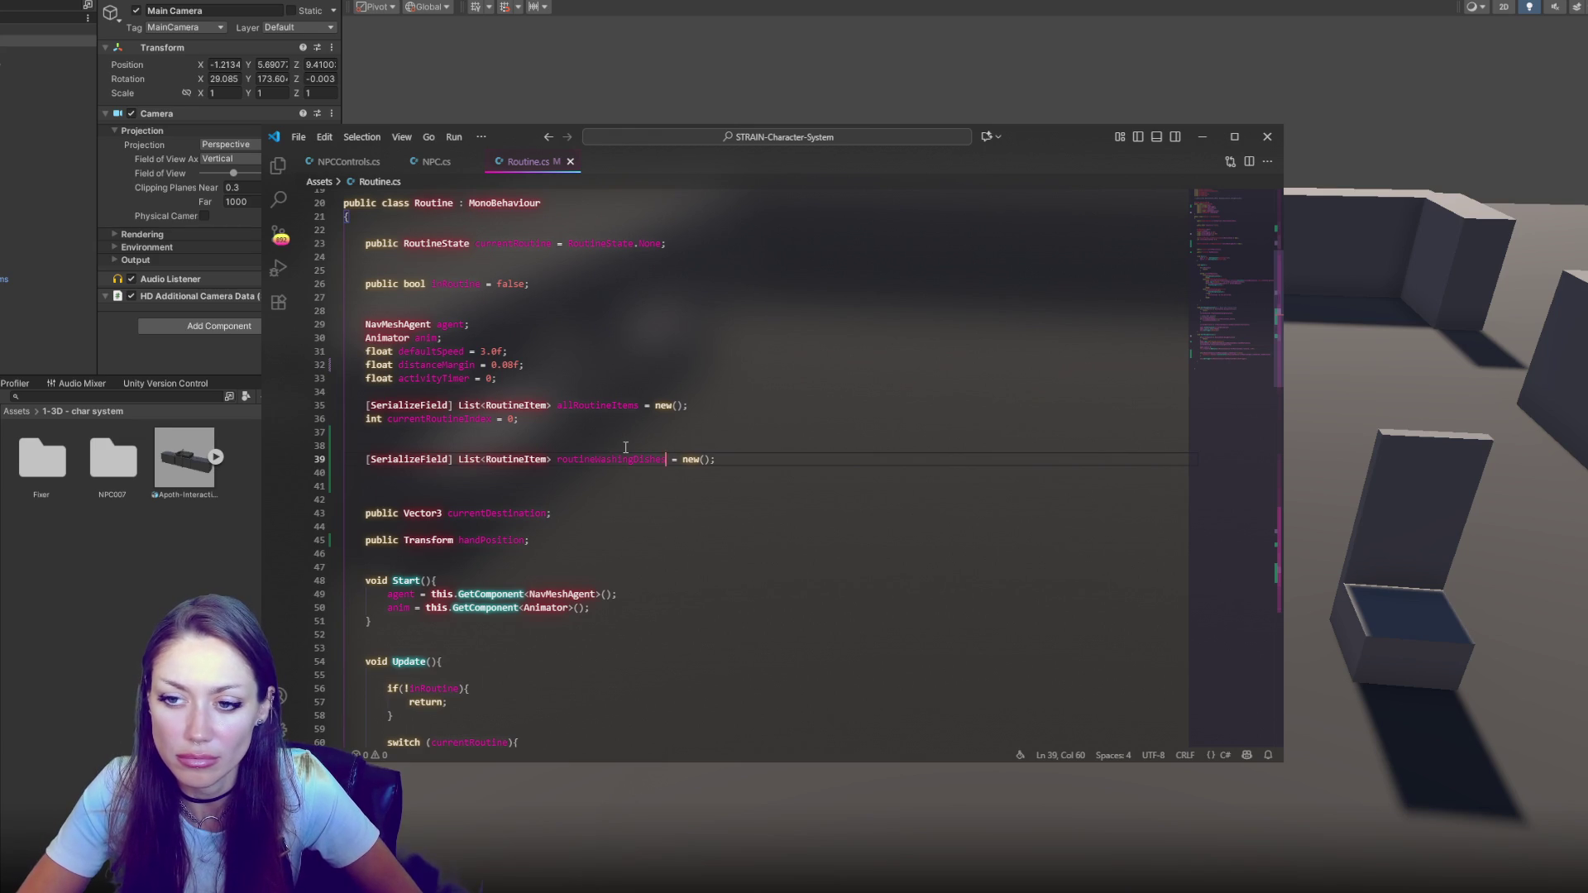
key(alt+Tab)
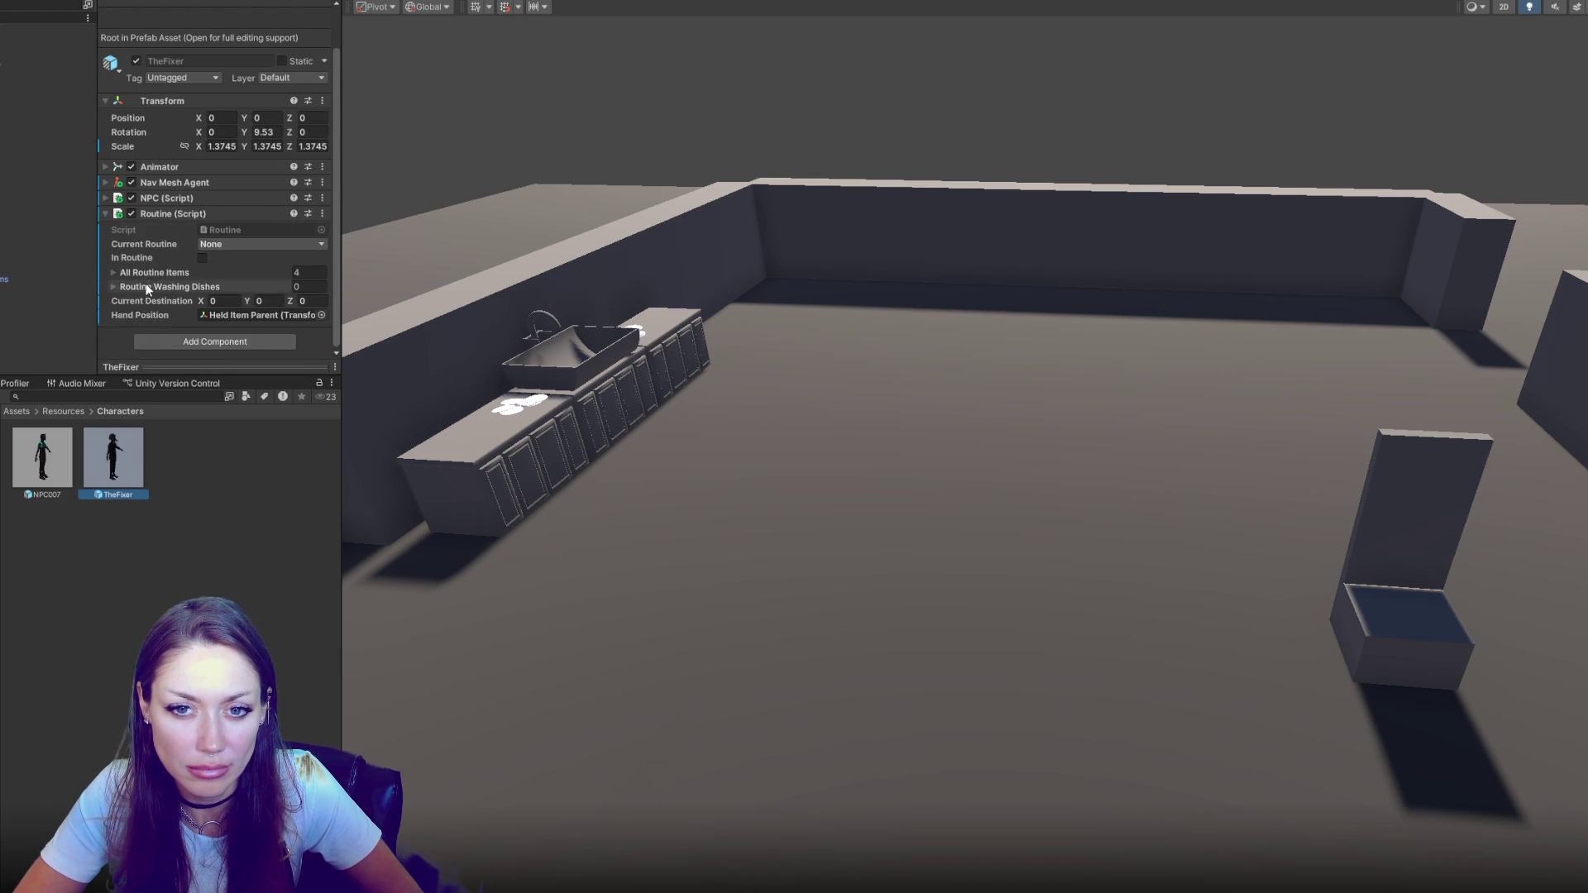
Add two empty entries to TheFixer's Routine Washing Dishes list
click(162, 271)
scroll(221, 157, down, 10)
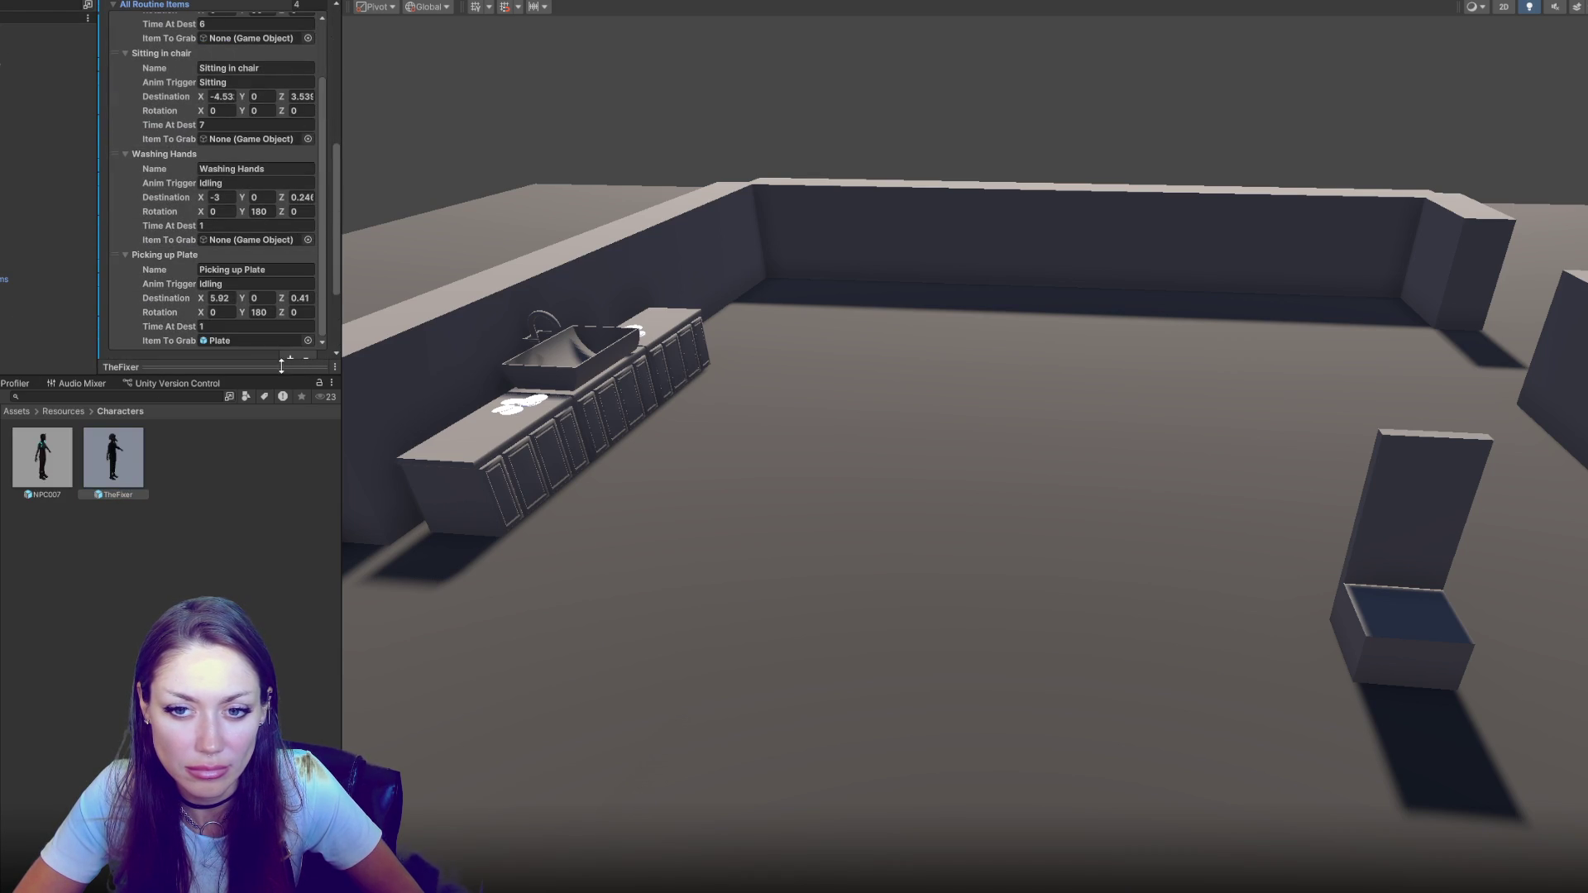
drag(283, 376, 283, 670)
click(289, 582)
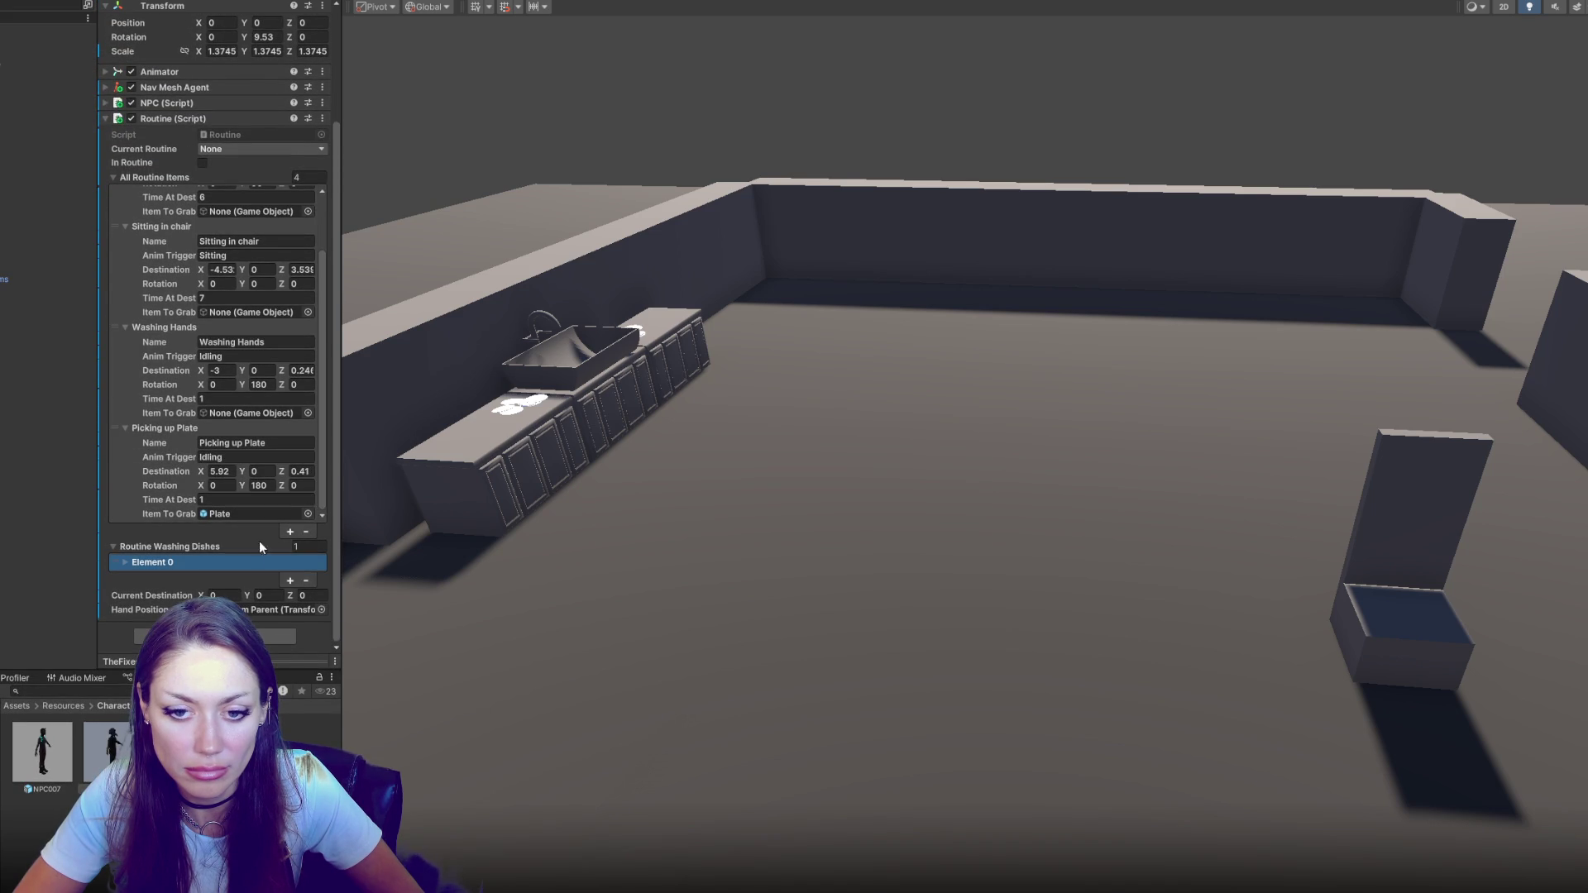
click(290, 582)
click(125, 562)
scroll(231, 344, down, 3)
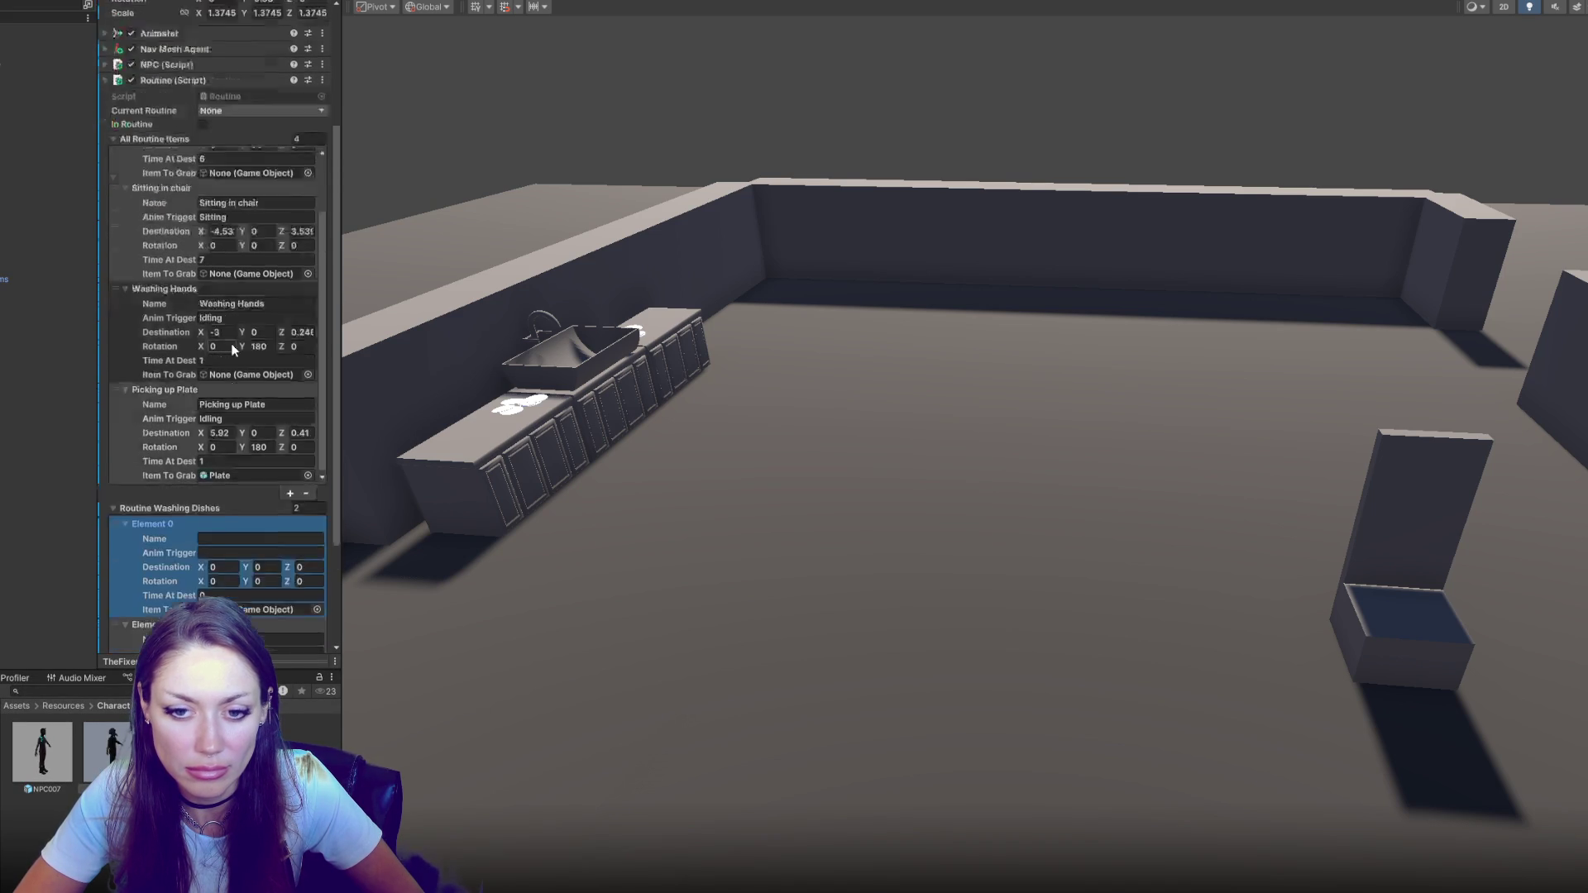
Name the new entries Picking up Plate and Washing Hands
click(252, 291)
click(260, 424)
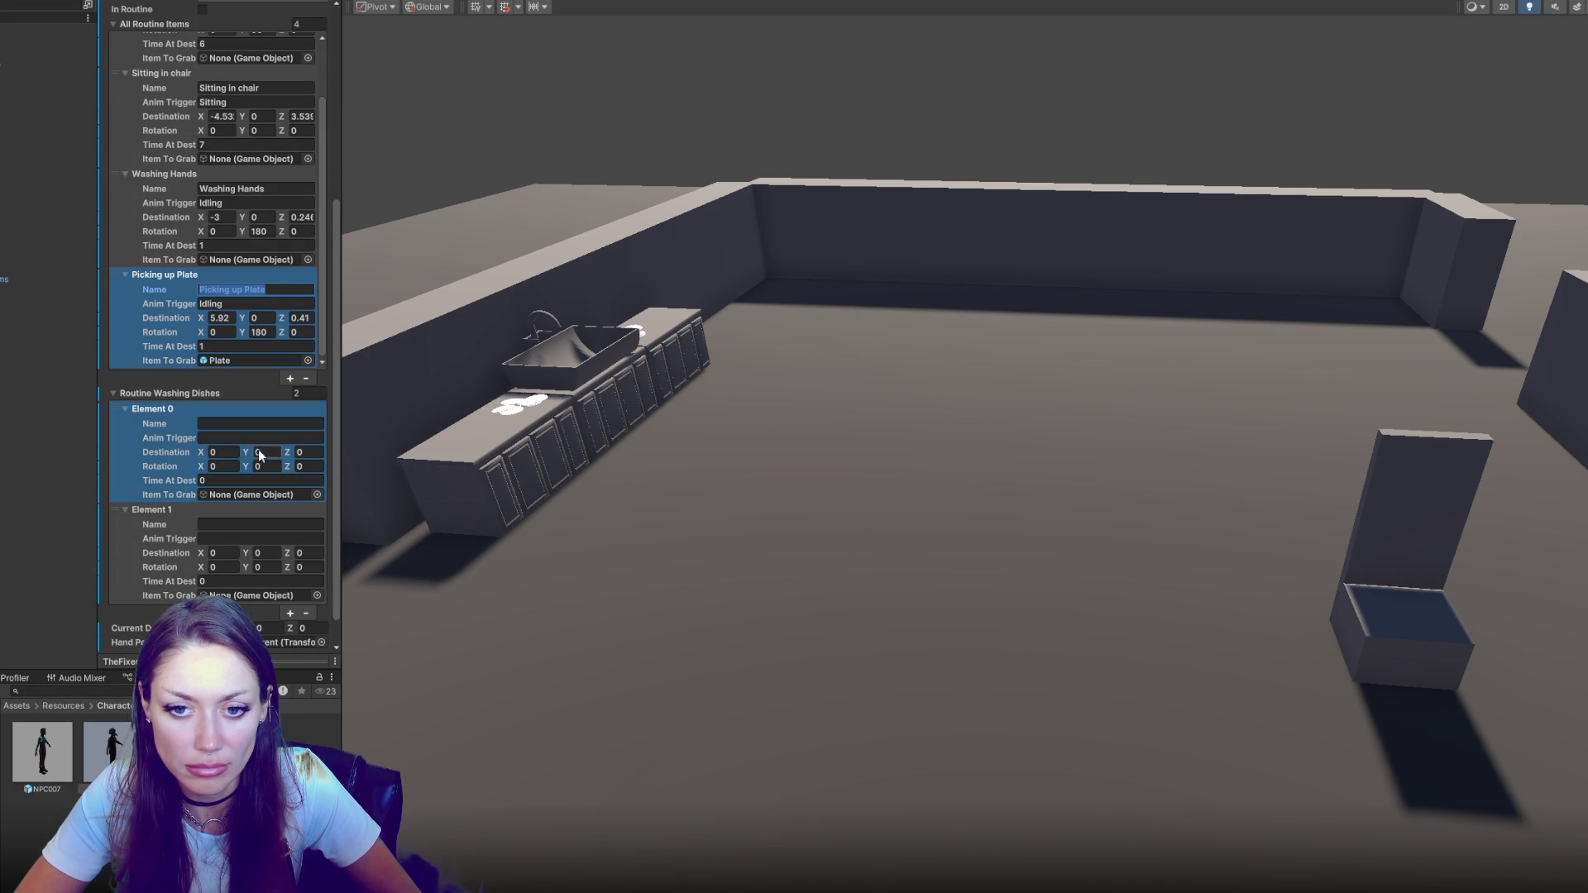
text(Picking up Plate)
click(258, 189)
key(ctrl+c)
click(256, 525)
key(ctrl+v)
Give the new Washing Hands entry the Idling trigger and the original destination
click(261, 205)
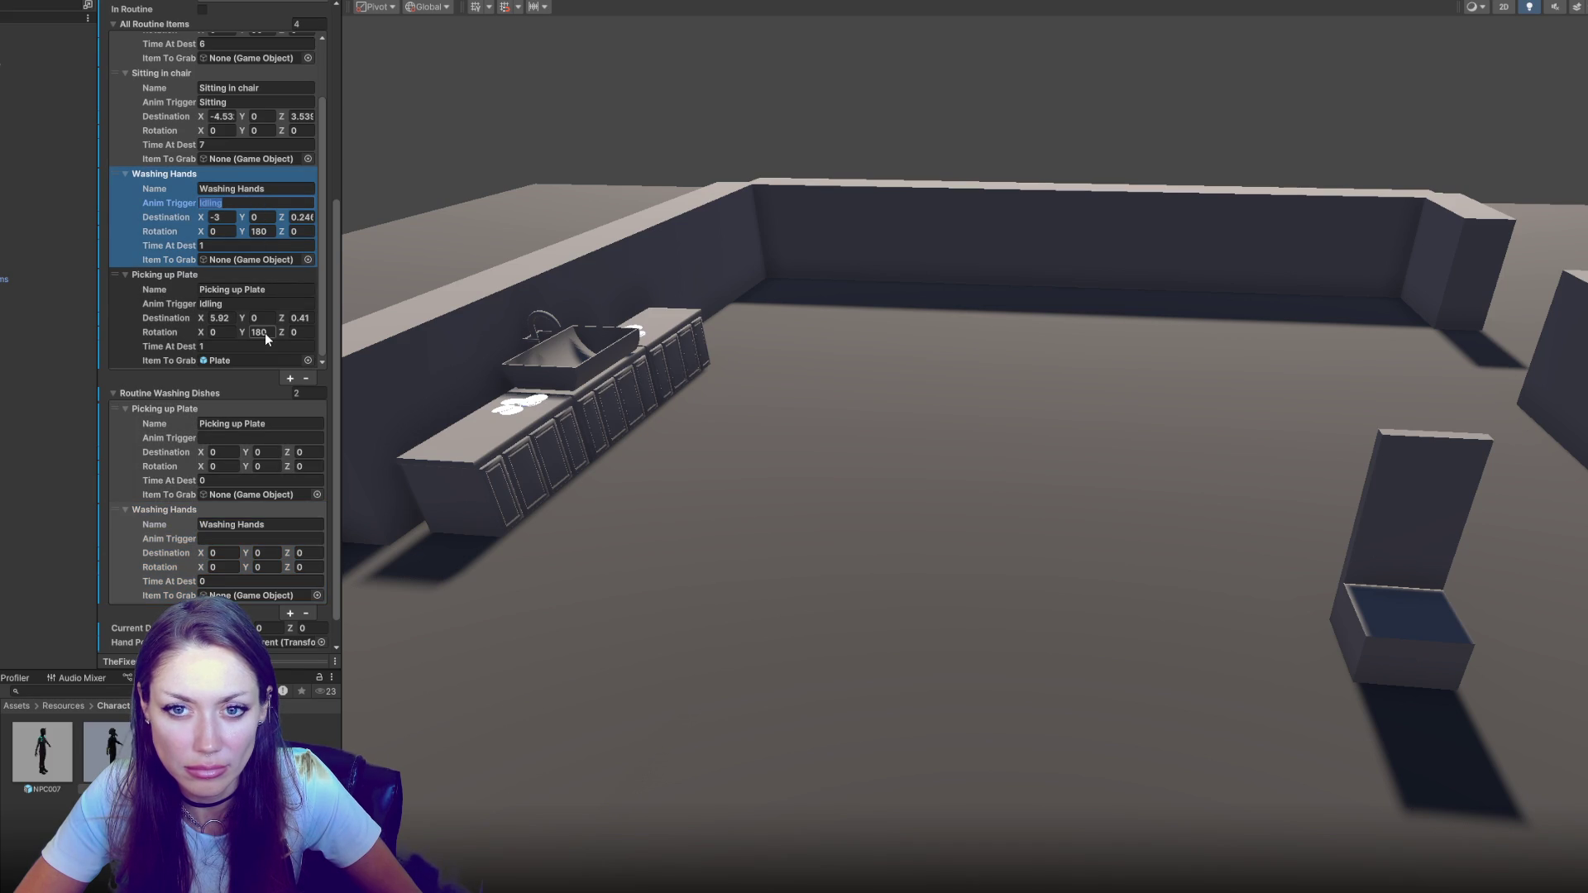
key(ctrl+c)
click(241, 538)
key(ctrl+v)
click(227, 553)
right_click(165, 216)
click(191, 225)
right_click(165, 553)
click(190, 574)
Set rotation Y to 180 and Picking up Plate's destination to 5.92, 0, 0.41
click(259, 231)
click(260, 567)
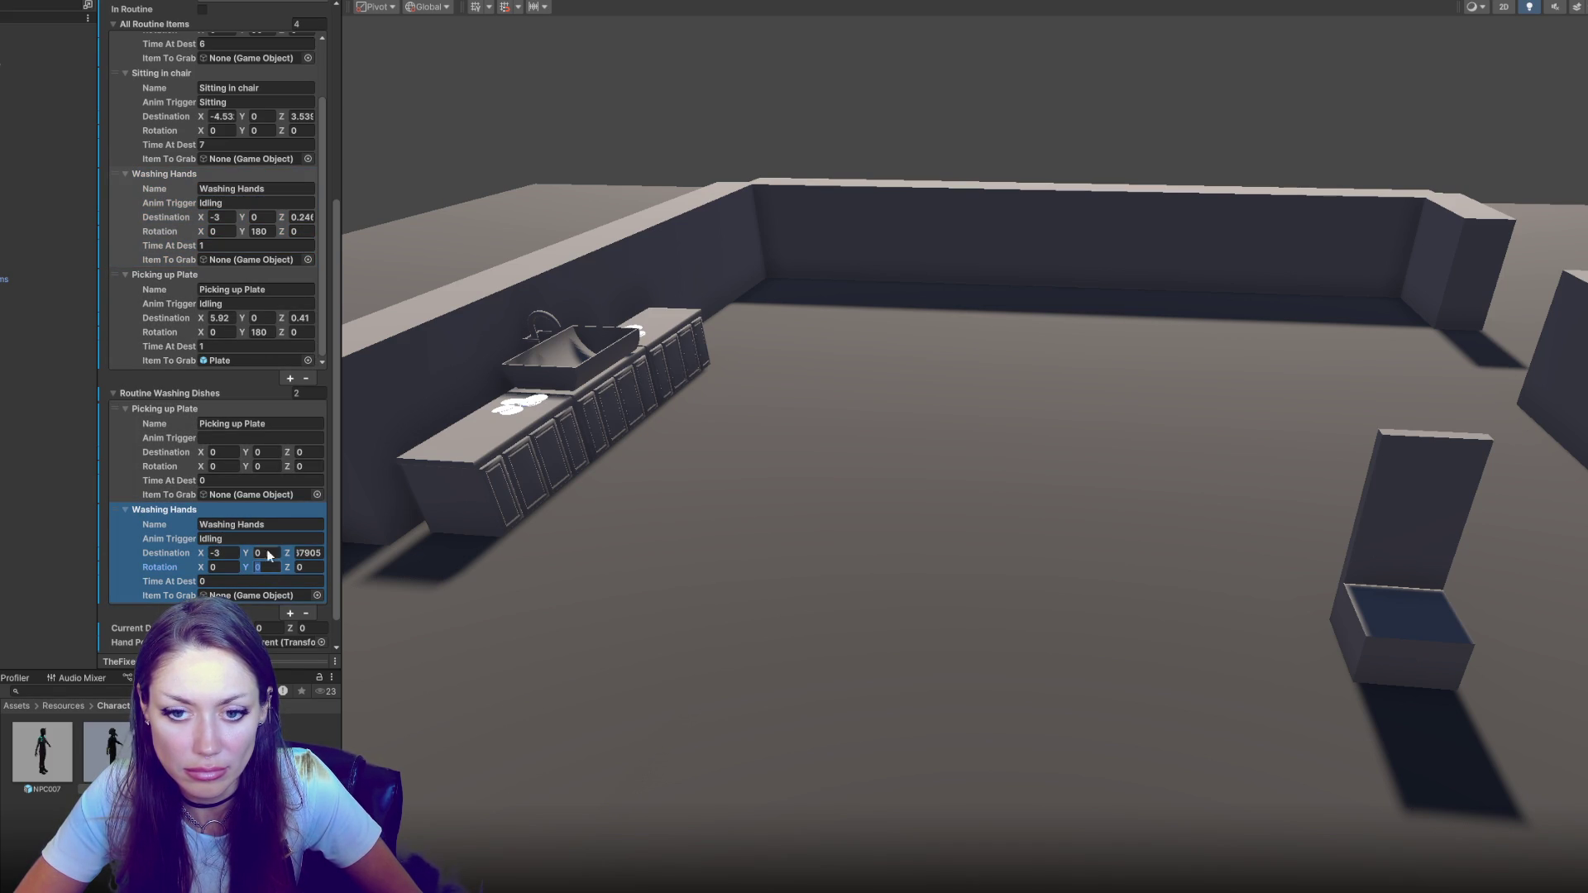
key(ctrl+v)
click(262, 466)
key(ctrl+v)
click(224, 319)
click(225, 453)
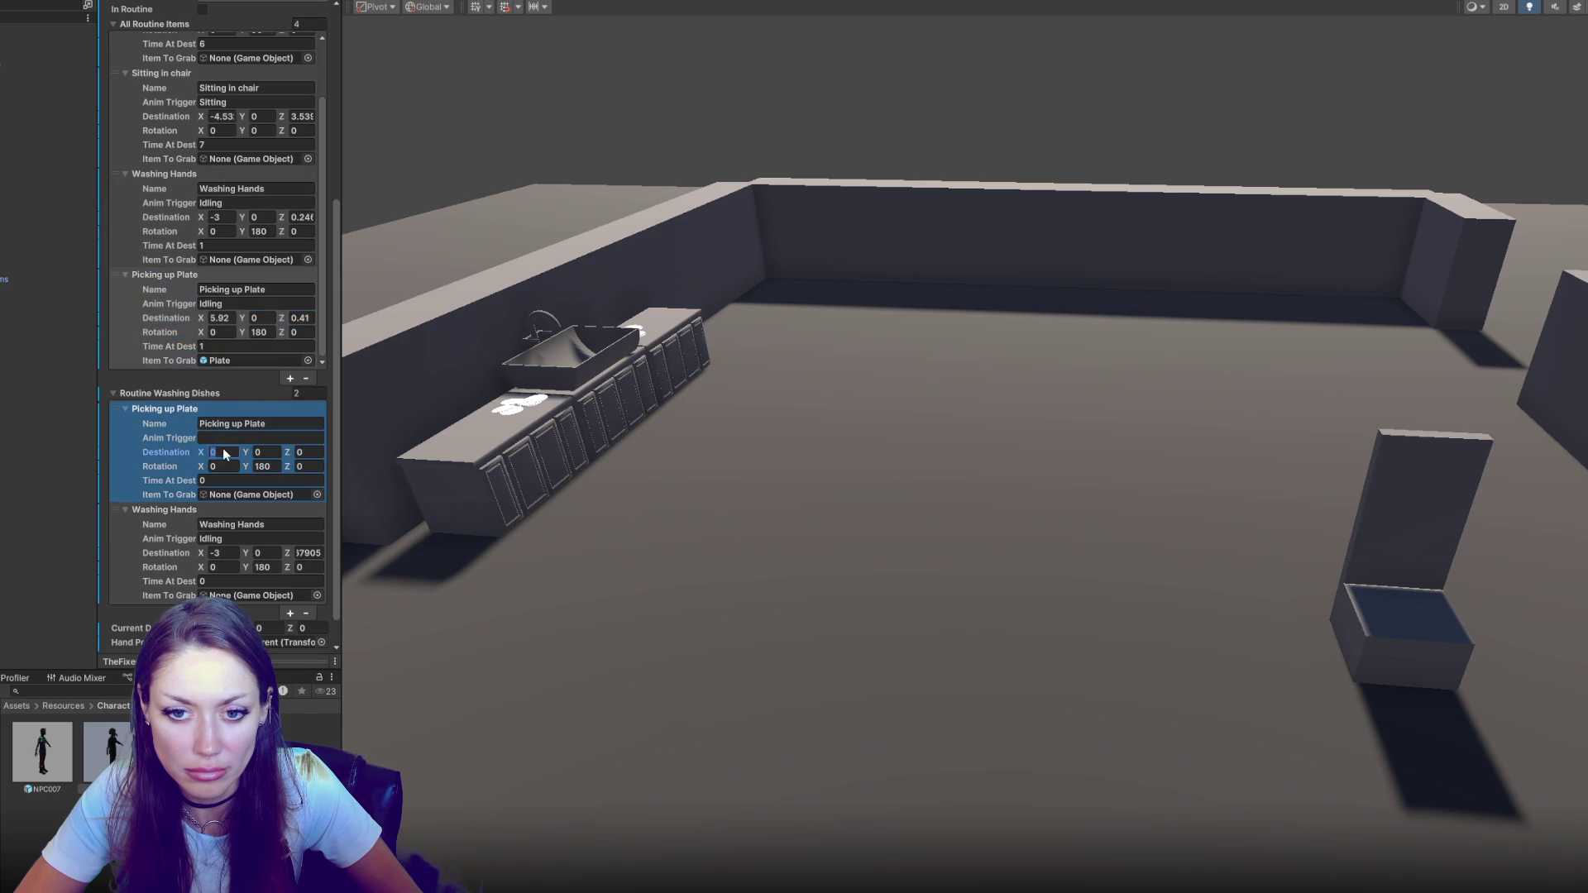
key(ctrl+v)
Remove the original Picking up Plate and Washing Hands steps from All Routine Items
click(270, 361)
mouse_move(270, 361)
mouse_down()
mouse_move(267, 546)
mouse_move(262, 462)
mouse_up()
scroll(265, 504, down, 1)
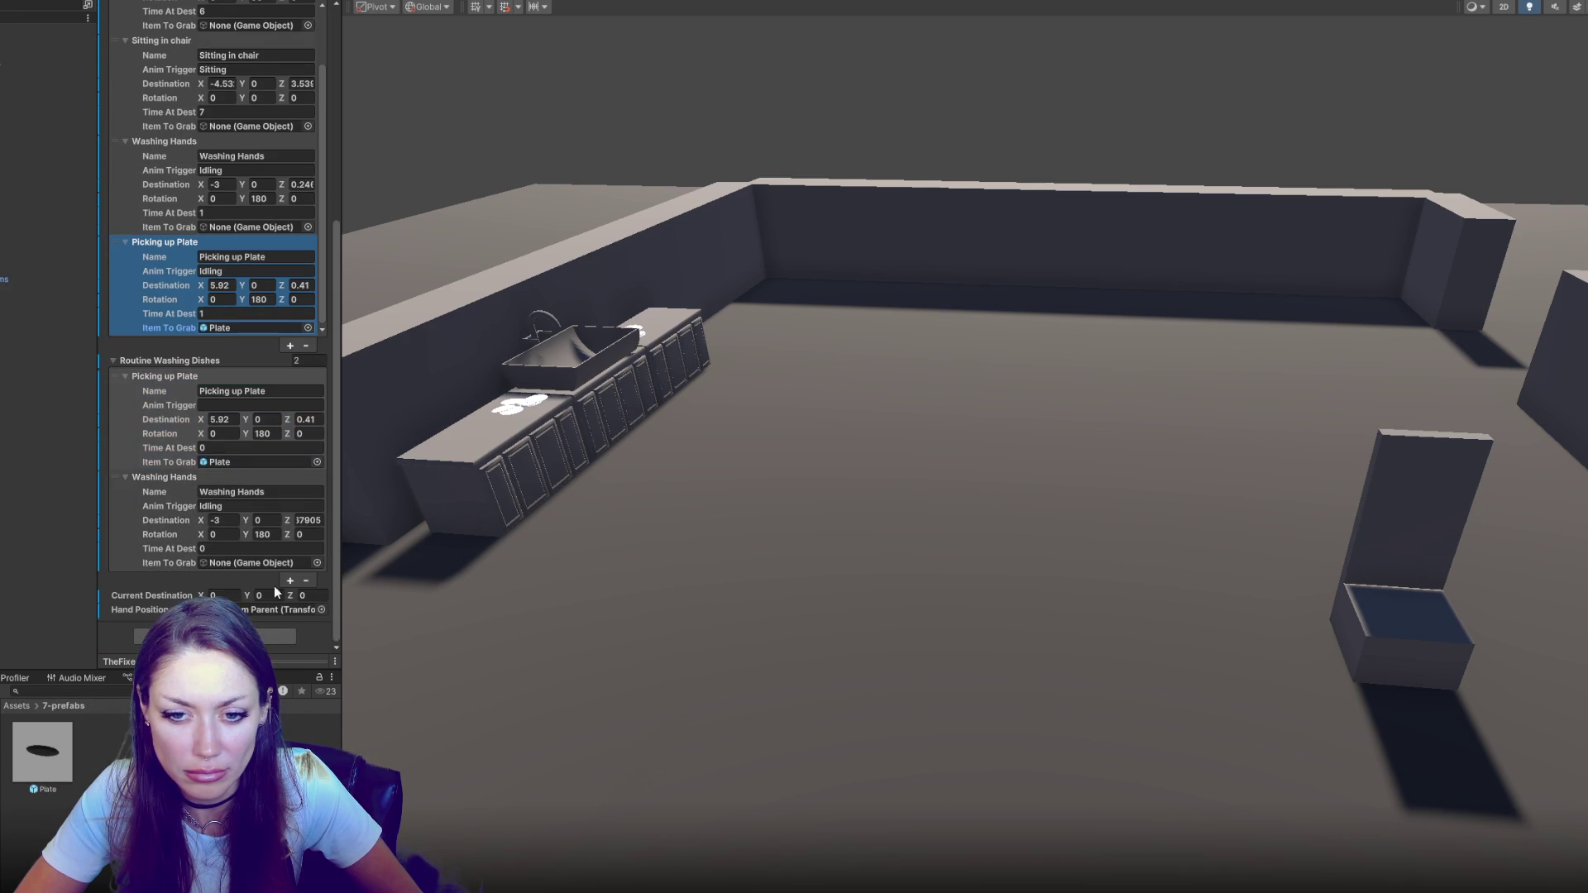
click(305, 346)
click(273, 250)
click(306, 345)
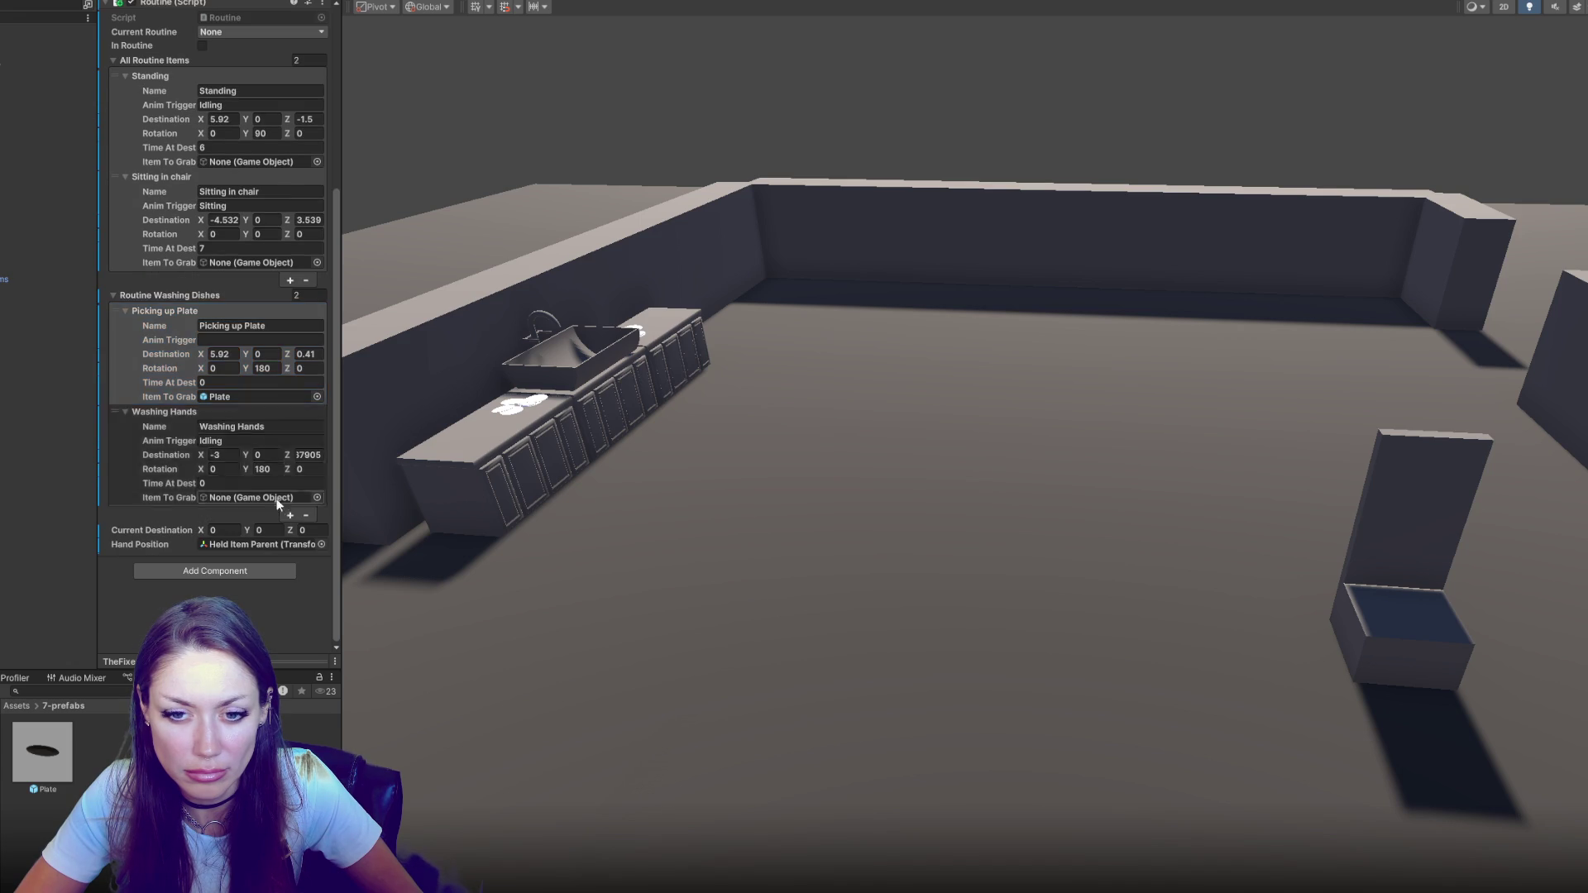
scroll(245, 364, up, 4)
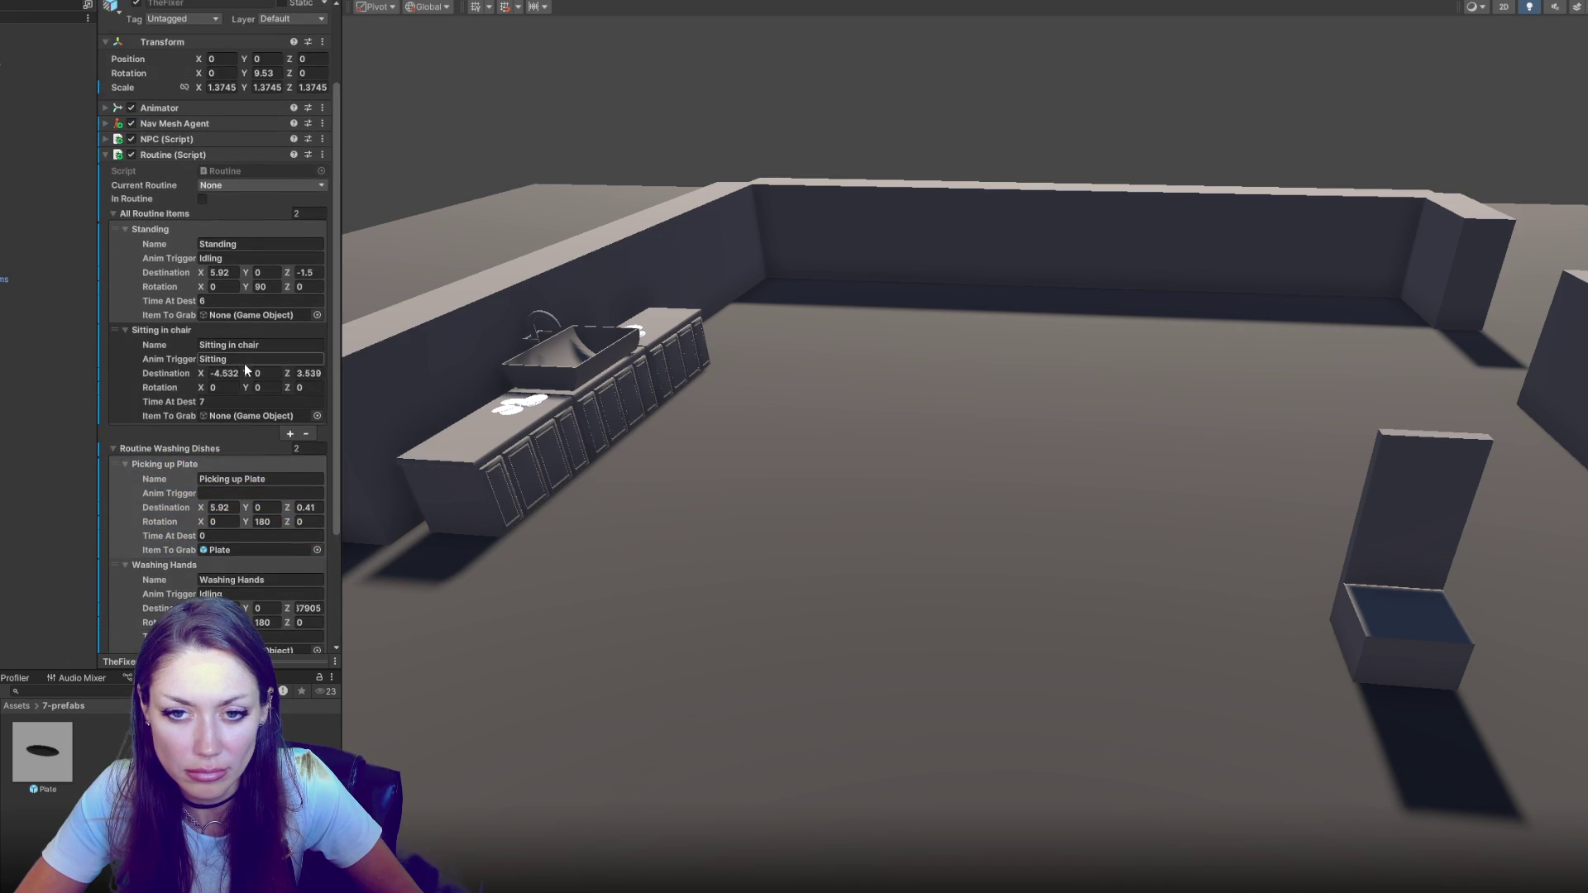
scroll(245, 364, down, 4)
scroll(245, 364, up, 7)
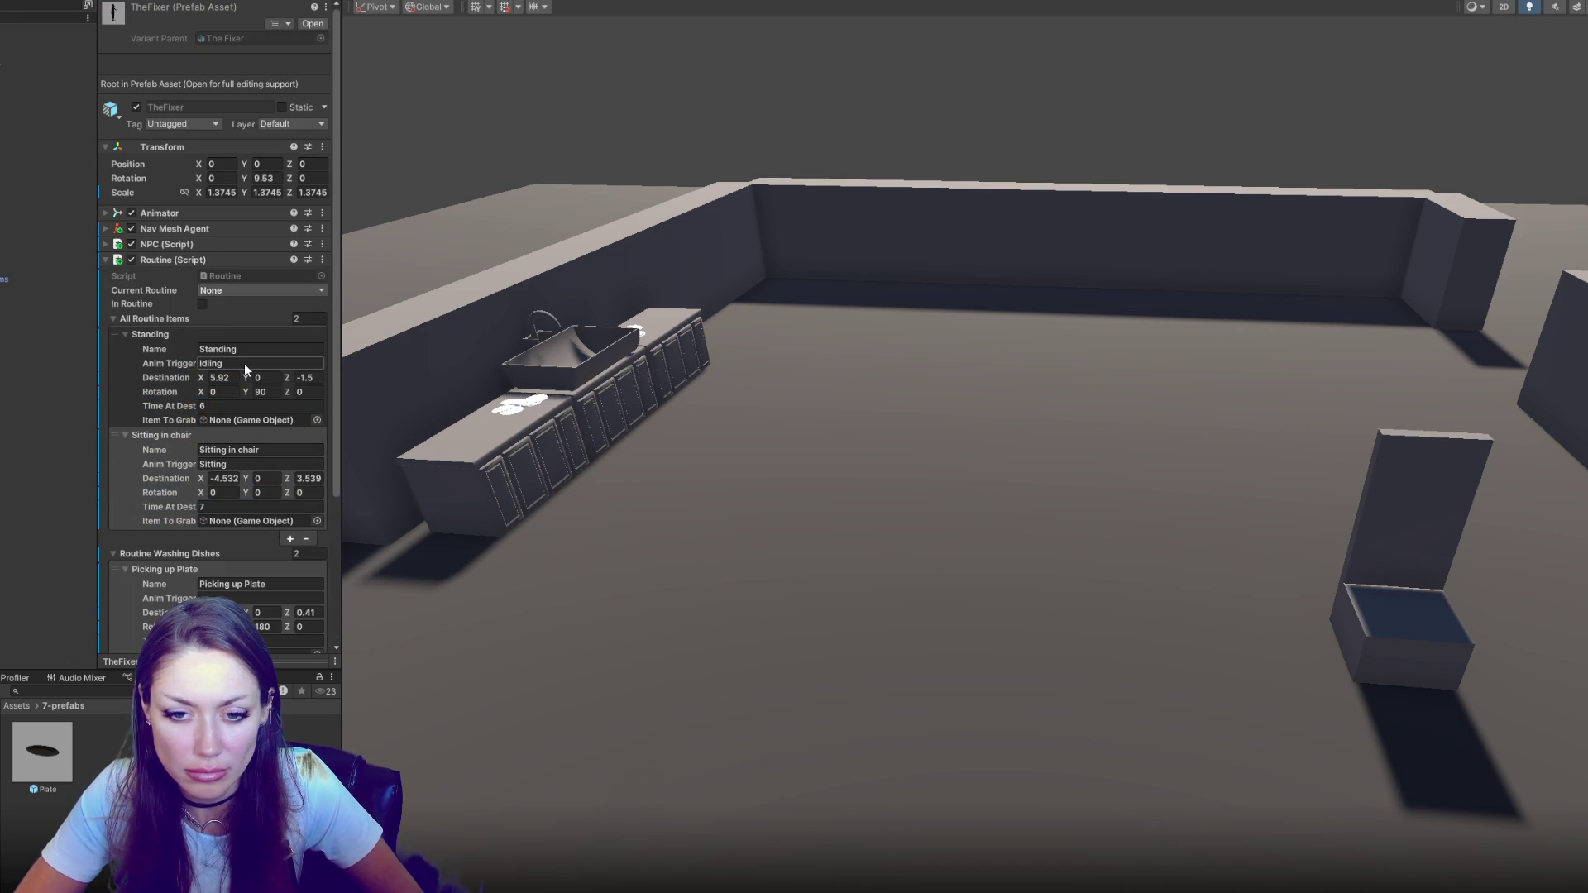
key(alt+Tab)
Declare List<List<RoutineItem>> allRoutines = new(); below routineWashingDishes and save
scroll(681, 536, down, 1)
click(671, 573)
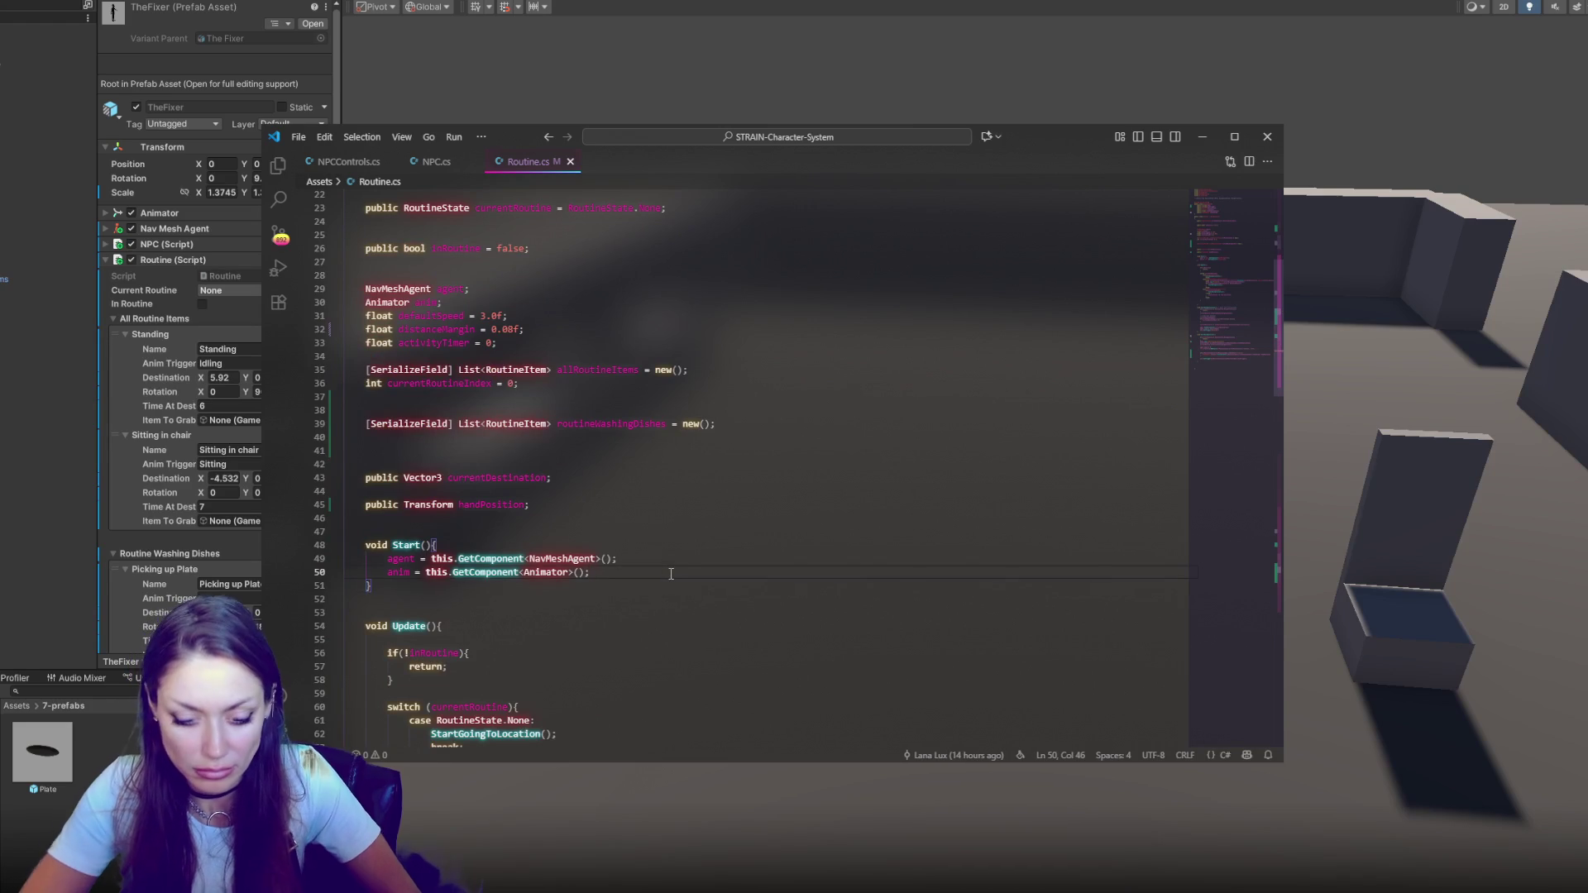
key(Return)
key(Return)
click(602, 447)
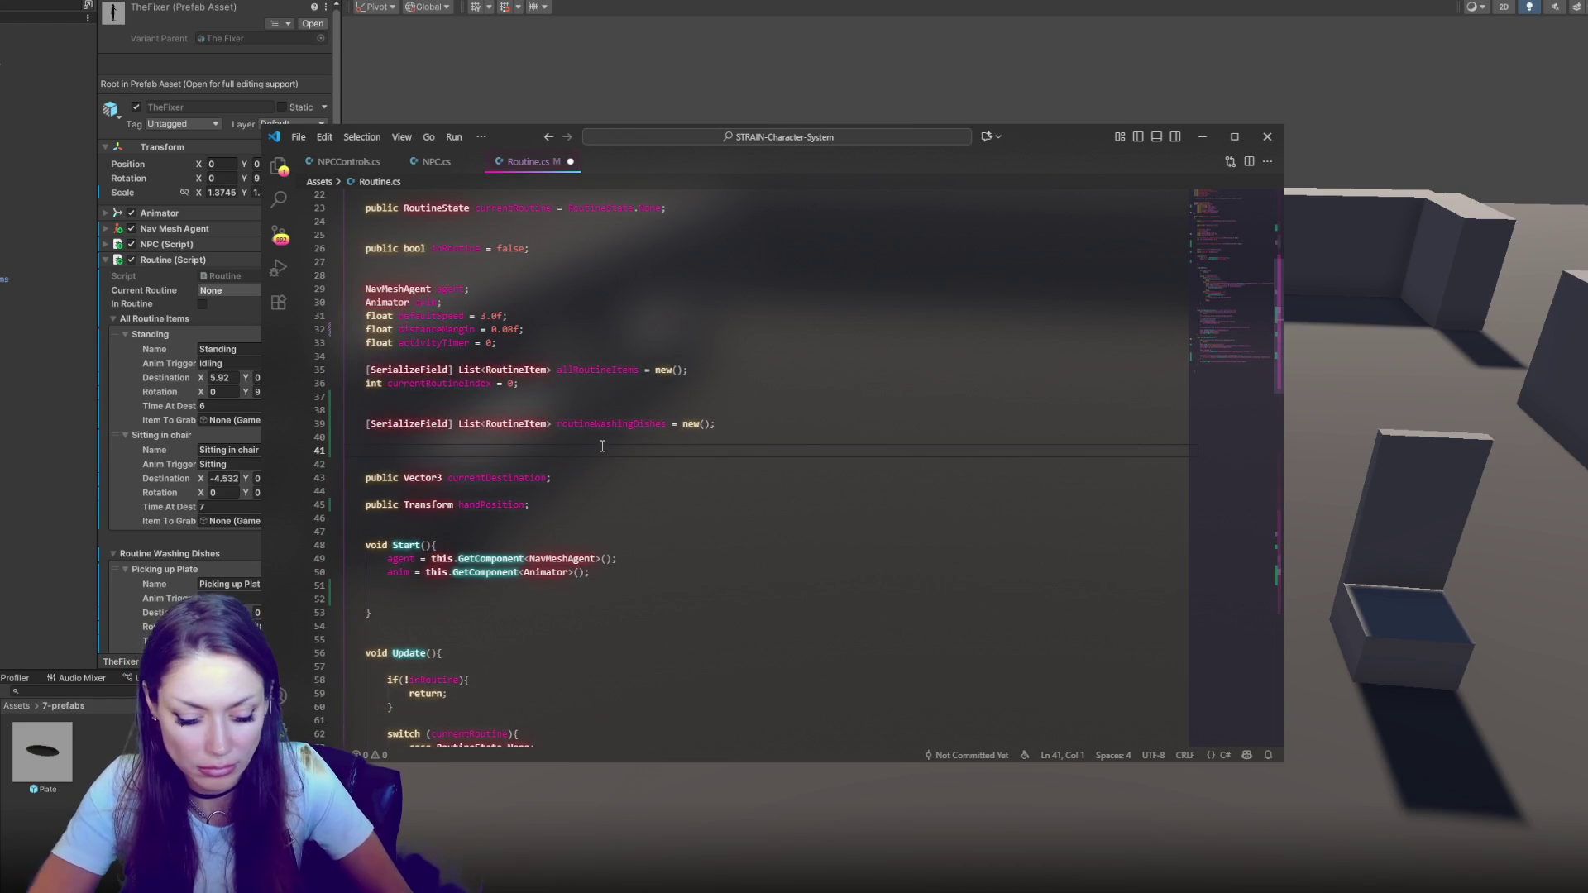
text(List<List<)
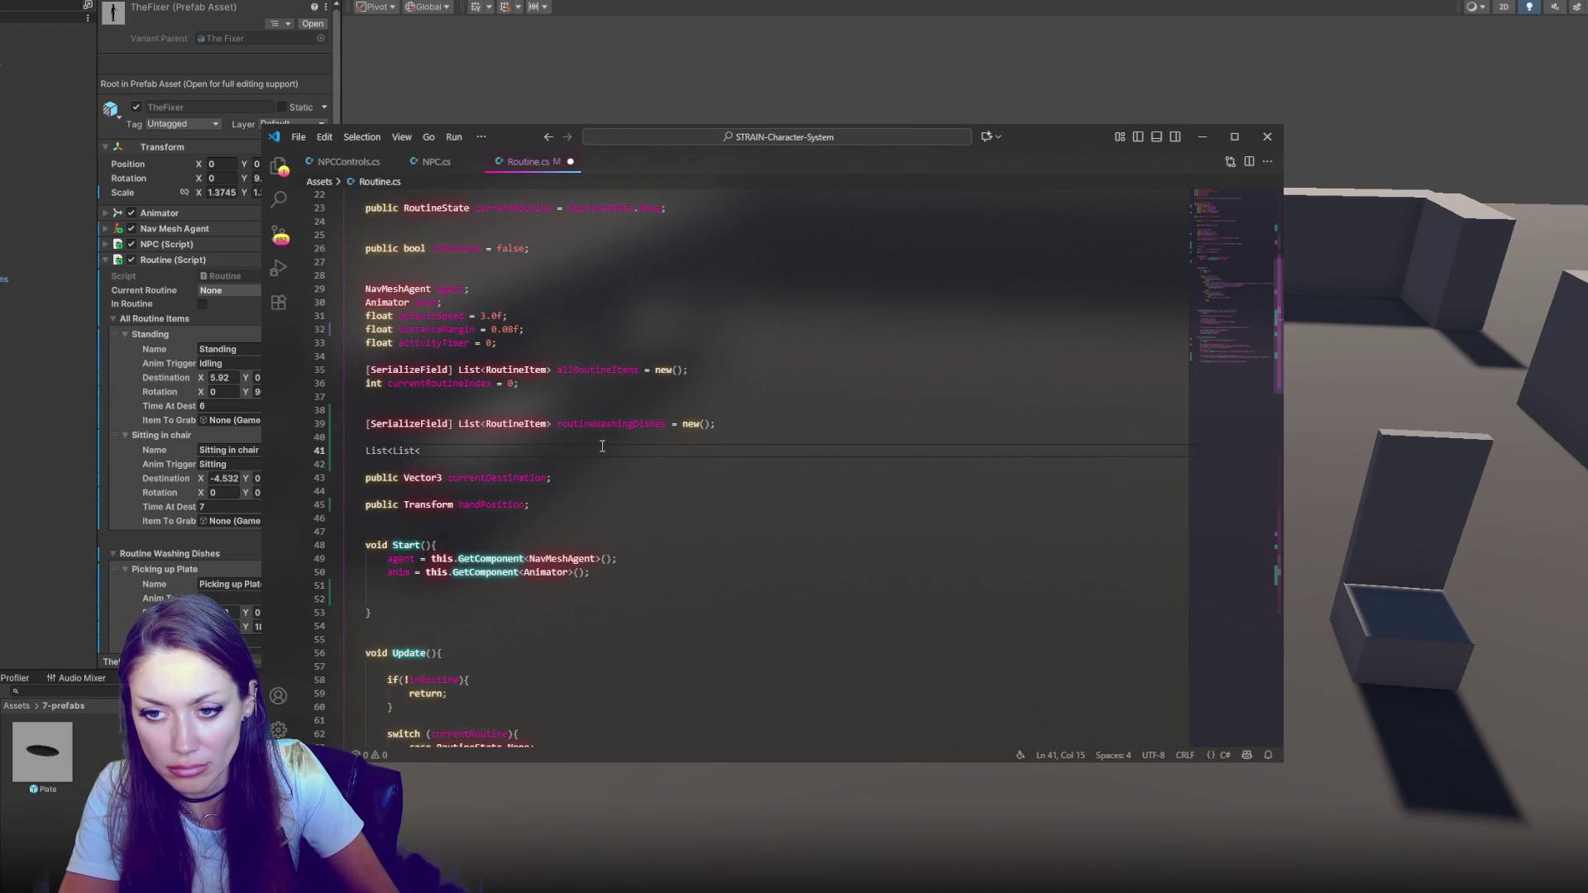
text(RoutineItem>> )
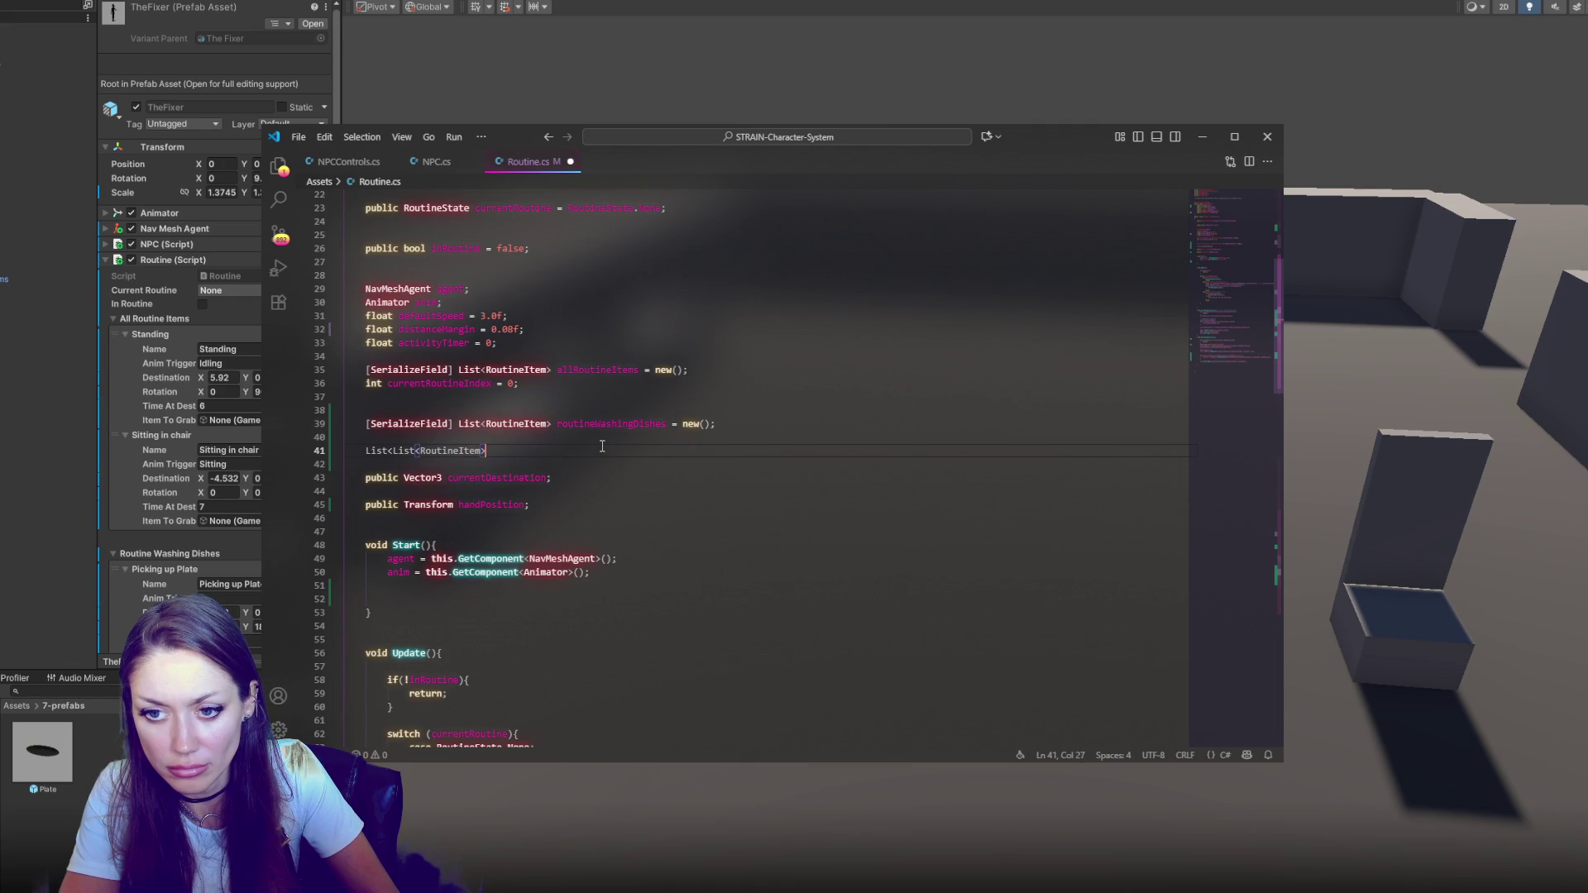
text(allRoutin)
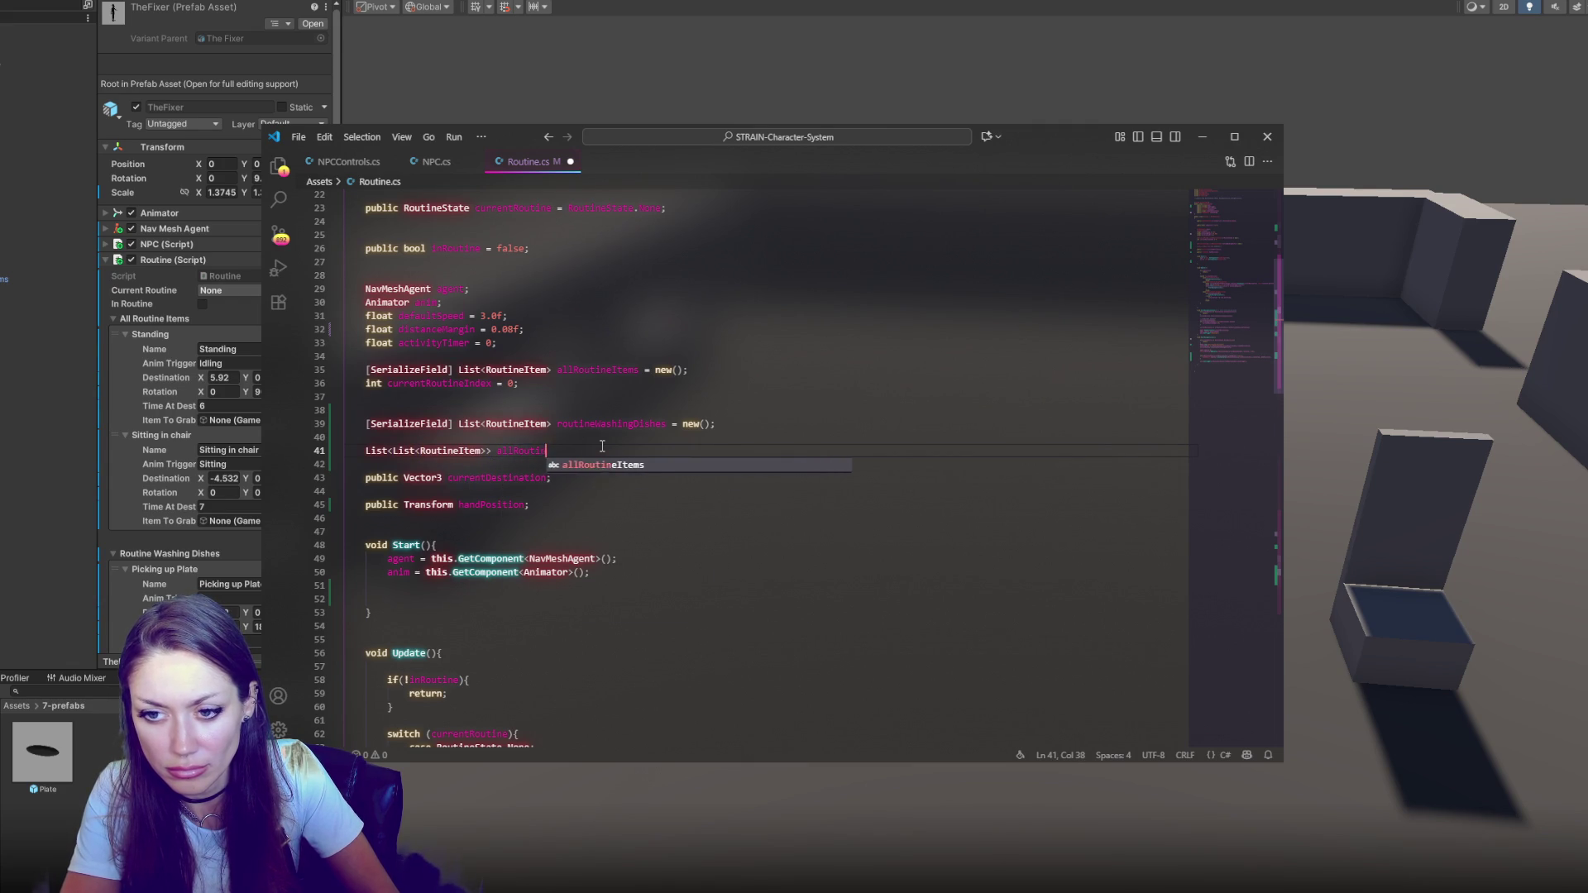
text(es = new();)
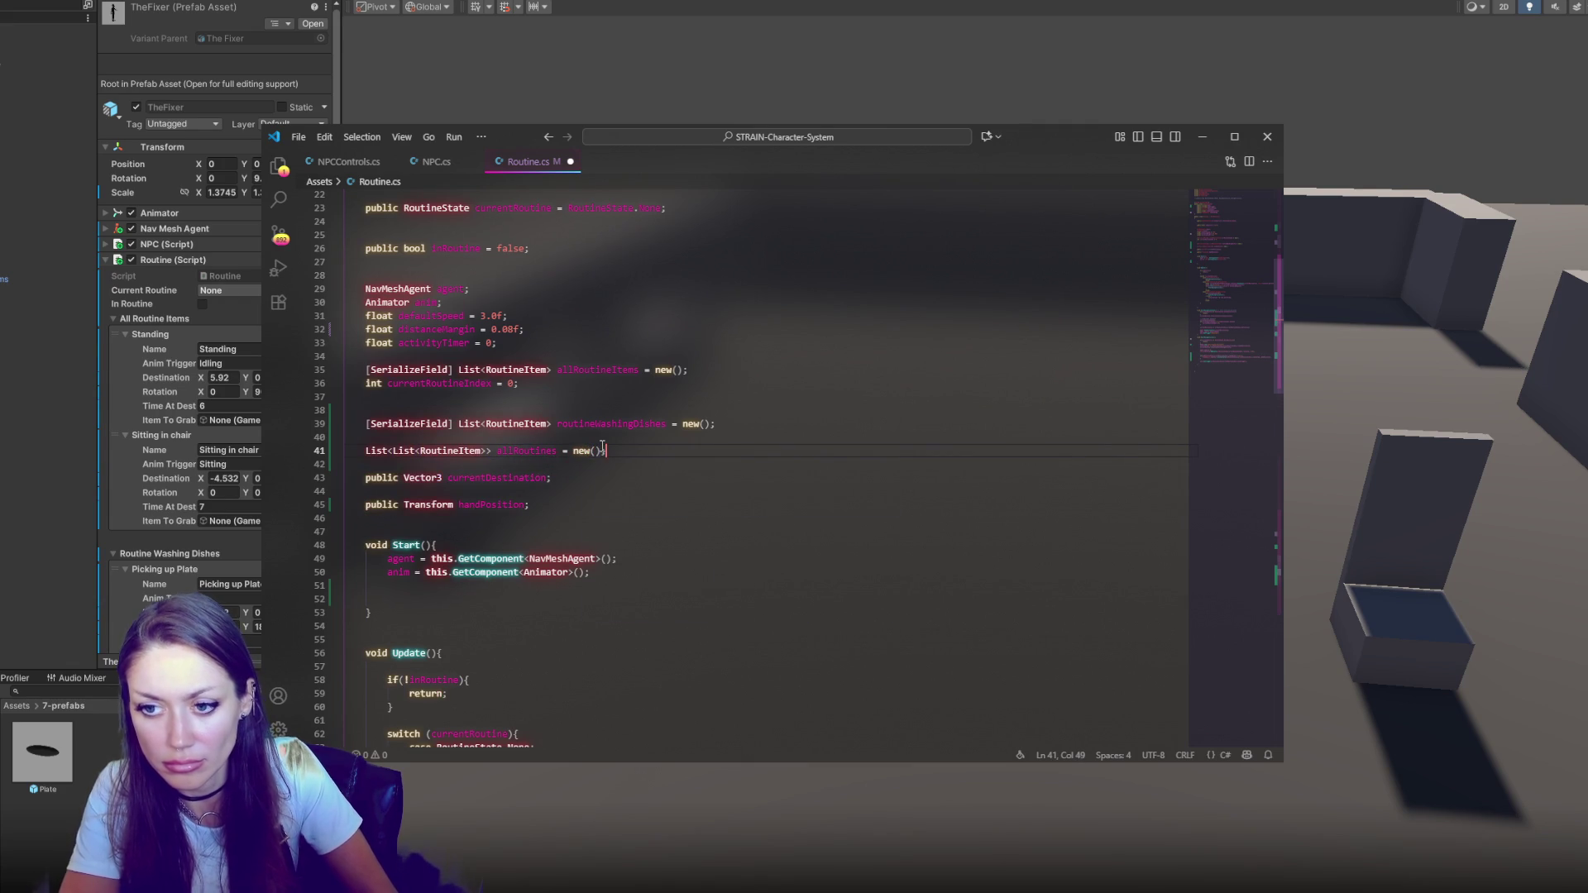
key(ctrl+s)
Add allRoutines.Add(allRoutineItems); inside Start()
click(506, 599)
key(Tab)
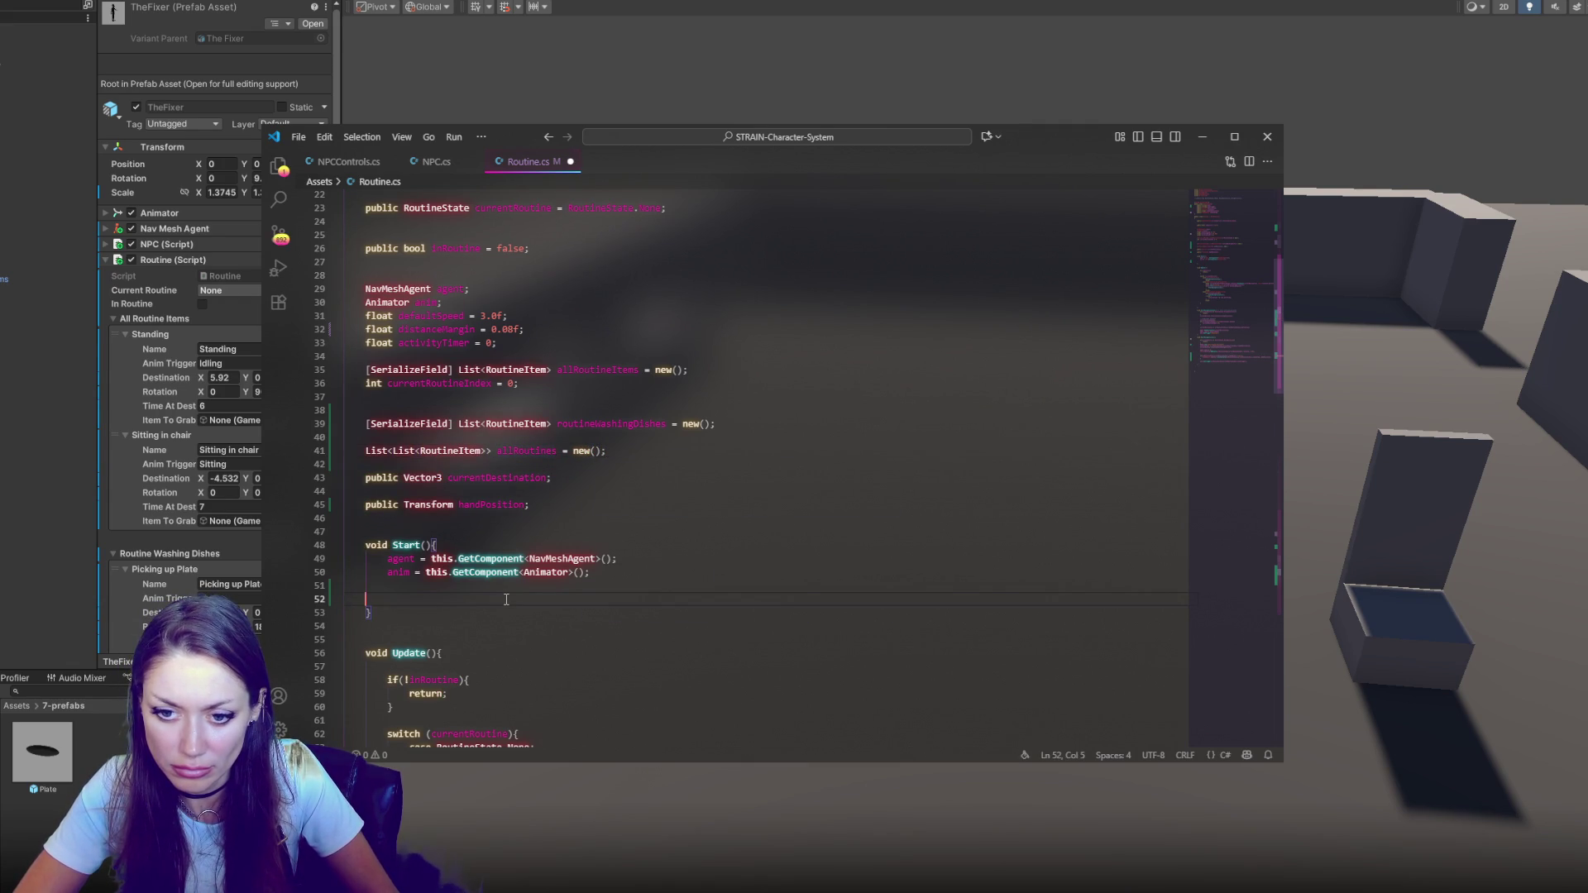
text(allRoutines.Add()
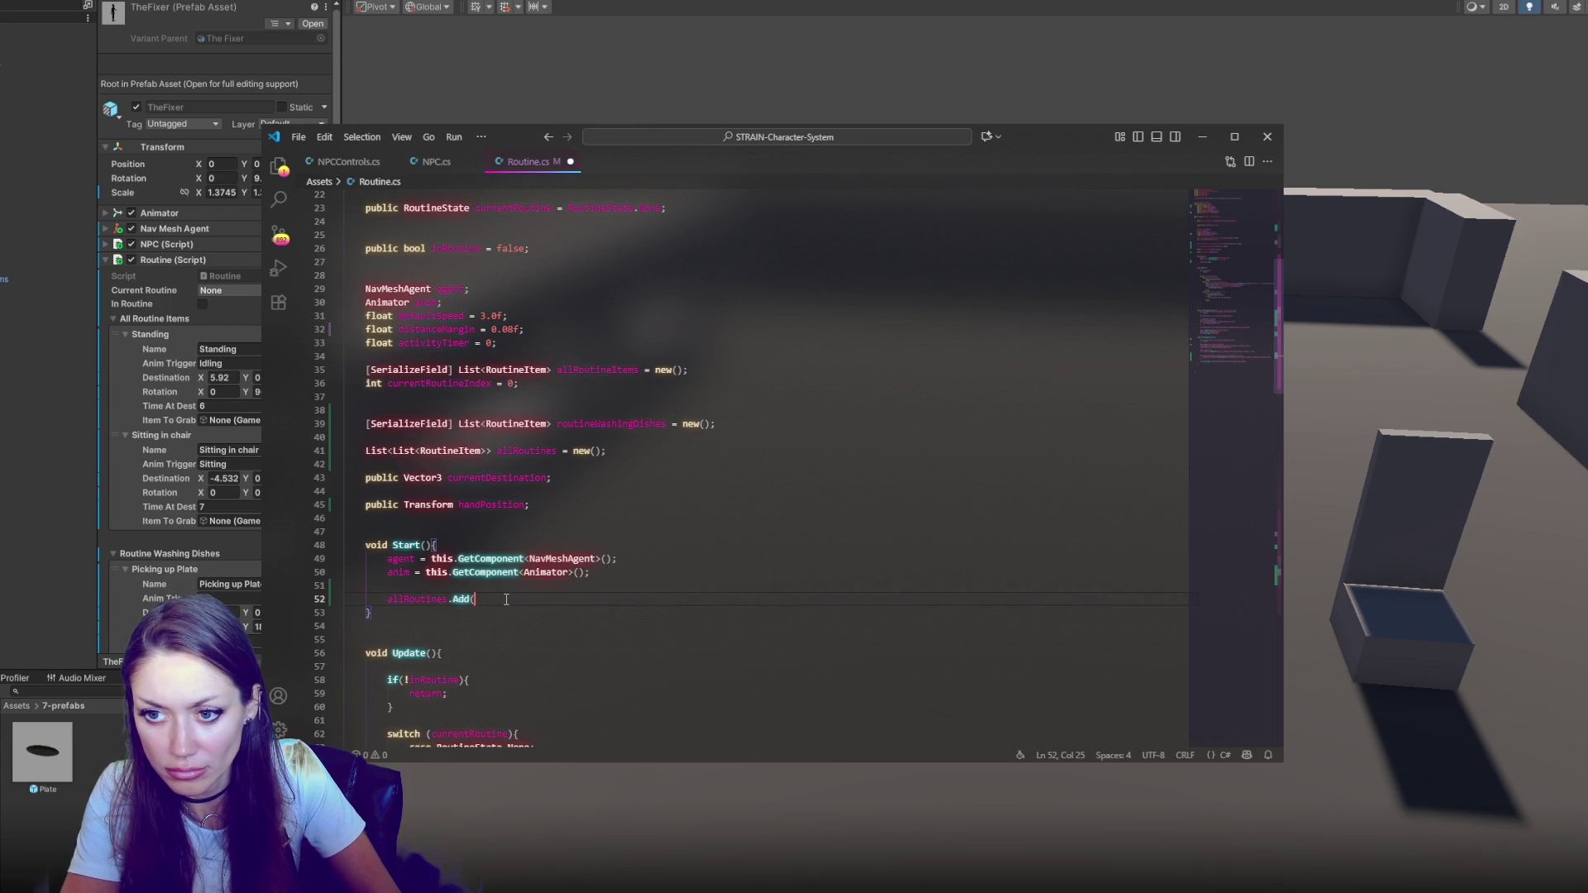
double_click(609, 370)
key(ctrl+c)
click(497, 597)
key(ctrl+v)
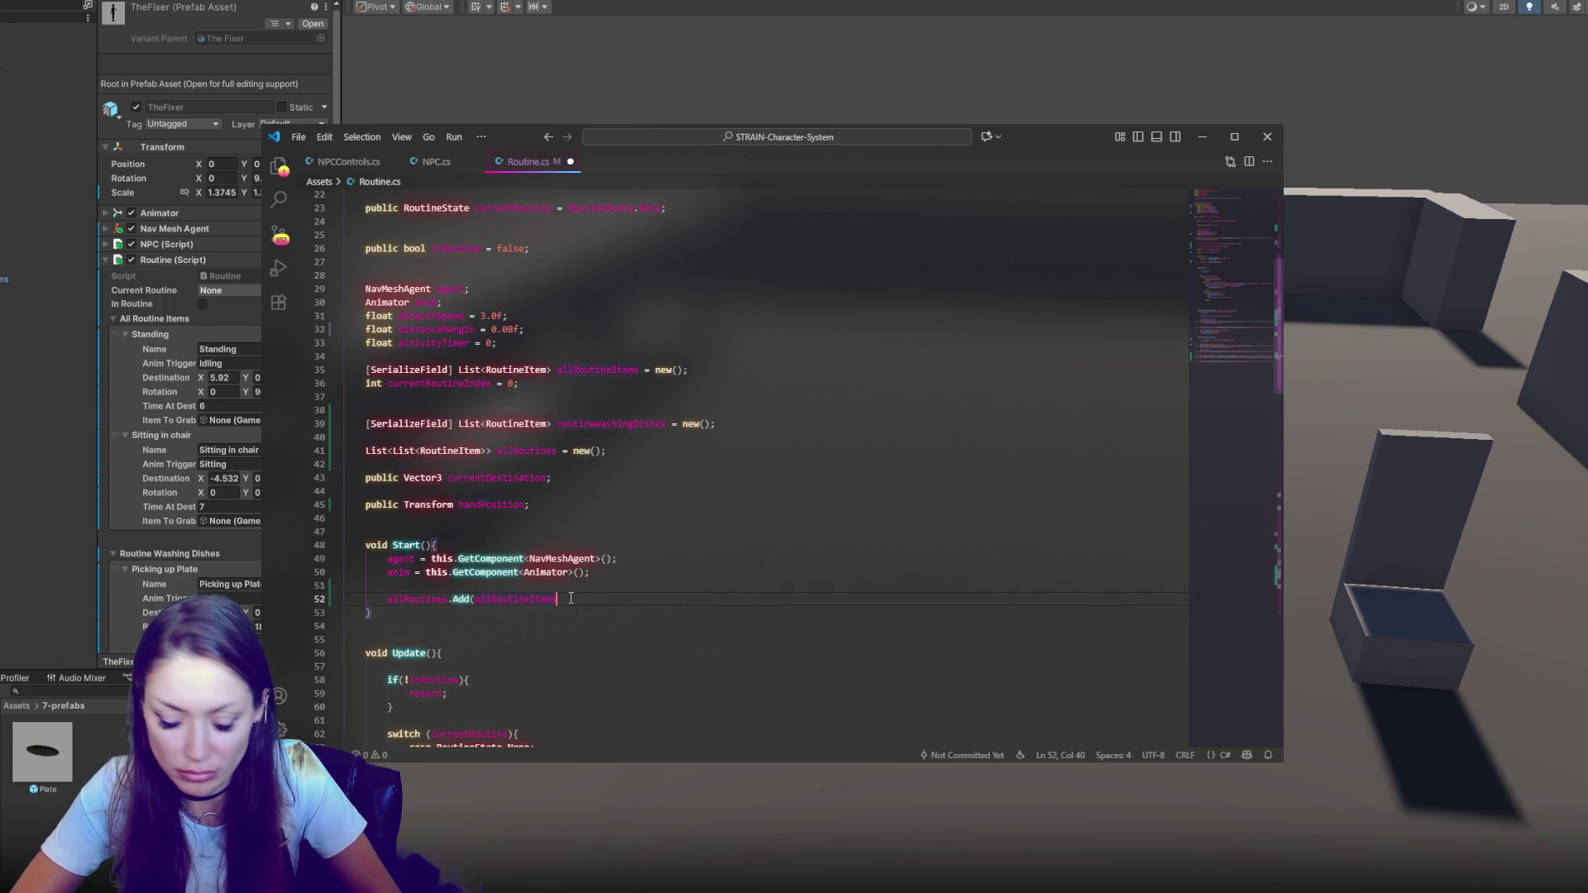
text();)
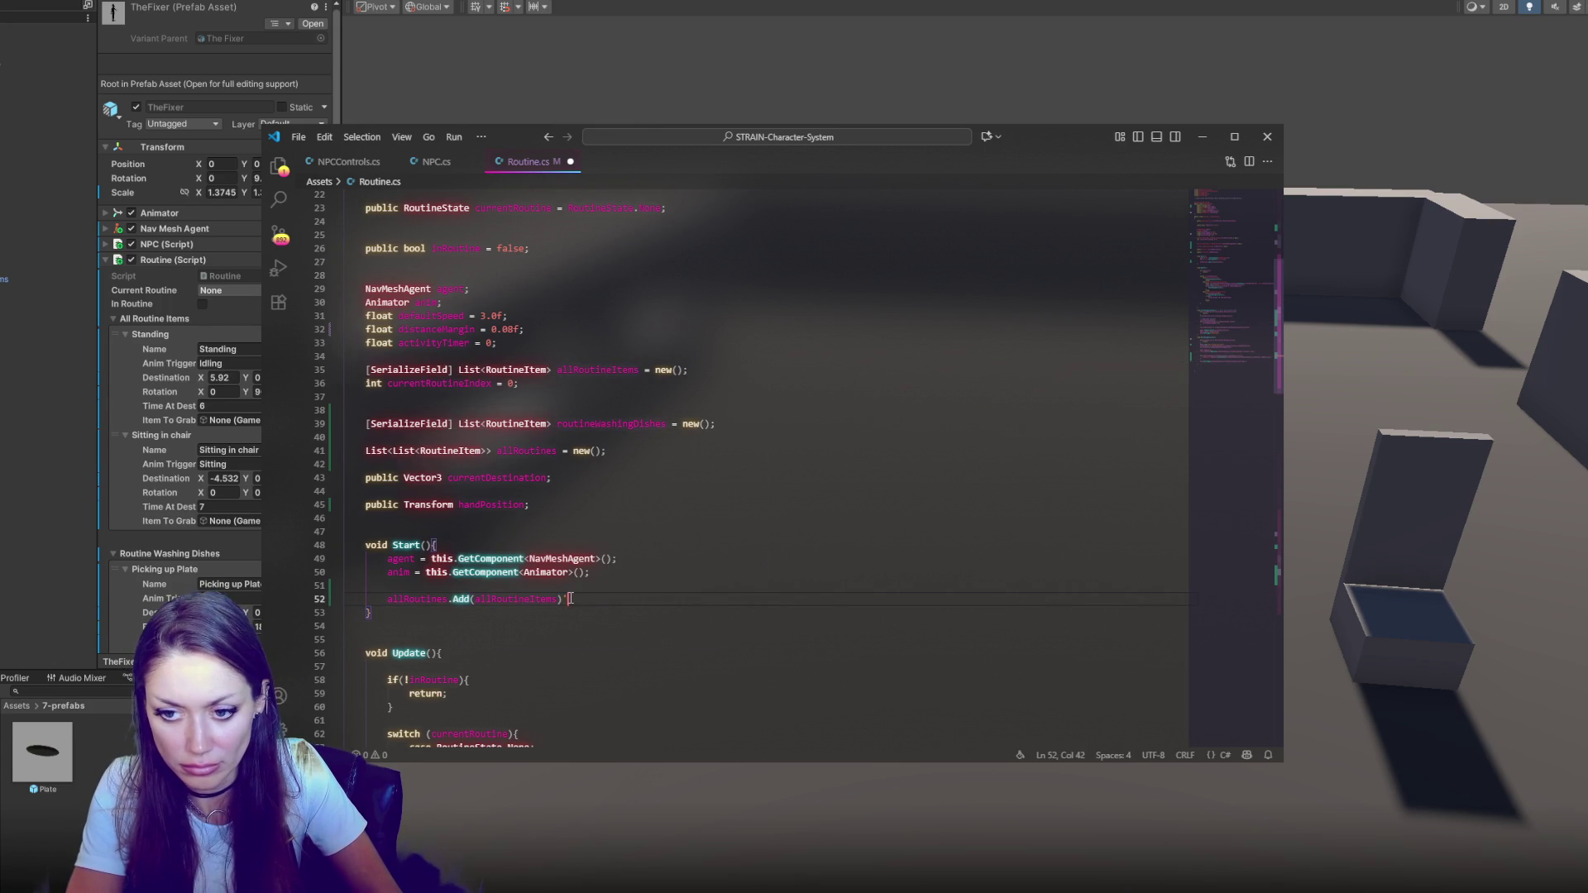
key(Return)
Duplicate the Add line for routineWashingDishes and remove the stray blank line
drag(579, 613, 589, 591)
key(ctrl+c)
click(571, 599)
key(ctrl+v)
double_click(580, 424)
key(ctrl+c)
double_click(503, 613)
key(ctrl+v)
click(676, 603)
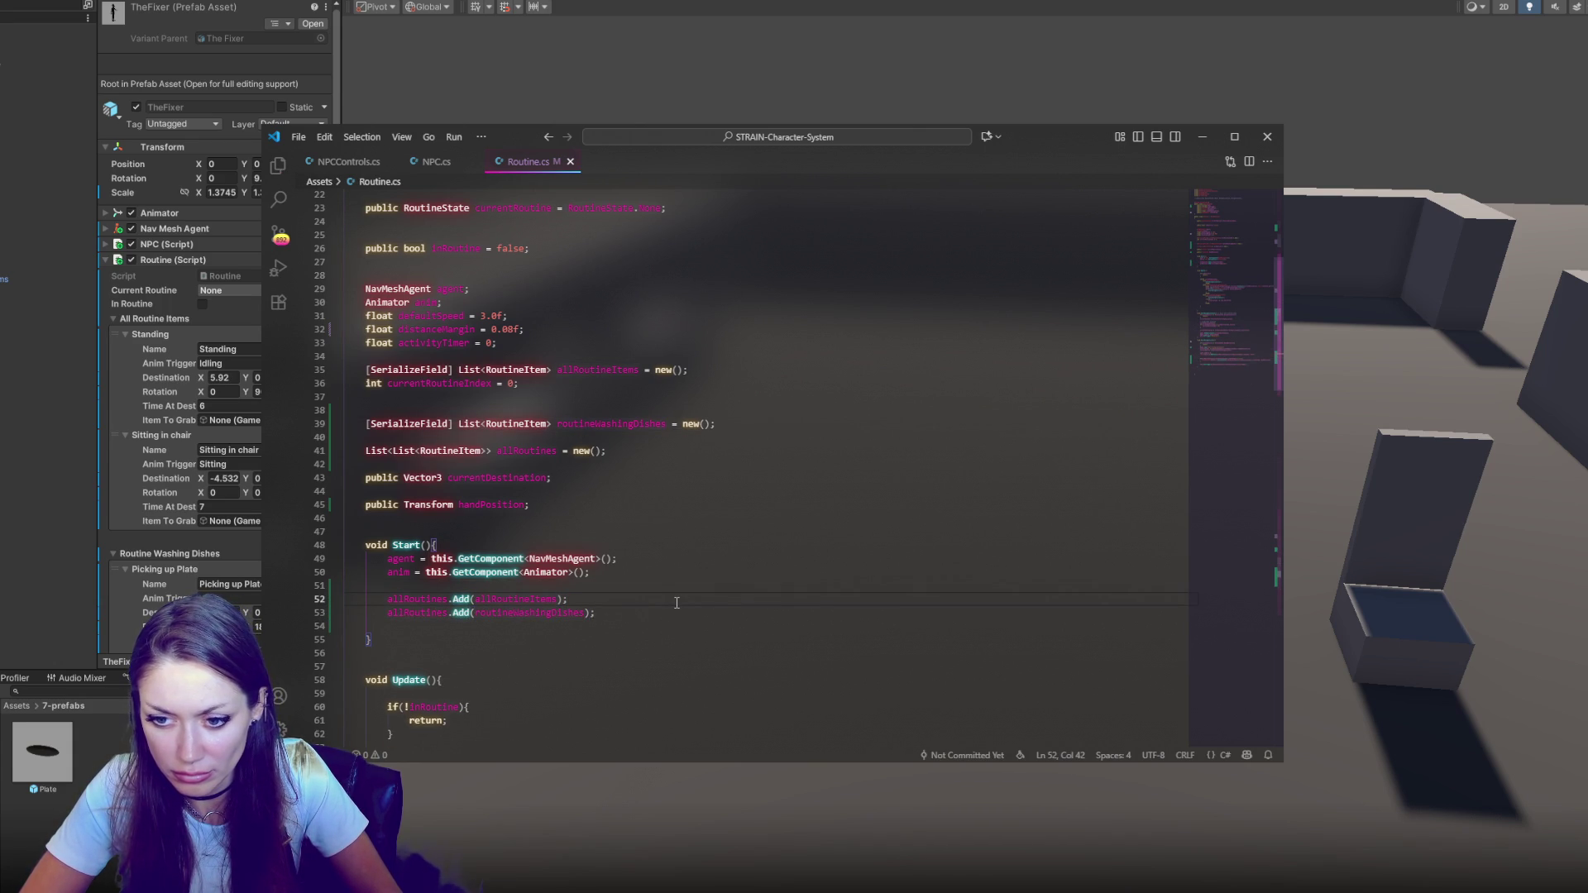
scroll(677, 603, down, 2)
key(Down)
key(Down)
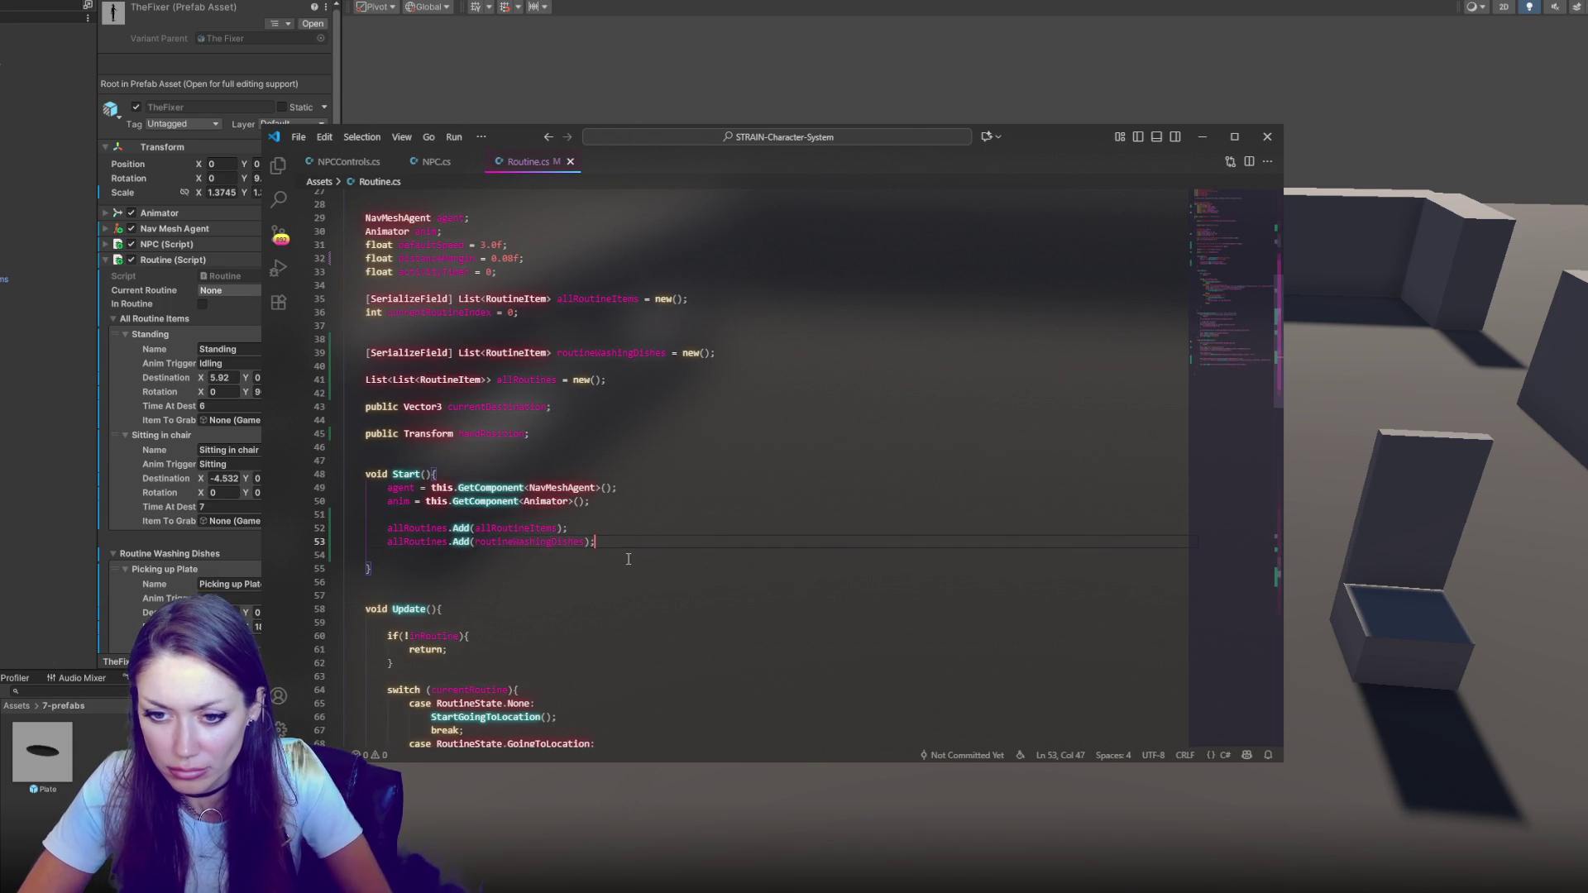
key(ctrl+shift+k)
Log the routine total with Debug.Log using allRoutines.Count
click(693, 547)
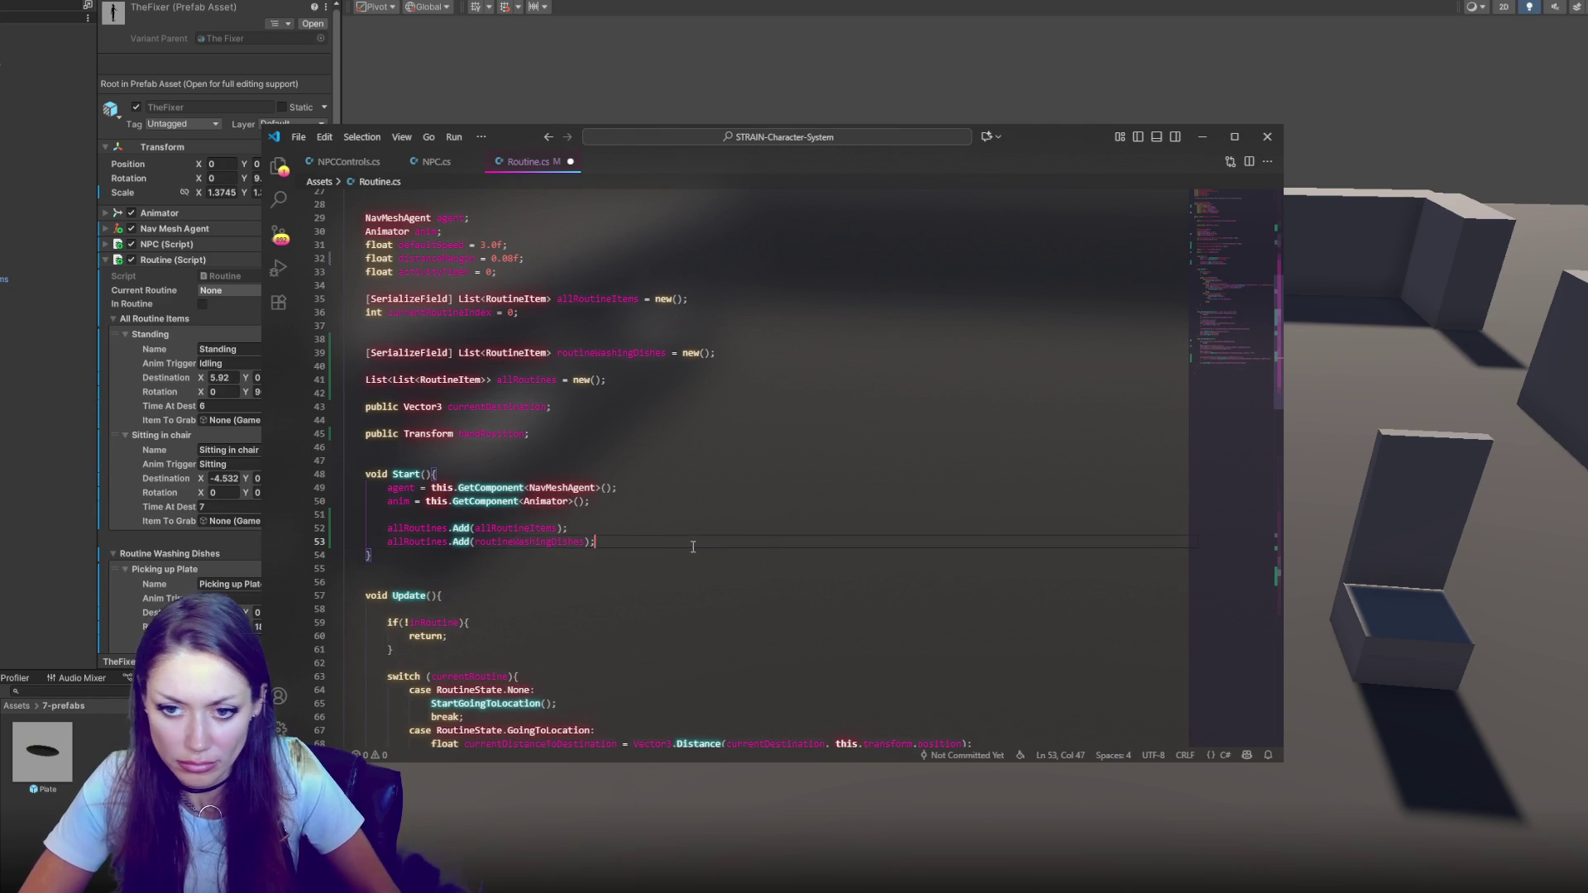
key(Return)
key(Return)
text(Debug.Log("length of all routines: " +)
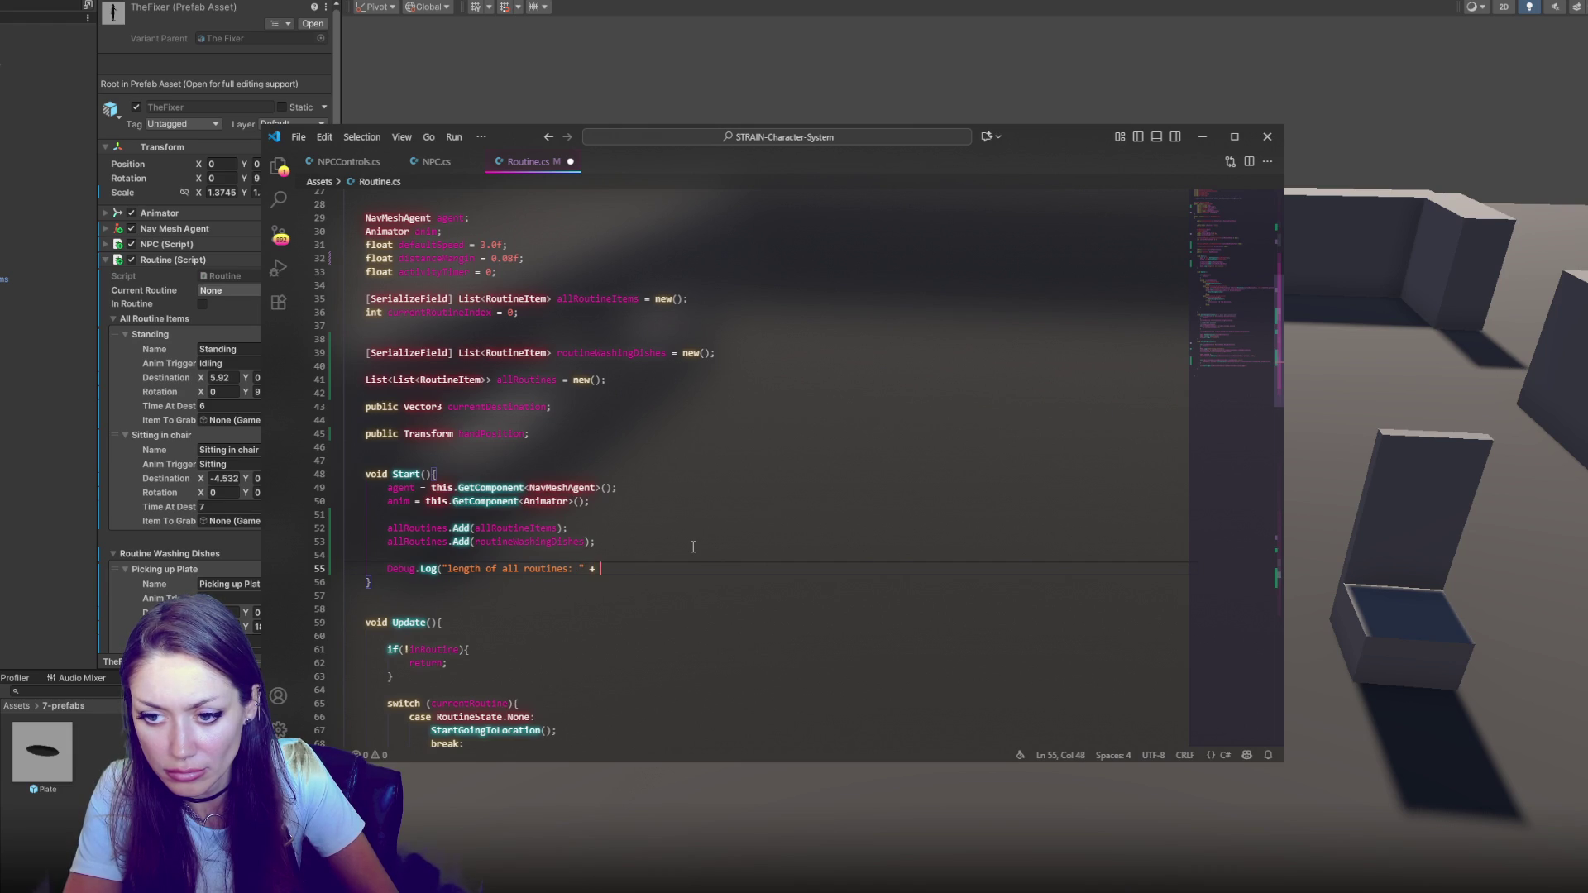
text(allRoutines.Count;))
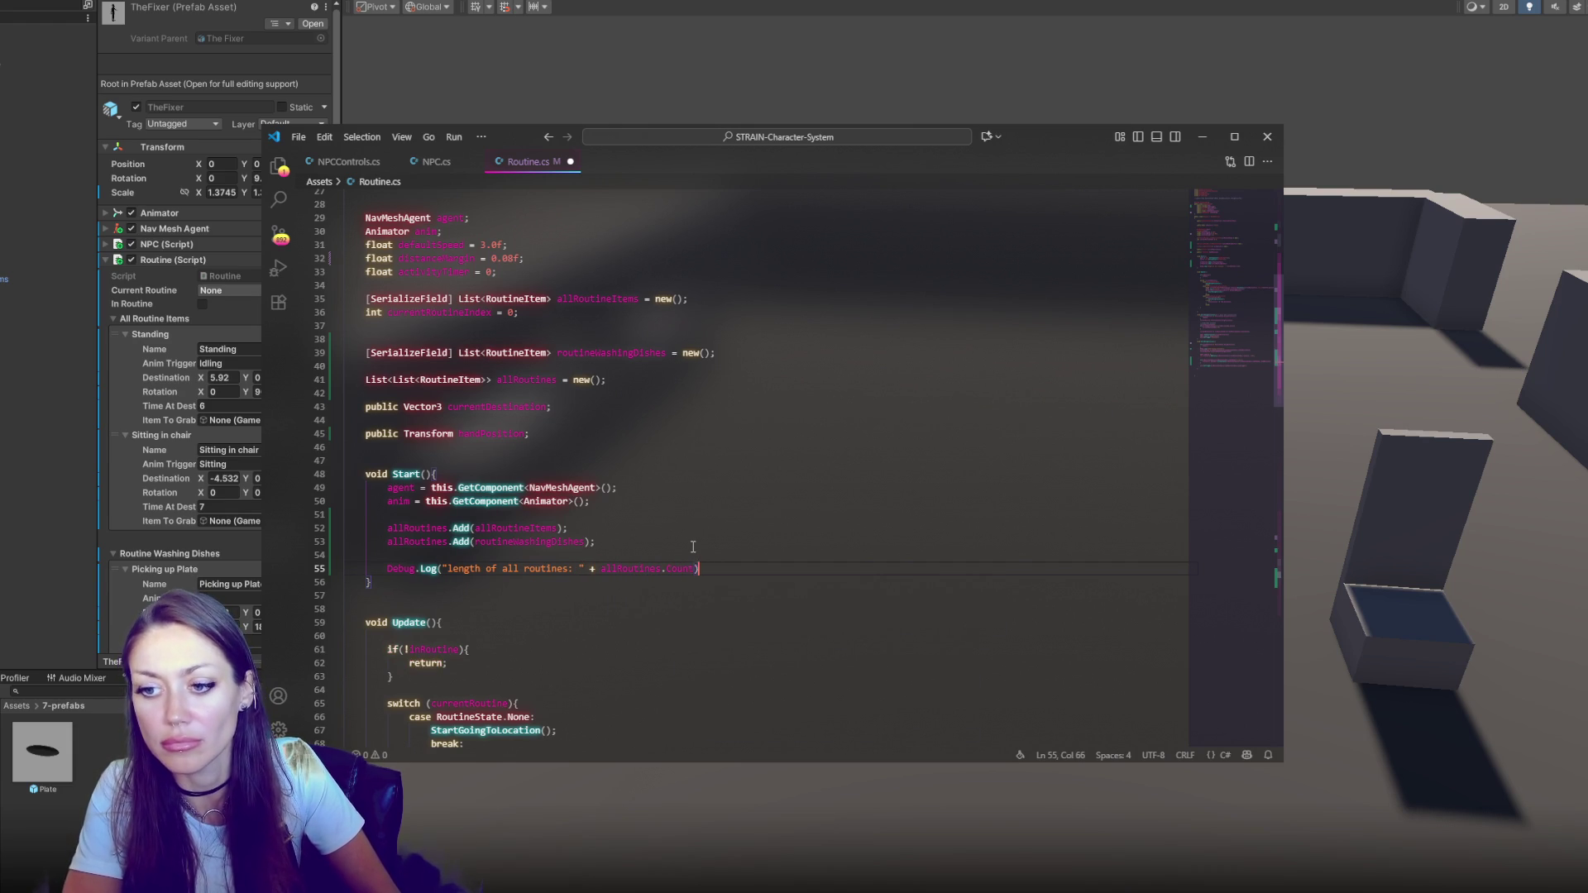
click(47, 471)
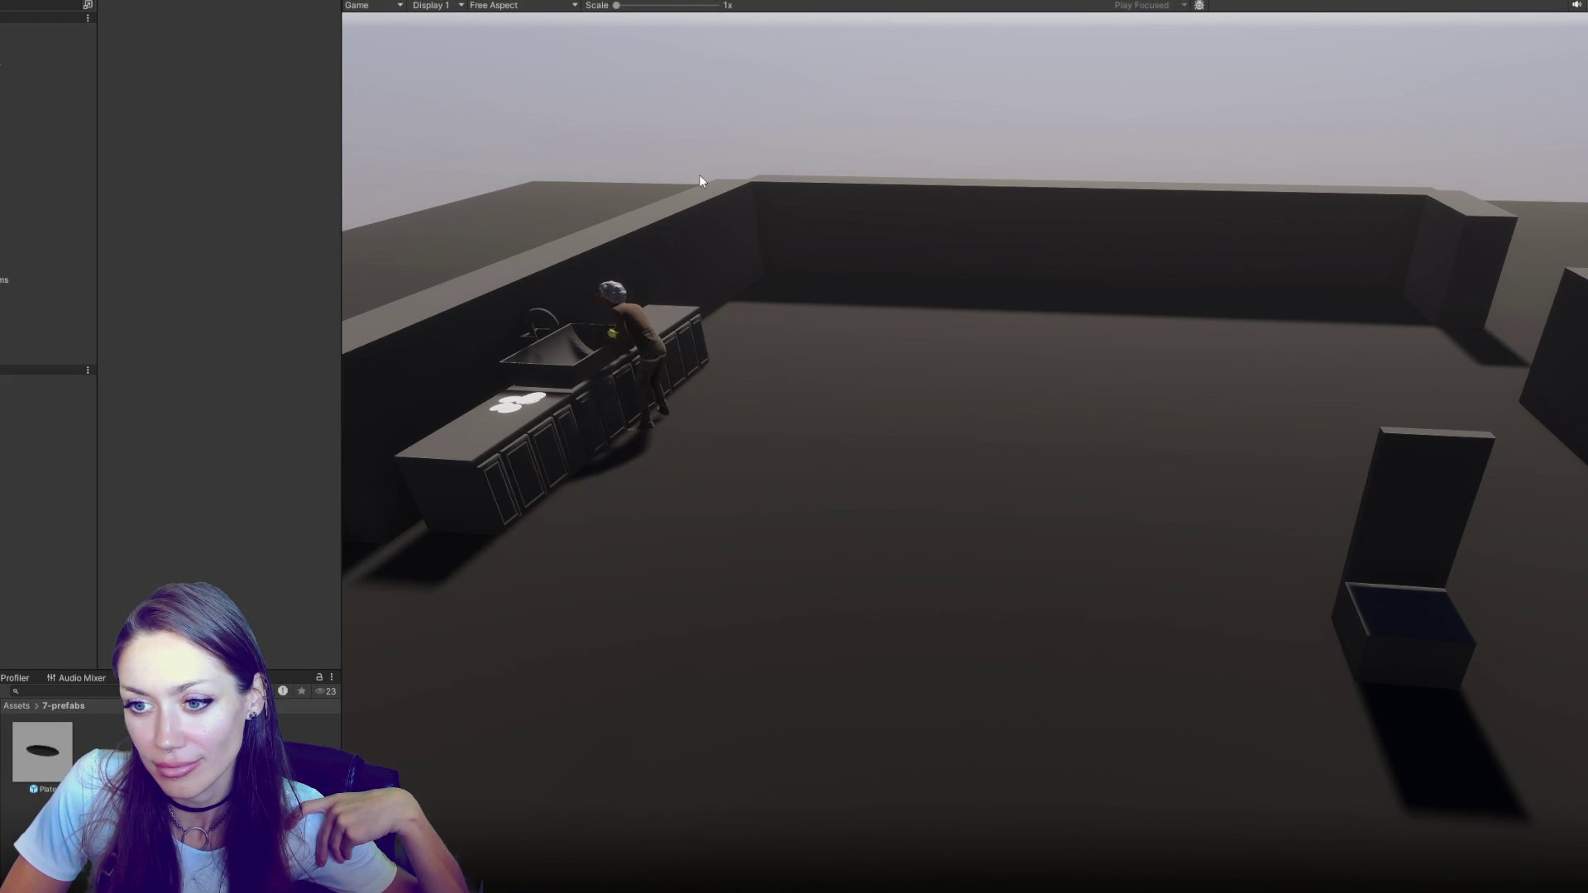
Stop play mode and select TheFixer in the character list
key(ctrl+p)
click(137, 181)
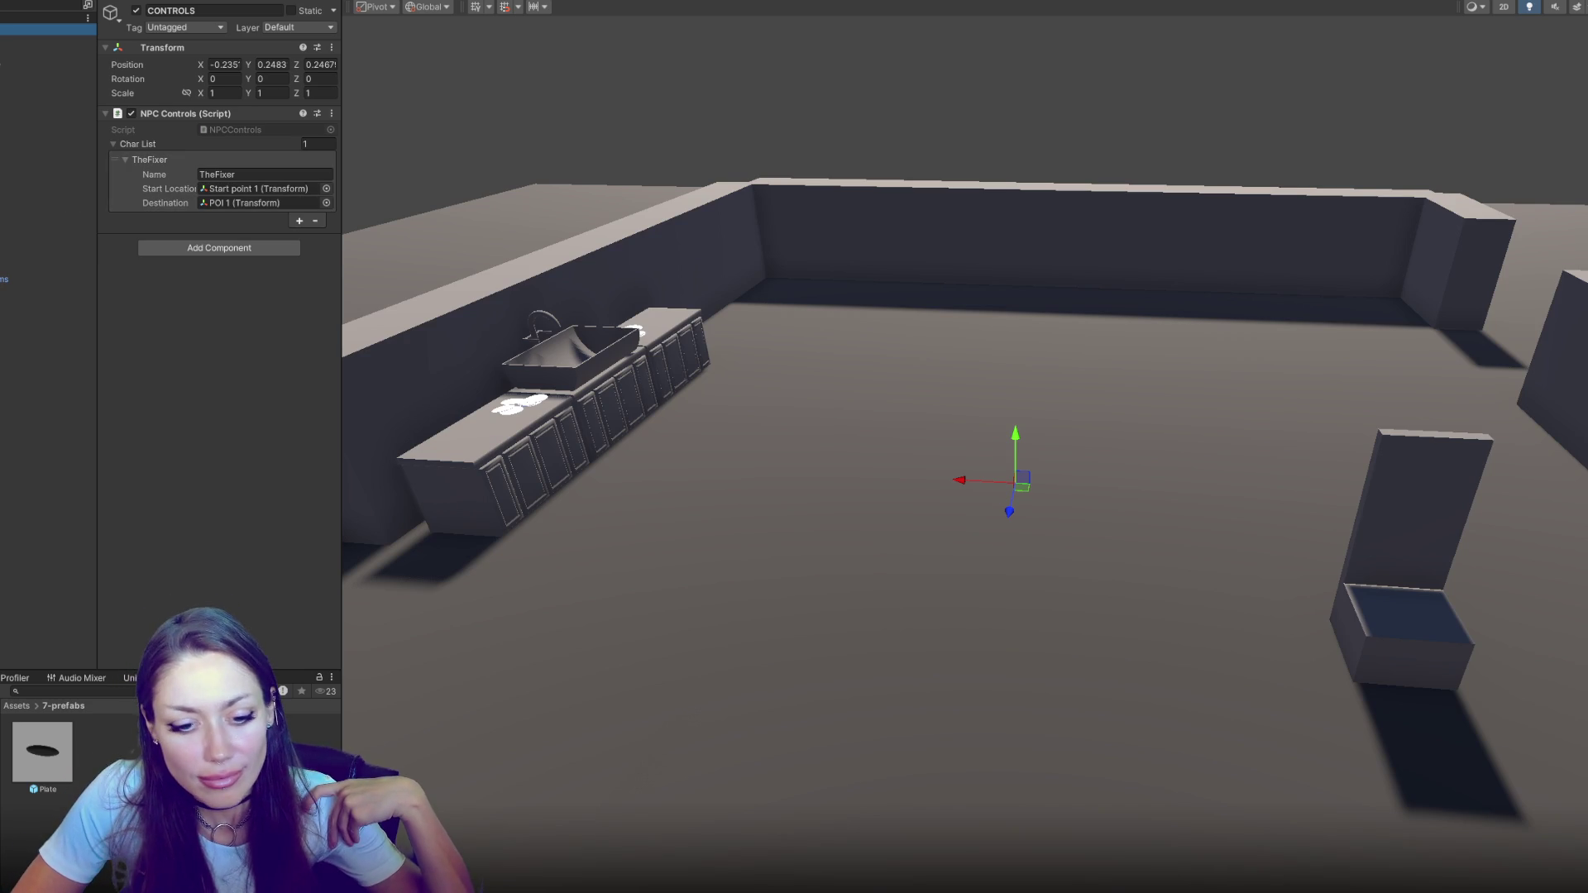
Select TheFixer prefab, then open a Console log entry's source line in Routine.cs
click(87, 743)
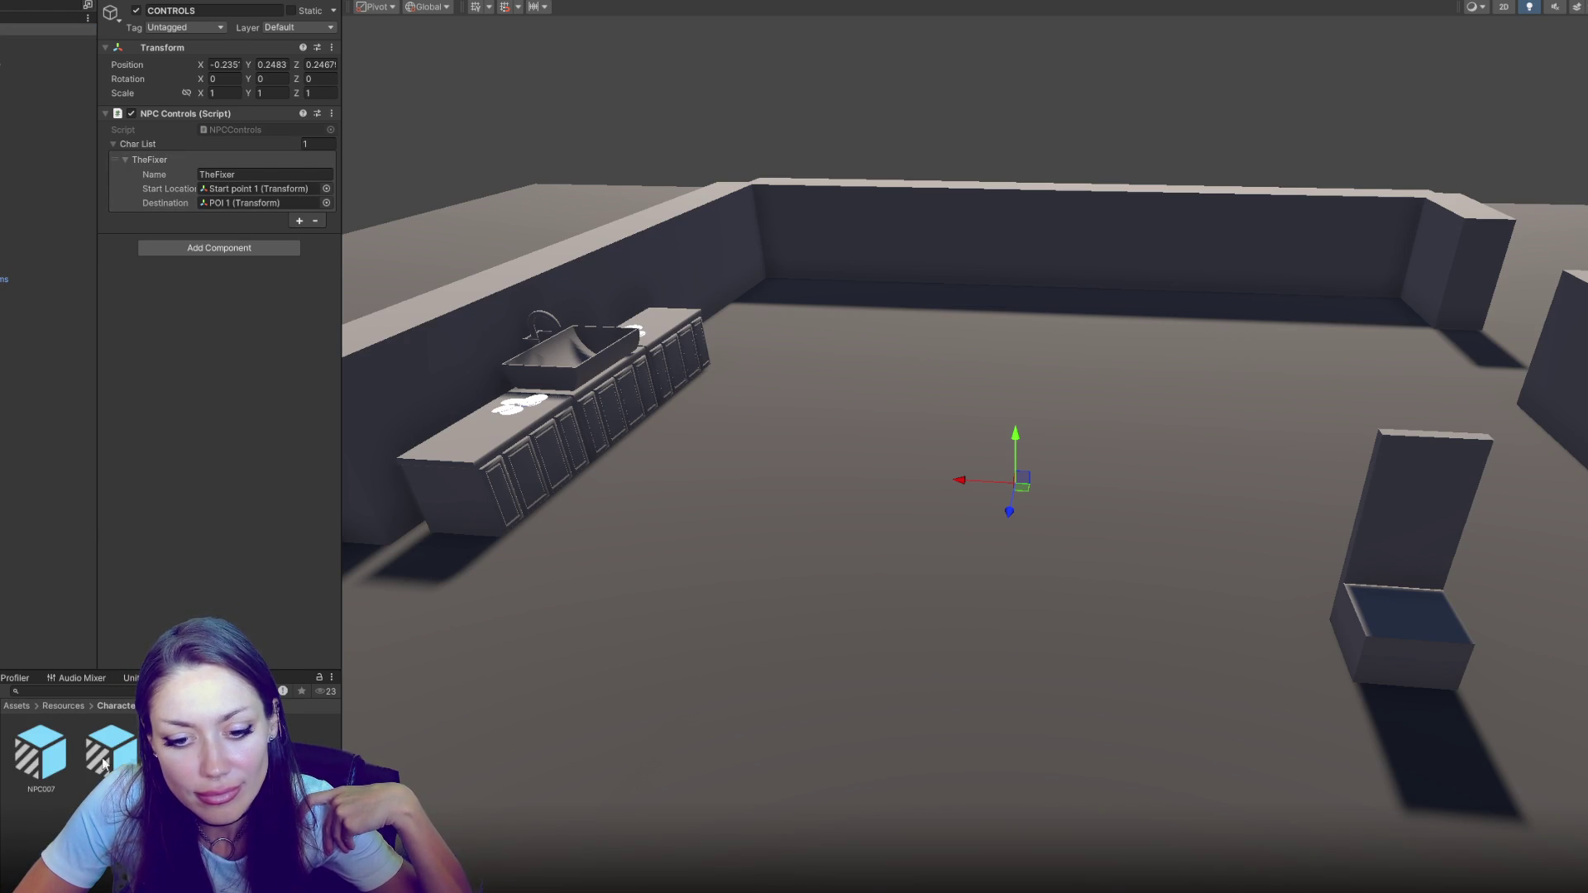
click(112, 753)
scroll(196, 87, down, 3)
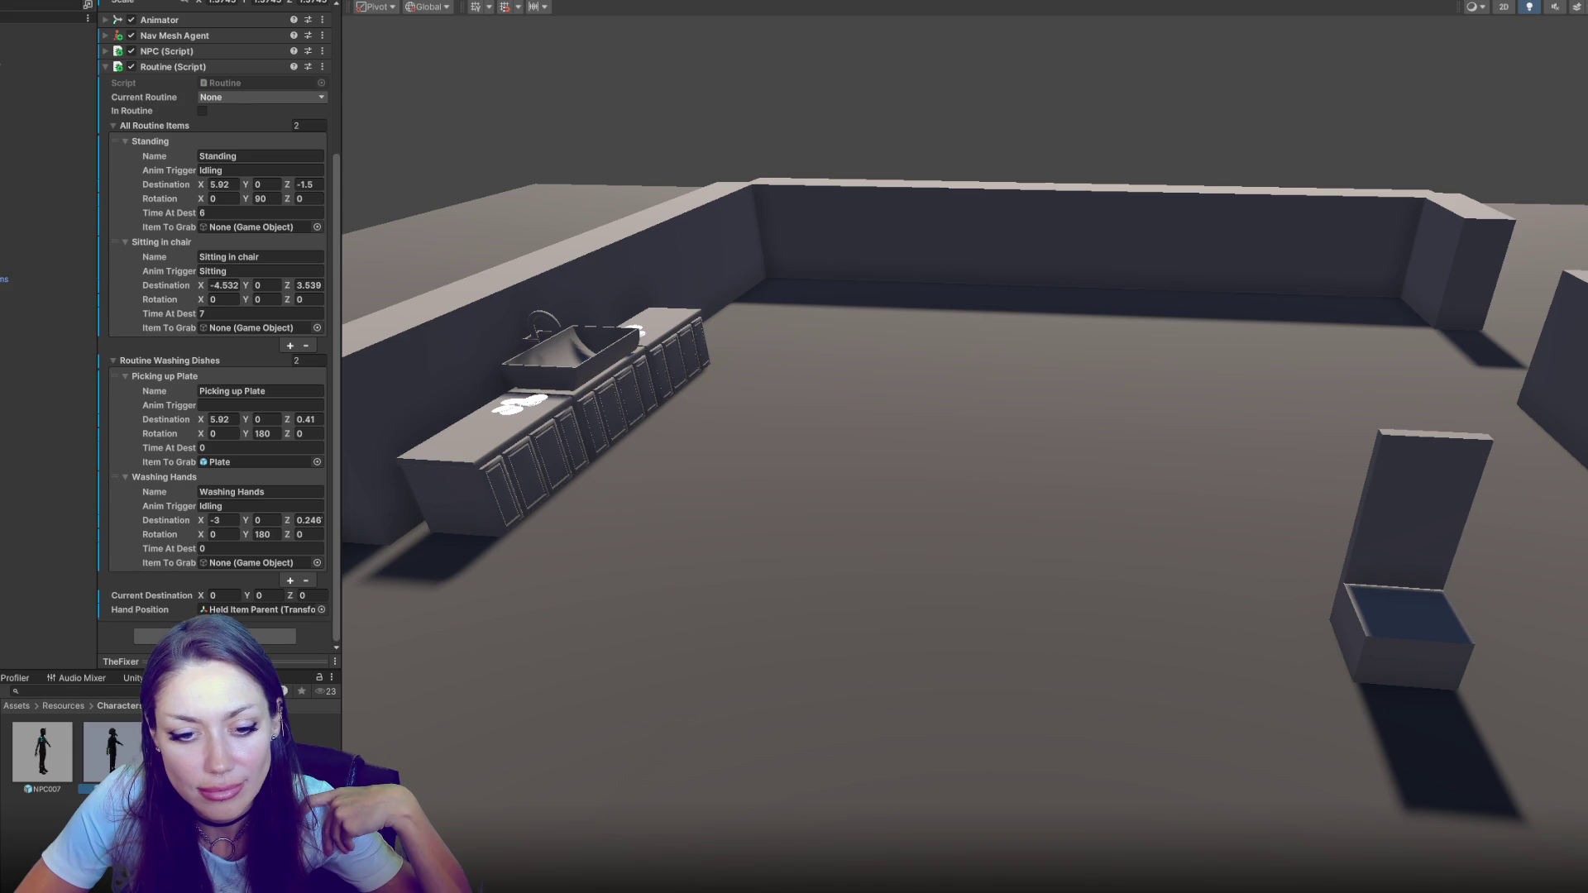
click(240, 678)
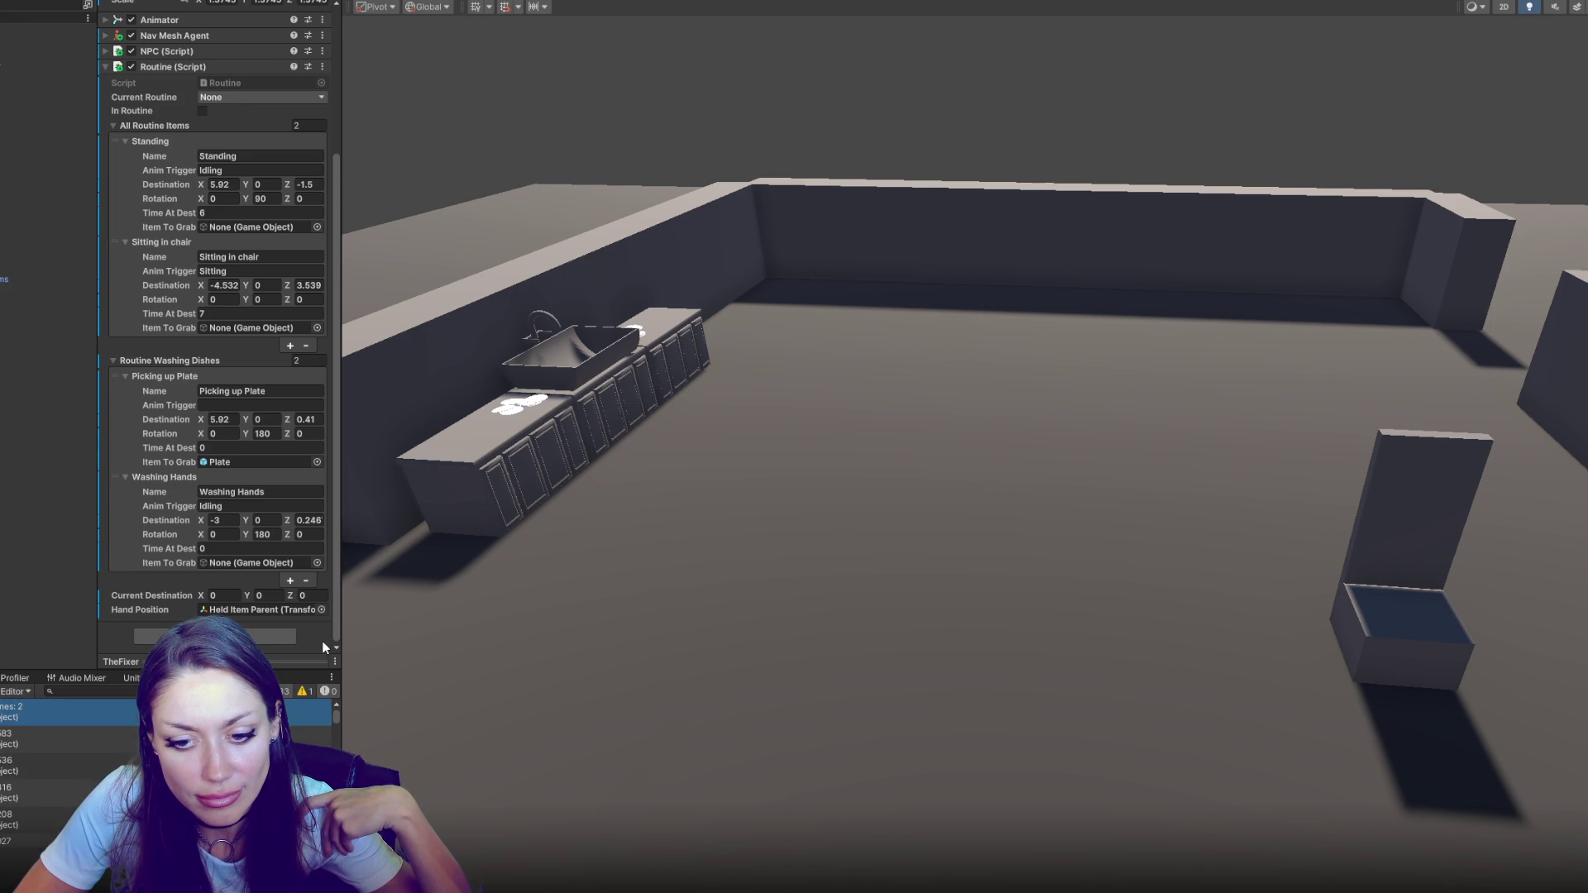
double_click(50, 739)
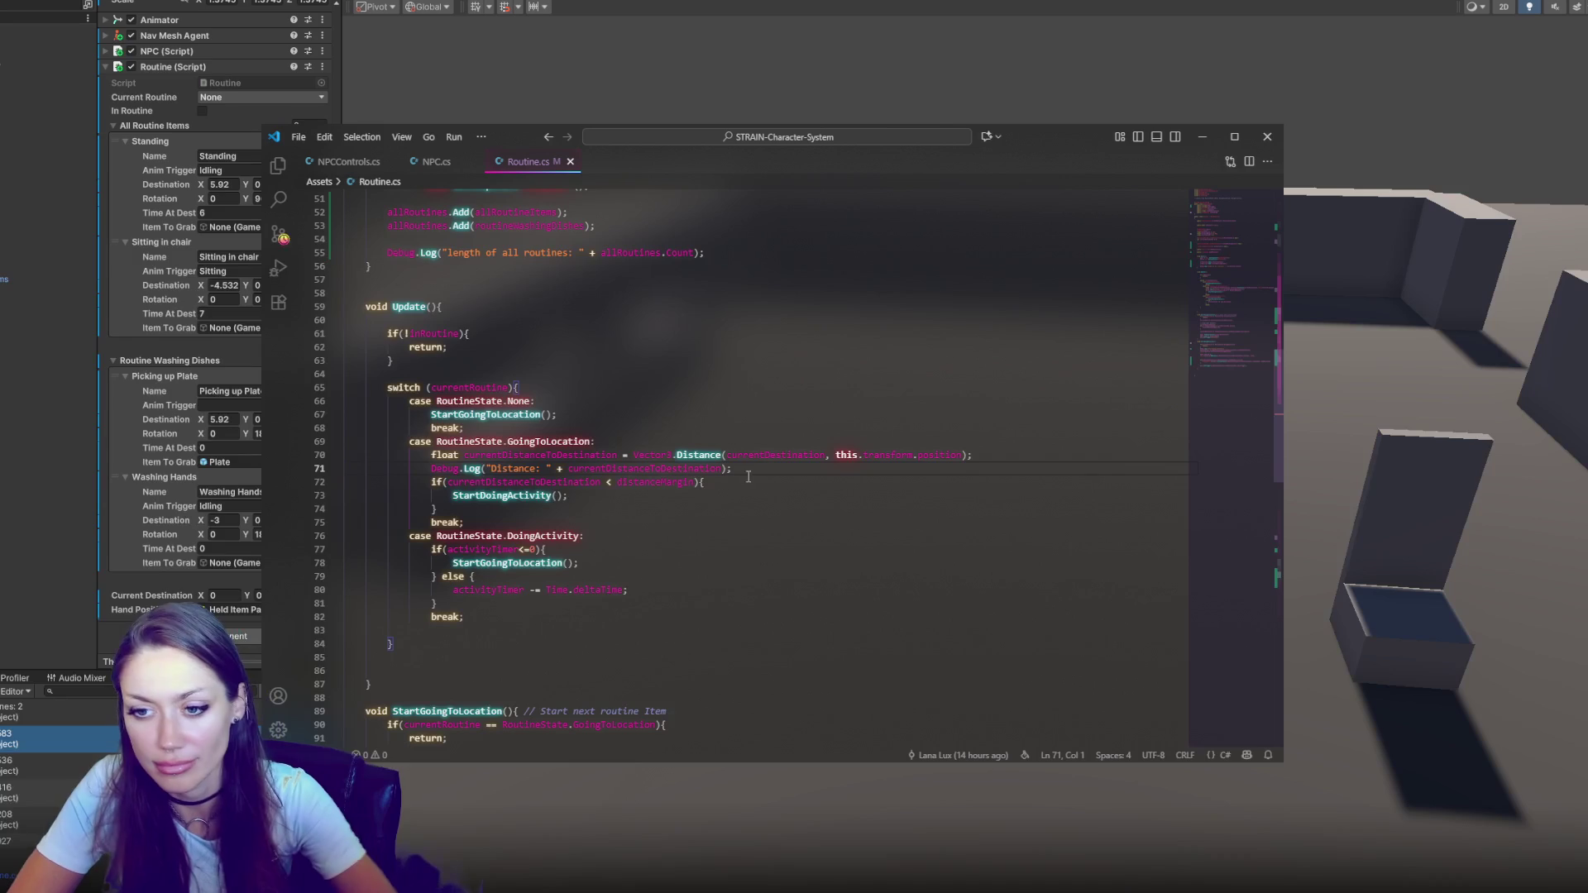
Delete the Debug.Log distance line from the going-to-location case and return to Unity
click(1016, 457)
key(shift+Down)
key(BackSpace)
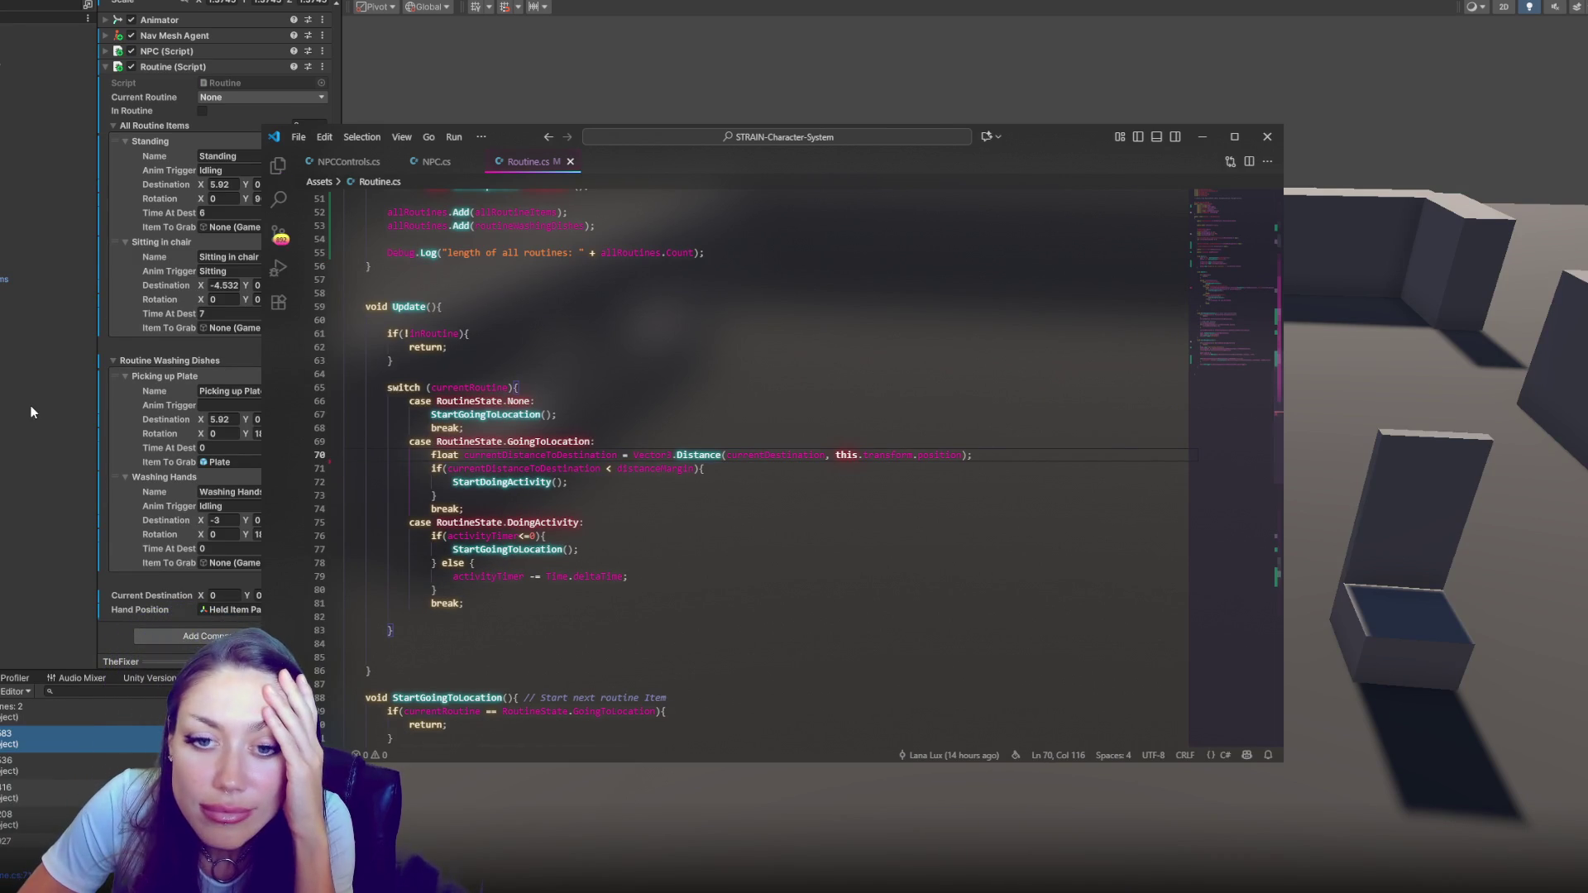
click(245, 127)
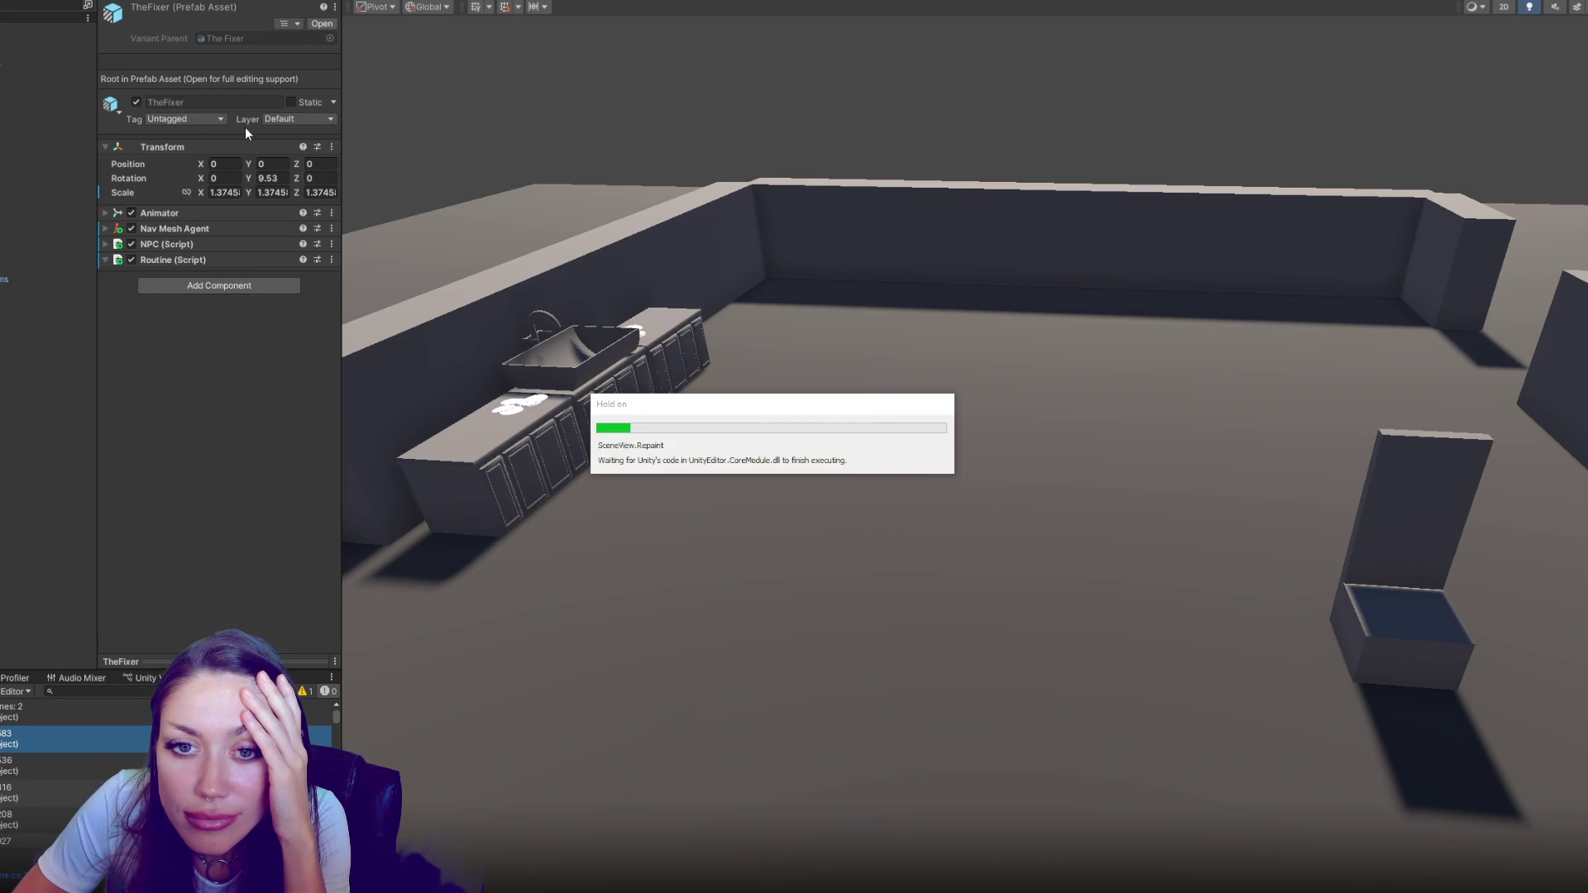
scroll(266, 182, down, 5)
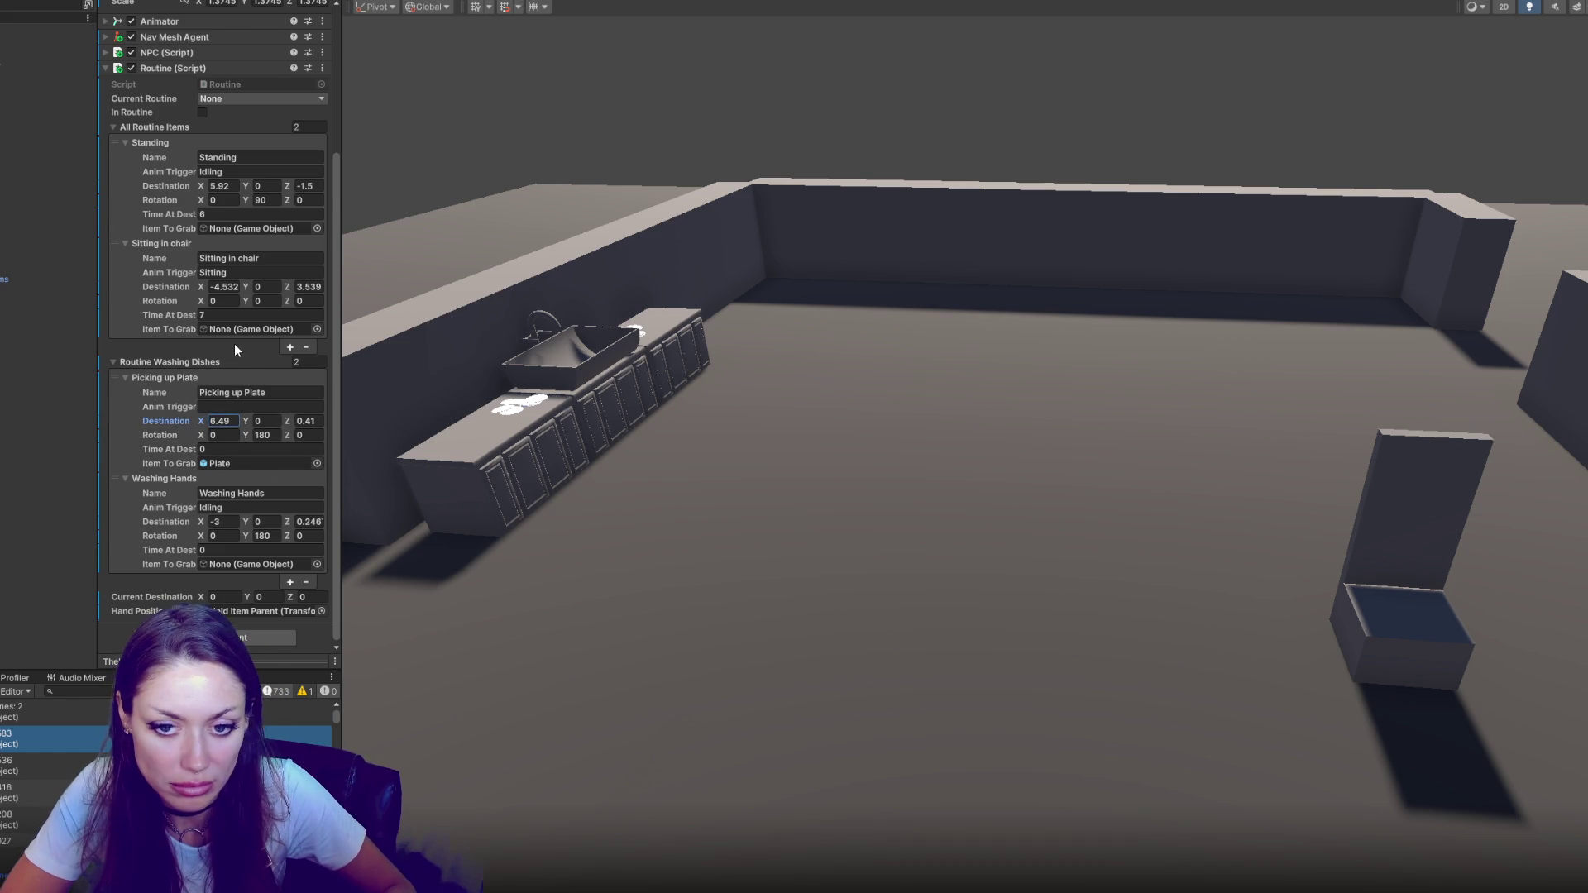
Move POI 1 along the counter to Z -1.77
scroll(235, 344, up, 5)
scroll(220, 367, down, 5)
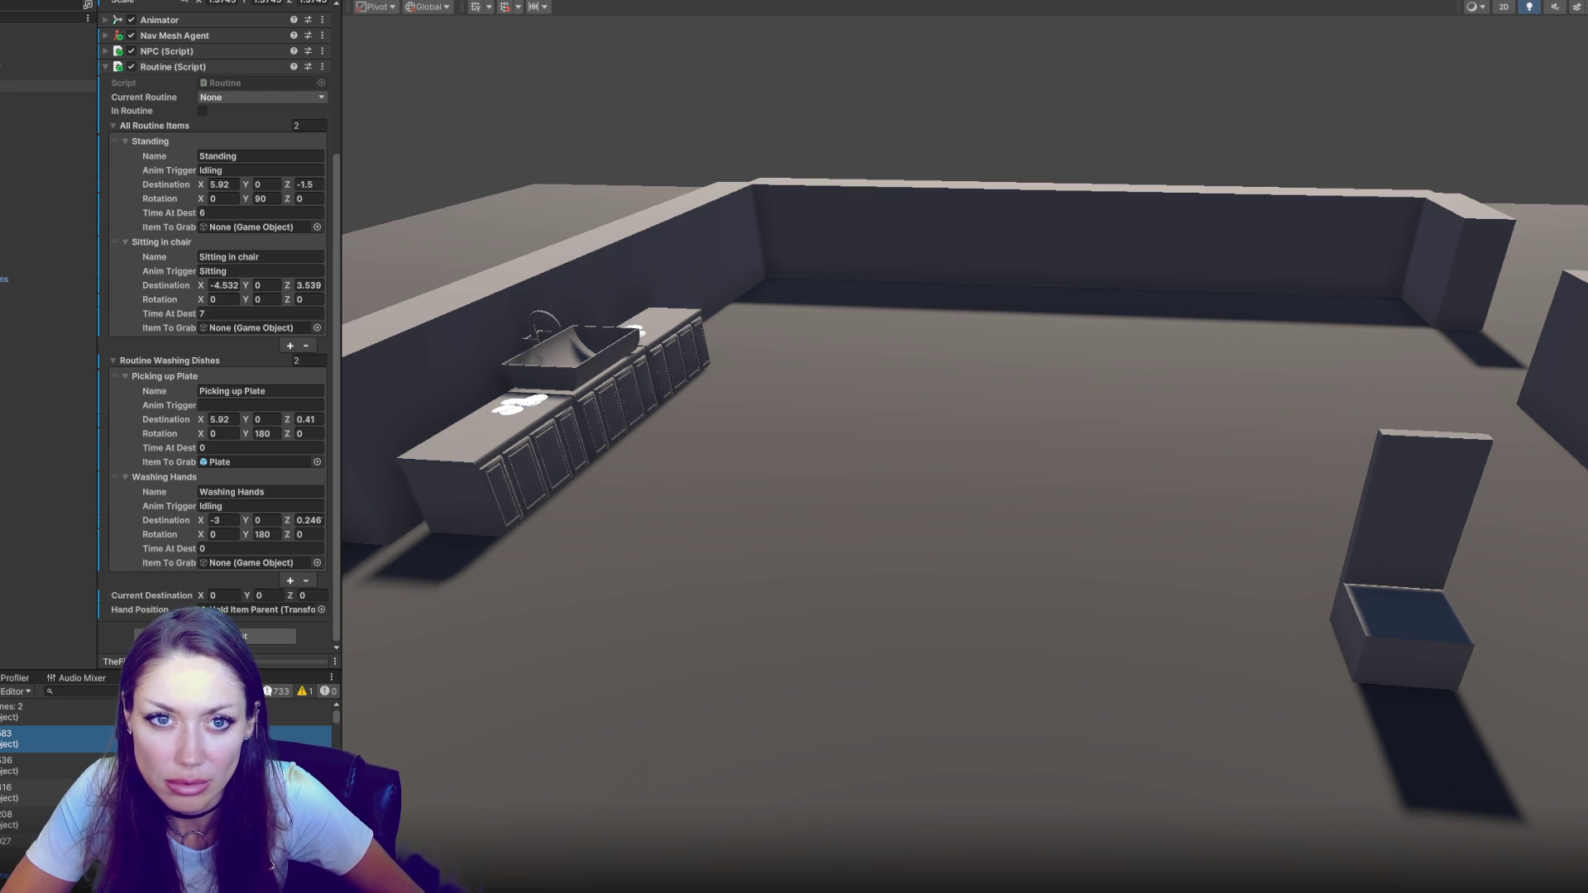
click(46, 87)
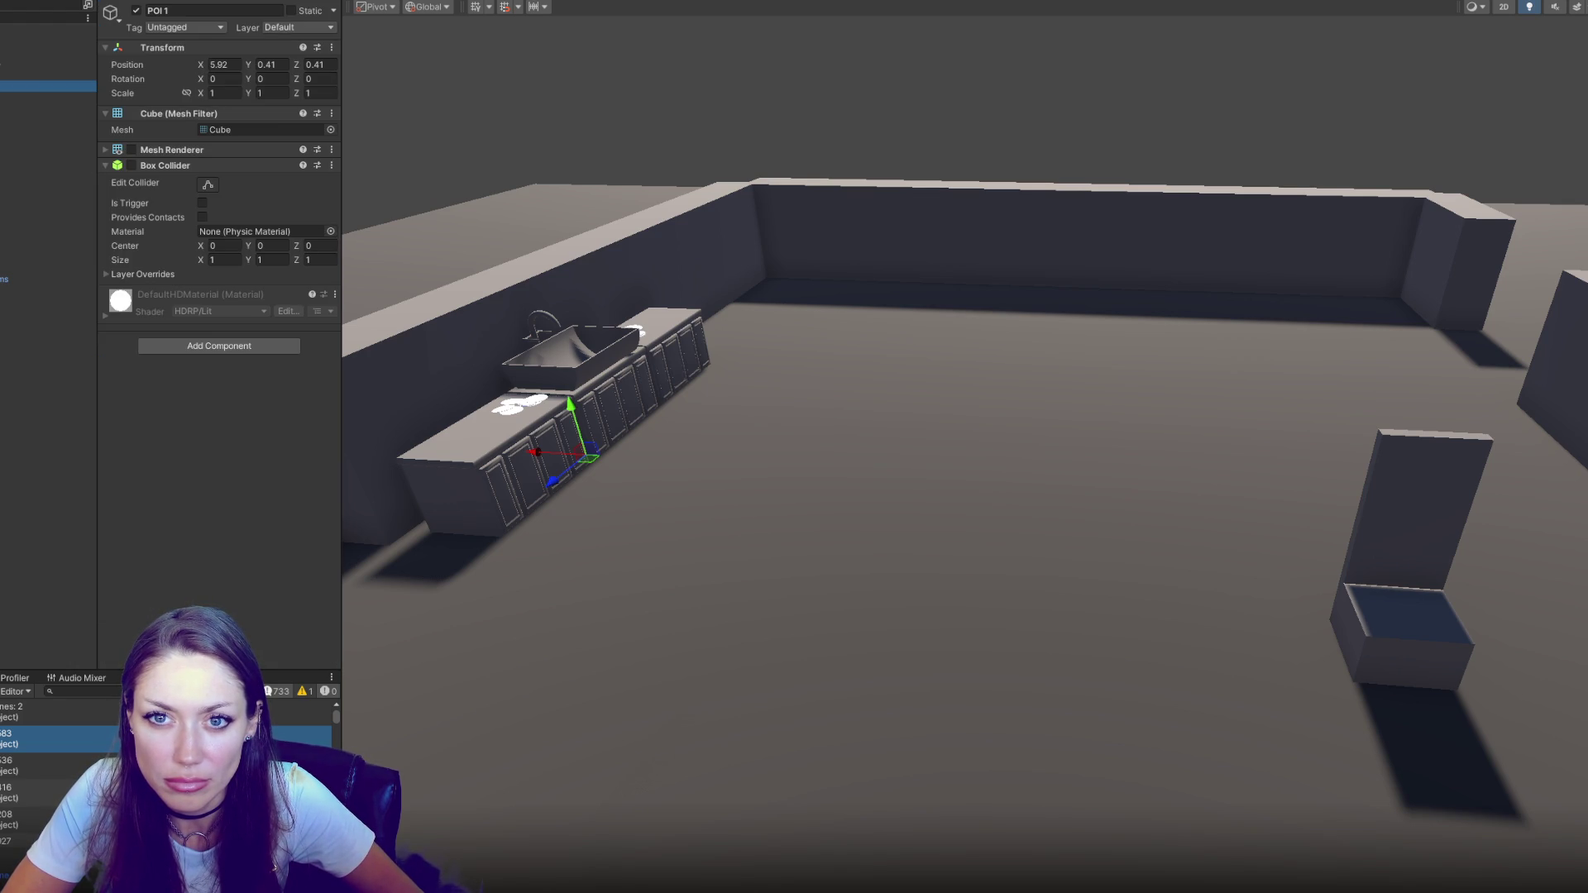
click(239, 66)
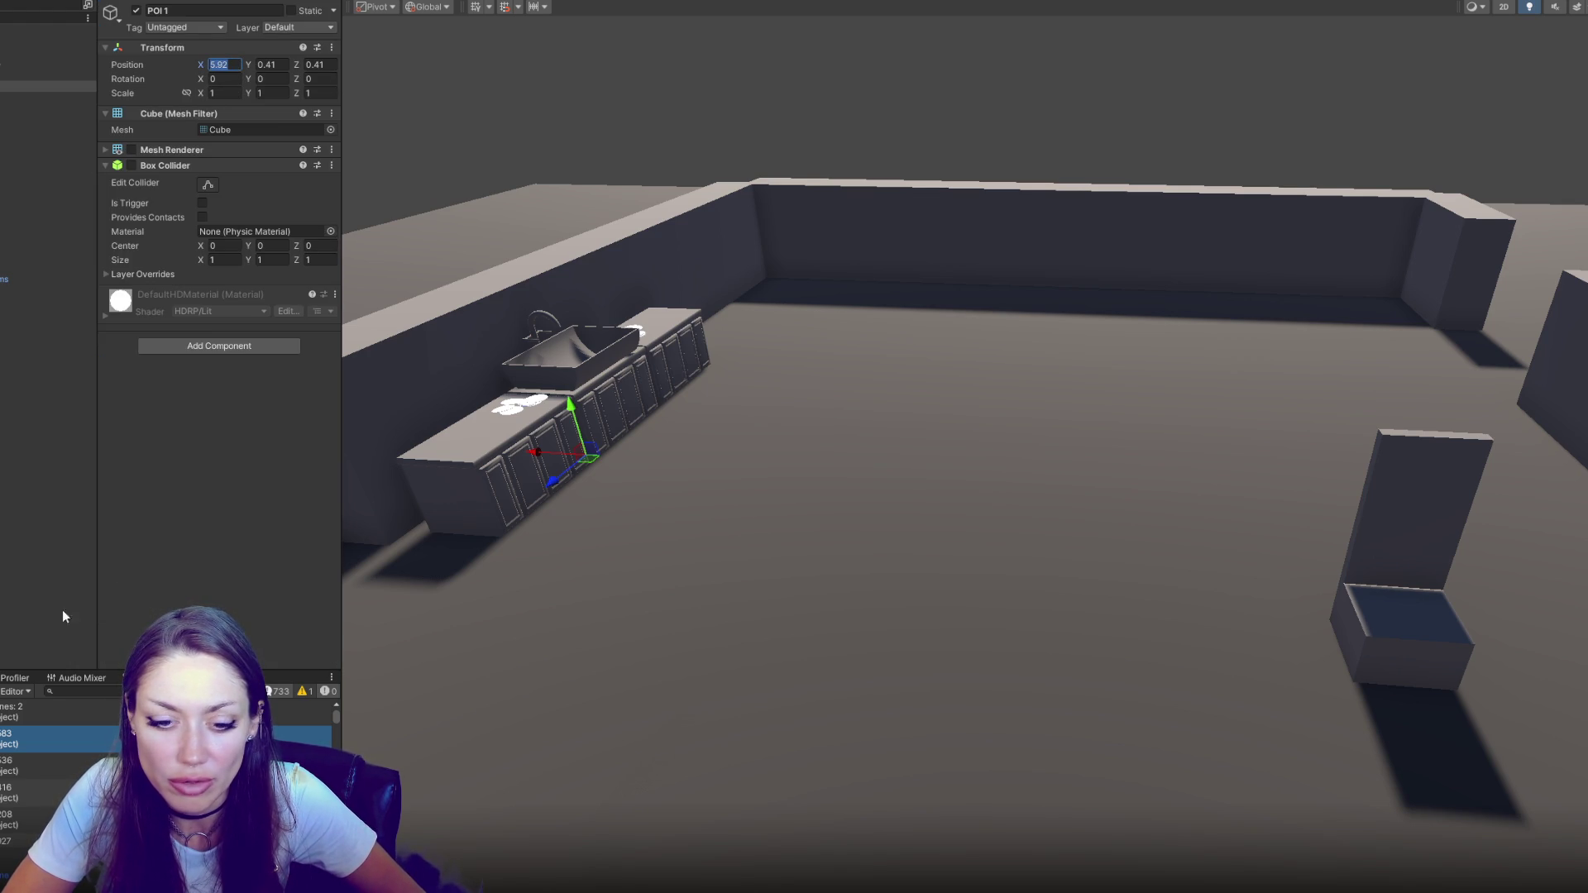
click(42, 751)
scroll(232, 388, down, 10)
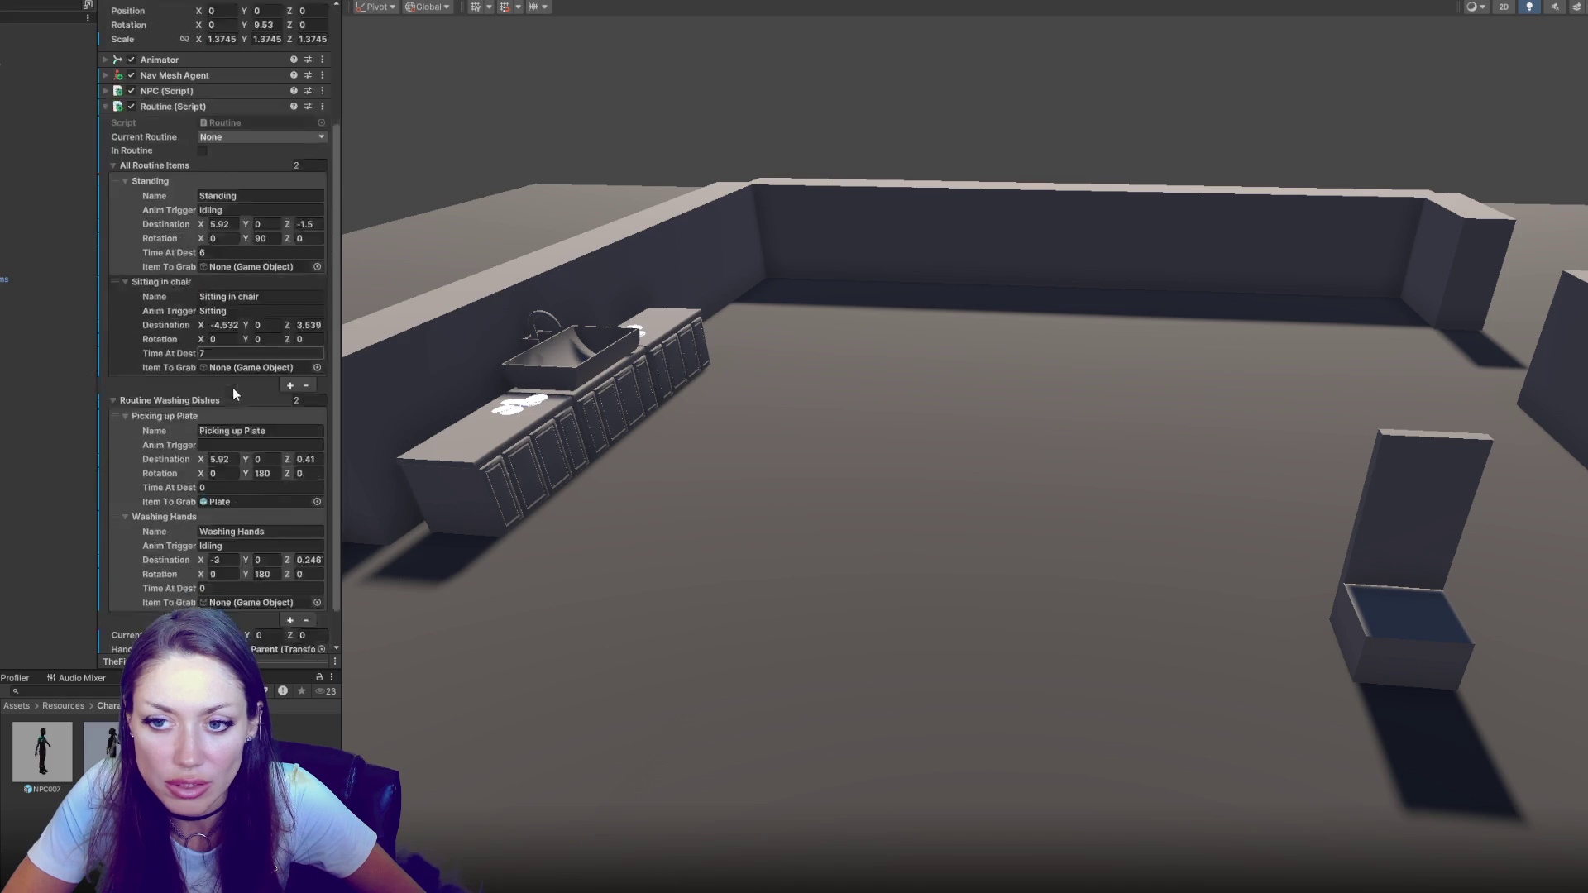
click(231, 423)
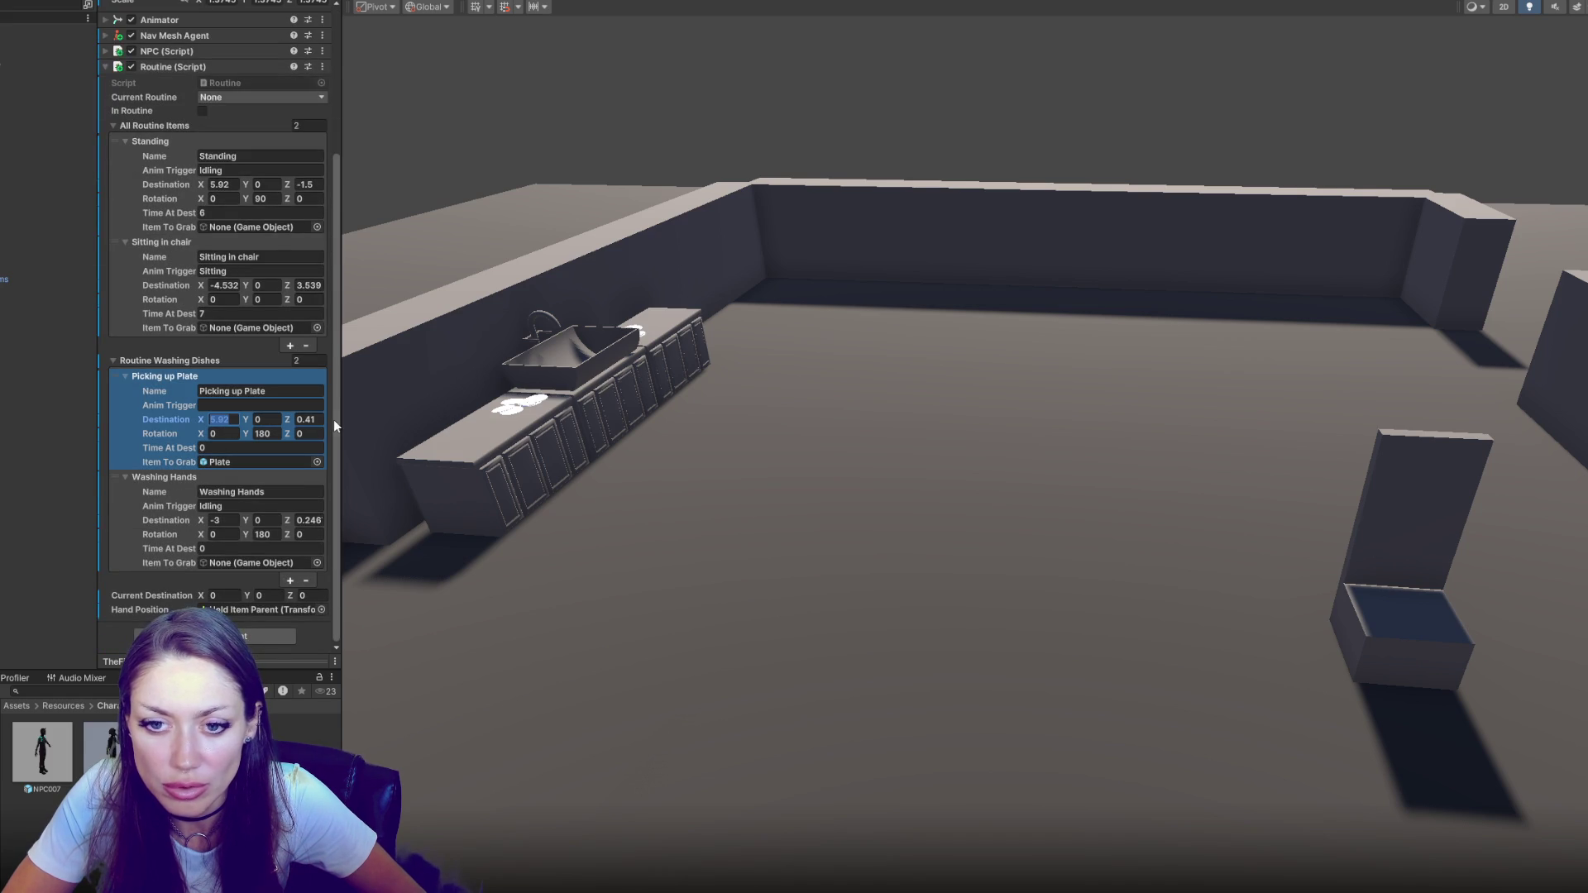
click(46, 108)
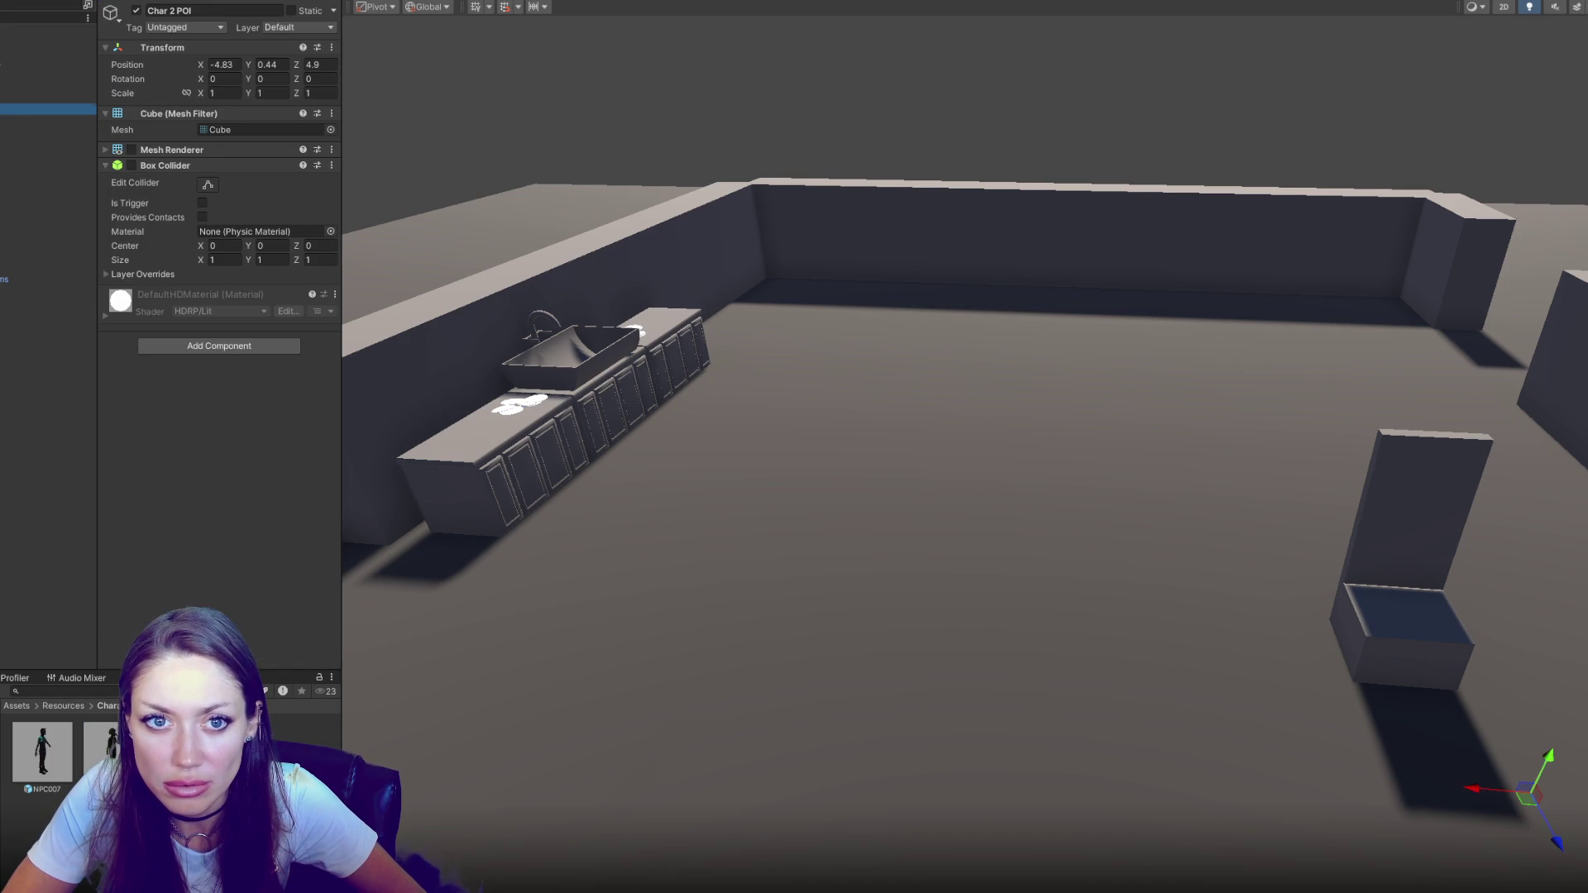
key(Up)
key(Up)
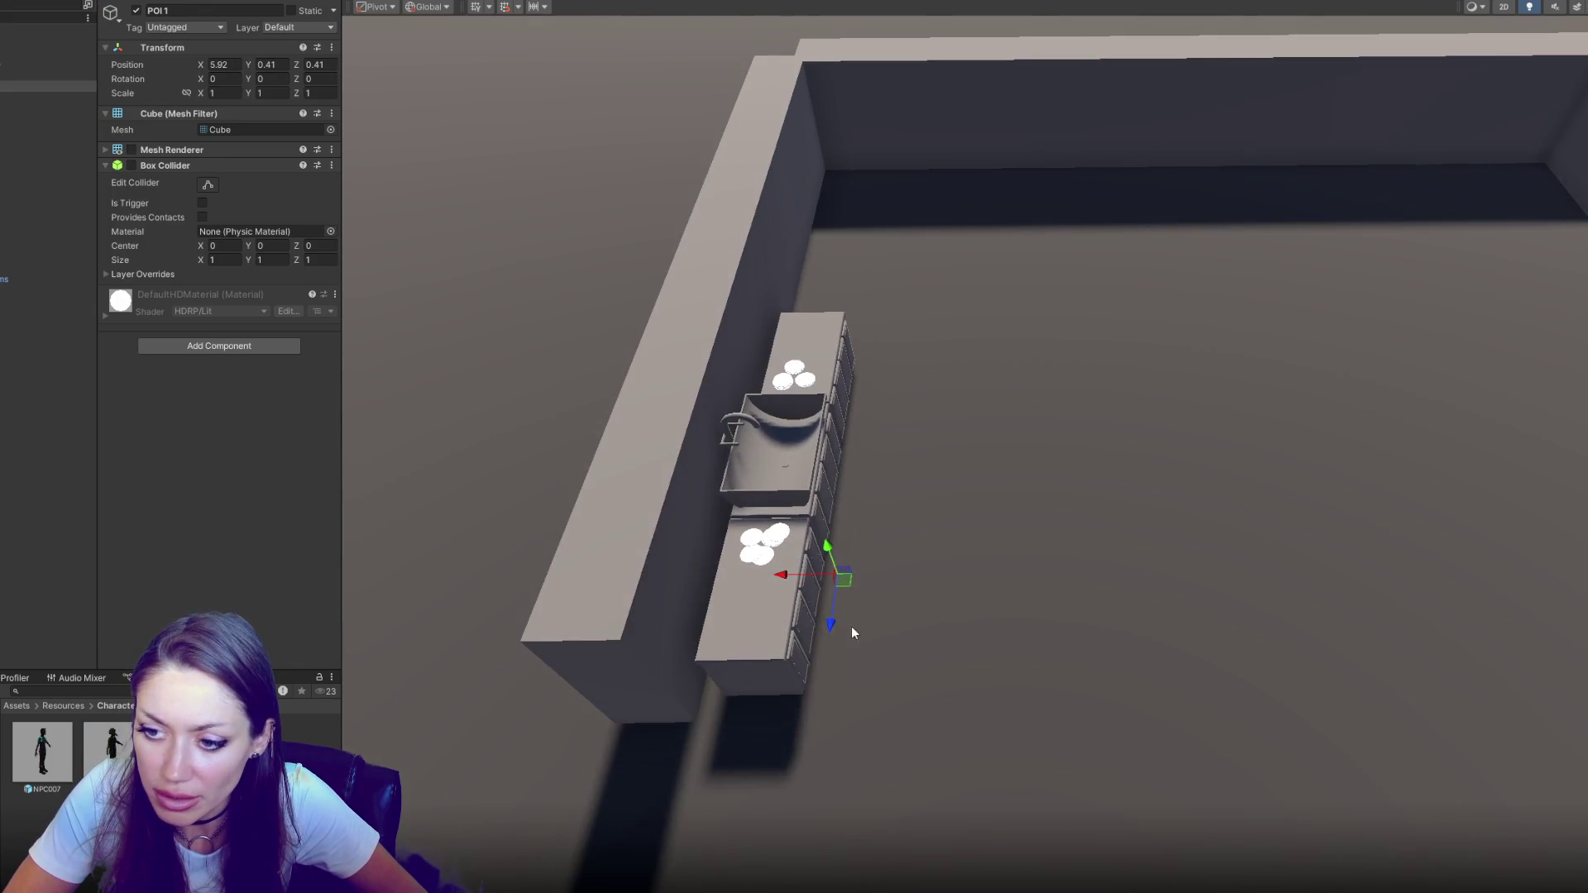
drag(851, 627, 890, 503)
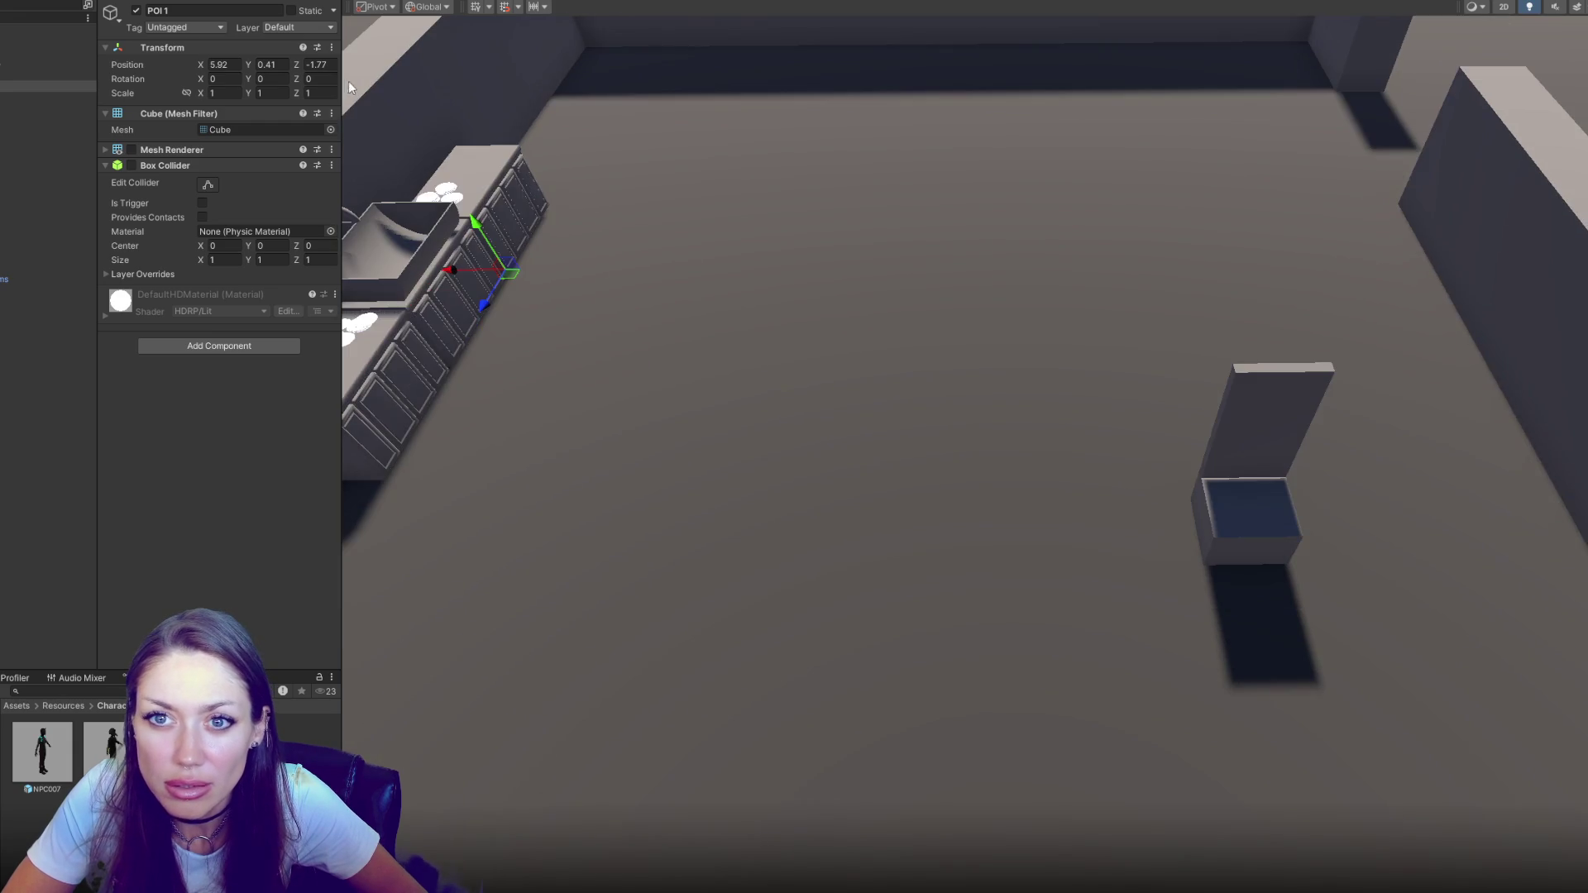
click(330, 69)
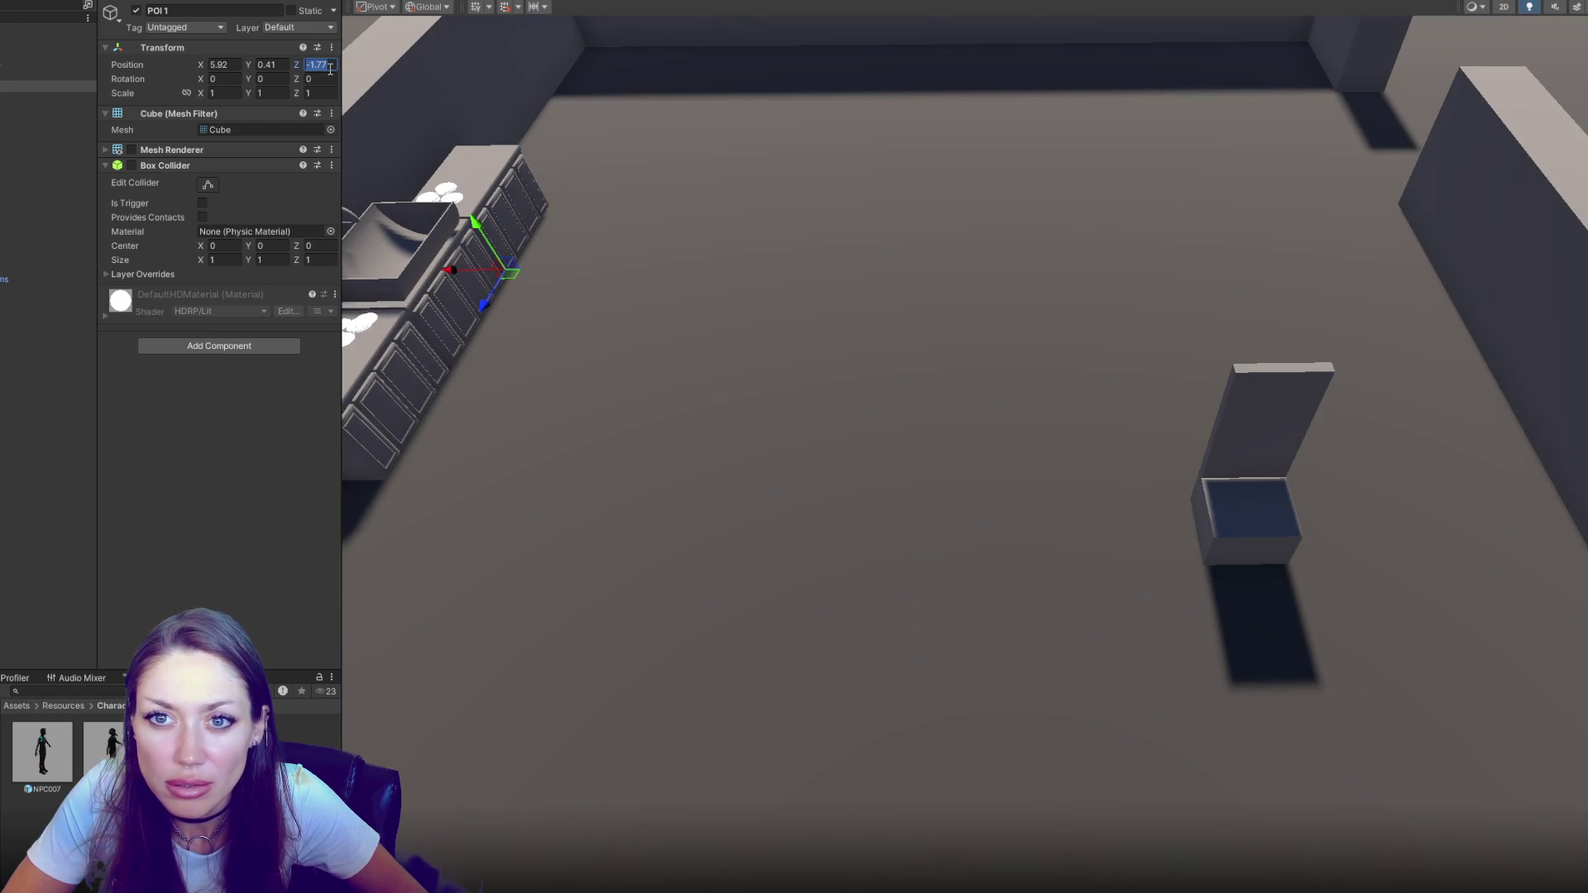
Set TheFixer's Washing Hands destination to X 5.92, Z -1.77
click(48, 268)
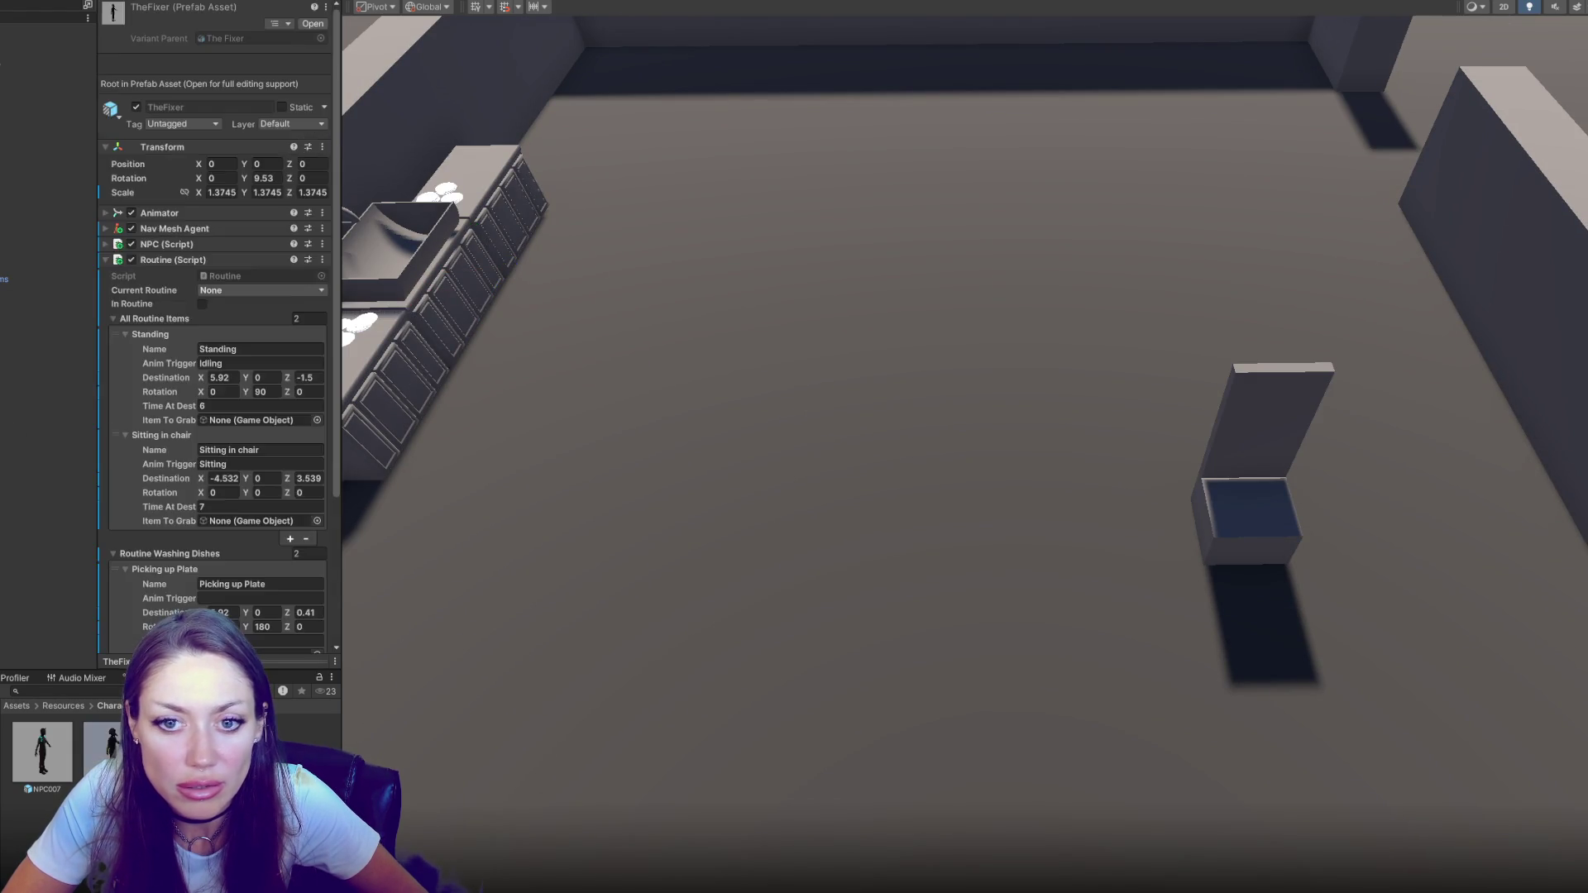
scroll(189, 328, down, 4)
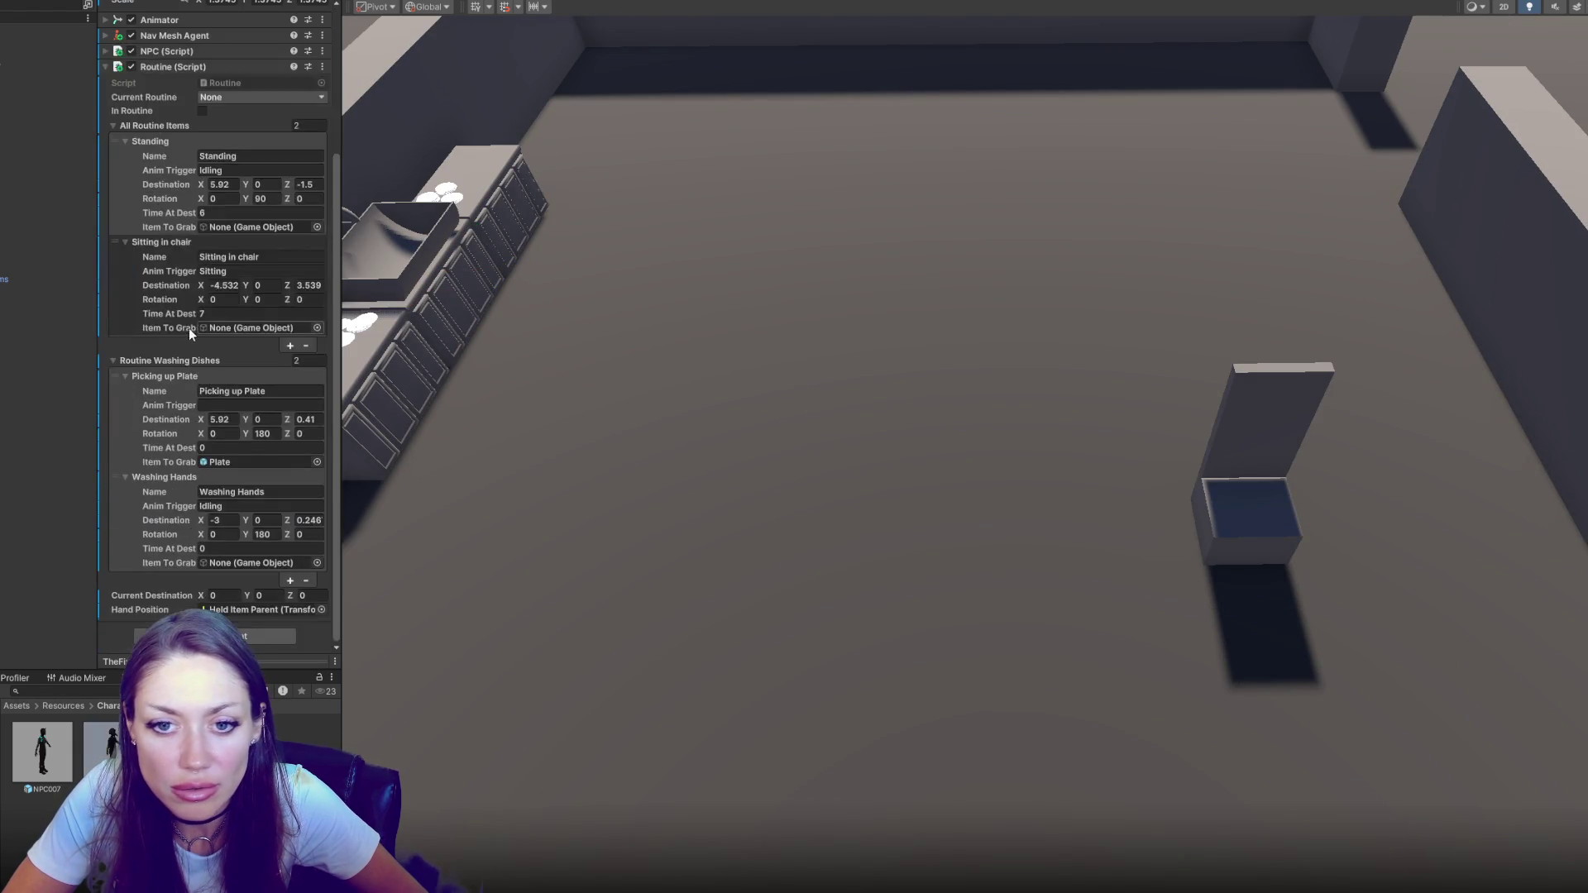
click(231, 518)
text(5.92)
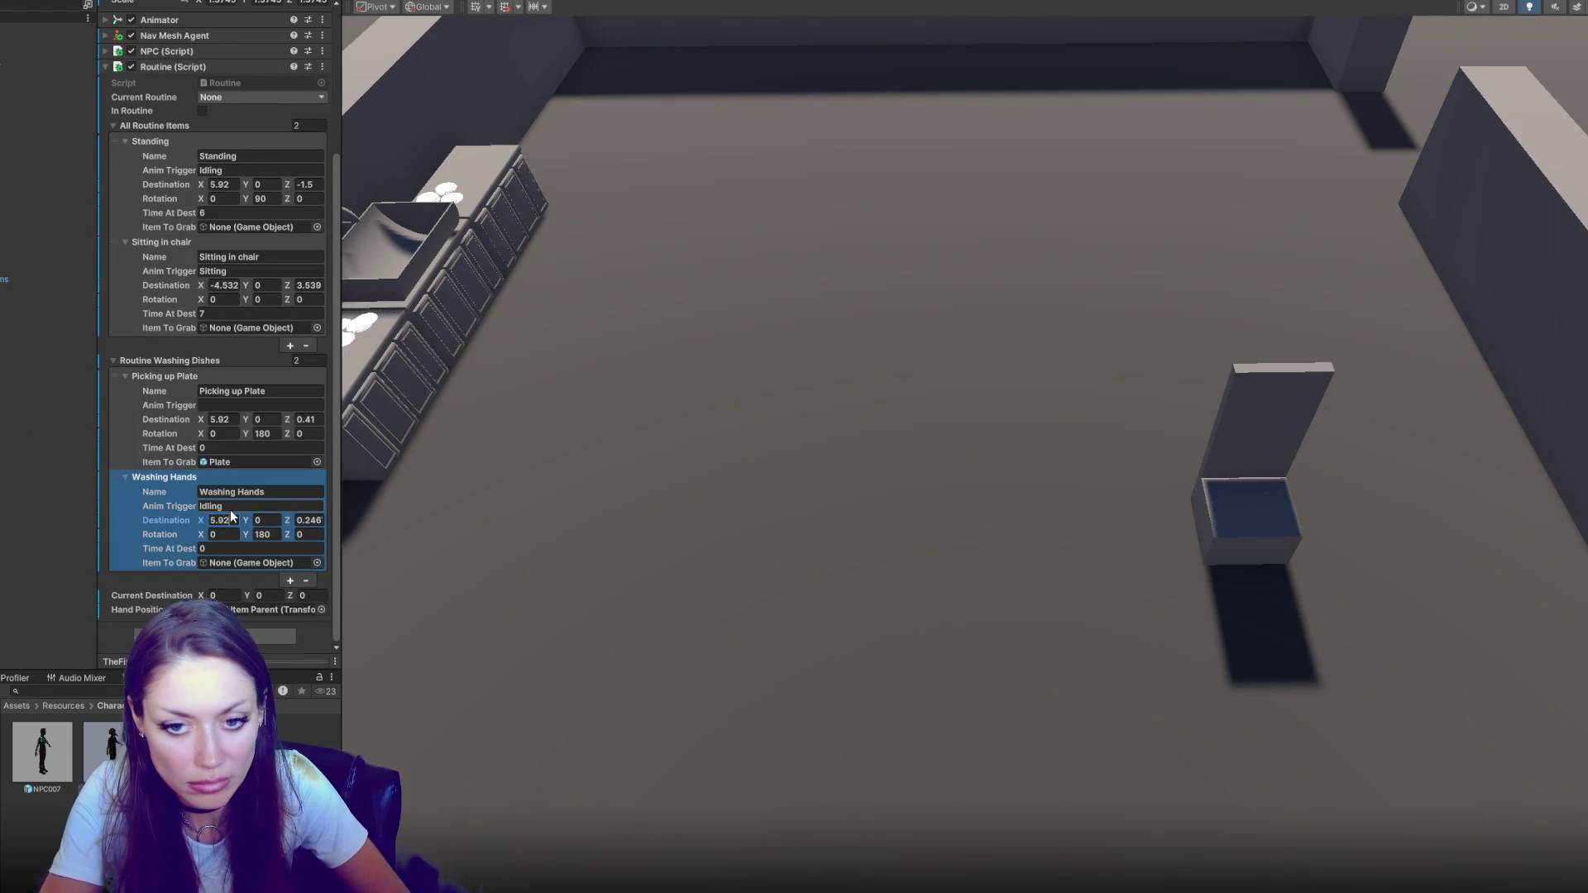
click(313, 520)
text(-1.77)
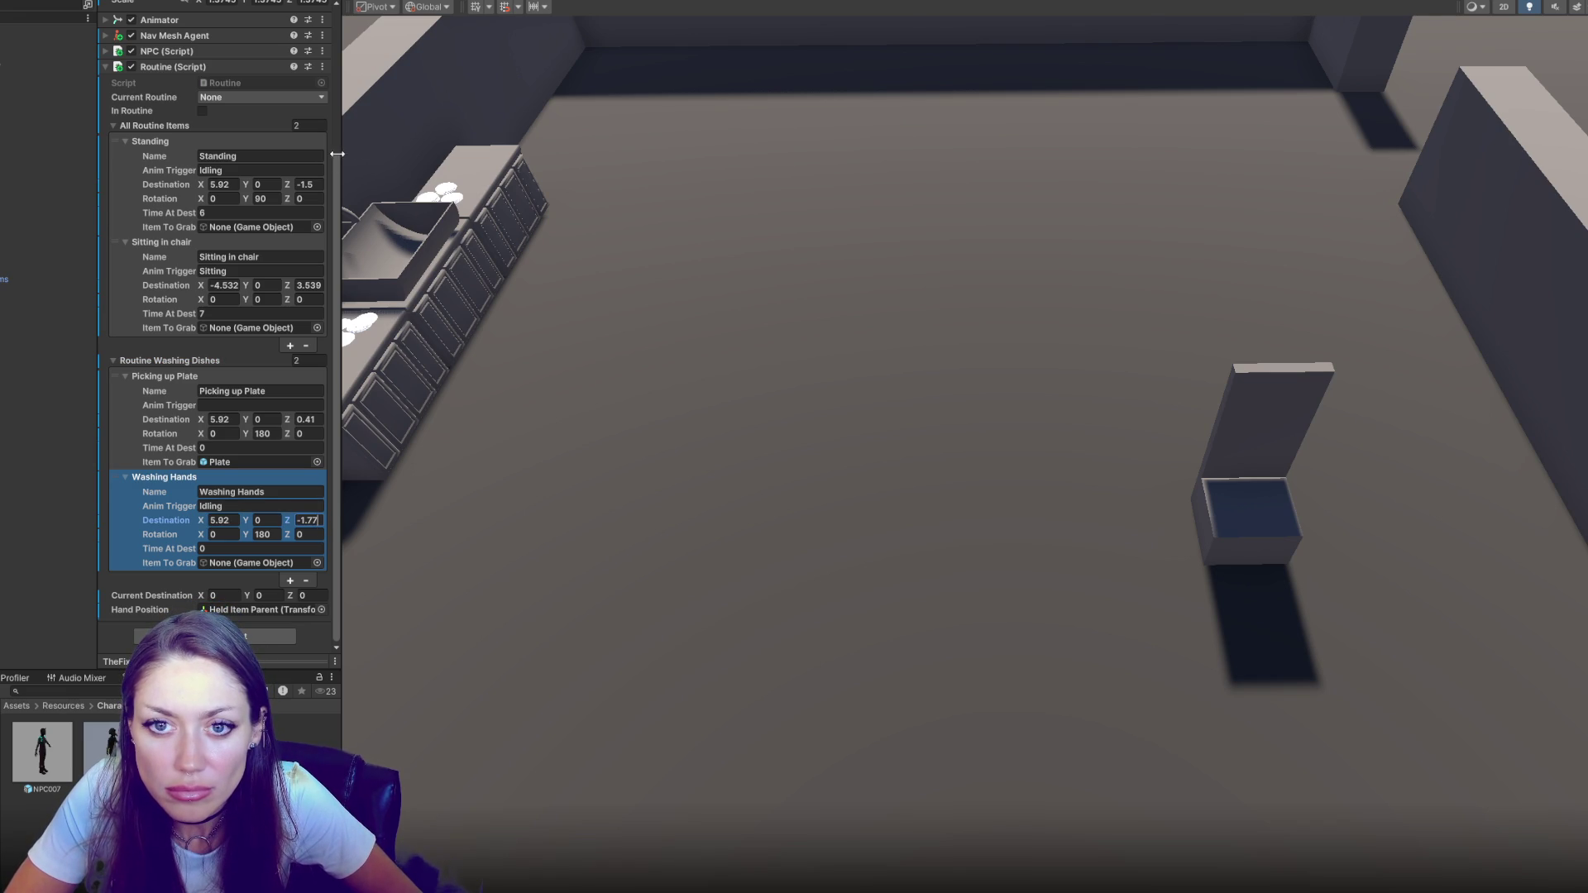
click(41, 85)
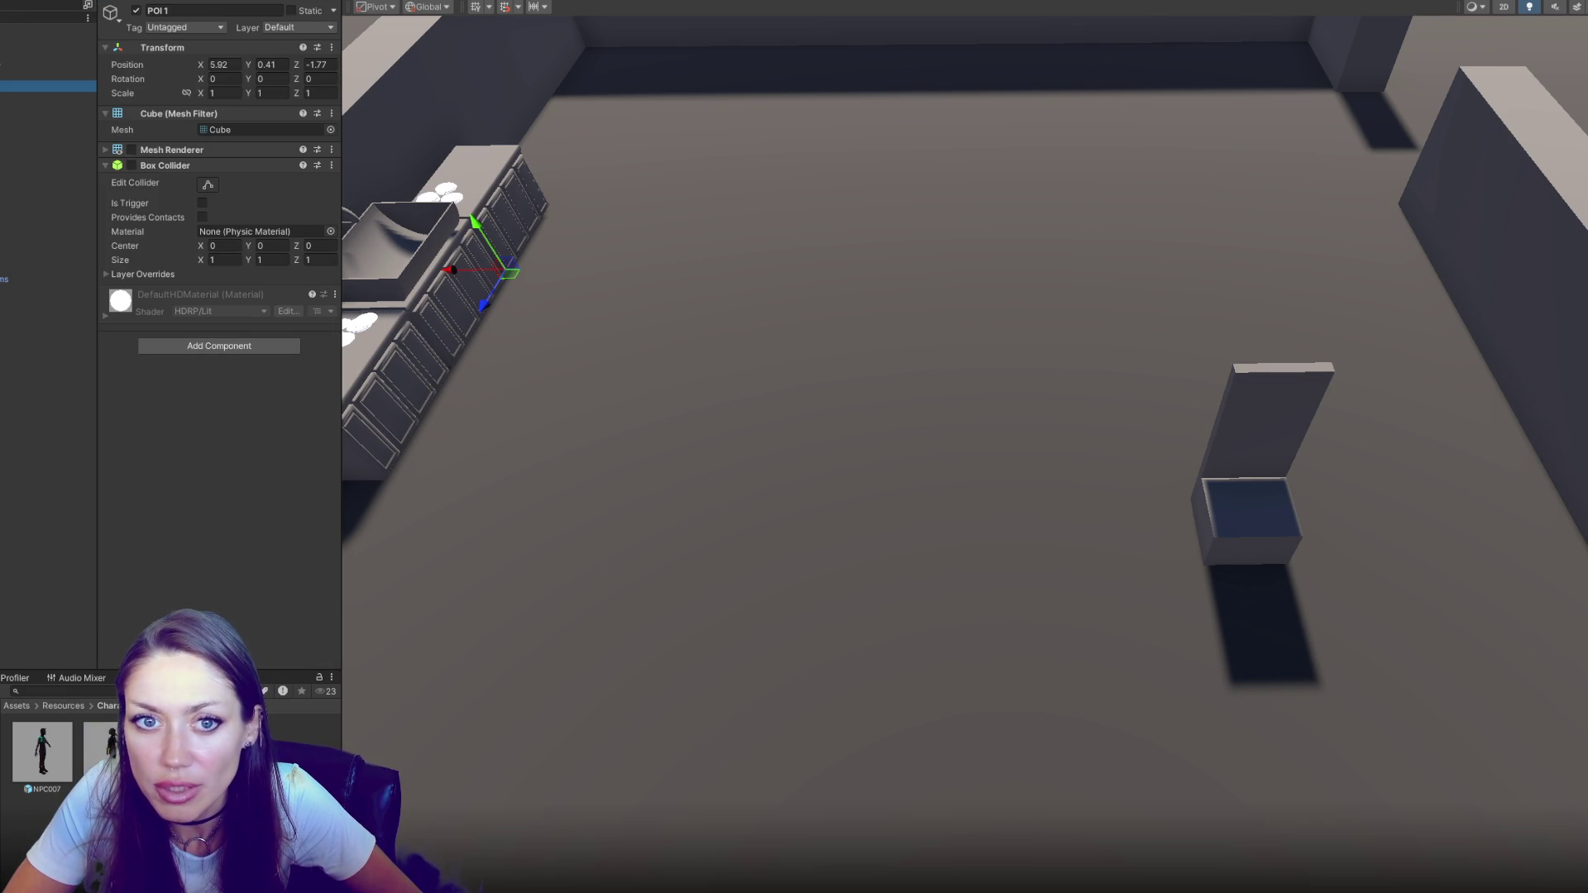
Set TheFixer's Standing destination to X -4.83, Z -477
click(42, 109)
click(41, 97)
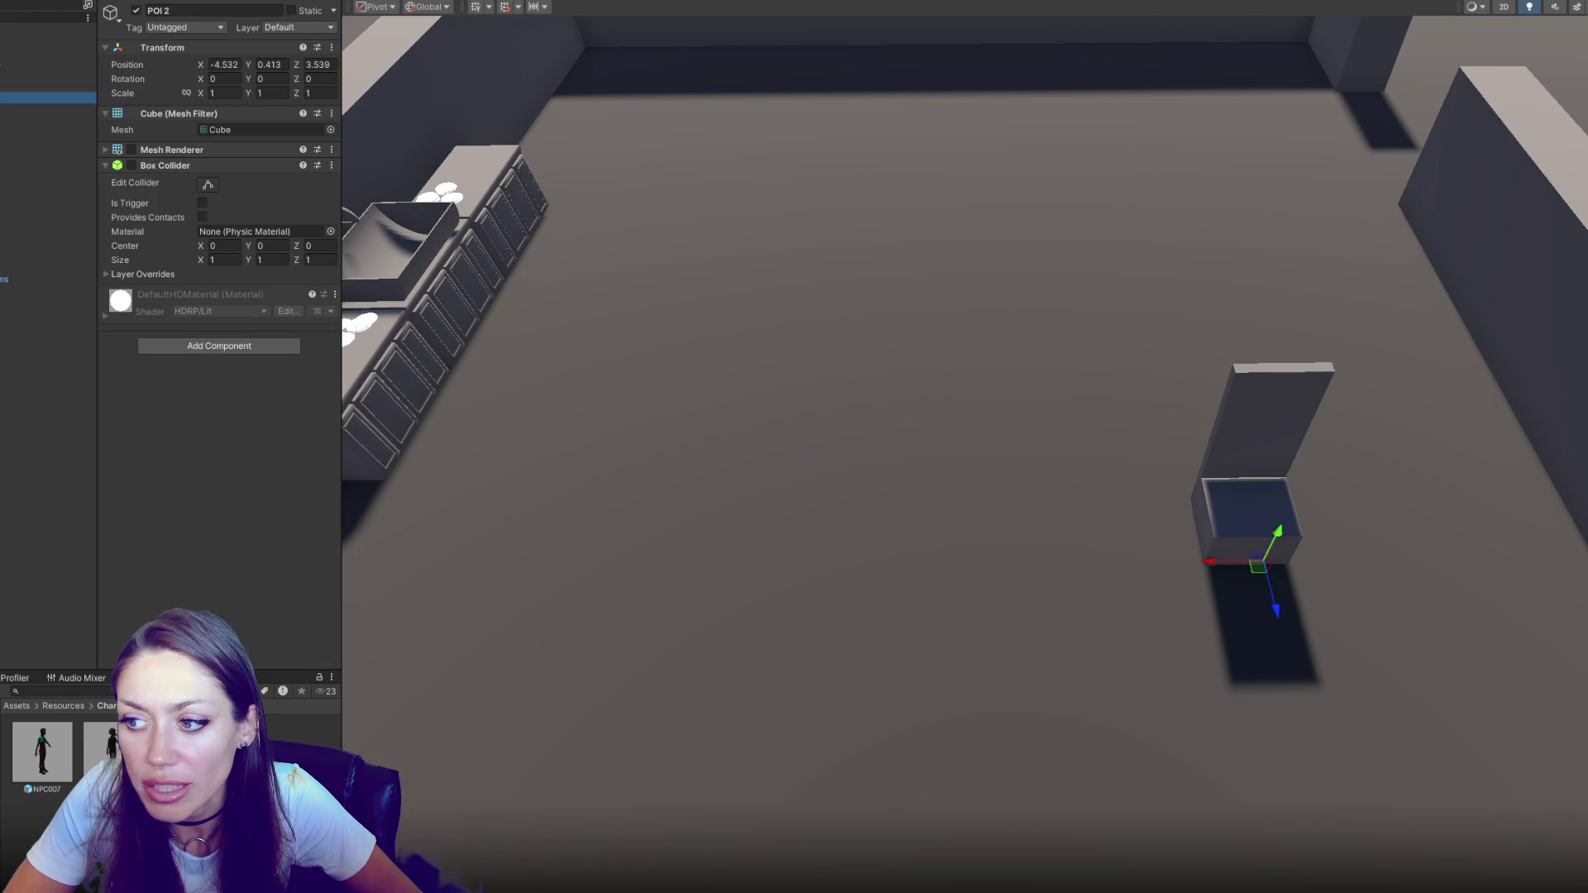
key(Down)
click(222, 65)
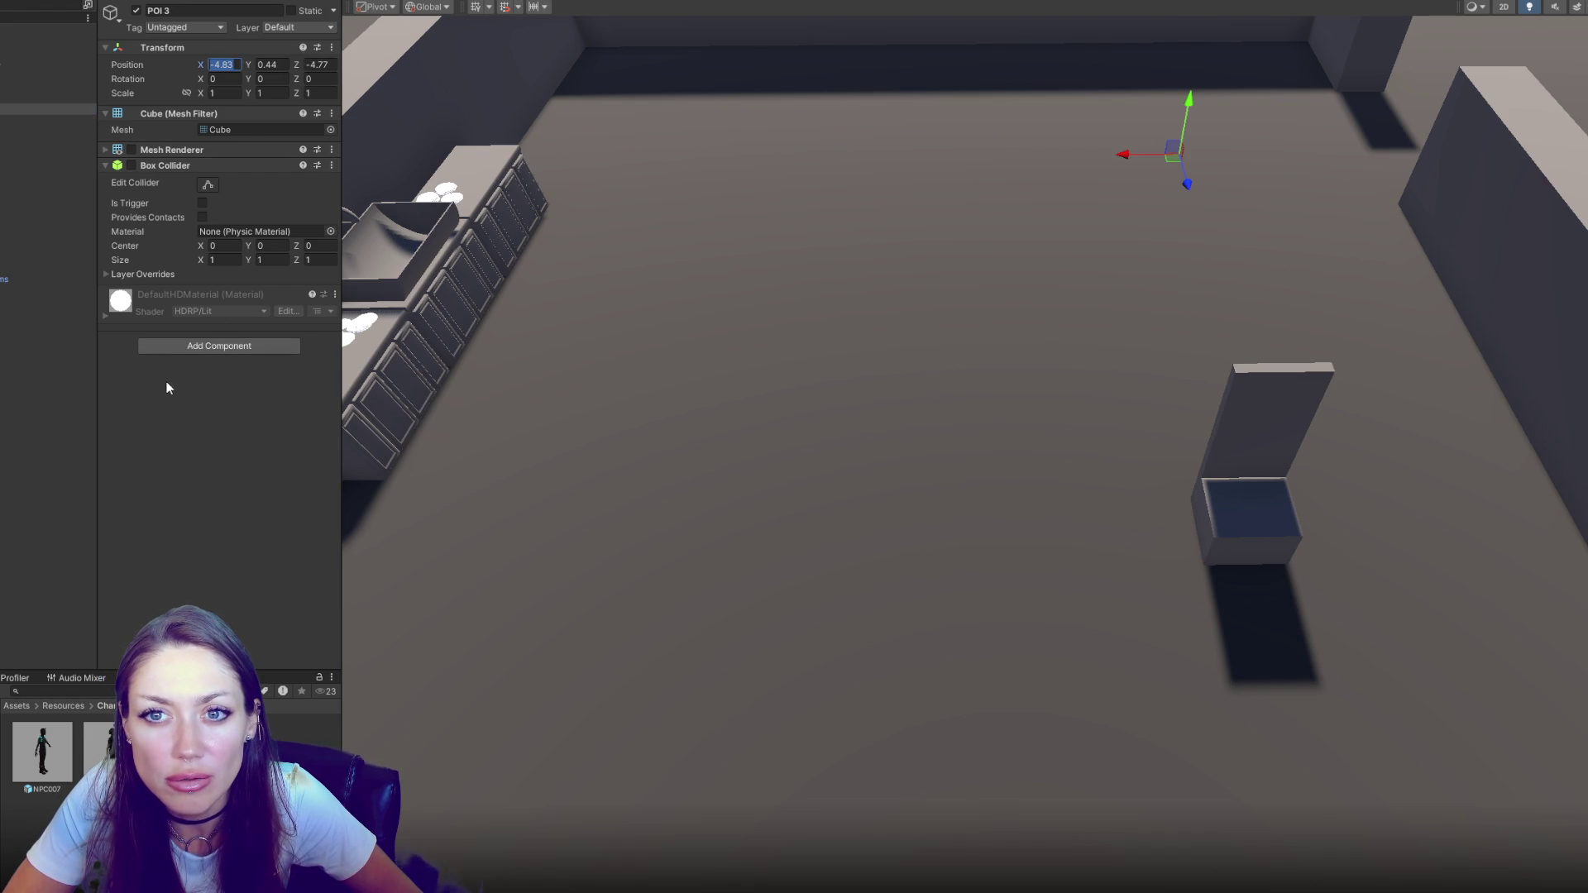
click(99, 732)
click(228, 380)
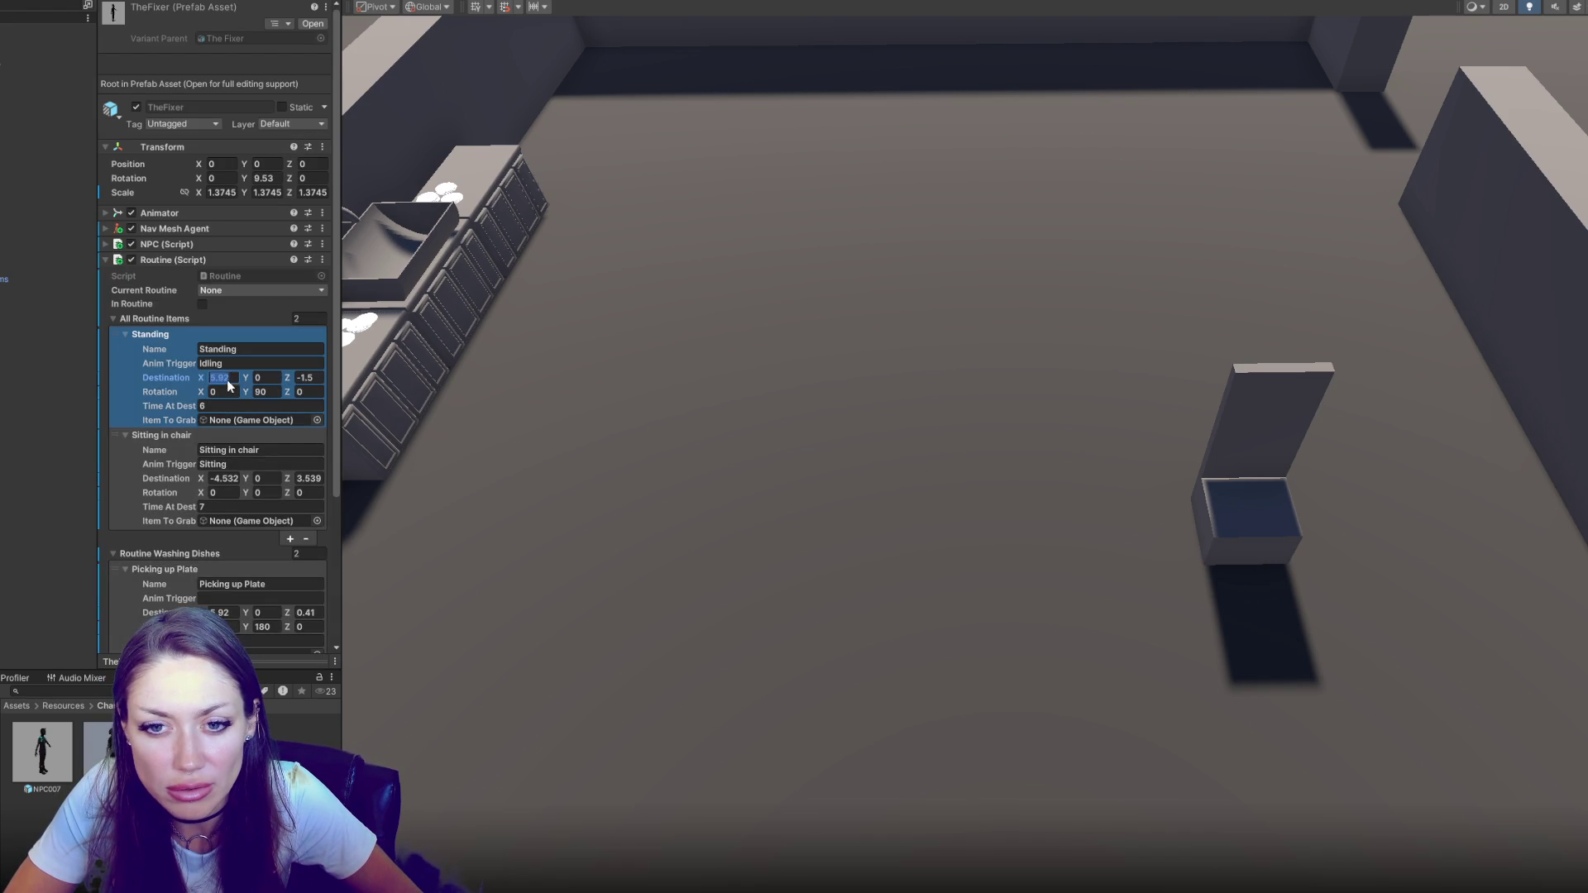
key(Tab)
key(Tab)
text(-477)
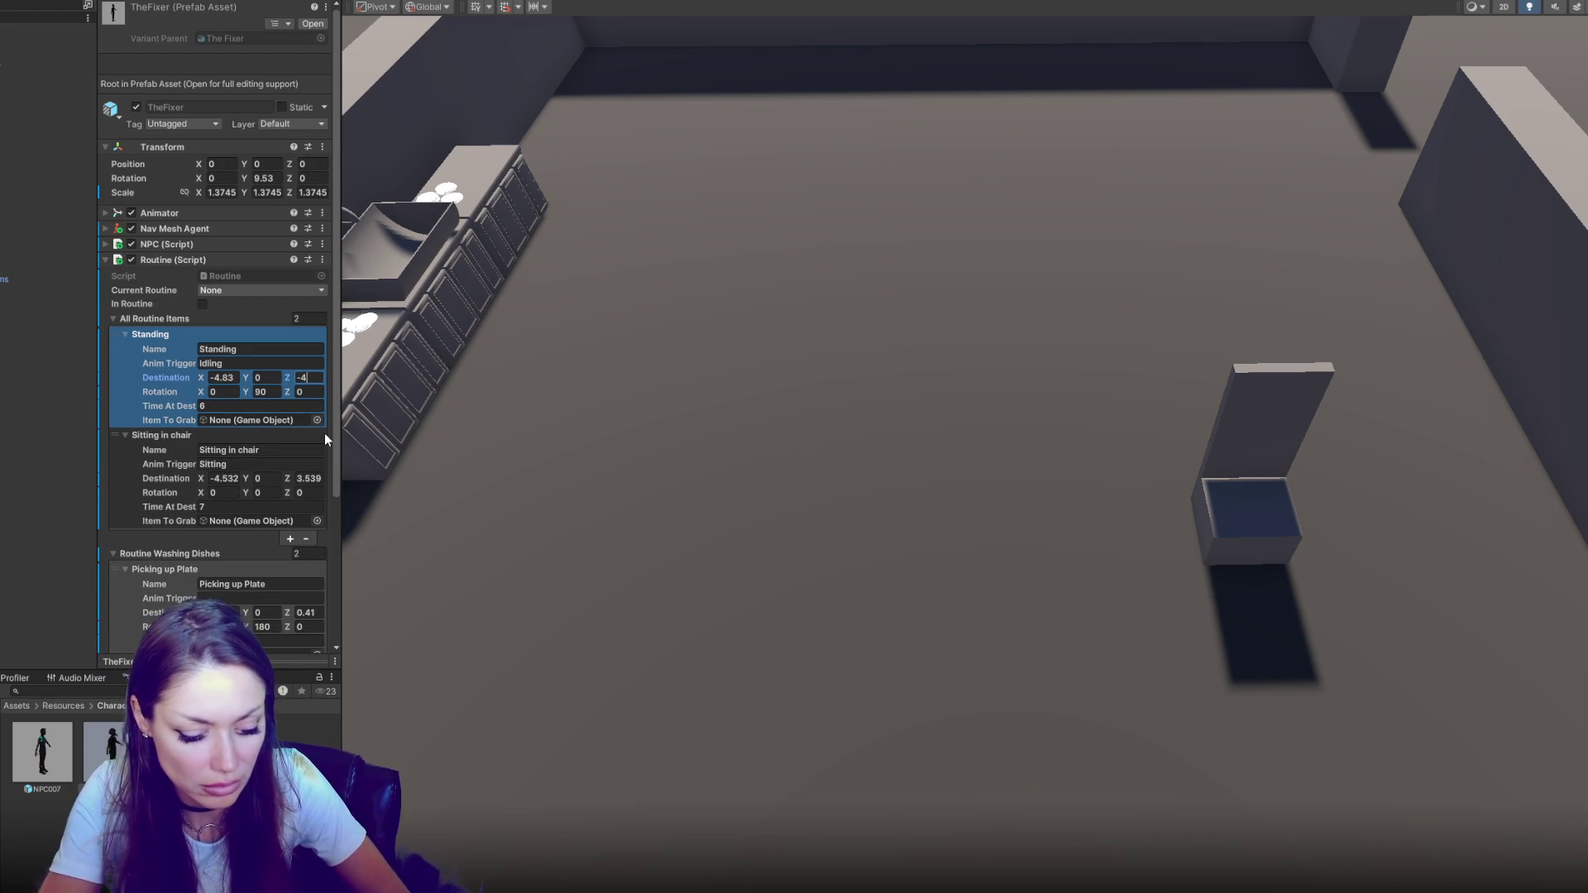
click(324, 434)
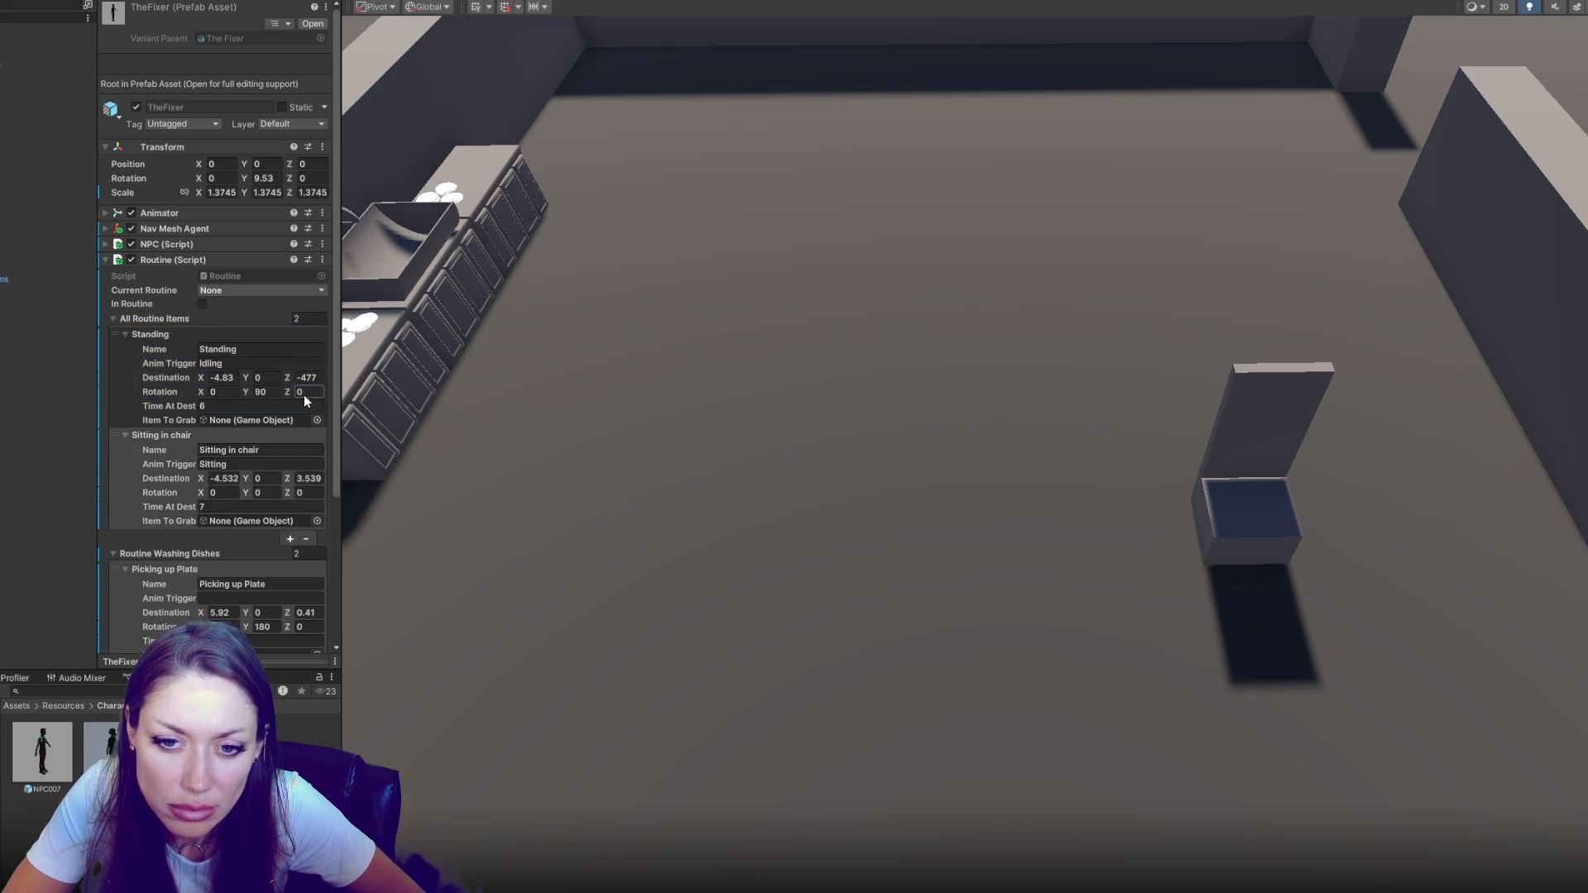
Set Picking up Plate's rotation Y to 90
scroll(305, 395, down, 3)
scroll(307, 380, down, 2)
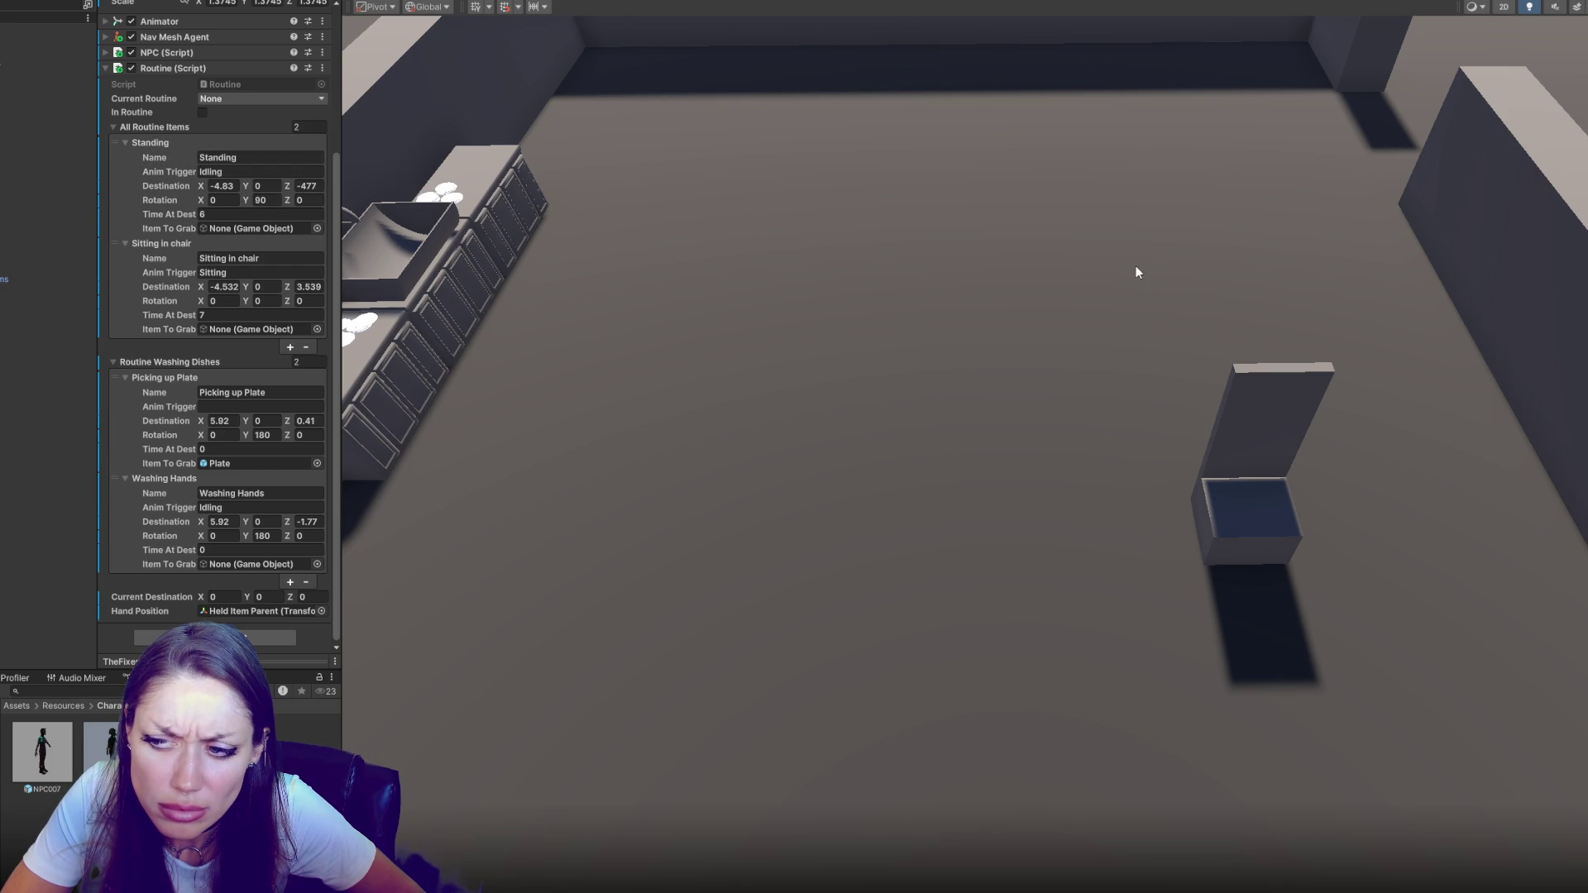
click(272, 435)
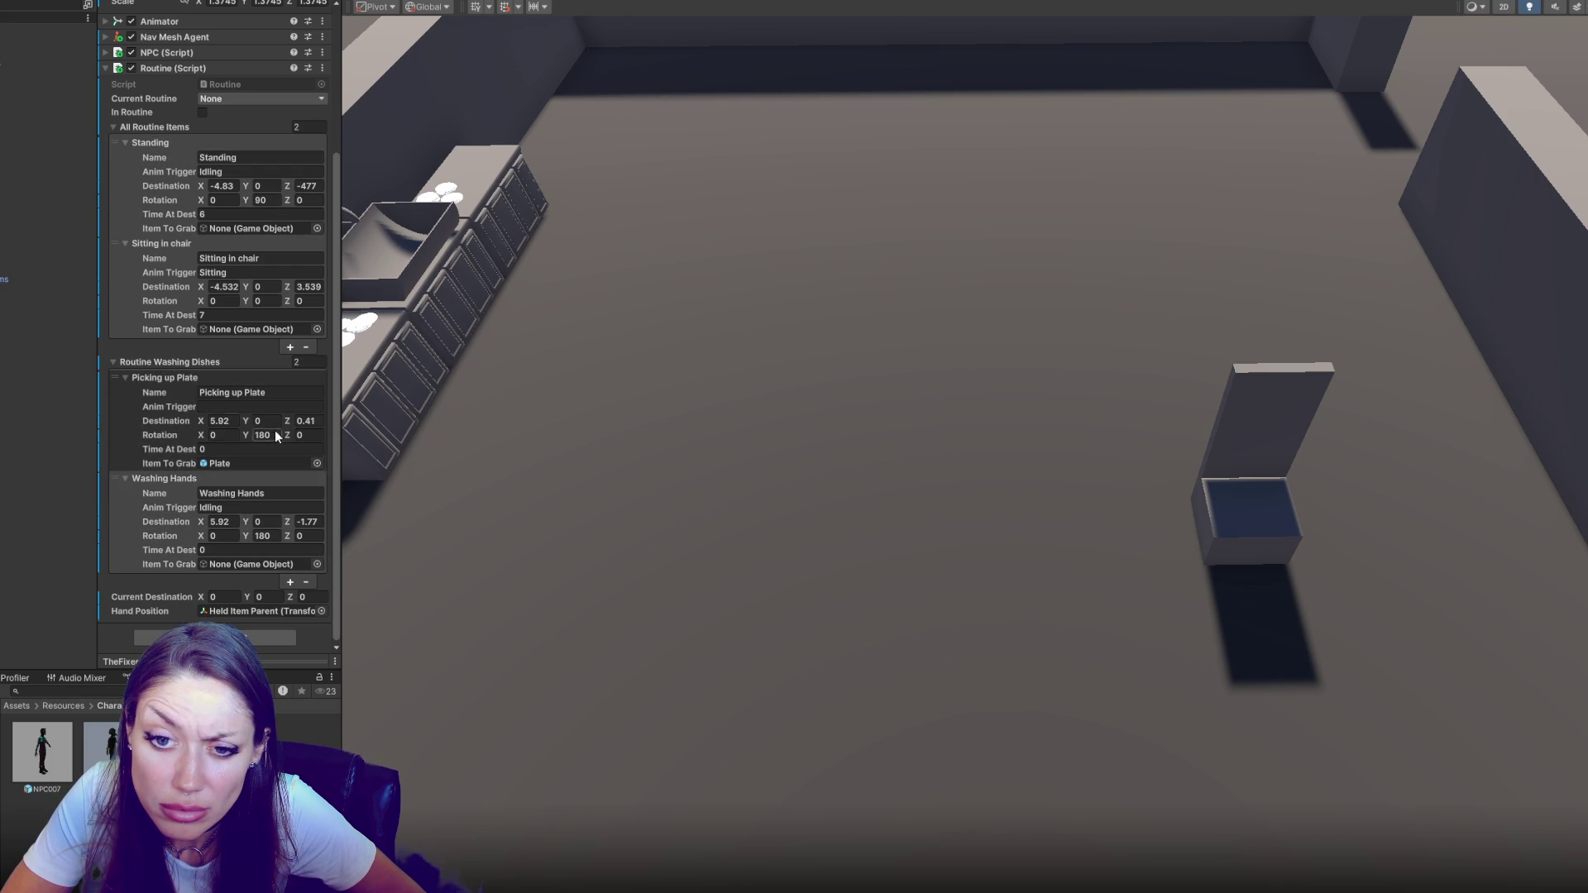
text(90)
scroll(276, 331, up, 5)
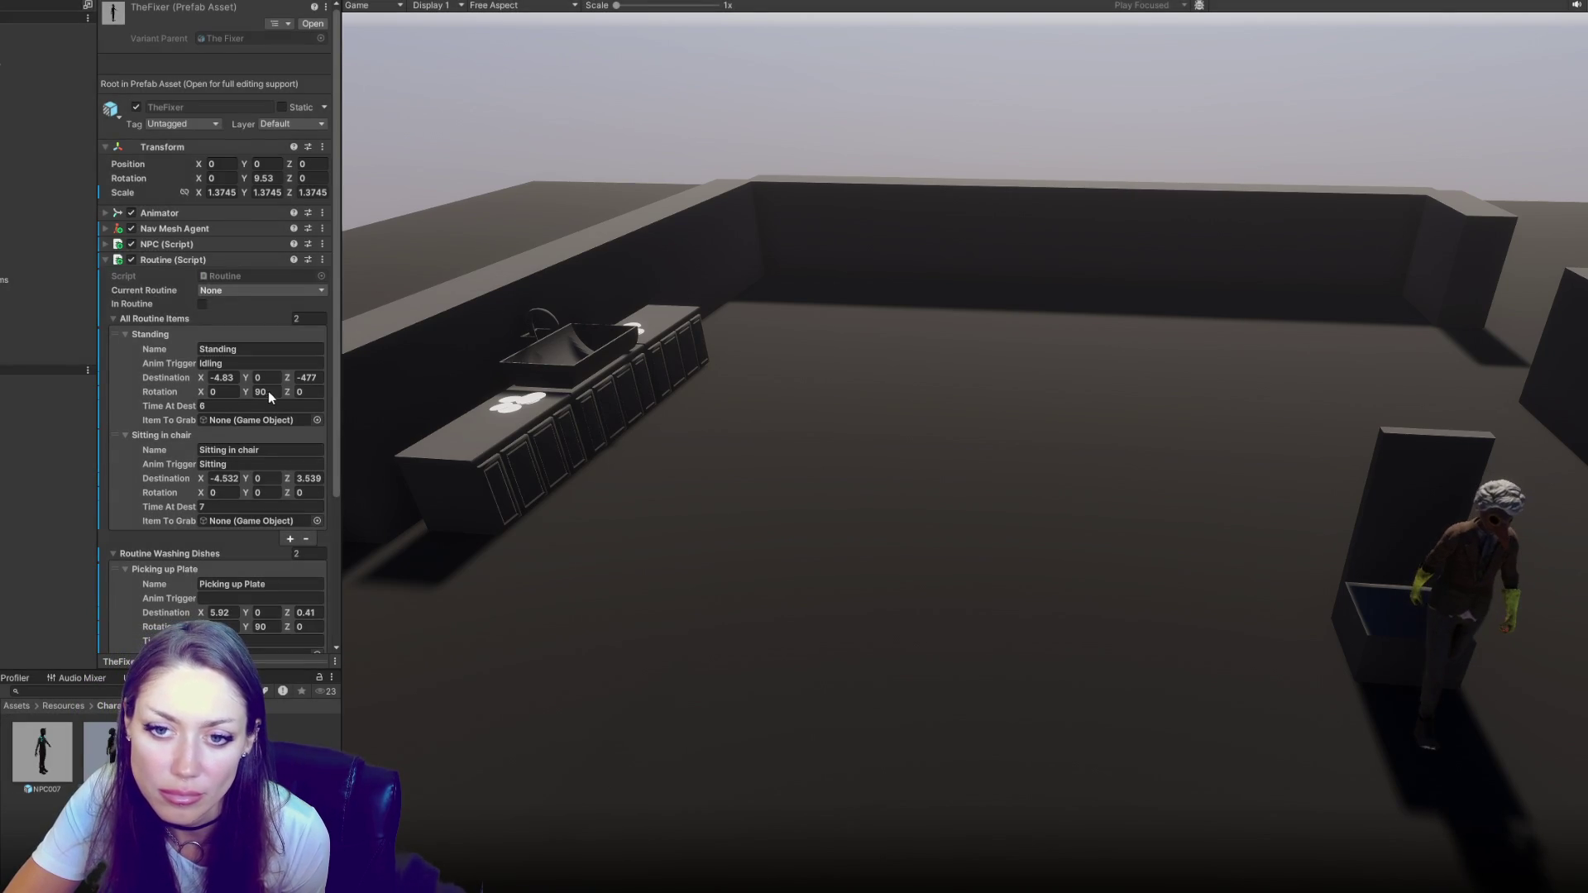
Stop play mode and set the Standing destination Z to -4.77
key(ctrl+p)
click(308, 378)
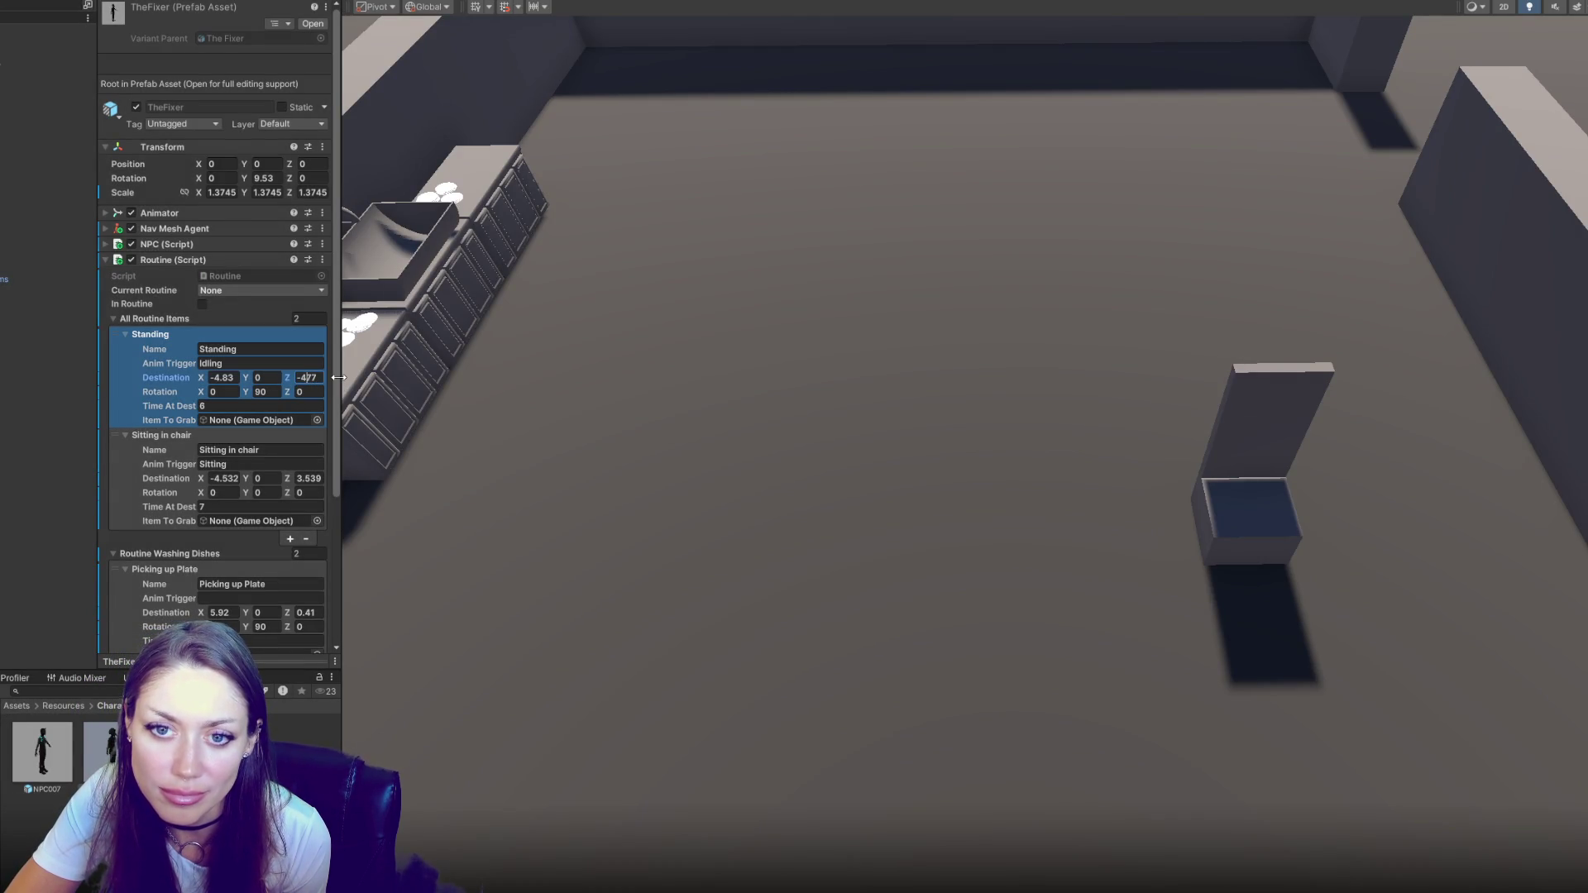
key(Return)
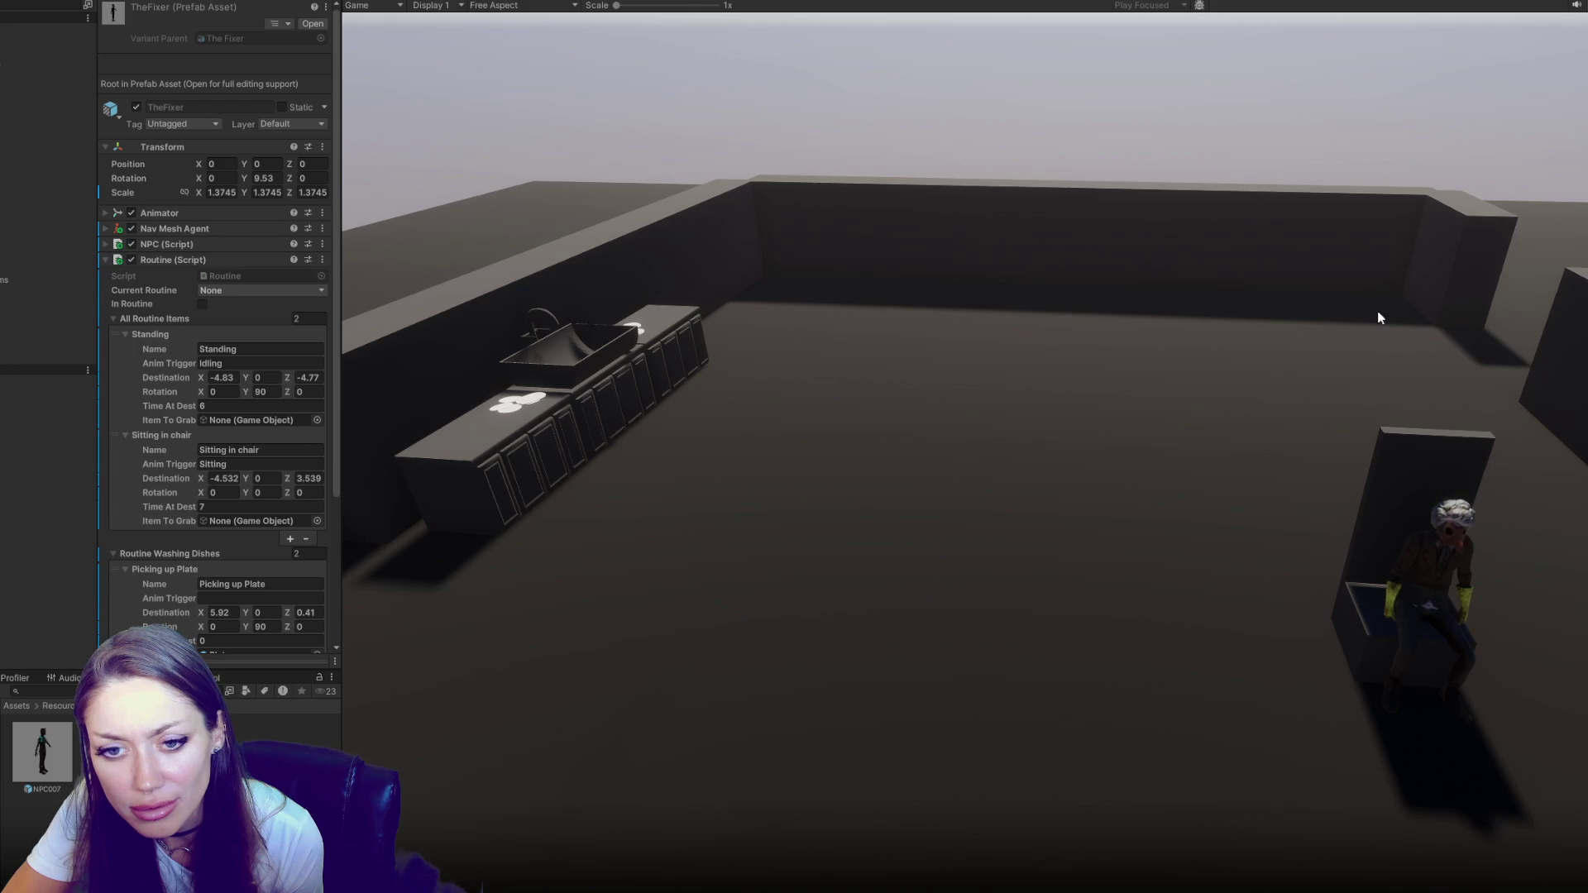
Play-test TheFixer, then stop and return to Routine.cs in VS Code
scroll(157, 344, down, 3)
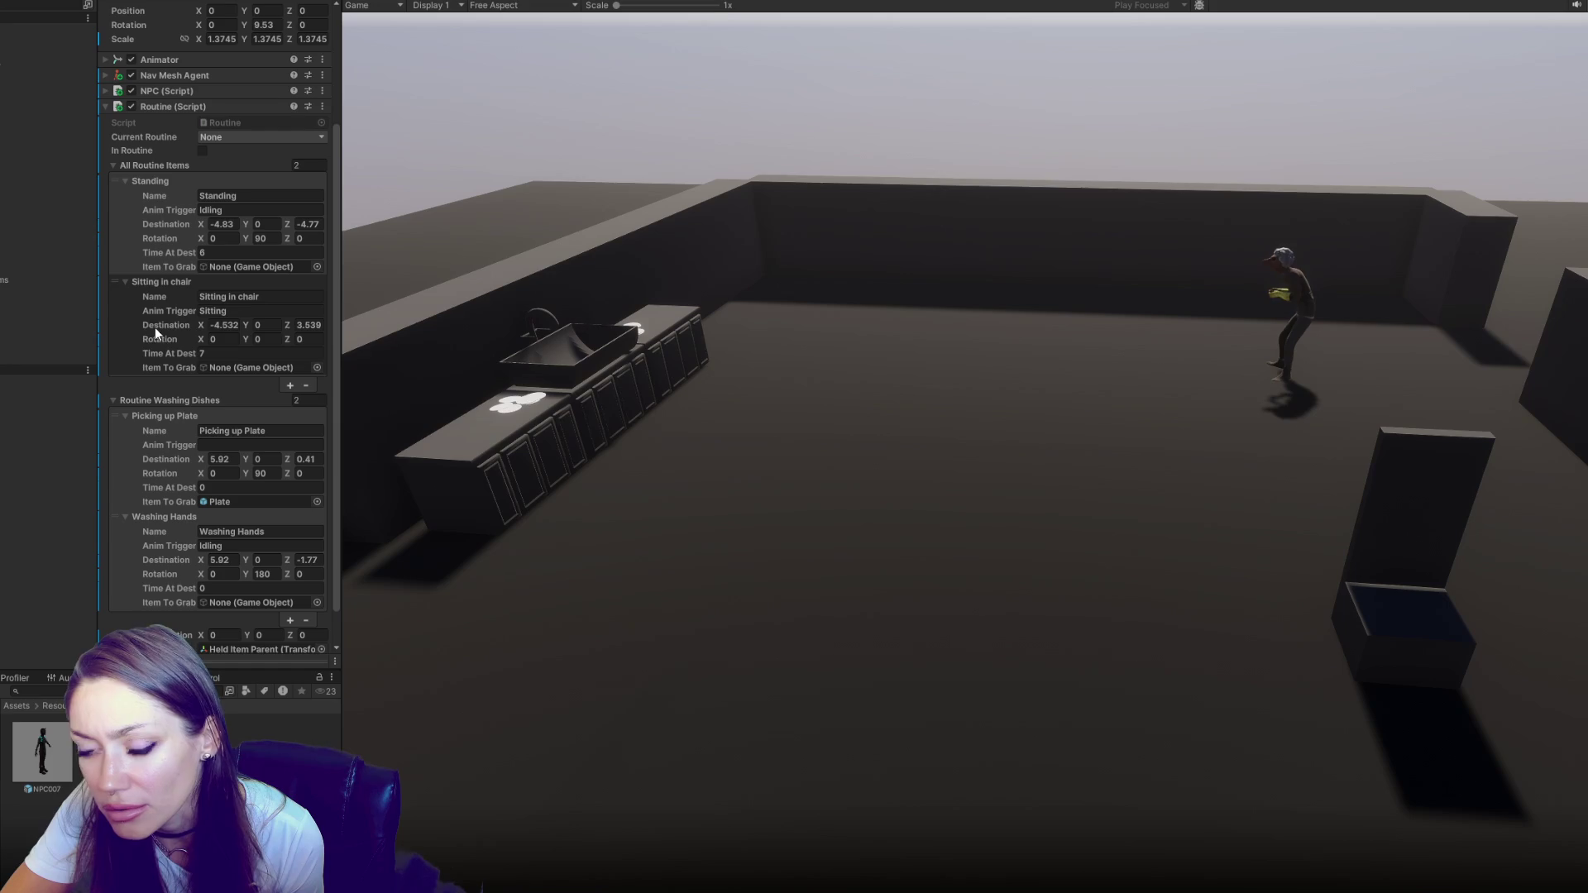
key(ctrl+p)
key(alt+Tab)
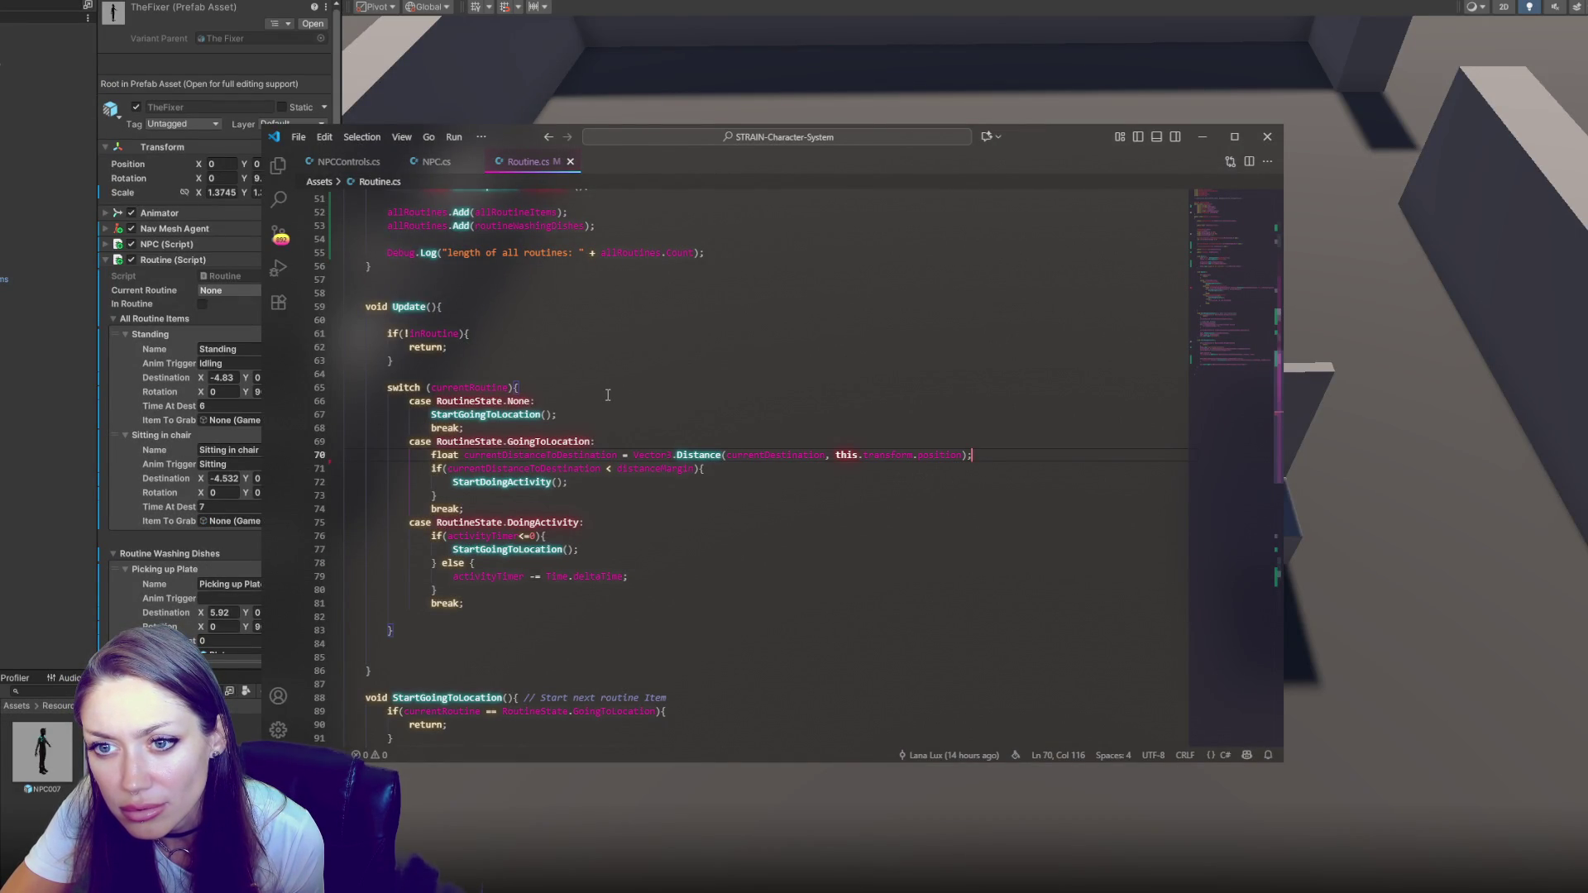
Search Routine.cs for every occurrence of allroutineitems, starting from the allRoutines name
scroll(607, 396, up, 2)
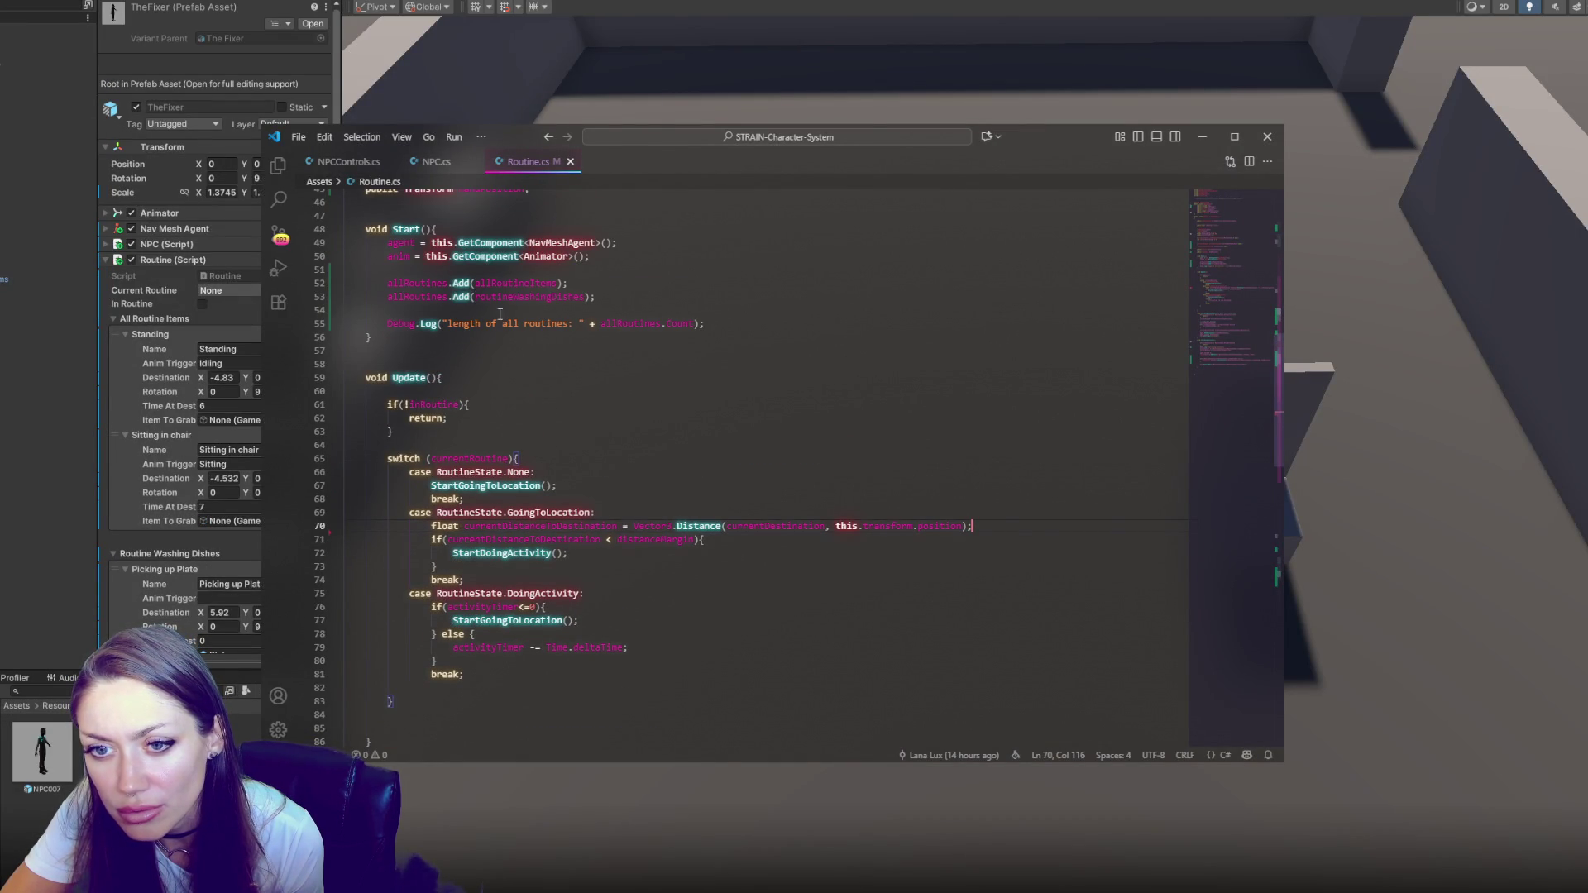
double_click(650, 325)
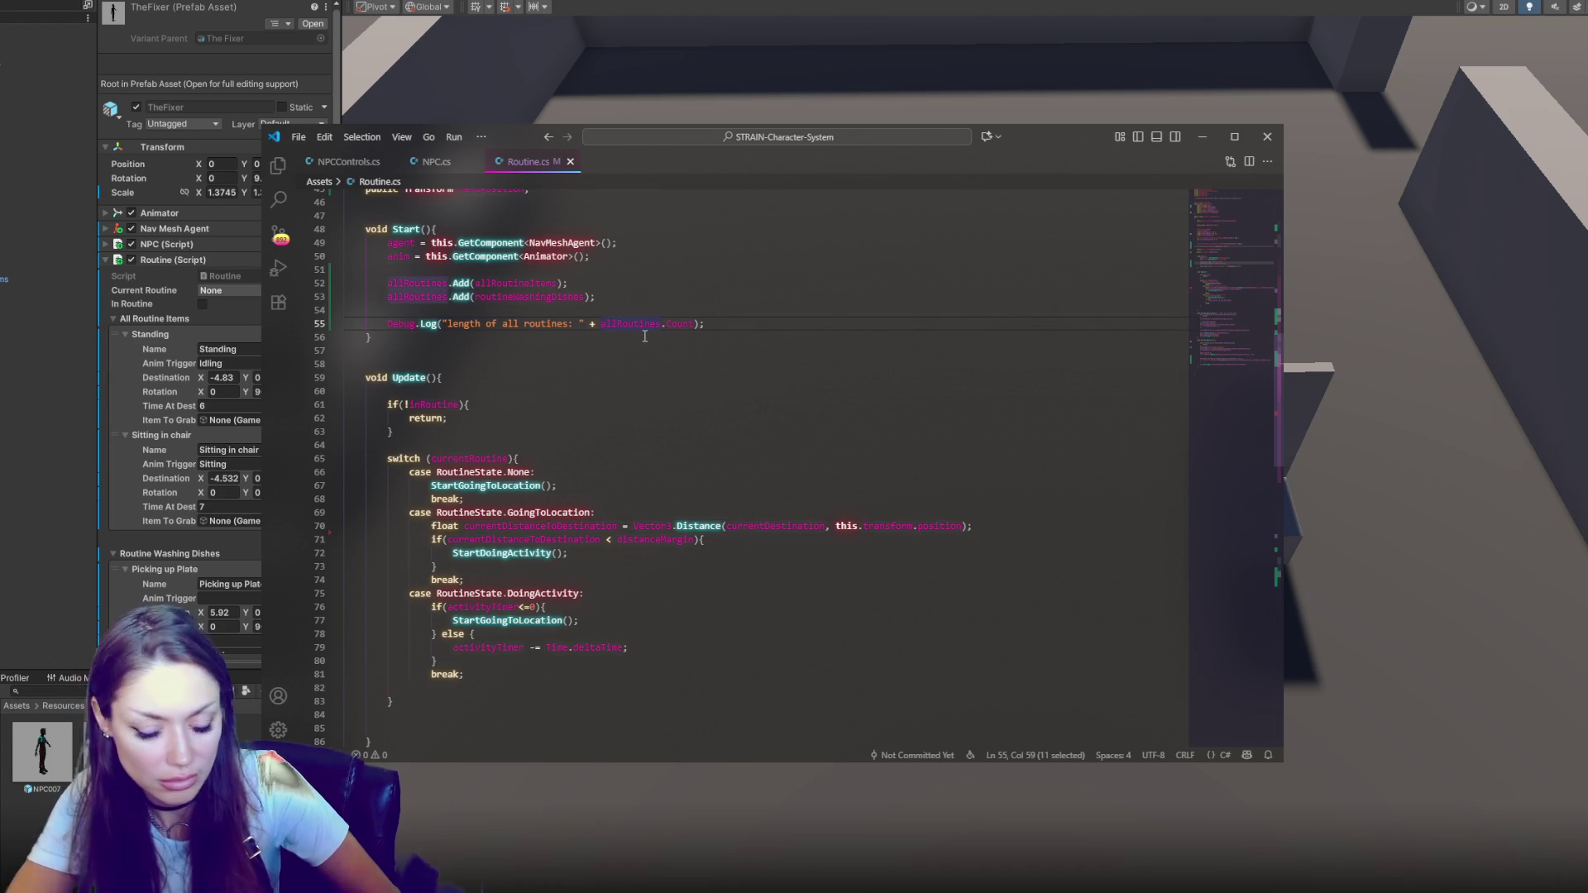
key(ctrl+f)
text(akk)
key(BackSpace)
key(BackSpace)
text(llroutineitems)
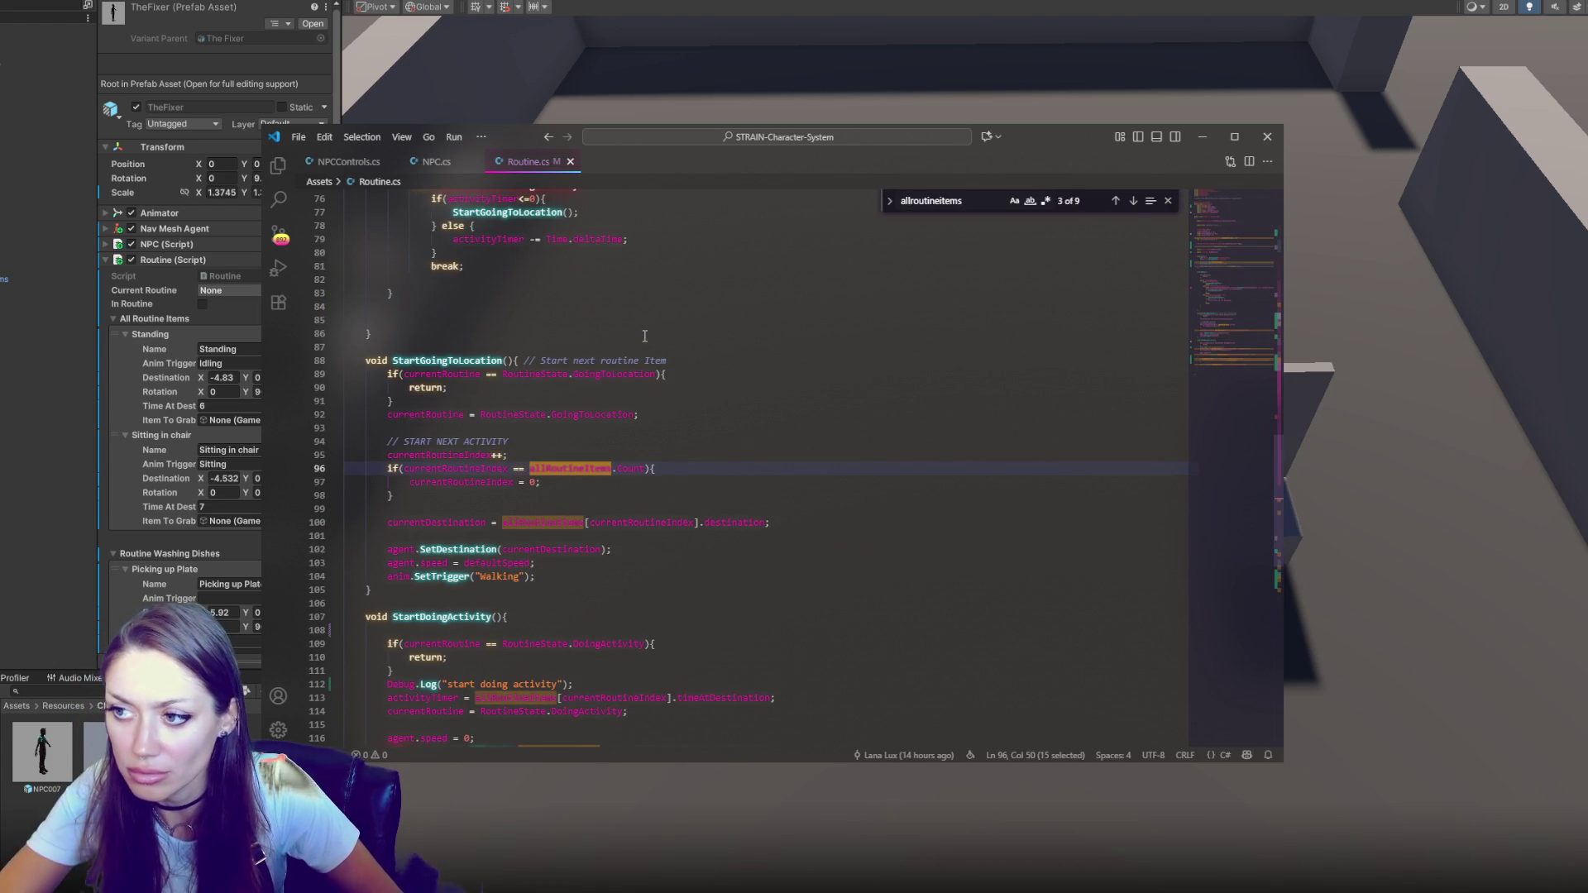
scroll(644, 335, down, 7)
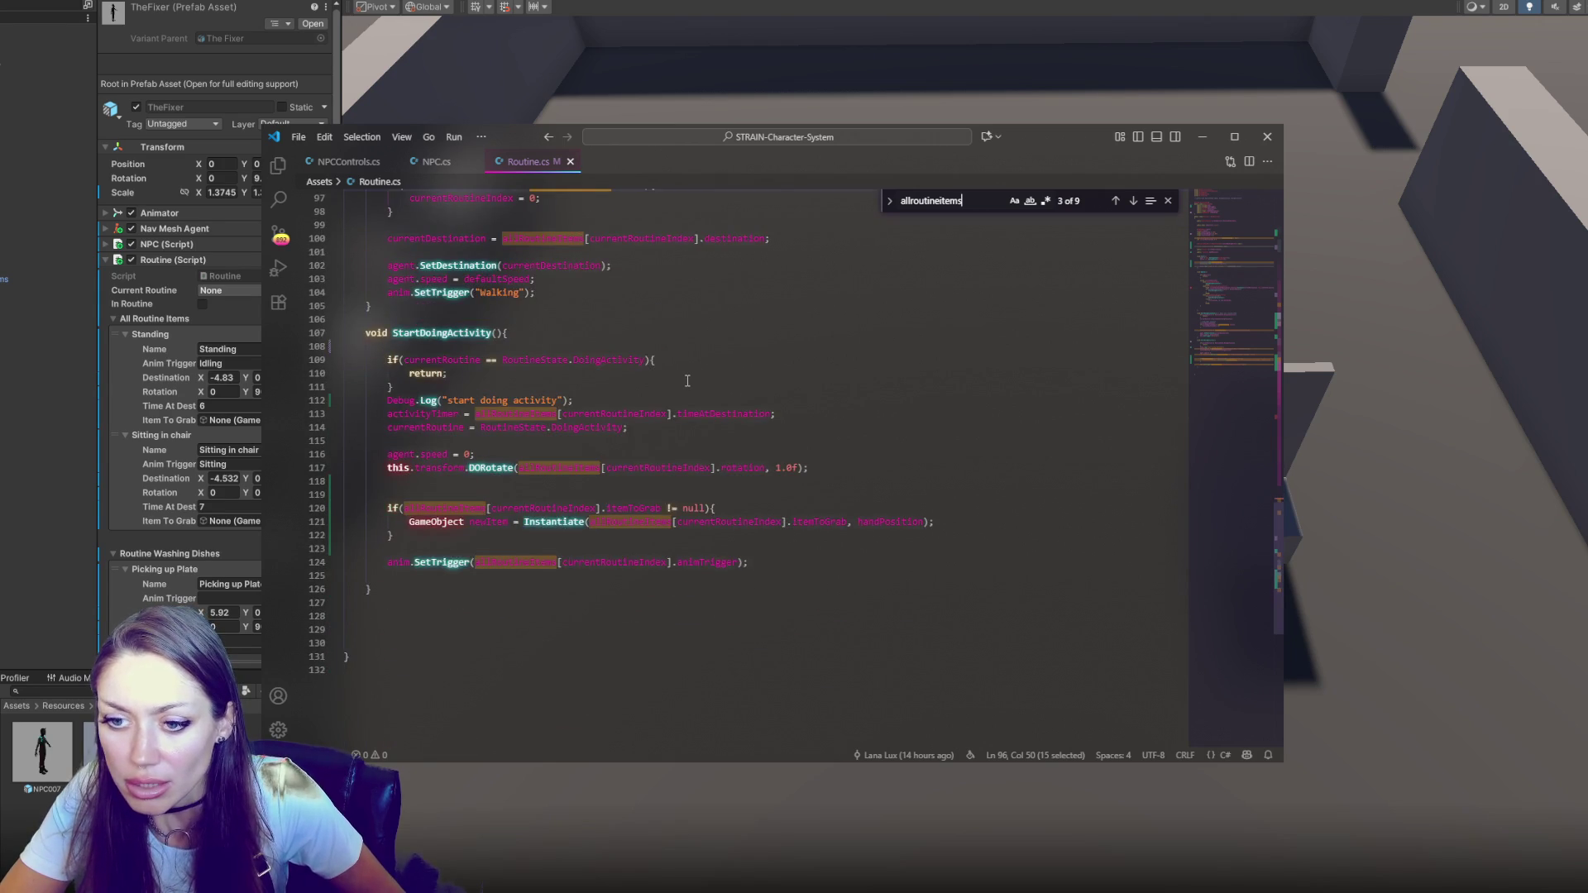
scroll(686, 380, up, 10)
scroll(689, 381, up, 10)
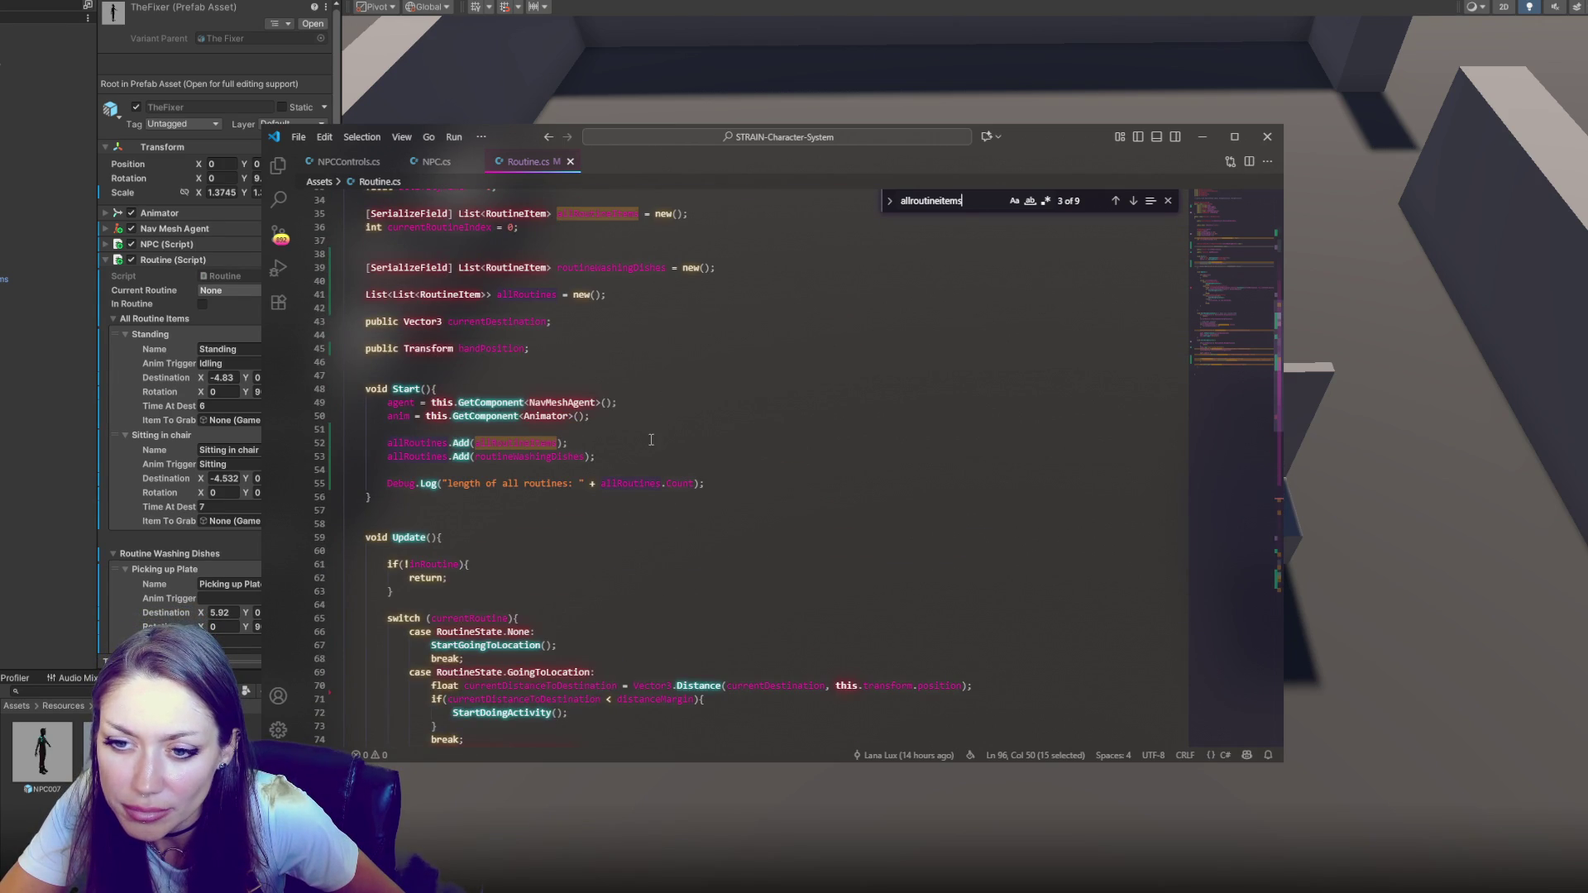
scroll(653, 426, up, 3)
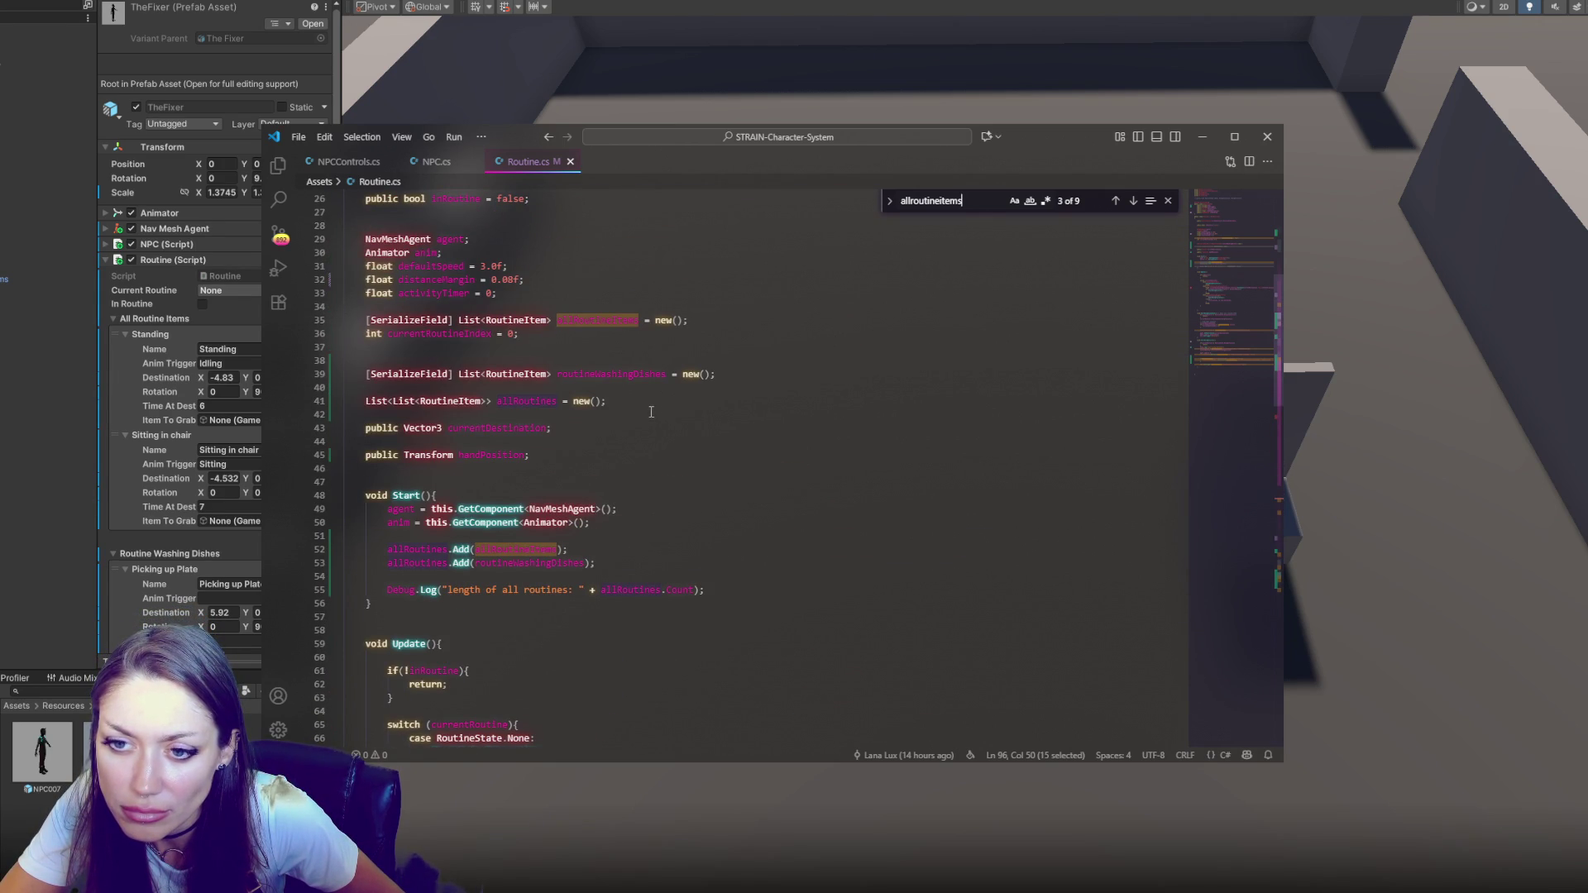
Start an int currentRoutineIndex line below line 35, undo it, and expand Find to Replace
click(732, 321)
key(Return)
text(in)
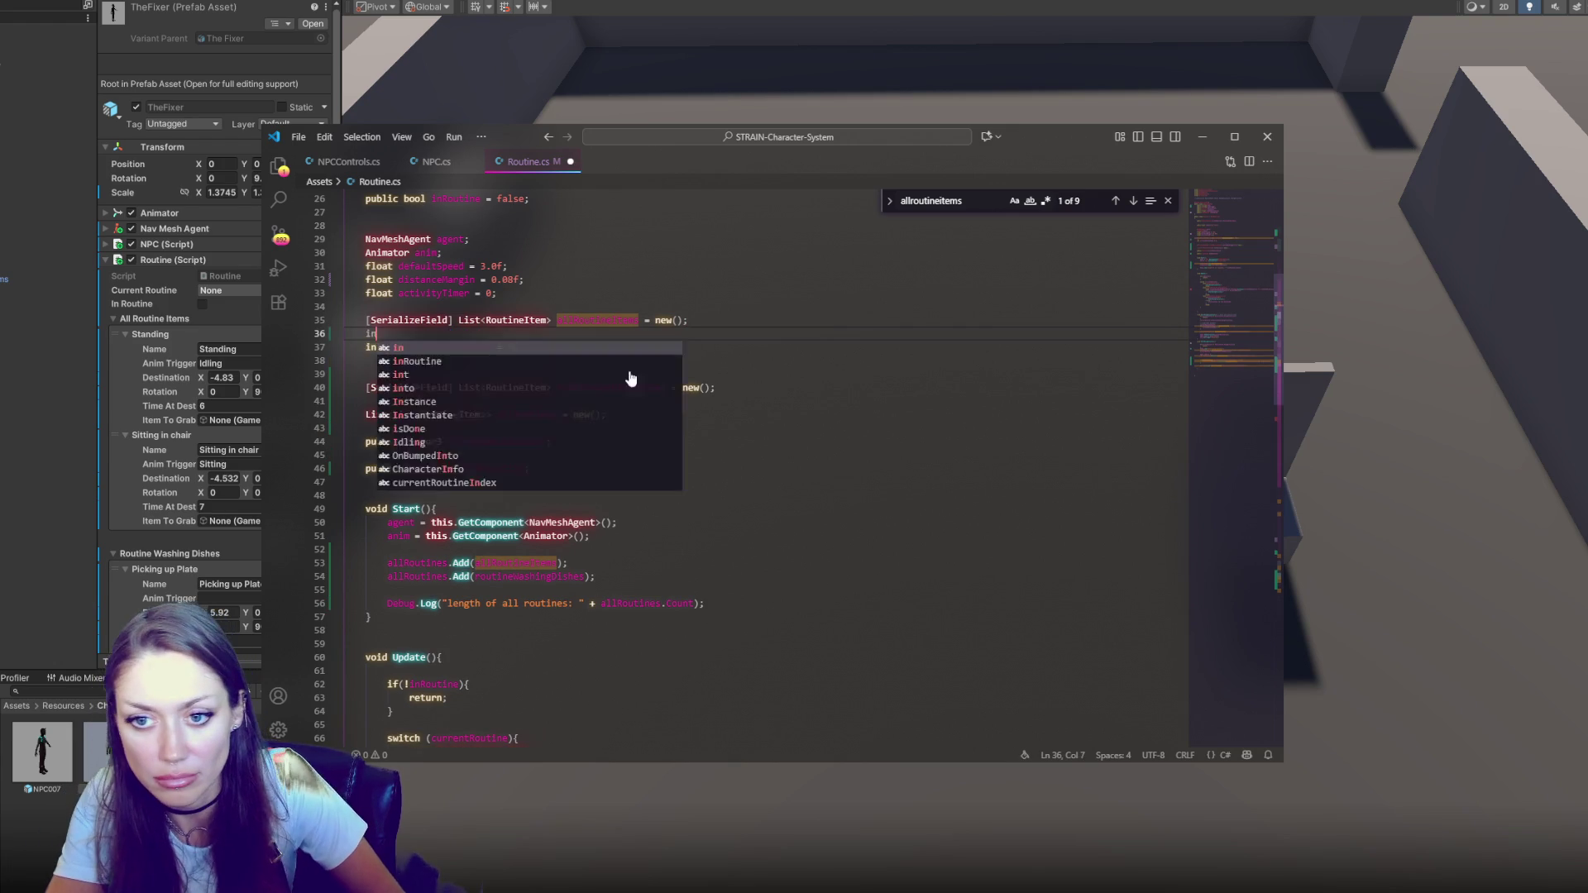
text(t currentRoutine)
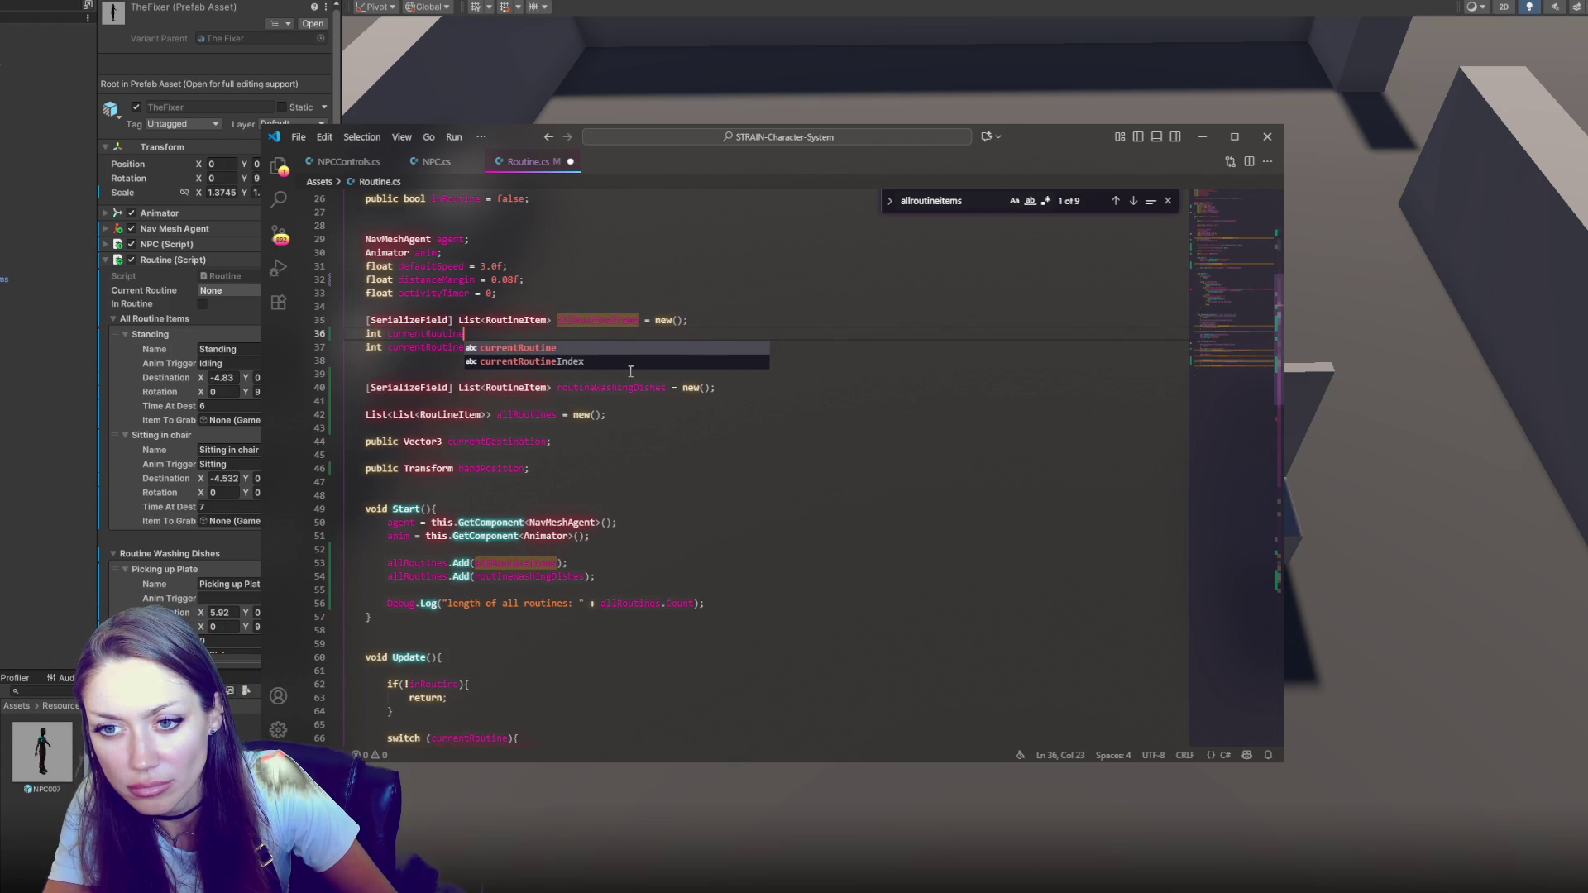
text(Index)
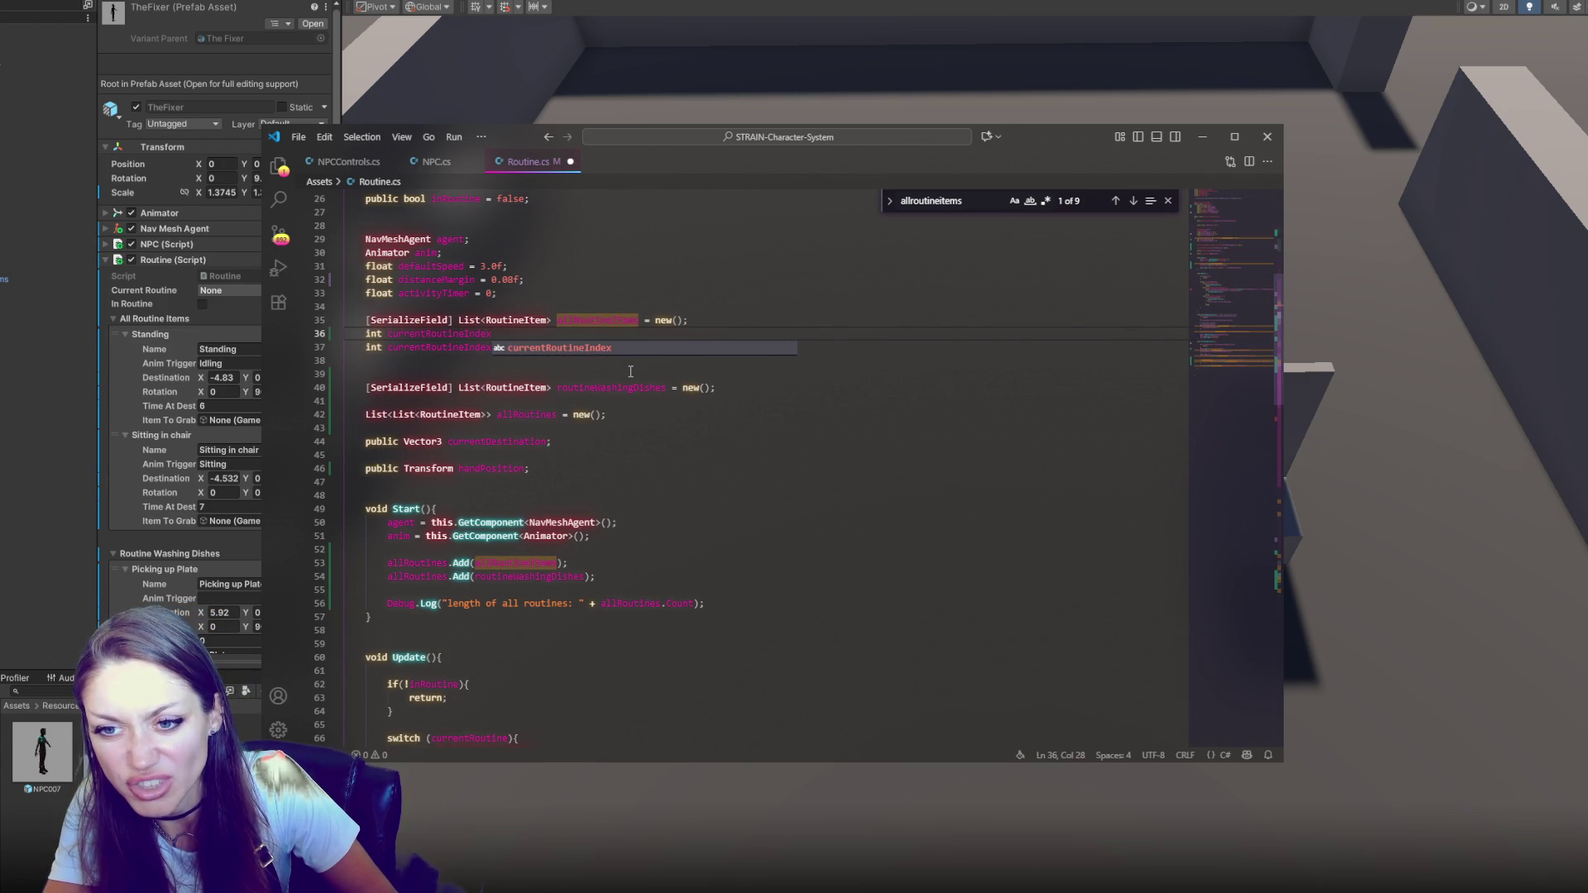
key(BackSpace)
key(BackSpace)
key(BackSpace)
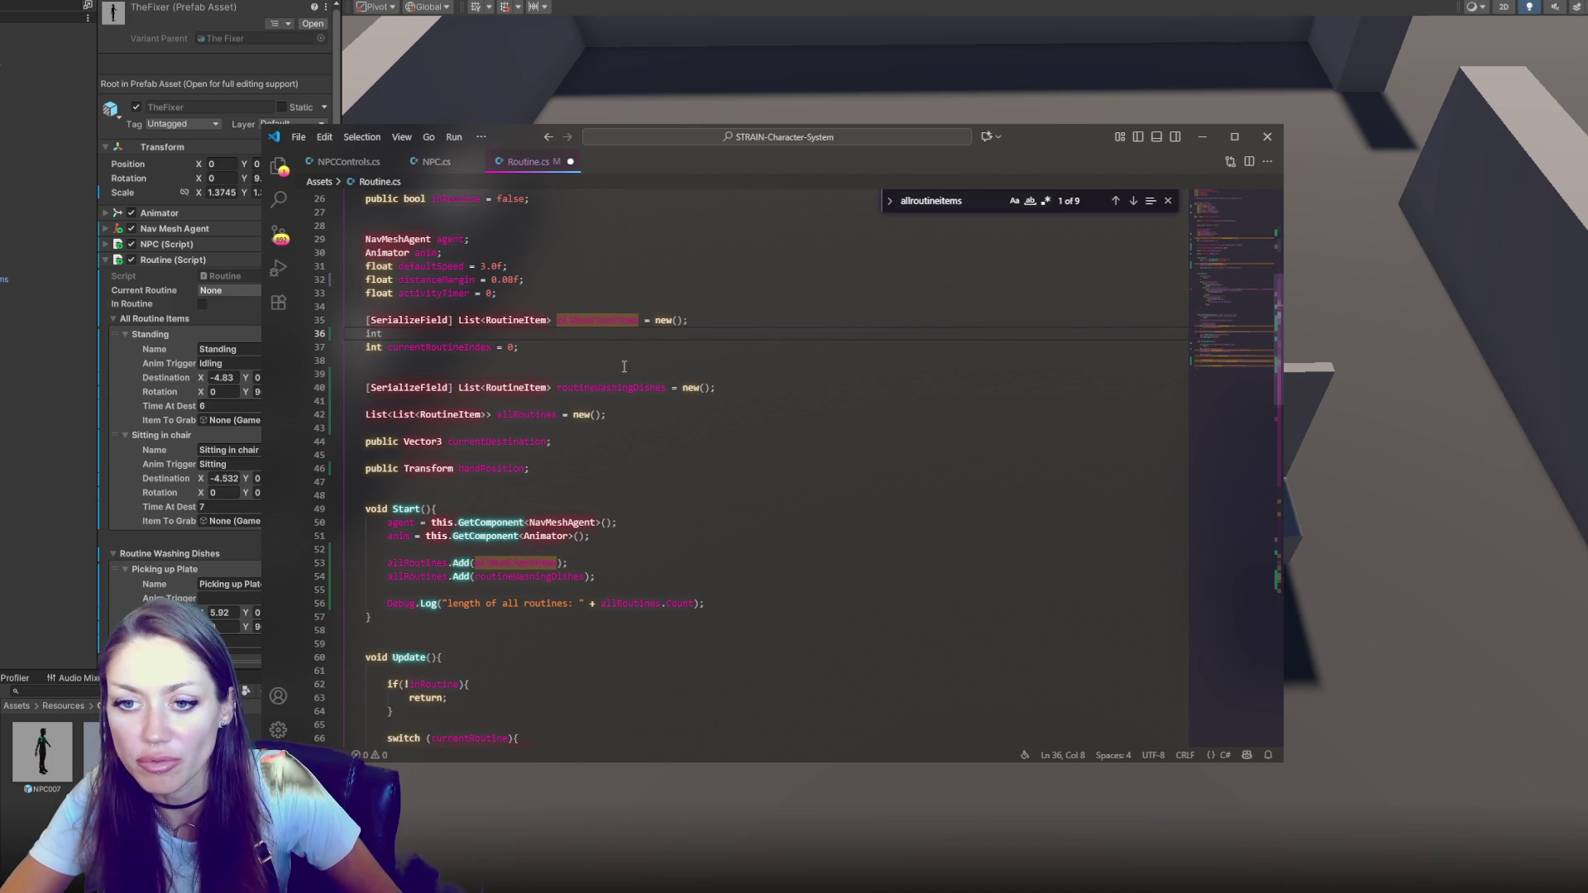
key(ctrl+z)
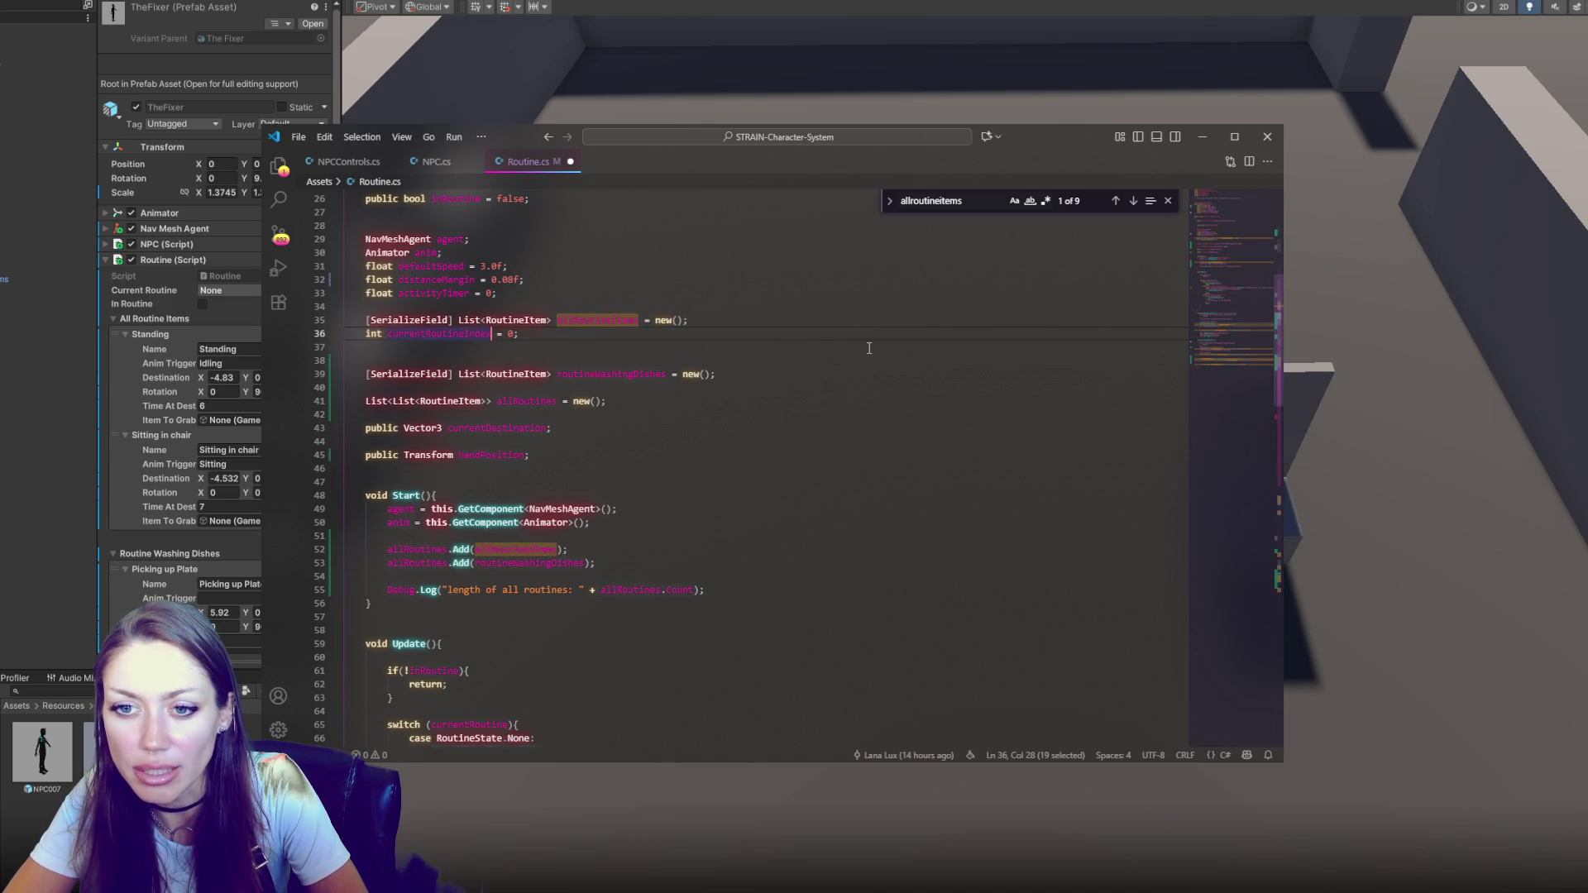
key(ctrl+h)
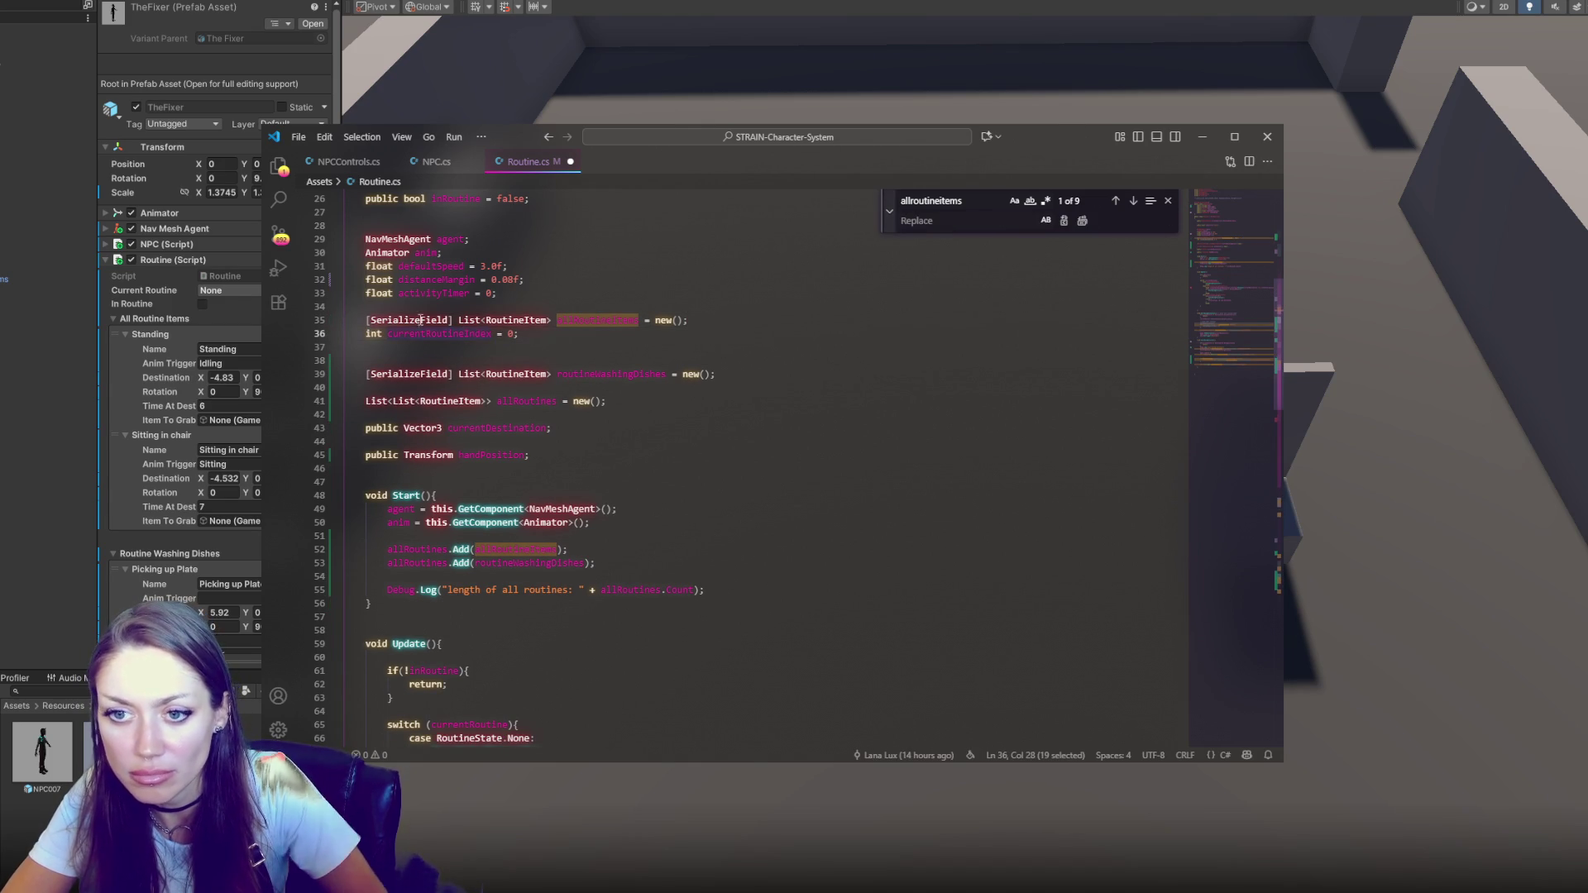
Replace all currentRoutineIndex matches with currentItemIndex
key(ctrl+f)
key(Return)
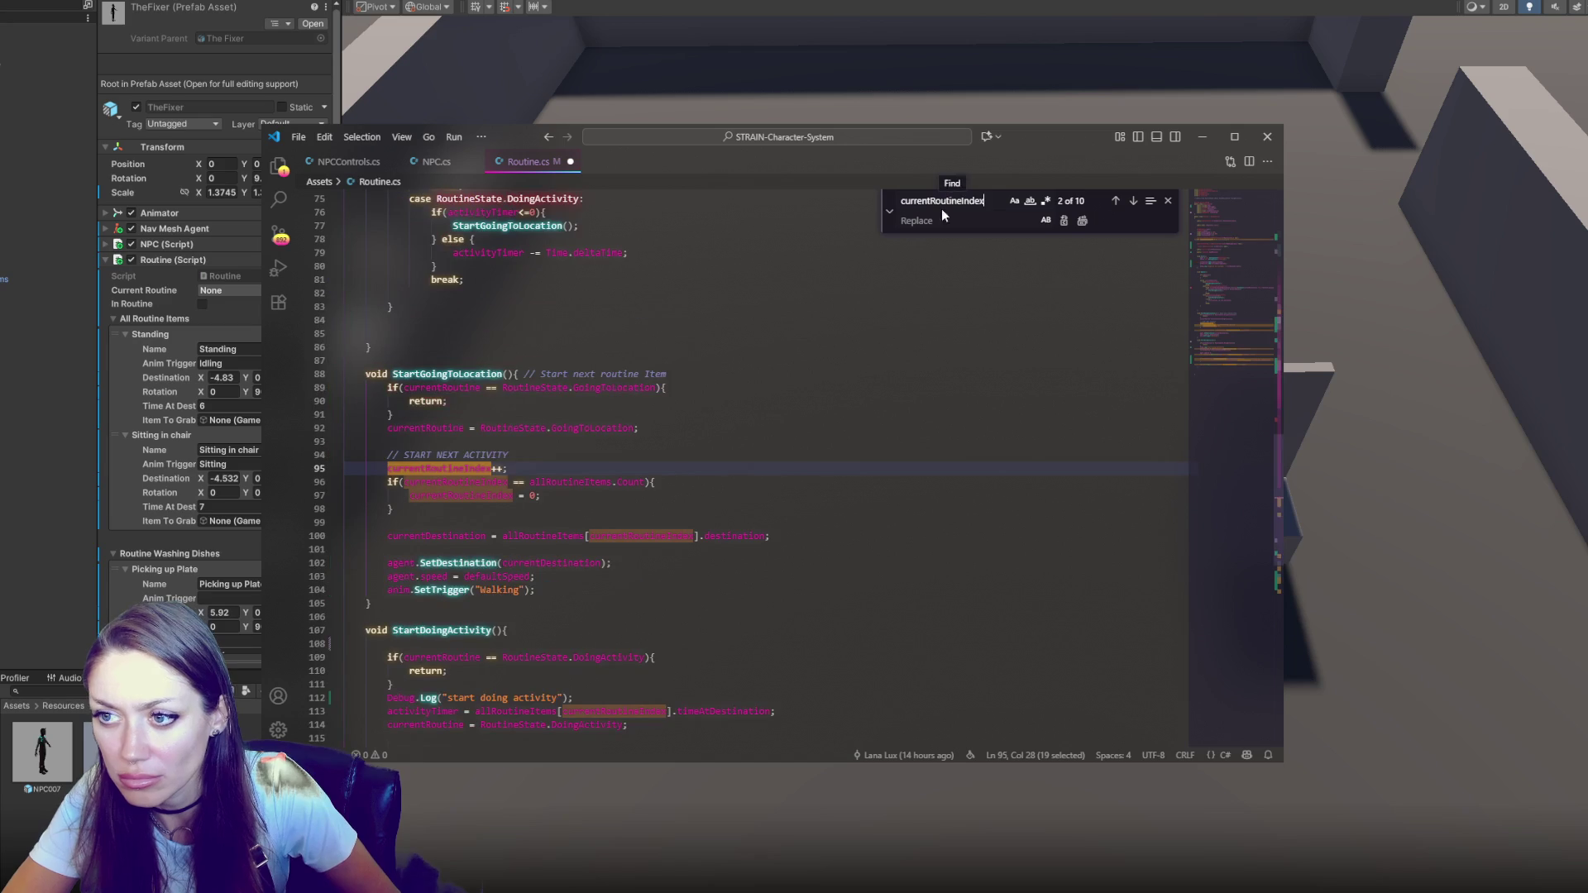
text(currentItem)
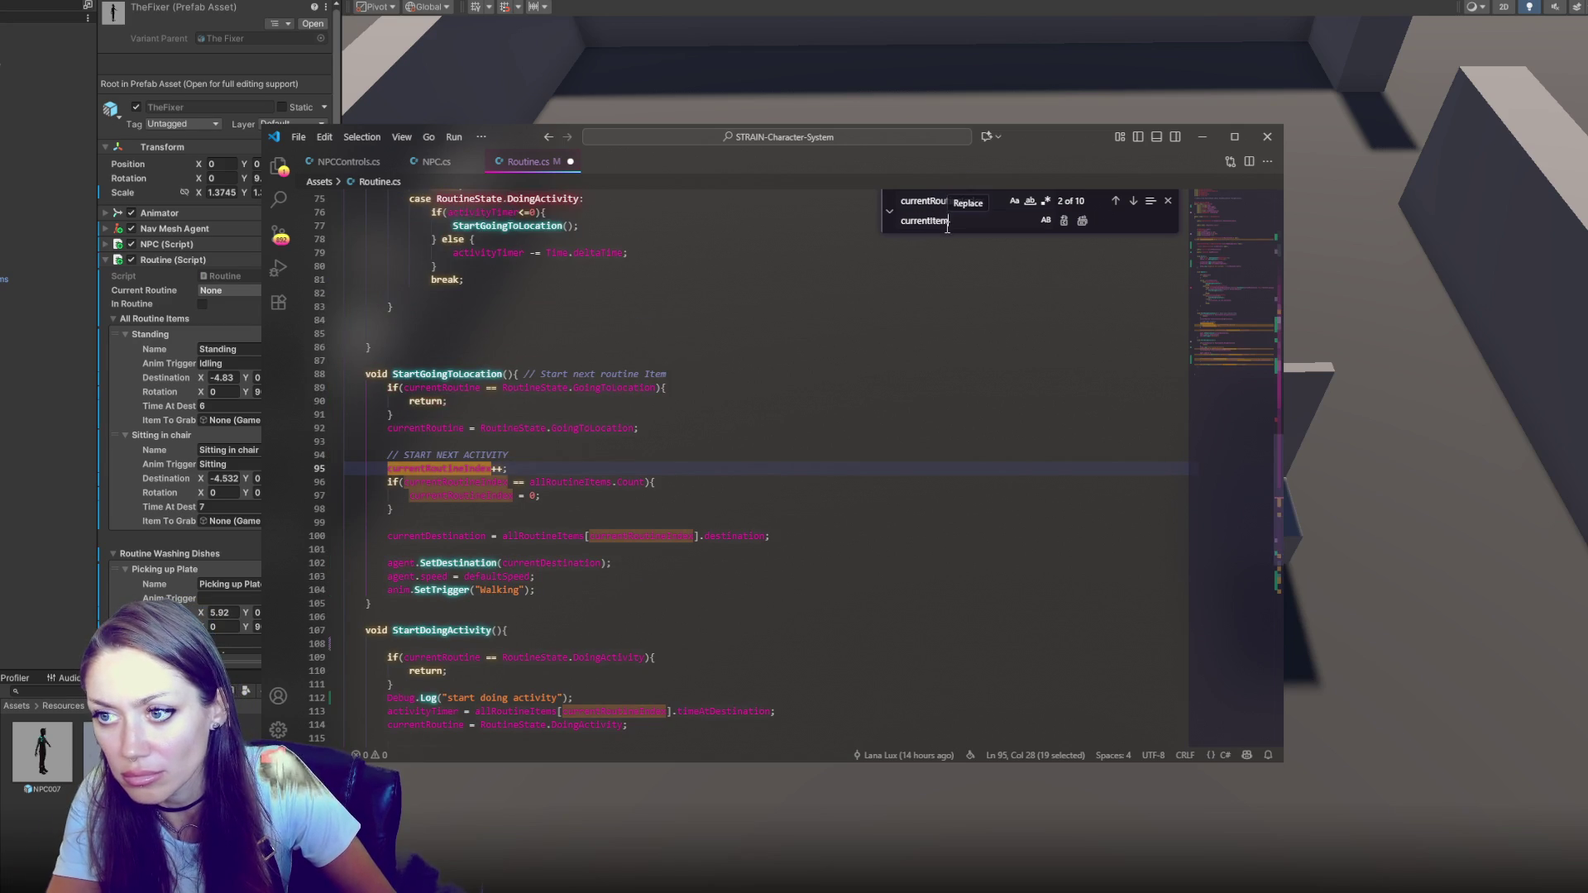
click(1082, 220)
click(511, 347)
scroll(511, 270, up, 7)
scroll(512, 270, up, 9)
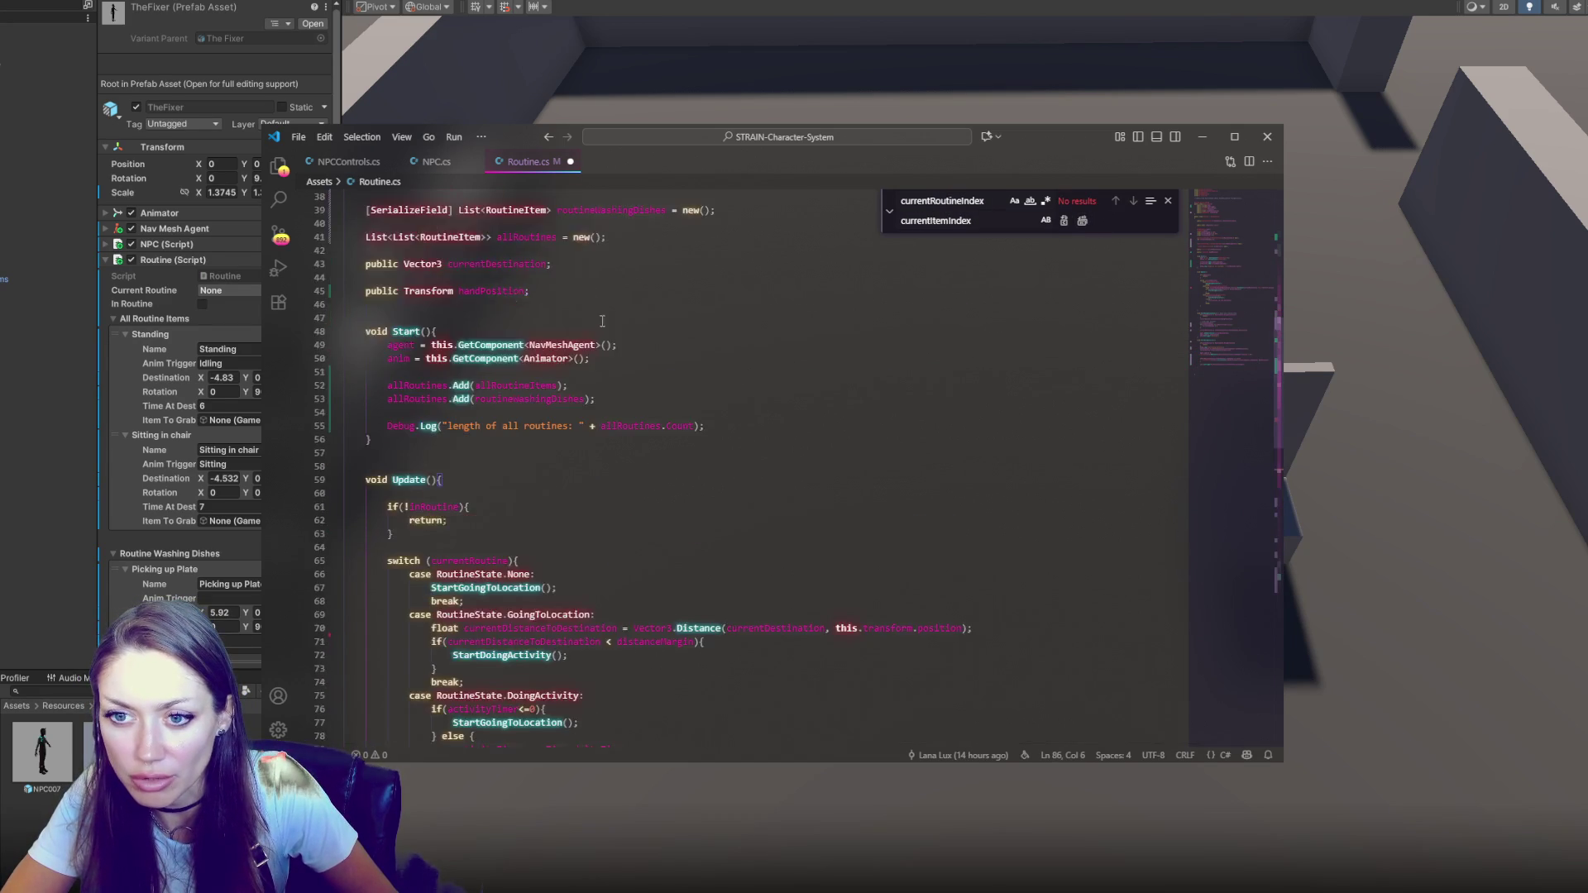
Declare int currentRoutineIndex on a new line after line 35, then check allRoutines' uses
click(729, 302)
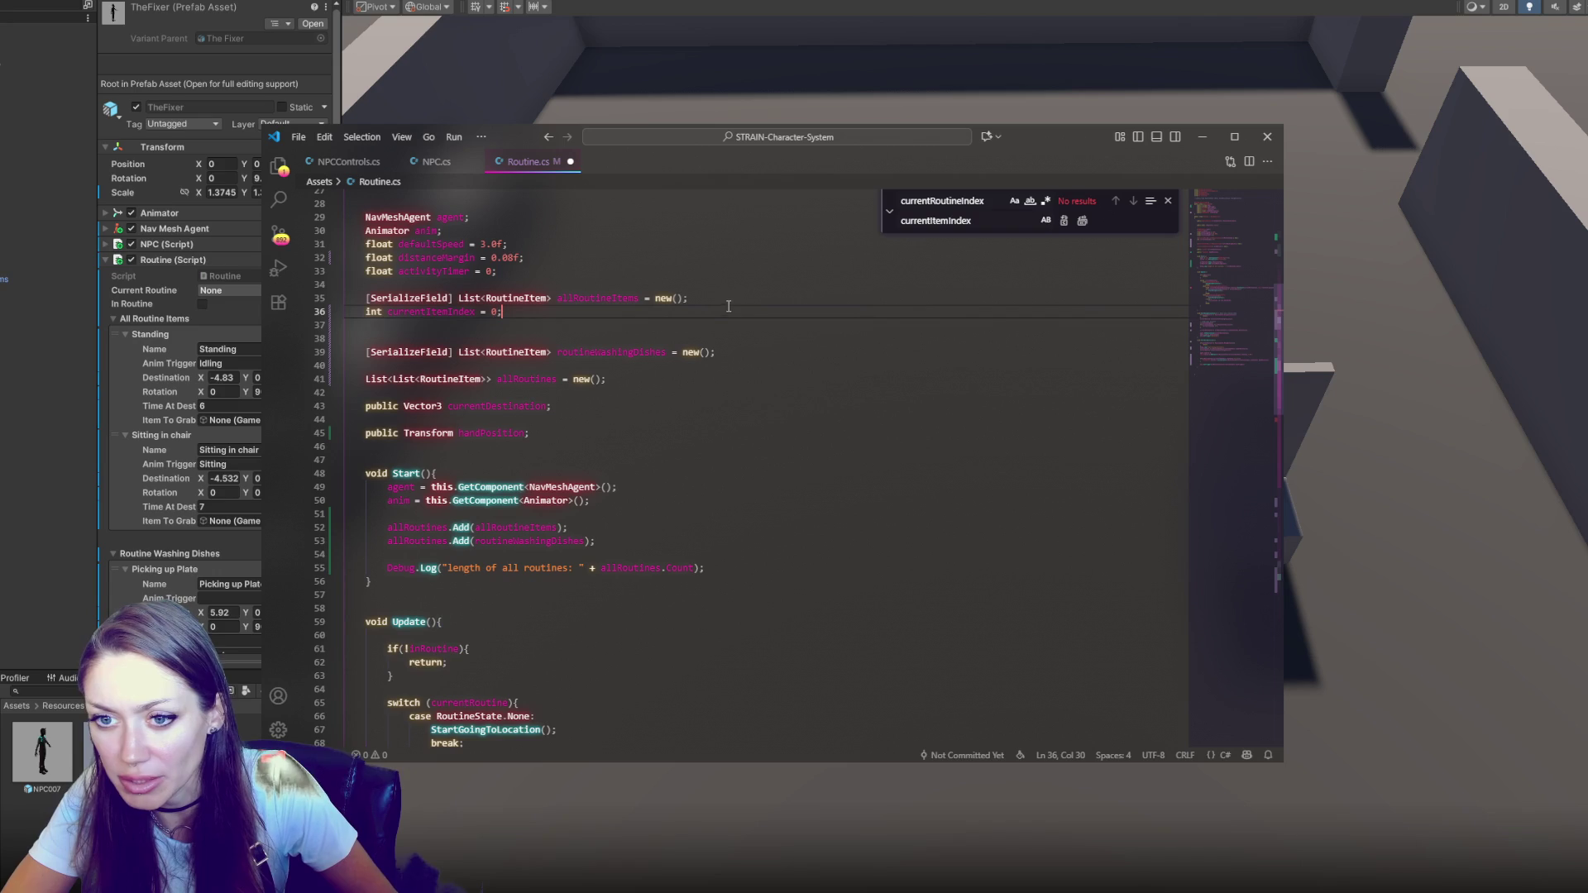
key(Return)
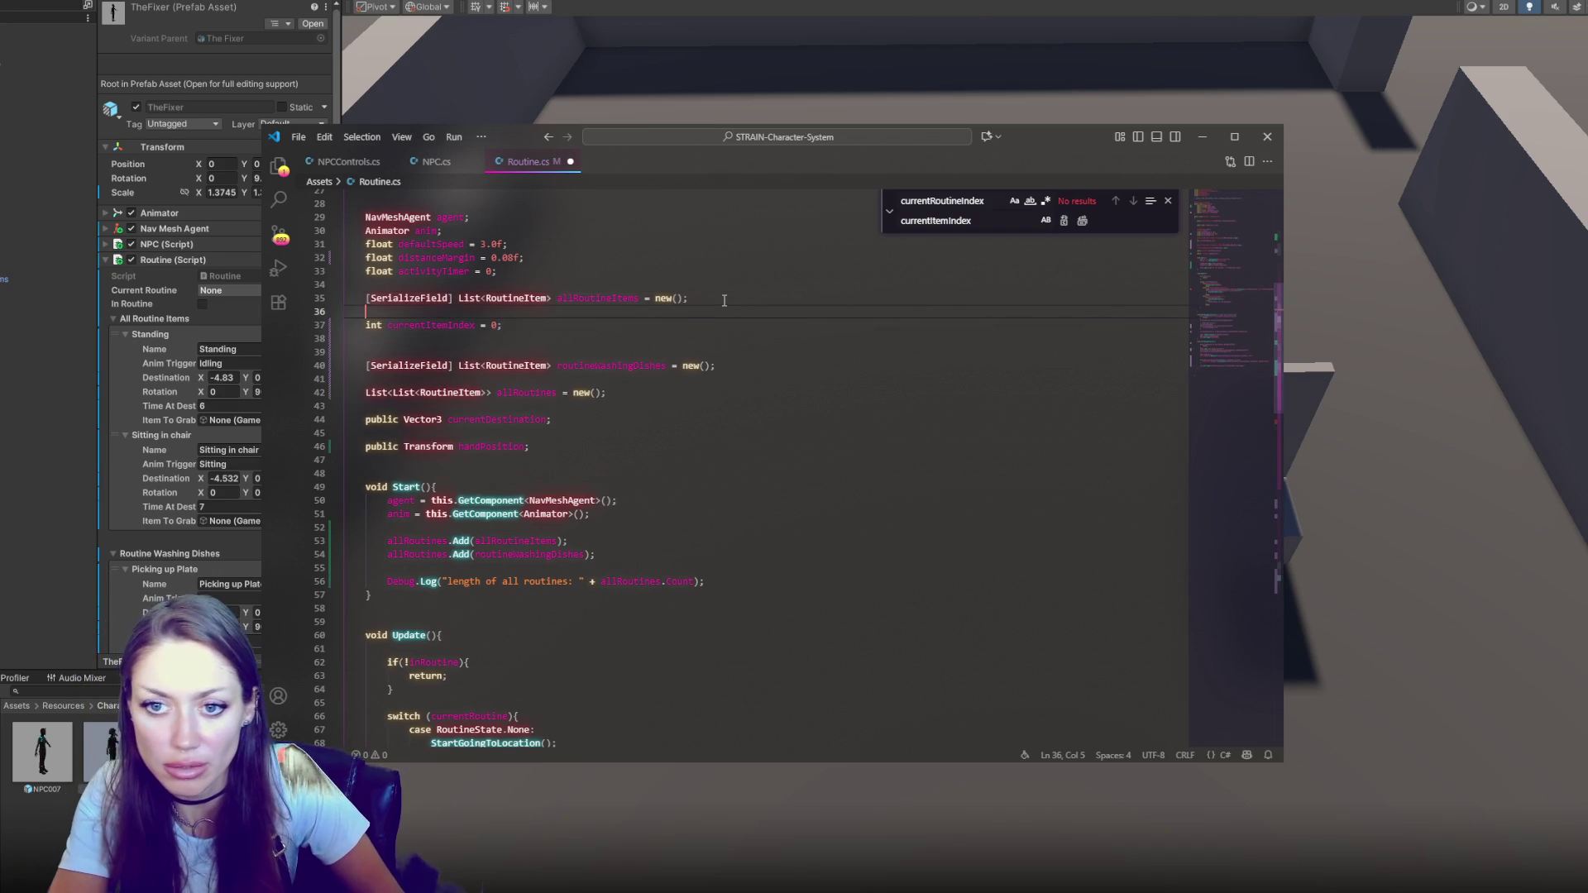
text(int currentRoutineIndex = 0 ;)
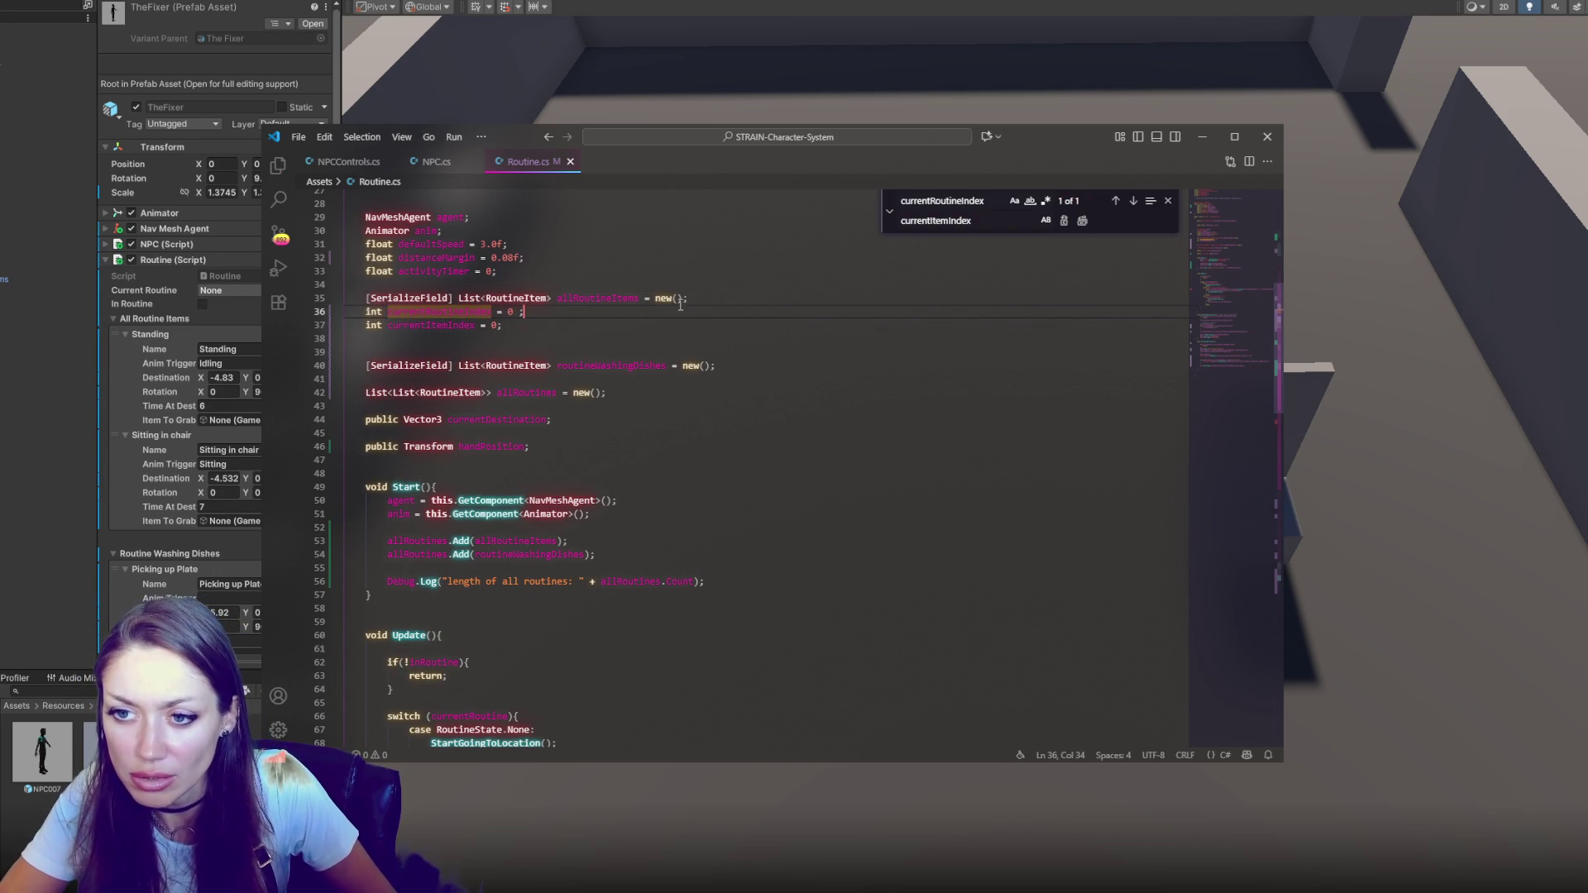
double_click(626, 298)
double_click(524, 394)
scroll(723, 424, down, 6)
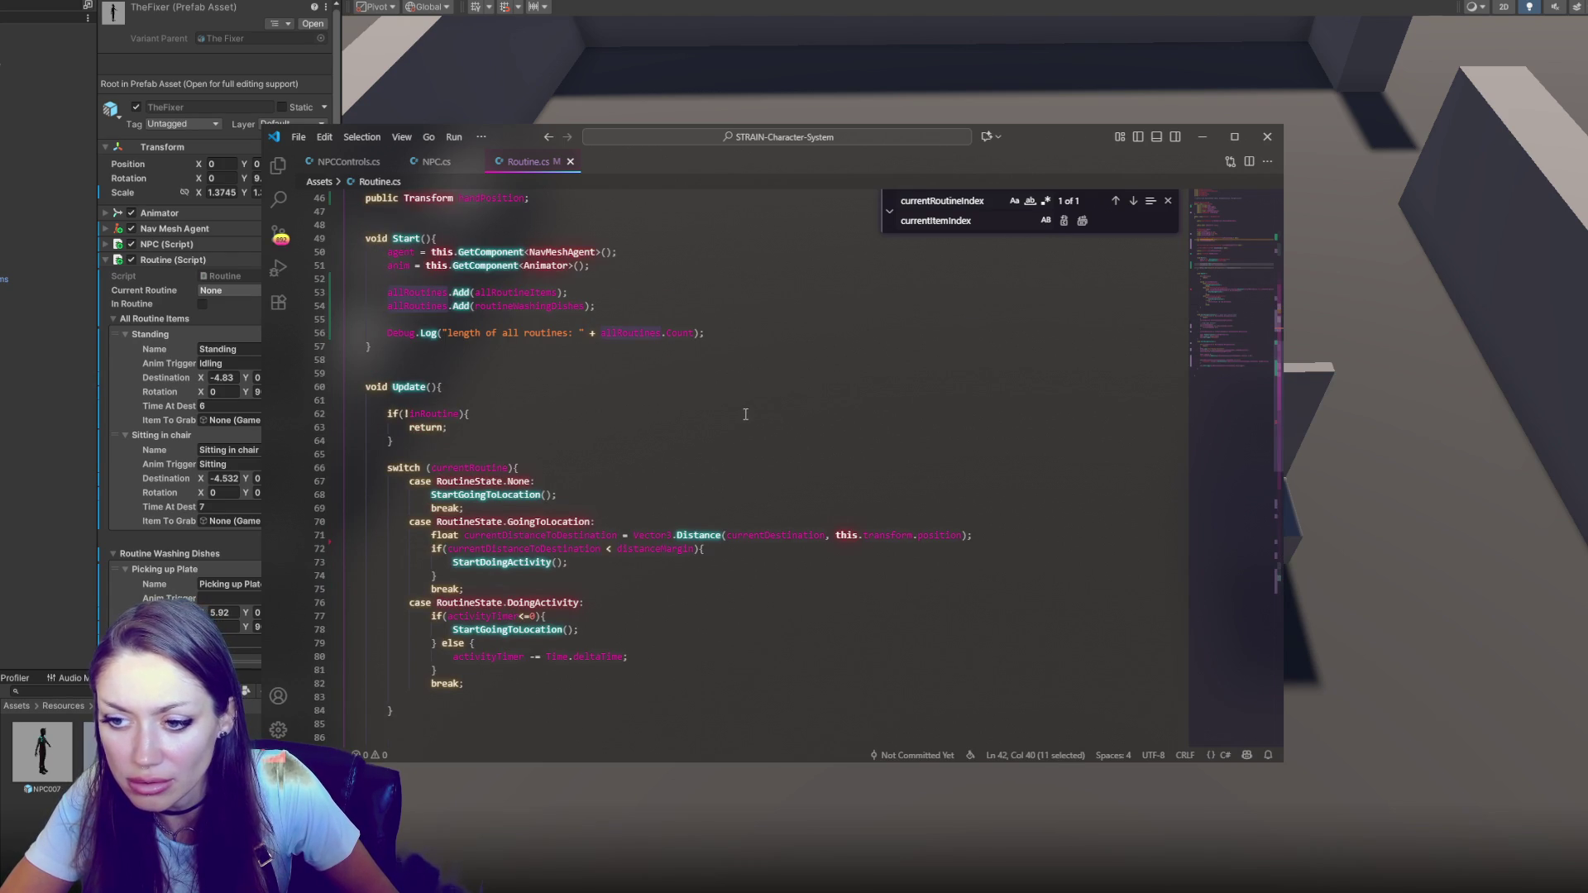
Search for allroutineitem and replace its use on line 97 with allRoutines[currentRoutineIndex]
click(890, 212)
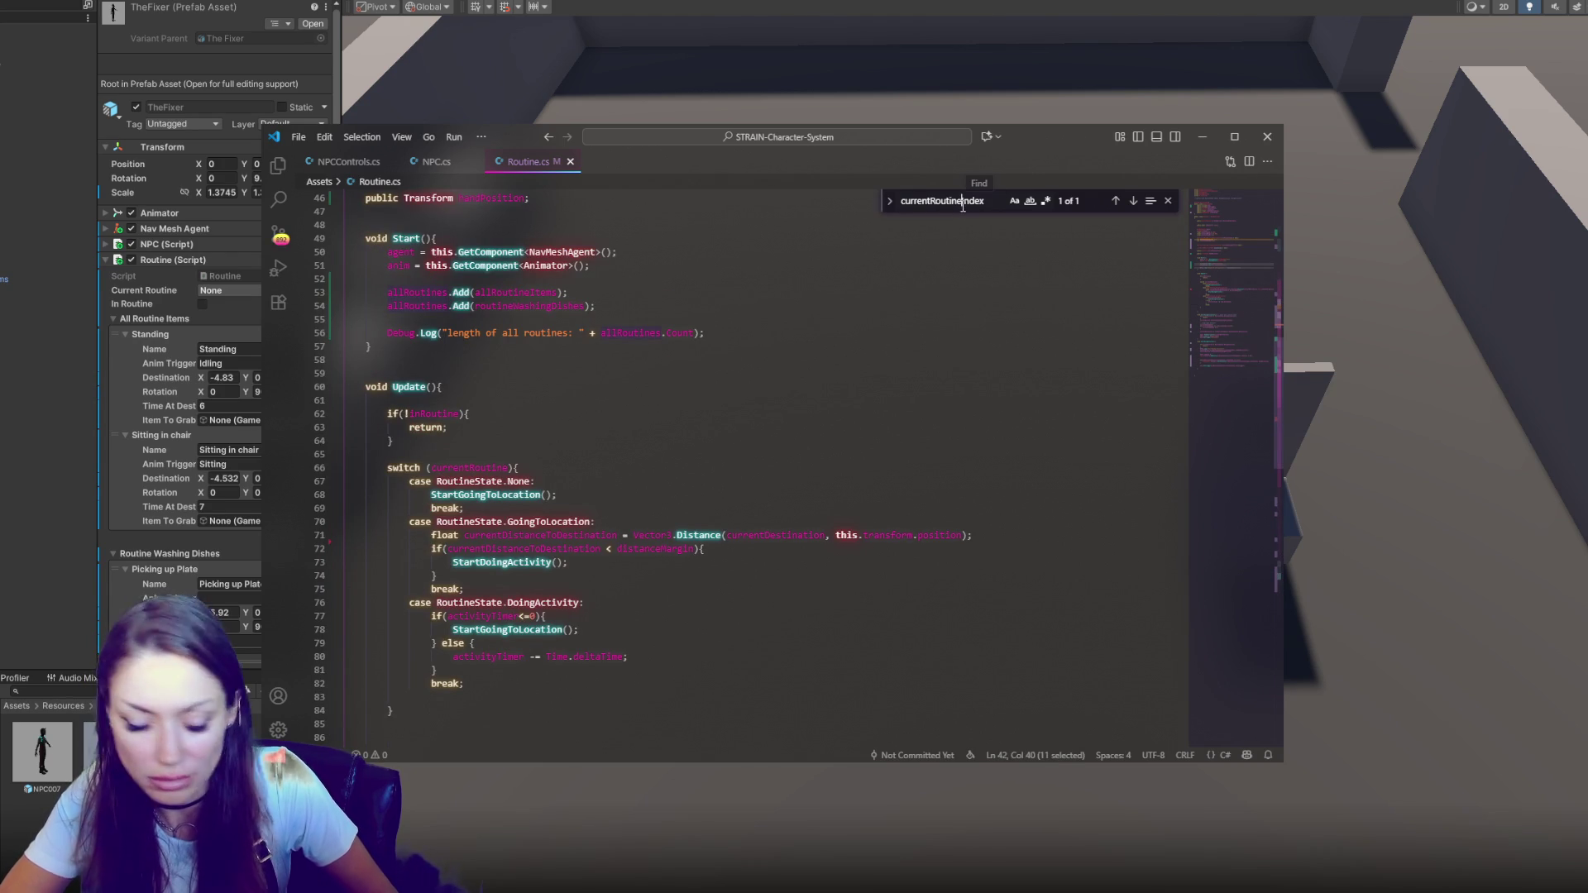
double_click(963, 203)
text(allroutineitems)
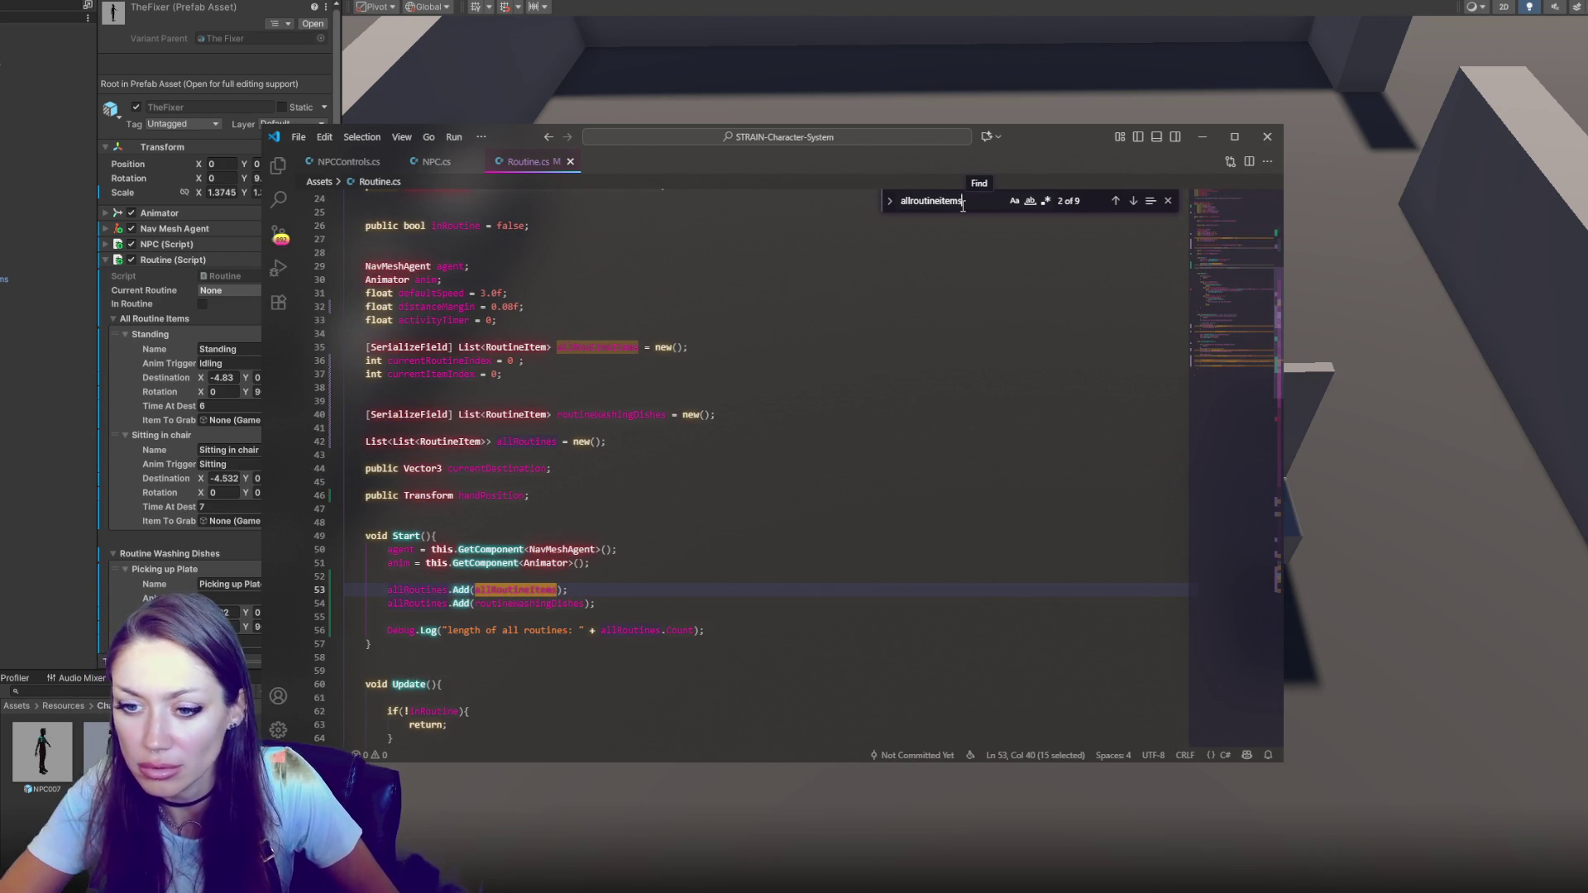
scroll(555, 329, down, 5)
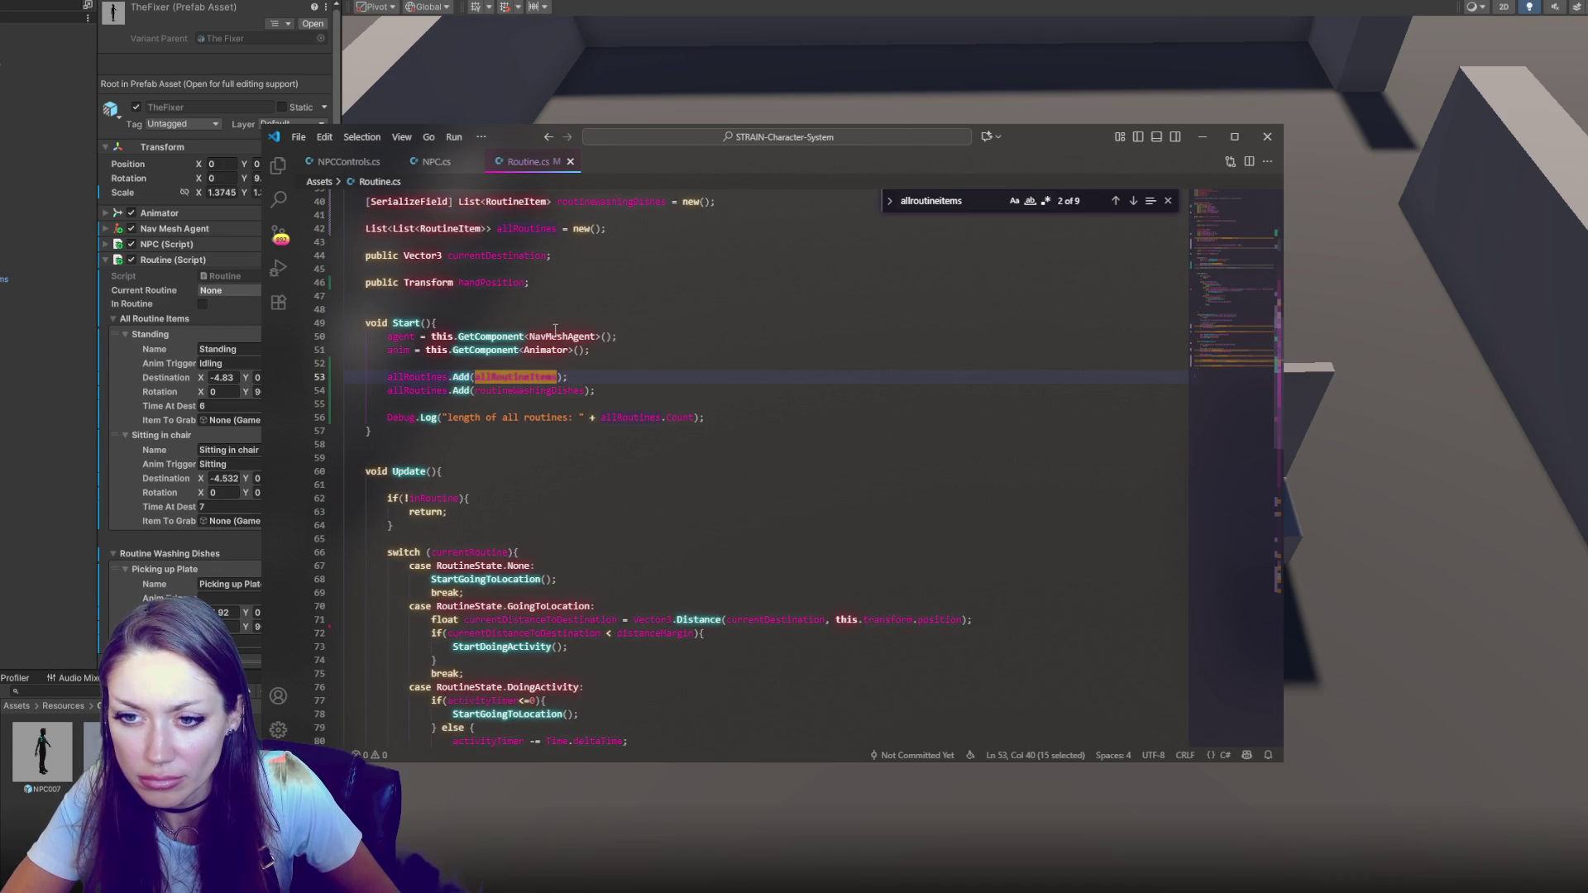
scroll(684, 377, down, 15)
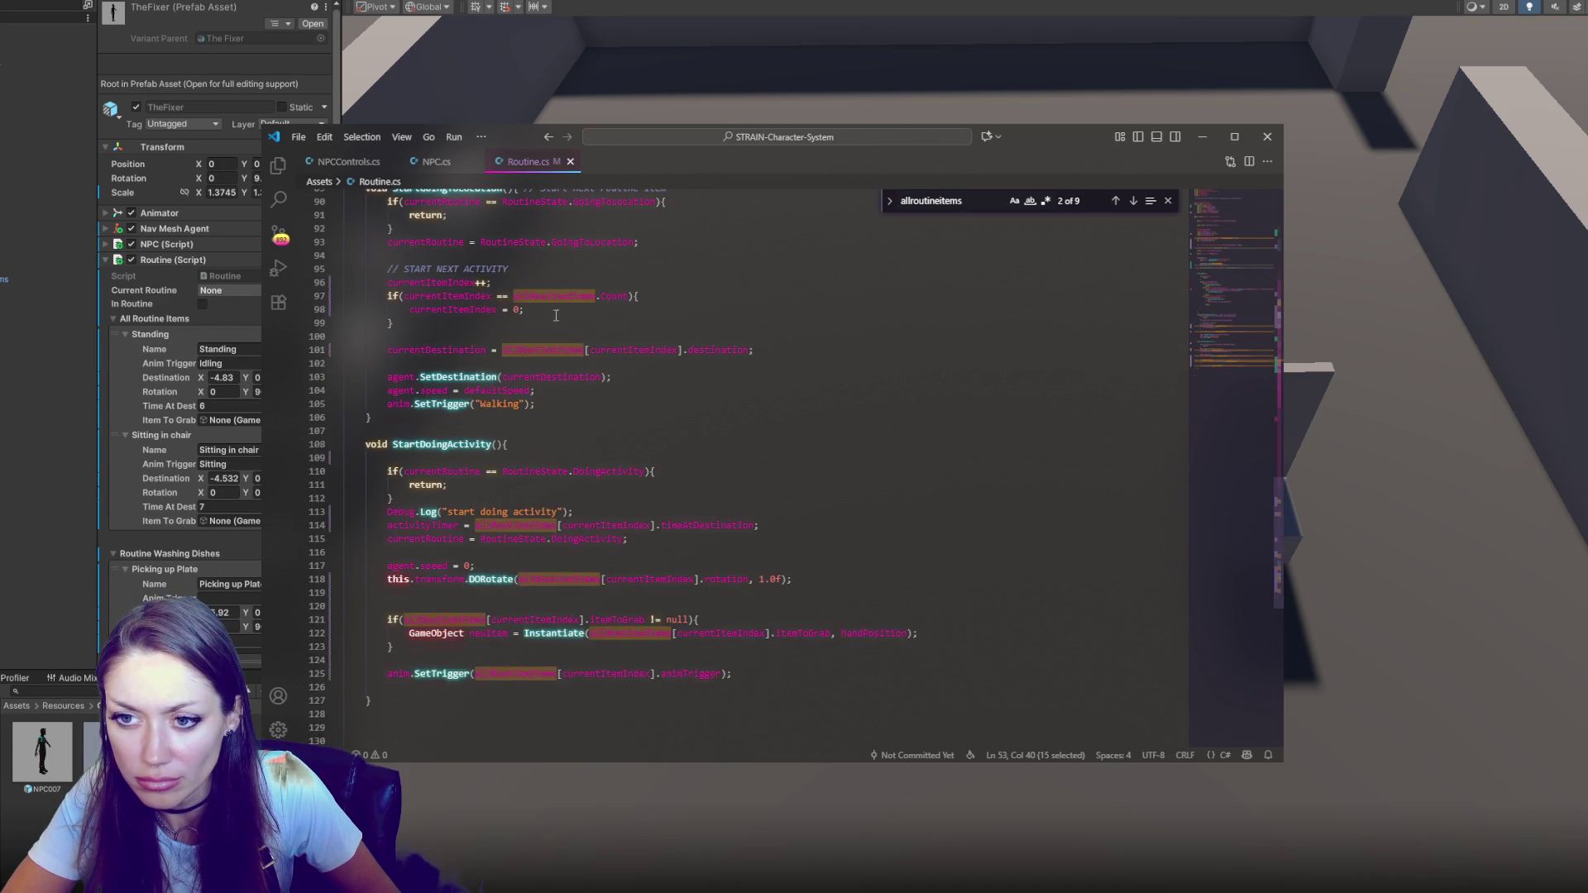
double_click(555, 298)
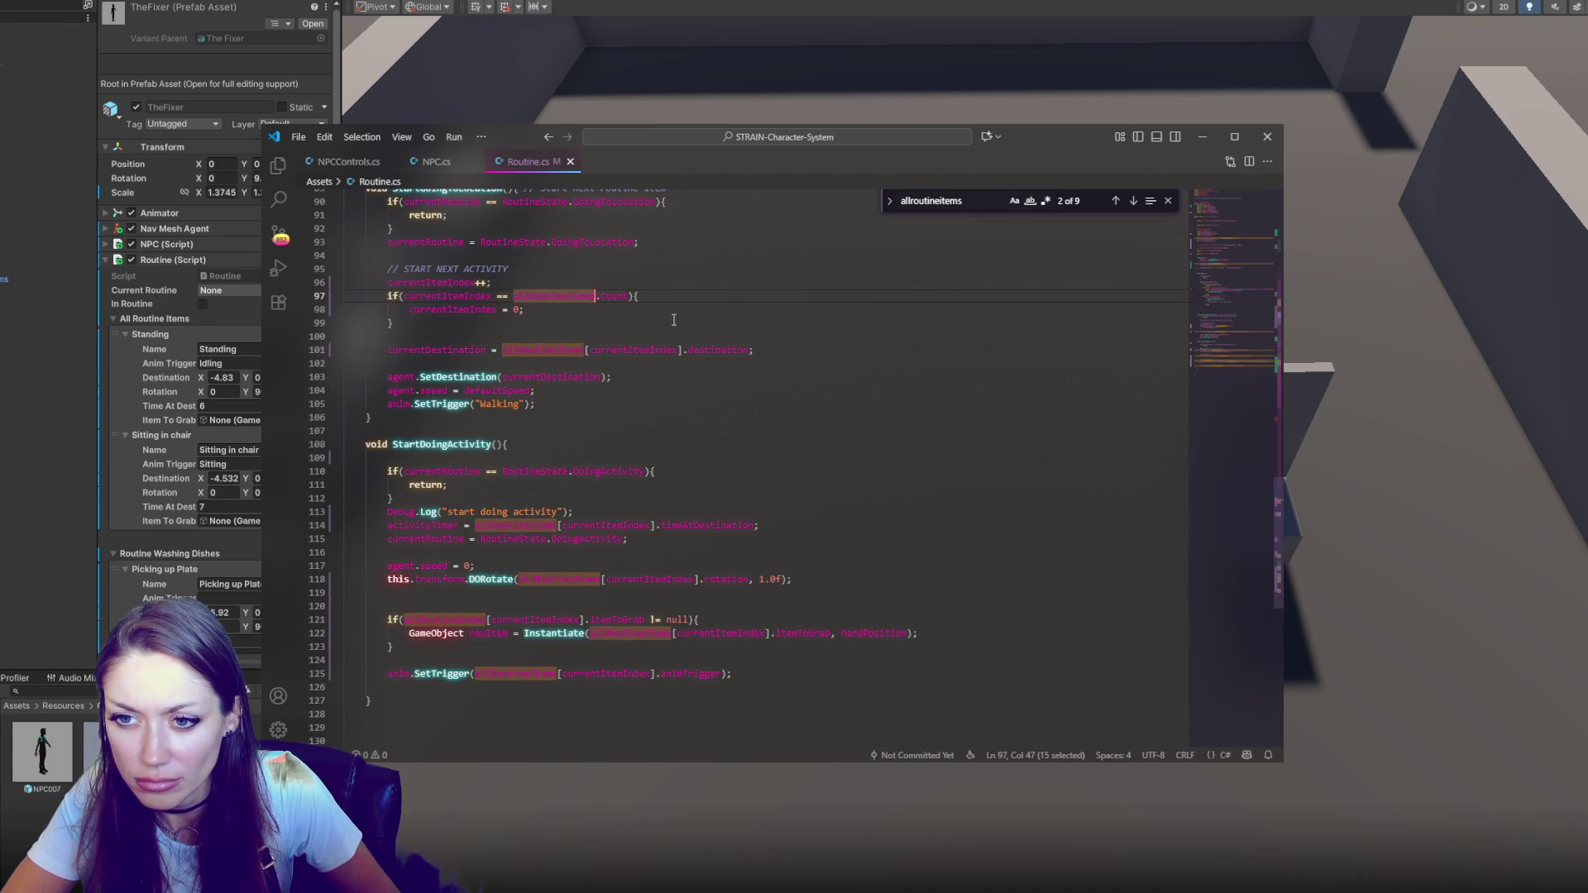
text(allRoutines[curr)
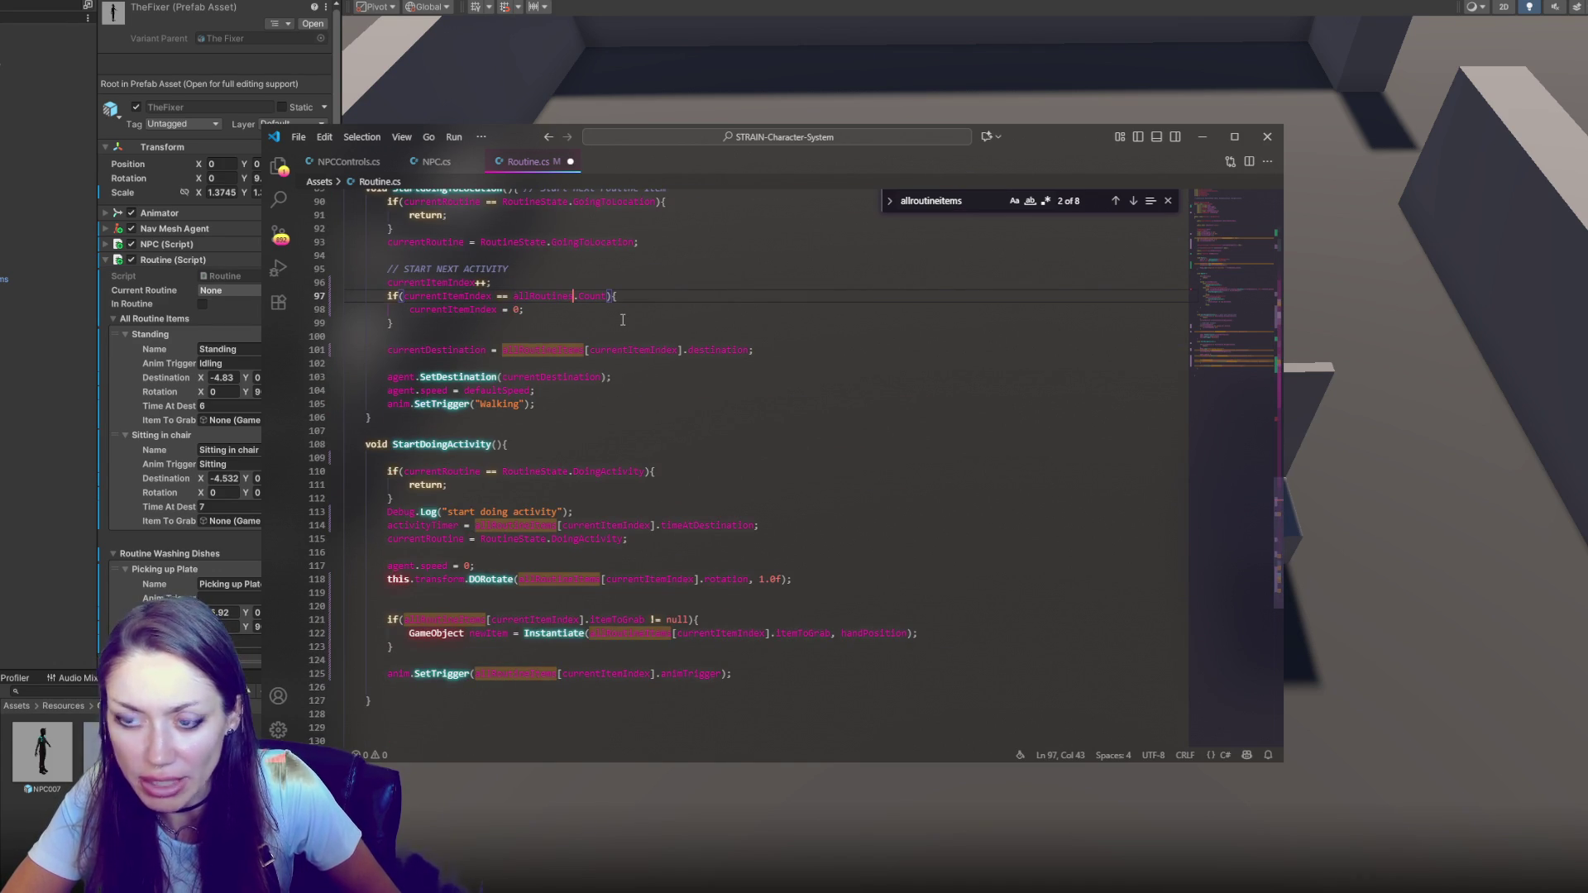
text(ent)
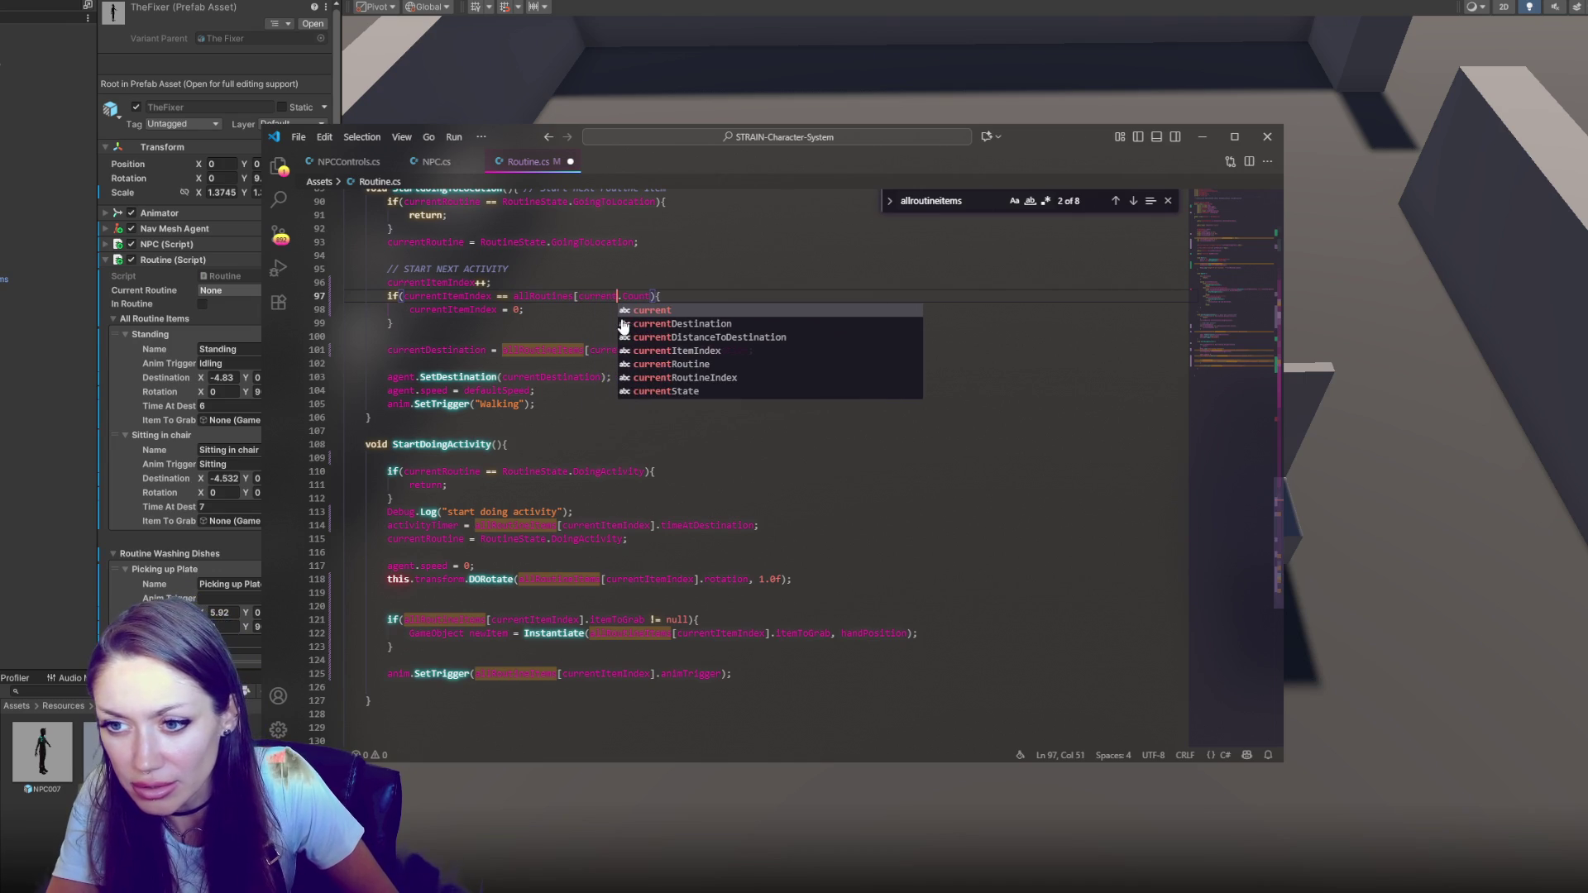
text(R)
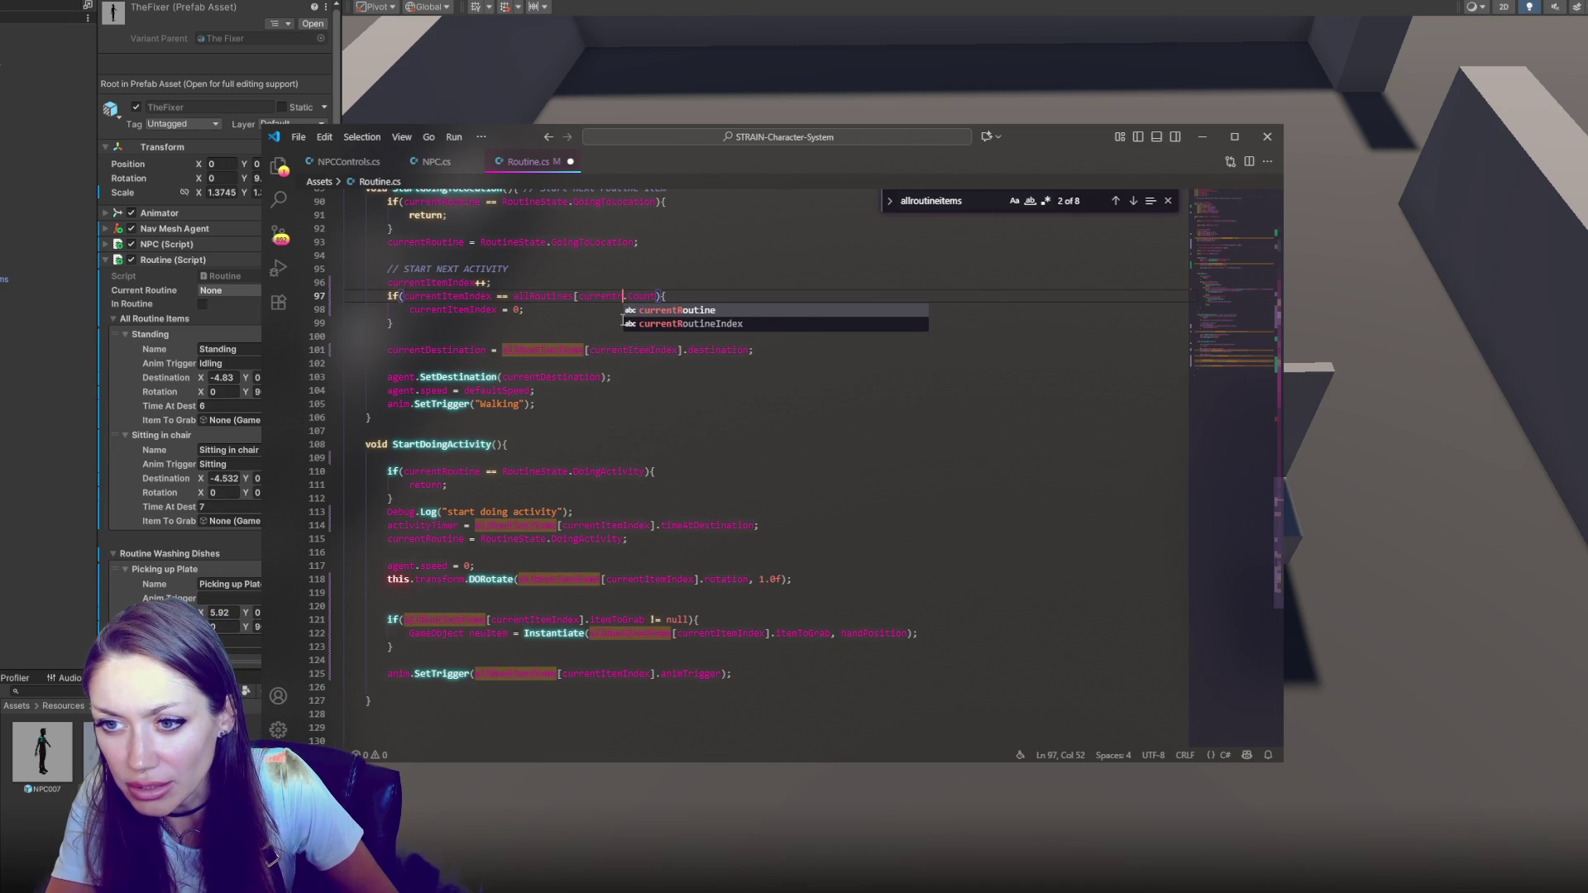
text(outineIndex])
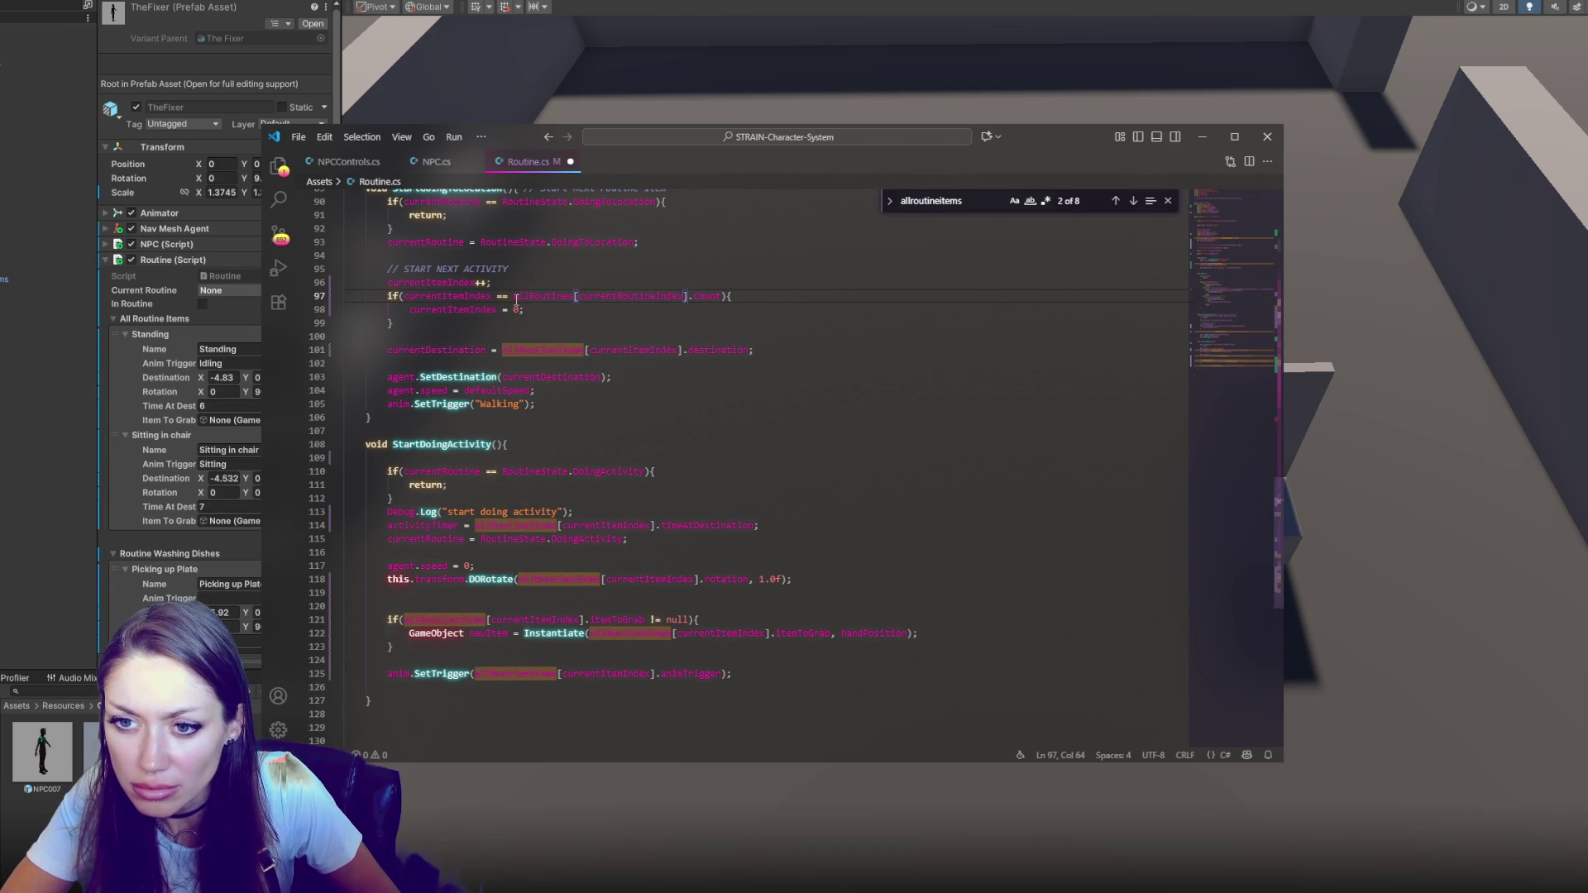
Paste allRoutines[currentRoutineIndex] over allRoutineItems on lines 101, 114, 118, 121, 122, 125, and save
drag(513, 296, 680, 295)
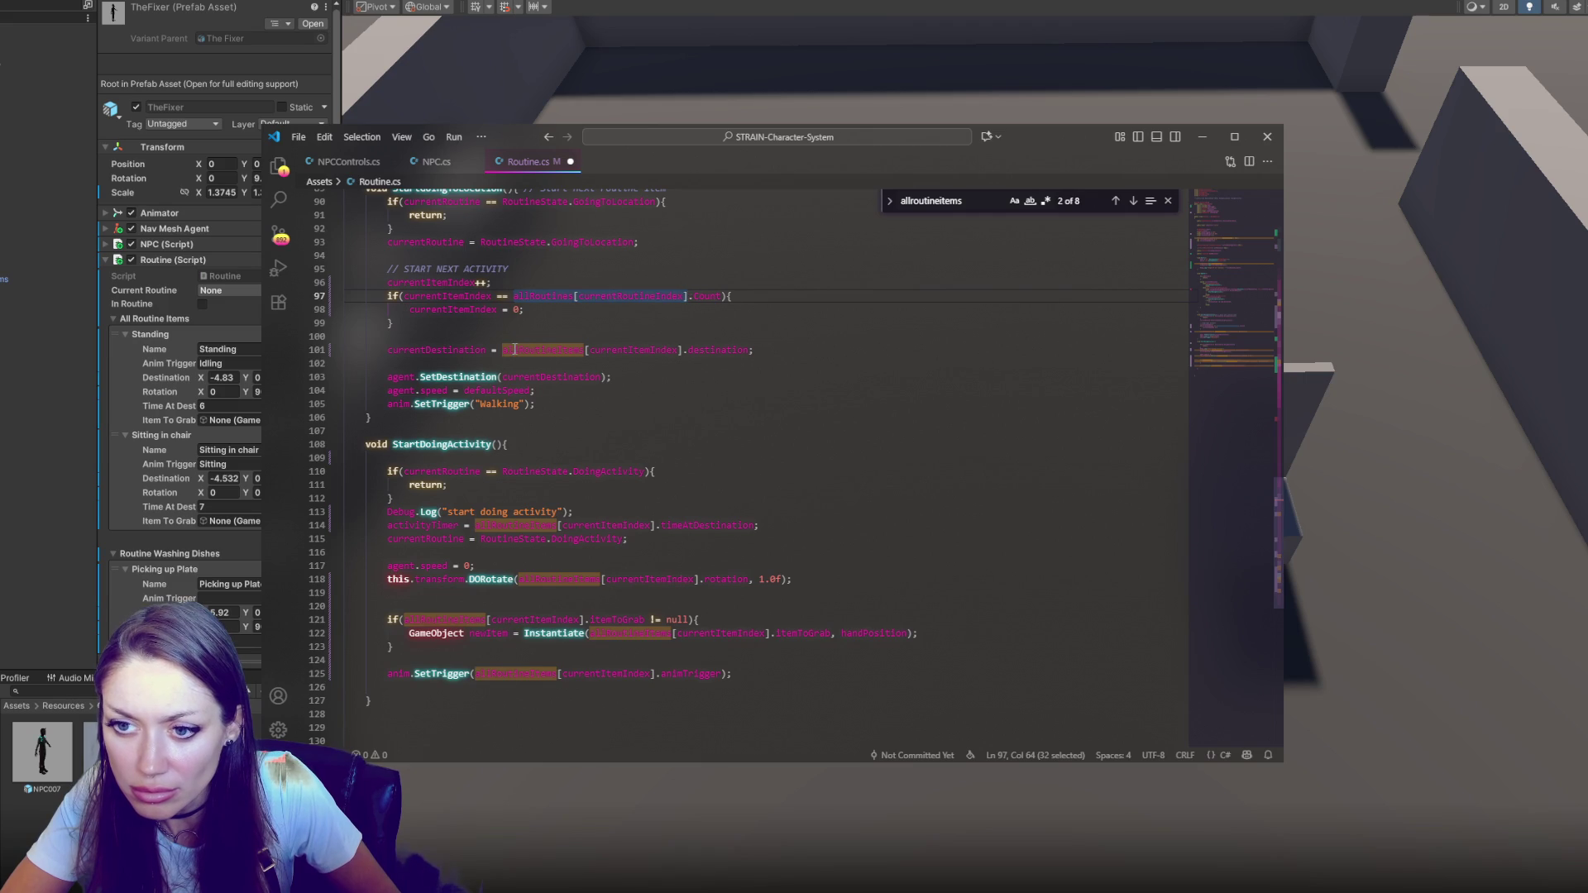
drag(503, 350, 580, 350)
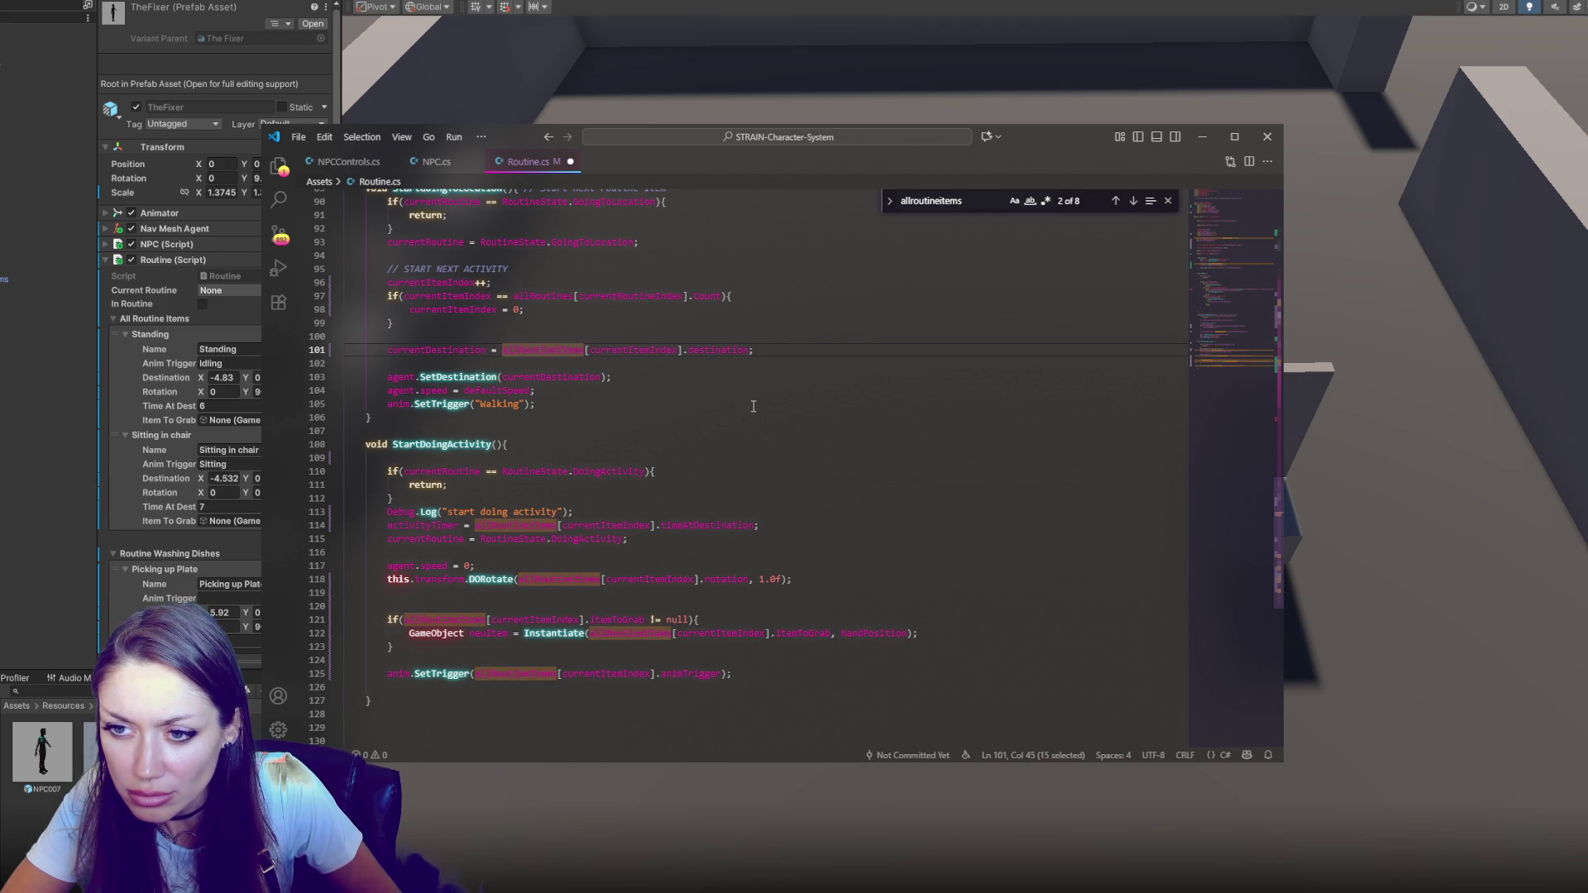
text(allRoutines[currentRoutineIndex])
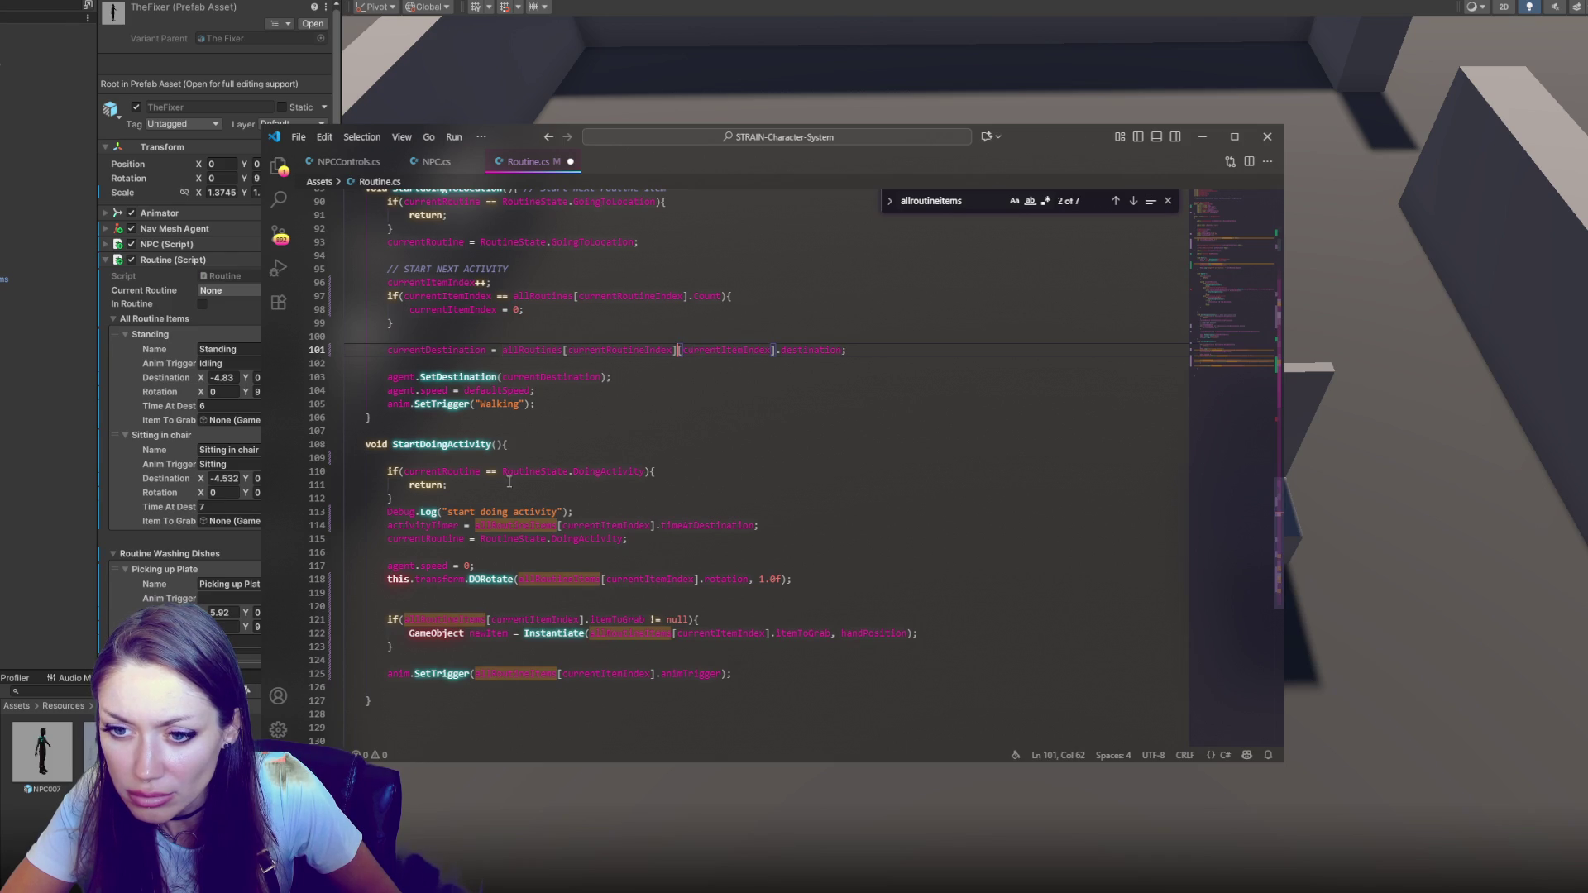
drag(475, 525, 553, 526)
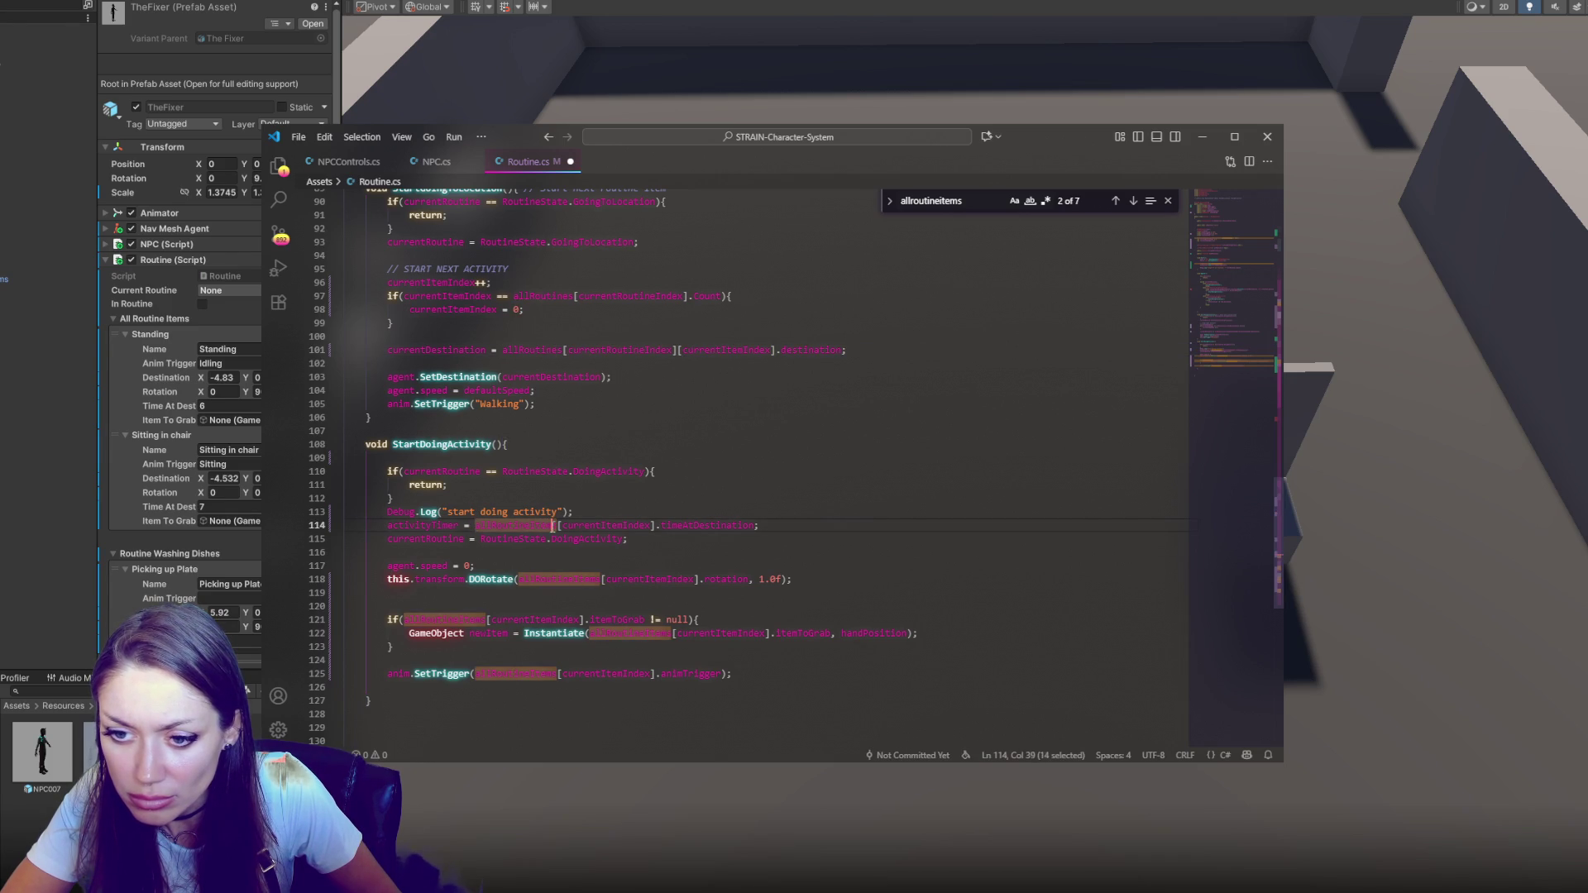
text(allRoutines[currentRoutineIndex])
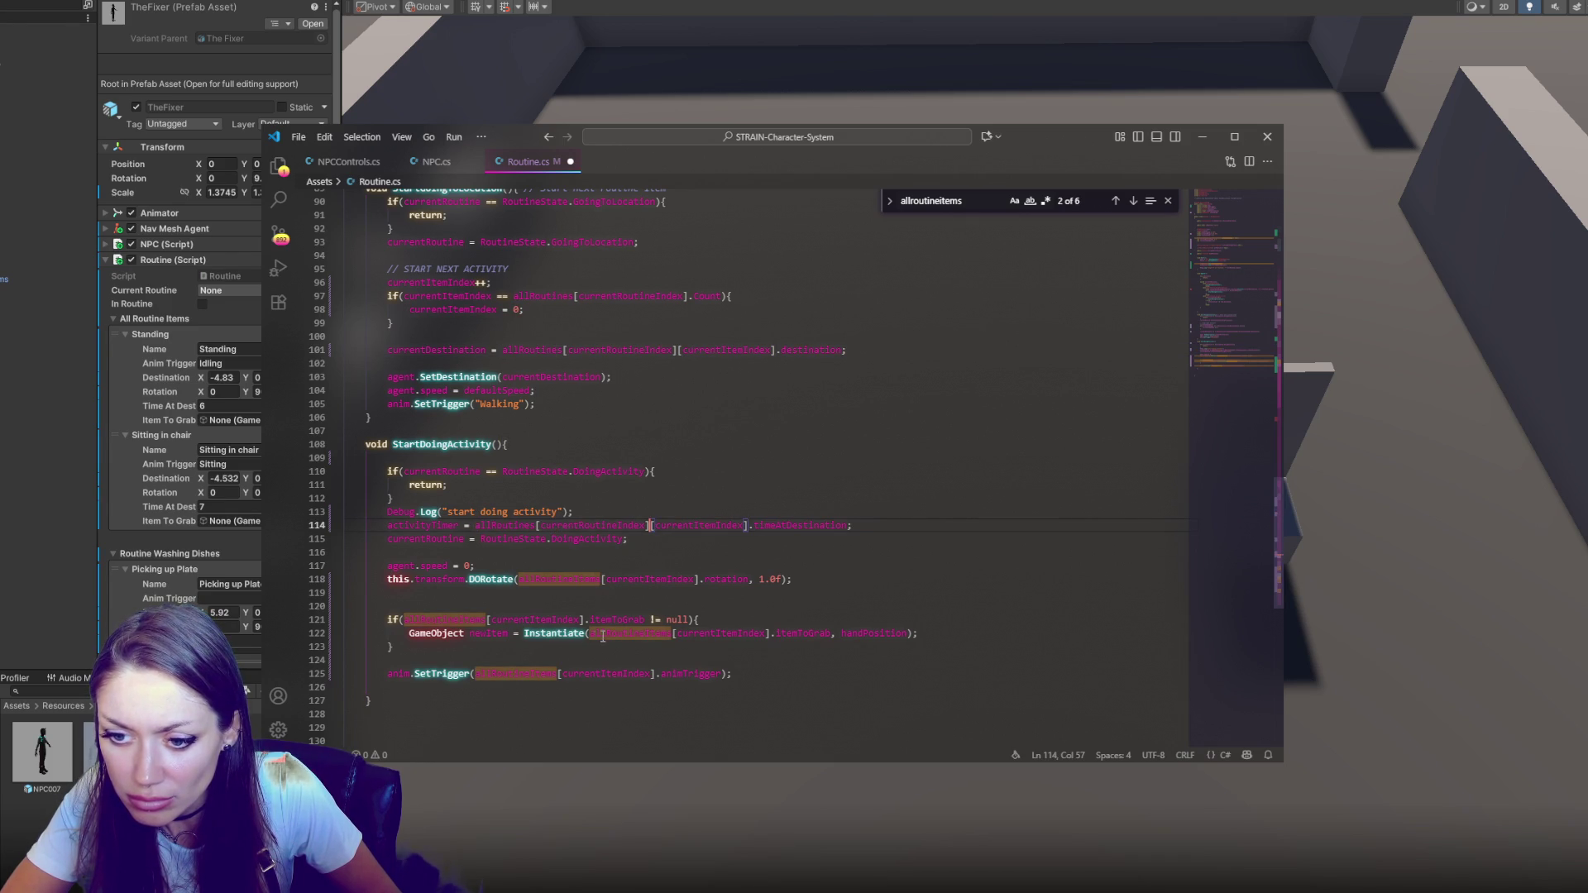
double_click(631, 633)
text(allRoutines[currentRoutineIndex])
drag(520, 579, 586, 579)
text(allRoutines[currentRoutineIndex])
drag(403, 619, 486, 620)
text(allRoutines[currentRoutineIndex])
drag(477, 673, 552, 673)
text(allRoutines[currentRoutineIndex])
key(ctrl+s)
key(alt+Tab)
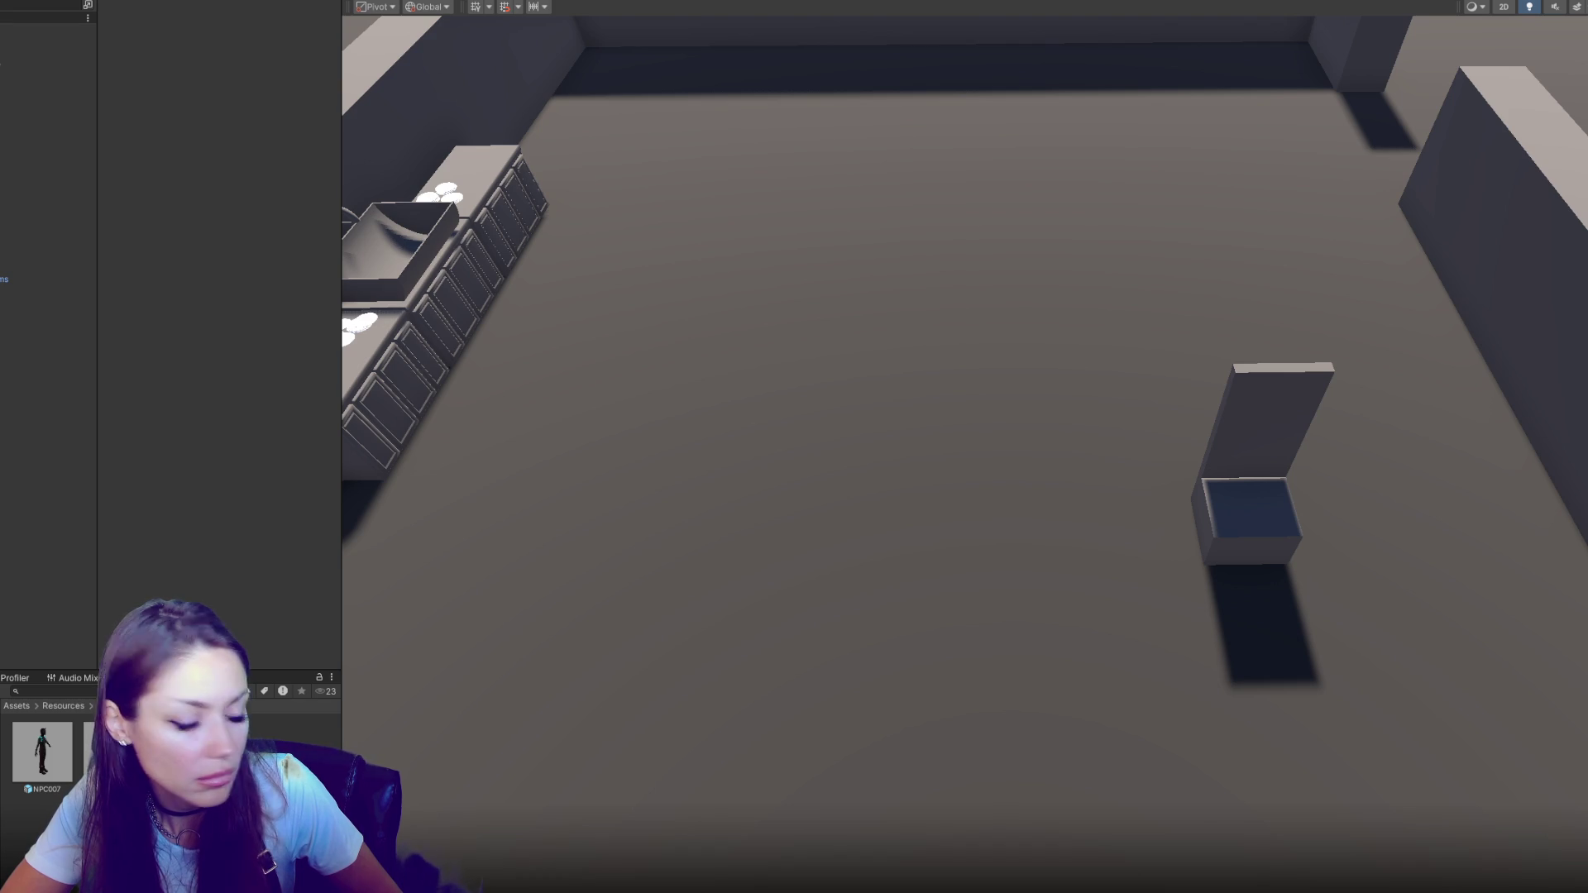
Play the scene to watch the NPC walk its routine, then stop and return to Routine.cs
click(782, 3)
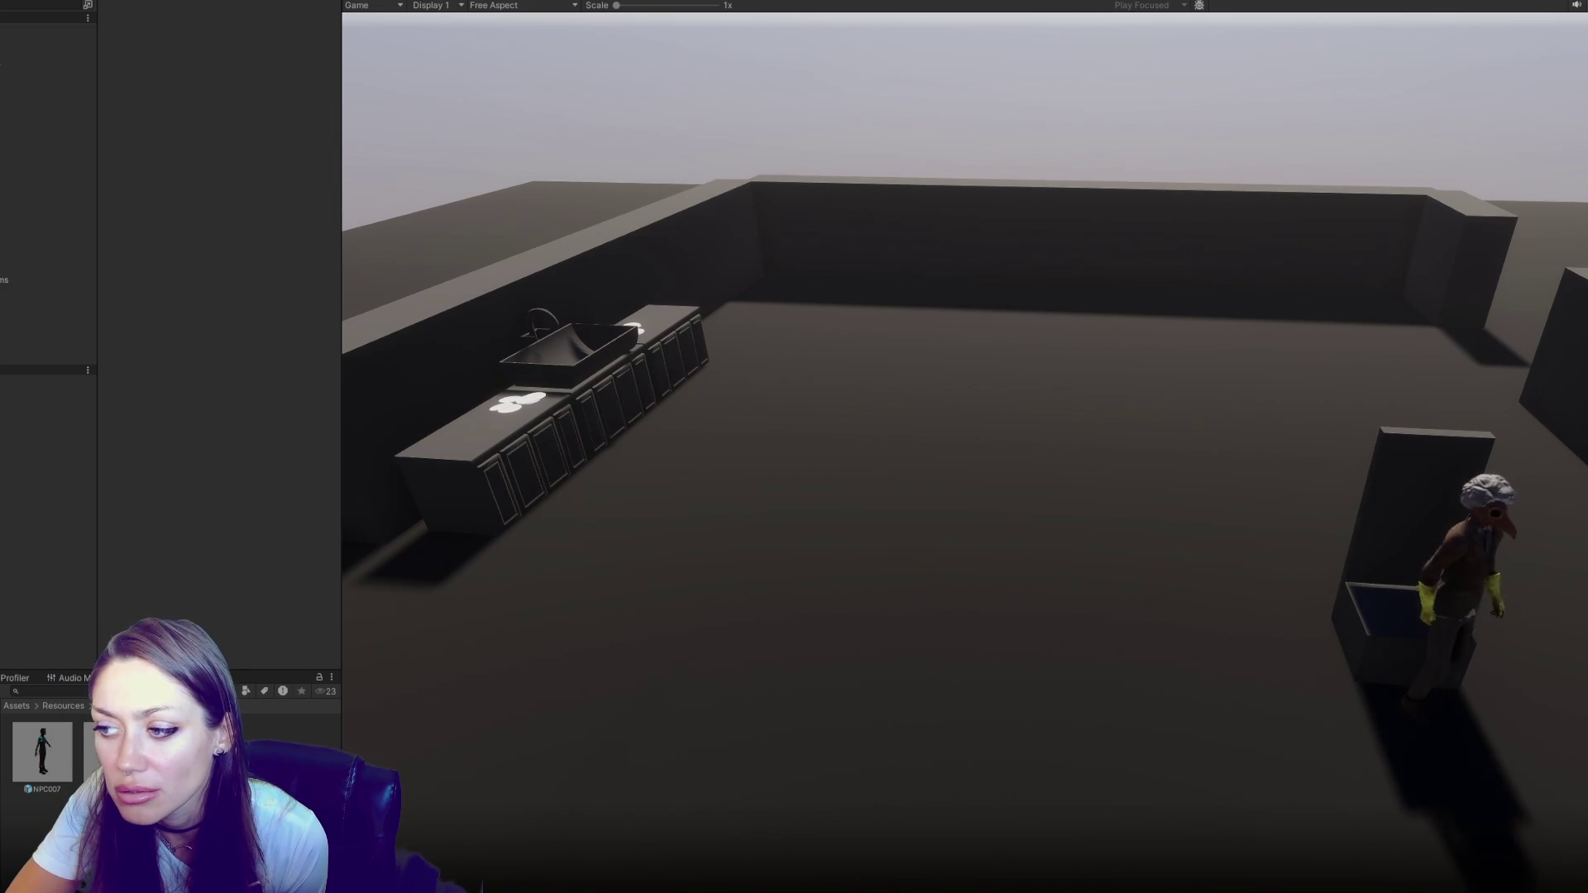
key(ctrl+p)
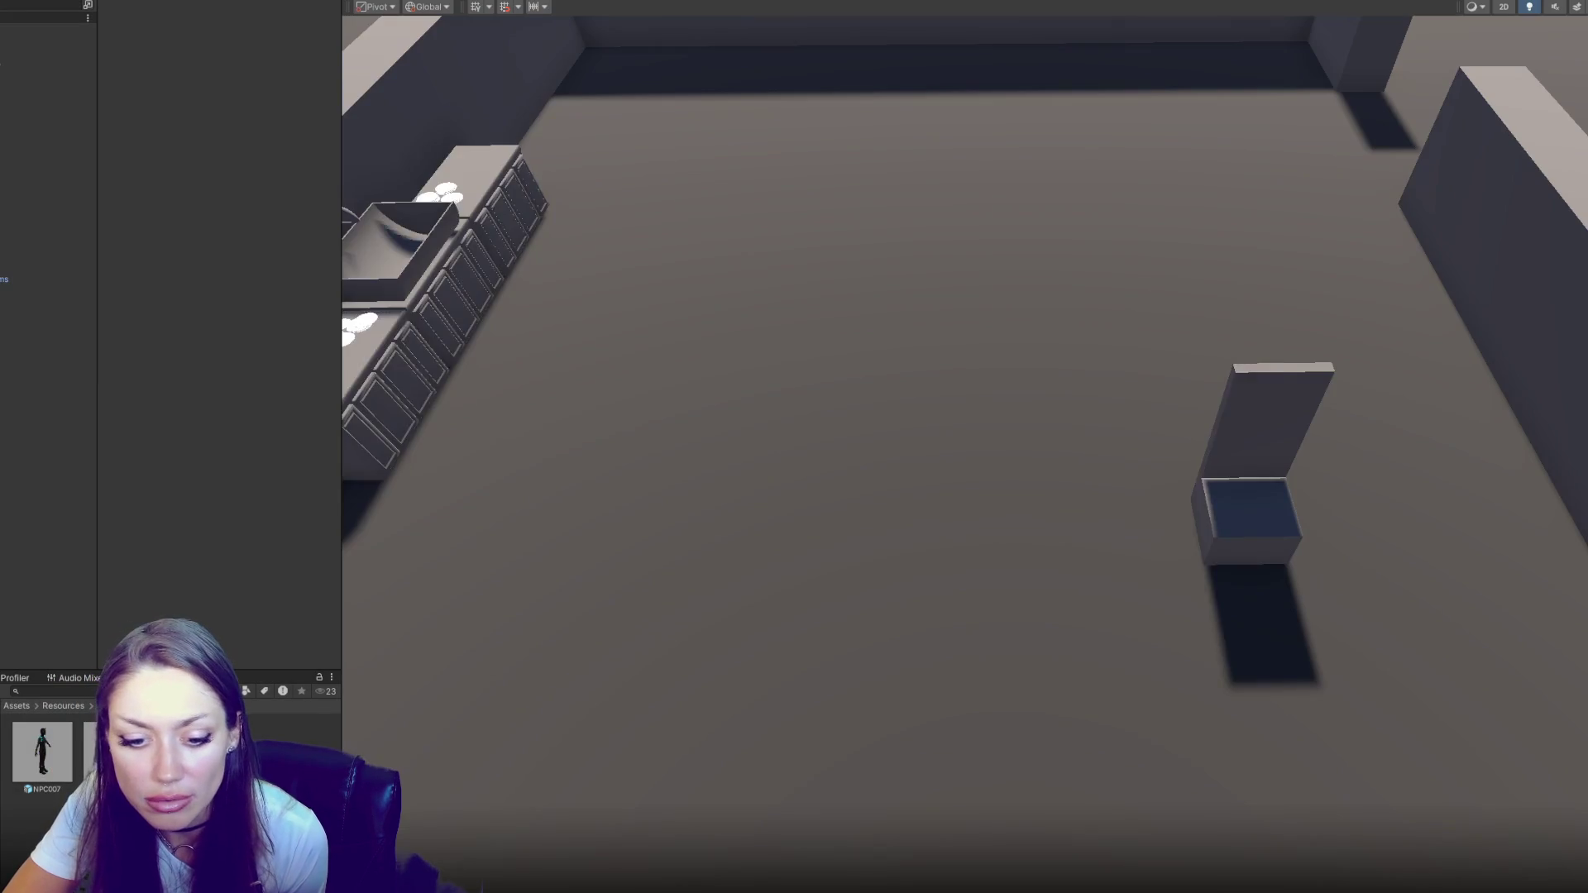
key(alt+Tab)
scroll(521, 322, up, 20)
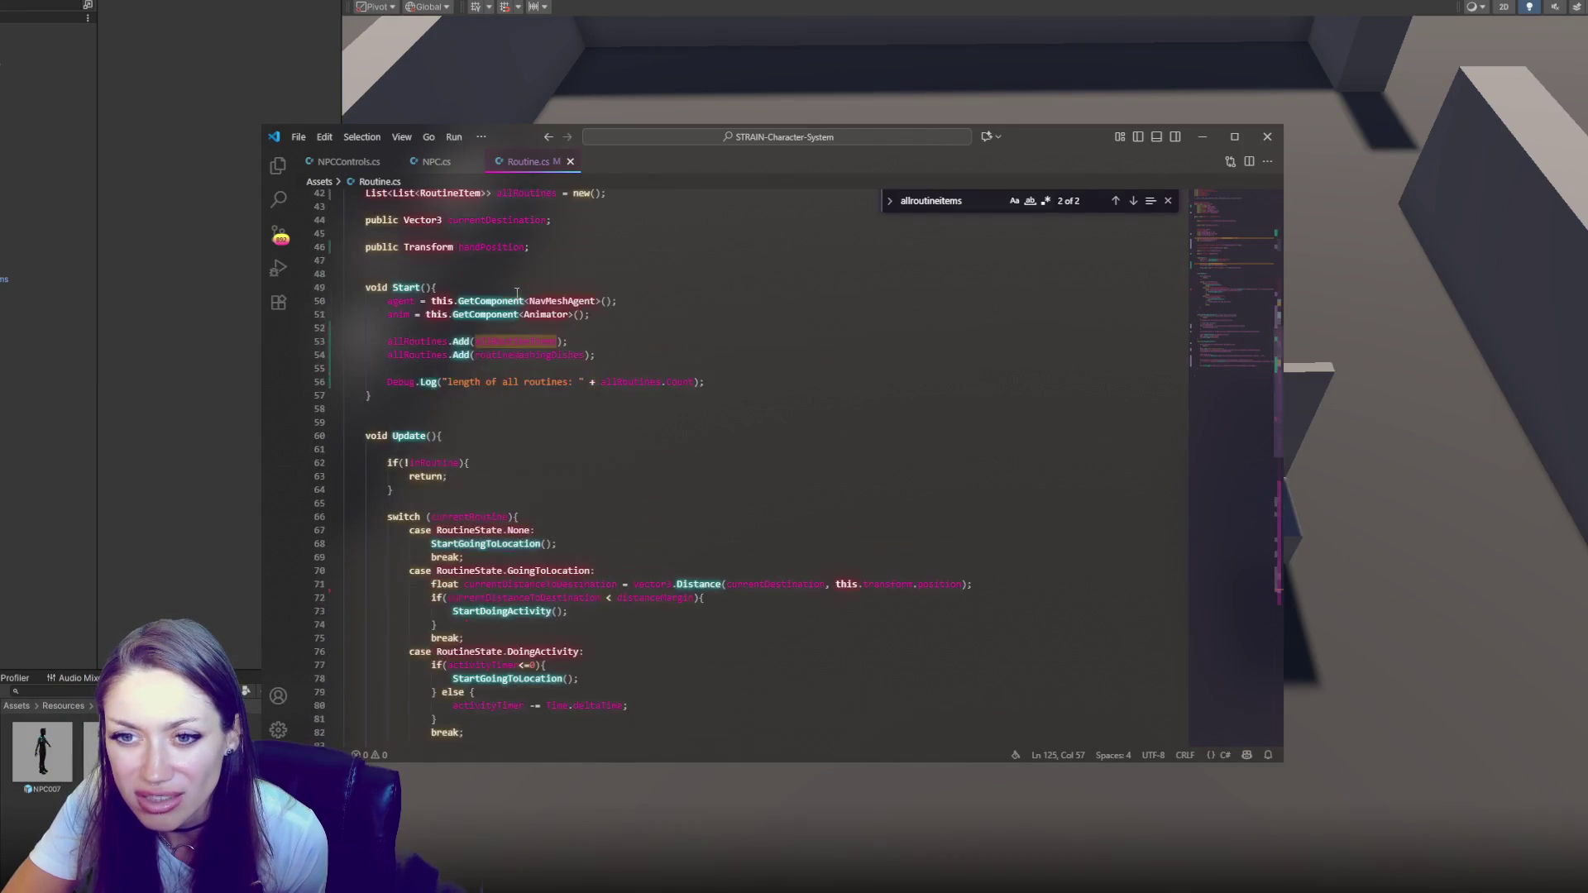
Change currentRoutineIndex's initial value on line 36 to 1, save, and switch to Unity
double_click(509, 433)
text(1)
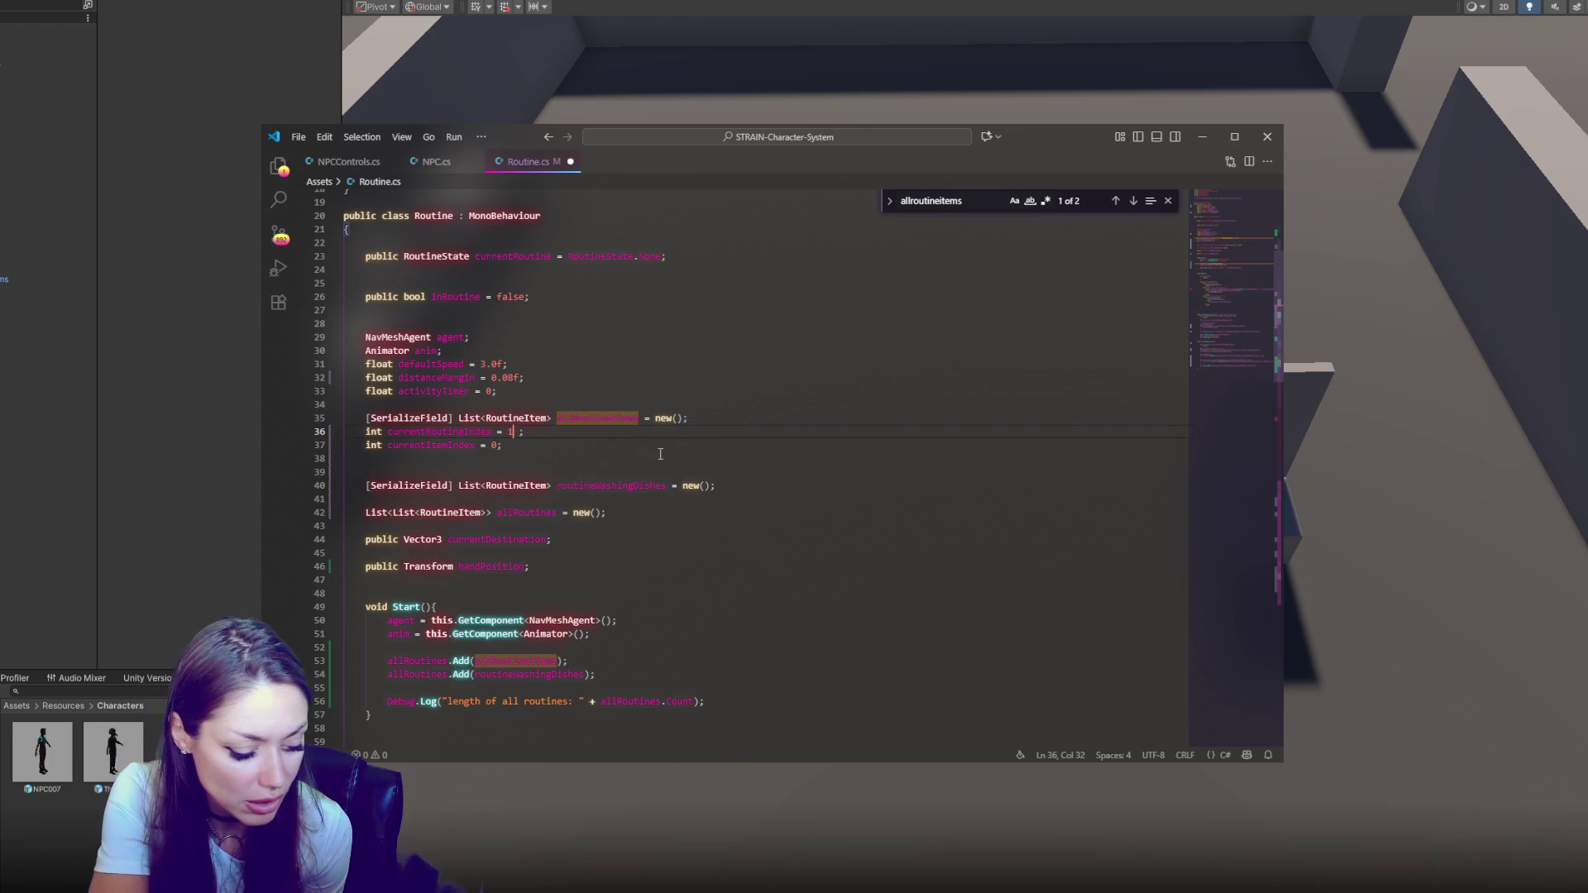
key(ctrl+s)
key(alt+Tab)
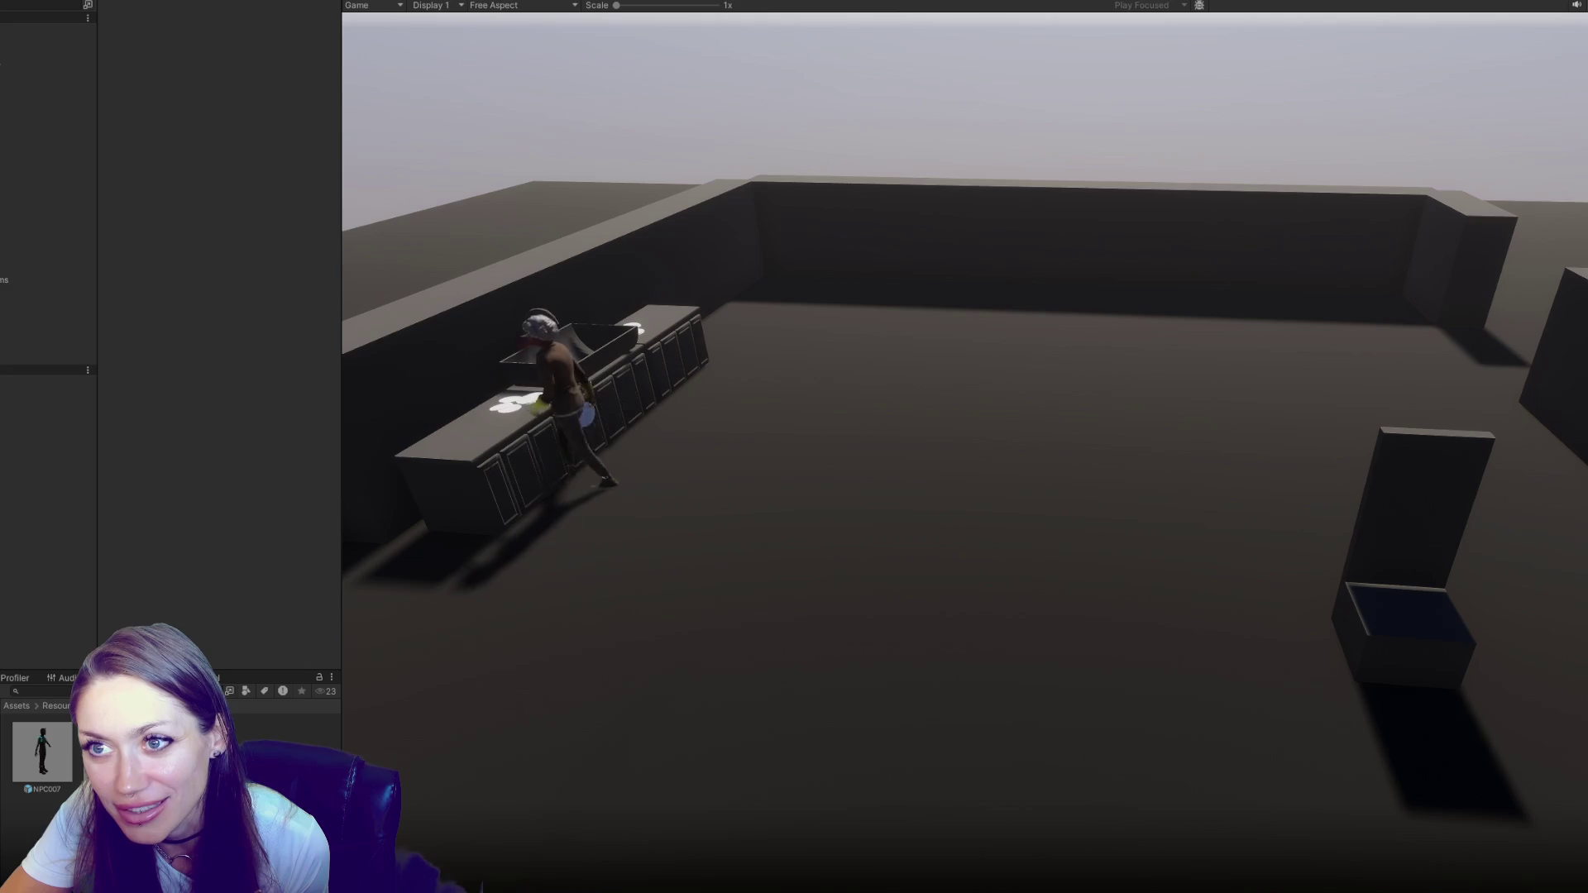
Stop play and set Time At Dest to 5 for Picking up Plate and 7 for Washing Hands
key(ctrl+p)
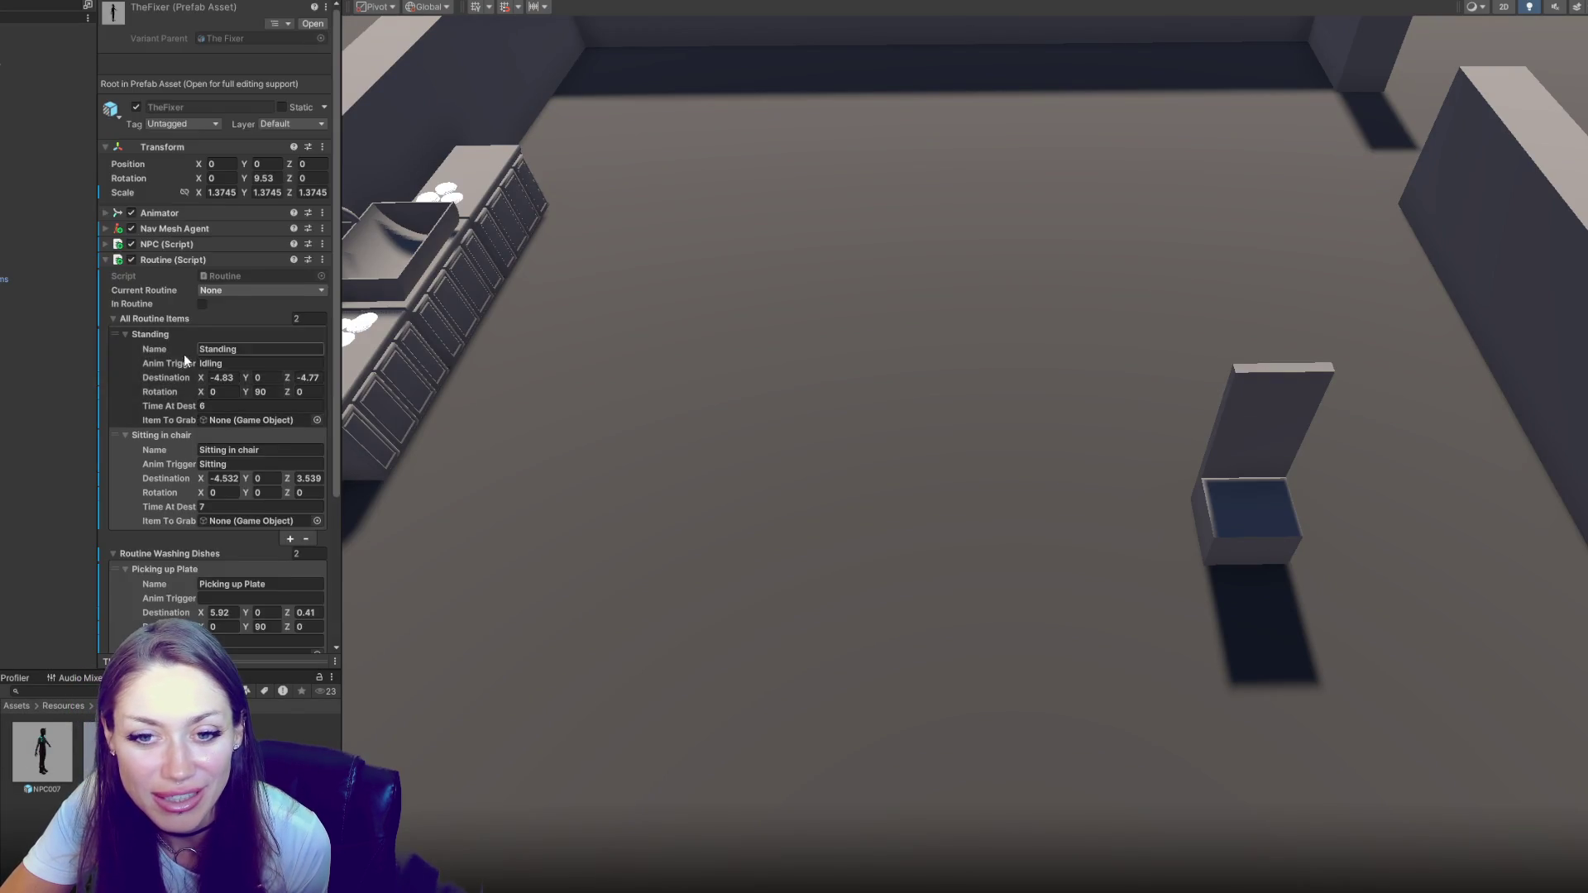
scroll(185, 333, down, 5)
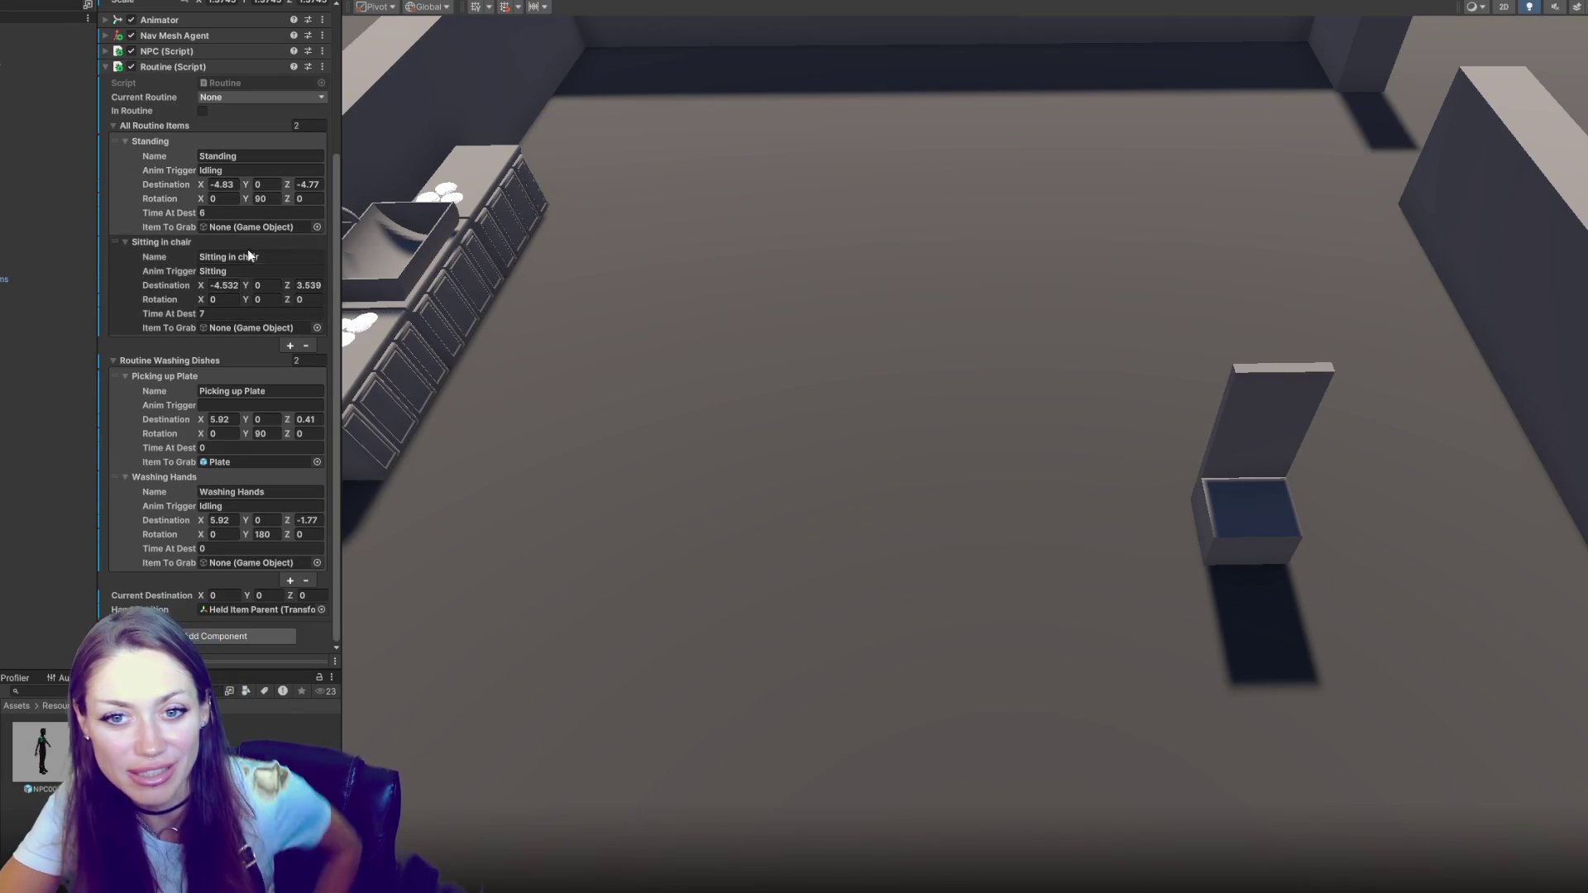
click(247, 446)
text(6)
click(225, 546)
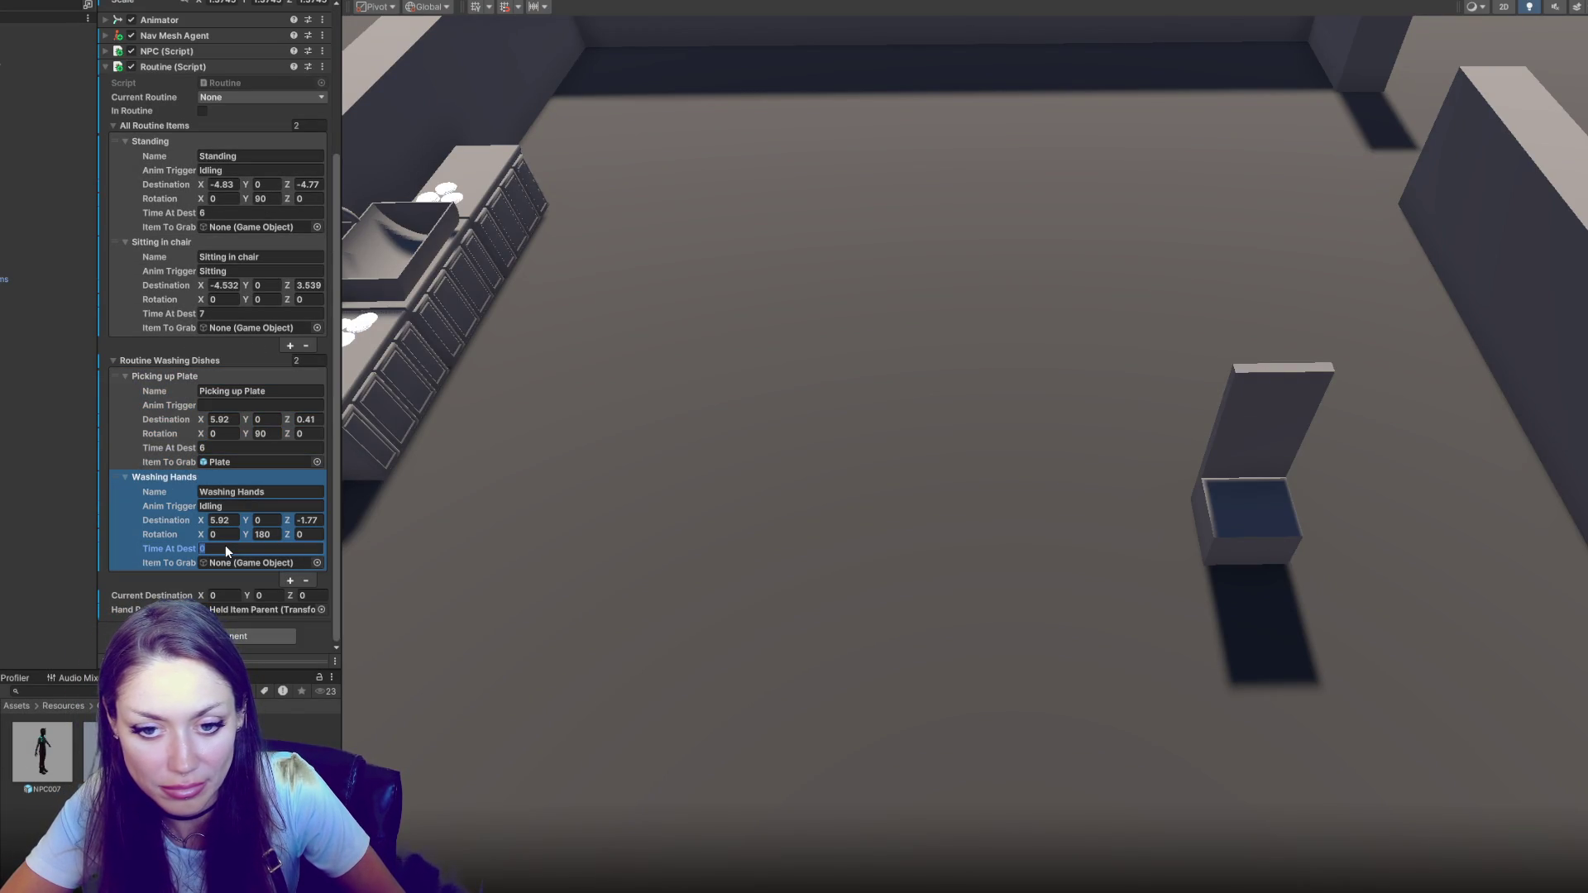
click(227, 450)
text(5)
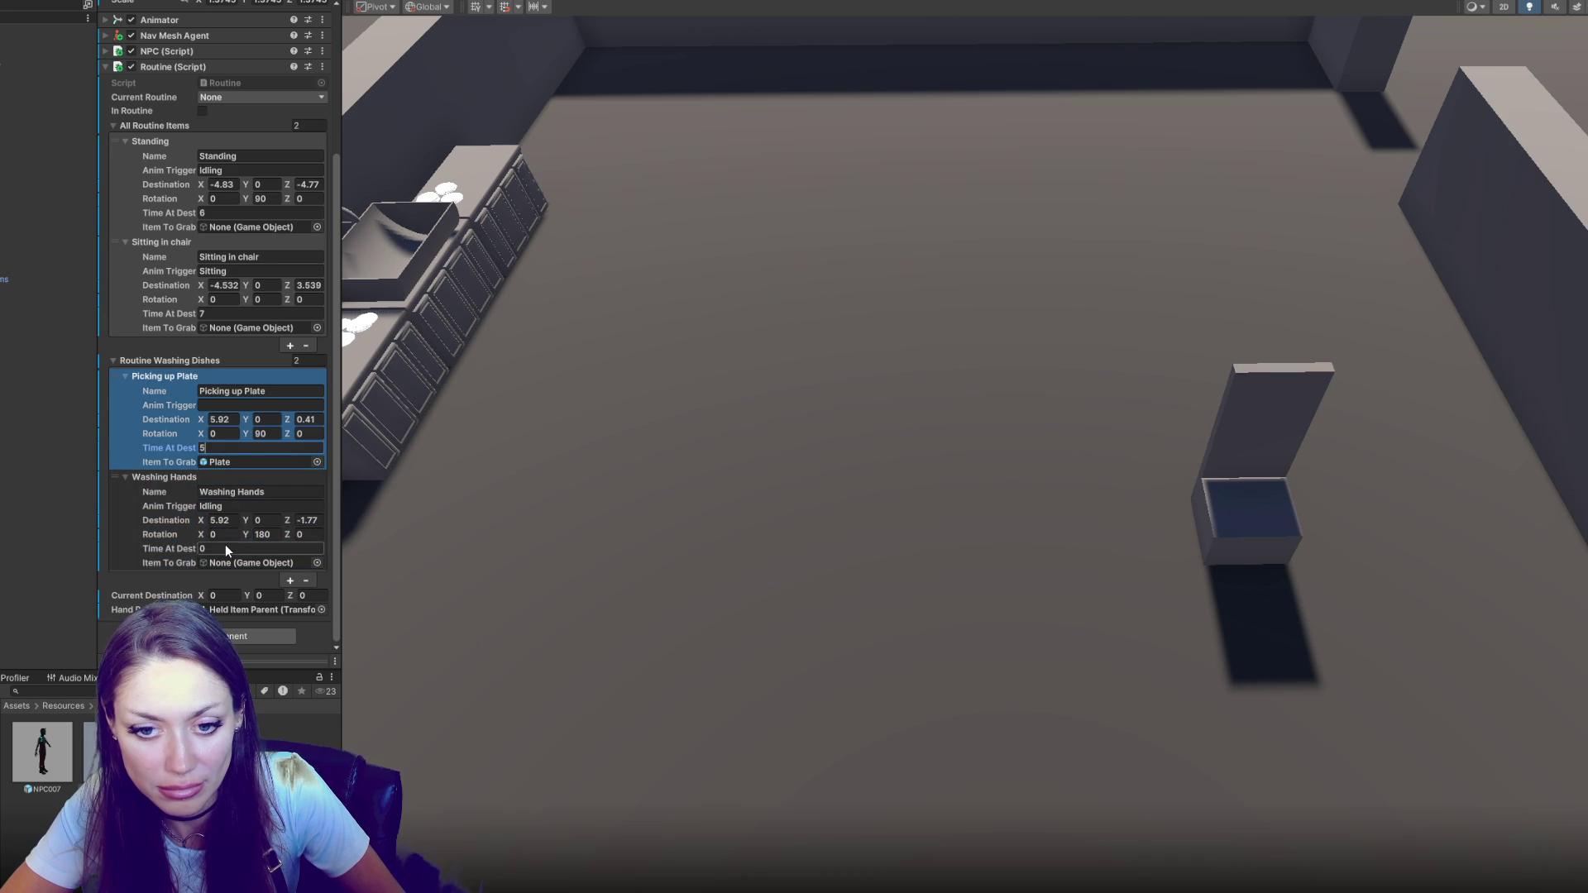
click(225, 546)
text(7)
Set Washing Hands' Rotation Y to 90 and Standing's Rotation Y to -90
click(265, 534)
text(90)
click(270, 198)
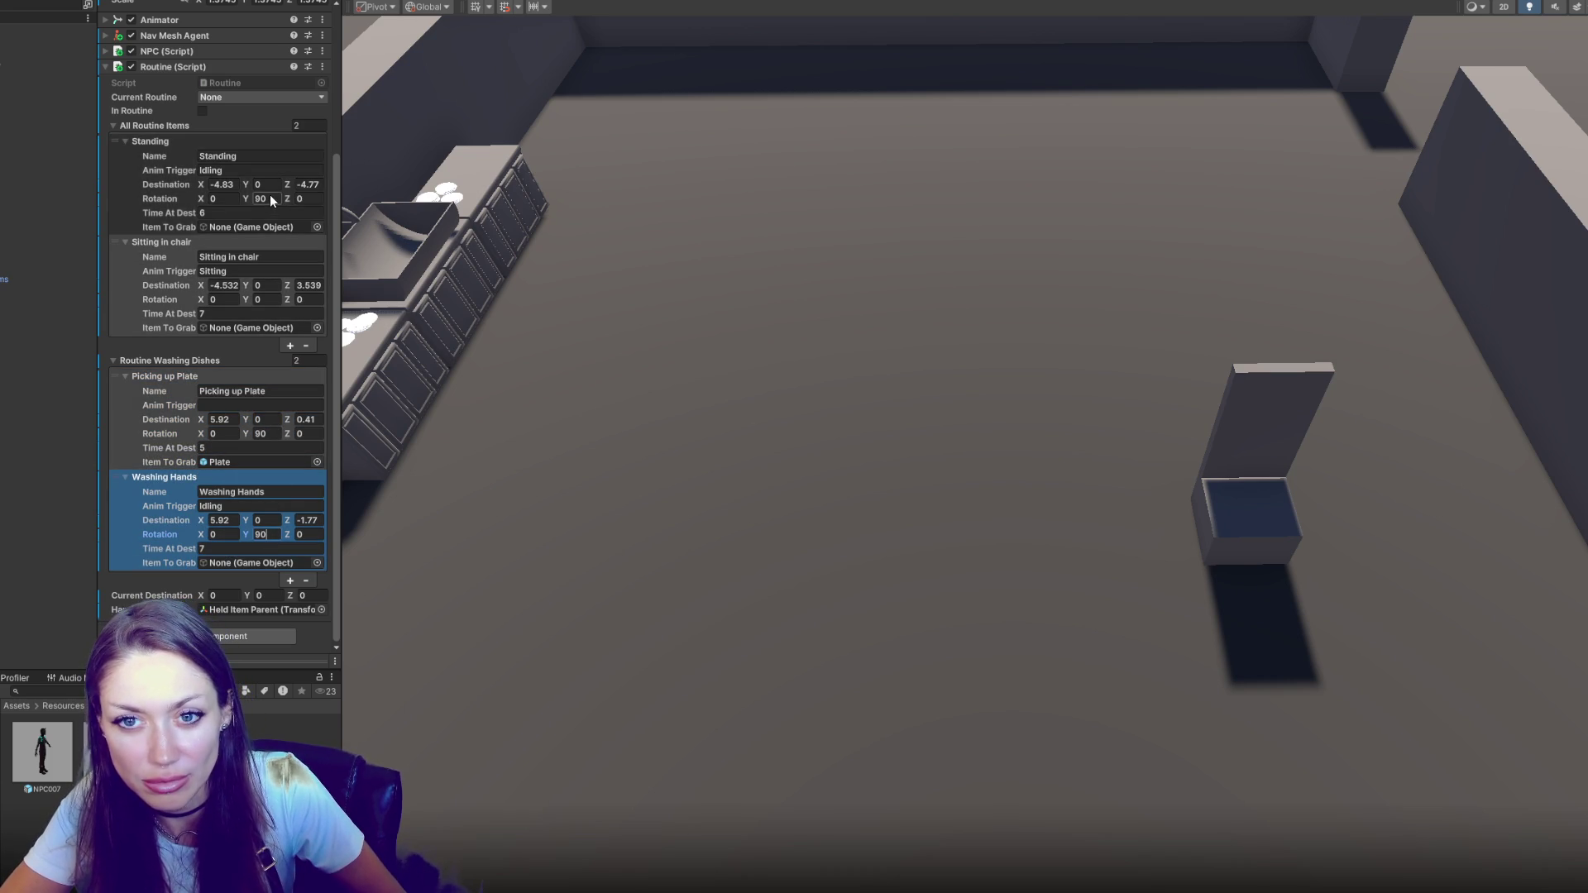
text(-90)
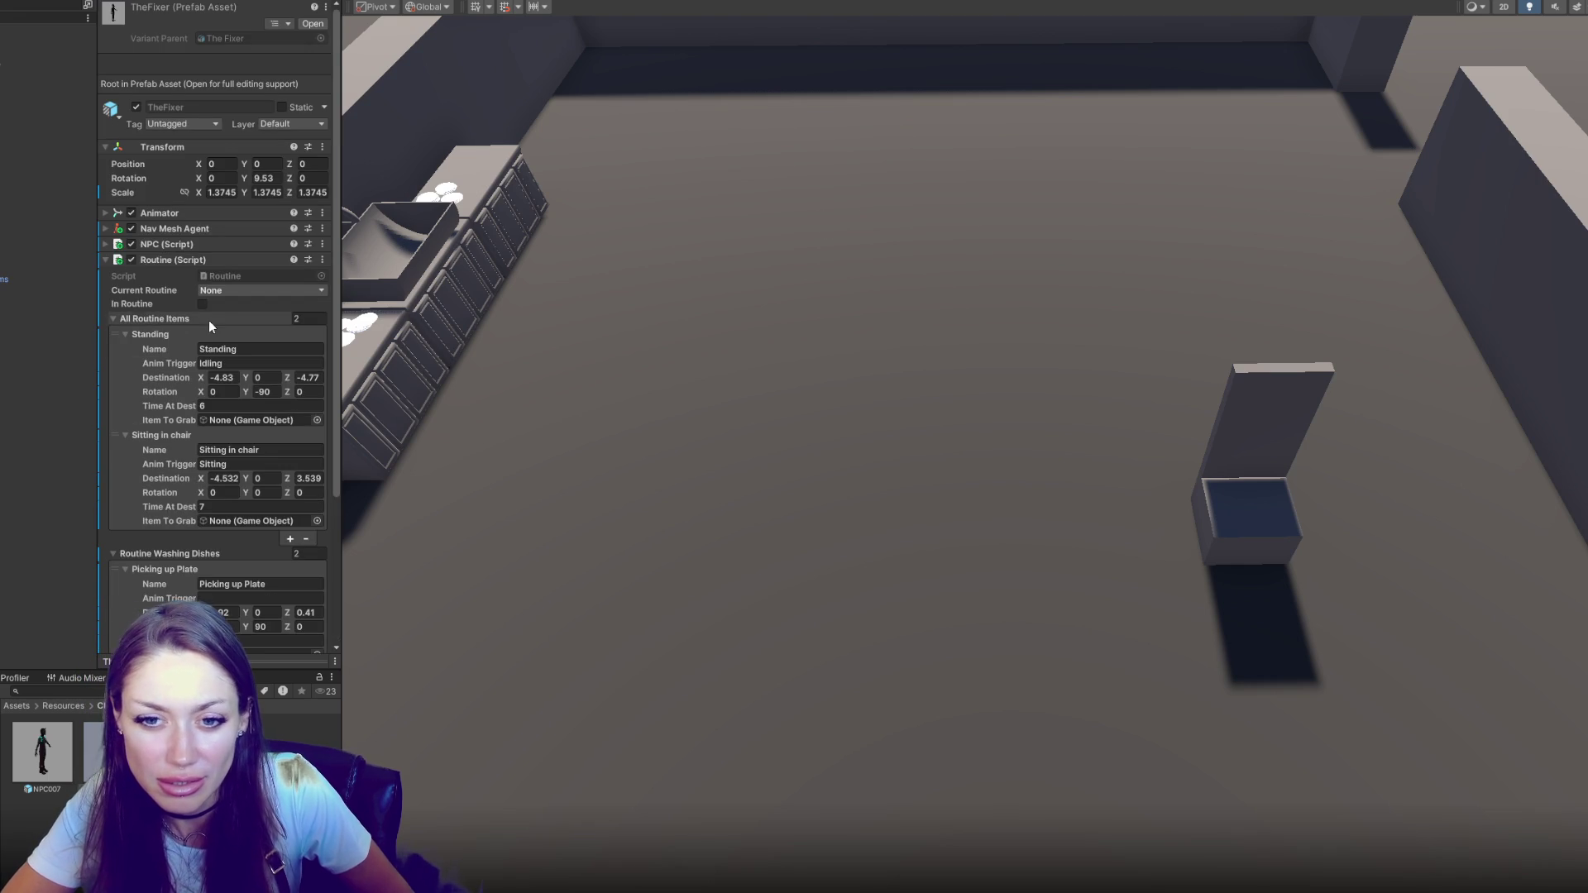
scroll(205, 313, down, 3)
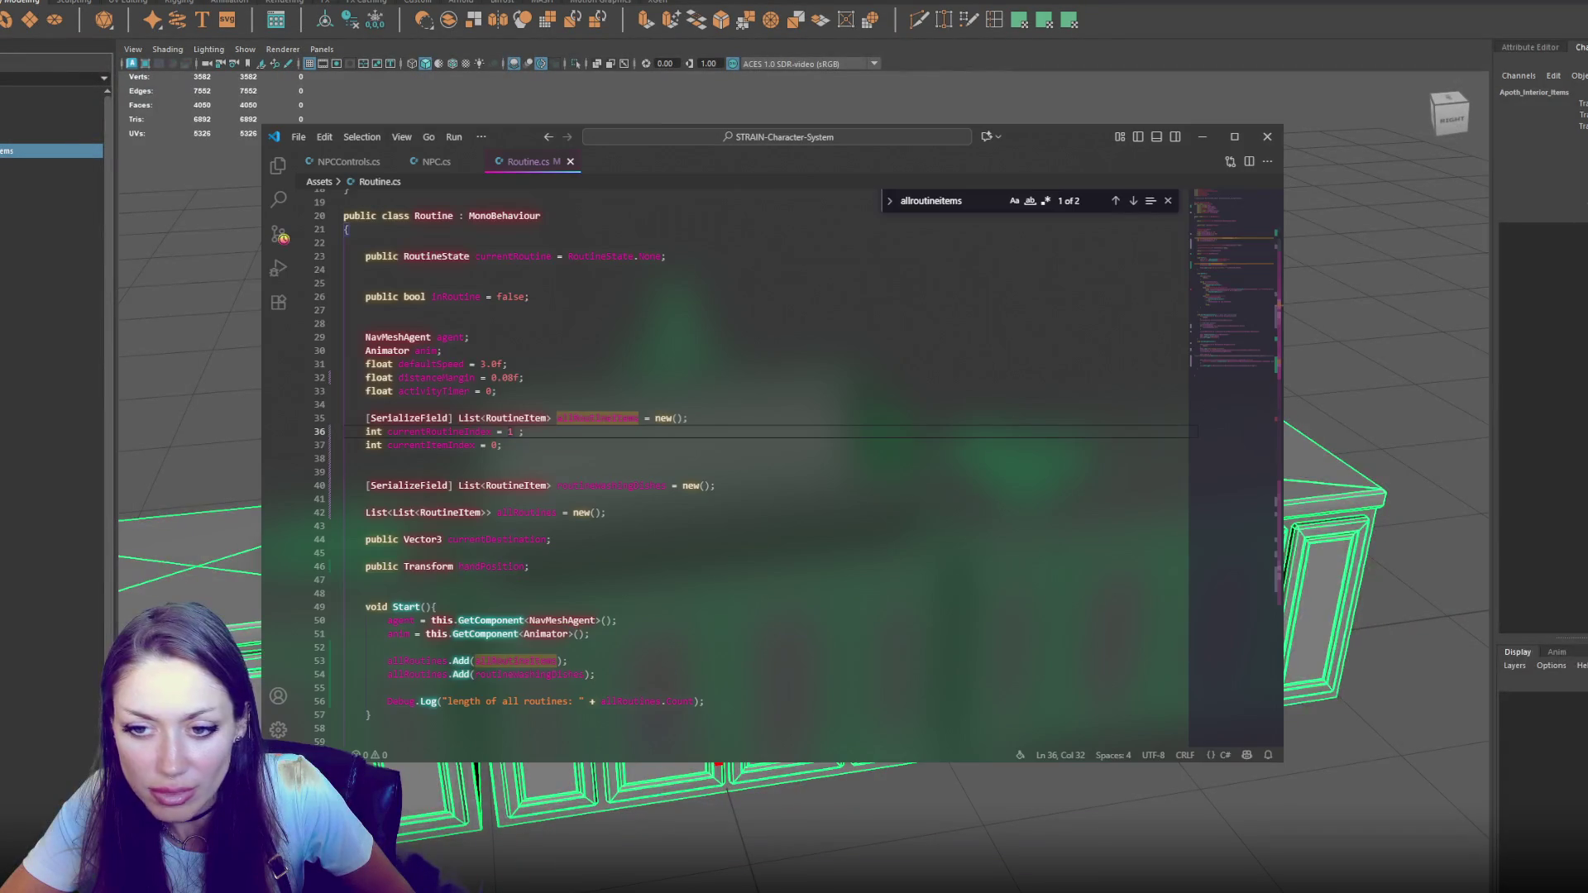
Add a new public bool field to RoutineItem and save Routine.cs
scroll(628, 417, up, 6)
click(628, 421)
key(Return)
text(public bo)
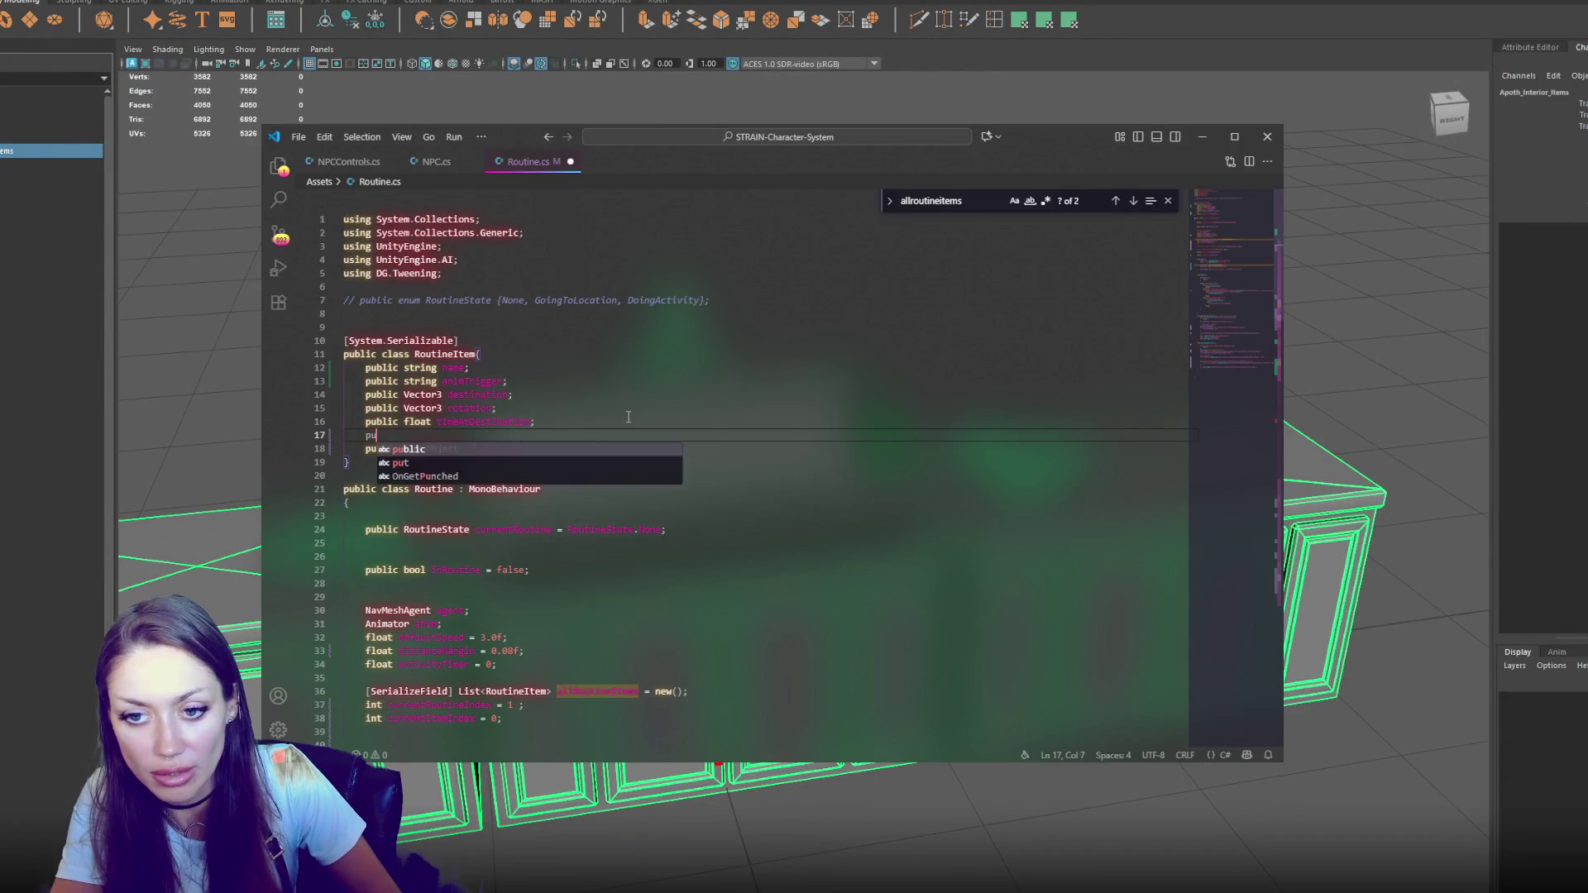
text(ol clear)
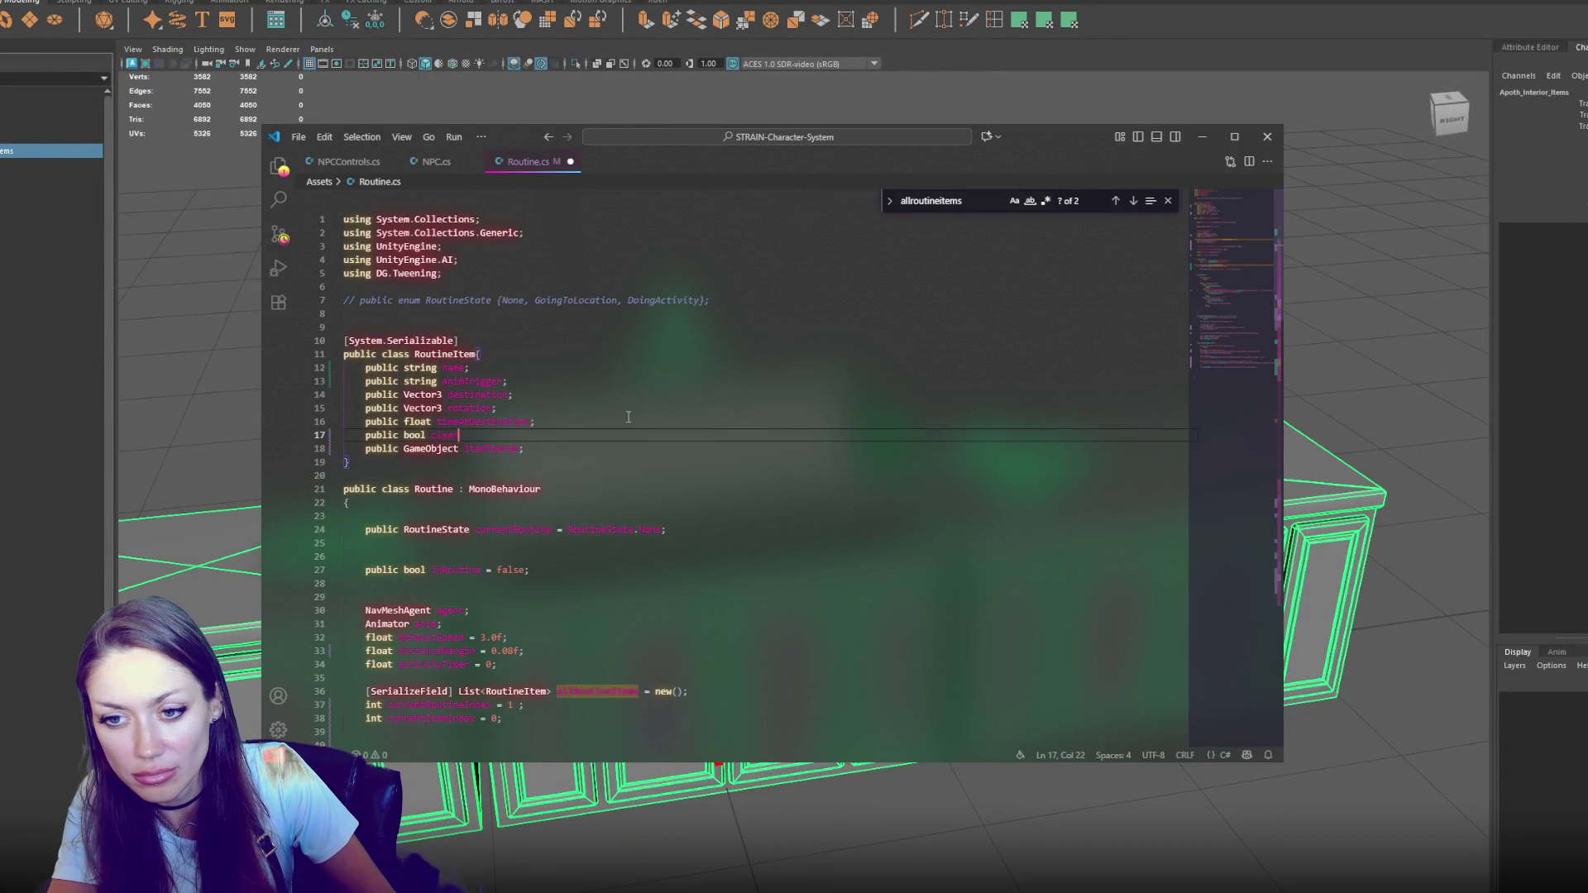
text(ds;)
key(ctrl+s)
Above the instantiate block, add a comment and a pasted if block, renaming its field to removeIt
scroll(512, 528, down, 15)
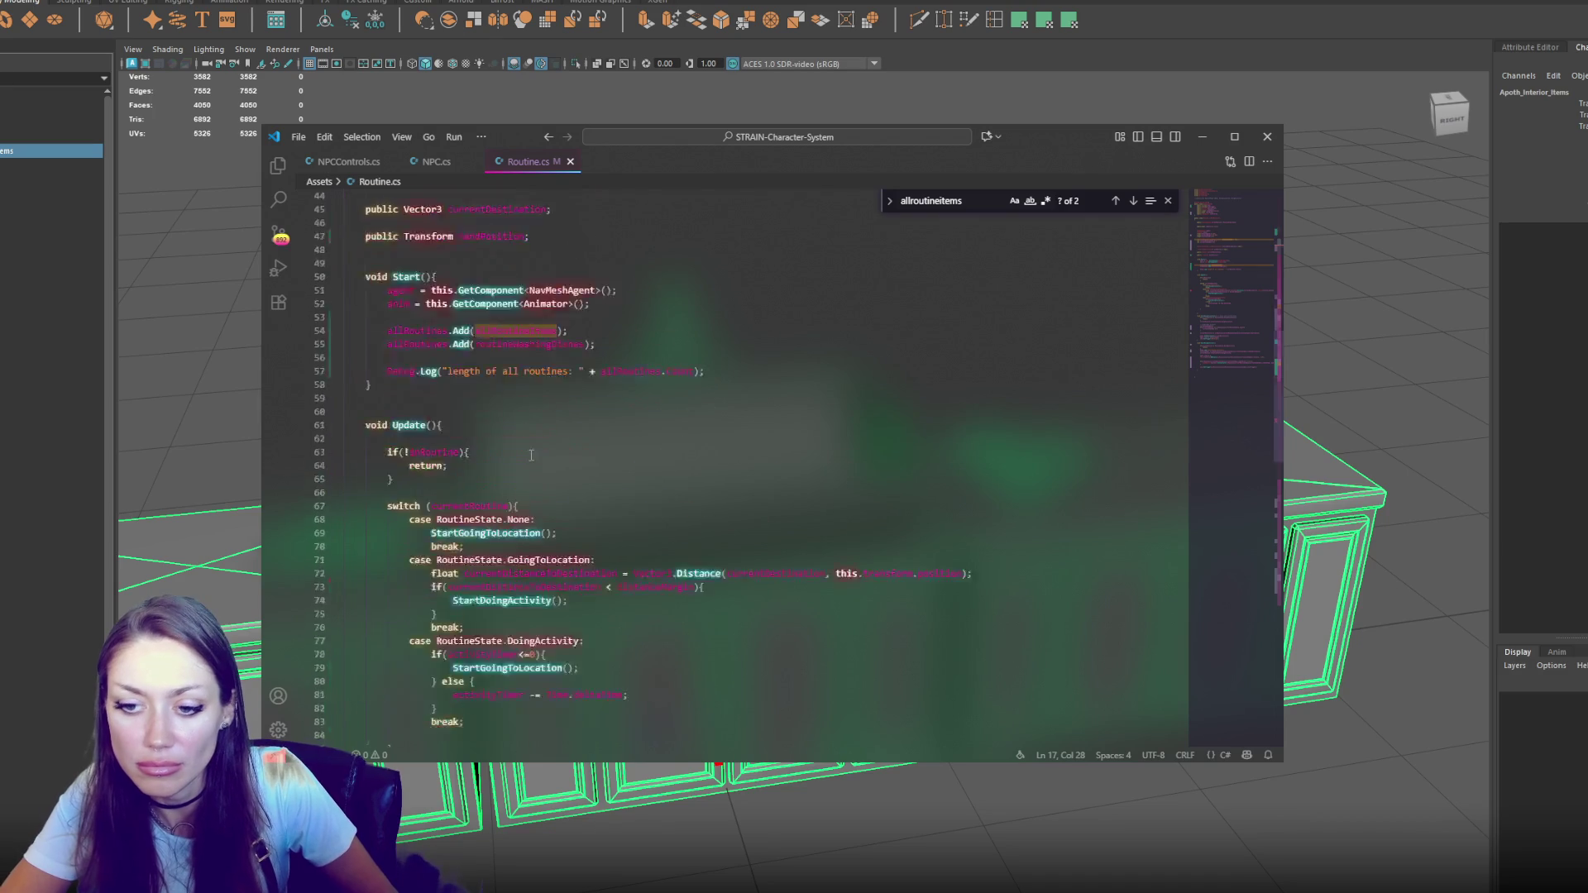
scroll(512, 528, down, 9)
click(572, 423)
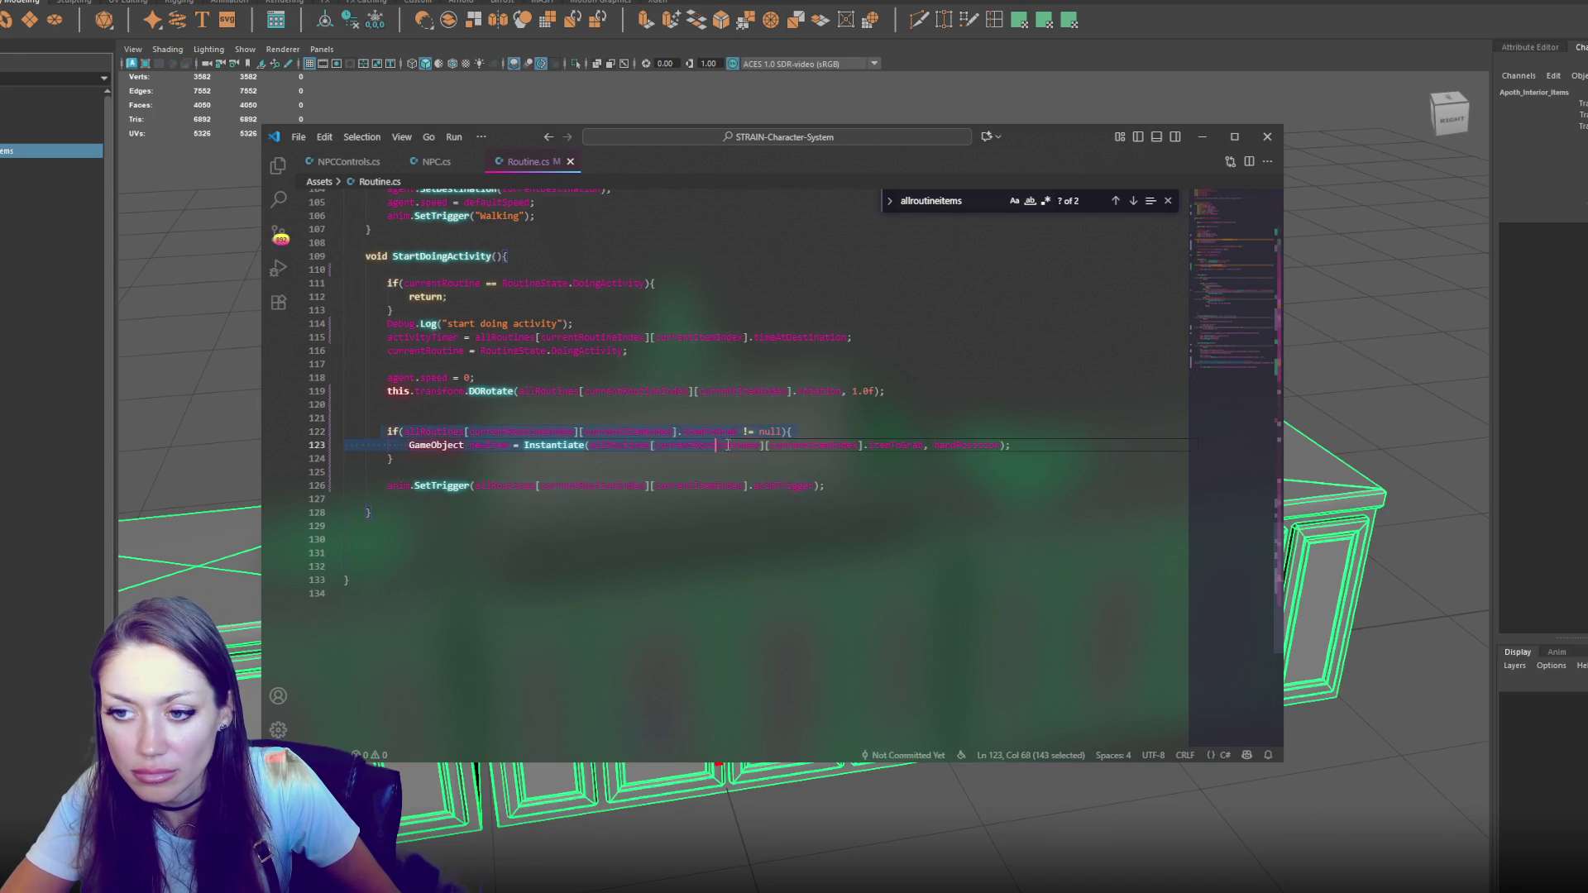
key(Return)
key(Return)
key(Up)
text(//)
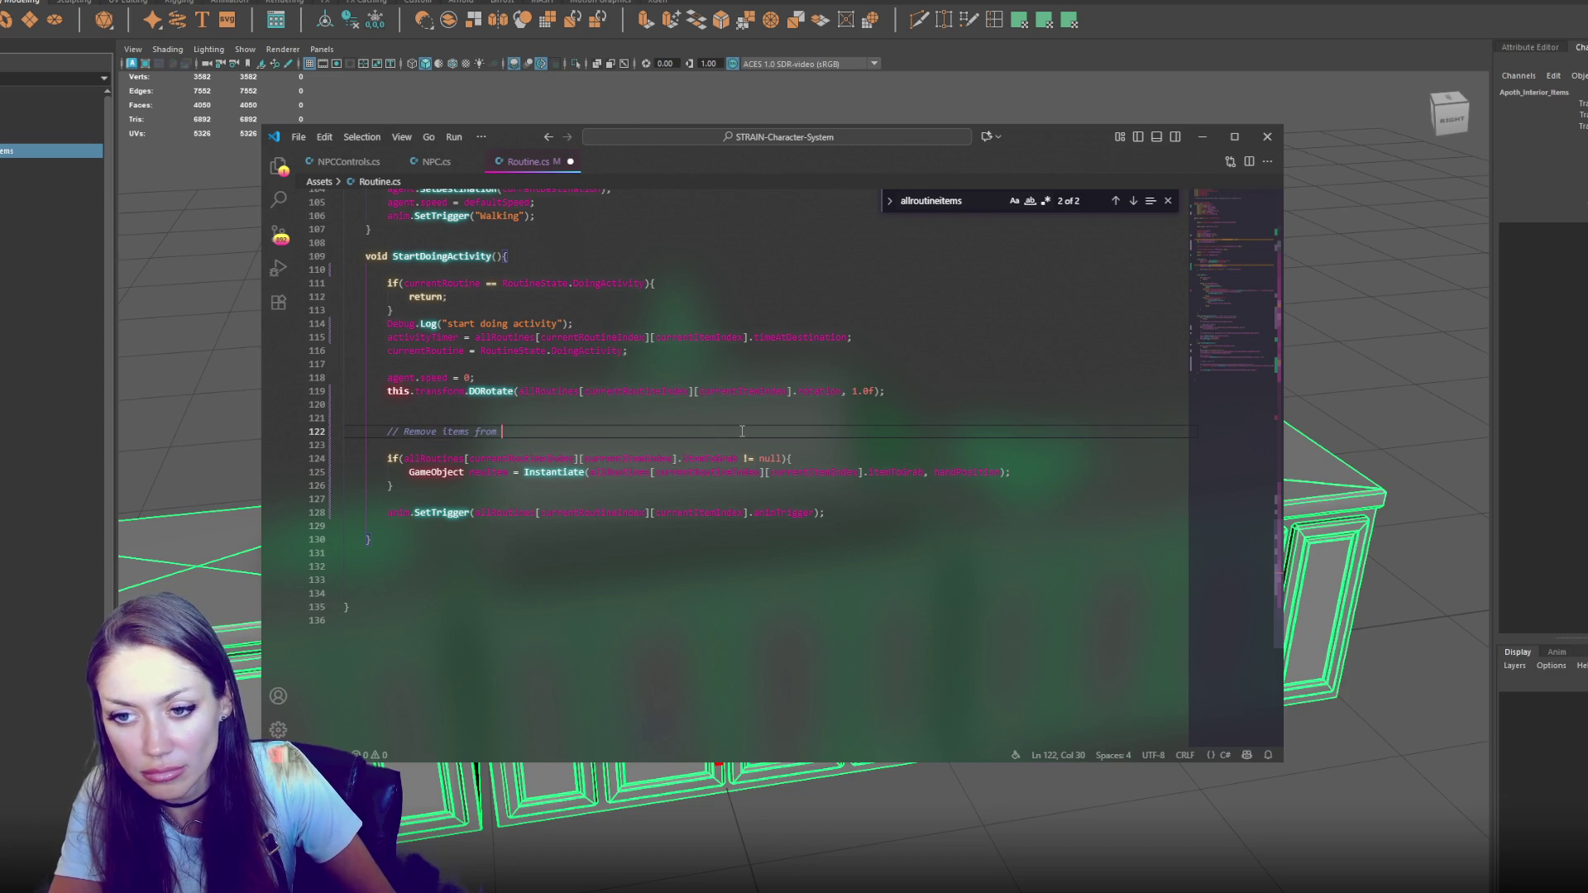
key(Return)
key(ctrl+v)
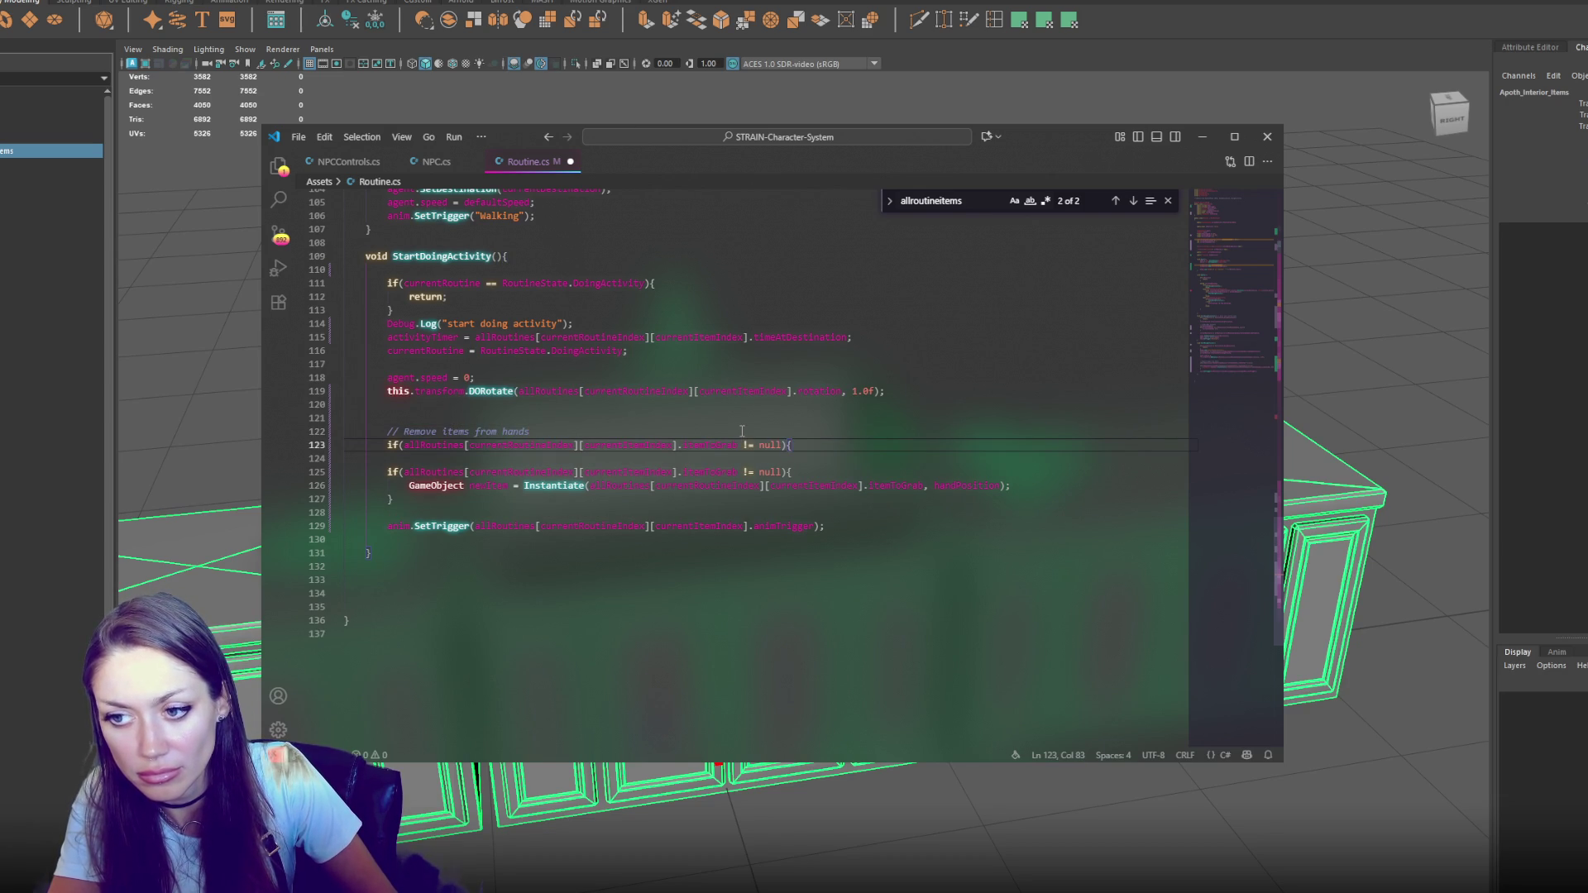
key(Return)
key(Return)
text(})
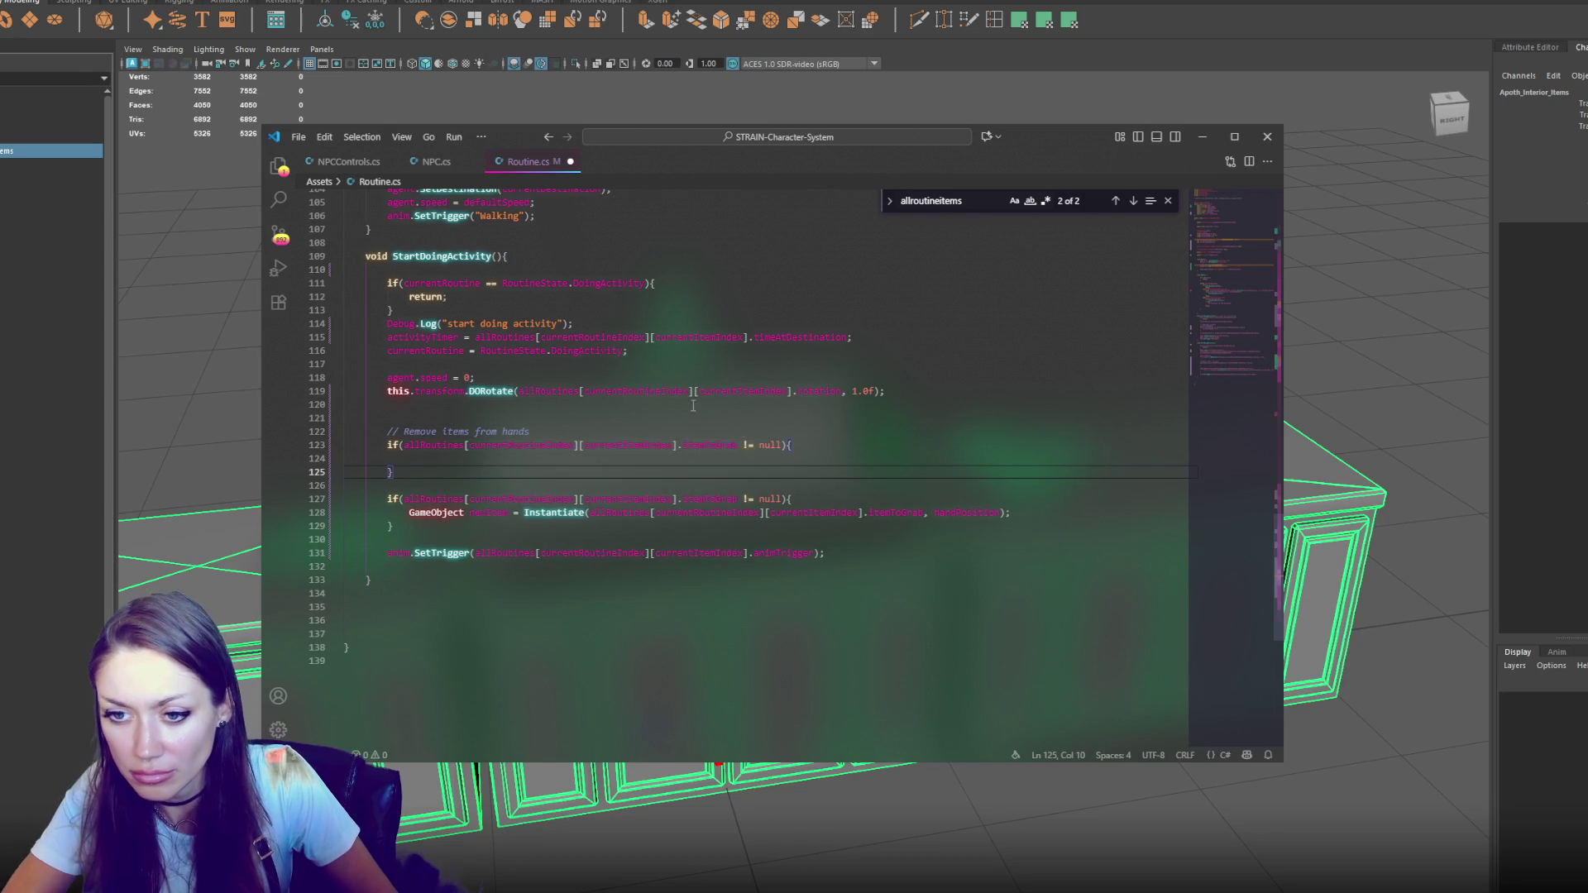
double_click(718, 448)
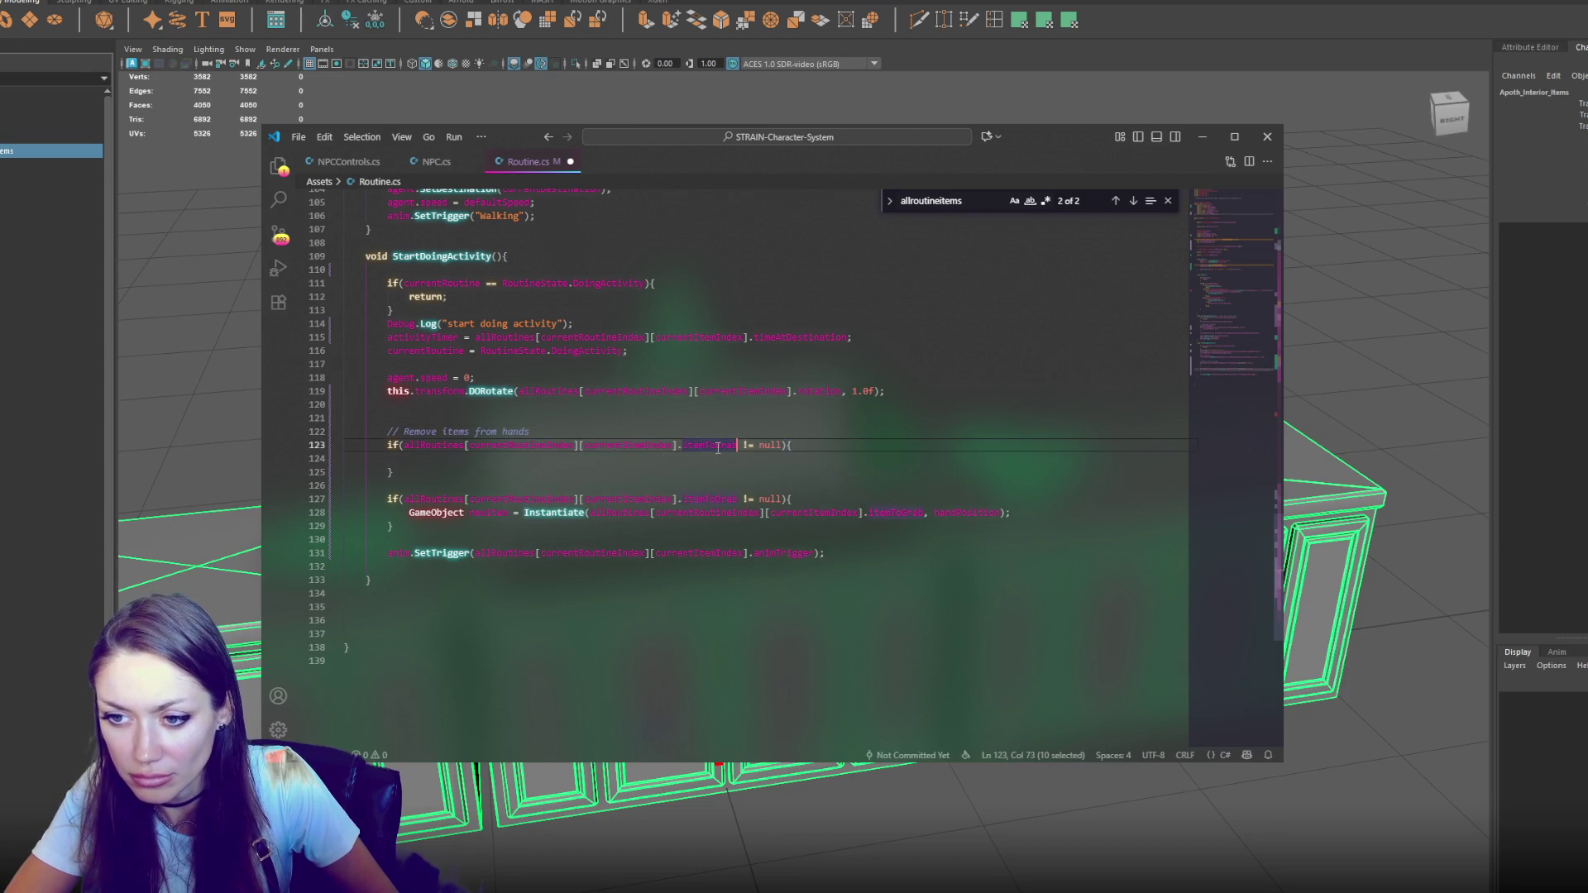
text(removeIt)
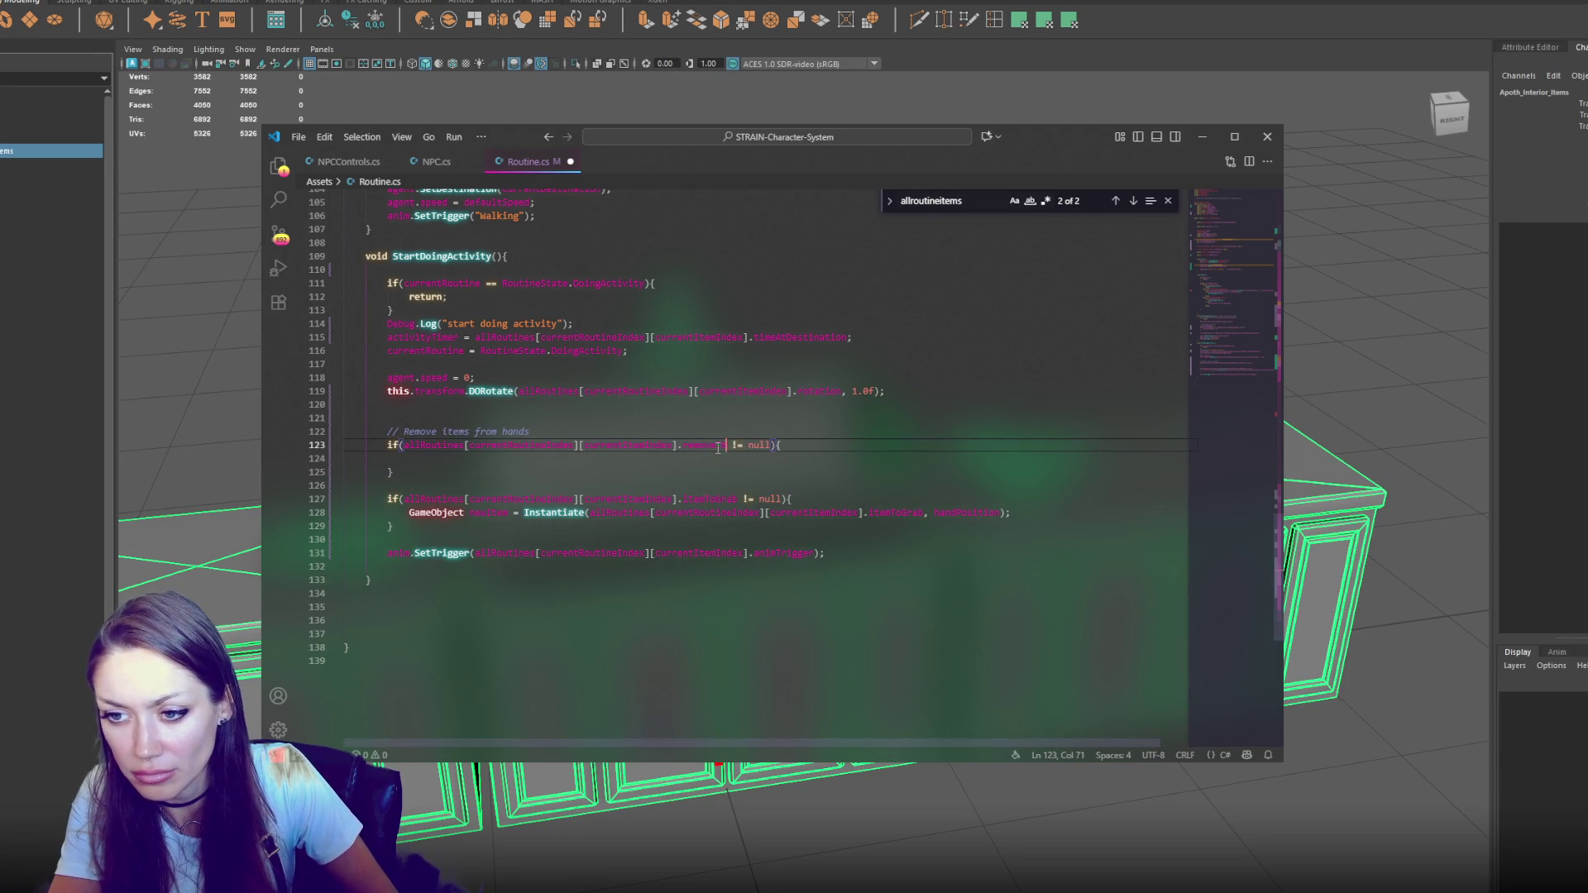
text(removeIt)
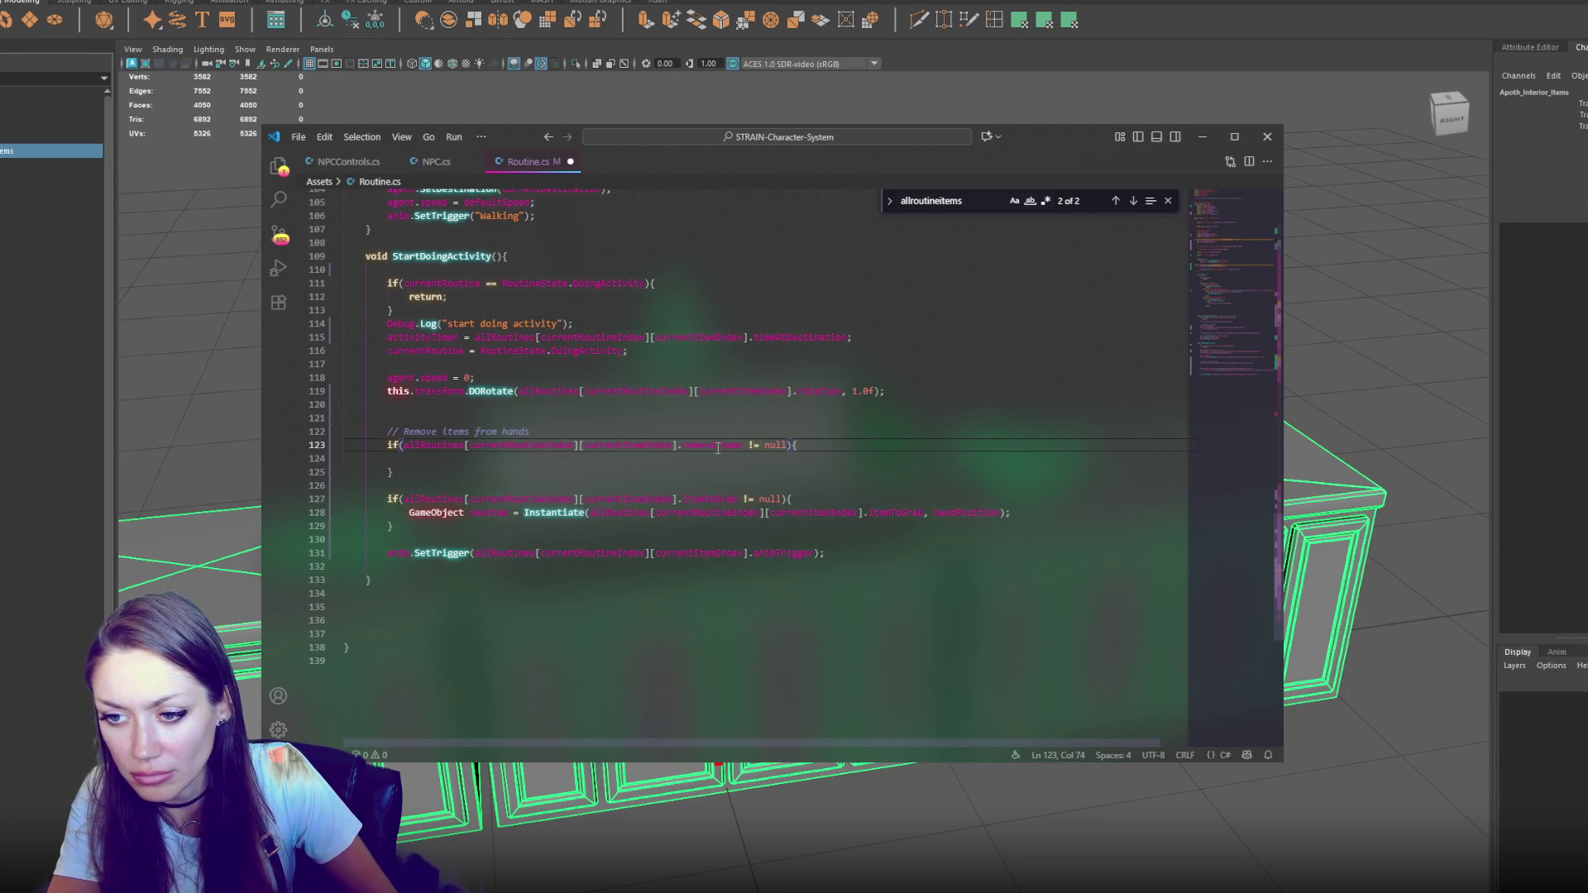
scroll(718, 447, up, 20)
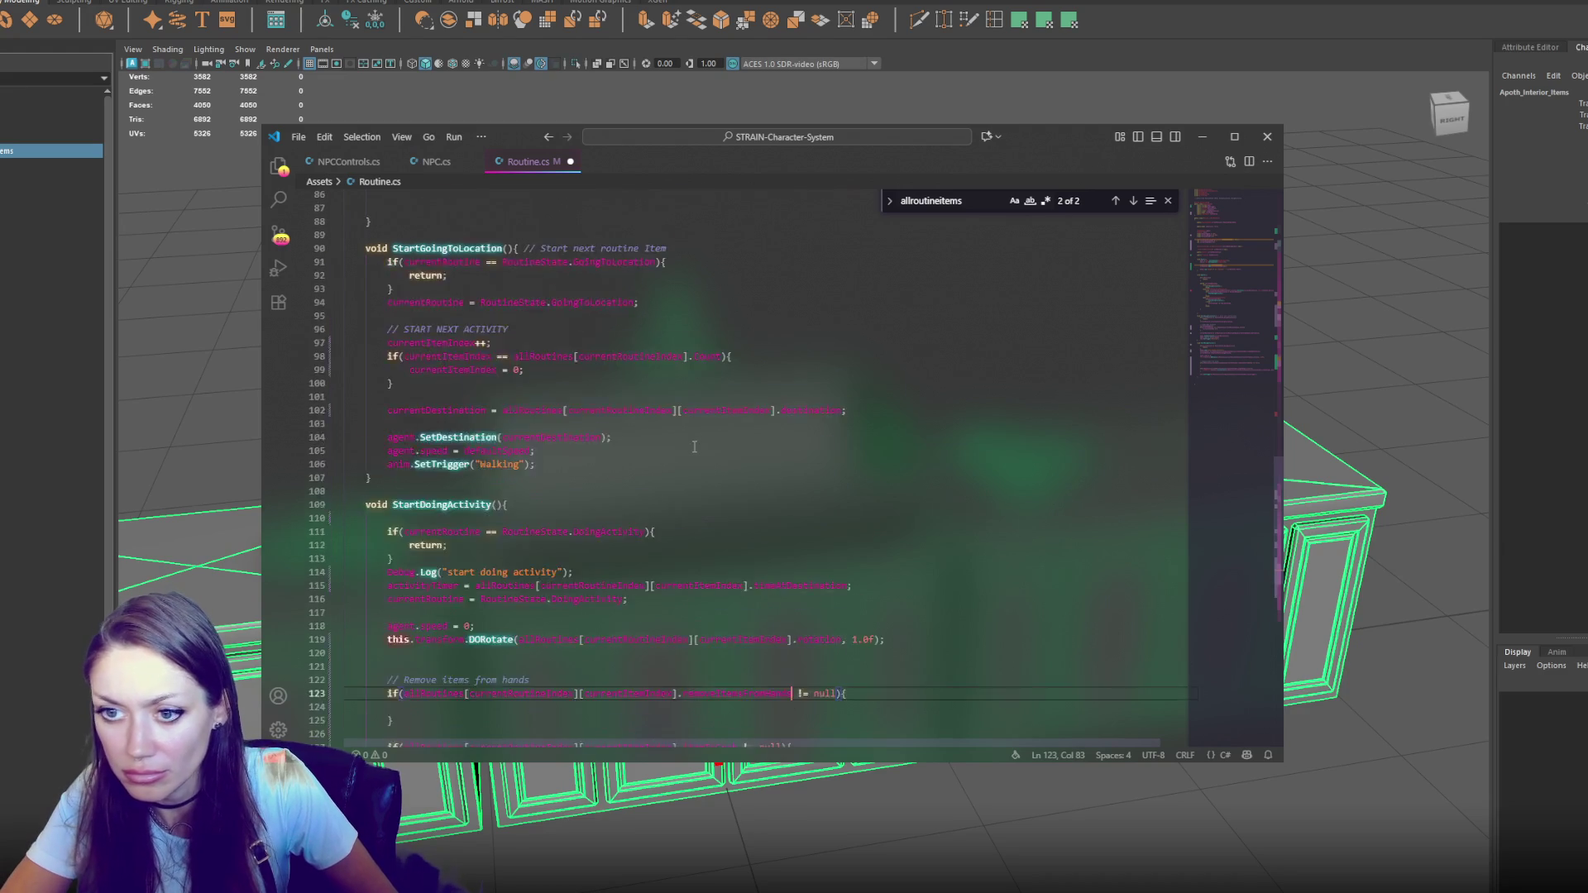
Rename the RoutineItem bool field to clearItem and save
double_click(459, 328)
scroll(750, 348, down, 10)
scroll(750, 349, up, 12)
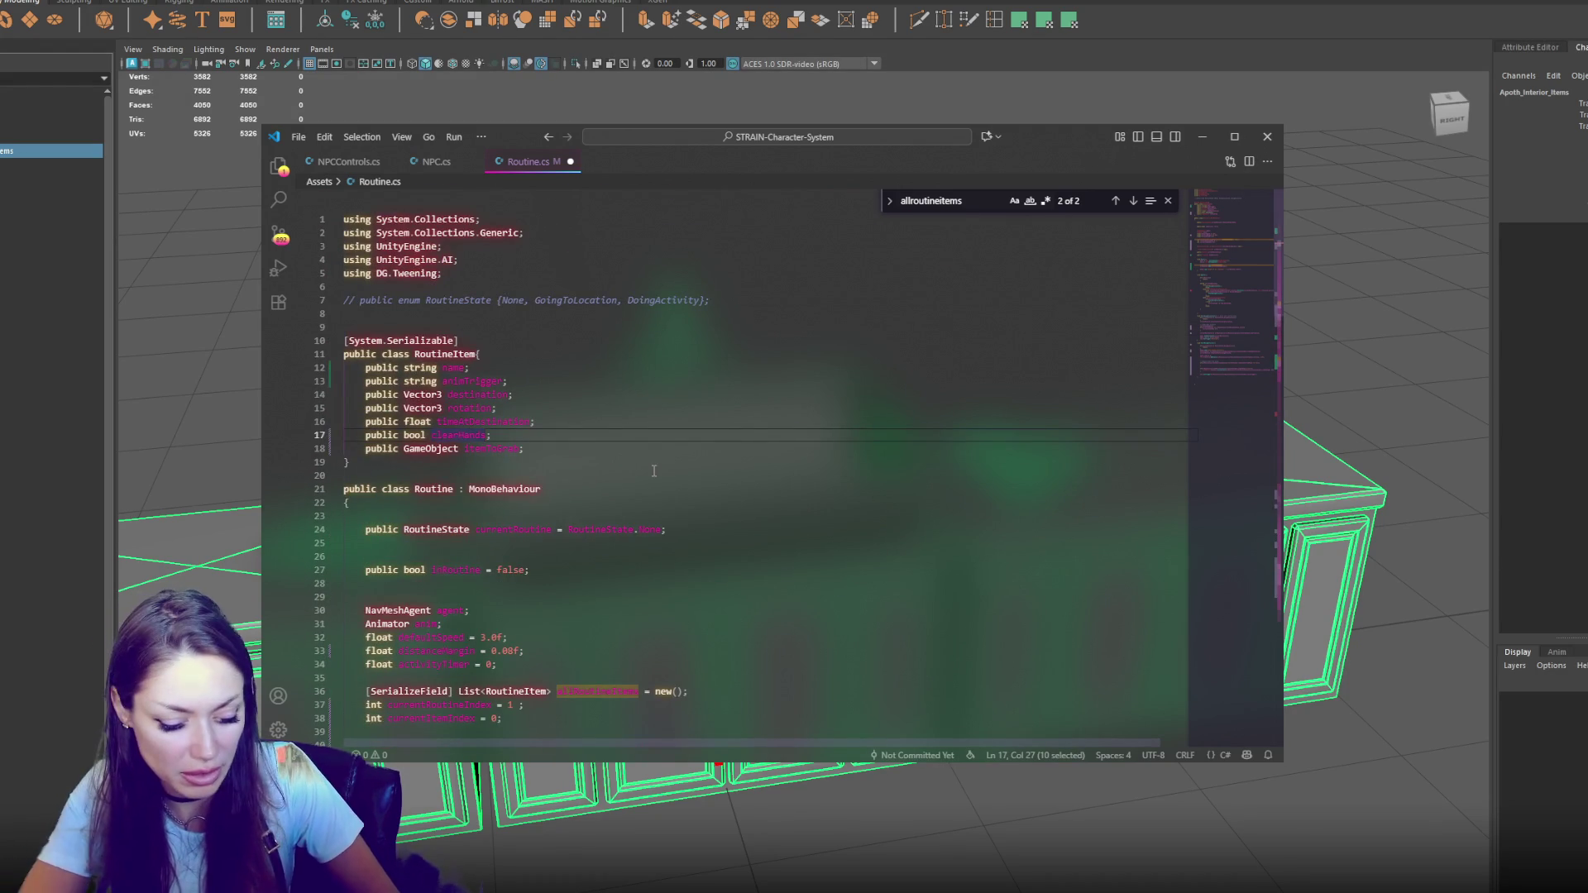
text(removeItemFromHands)
double_click(508, 437)
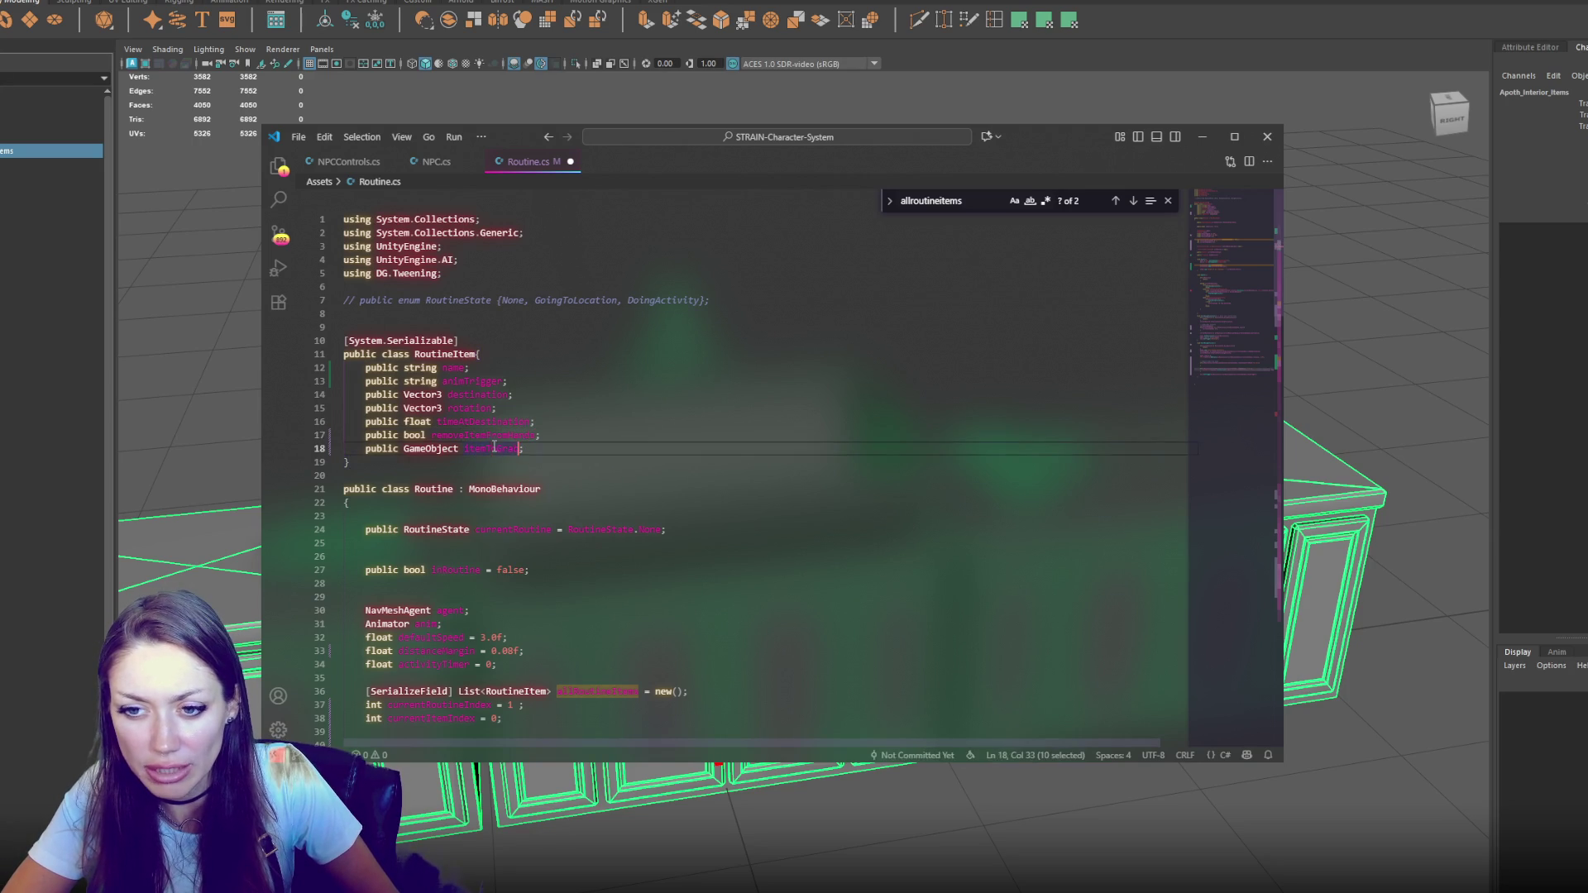
text(clearIt)
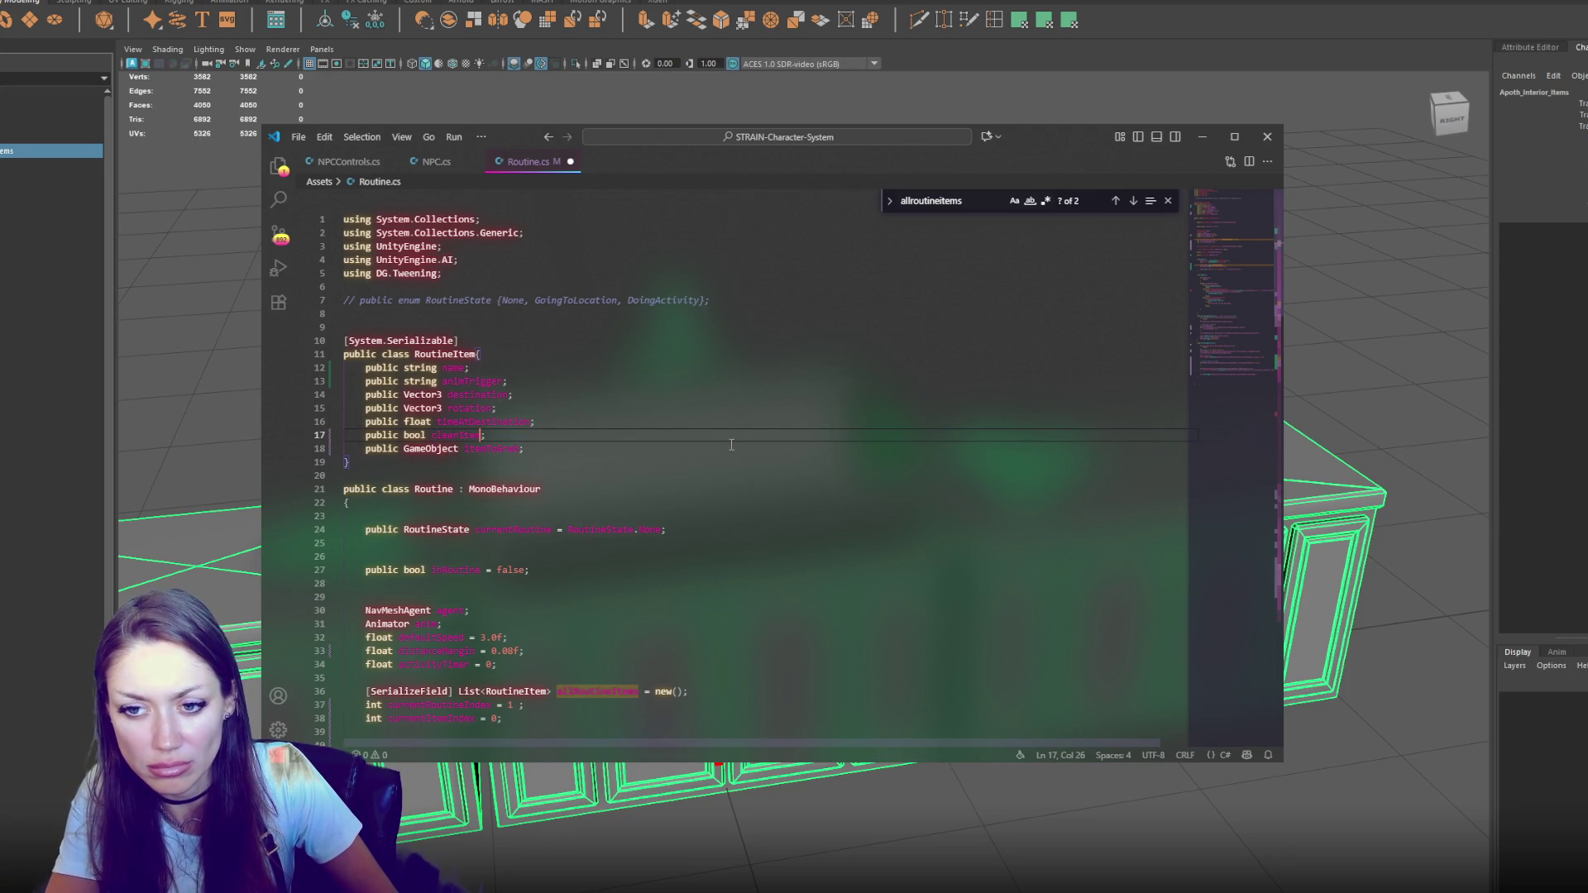
double_click(466, 436)
key(ctrl+s)
Use clearItem in the new if condition and copy the handPosition name
scroll(579, 455, down, 20)
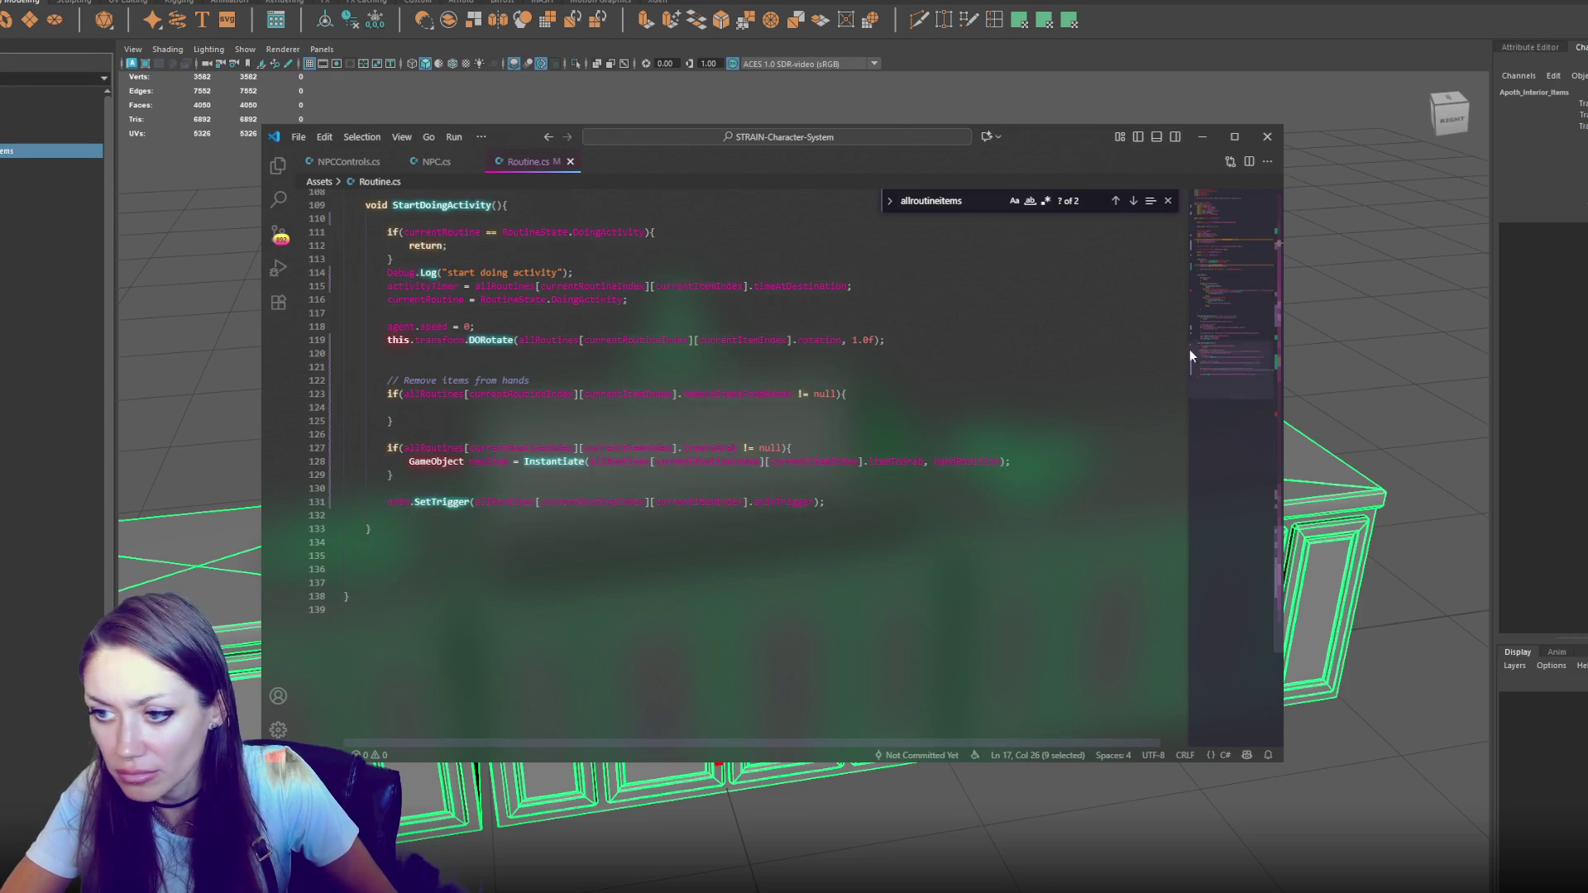
double_click(740, 394)
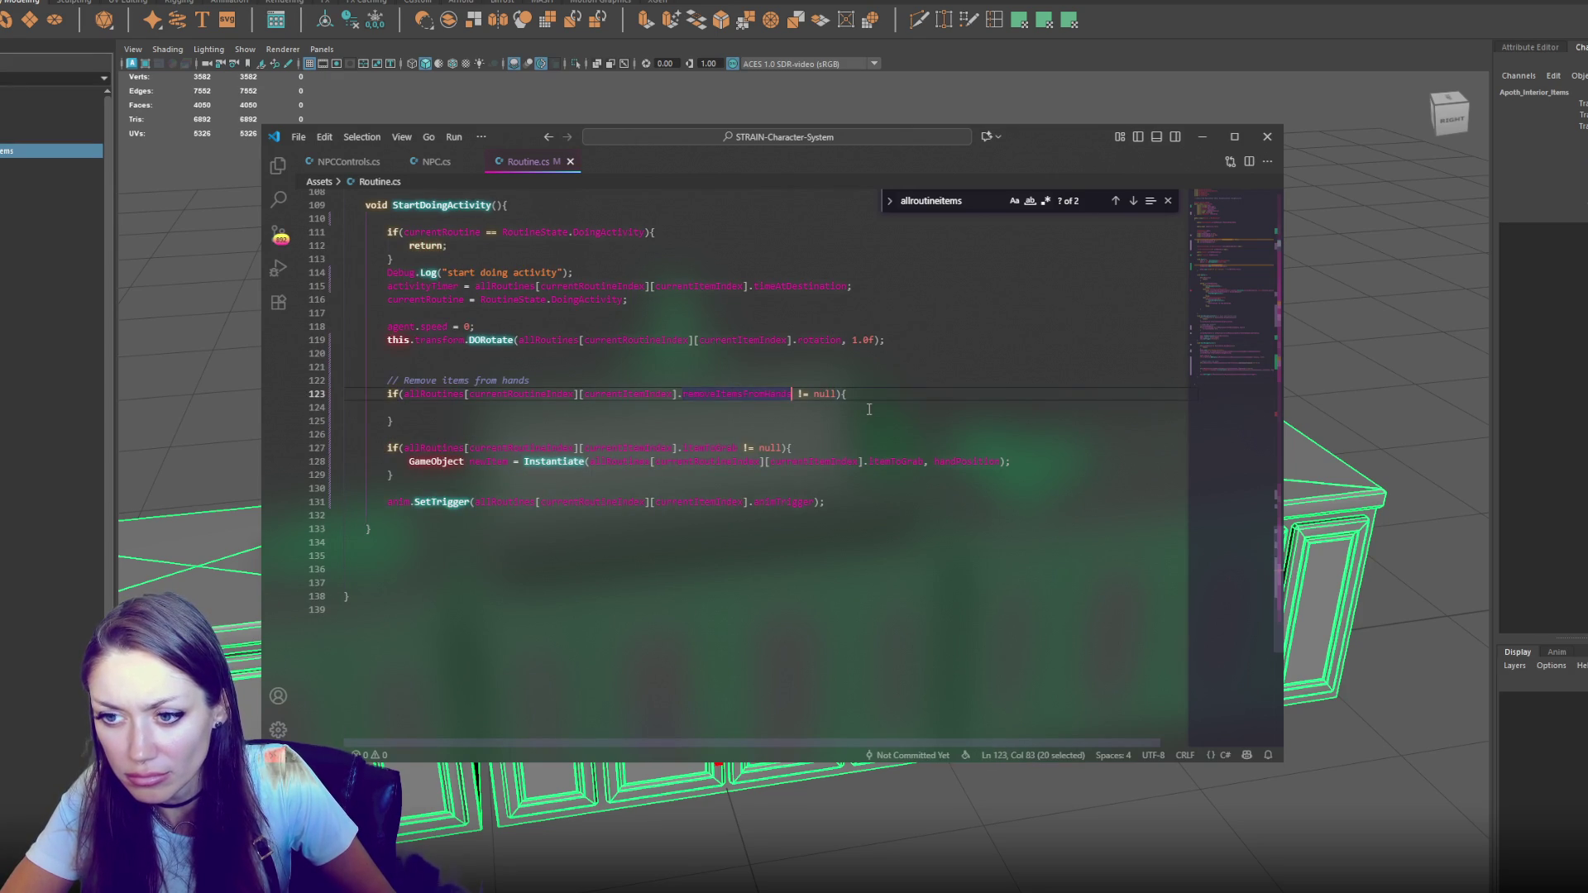
key(ctrl+v)
click(826, 397)
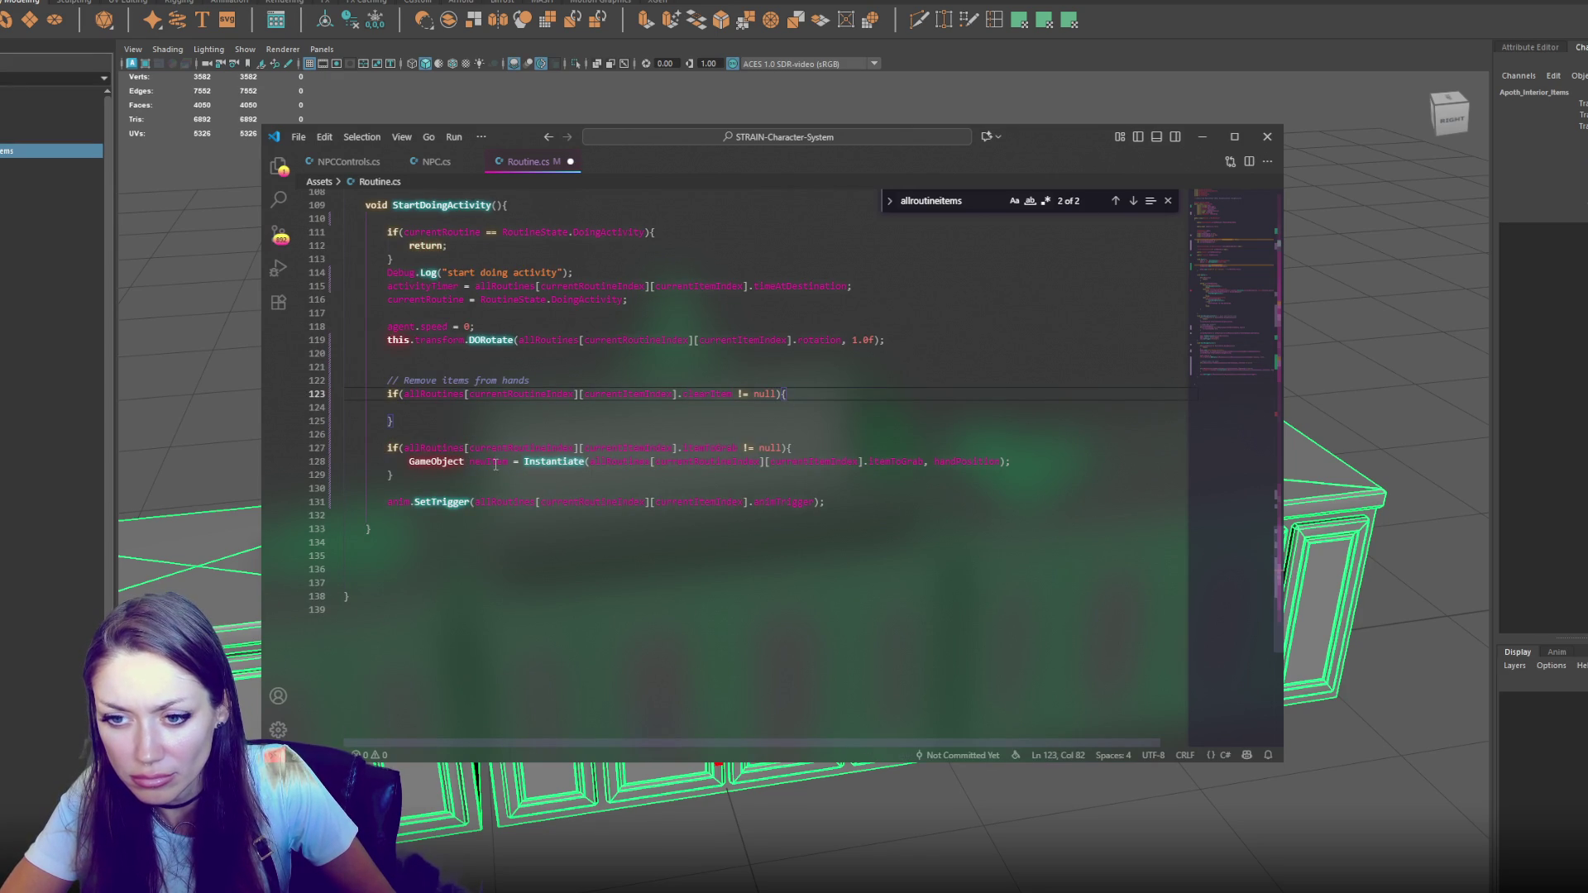
double_click(957, 461)
key(ctrl+c)
Inside the if, add foreach (Transform child in handPosition) calling Destroy(child.gameObject), then save
click(674, 406)
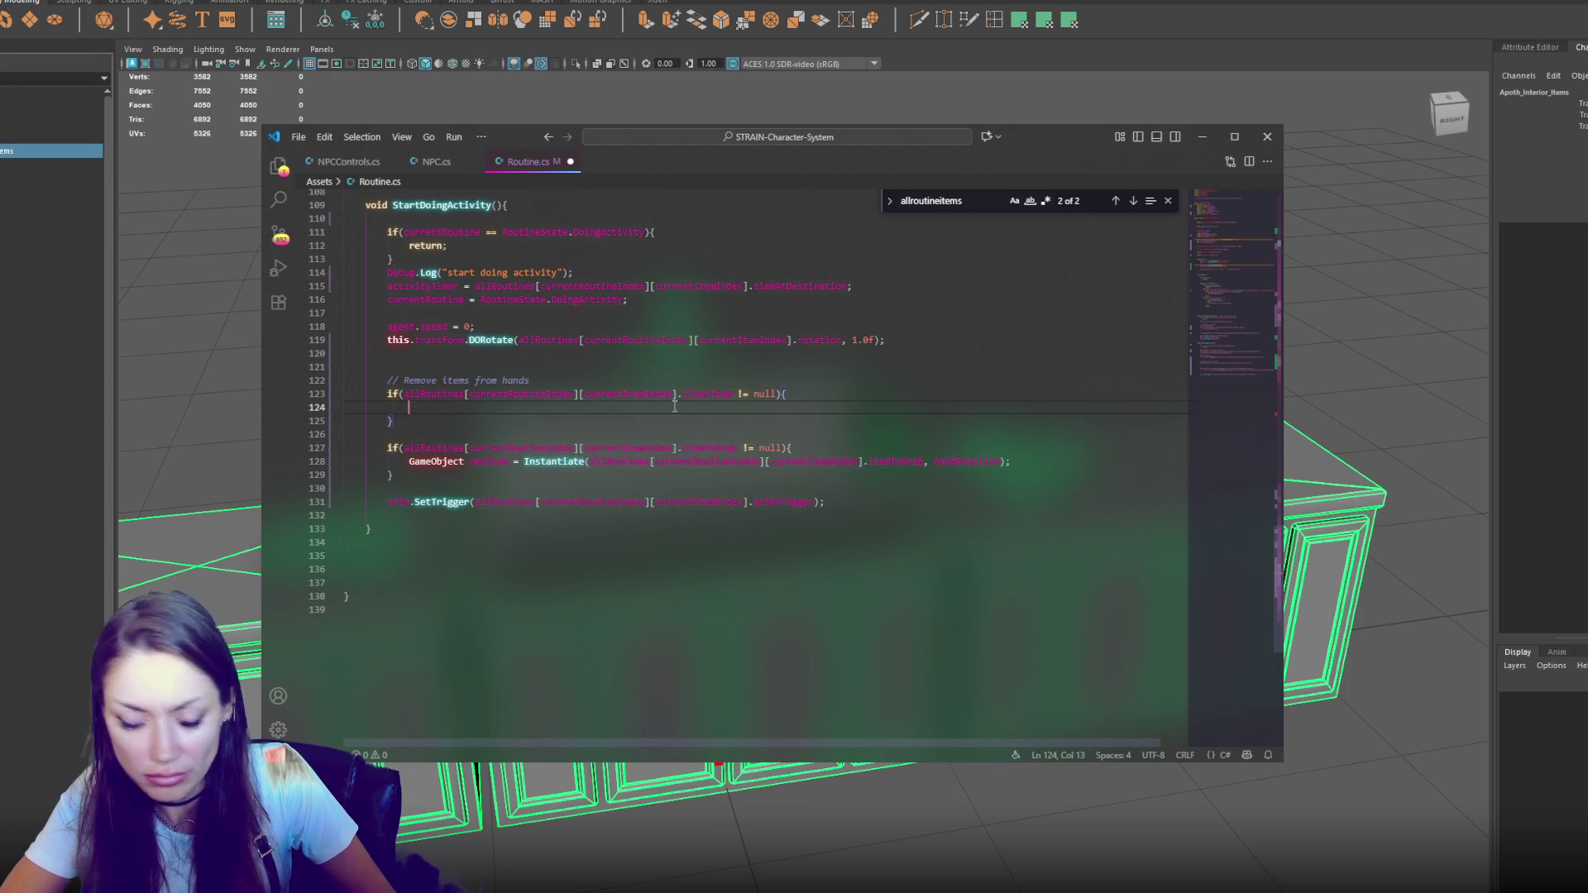
text(foreach()
key(ctrl+v)
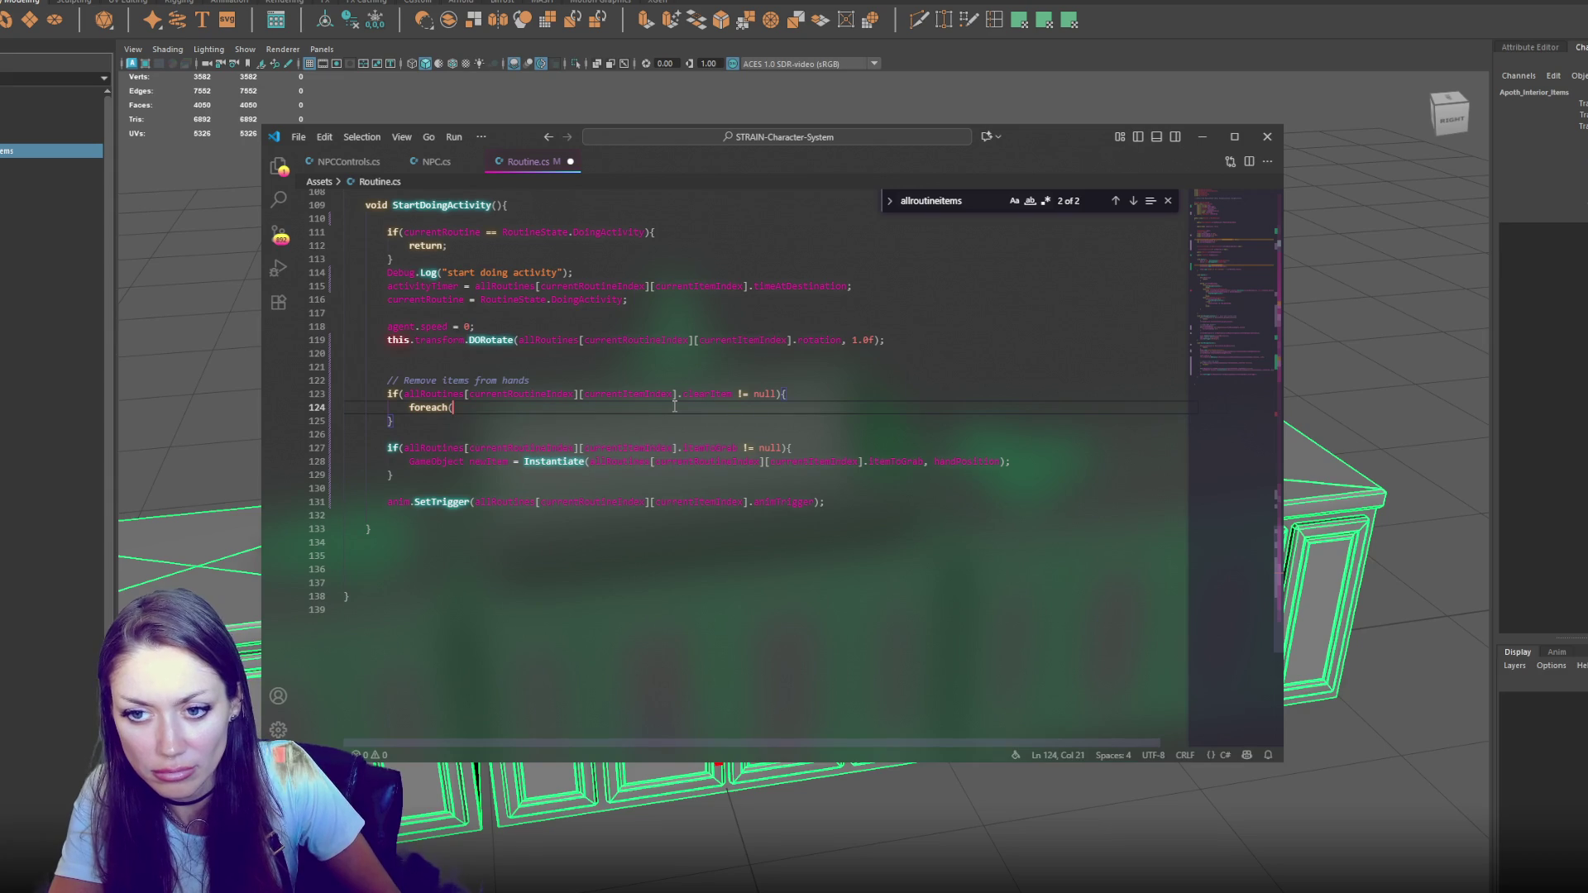
text(Transform child in handPosition){)
key(Return)
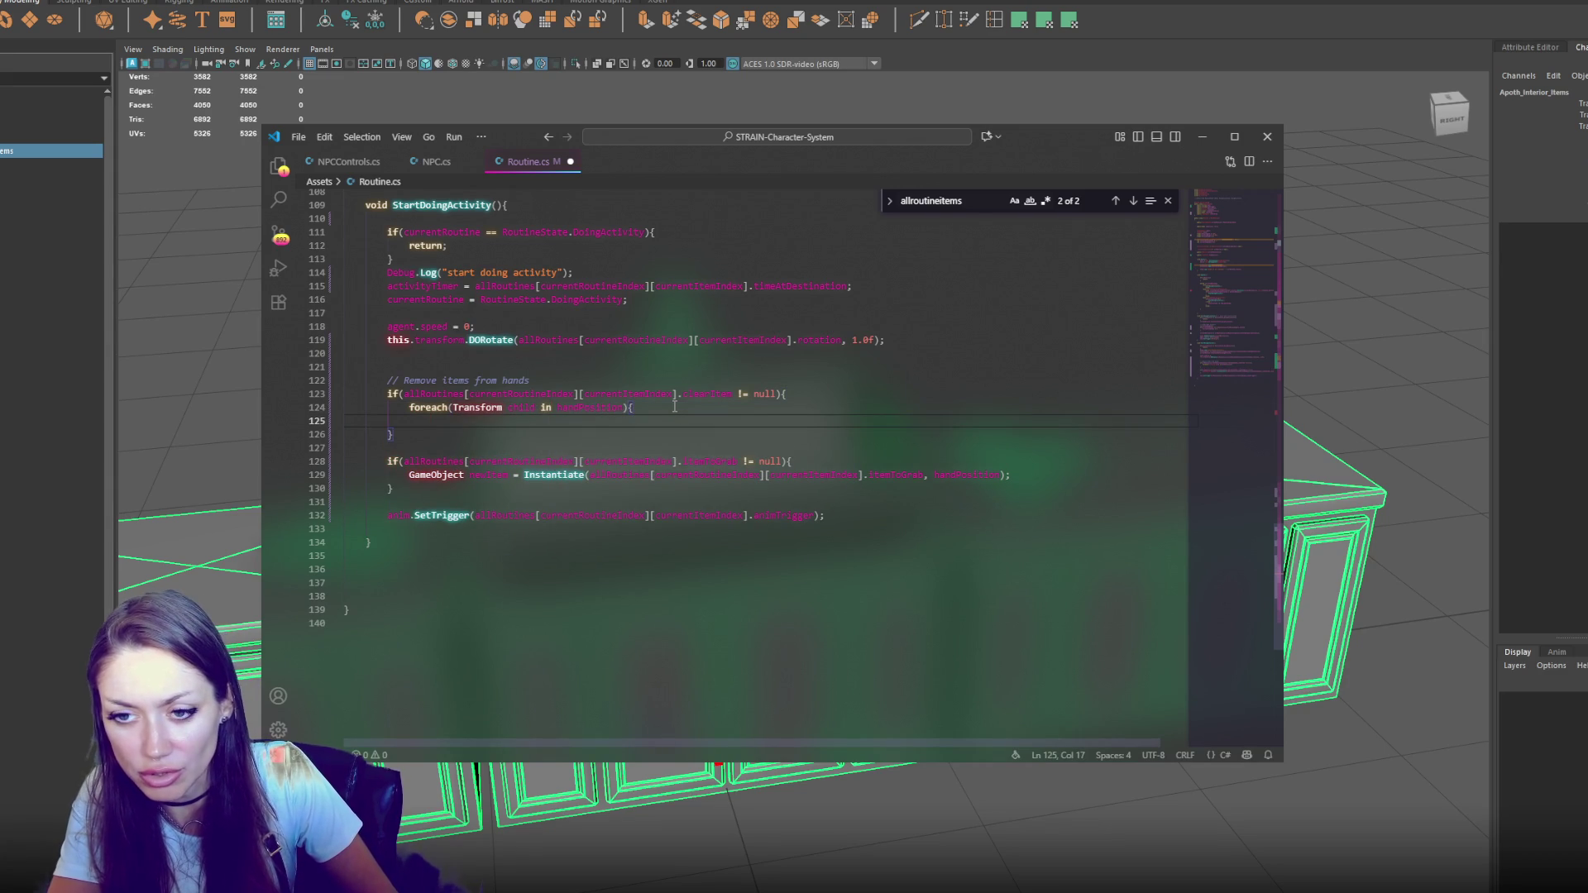
text(Destroy(child.)
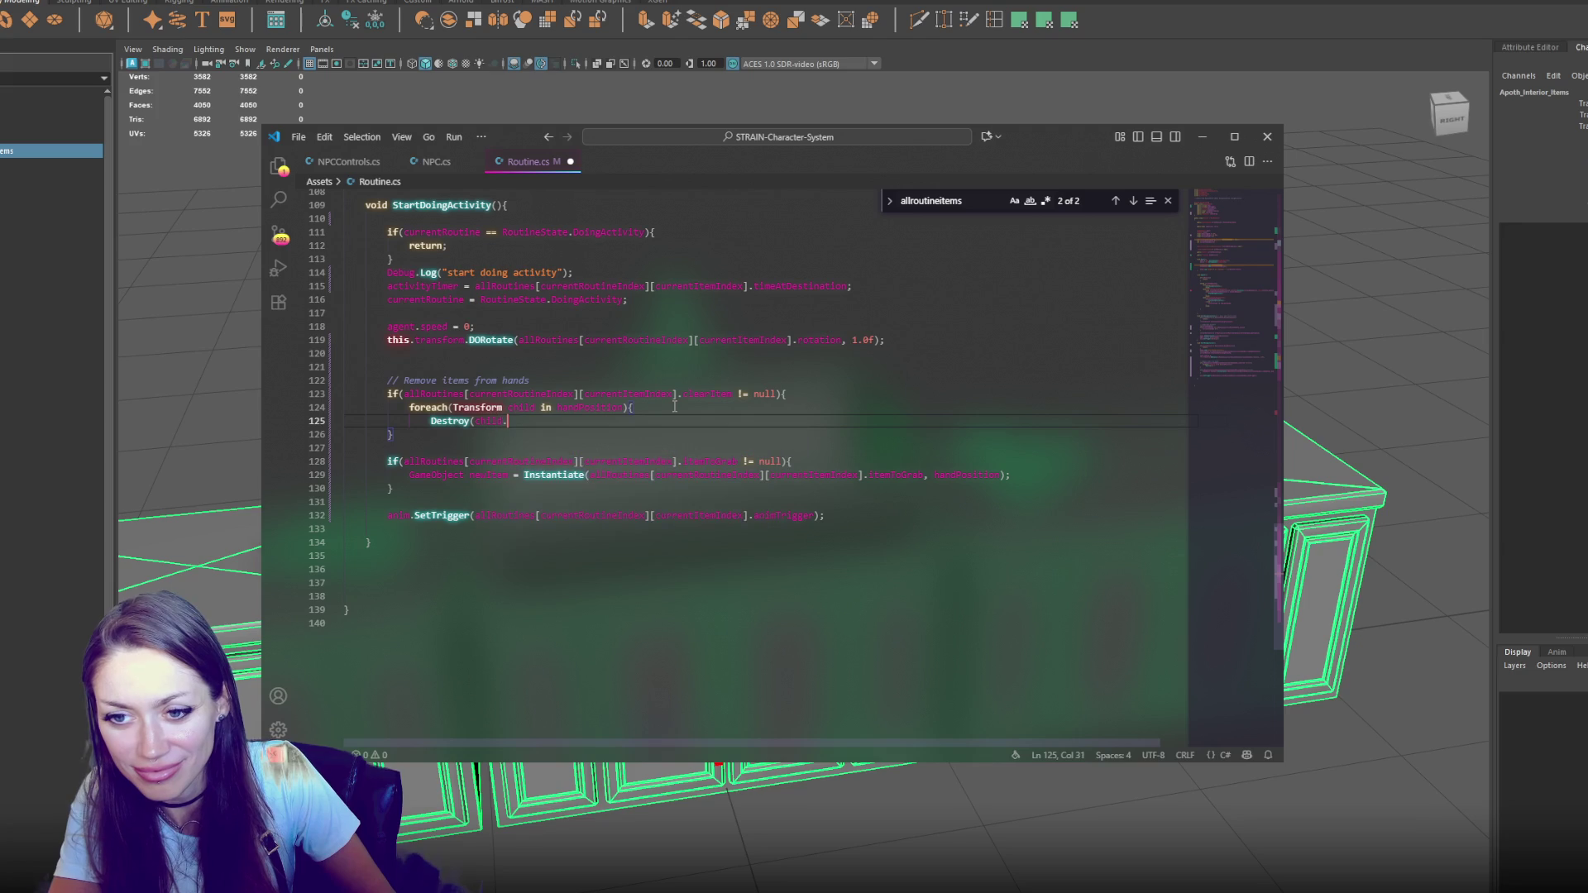
text(gameObject);)
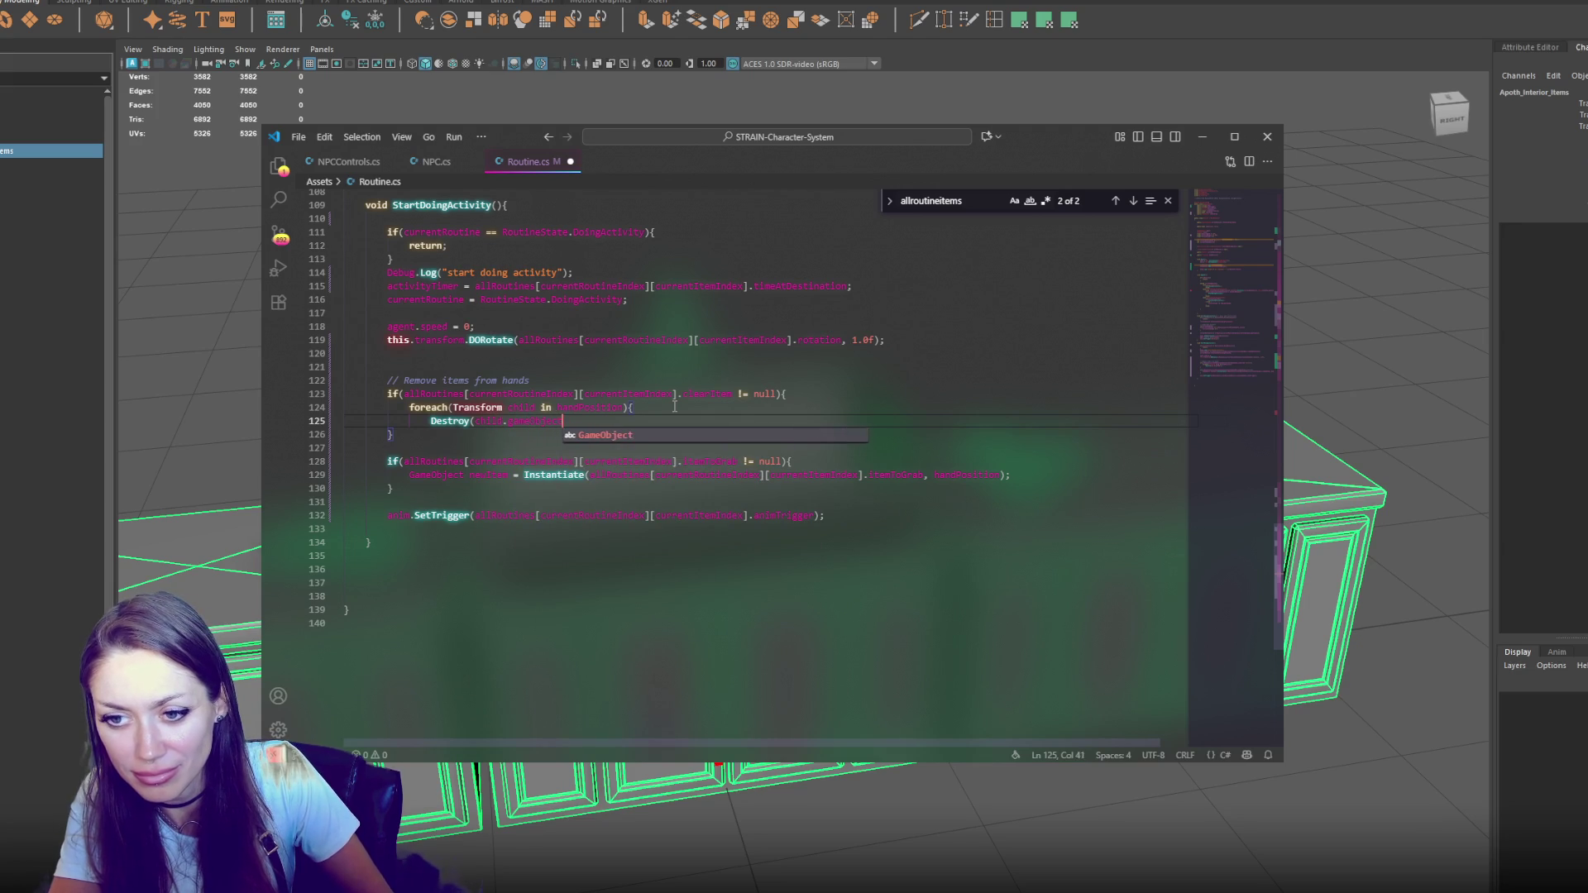
key(Return)
text(})
key(ctrl+s)
click(675, 407)
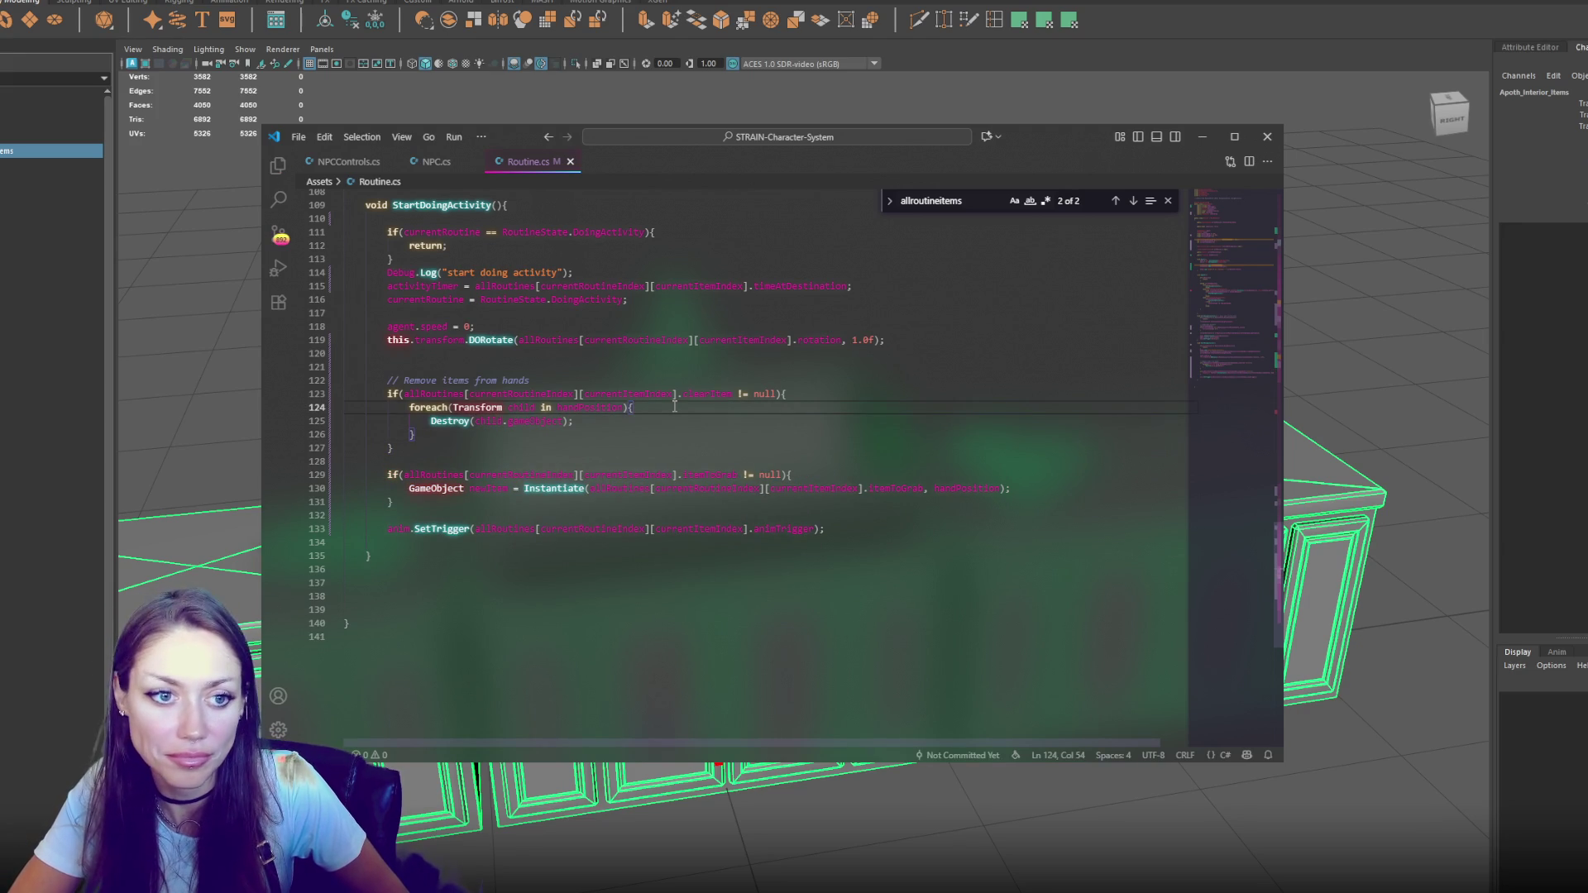
click(492, 394)
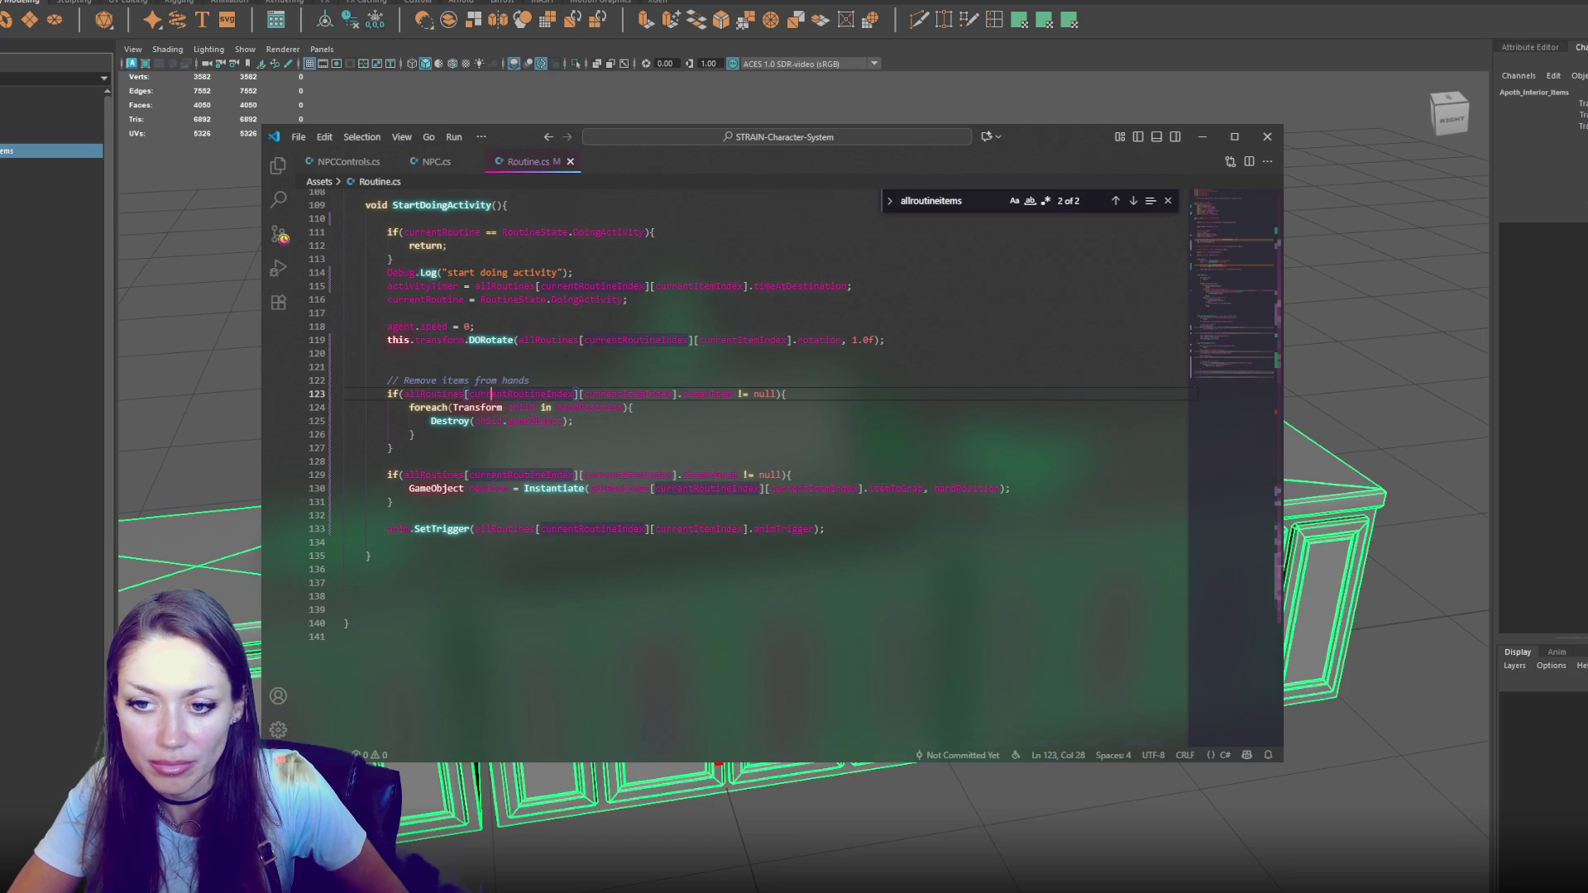
key(alt+Tab)
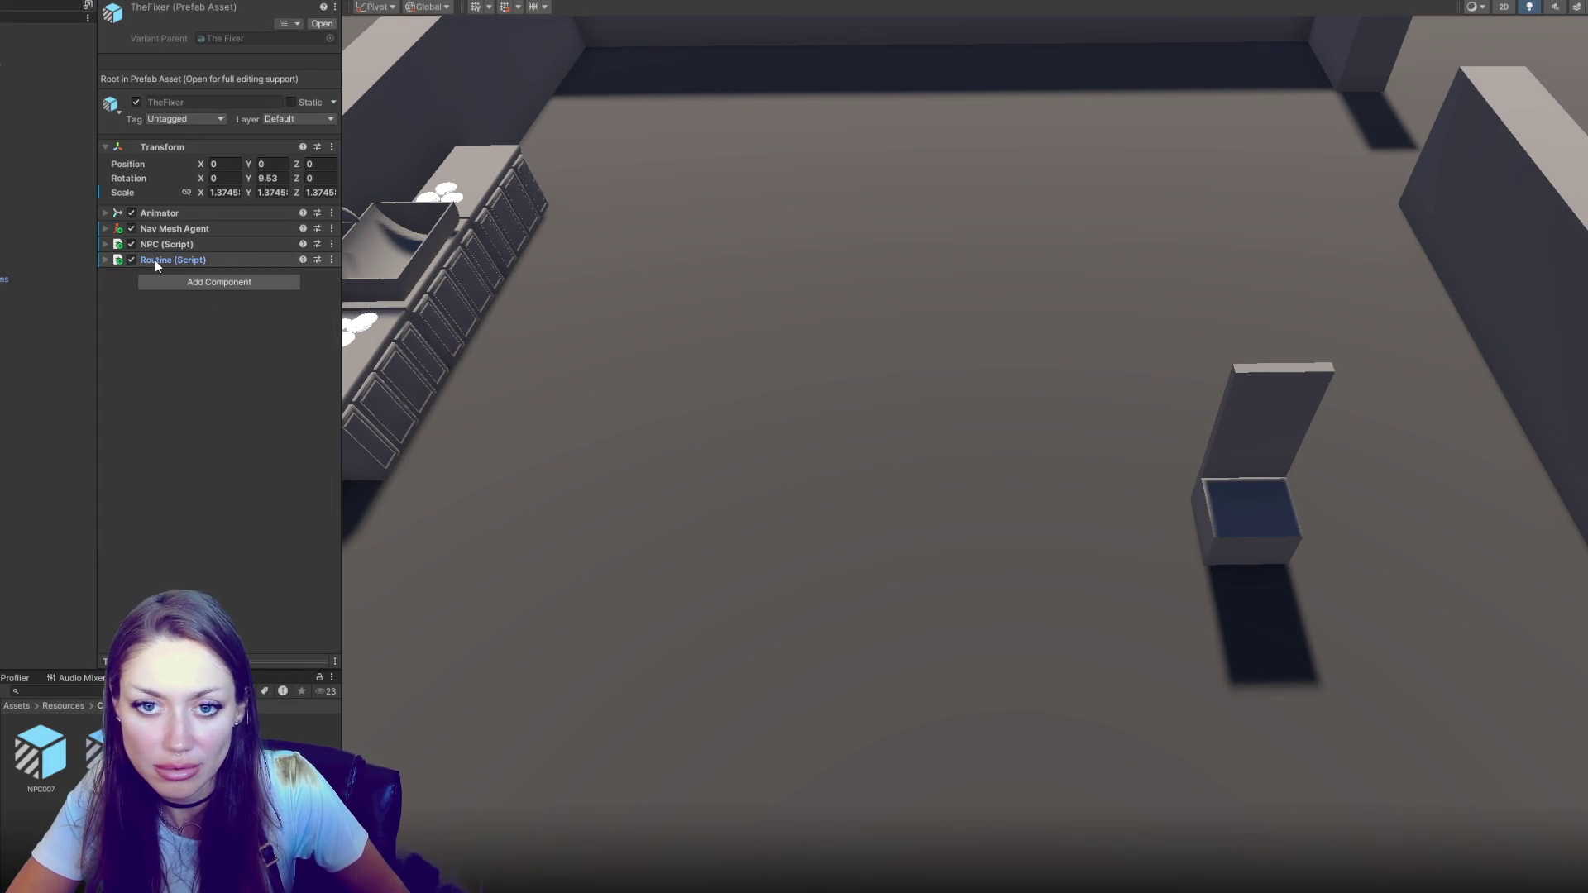
Expand TheFixer's Routine (Script) component and scroll the routine lists to check Clear Item
click(155, 260)
scroll(286, 559, down, 5)
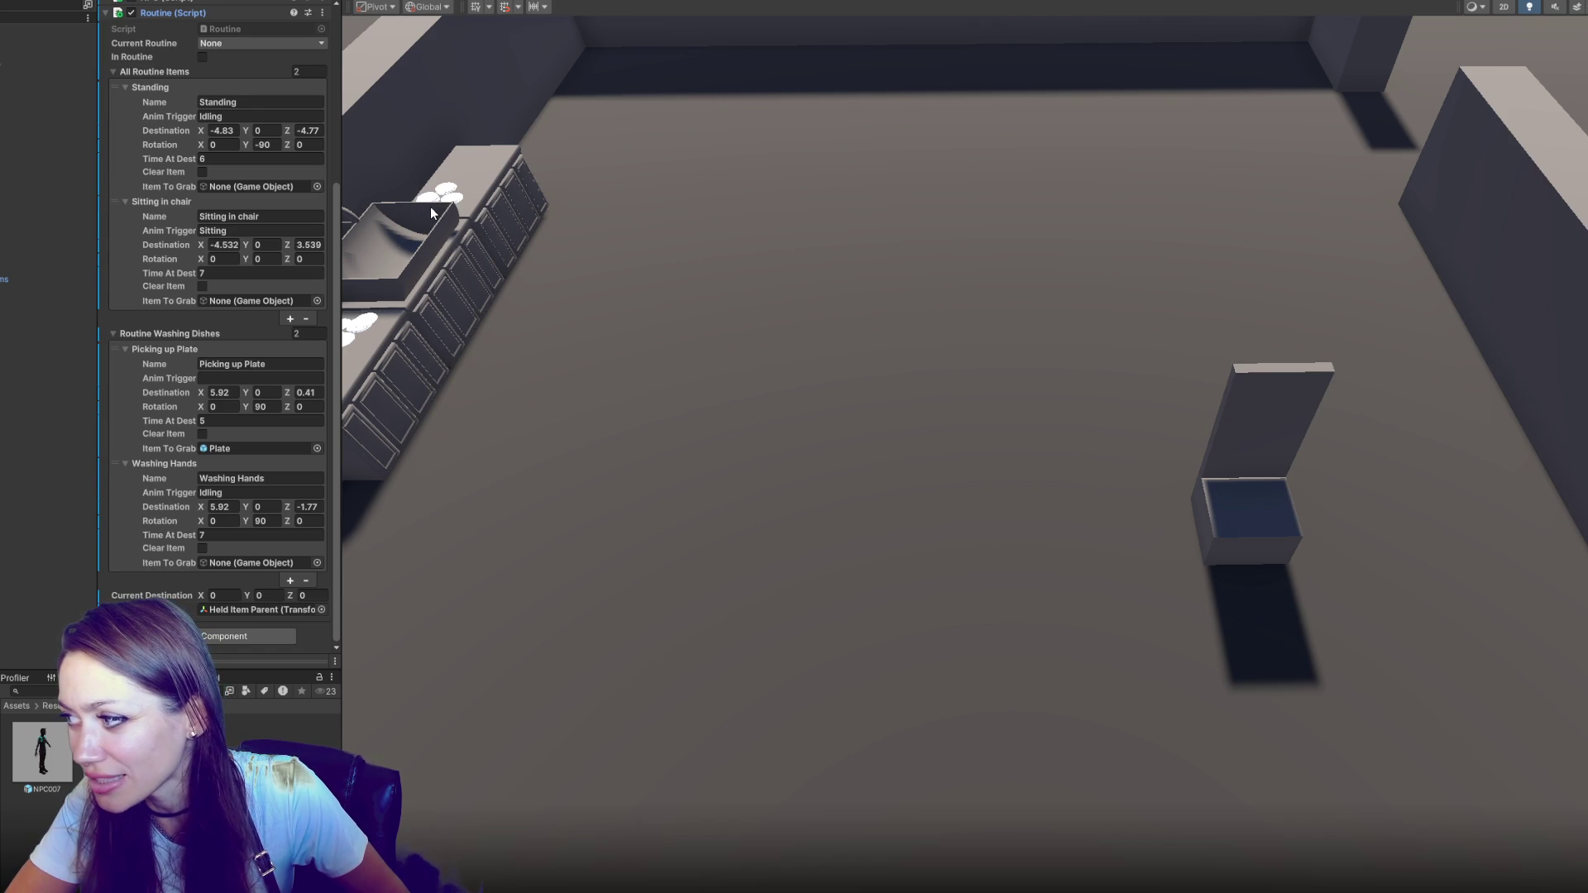
key(alt+Tab)
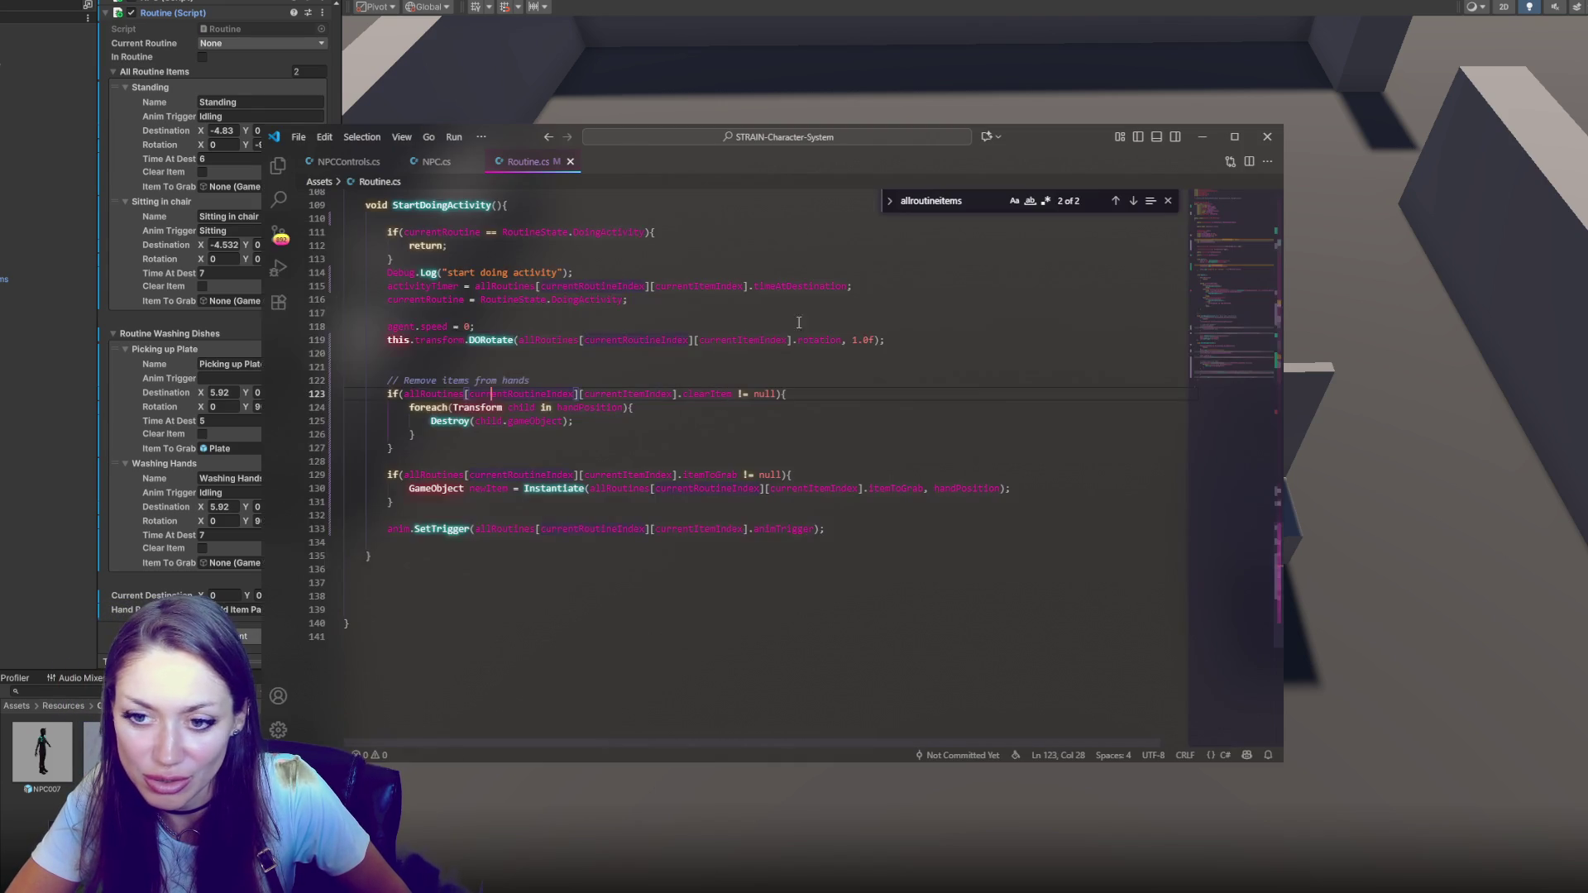
Add public float fields timeToClear and timeToGrab to RoutineItem below clearItem
click(637, 419)
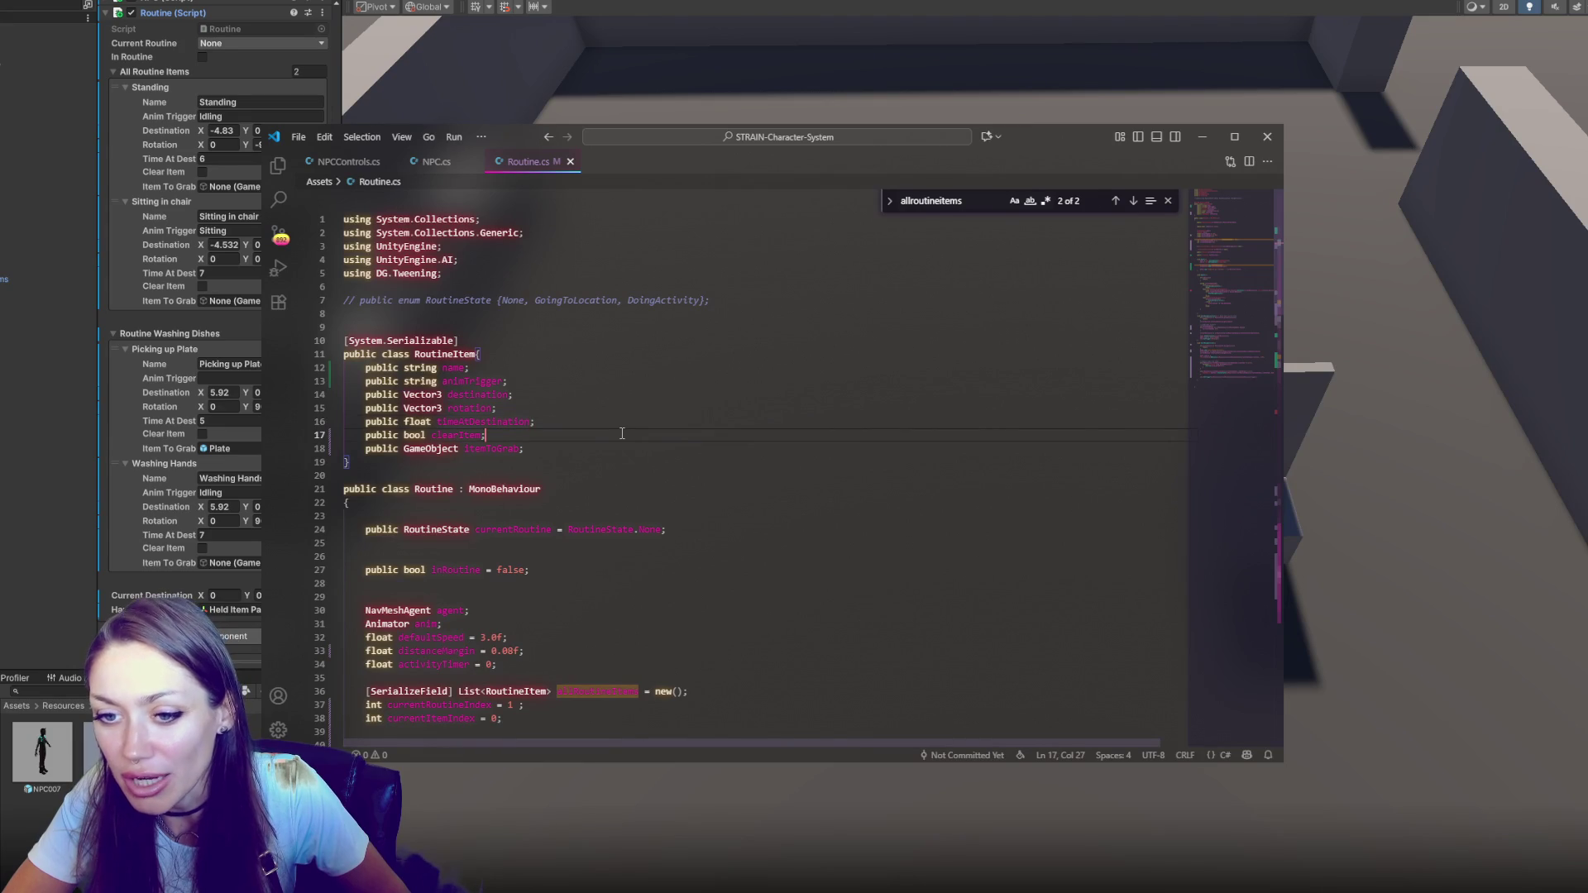
key(Return)
text(public float timeToClear;)
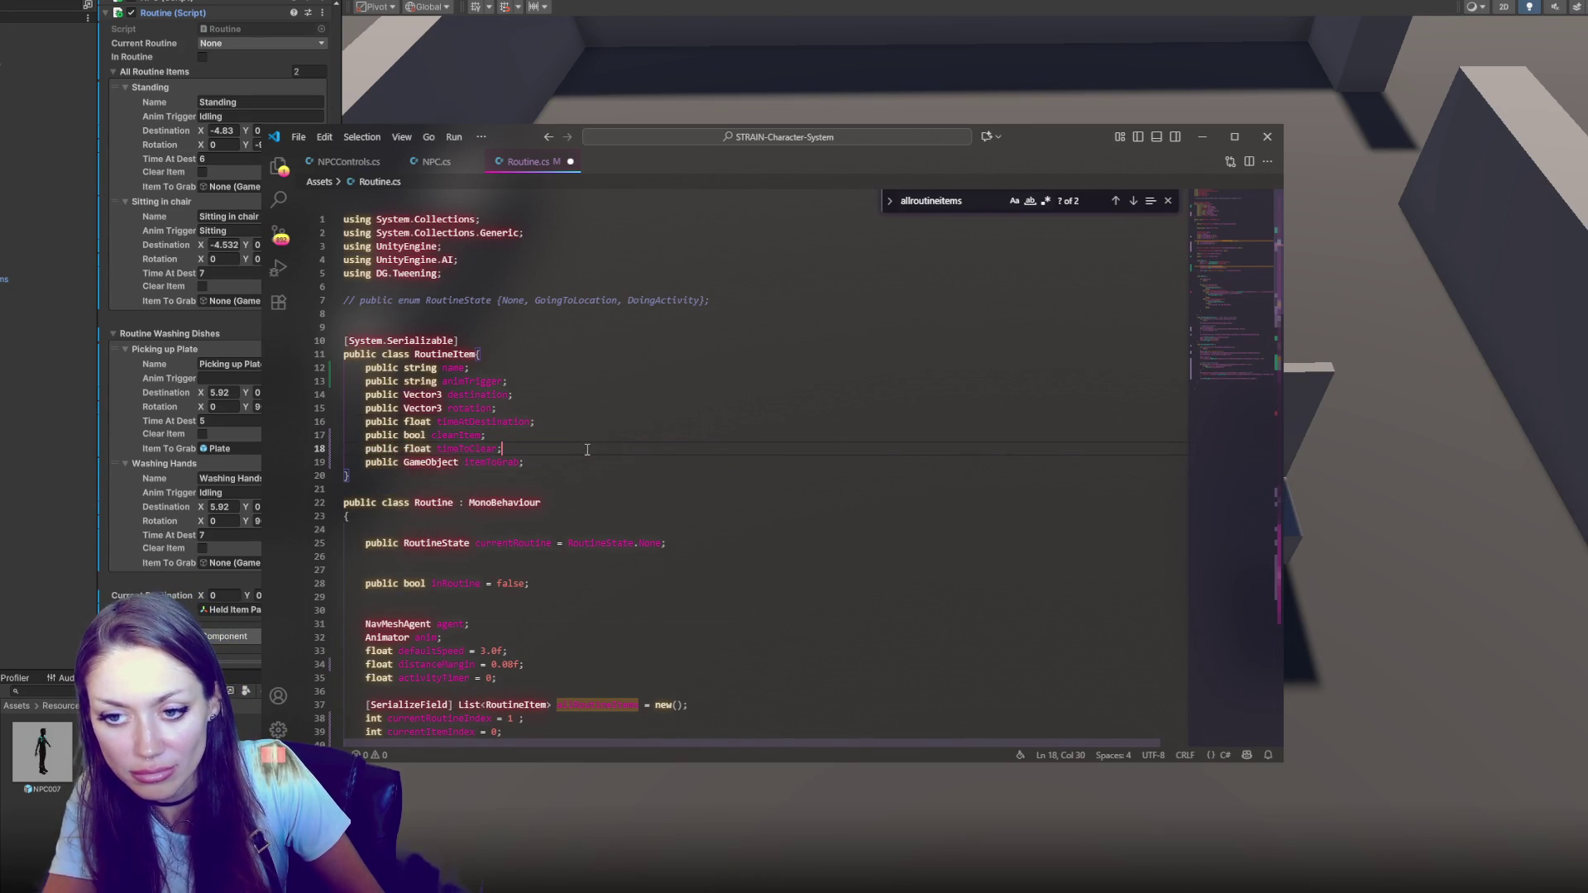
click(579, 462)
key(Return)
text(public float ;)
key(Left)
text(timeToGrab)
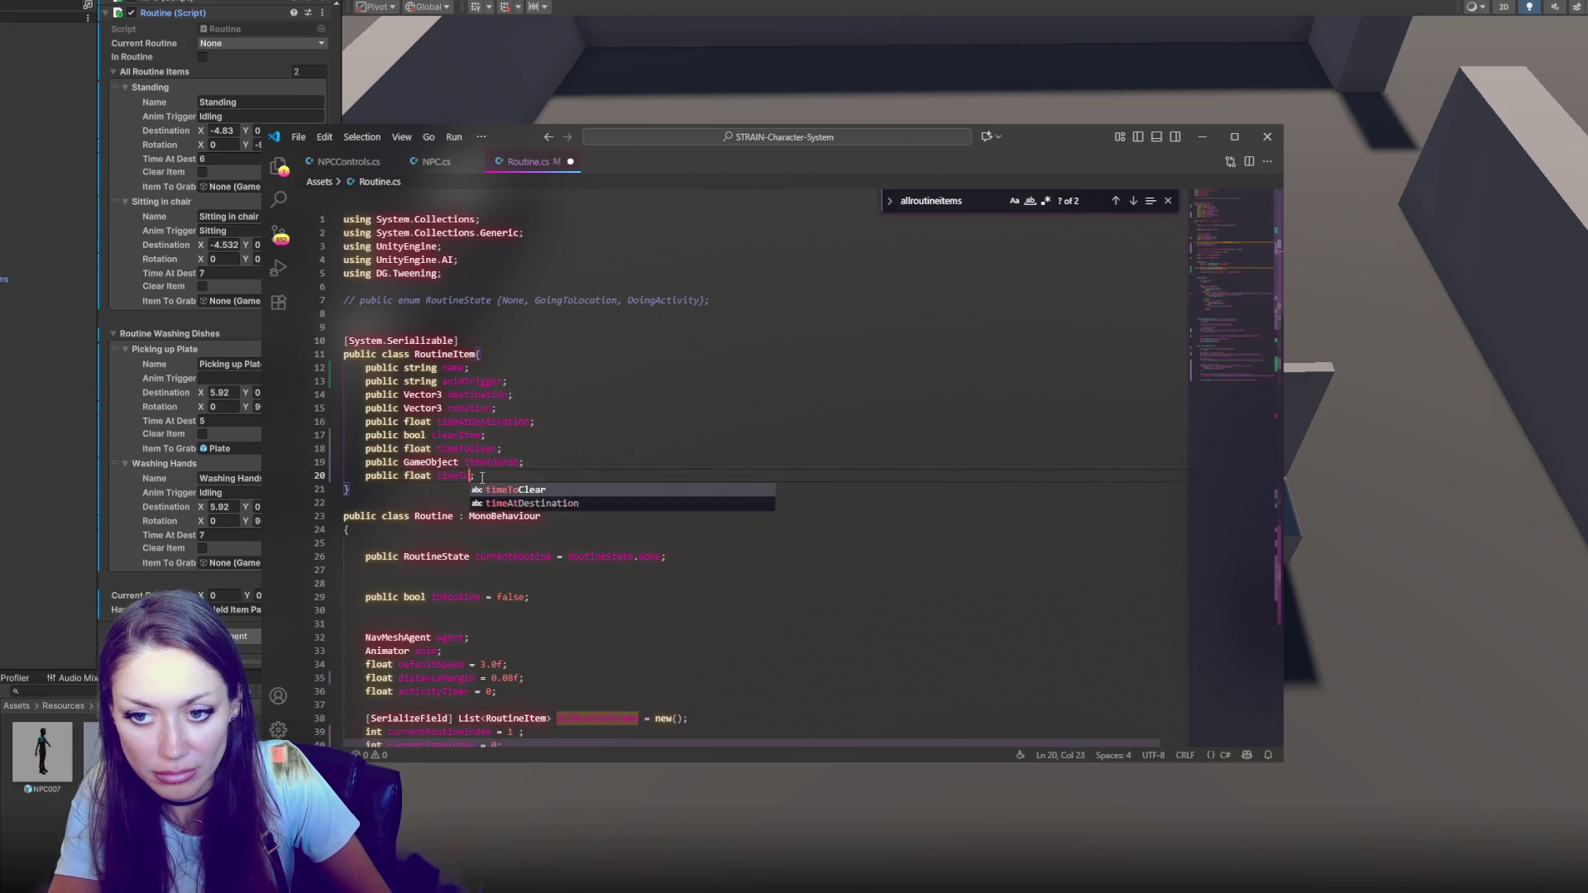
Go back to the new foreach loop, then switch to Unity so the scripts recompile
scroll(482, 478, down, 20)
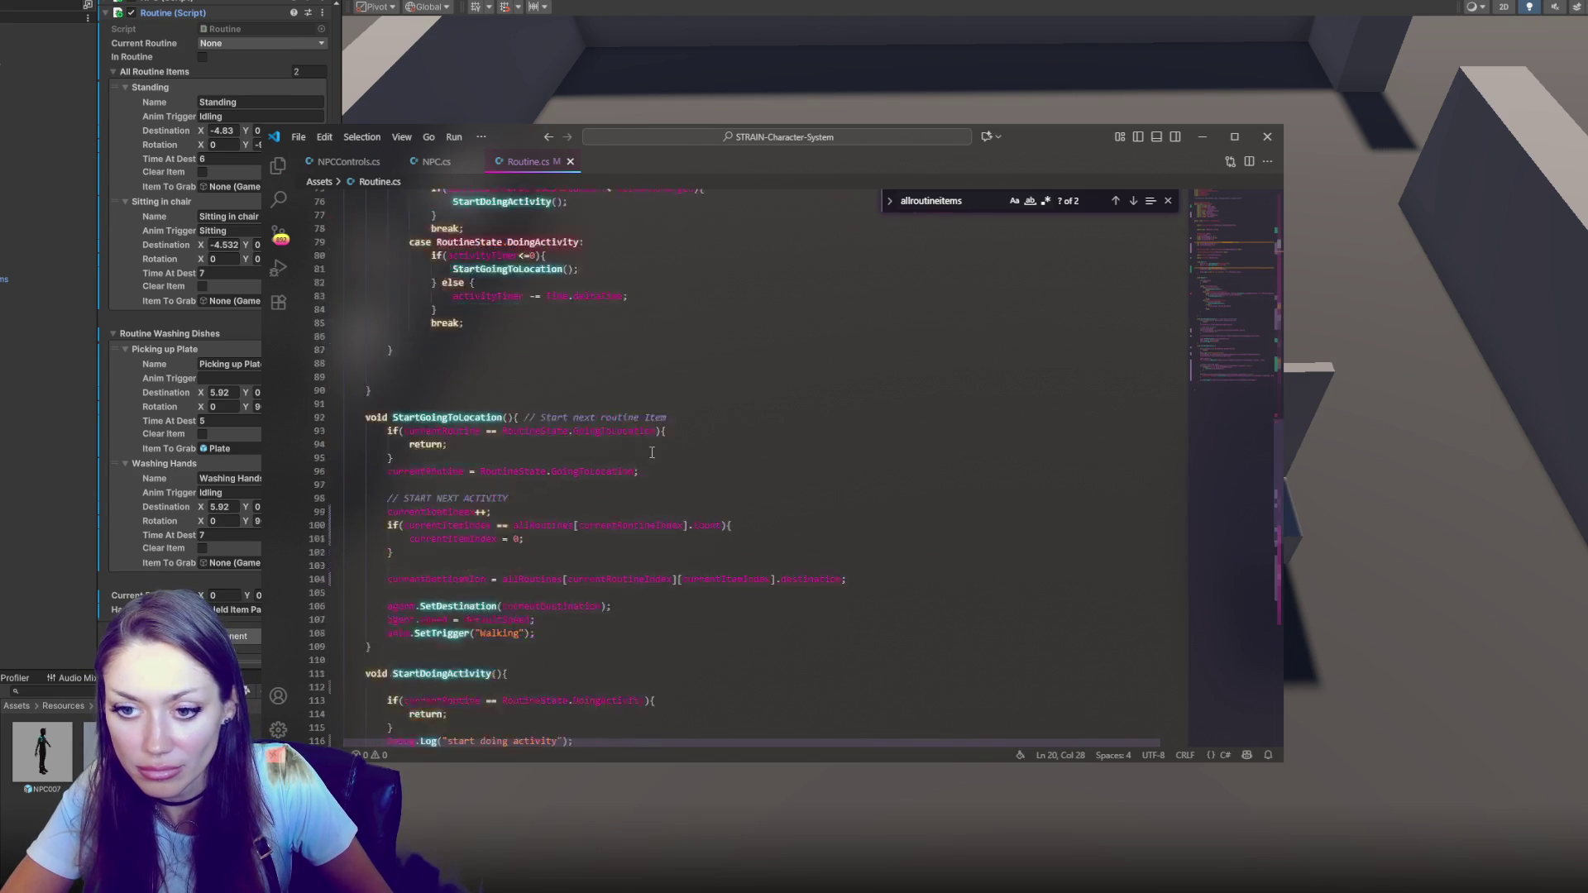
click(752, 485)
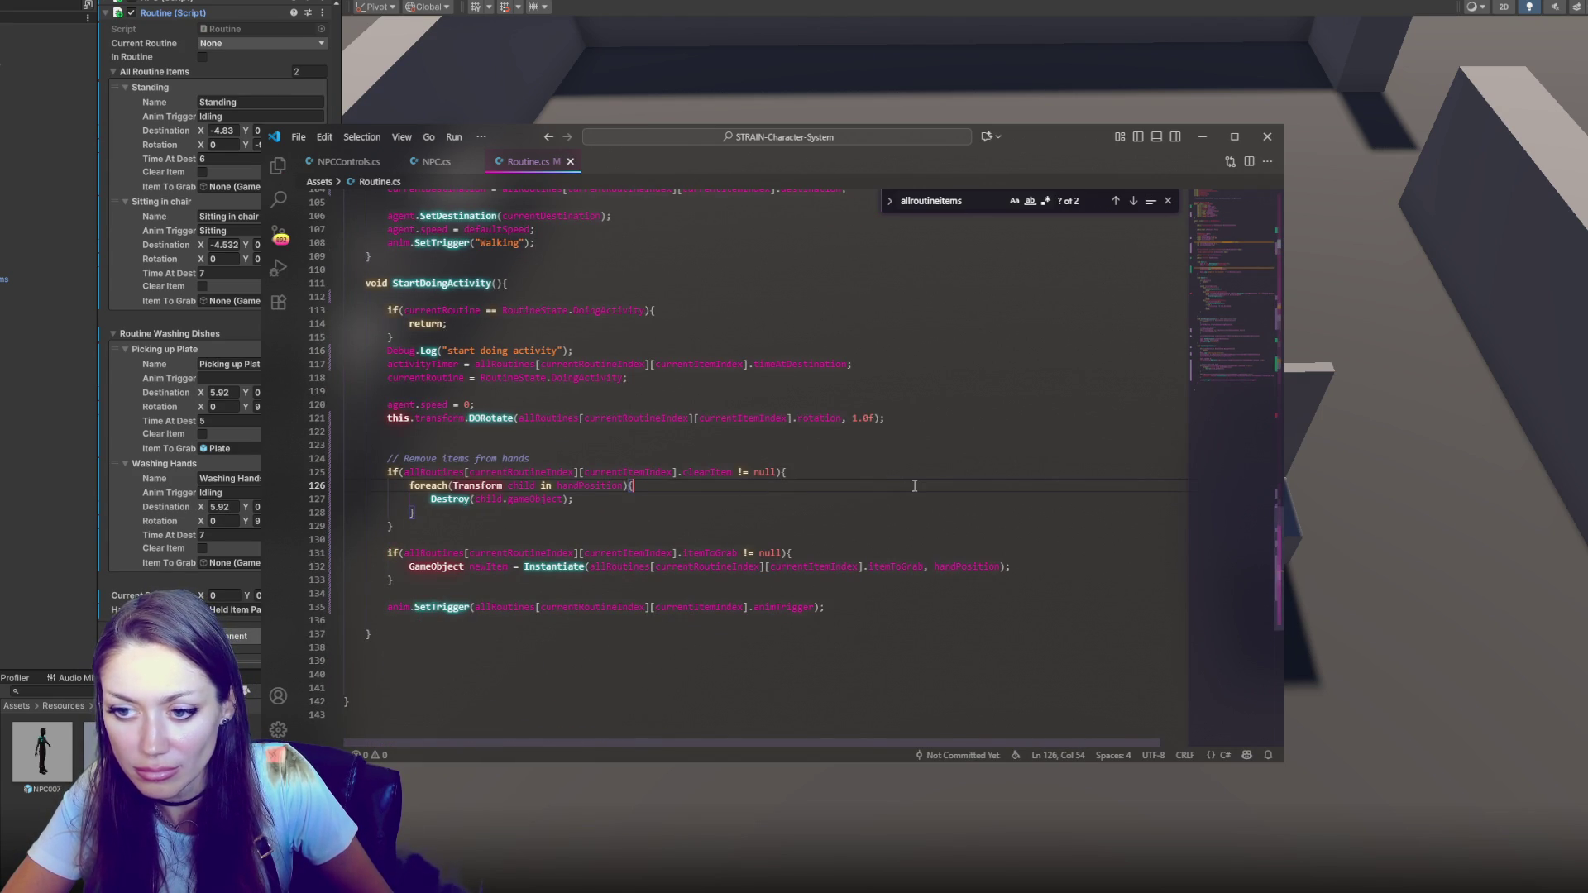
key(alt+Tab)
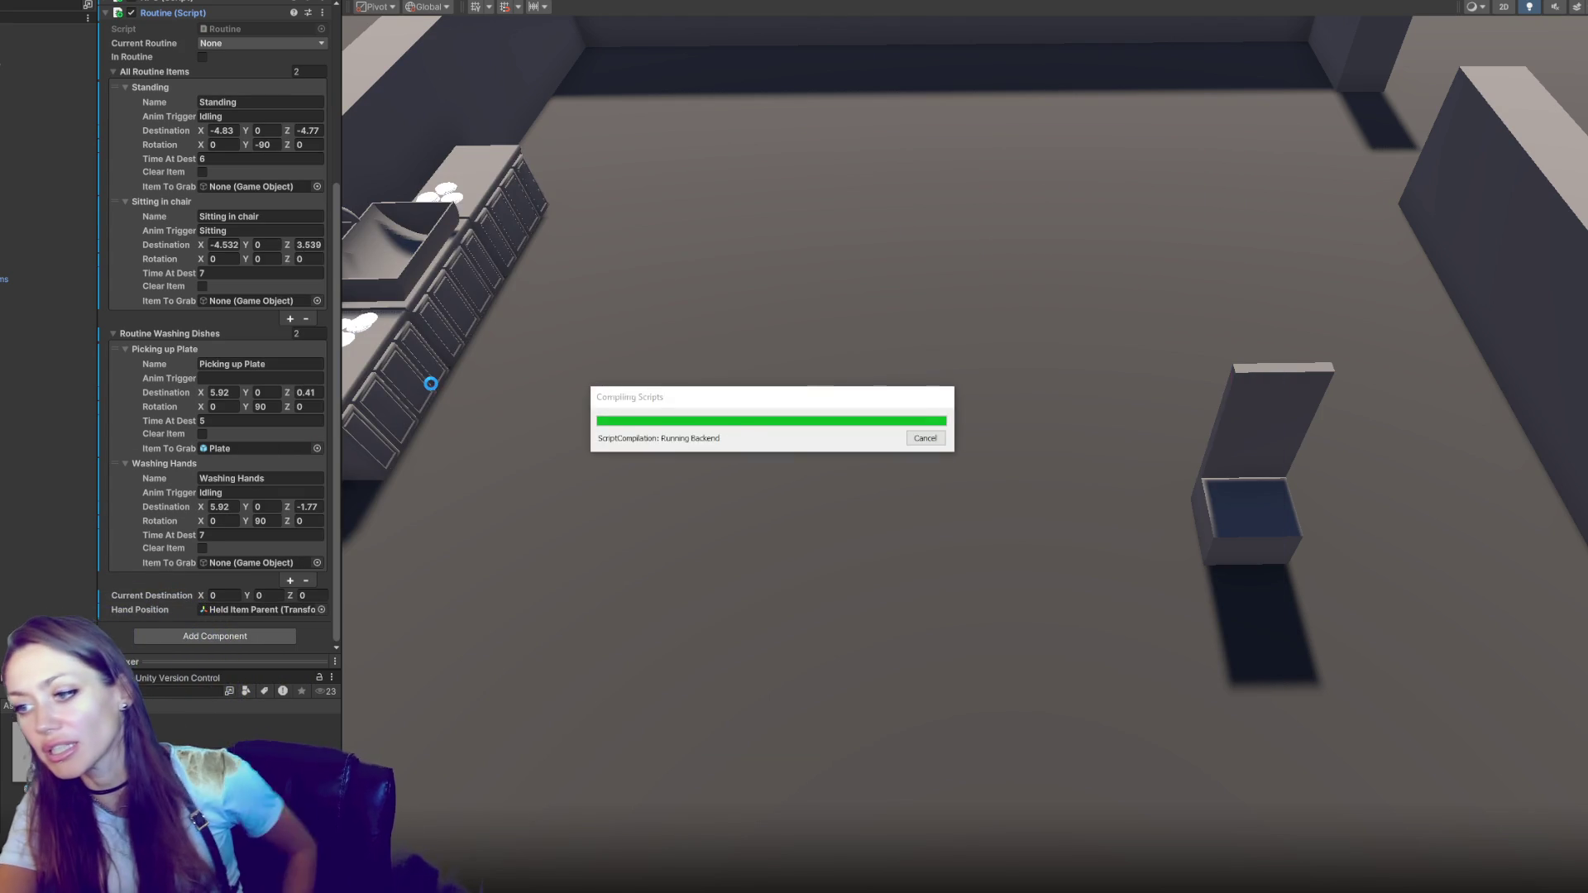
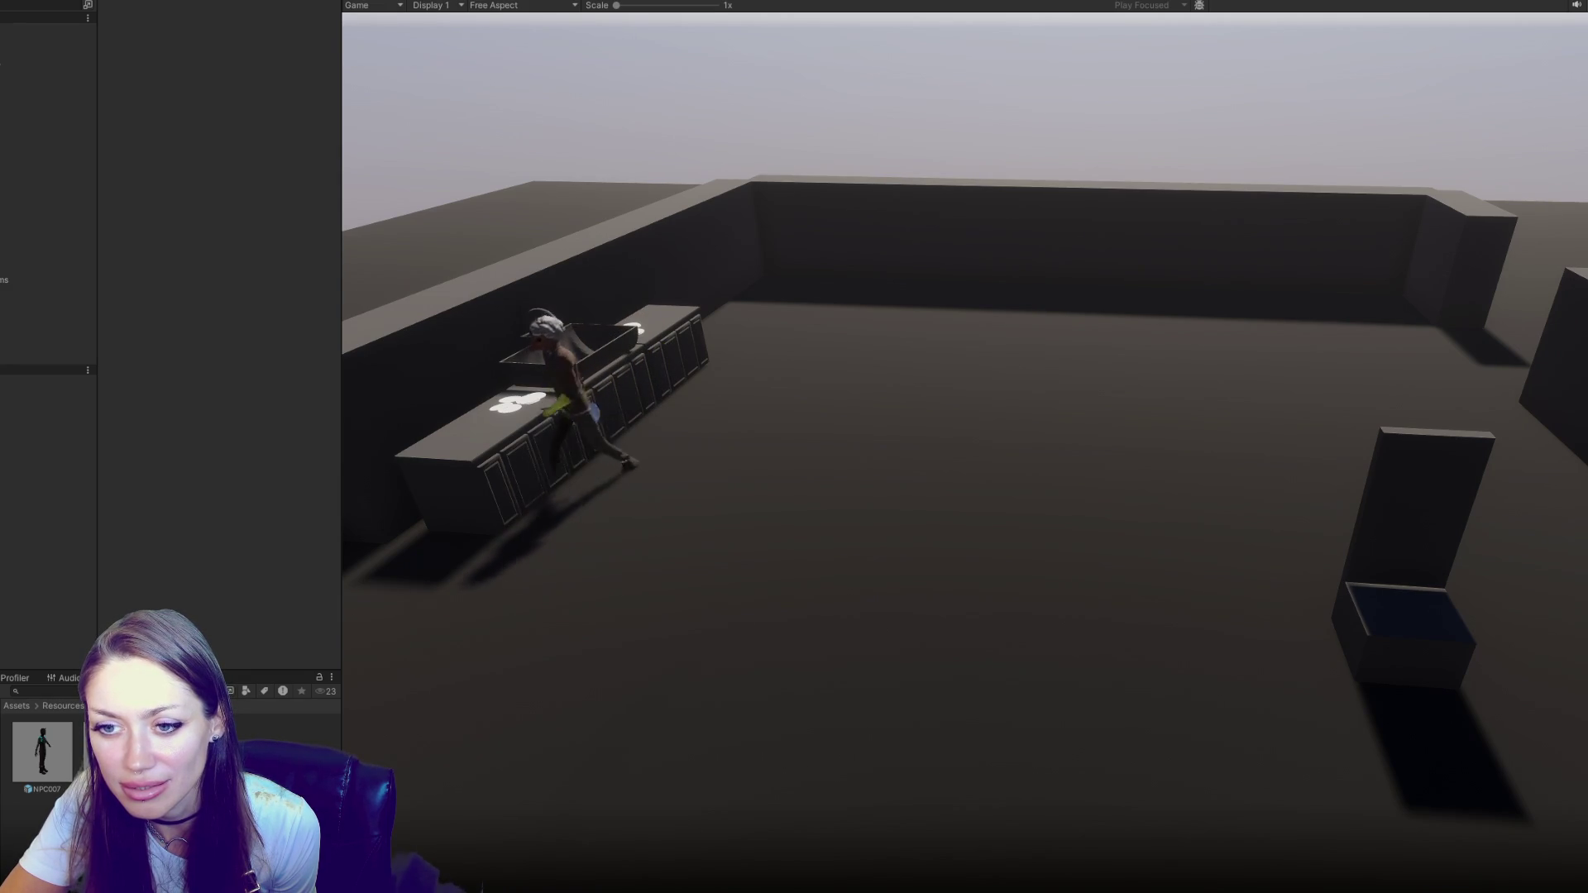
Exit Play mode, review the NPC's Routine Washing Dishes entries, and return to Routine.cs
key(ctrl+p)
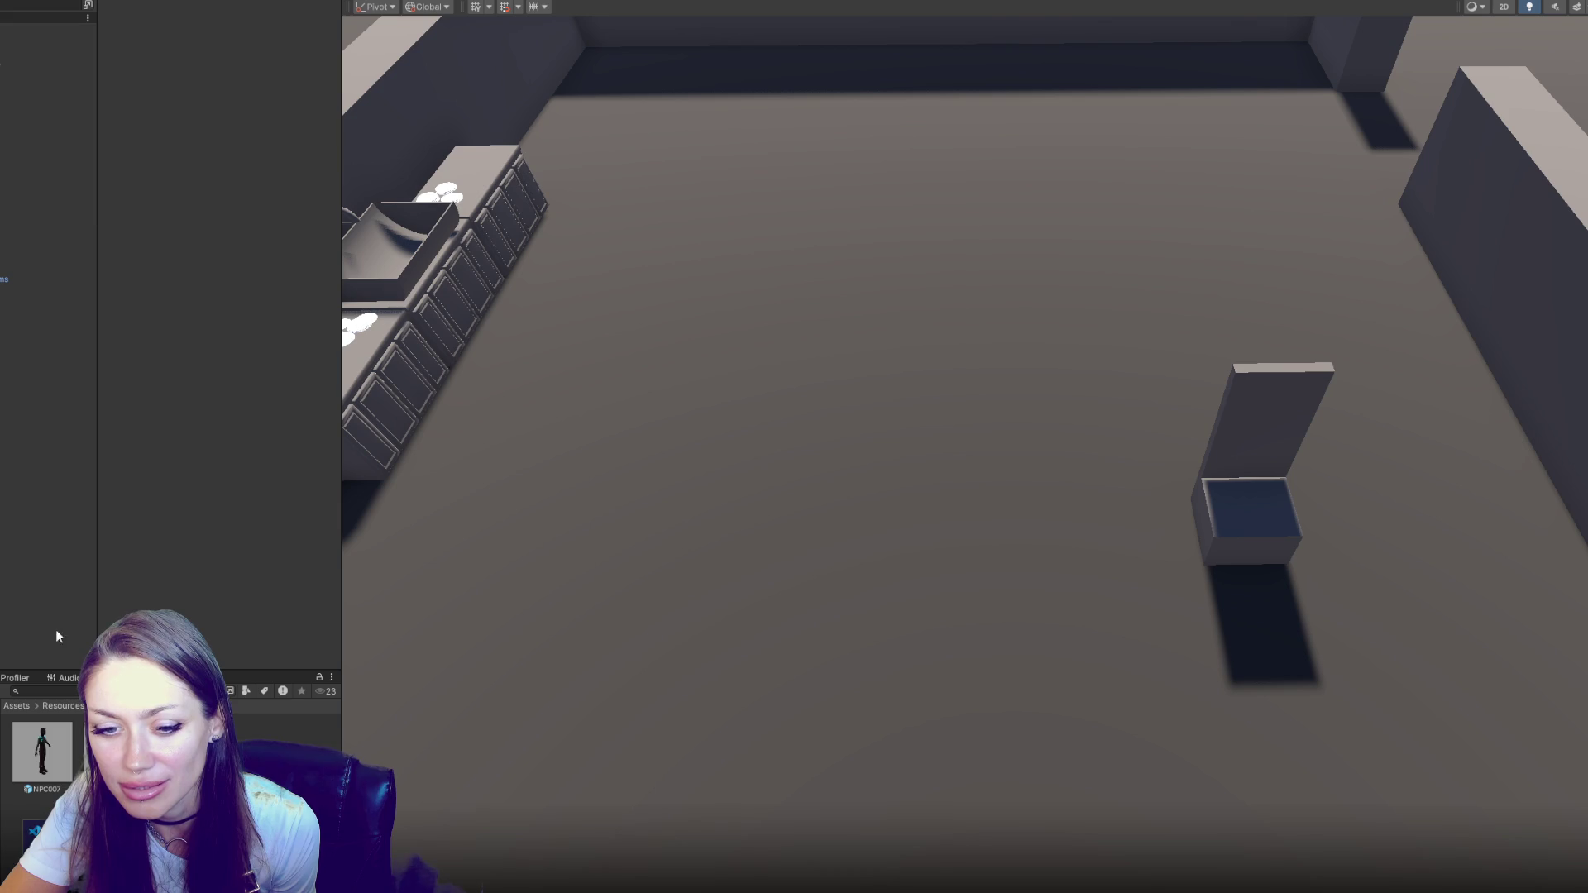
scroll(156, 468, down, 10)
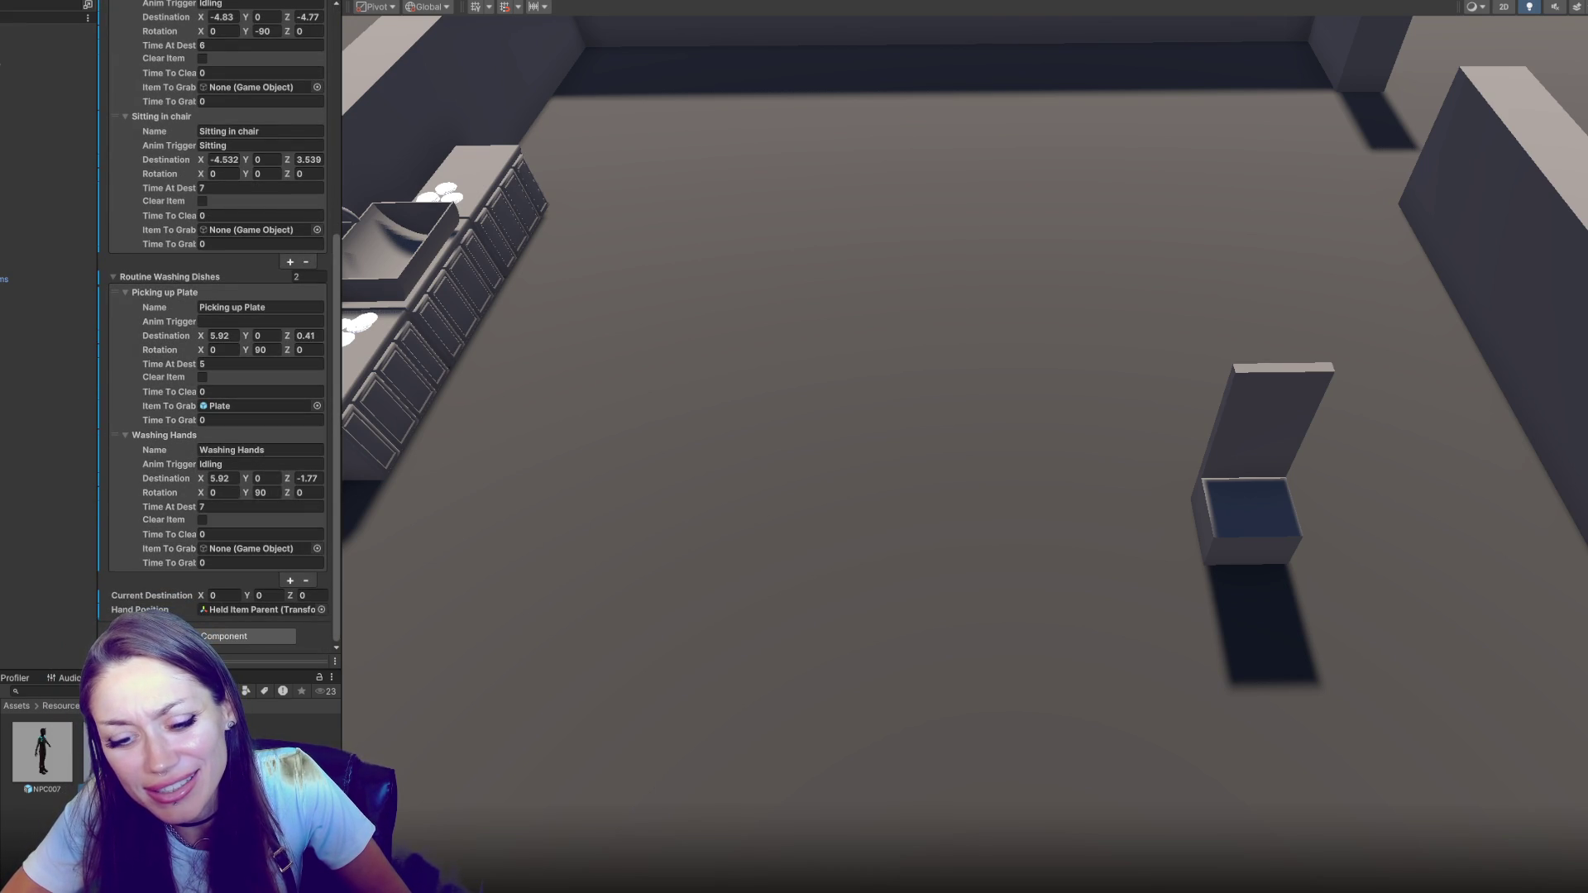
key(alt+Tab)
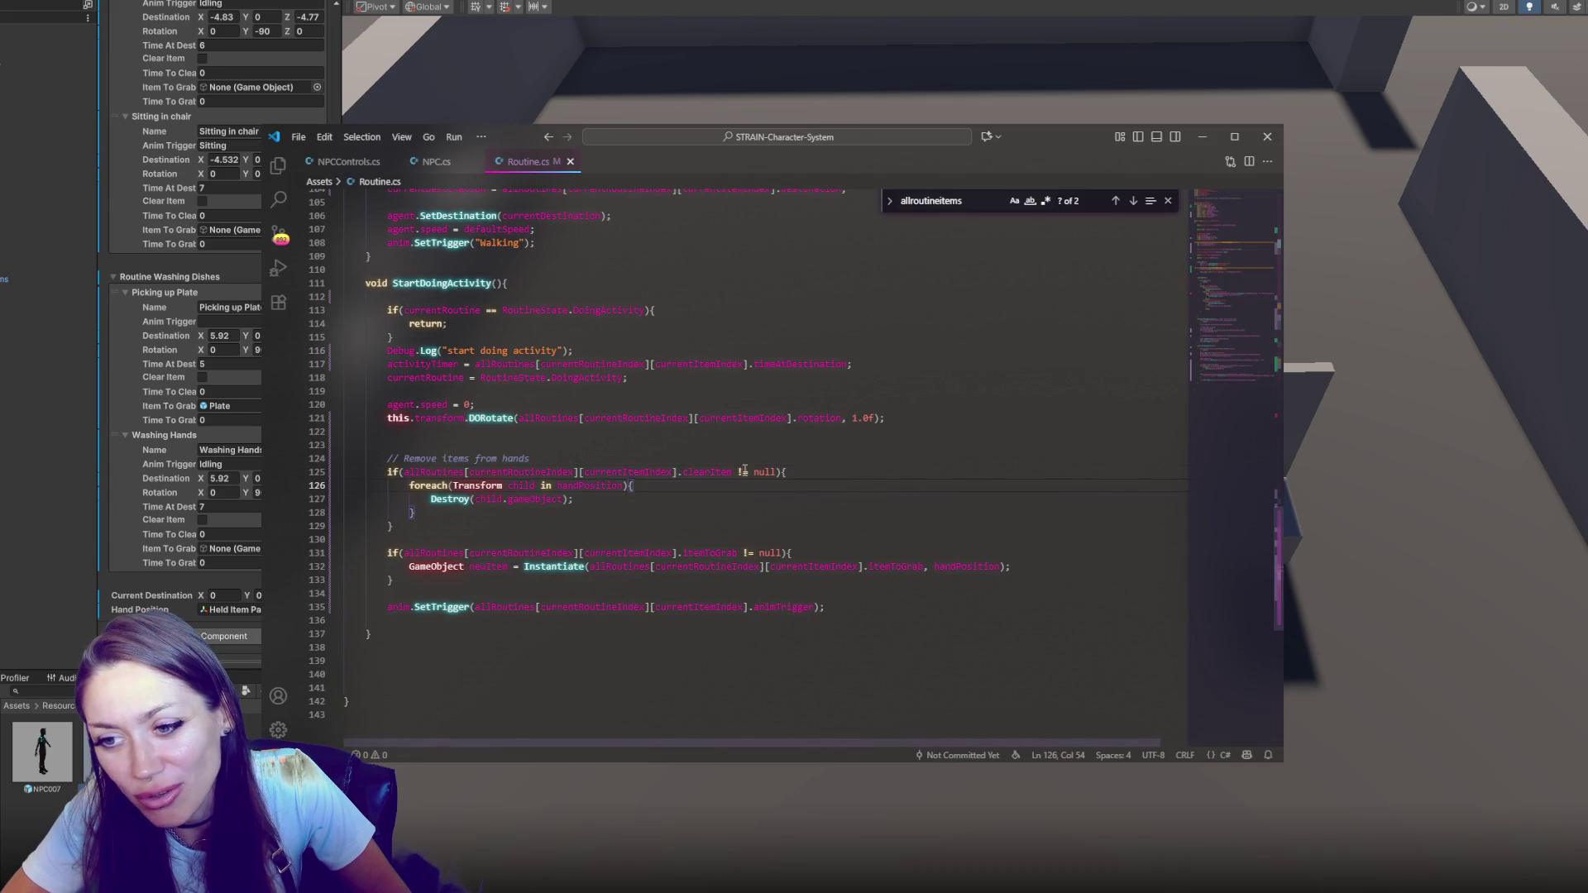
click(746, 472)
Remove ' != null' from the clearItem check on line 125 and save
drag(778, 472, 733, 472)
key(BackSpace)
click(749, 490)
key(ctrl+s)
Declare 'Coroutine pickingUpItem;' below the StartDoingActivity method
click(517, 633)
key(Return)
key(Return)
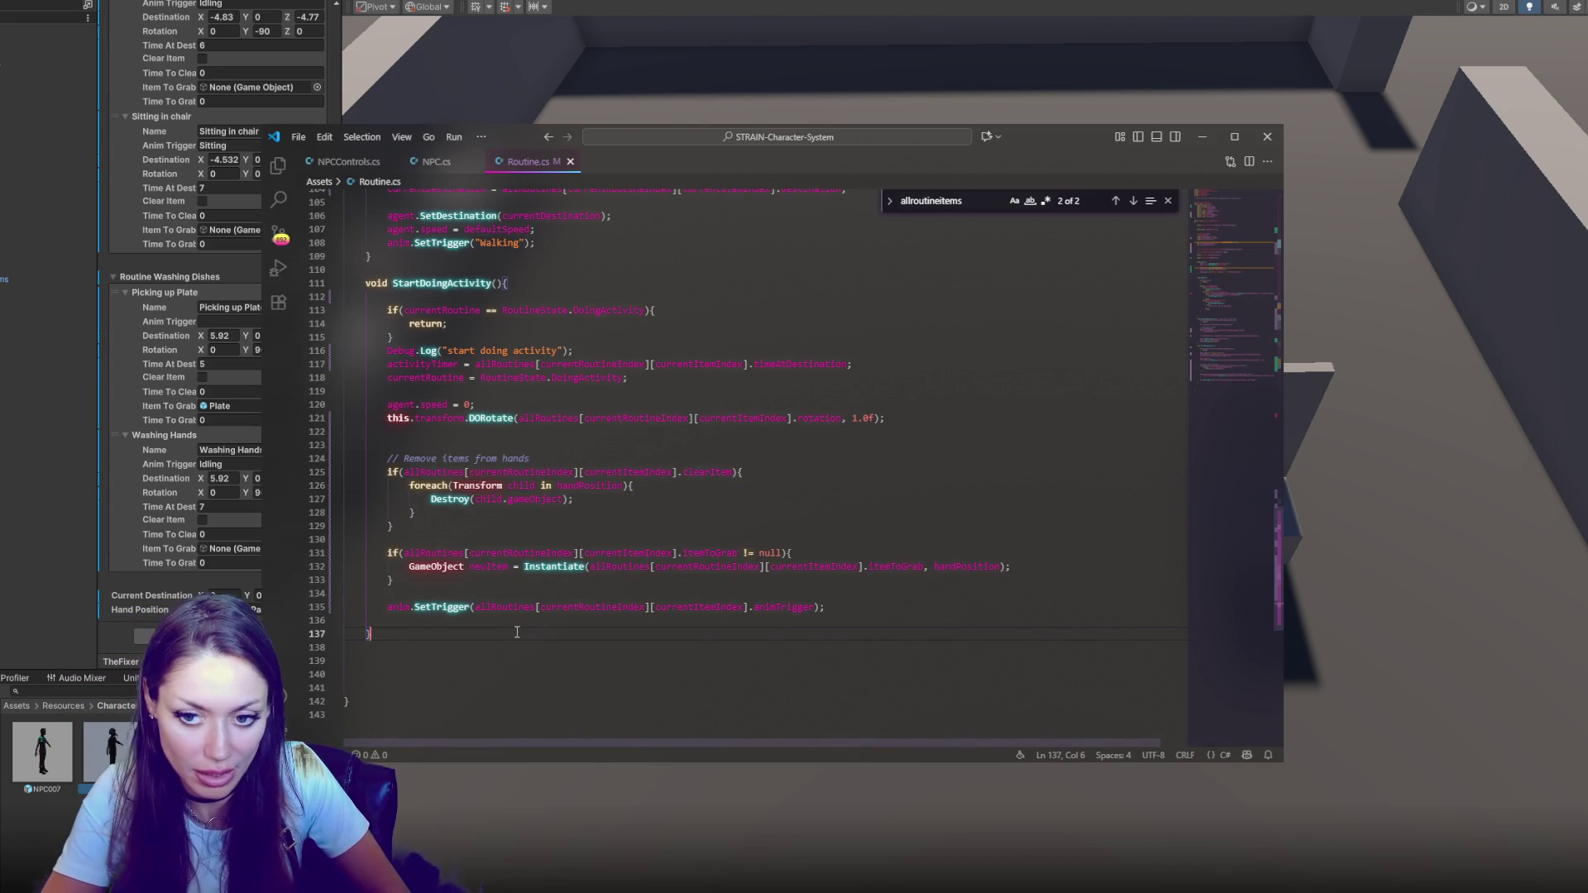
text(Court)
key(BackSpace)
key(BackSpace)
key(BackSpace)
text(r)
key(Tab)
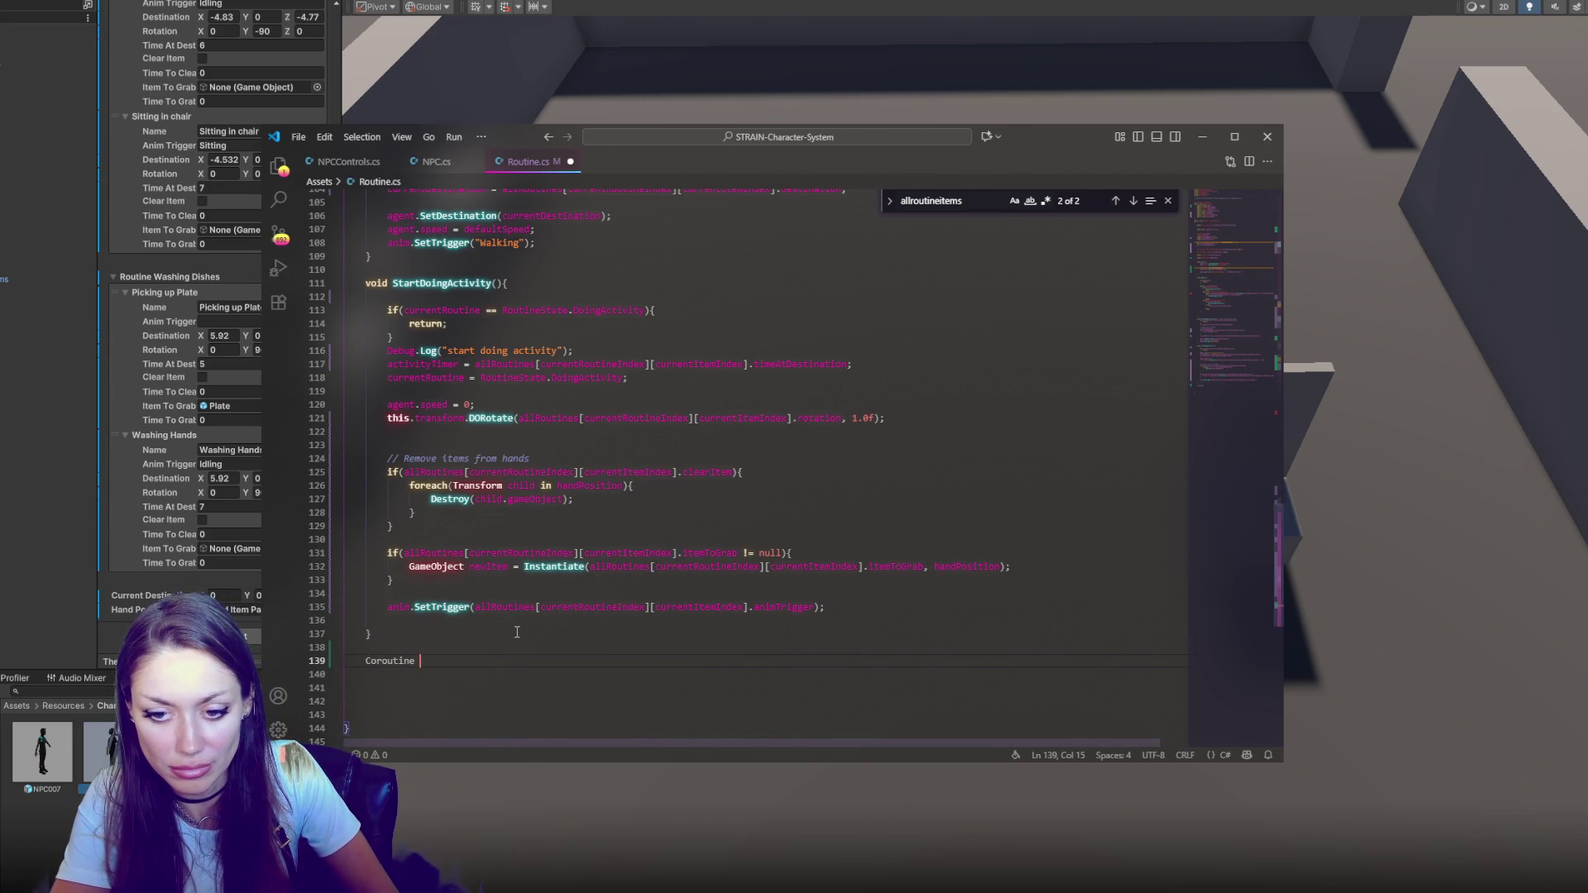
text(pickingUpItem;)
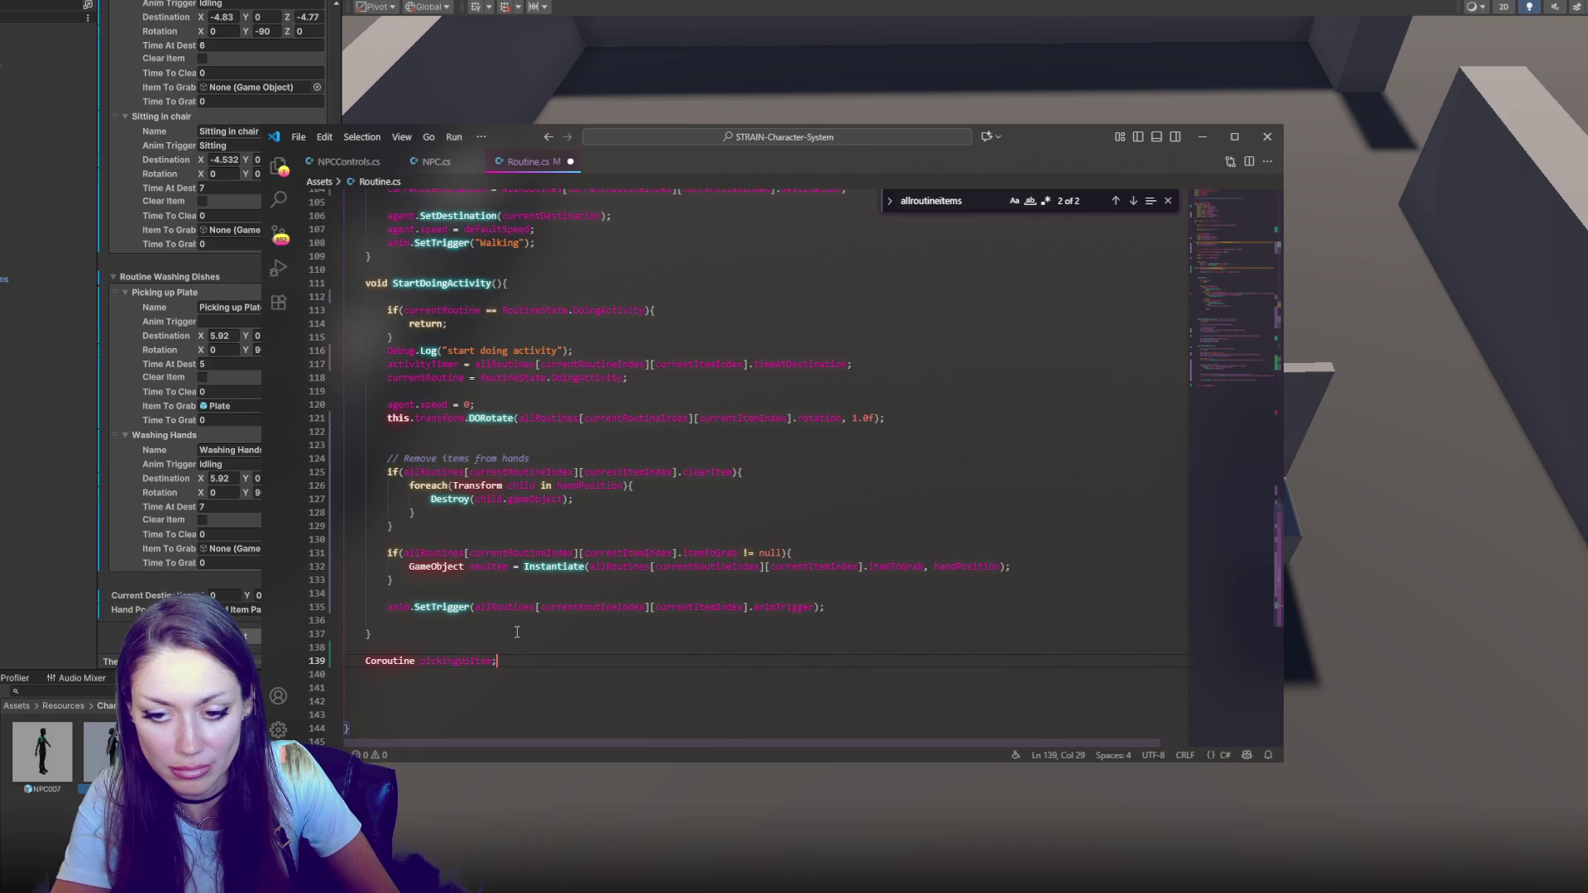
key(Return)
text(Co)
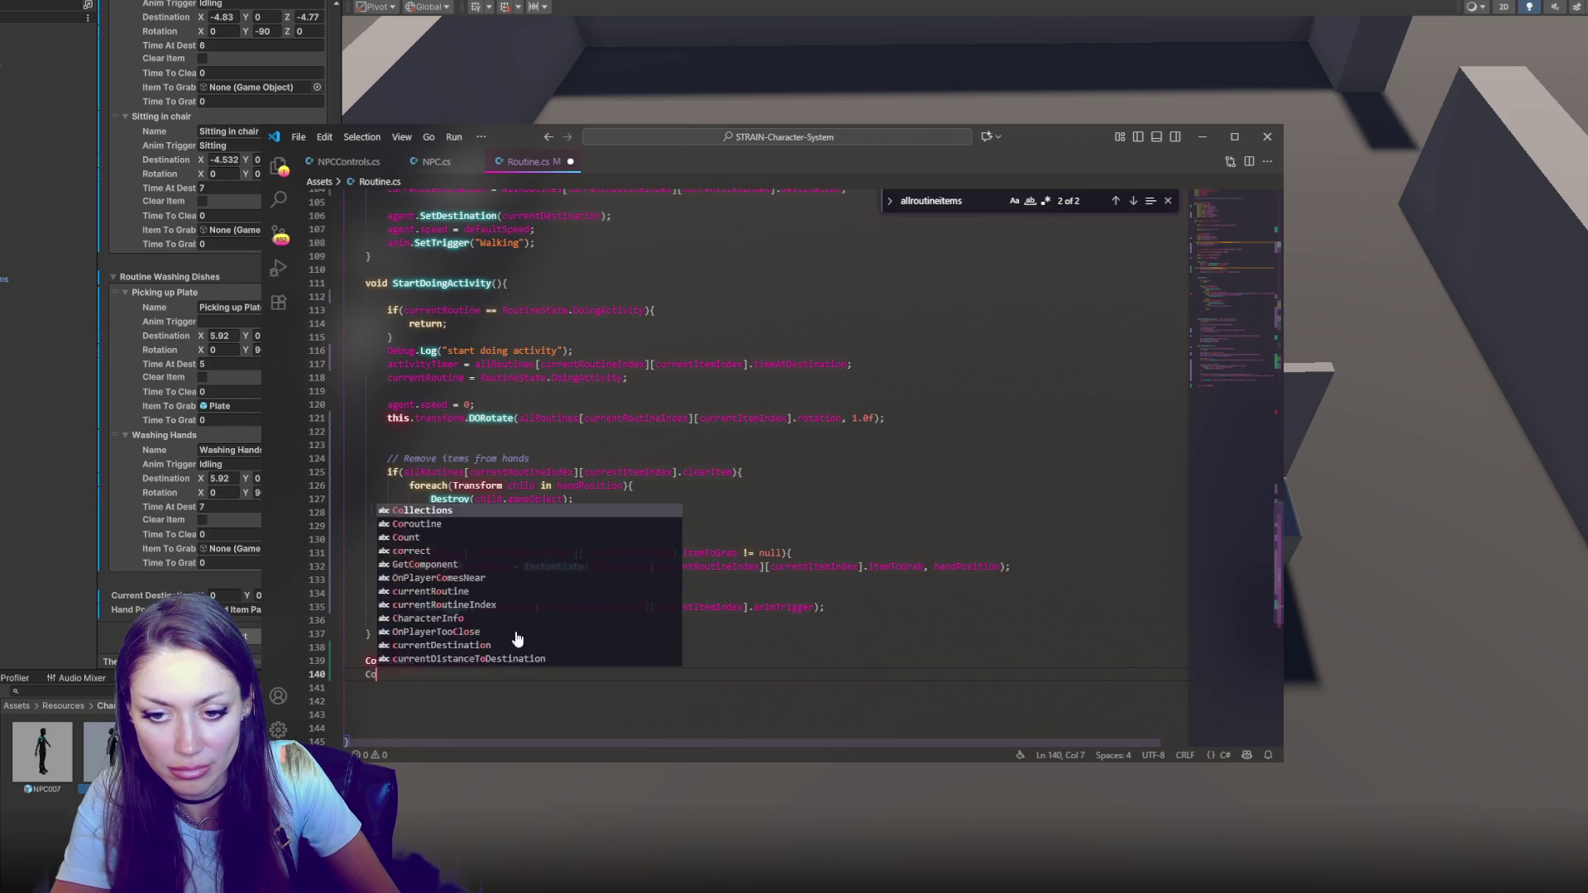
key(BackSpace)
key(BackSpace)
key(BackSpace)
text(, puttingDownItem;)
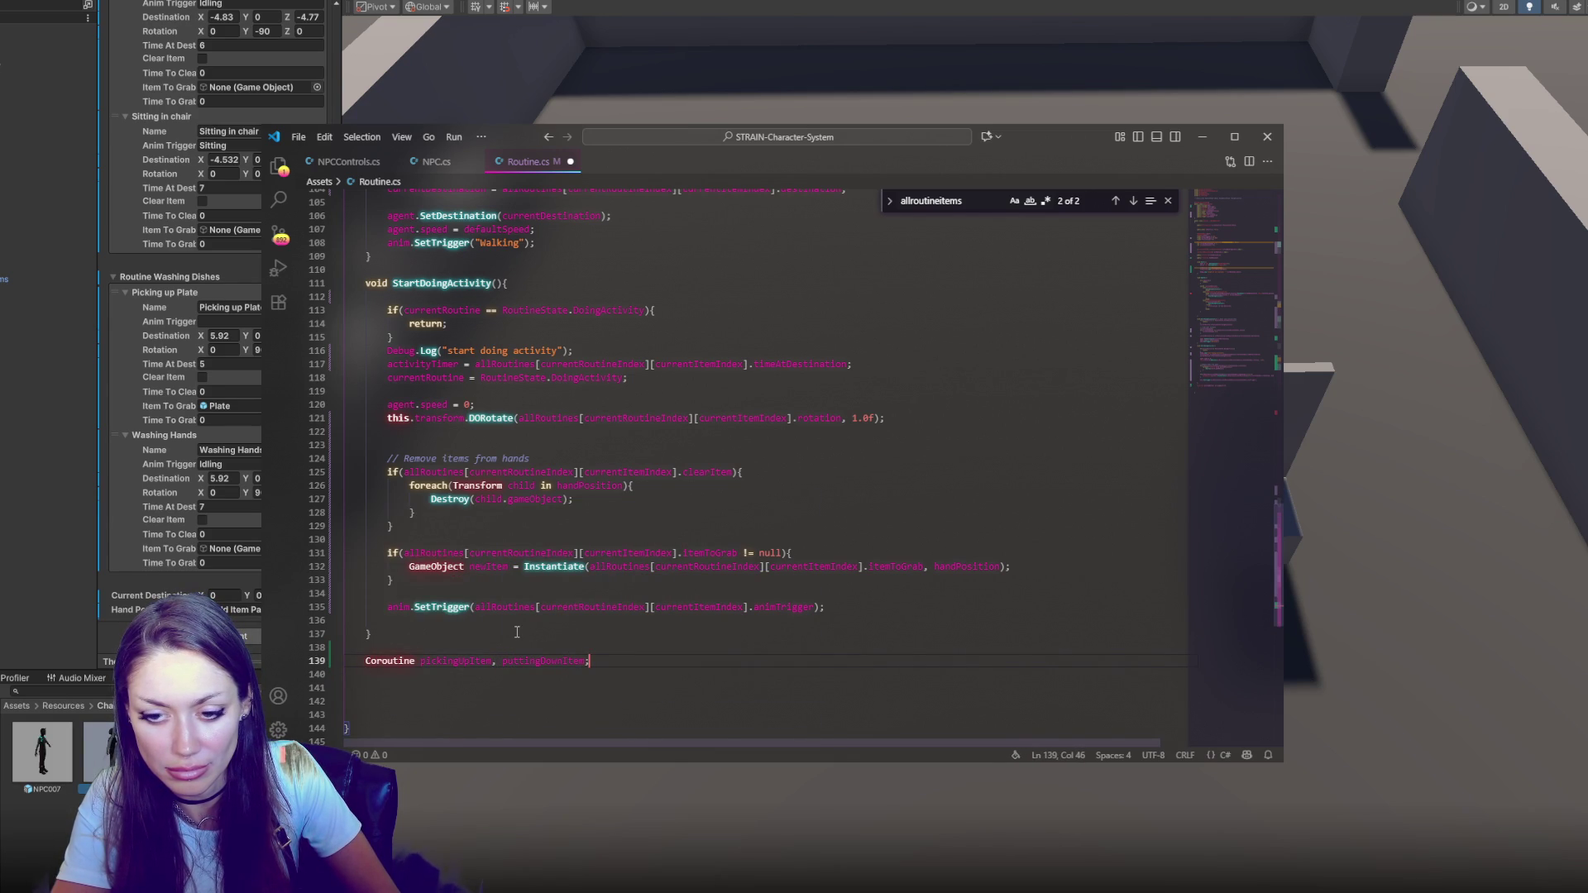
key(BackSpace)
key(BackSpace)
key(BackSpace)
text(king)
key(BackSpace)
key(BackSpace)
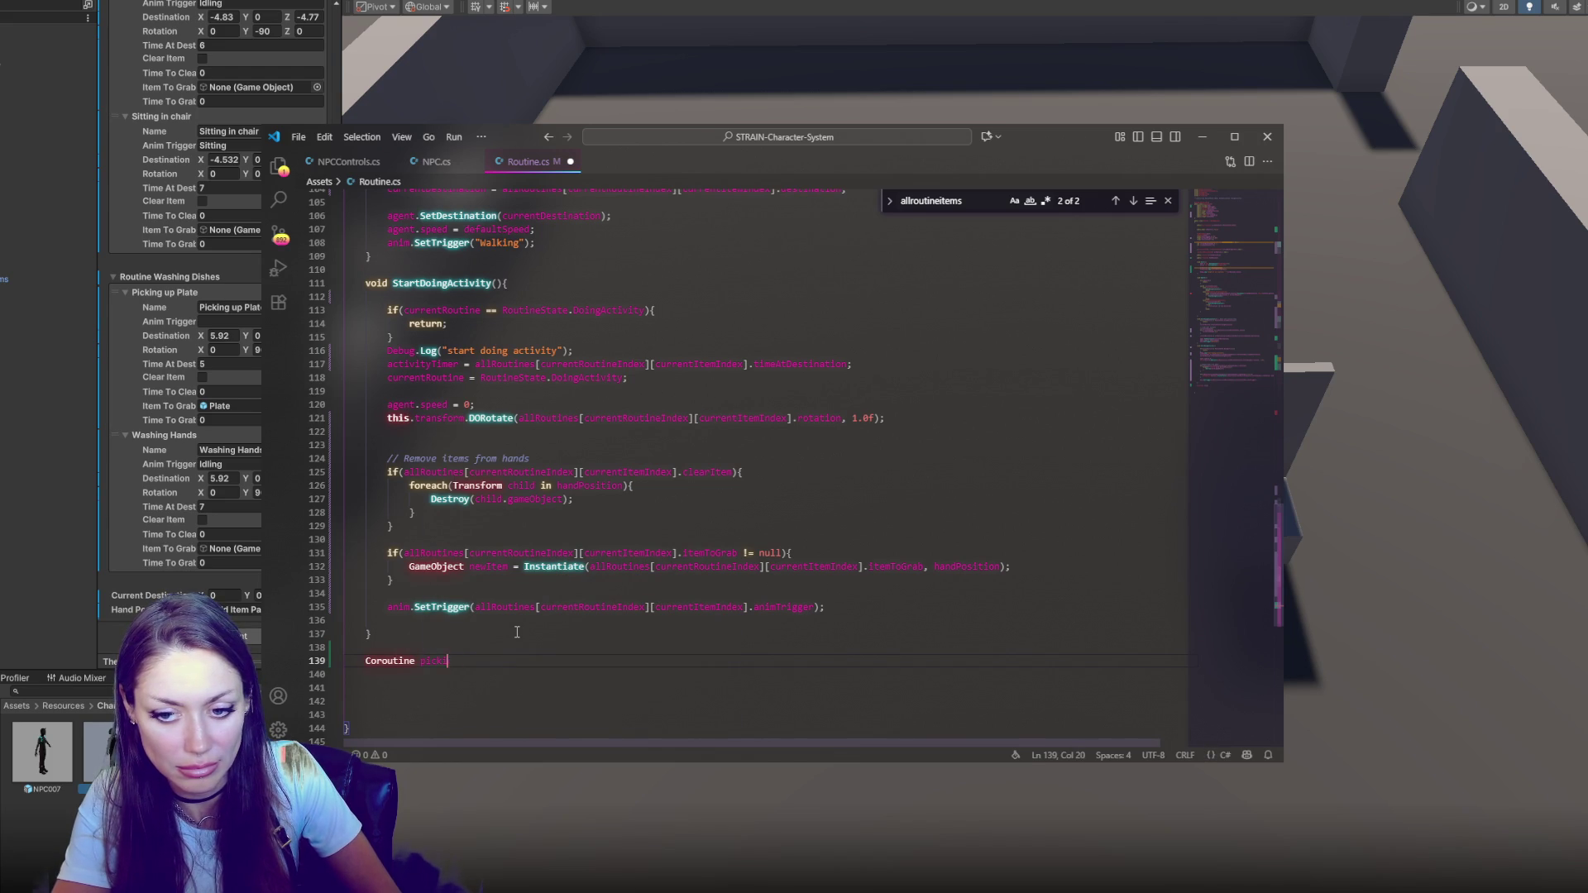
text(icking)
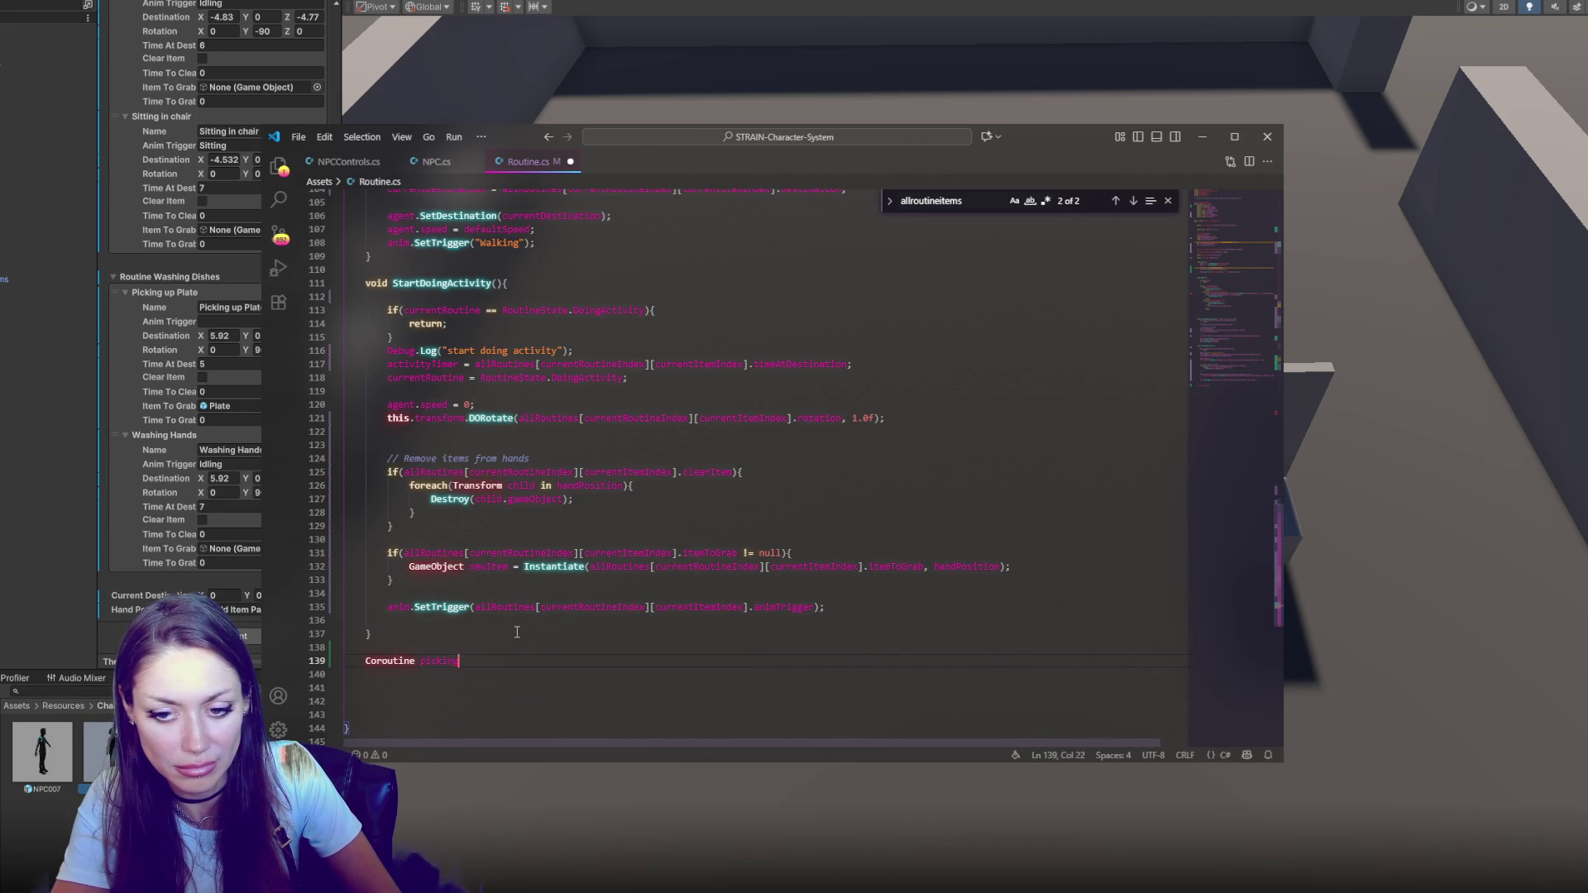
text(UpItem;)
key(Return)
key(Return)
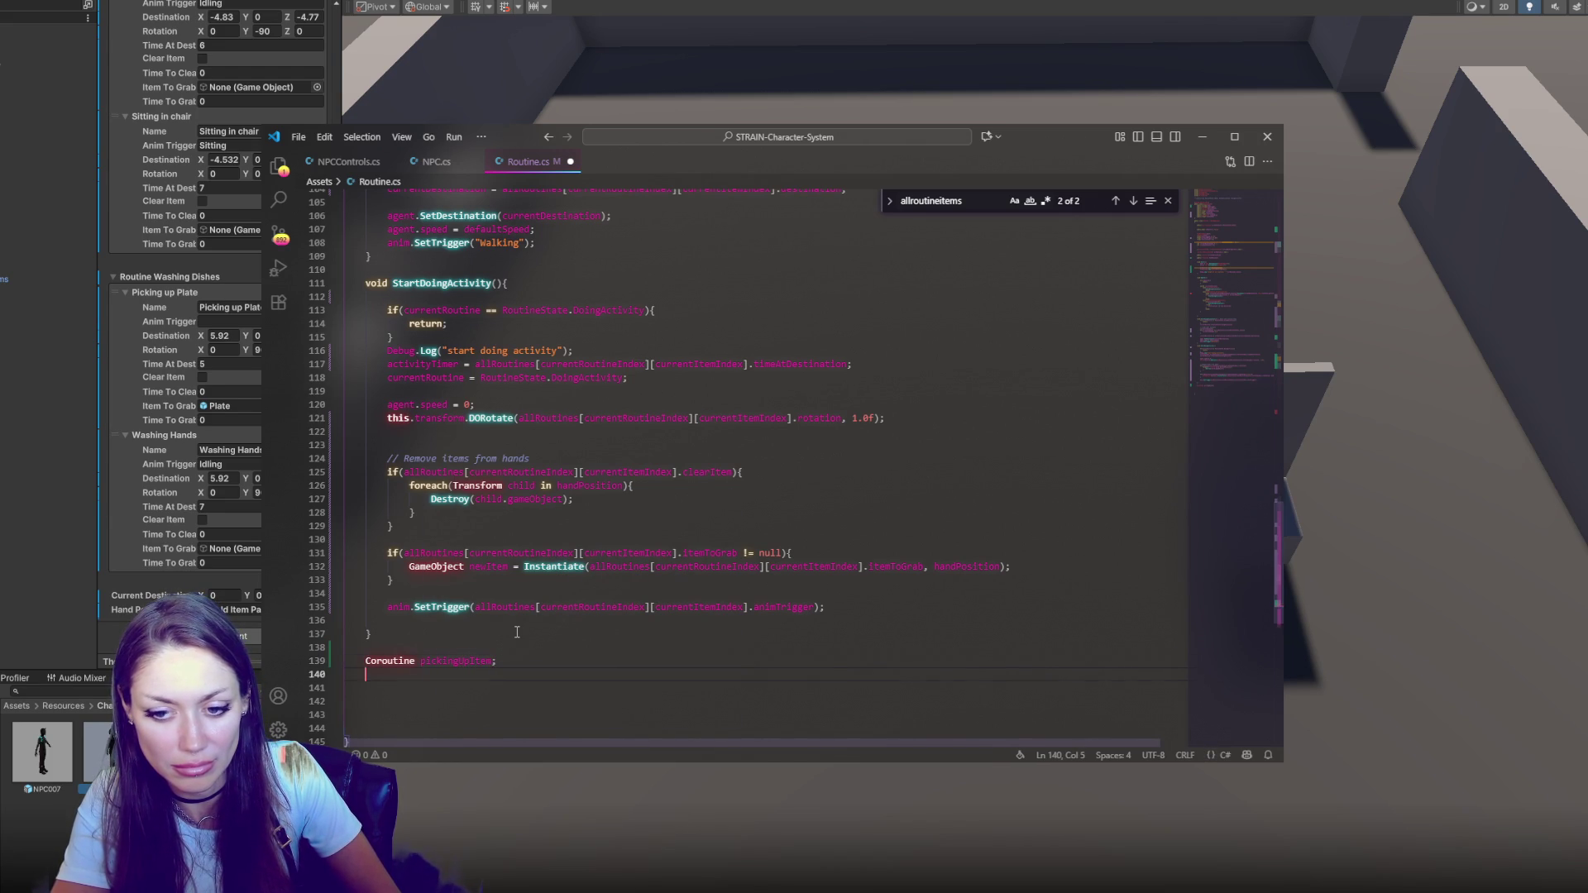
double_click(476, 656)
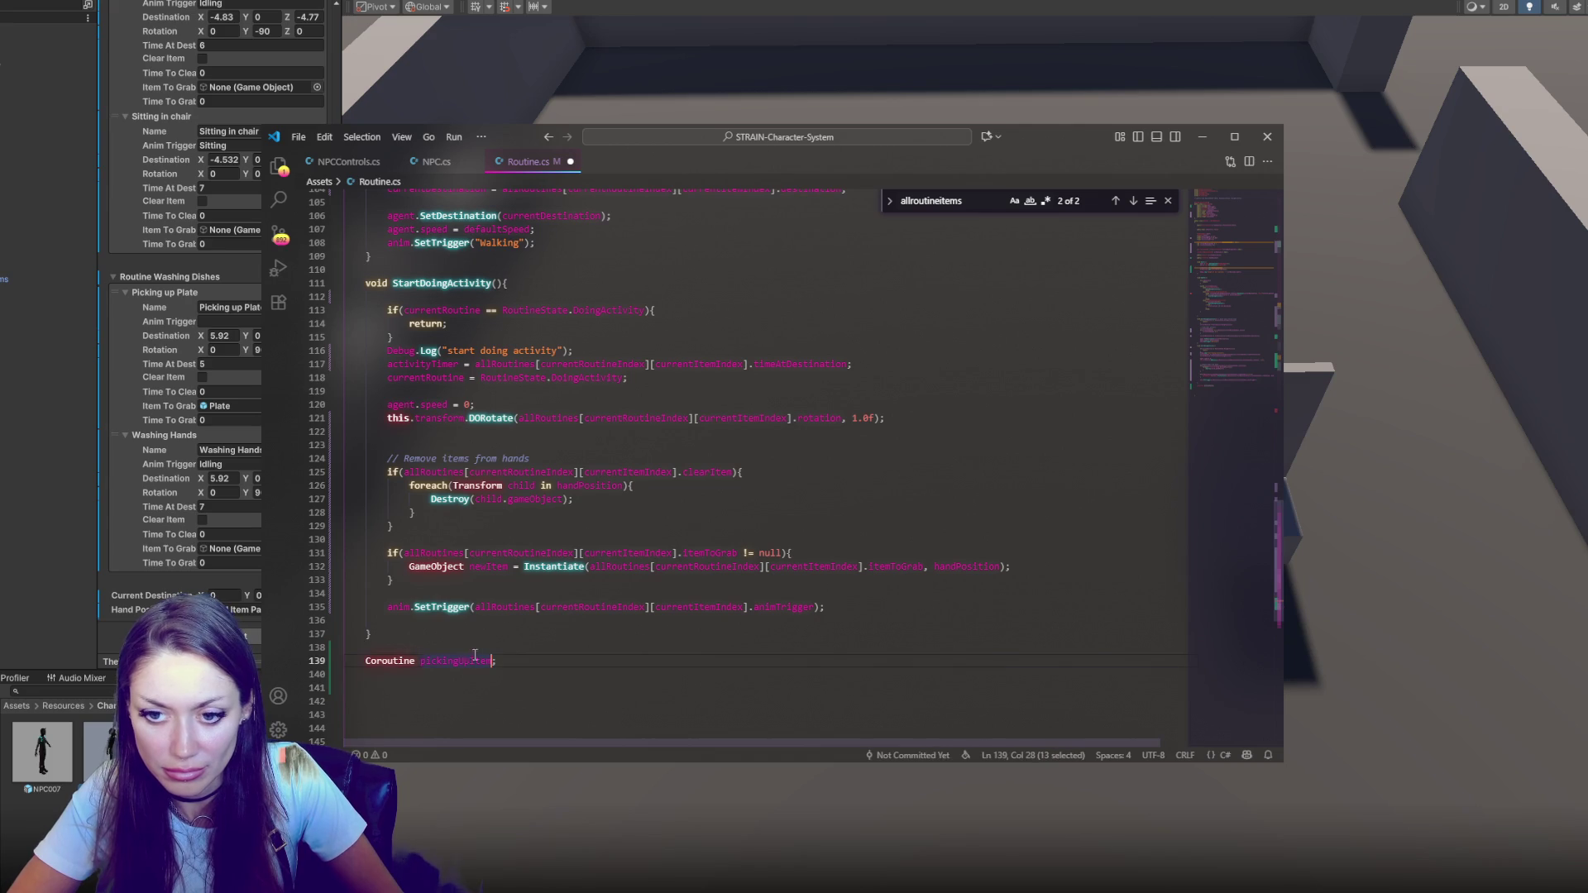
Add 'pickingUpItem = StartCoroutine(PickUpItem);' inside the clearItem block
click(616, 501)
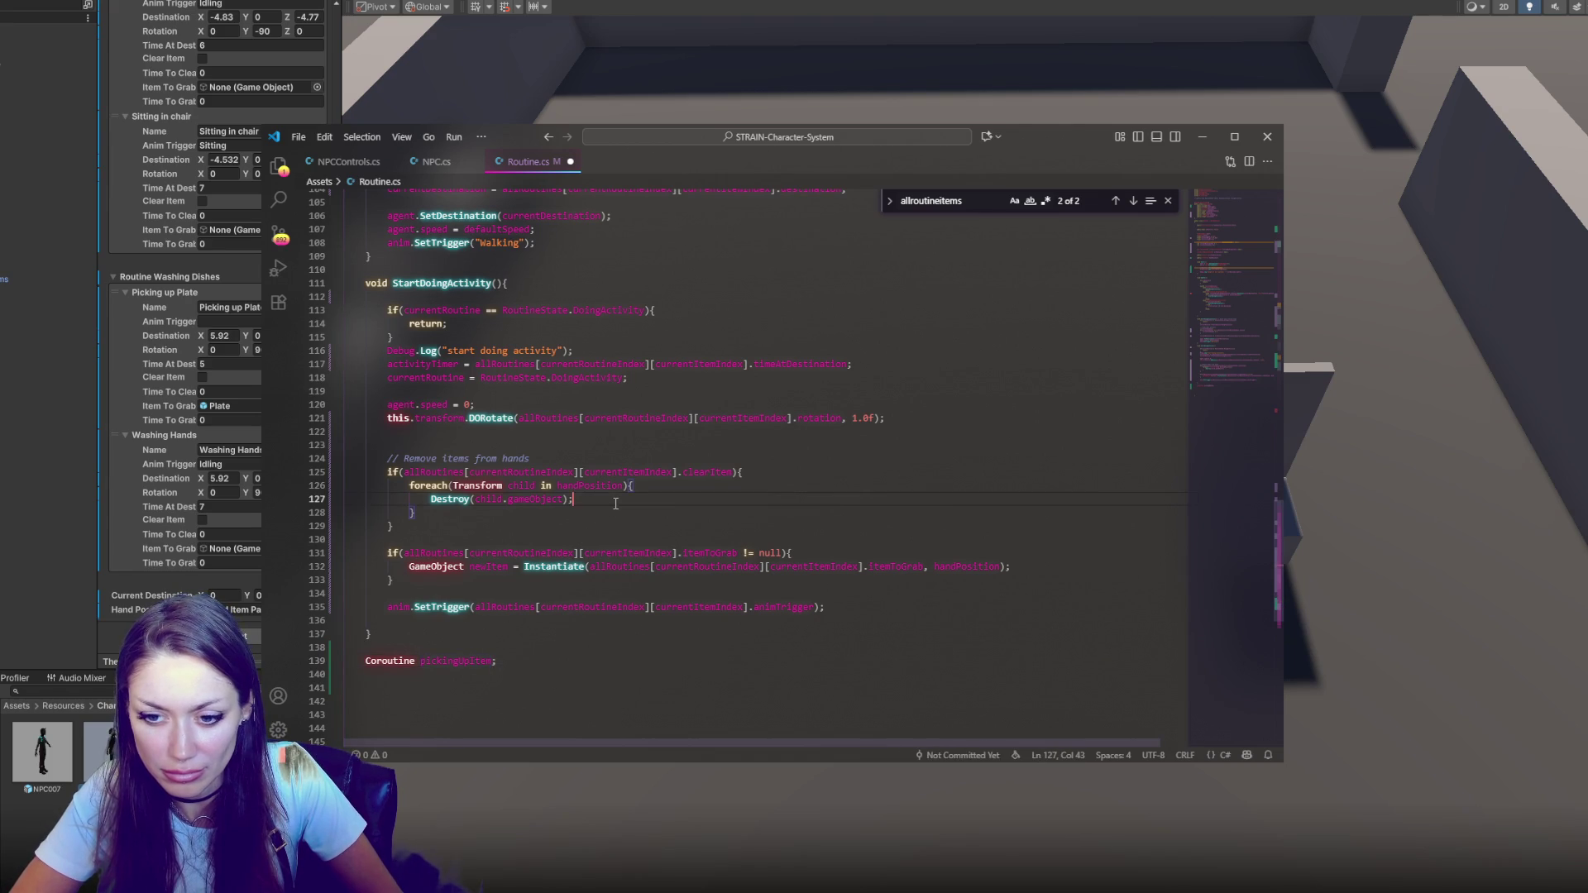
click(776, 472)
key(Return)
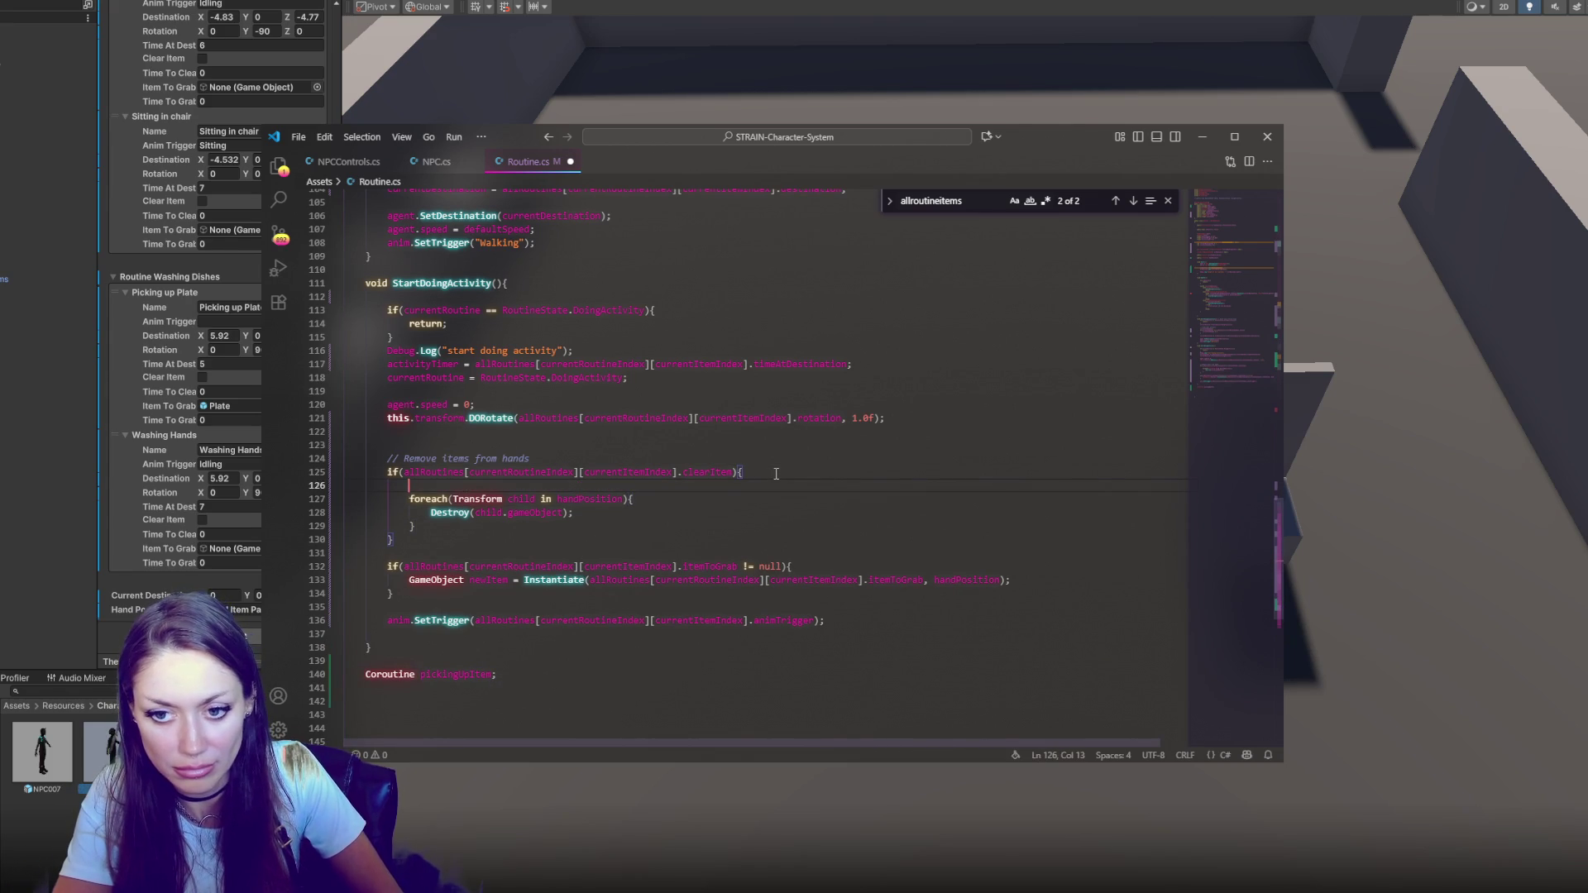
text(pickingUpItem = StartCo)
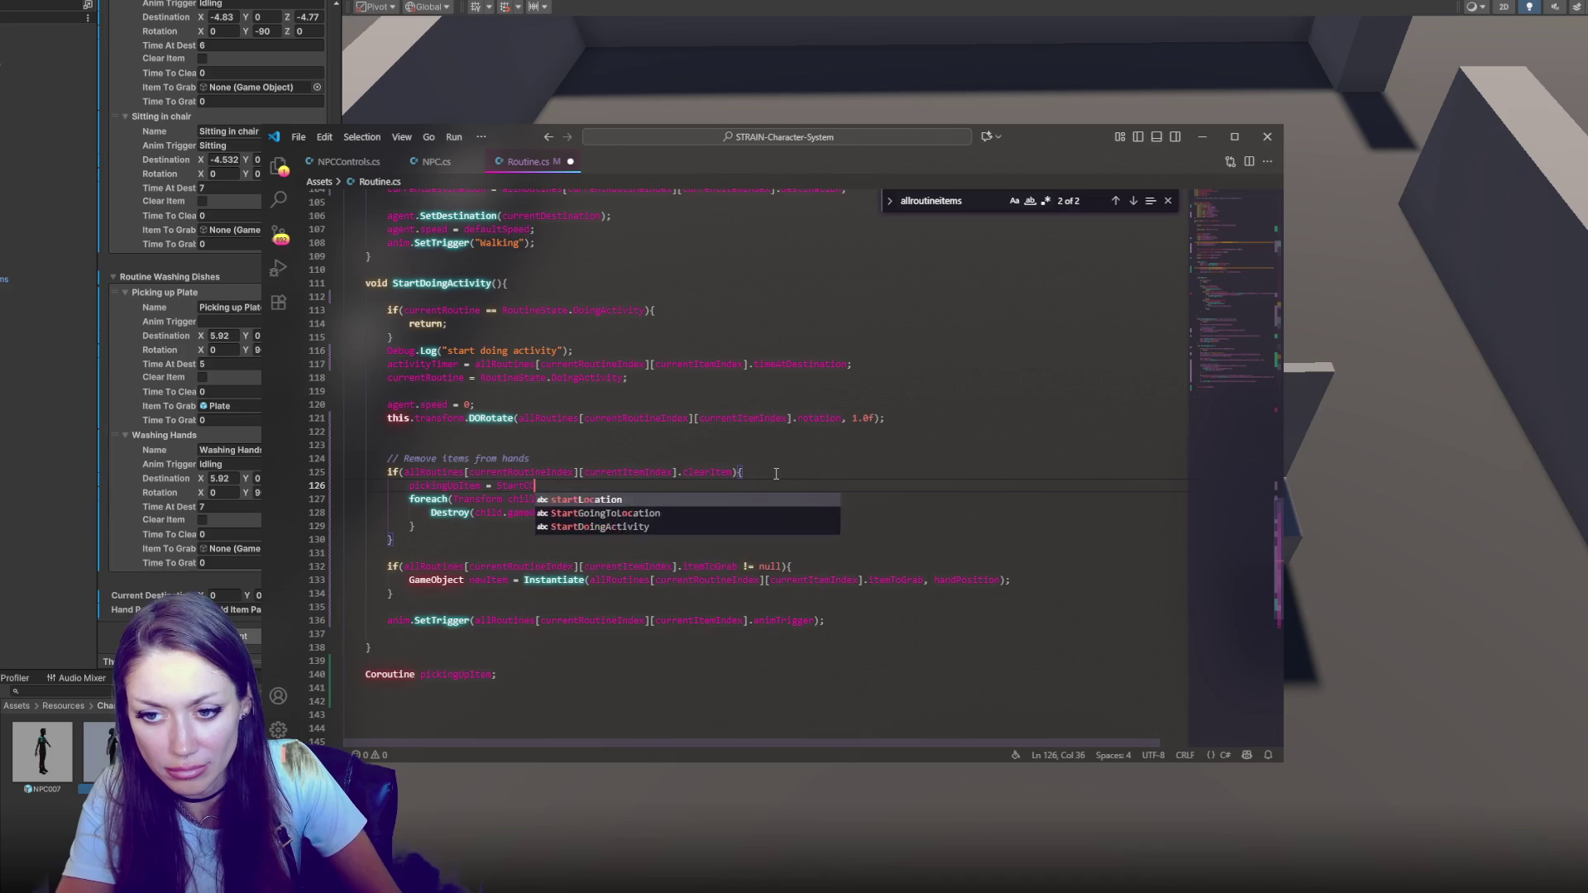
text(routine()
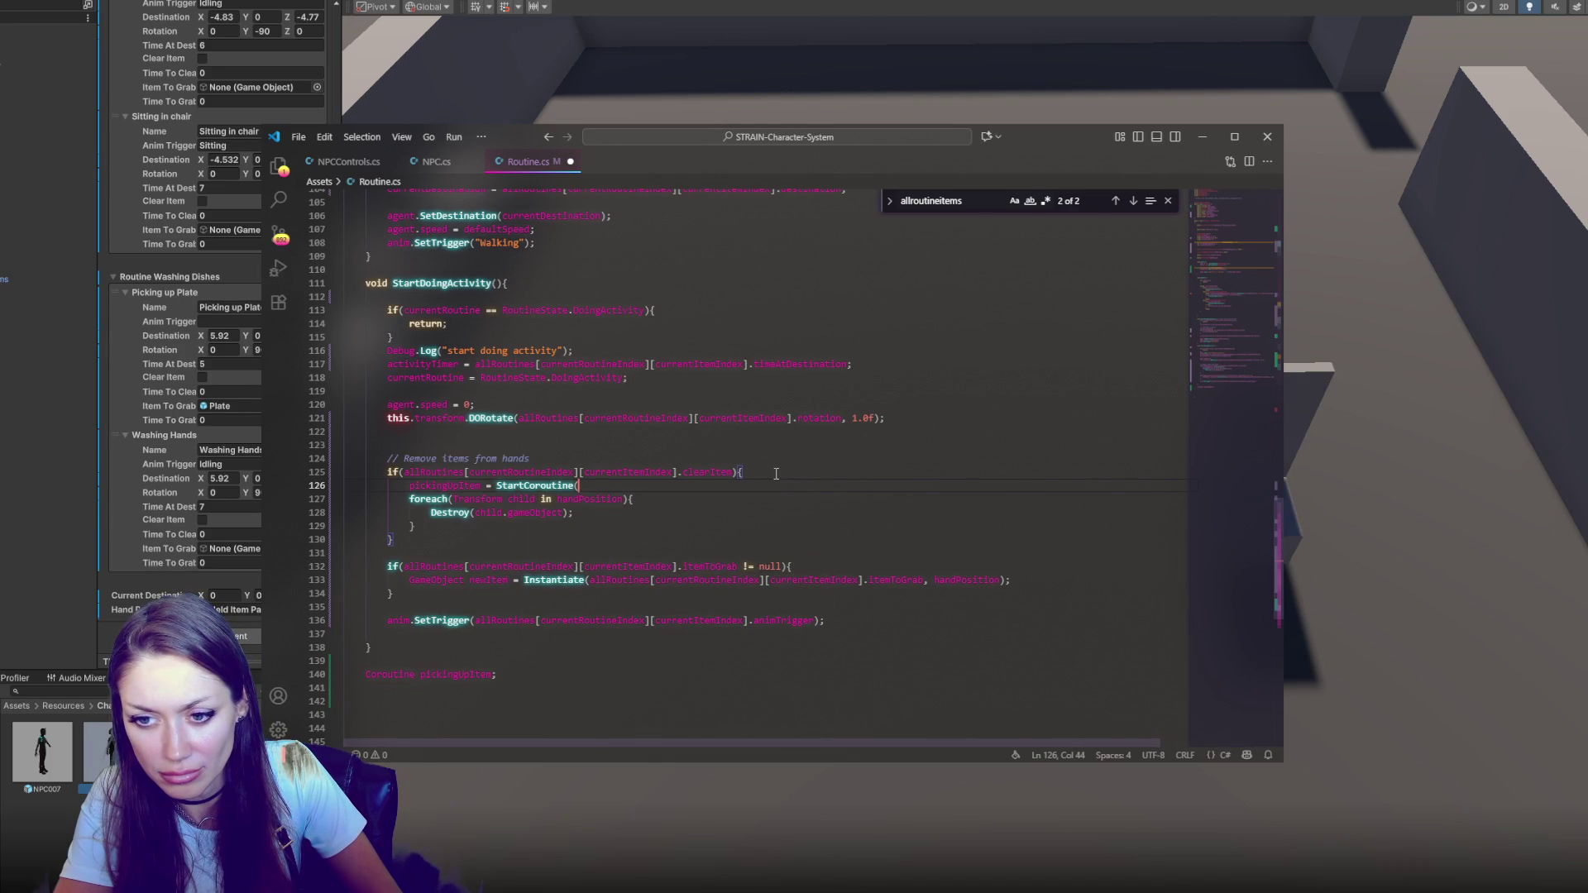
text(PickUp)
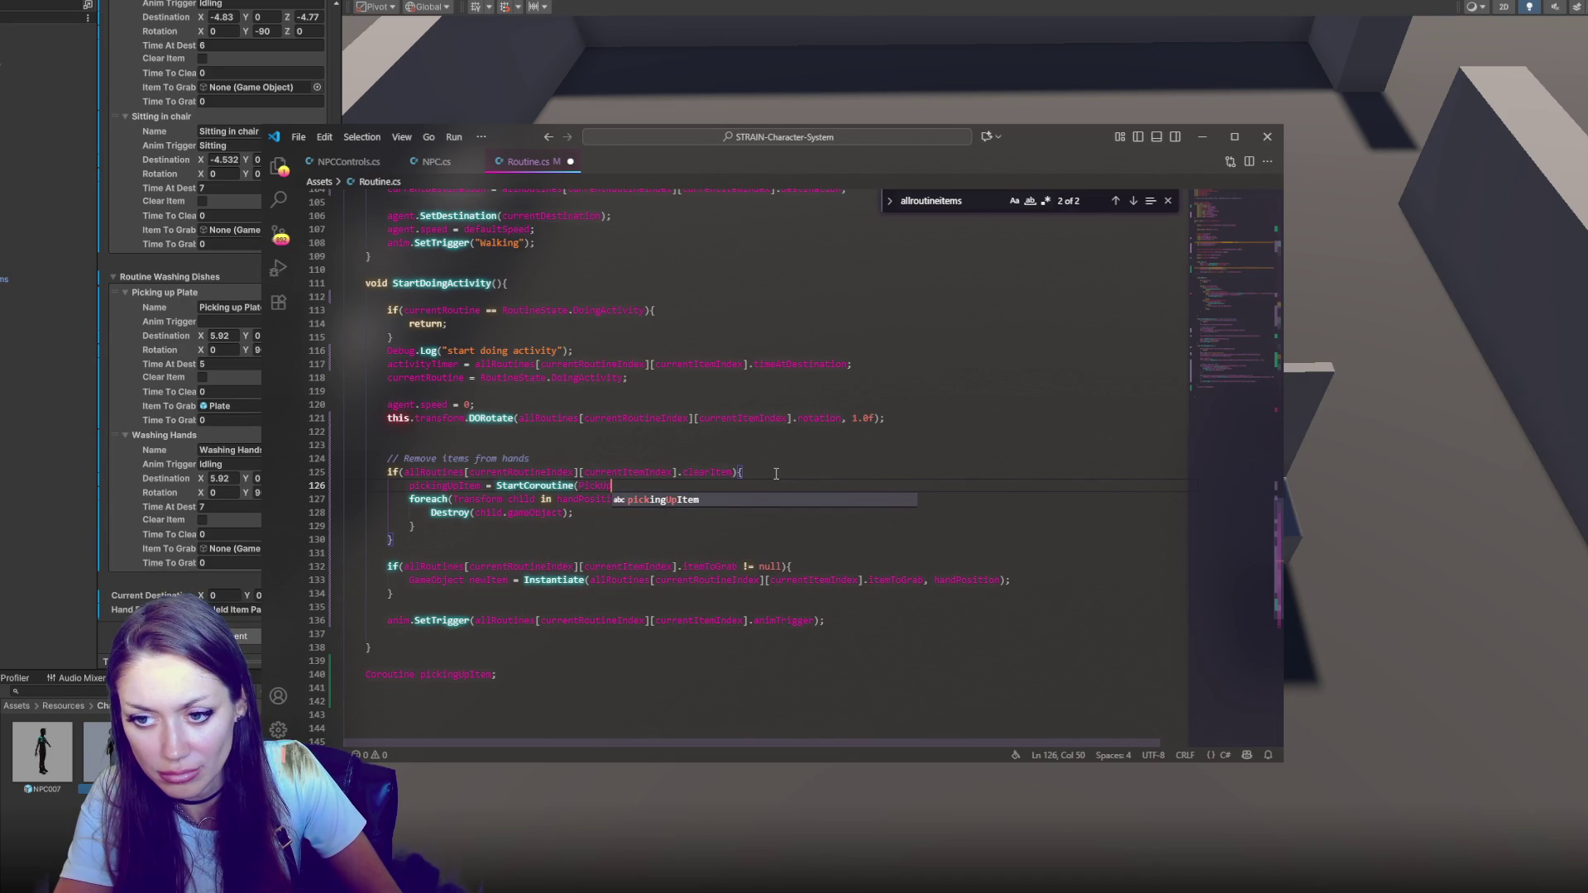
text(Item);)
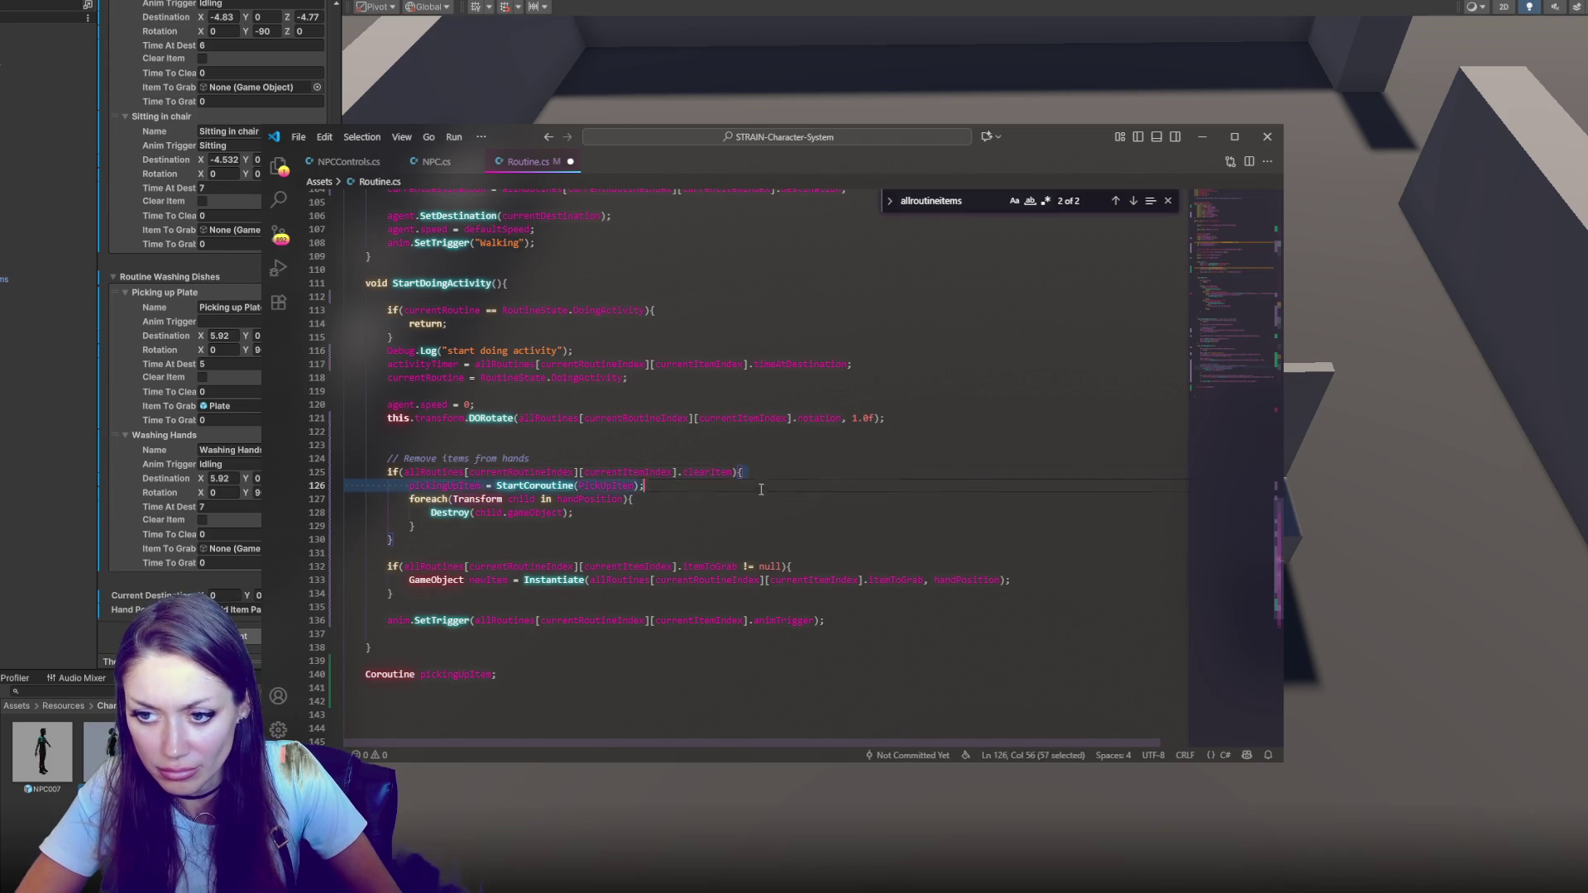
click(776, 473)
Move the StartCoroutine call under the itemToGrab check and cut the Instantiate line
key(shift+Down)
key(BackSpace)
click(886, 553)
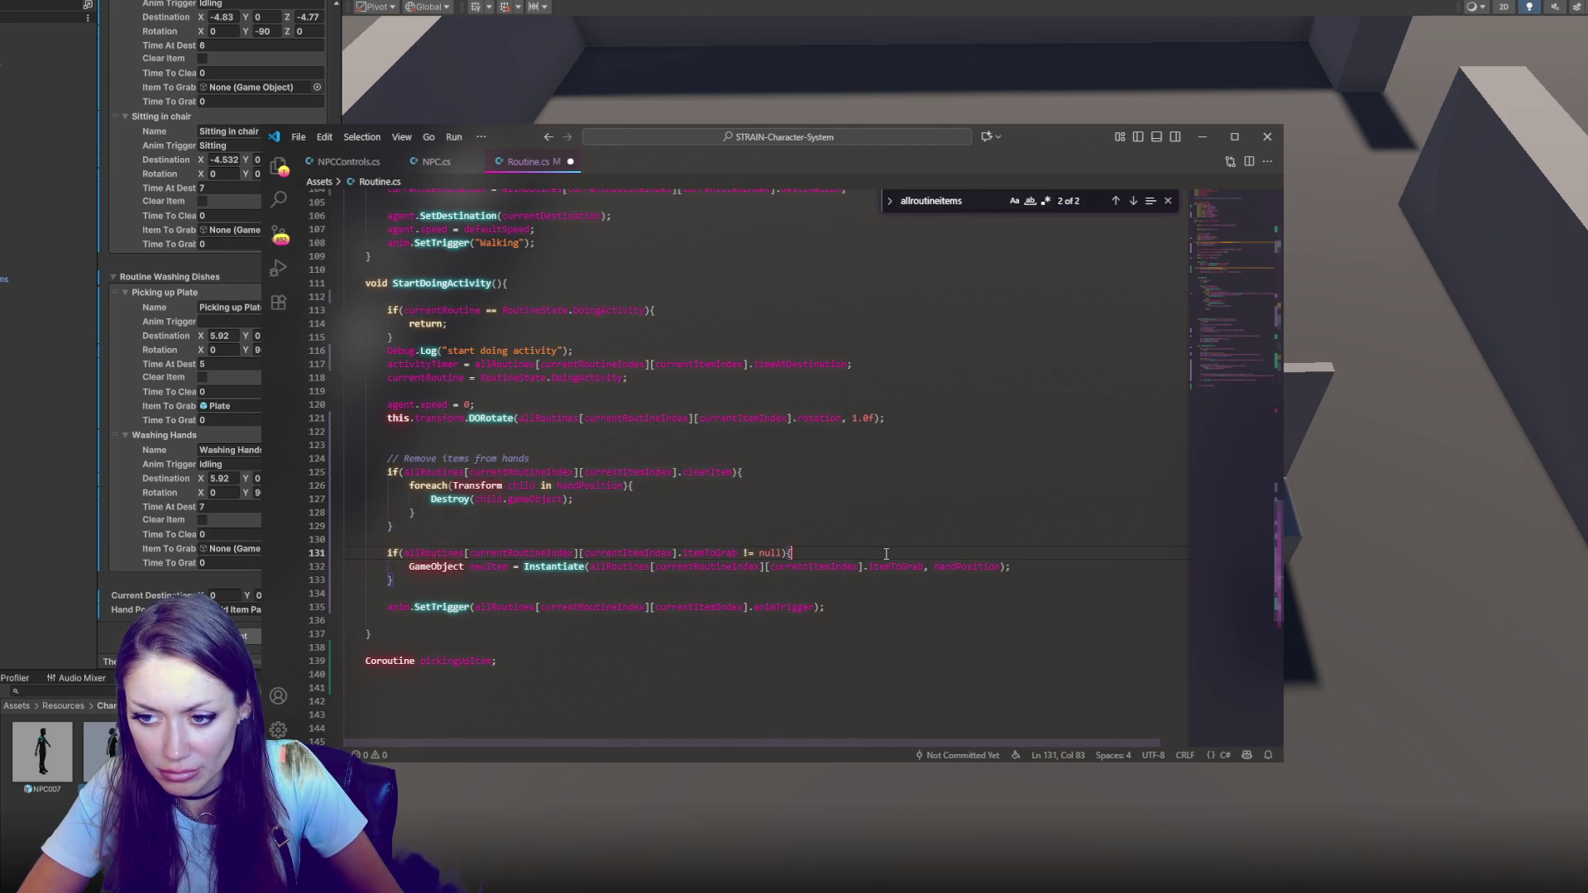
key(Return)
text(pickingUpItem = StartCoroutine(PickUpItem);)
shift+click(1032, 583)
key(BackSpace)
Create a new IEnumerator method whose body holds the Instantiate line
click(505, 669)
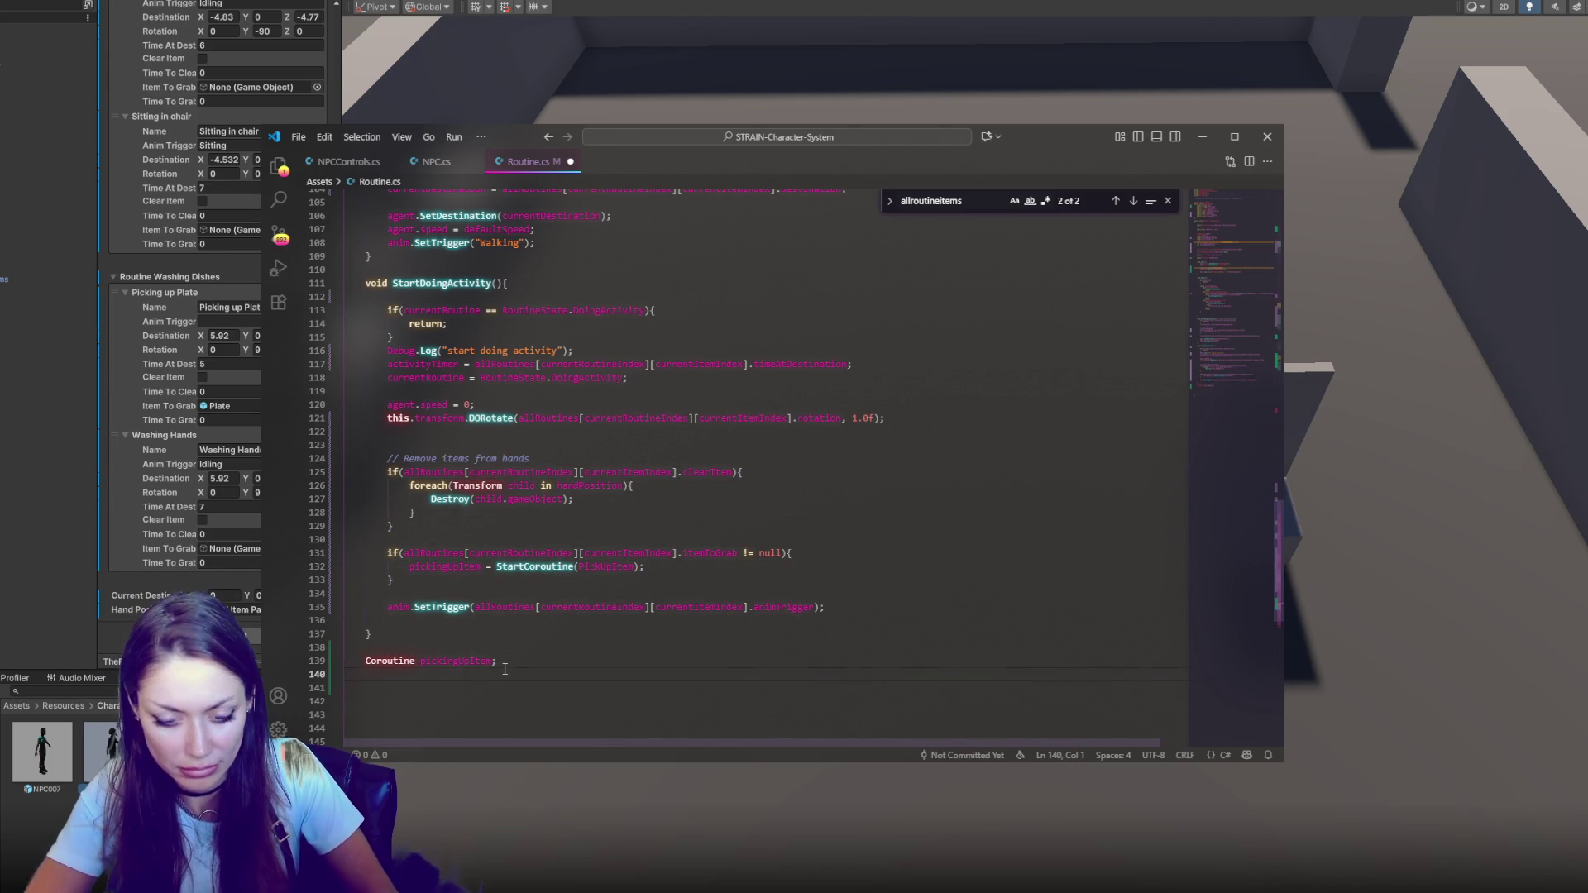
key(Return)
text(IEN)
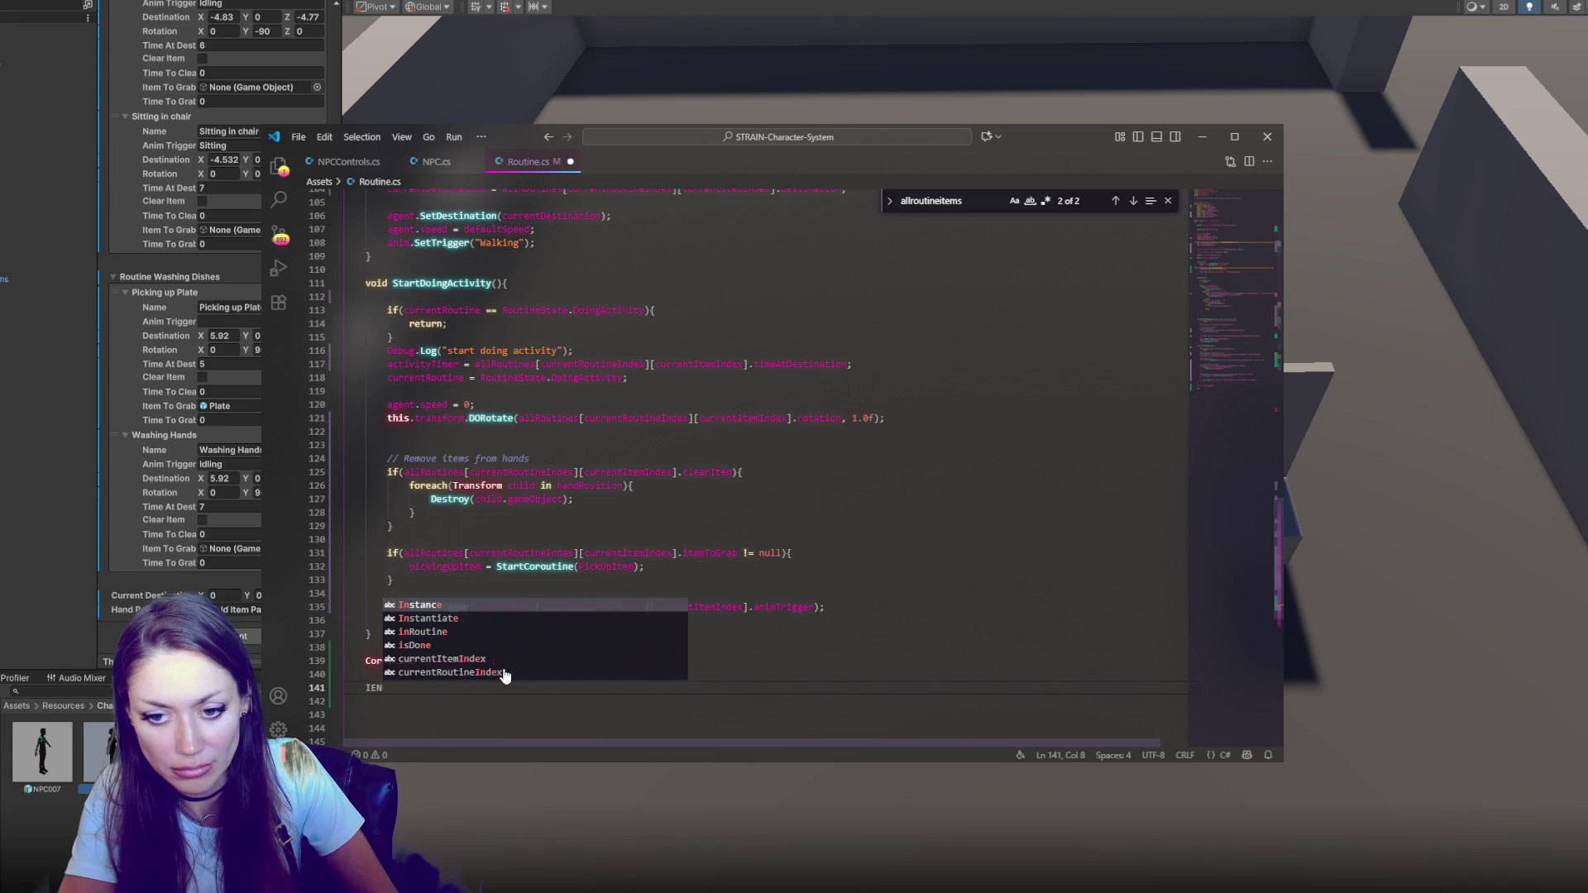
key(BackSpace)
text(numerator()
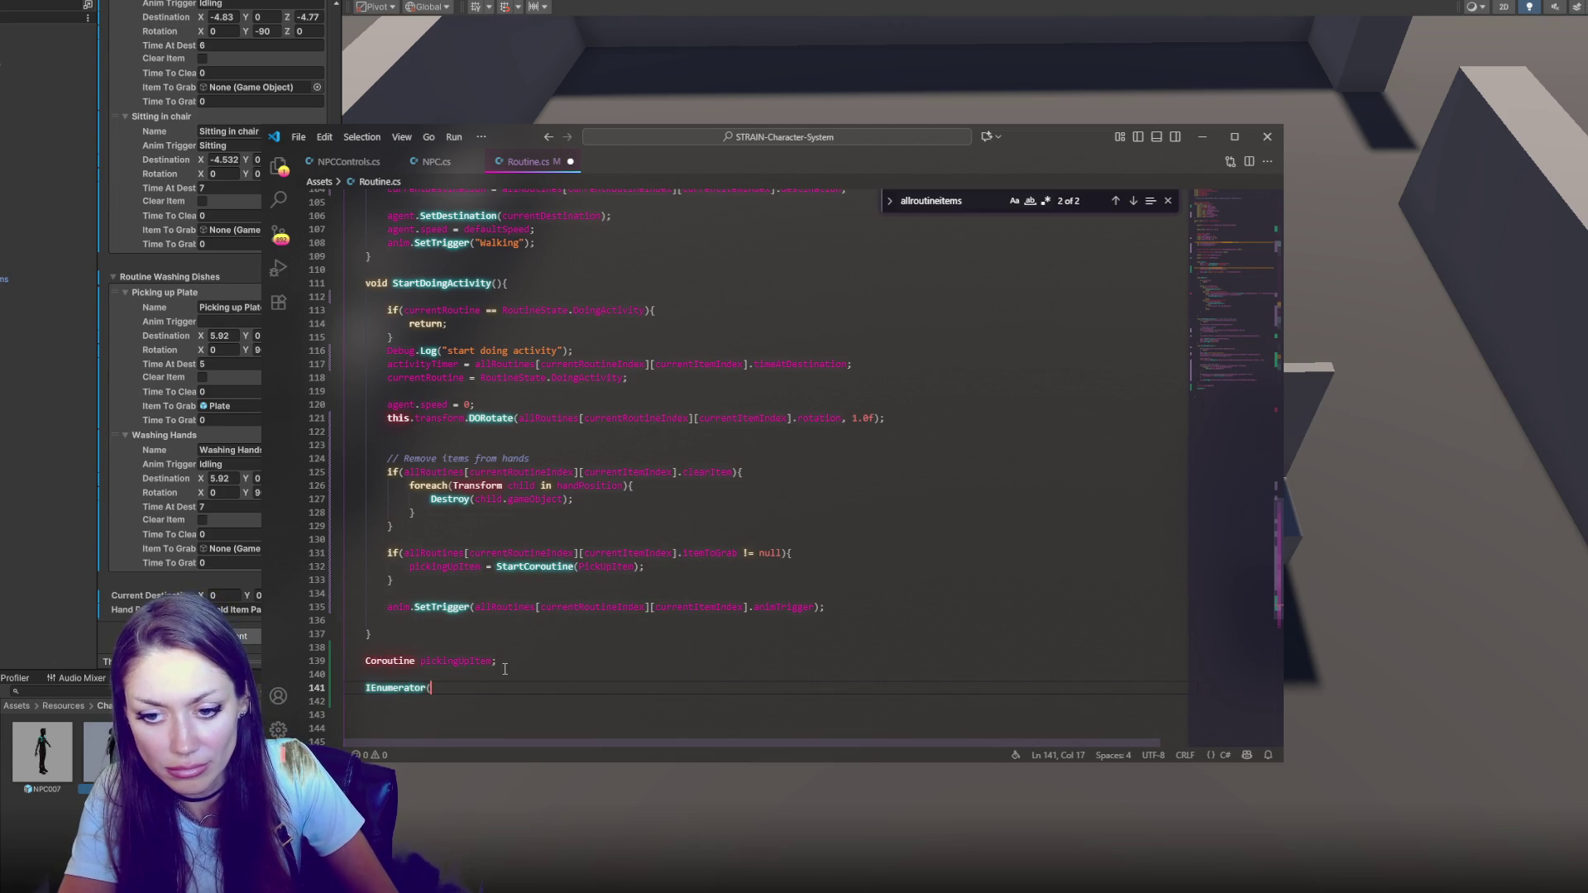
key(Return)
key(Return)
text(GameObject newItem = Instantiate(allRoutines[currentRoutineIndex][currentItemIndex].itemToGrab, handPosition);)
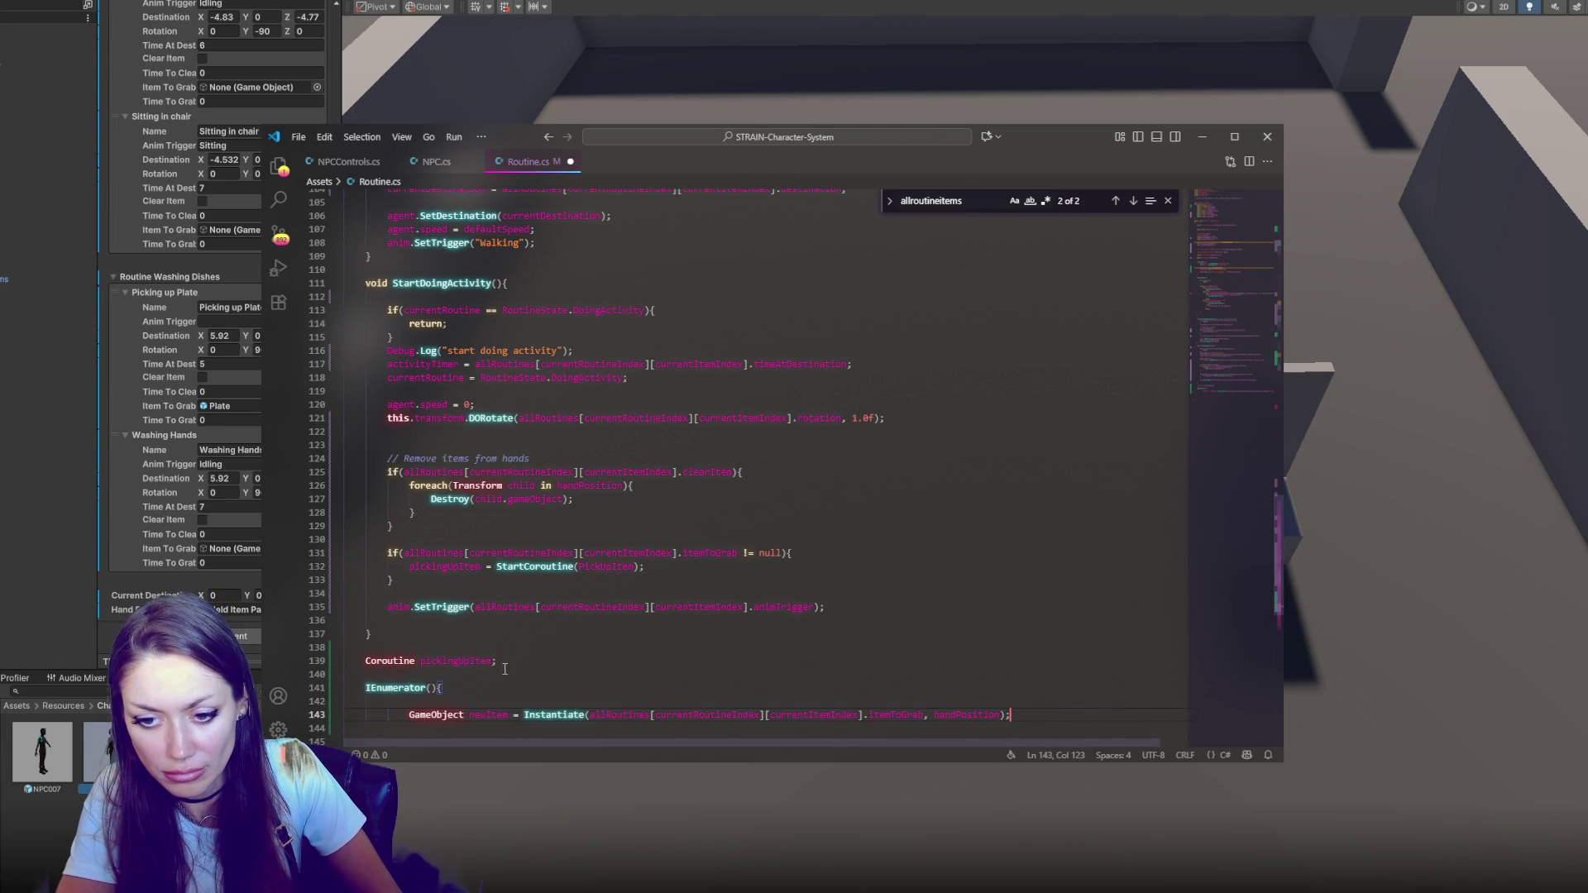
key(Return)
text(})
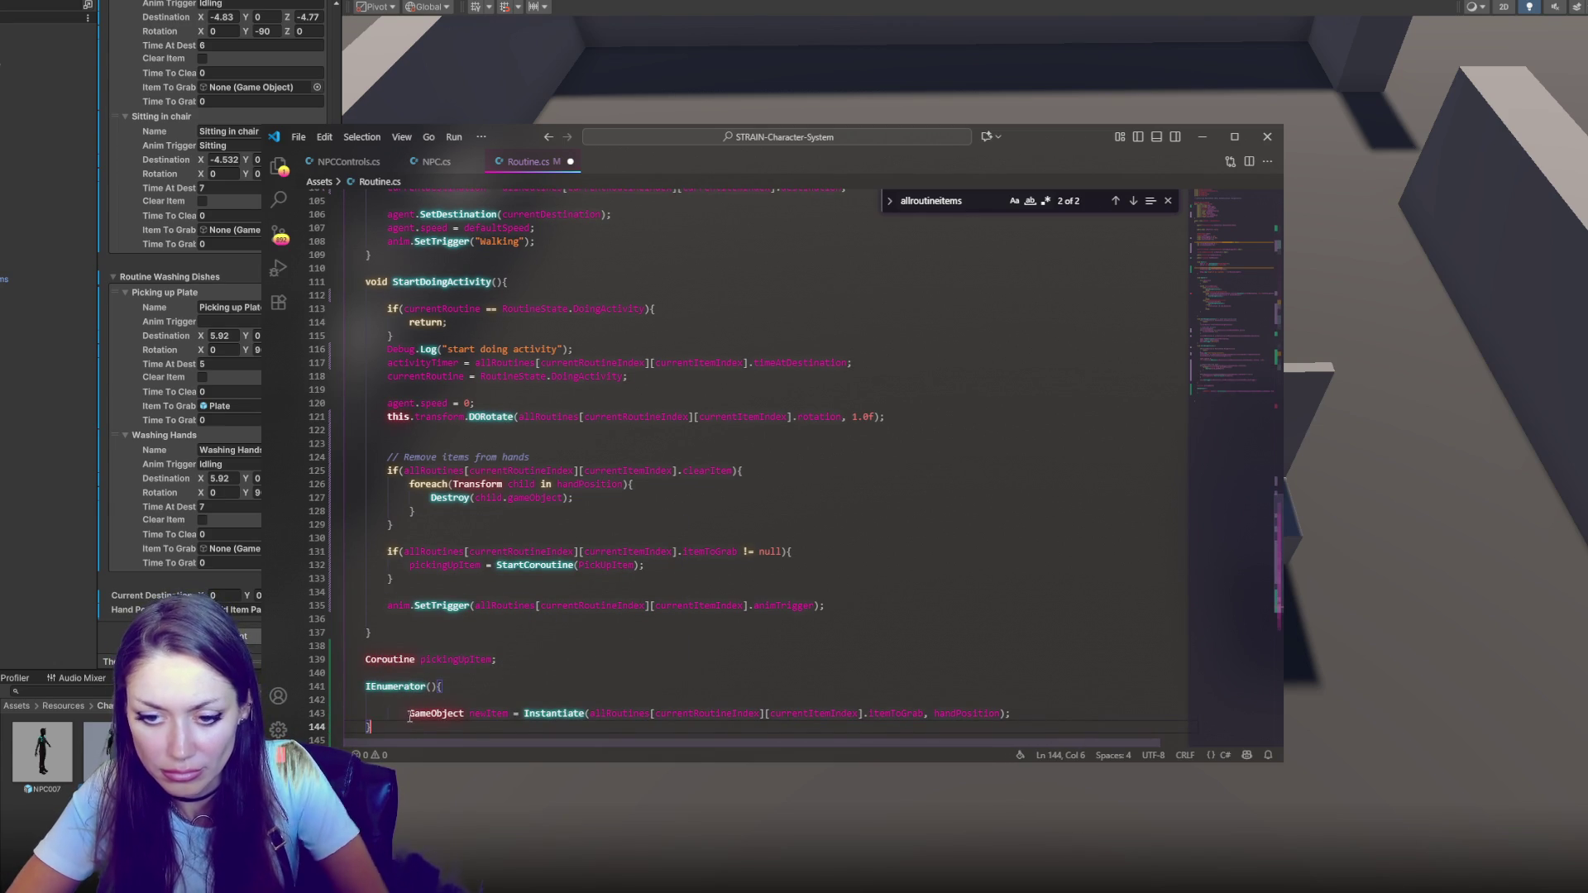
click(482, 691)
key(Delete)
Name the IEnumerator method PickUpItem, copying the name from the StartCoroutine call
click(370, 686)
click(366, 686)
scroll(496, 629, down, 3)
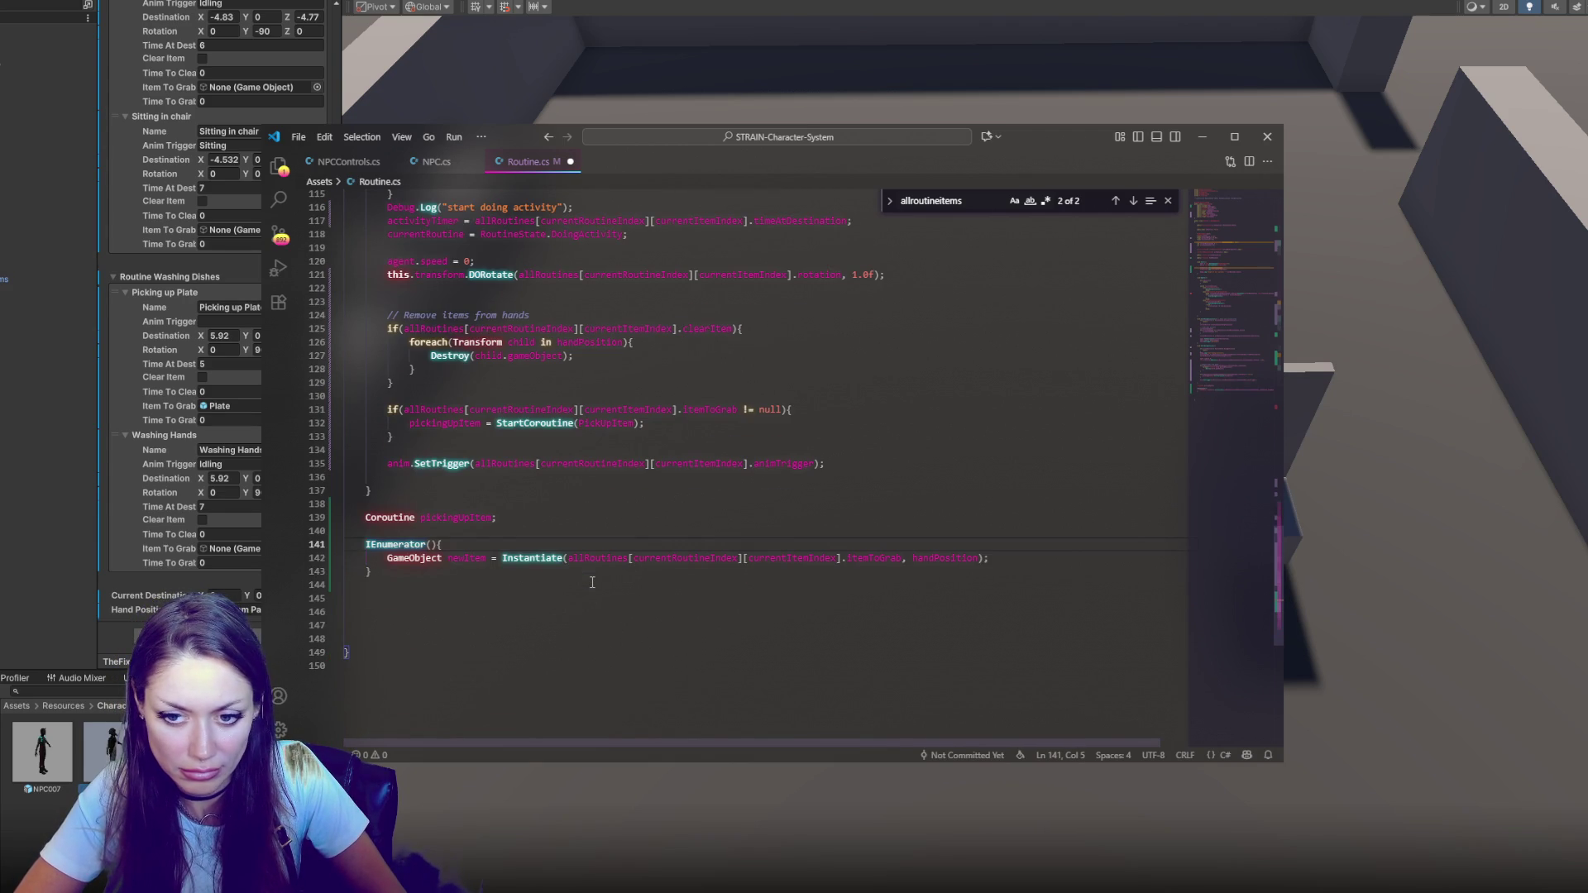
text(void)
click(495, 541)
key(ctrl+z)
click(427, 544)
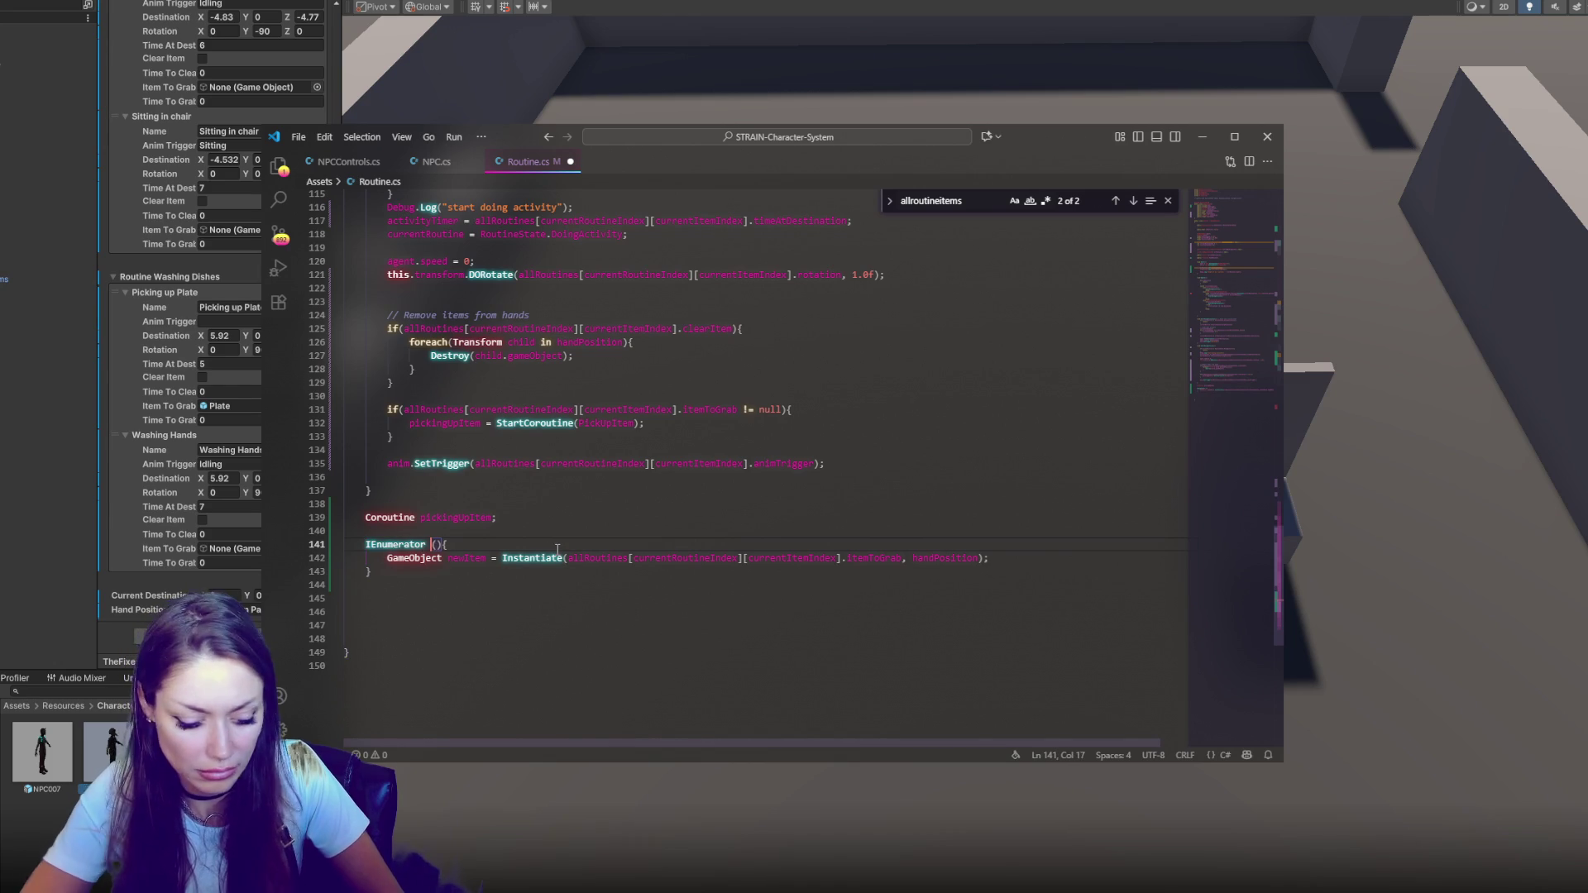
double_click(600, 424)
key(ctrl+c)
click(431, 545)
key(ctrl+v)
click(565, 542)
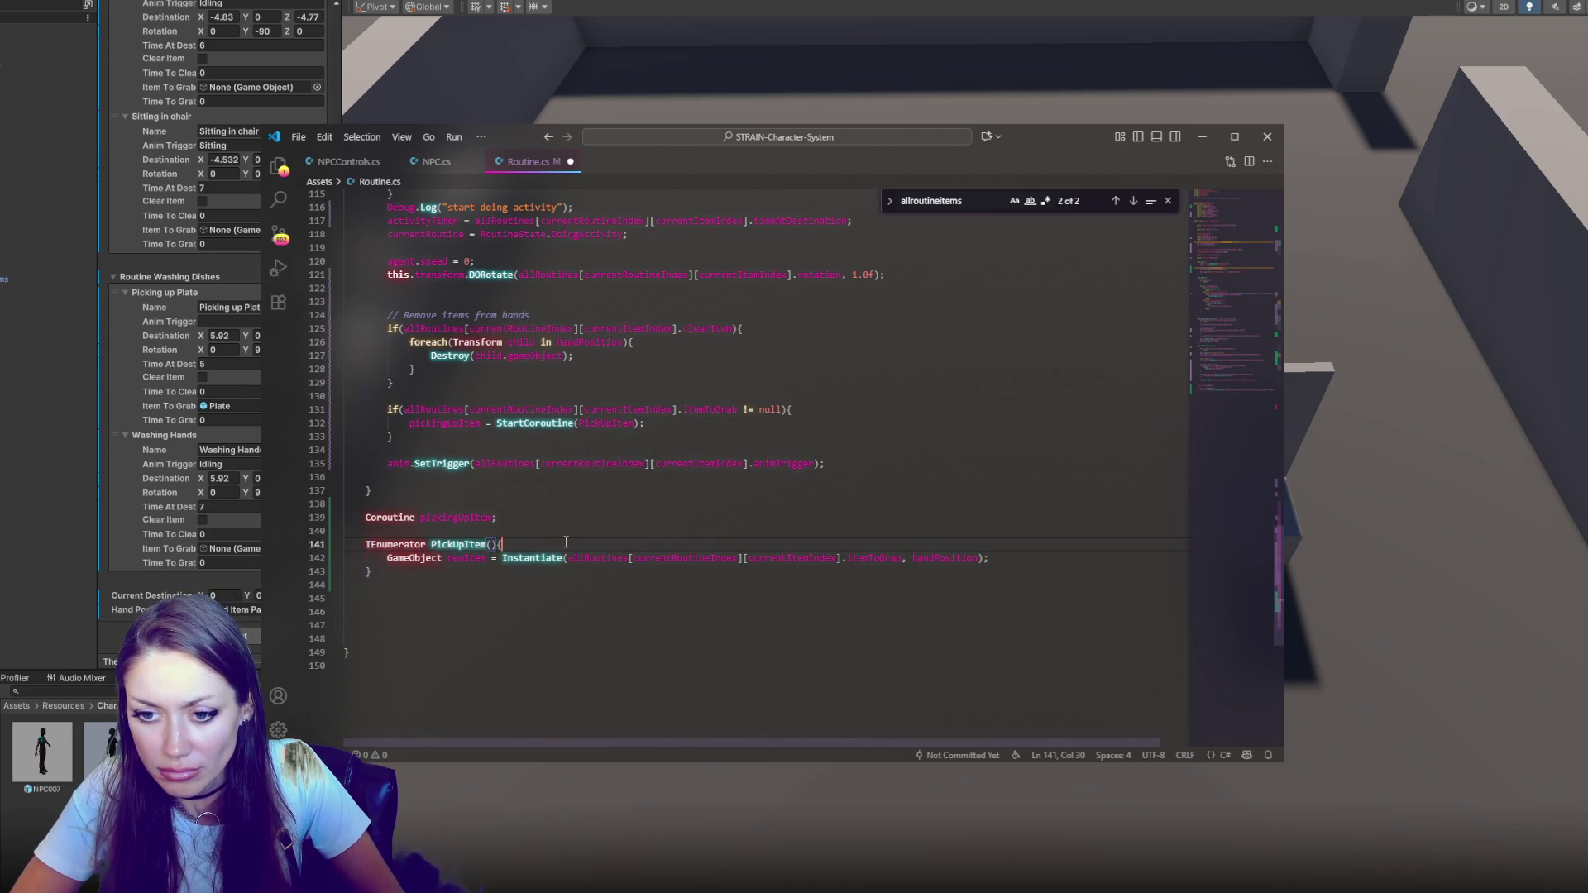
Give PickUpItem a float waitTime parameter and 'yield return new WaitForSeconds(waitTime);'
key(Return)
text(wa)
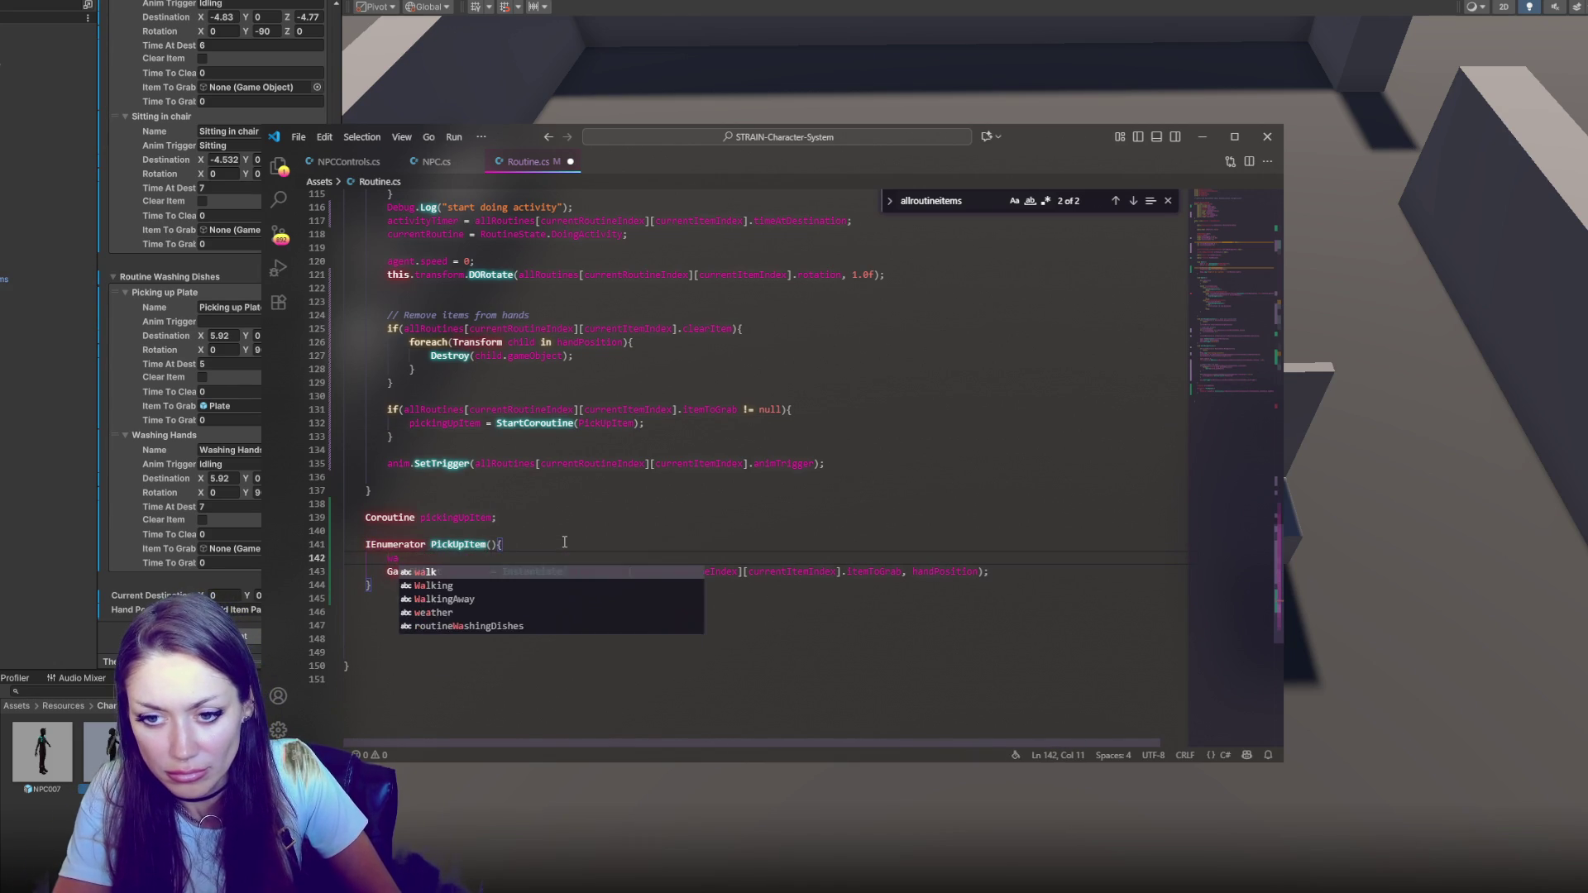
key(BackSpace)
key(BackSpace)
text(yield )
text(ld retur)
text(n new WaitForSecon)
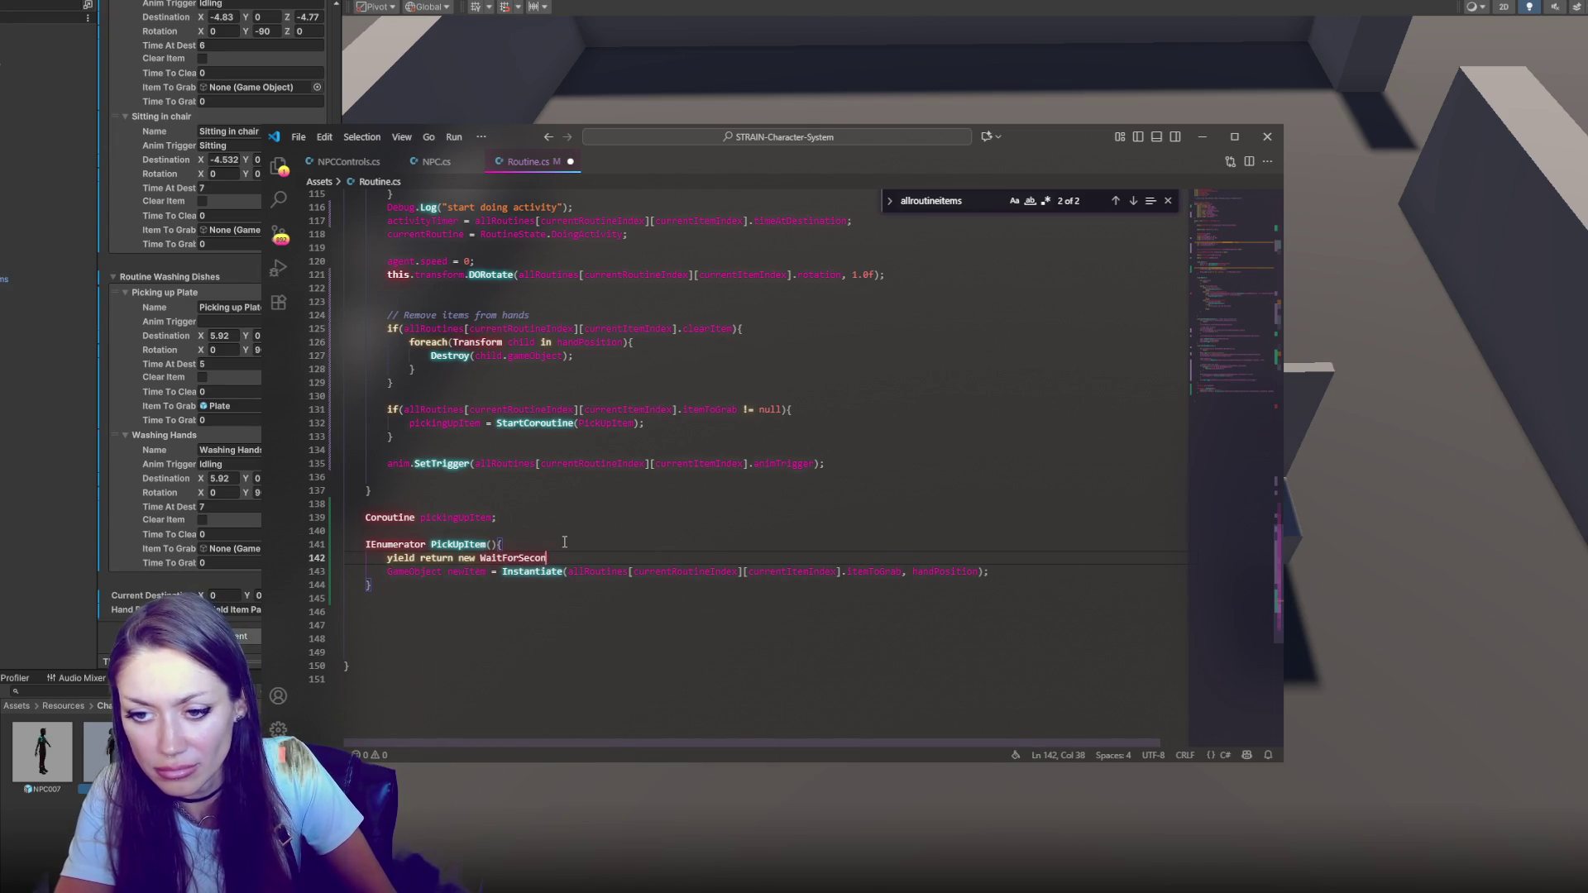
text(waitTime);)
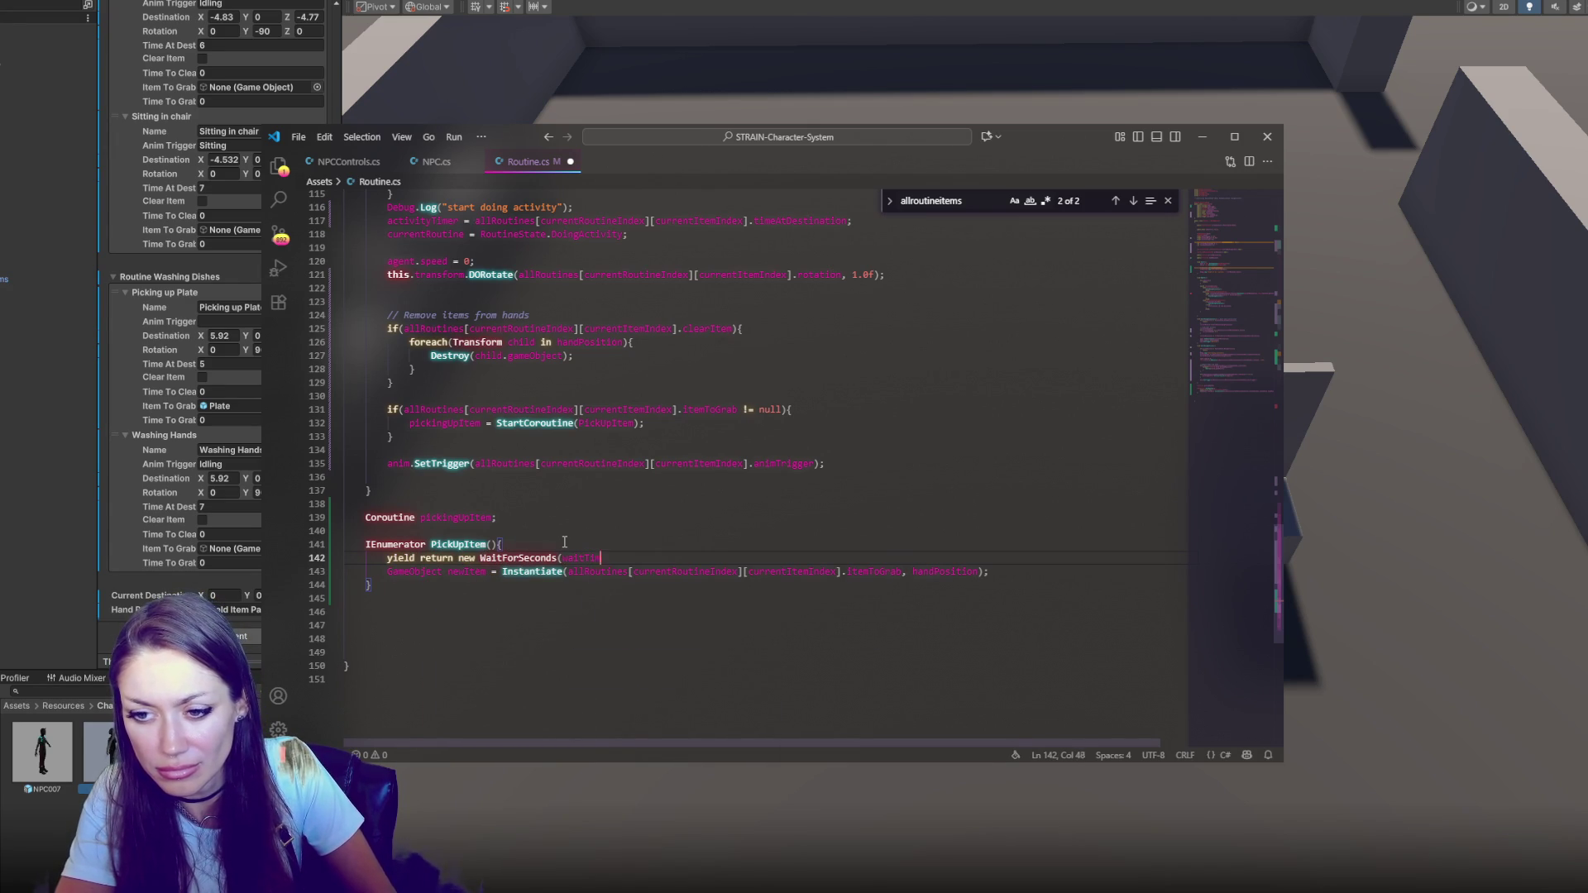
click(493, 544)
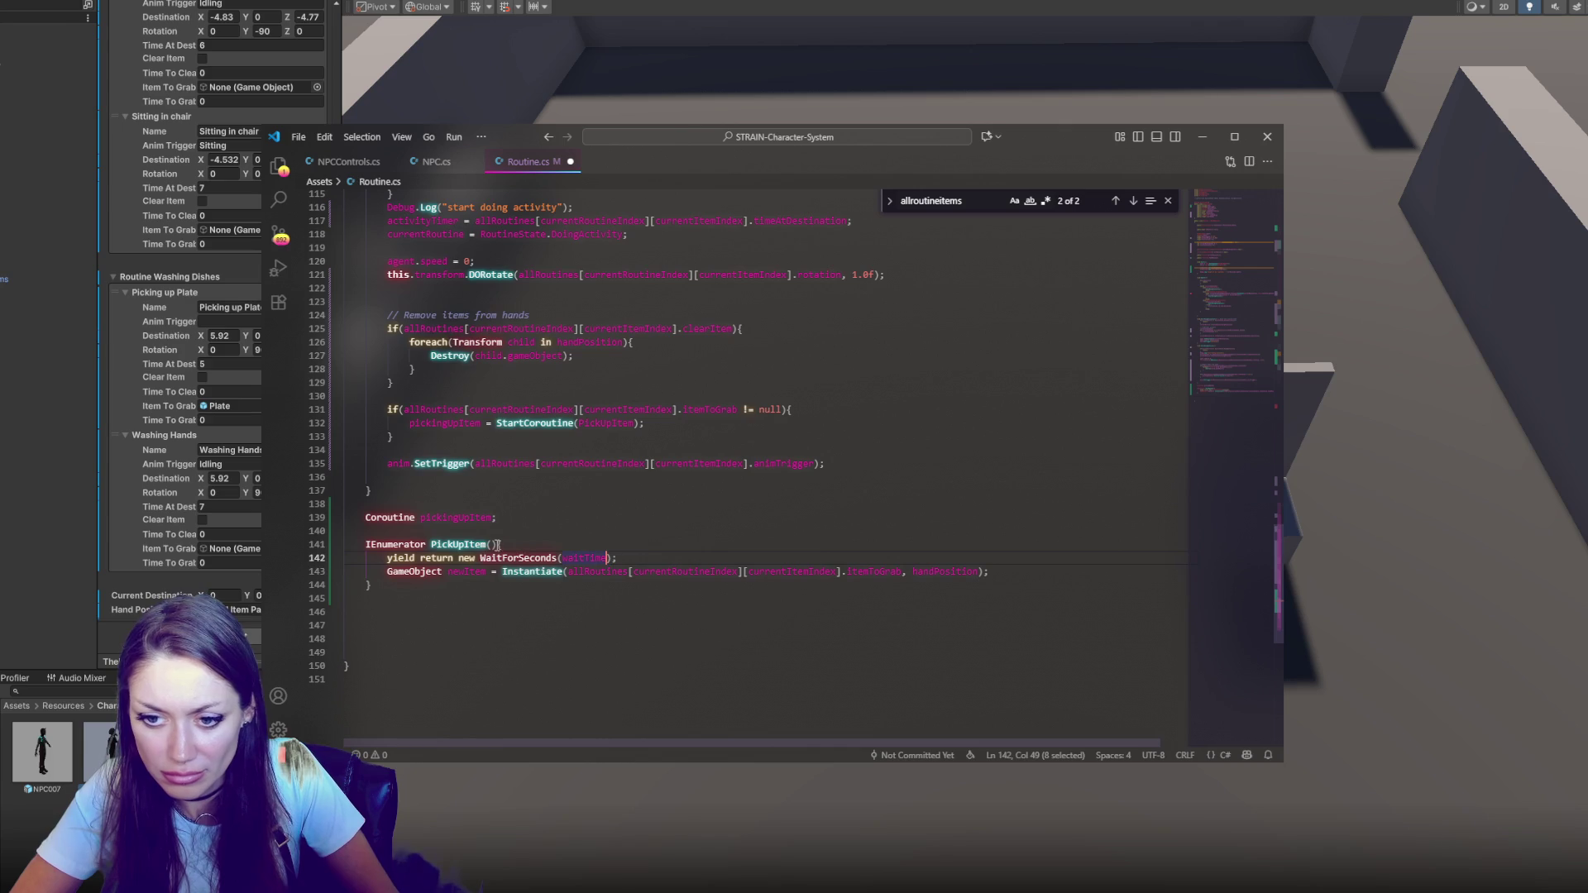
text(float waitTime)
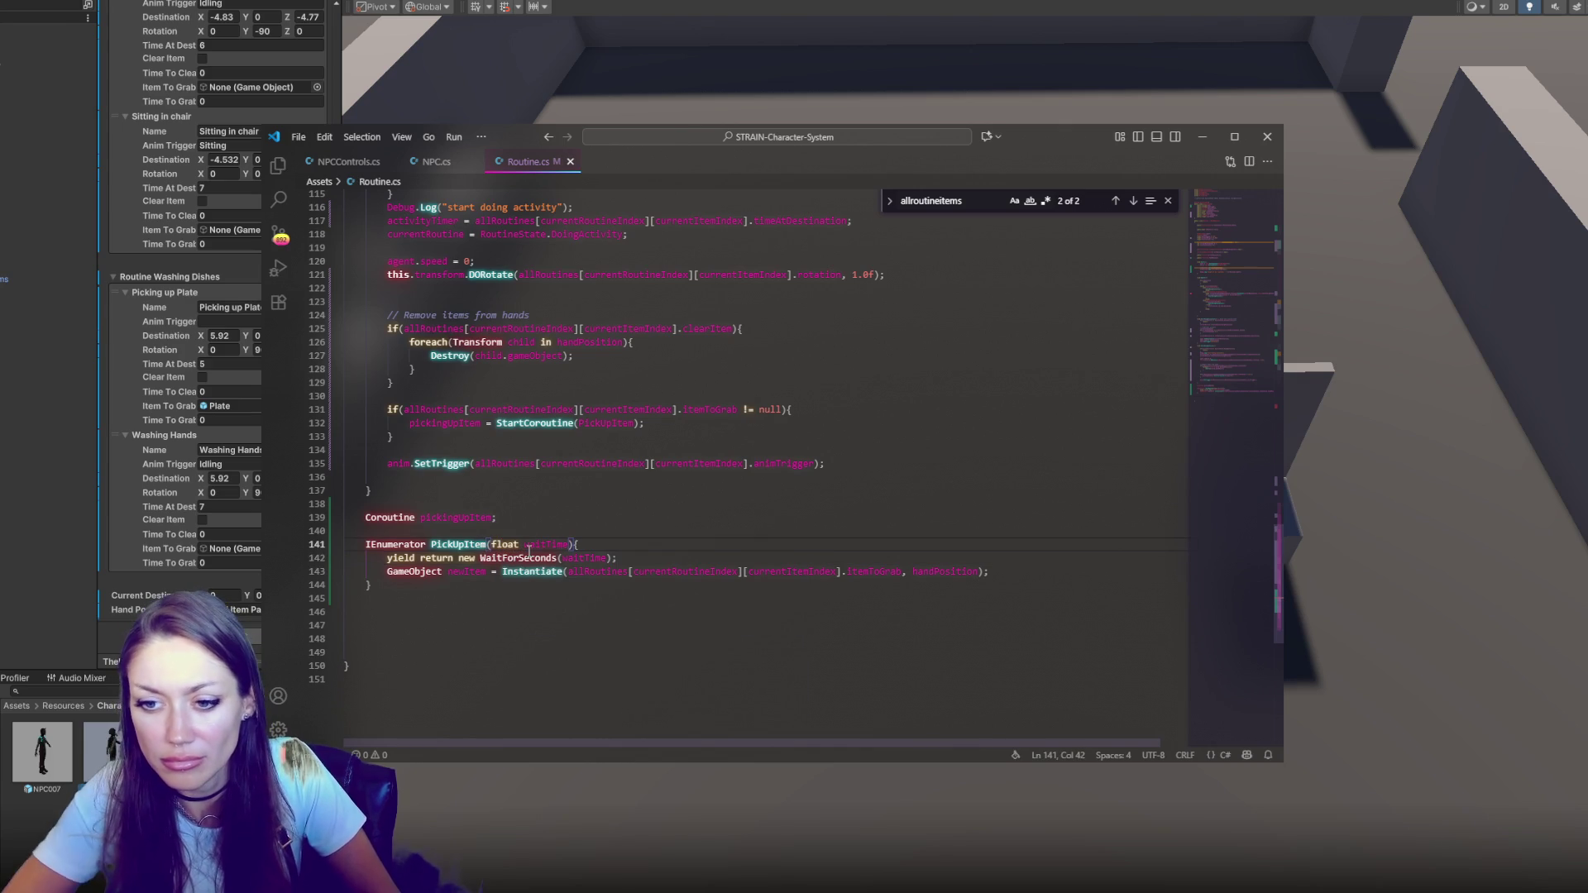
double_click(535, 546)
Pass the current routine item expression as the PickUpItem call argument
scroll(788, 480, up, 1)
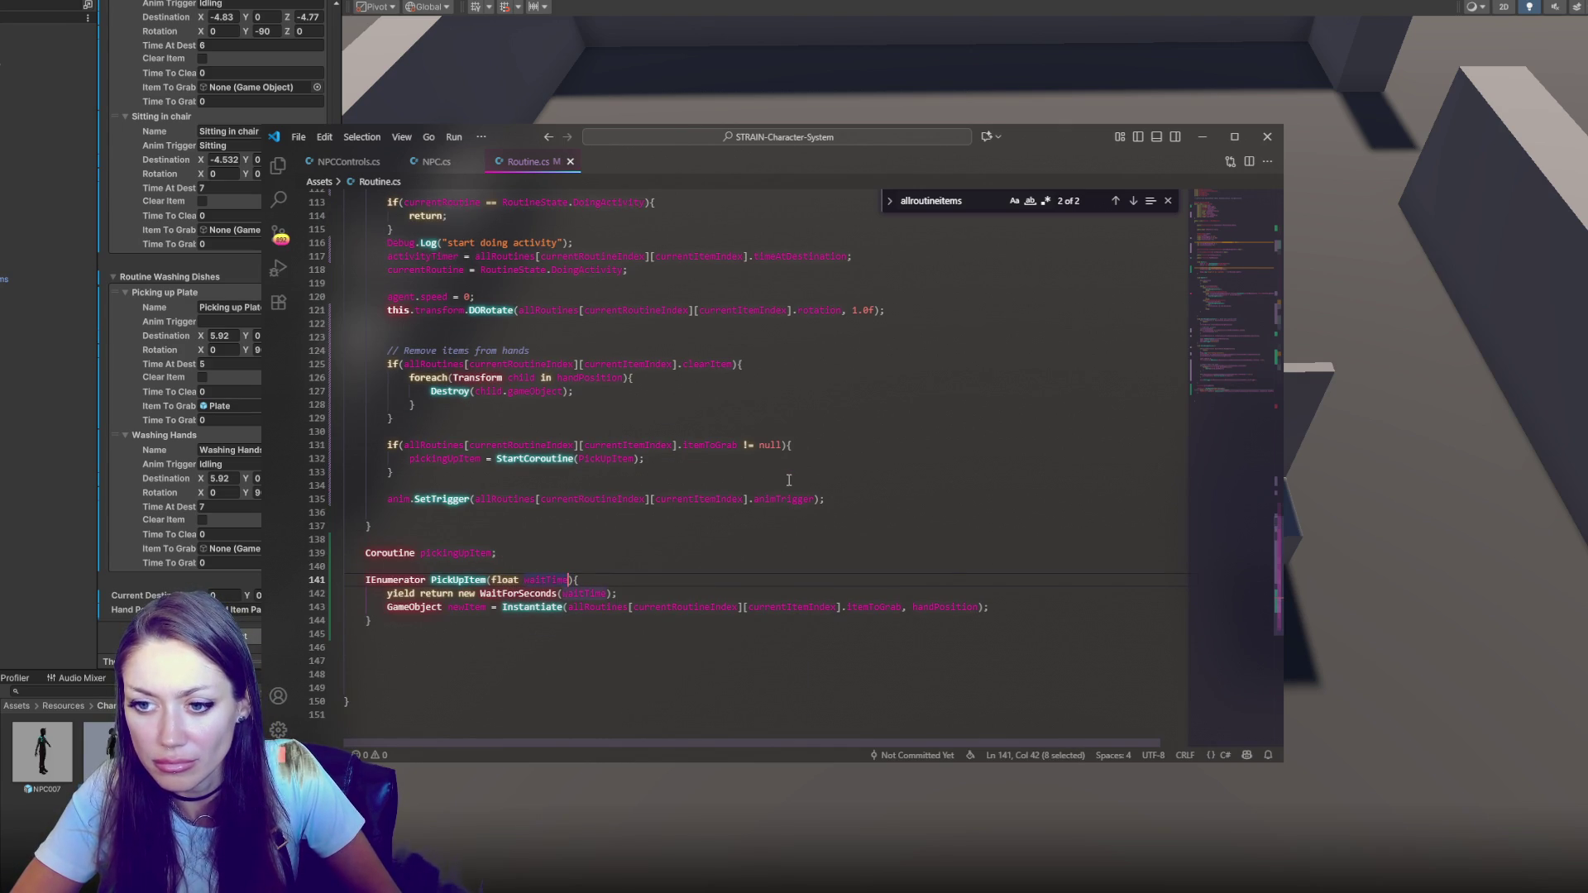
click(635, 458)
text(())
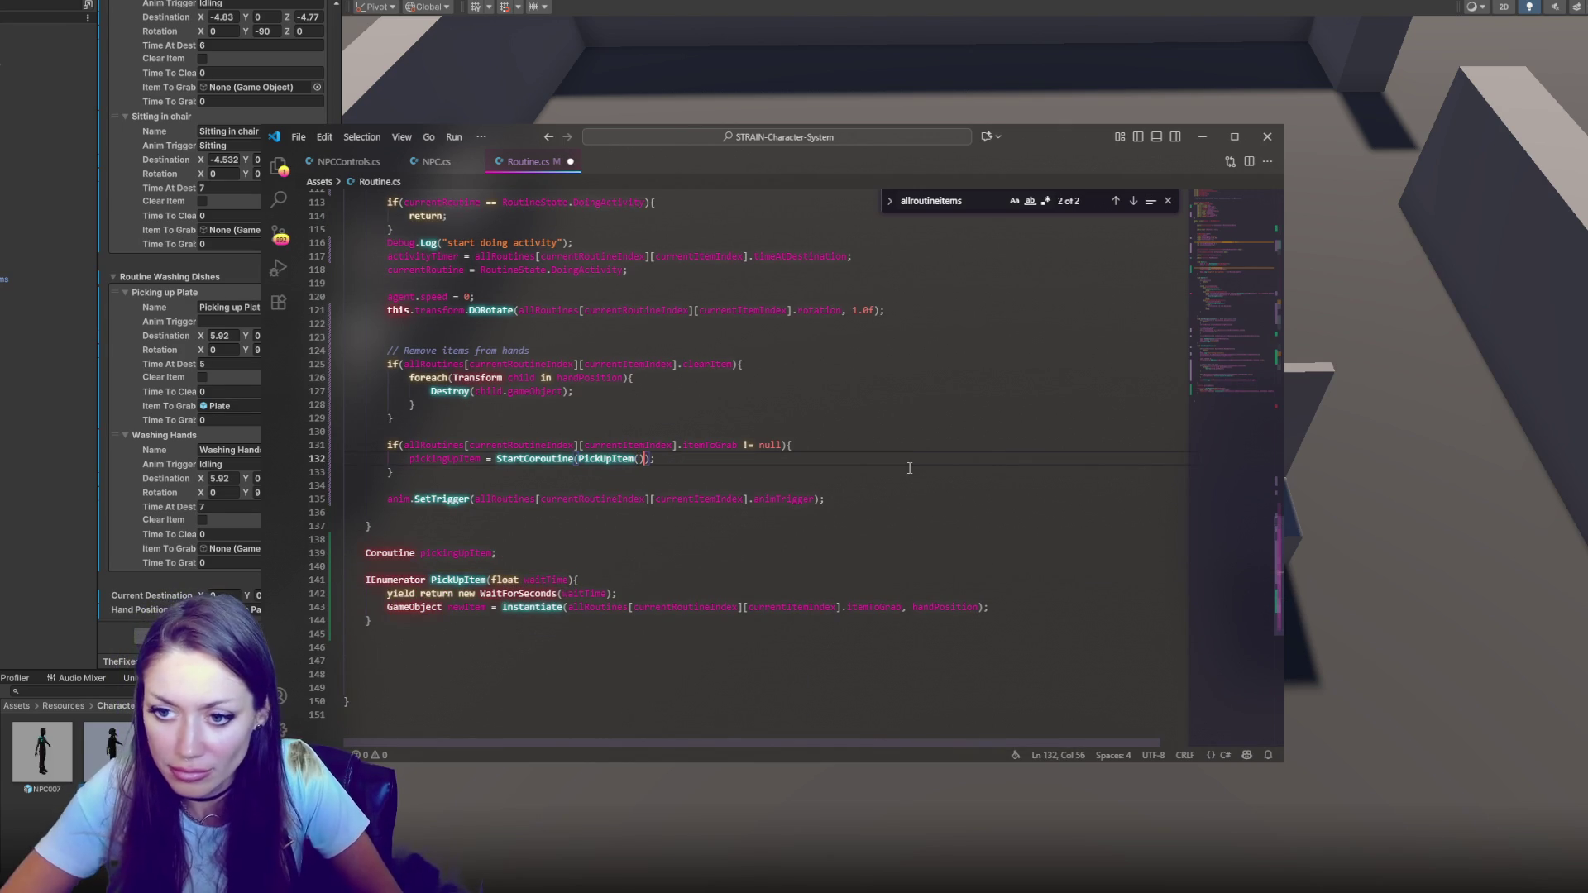
key(Left)
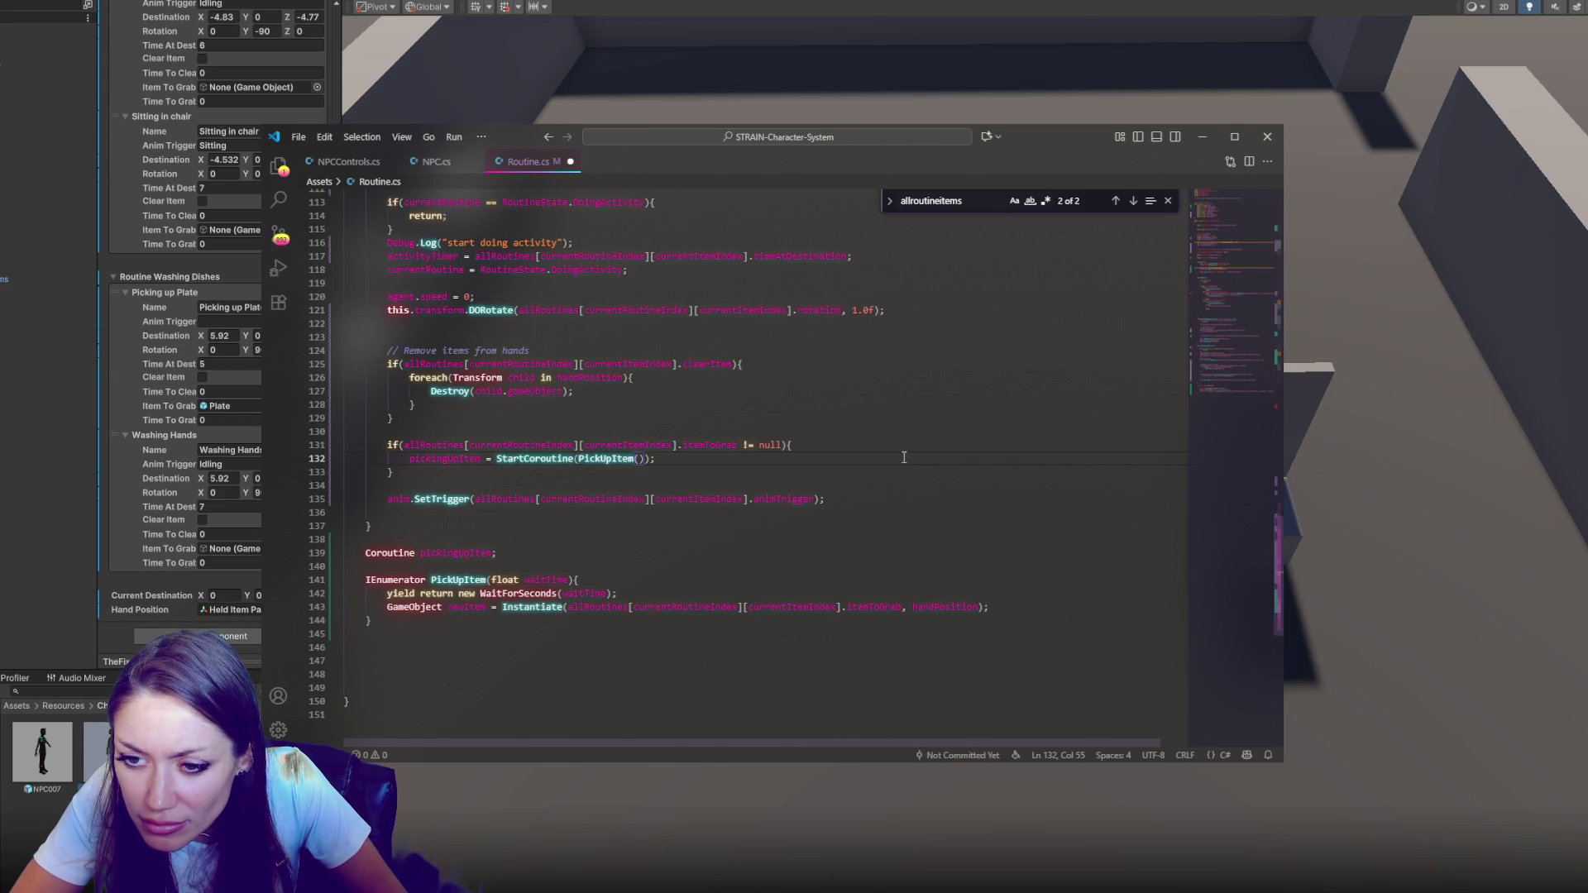
drag(405, 445, 683, 445)
key(ctrl+c)
click(638, 458)
key(ctrl+v)
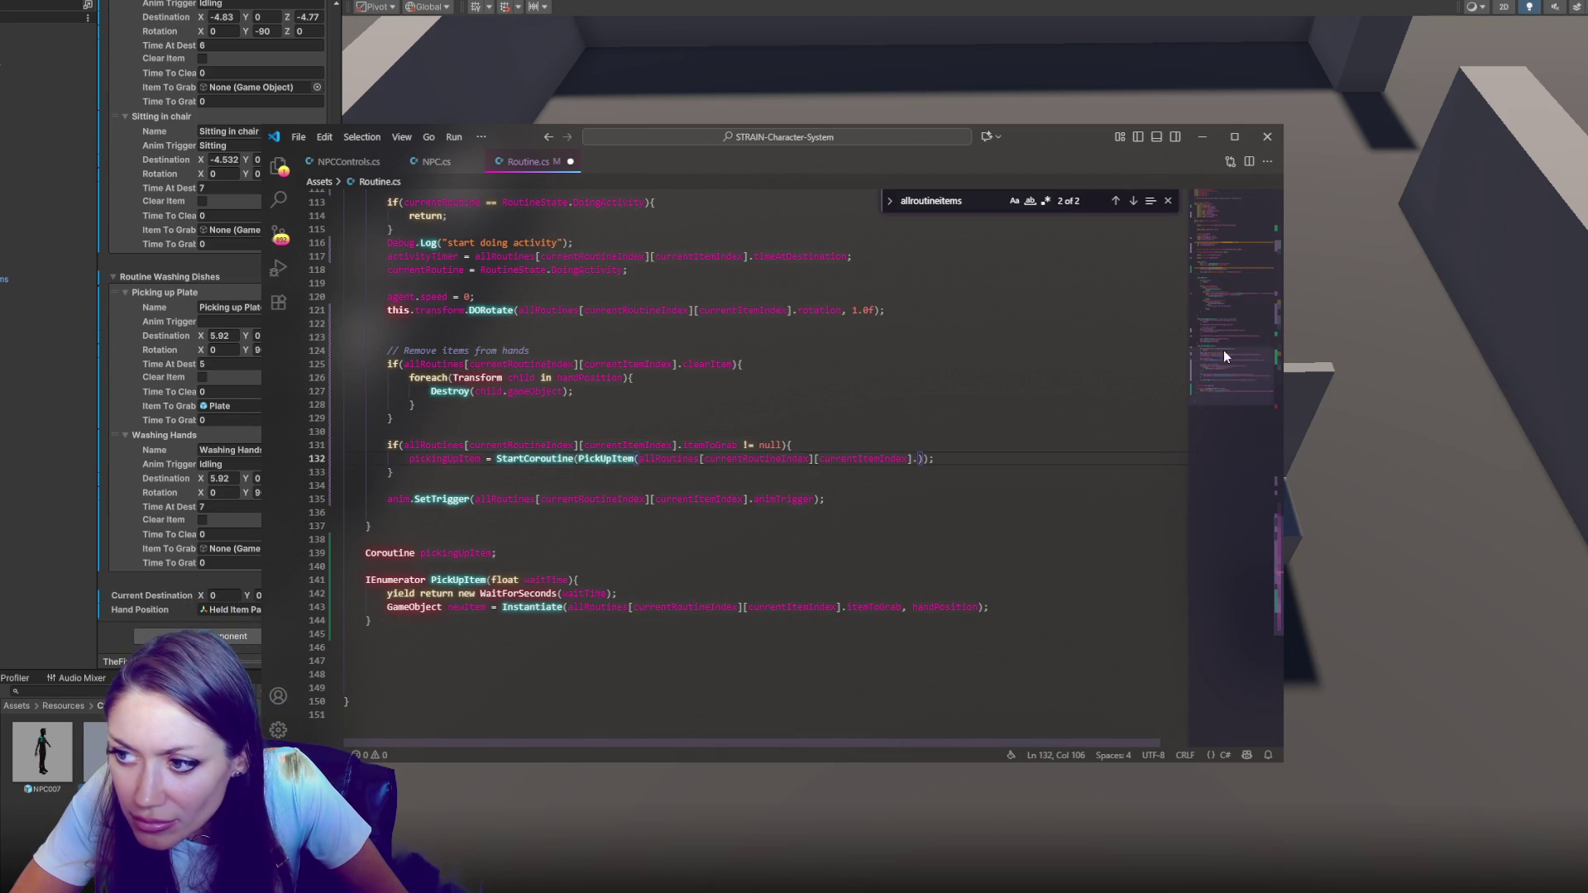
Rename the RoutineItem field timeToGrab to timeBeforeGrab
click(1245, 223)
double_click(494, 335)
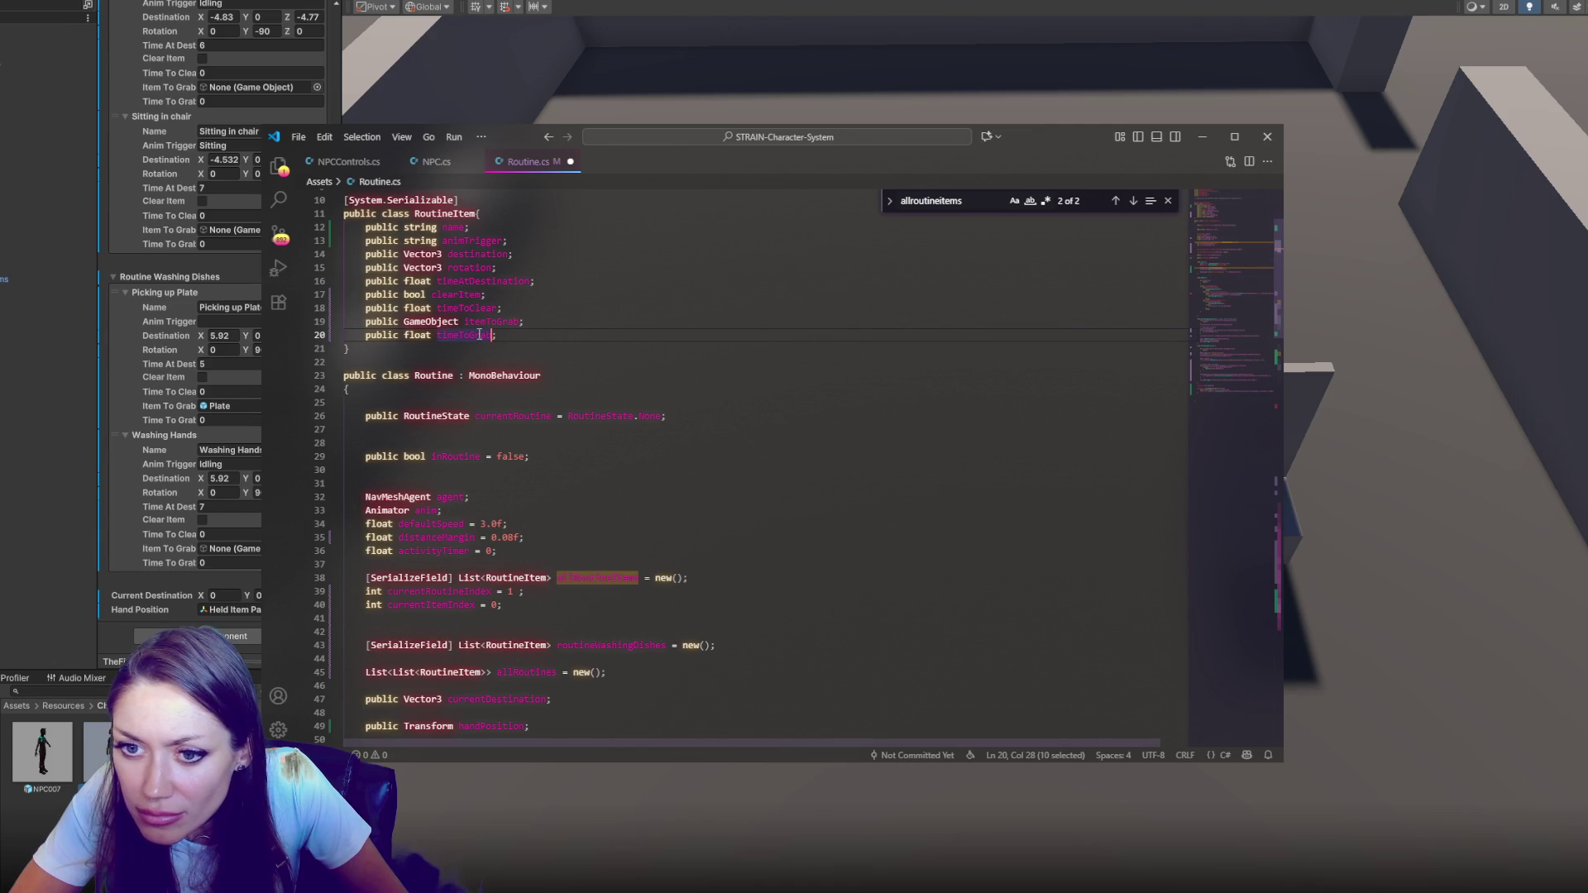
text(timeBefore)
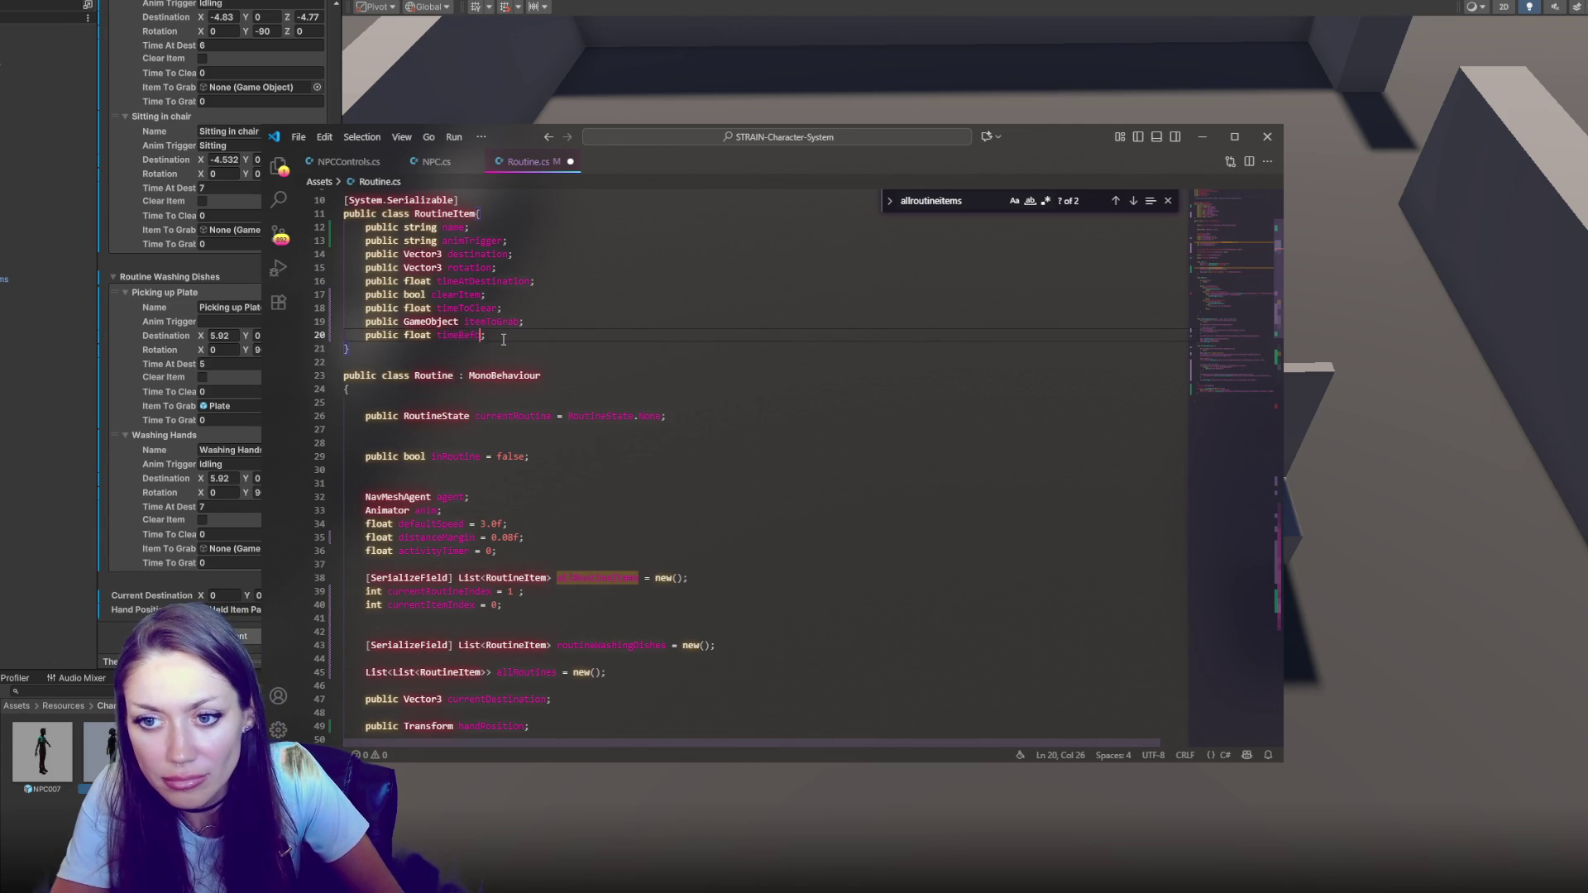
Rename timeToClear to timeBeforeClear and save the script
double_click(448, 308)
text(timeBefore)
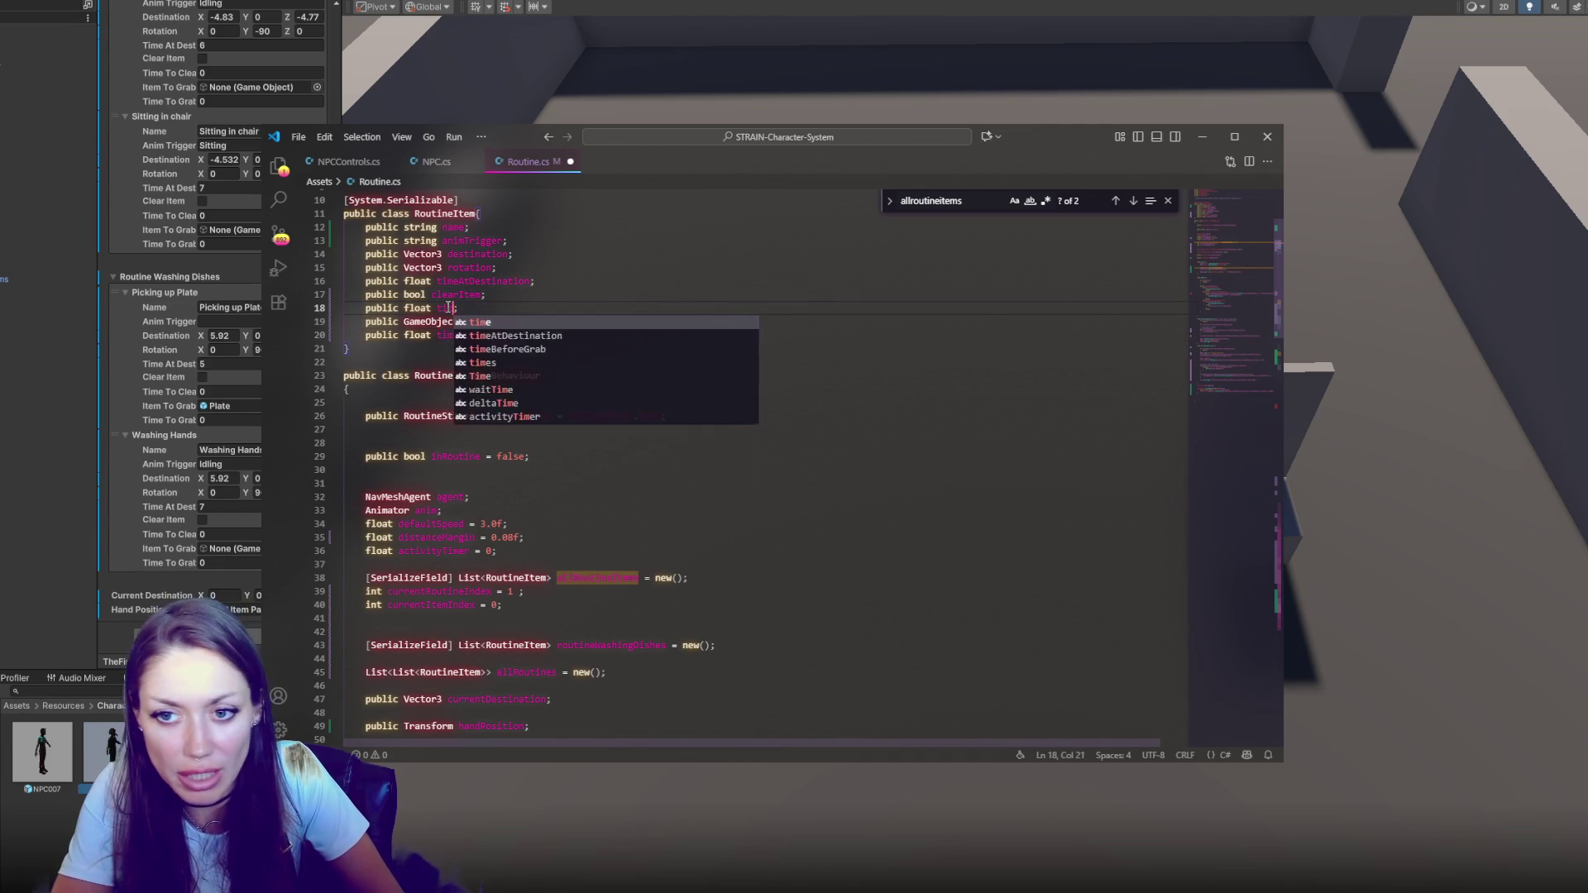
text(Clear)
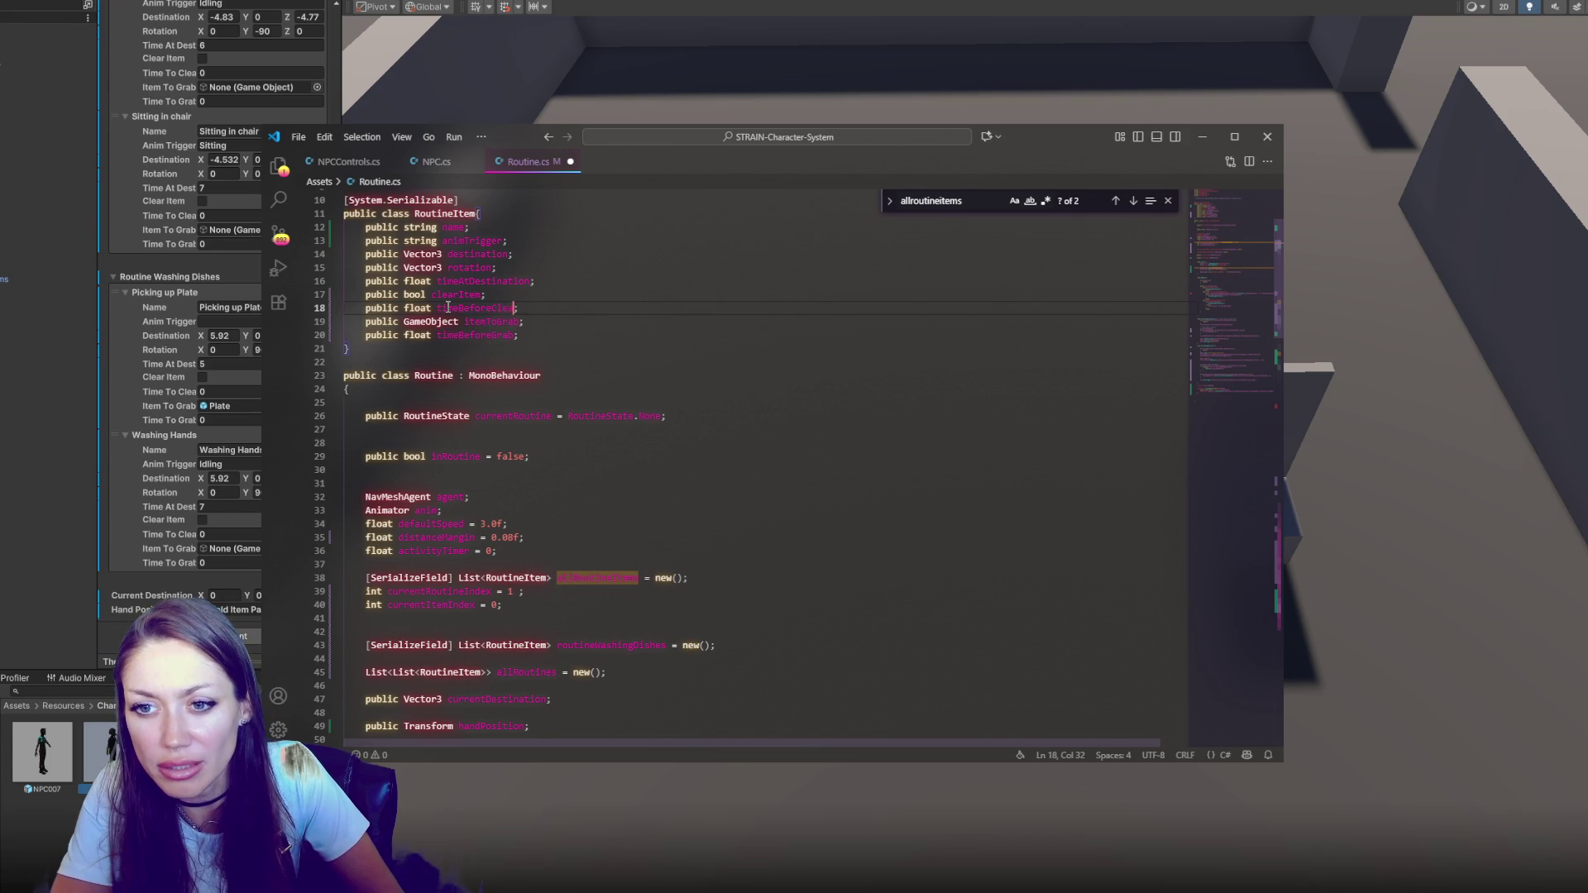
double_click(475, 336)
key(ctrl+s)
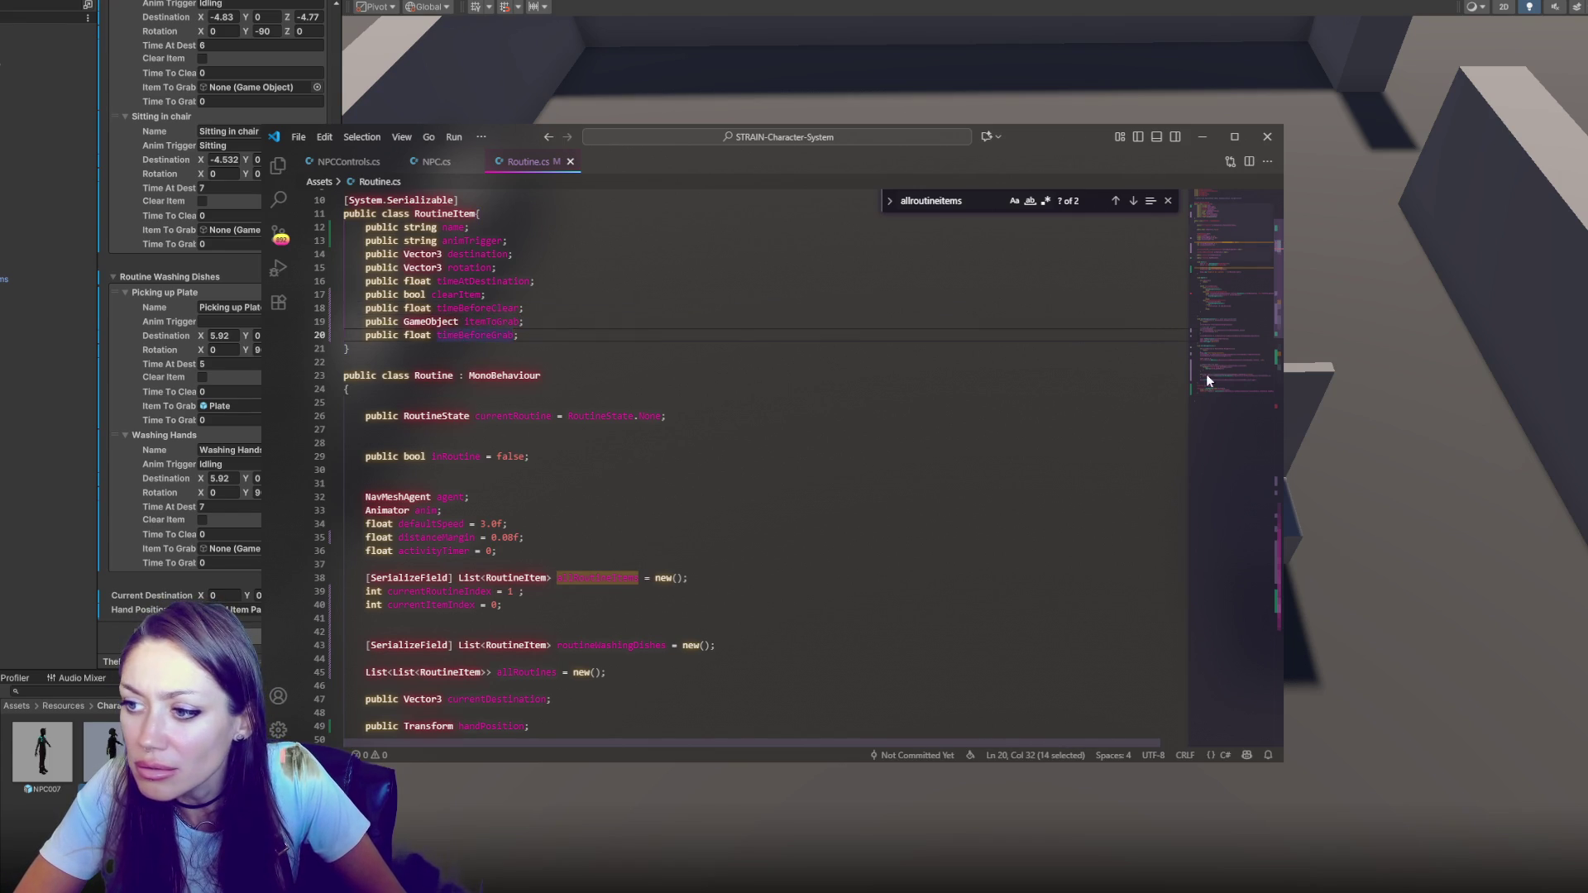
Append .timeBeforeGrab to the PickUpItem argument, save, and let Unity recompile
click(1207, 374)
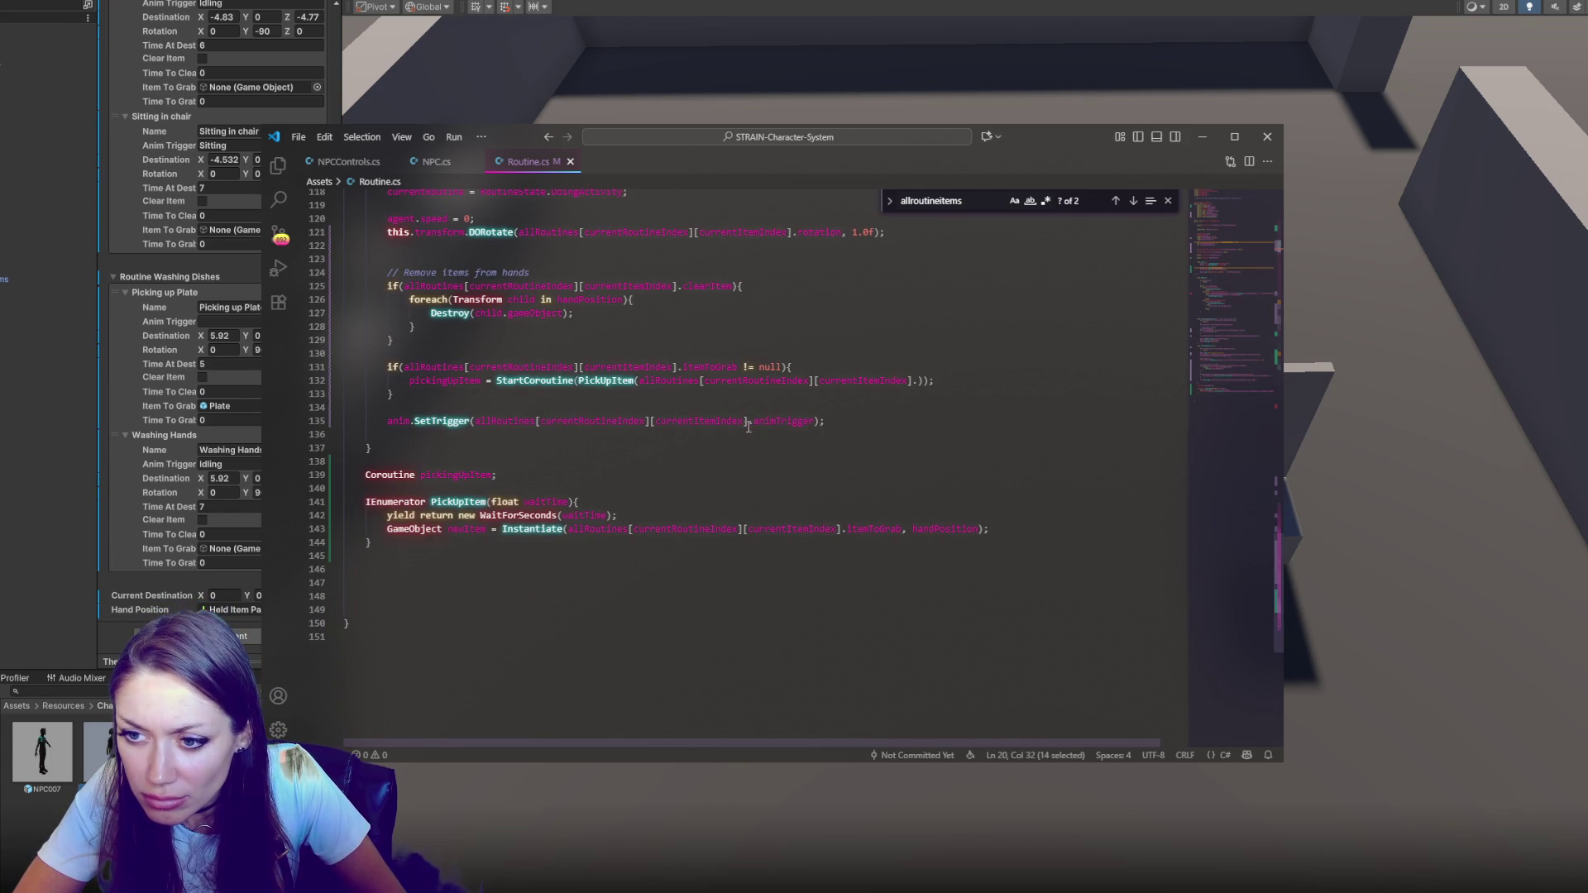
click(911, 380)
text(.)
key(ctrl+v)
key(ctrl+s)
click(1068, 422)
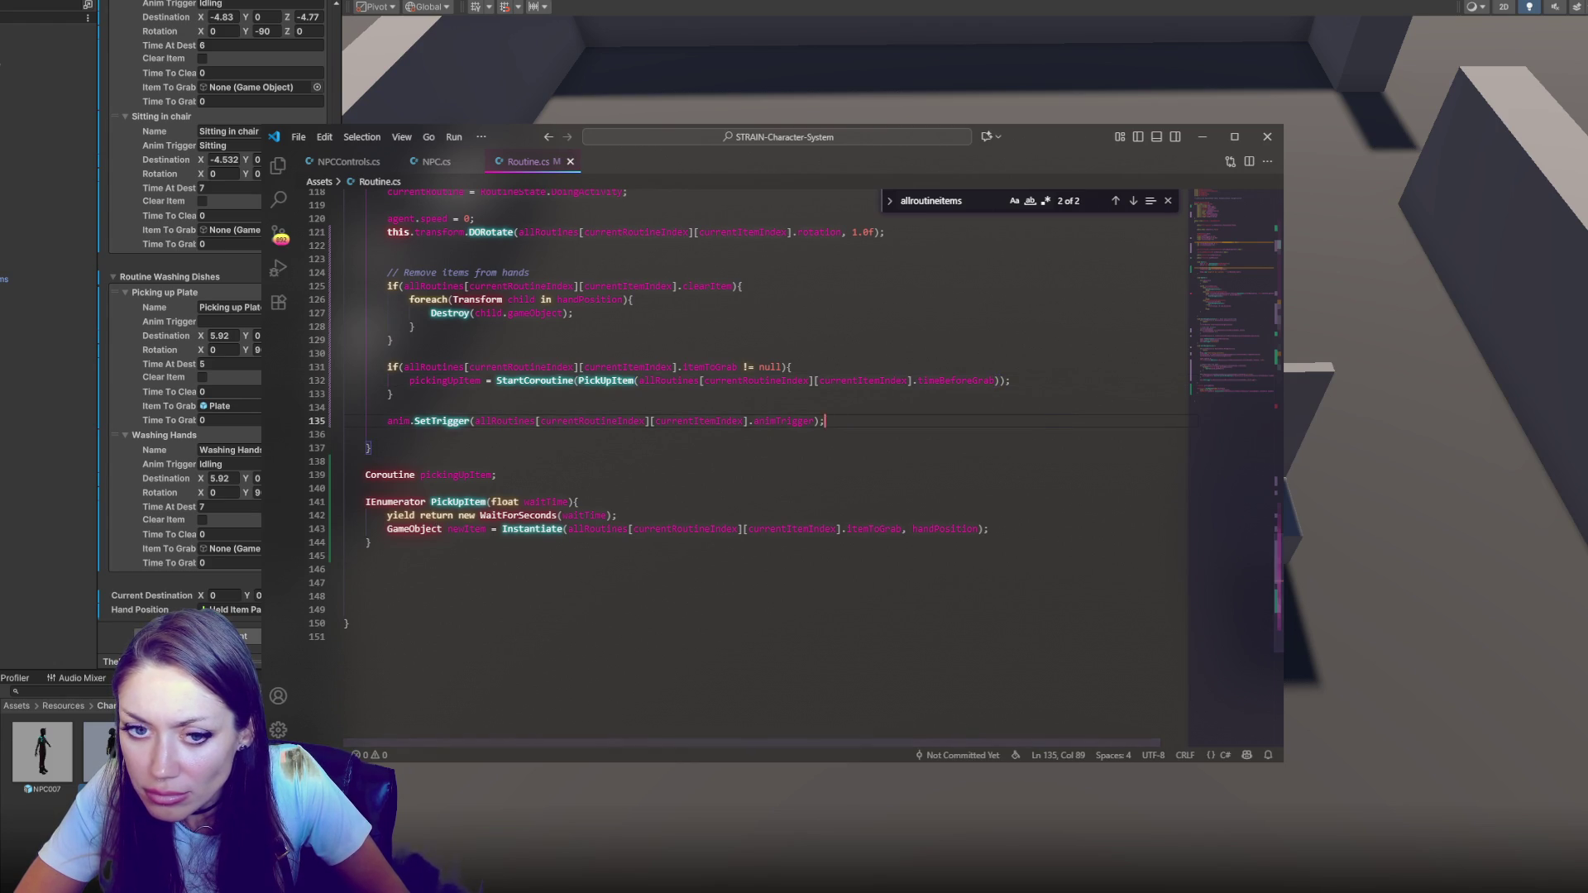
key(alt+Tab)
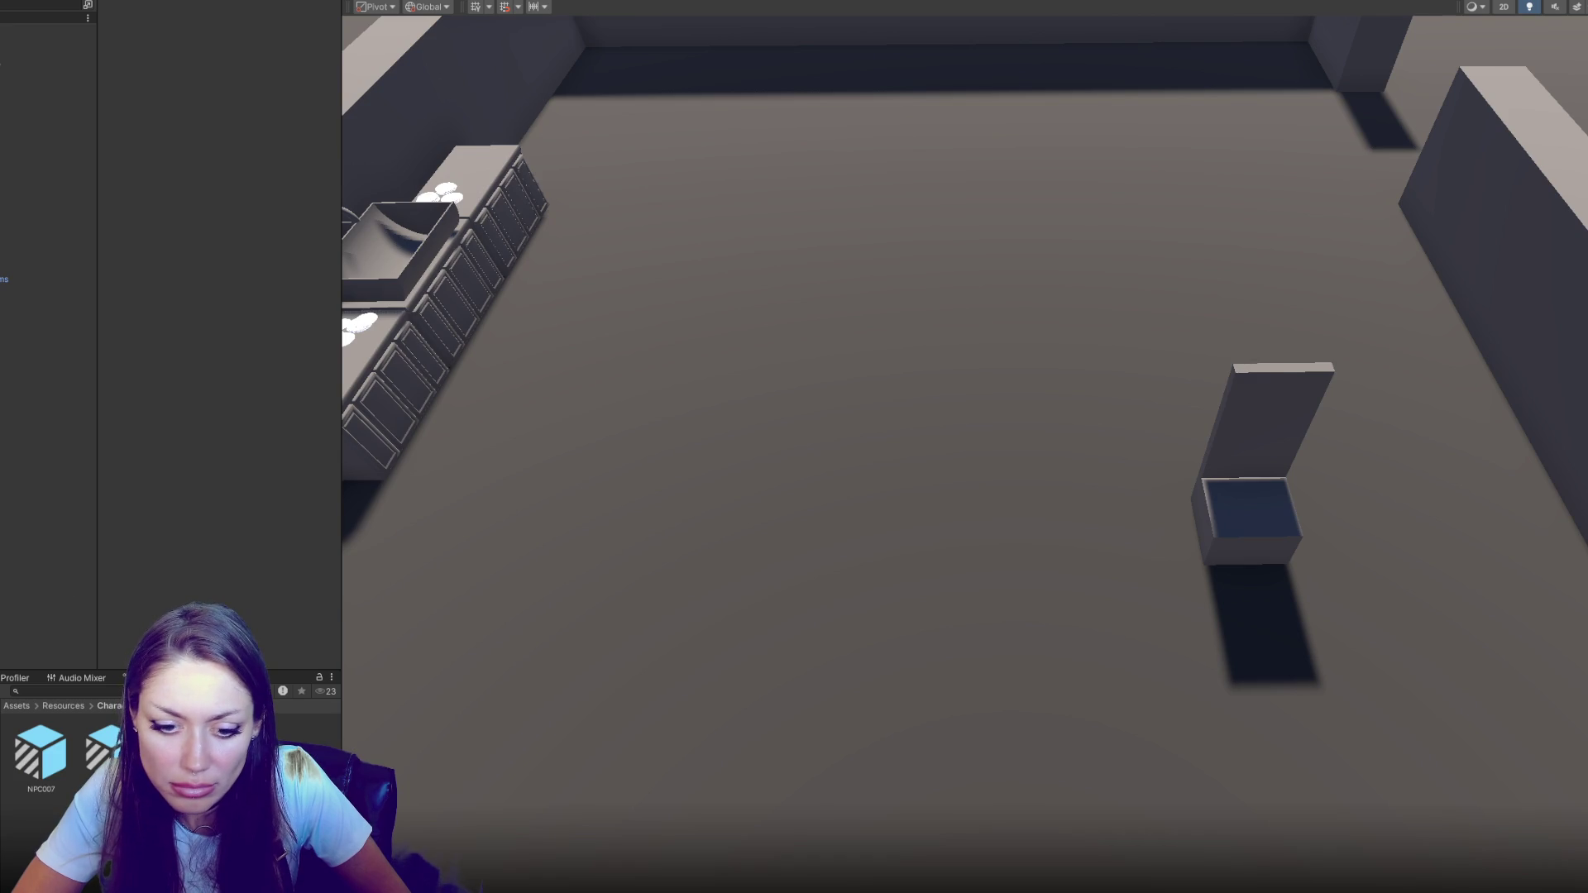
key(alt+Tab)
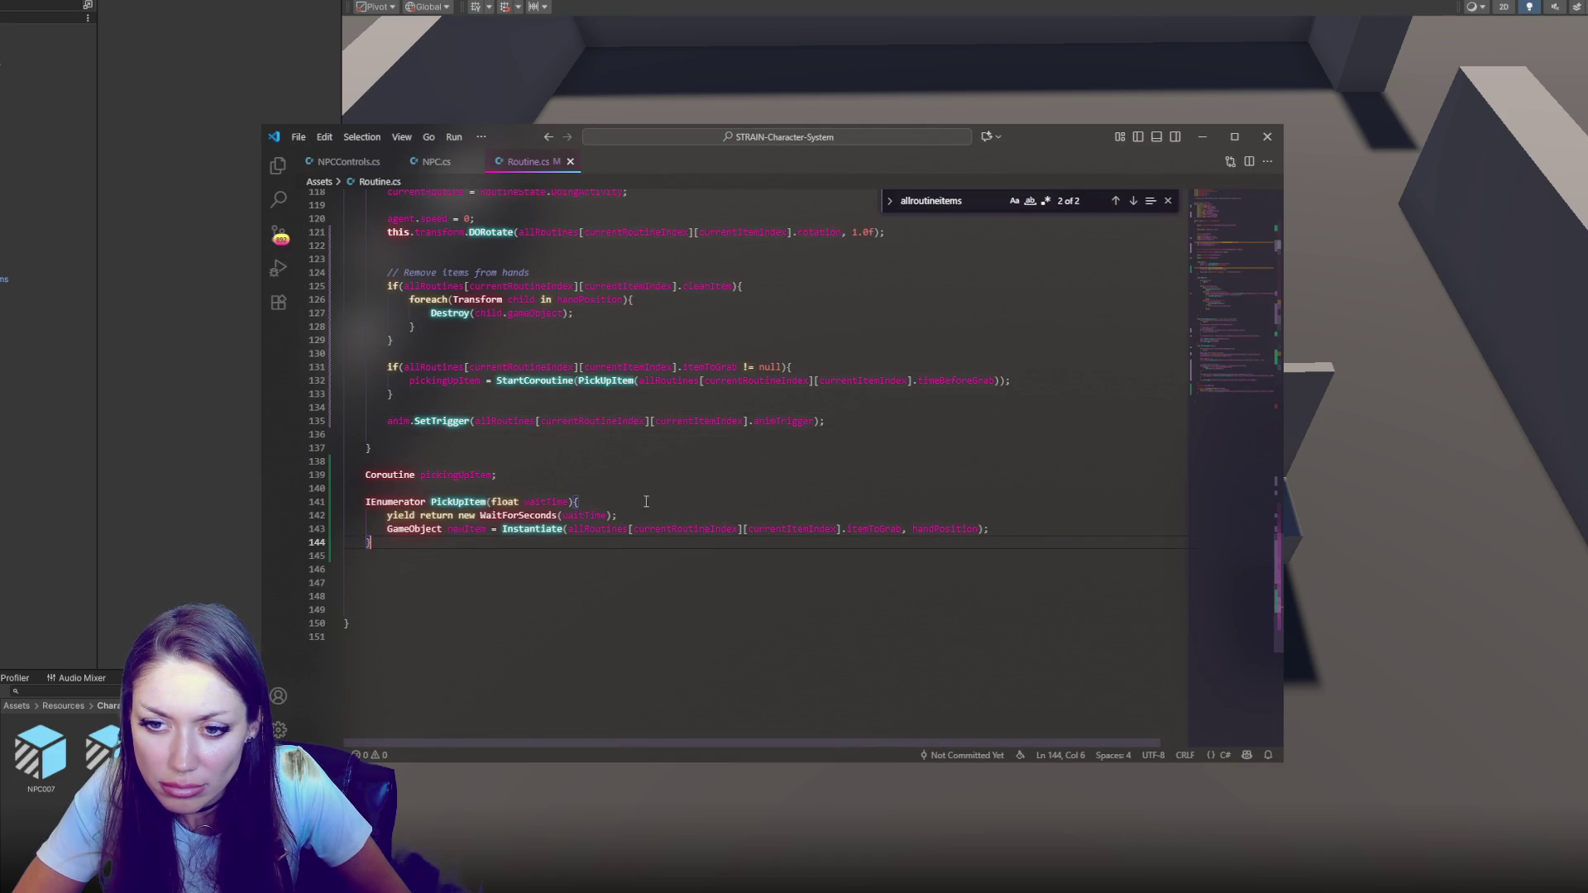
Add a dropItem coroutine field and duplicate the PickUpItem coroutine below it
click(651, 478)
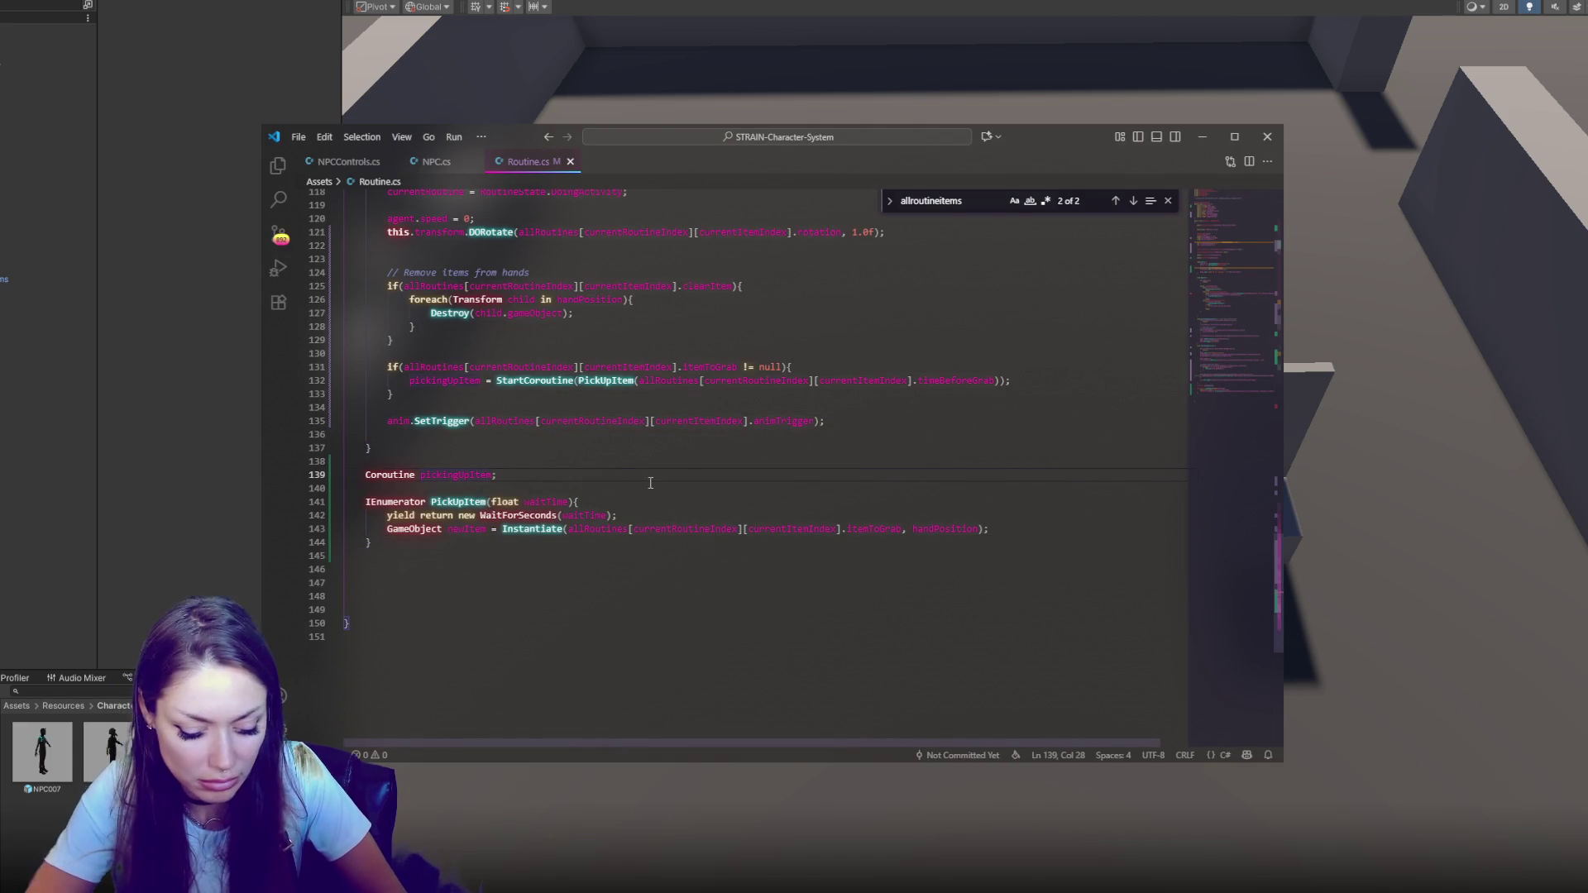
text(, dropItem)
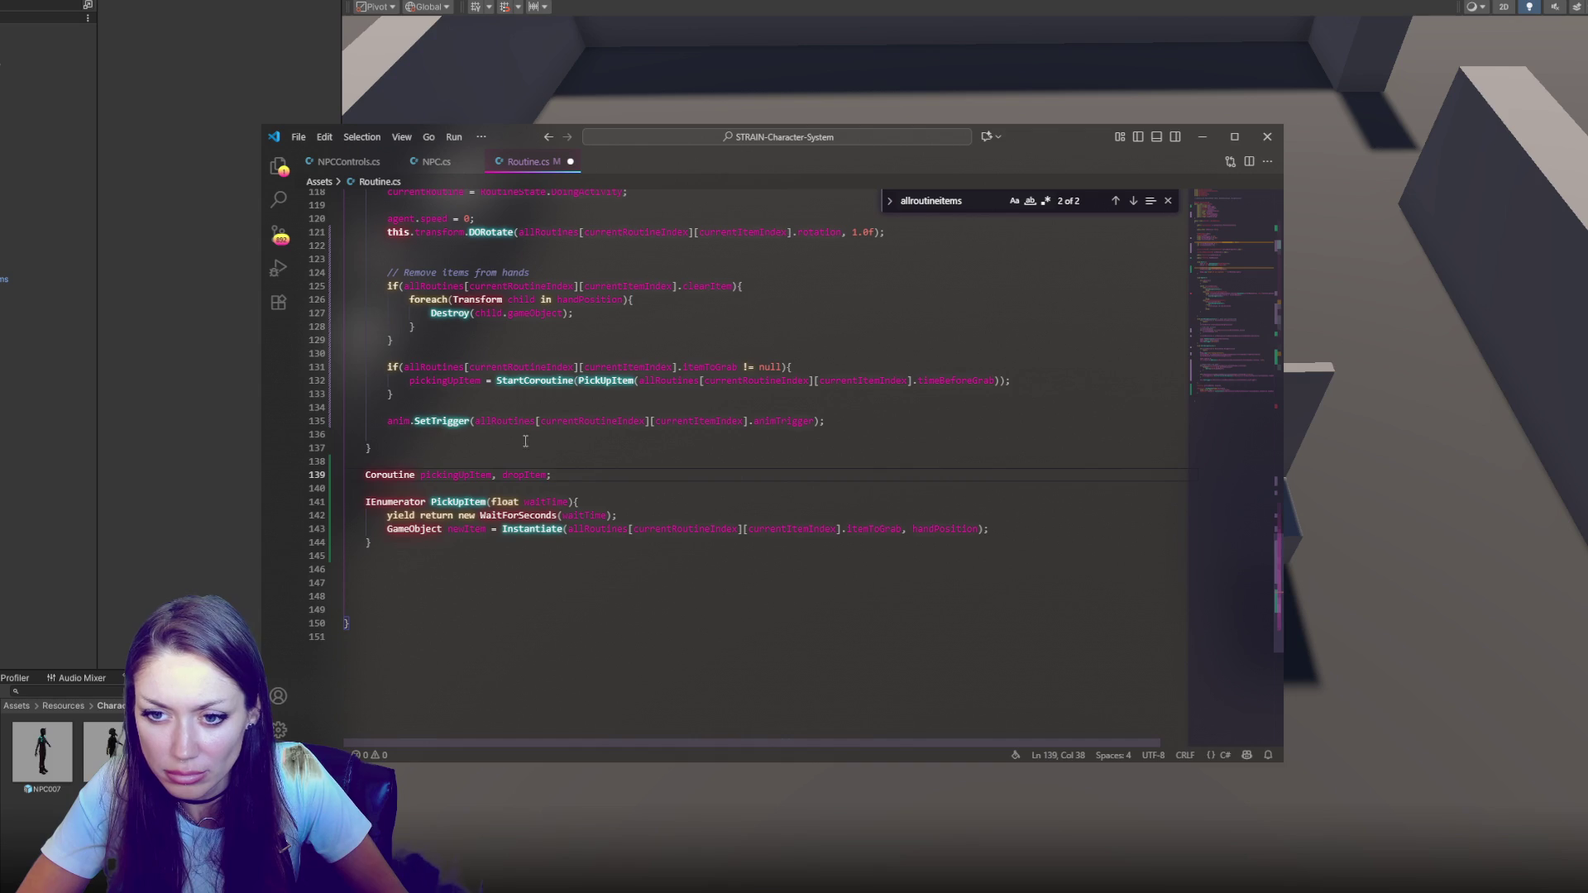
drag(365, 489, 381, 542)
key(ctrl+c)
click(621, 556)
key(ctrl+v)
Assign dropItem = StartCoroutine(...) inside the remove-items block on line 125
double_click(524, 474)
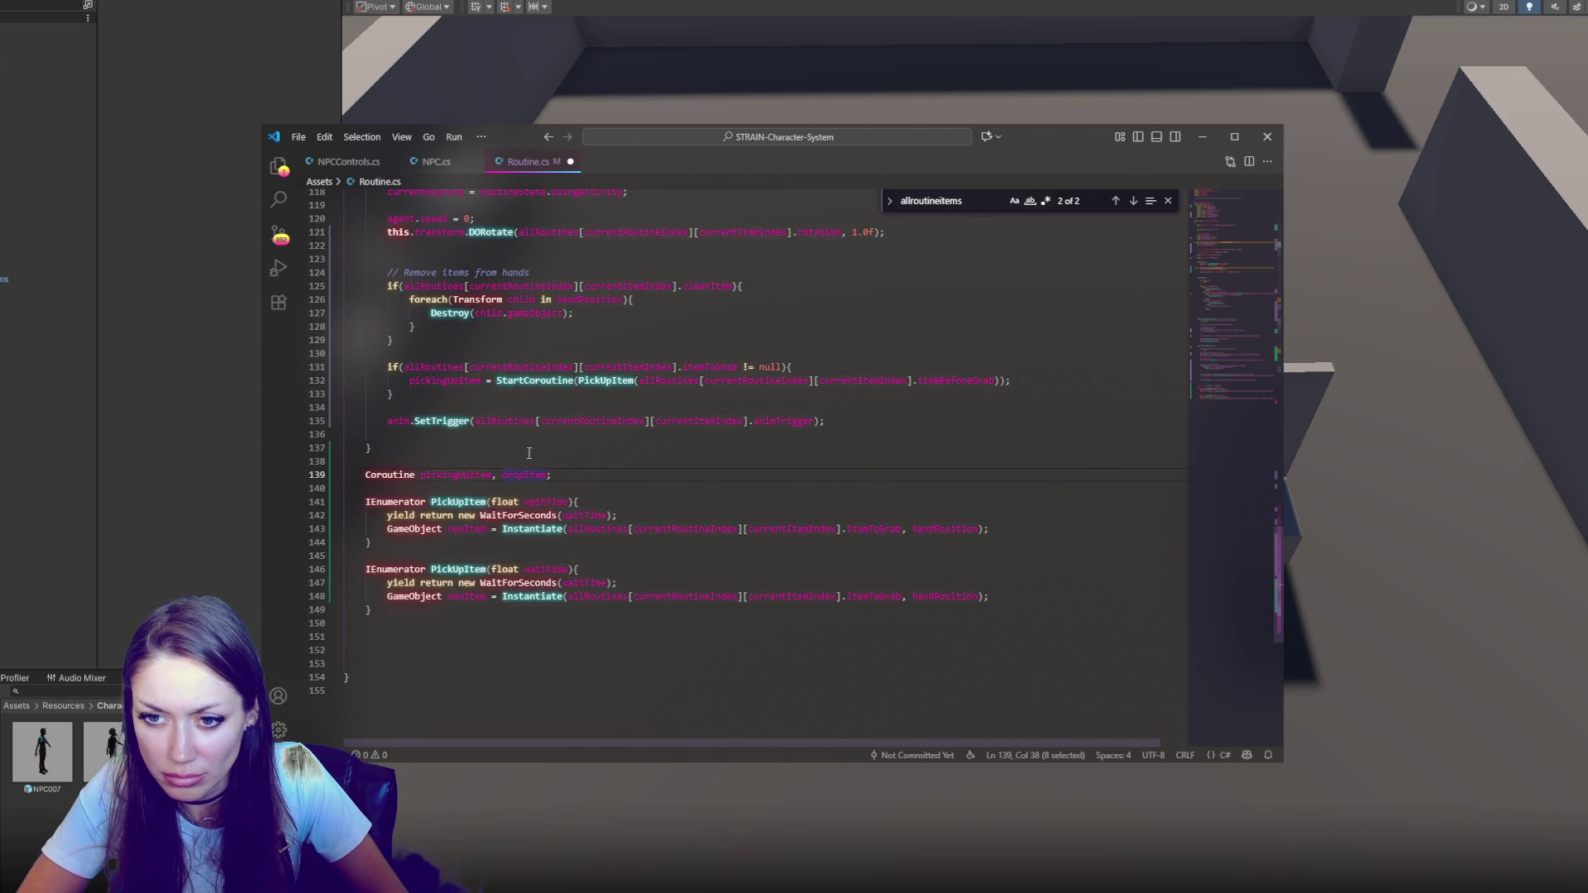
key(ctrl+c)
click(748, 286)
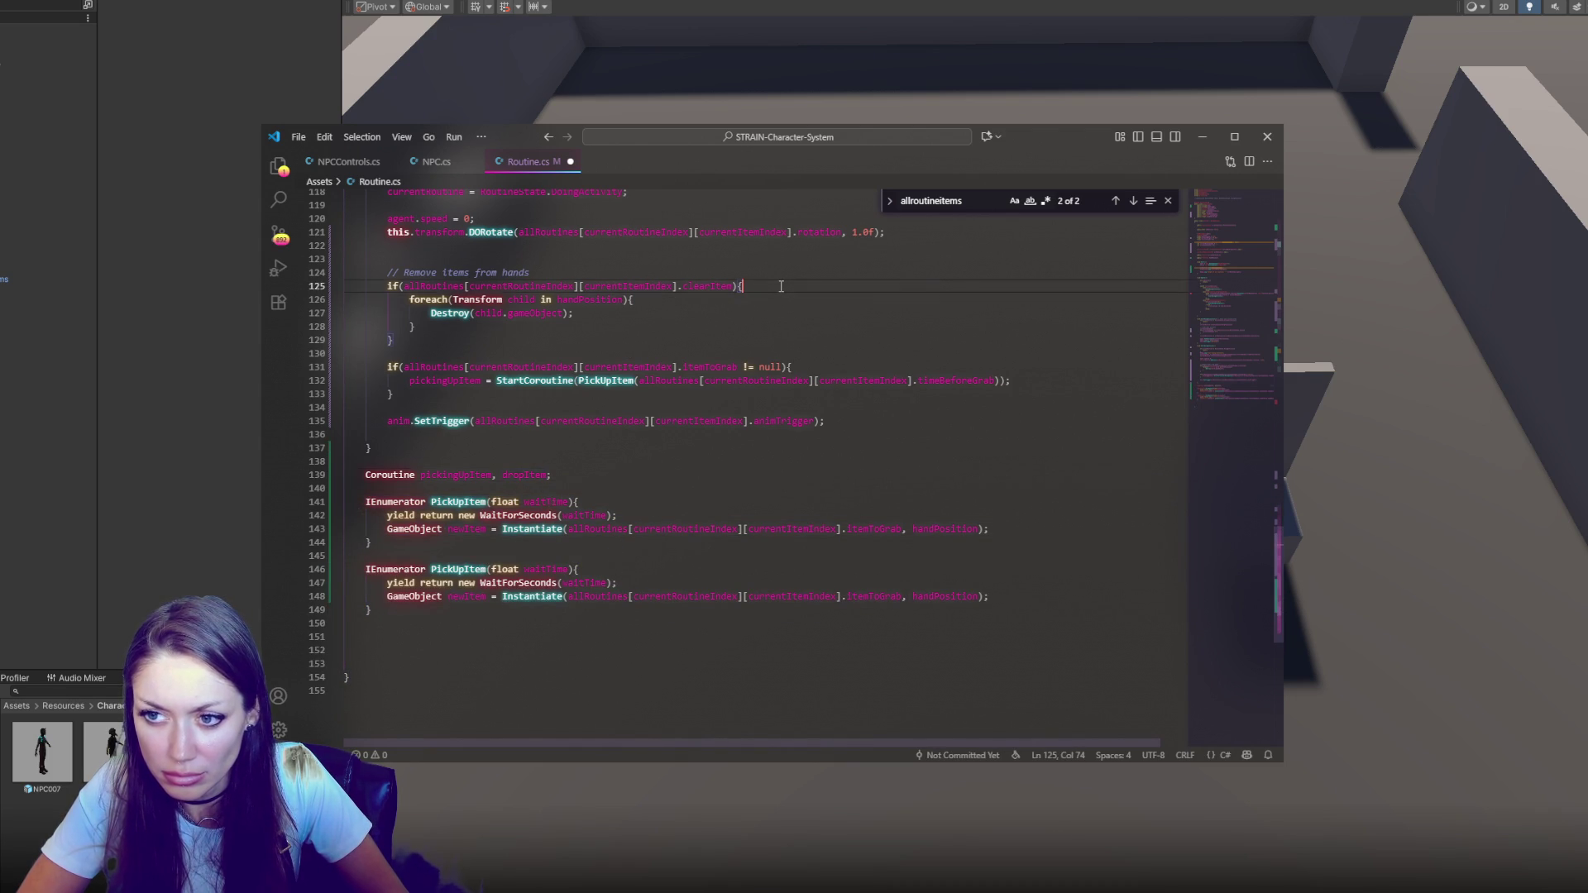
key(Return)
key(ctrl+v)
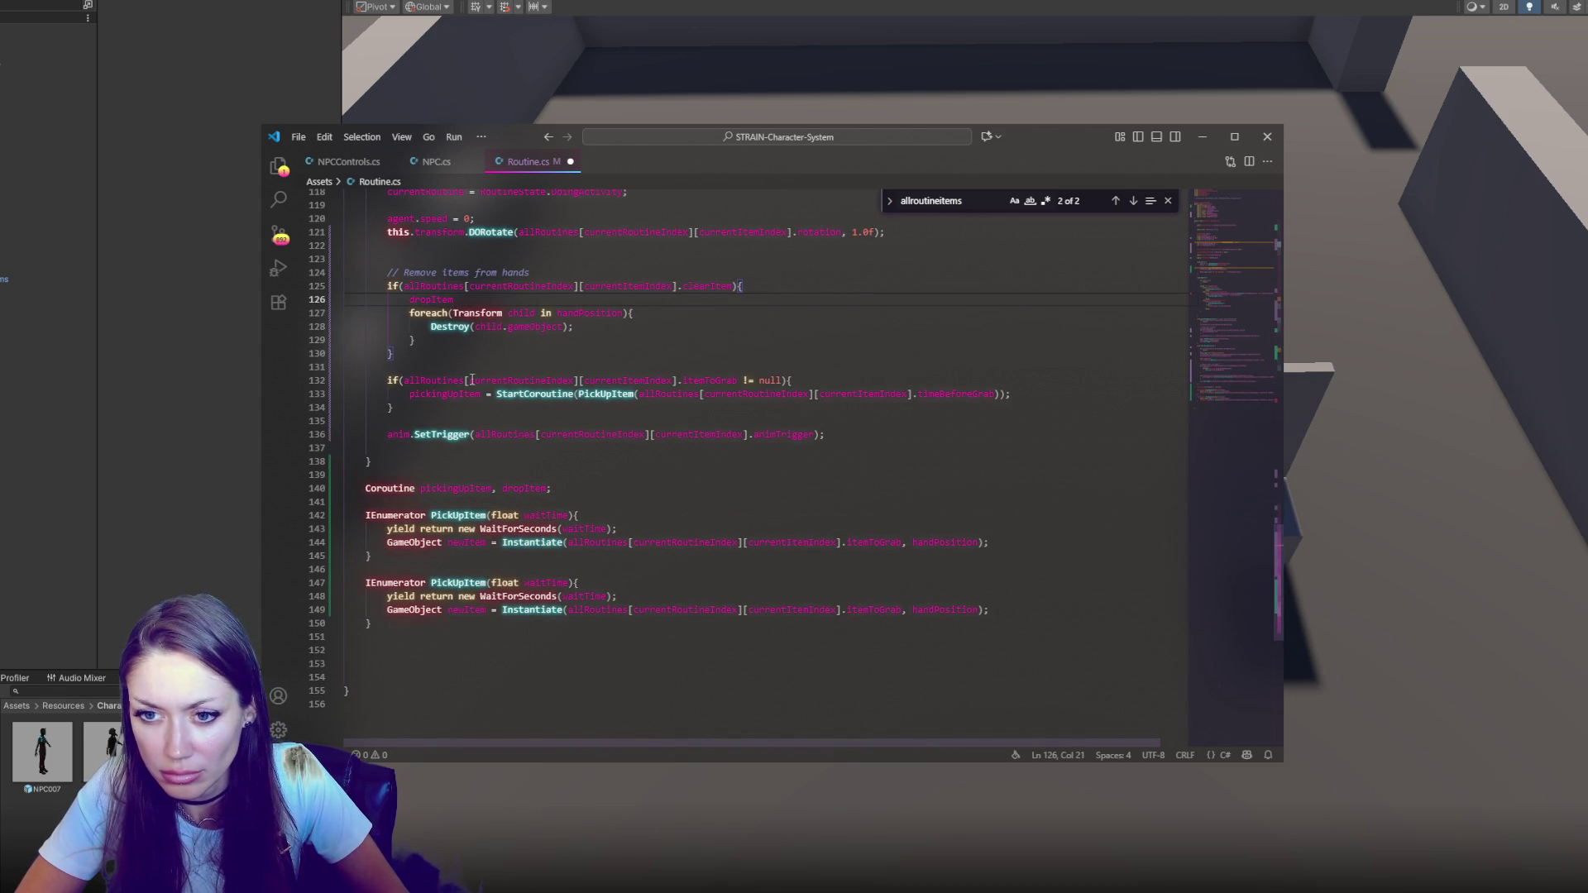
text(=)
drag(496, 394, 508, 394)
key(shift+End)
key(ctrl+c)
click(827, 299)
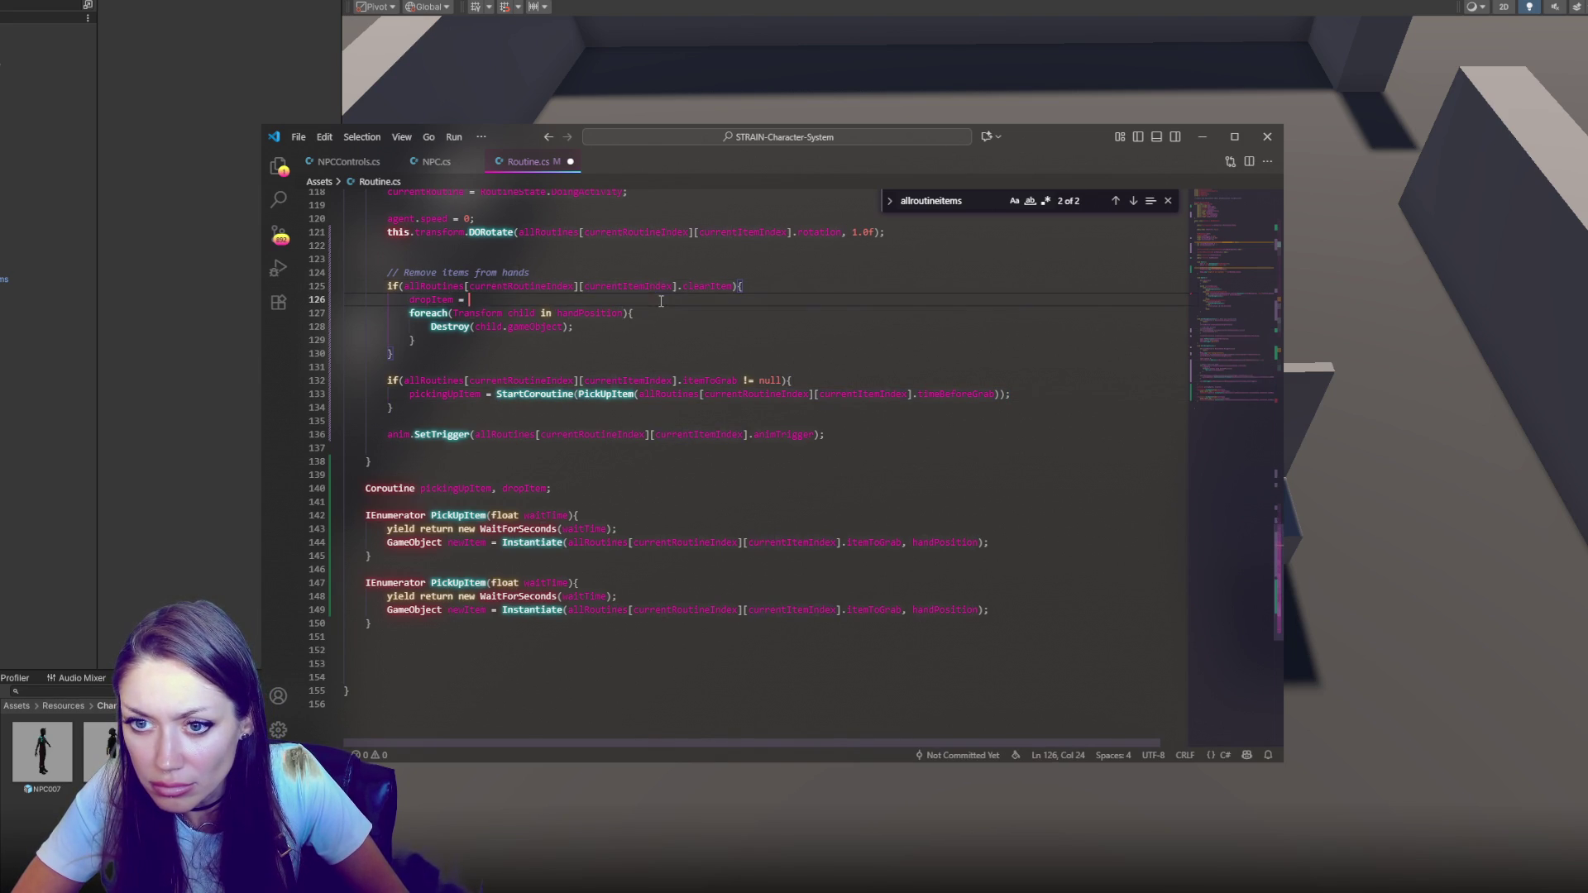
key(ctrl+v)
Move the foreach Destroy loop into the duplicated coroutine in place of Instantiate
drag(1009, 300, 1010, 340)
key(Delete)
triple_click(1029, 568)
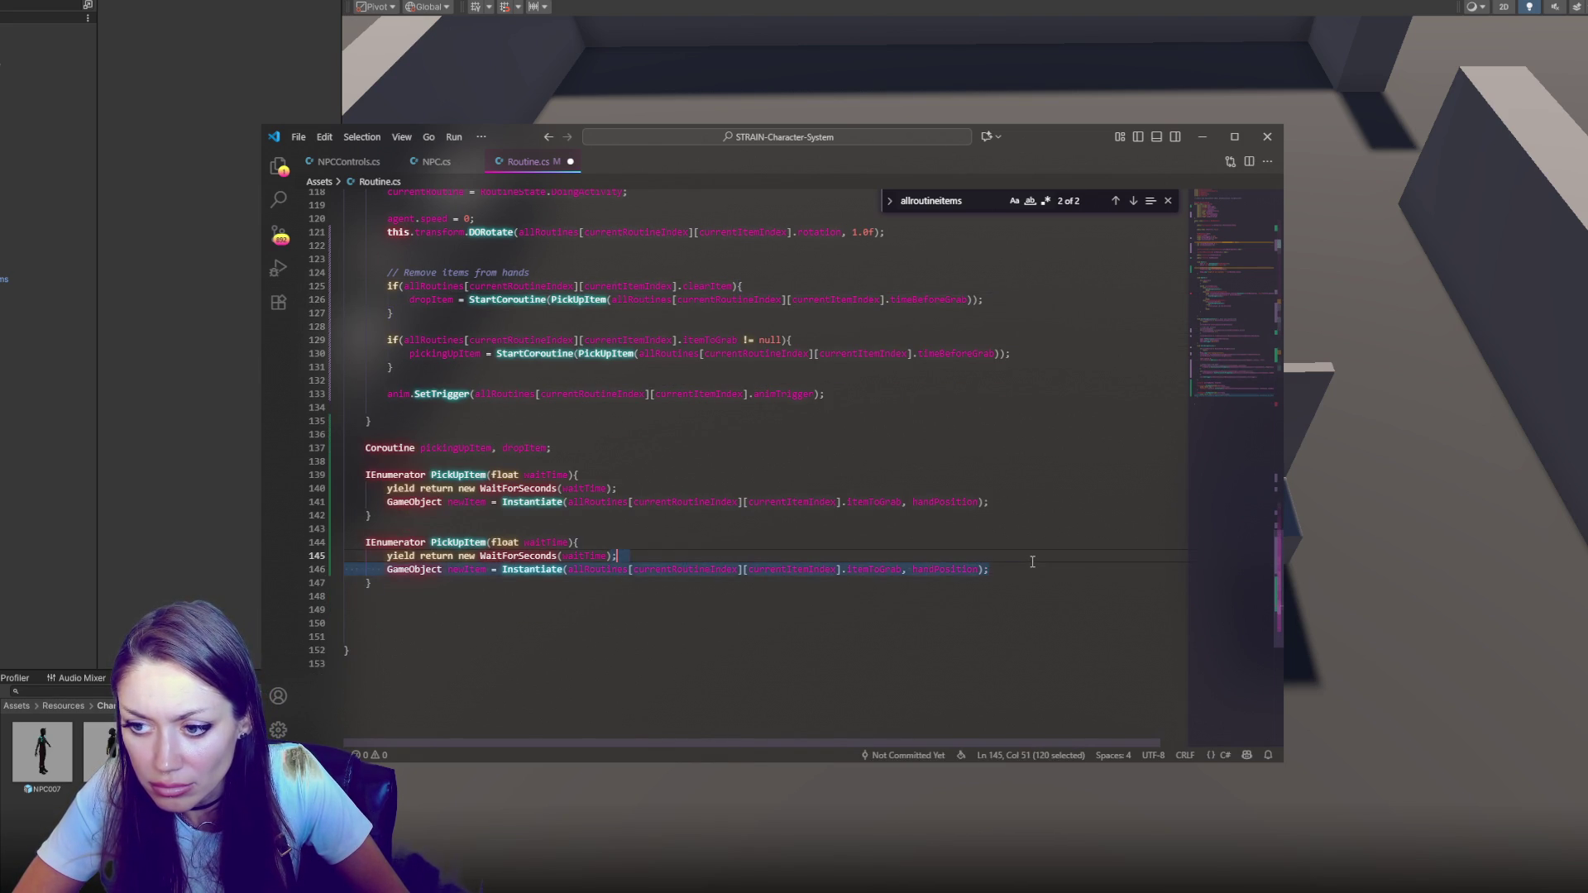
key(ctrl+v)
drag(495, 582, 586, 592)
key(shift+Tab)
click(586, 592)
Change the dropItem call's delay argument from timeBeforeGrab to timeBeforeClear
double_click(444, 300)
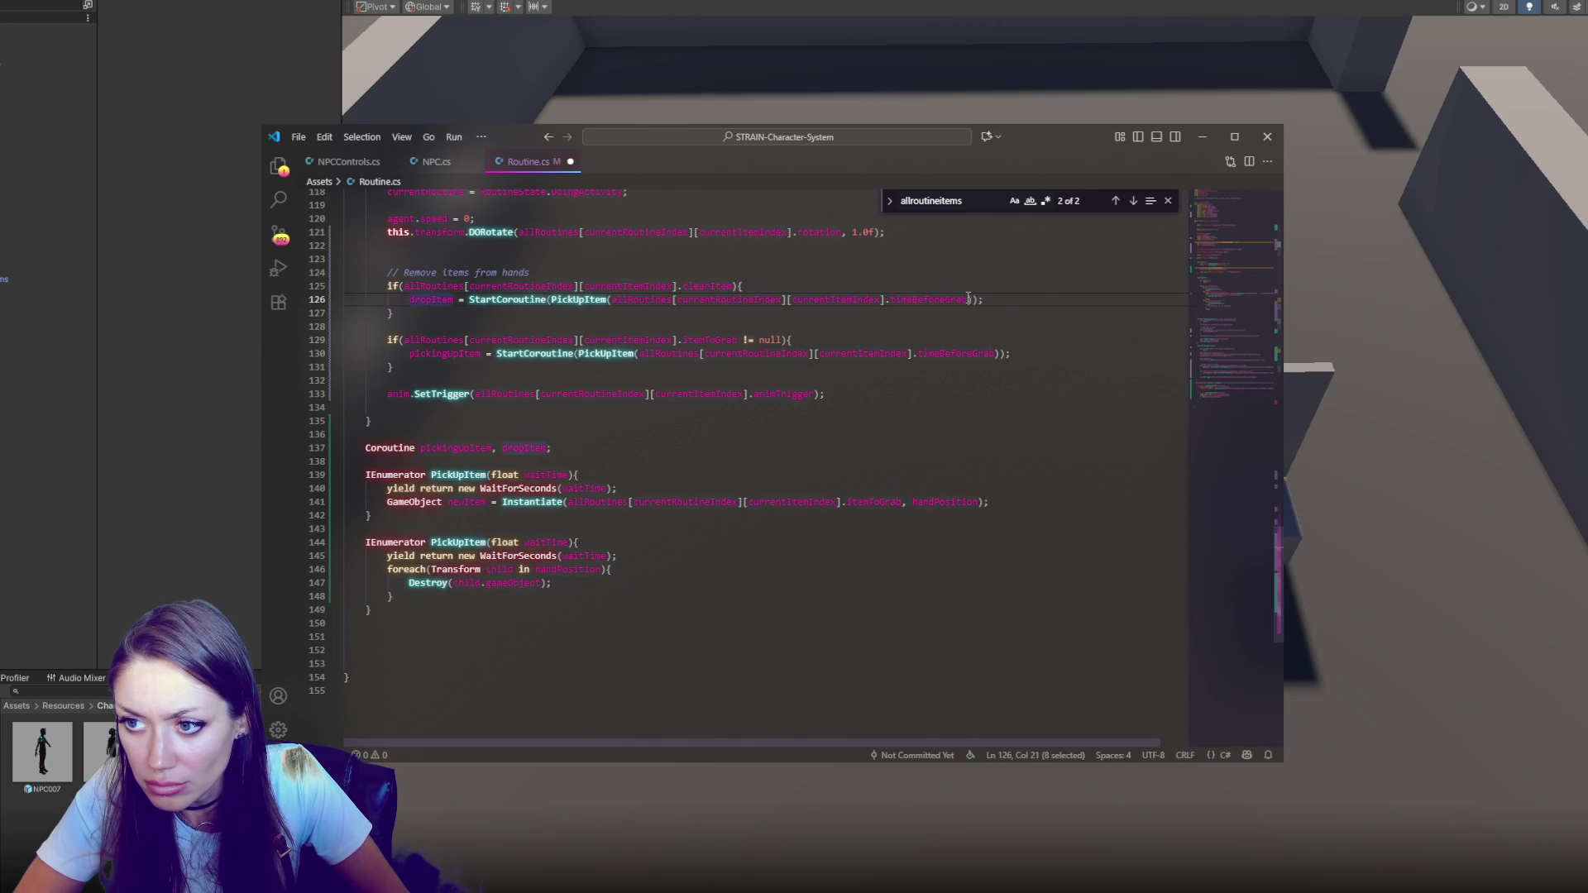
drag(969, 299, 950, 300)
text(Clear)
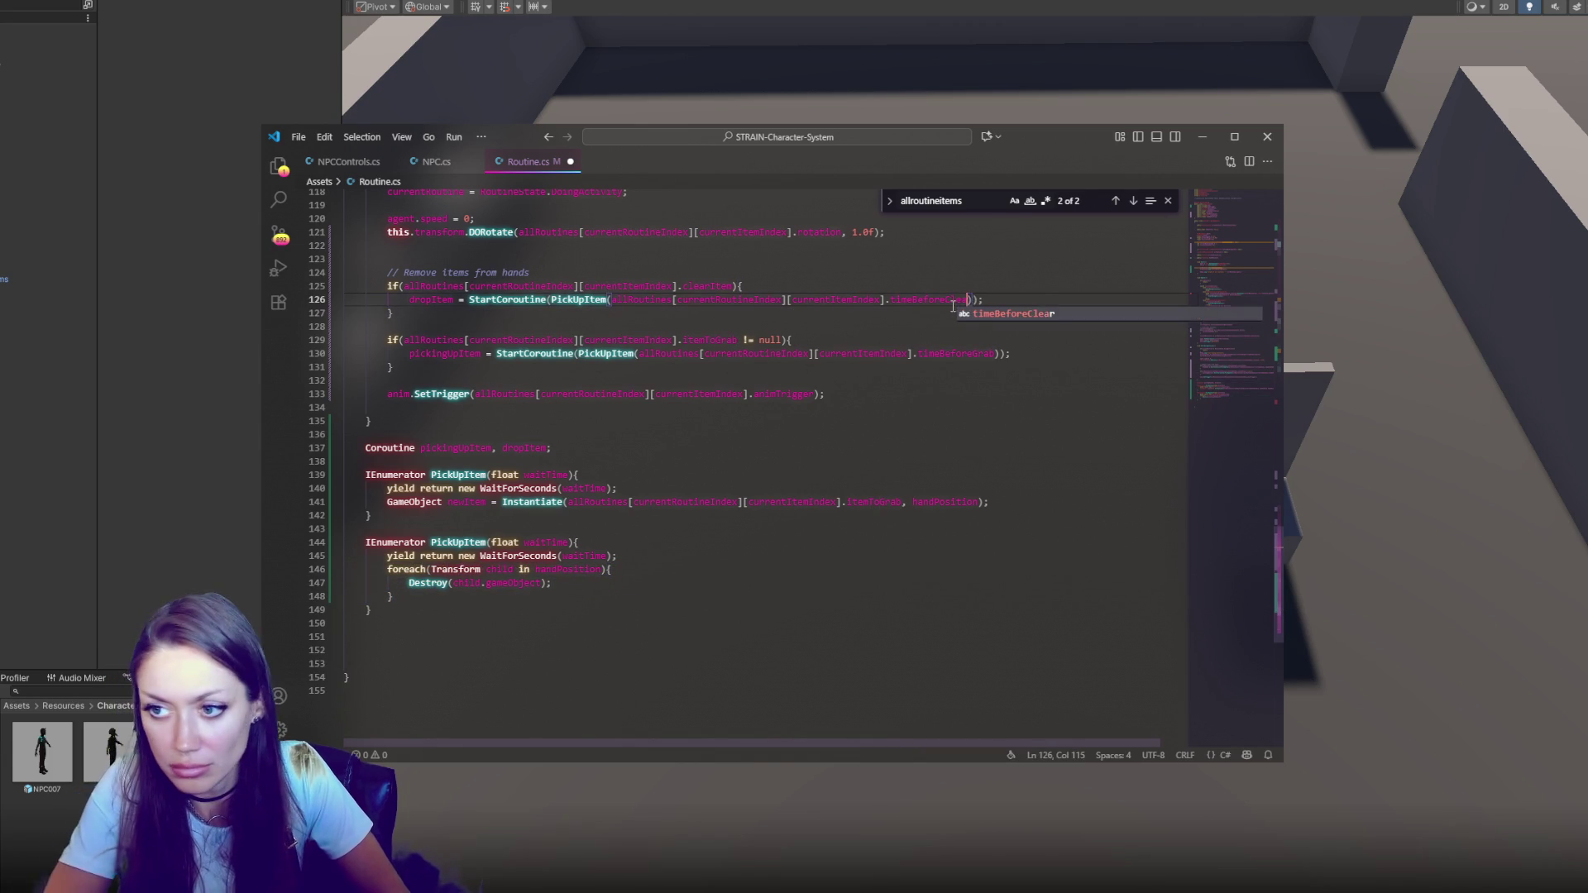
key(Tab)
double_click(432, 299)
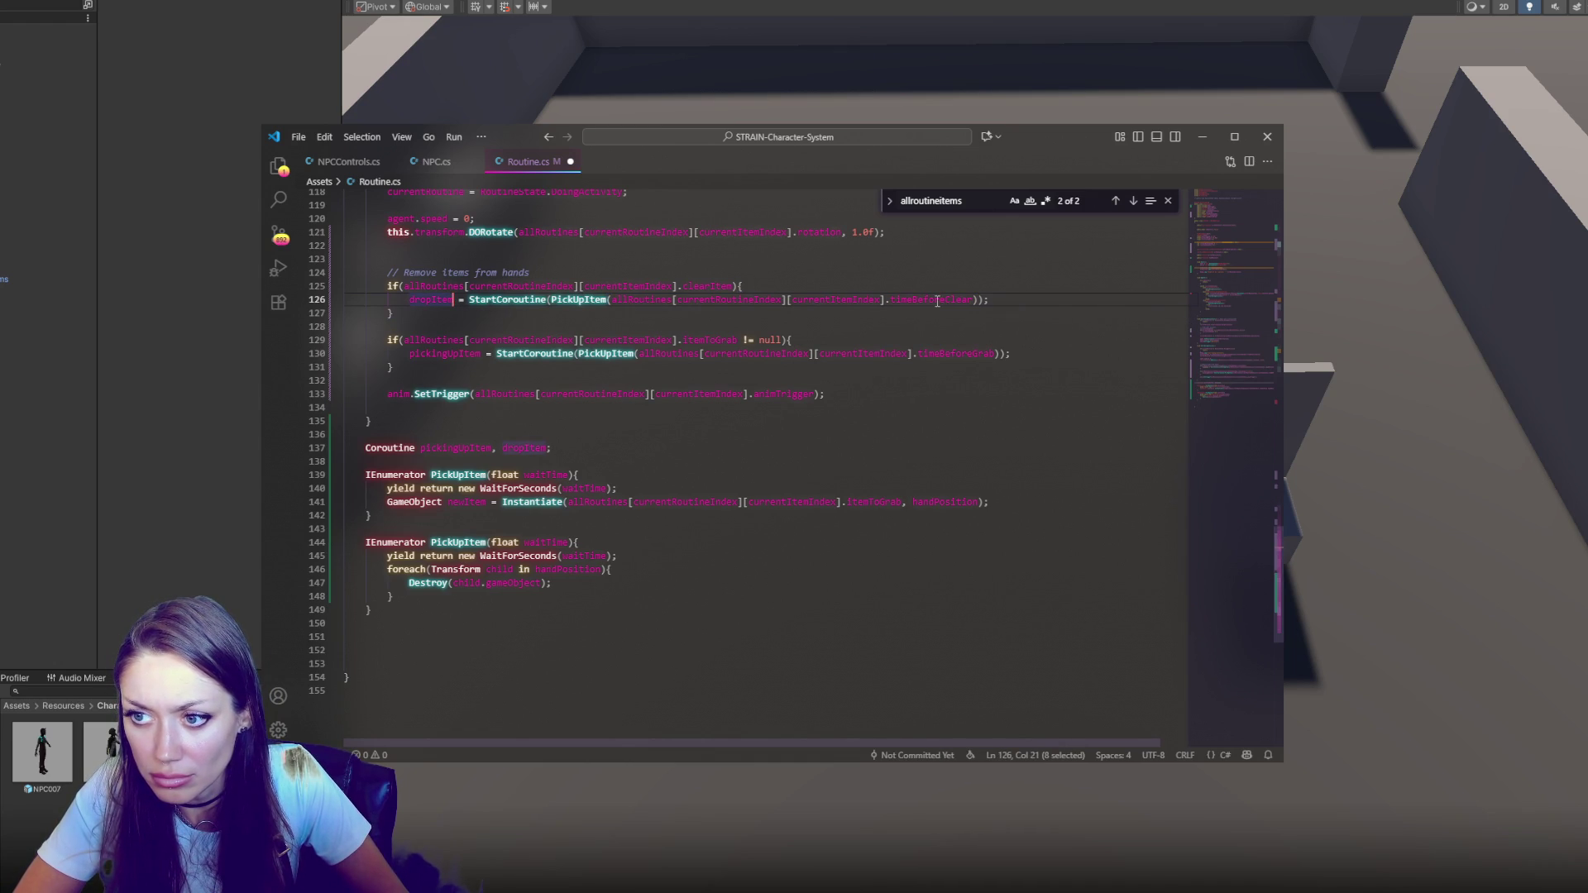
Rename the duplicate coroutine ClearItem, use it in the dropItem call, and save
double_click(479, 542)
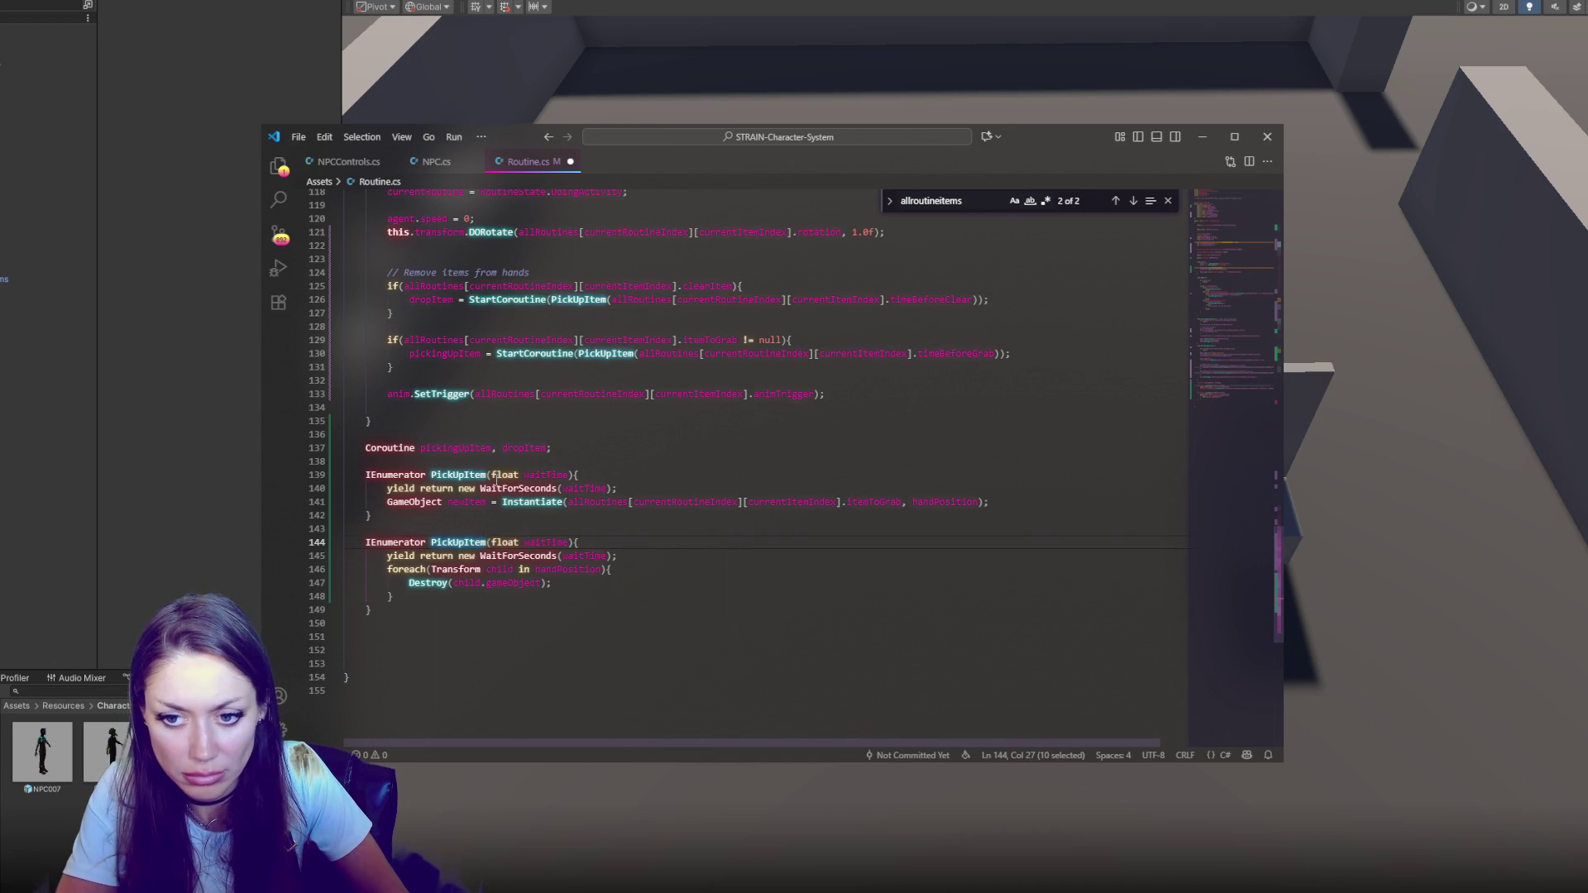
text(D)
key(BackSpace)
text(ClearItem)
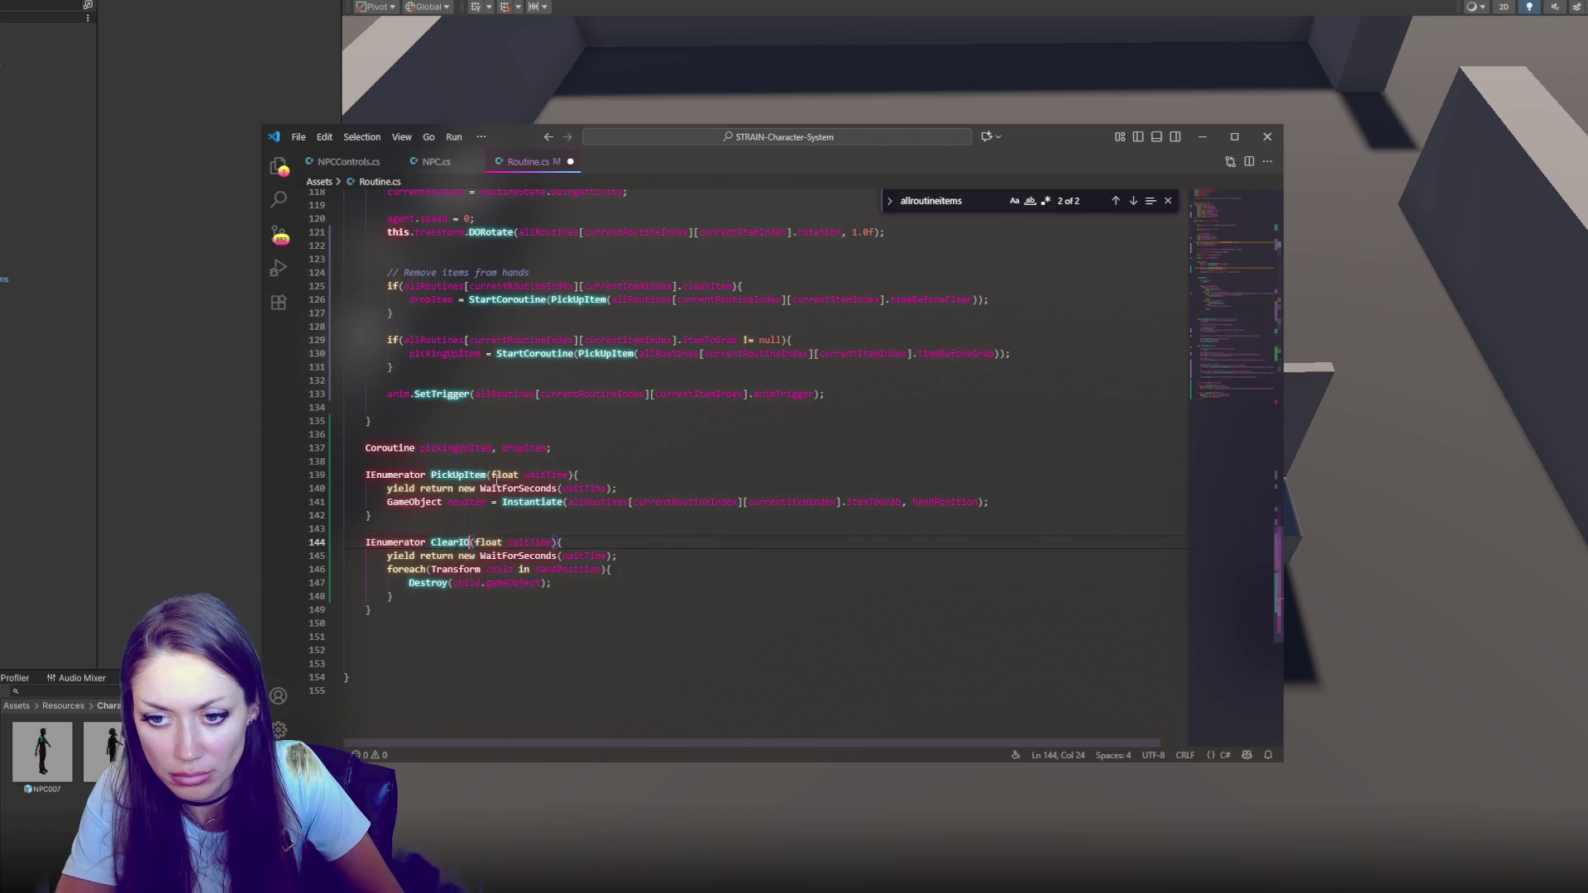
key(Escape)
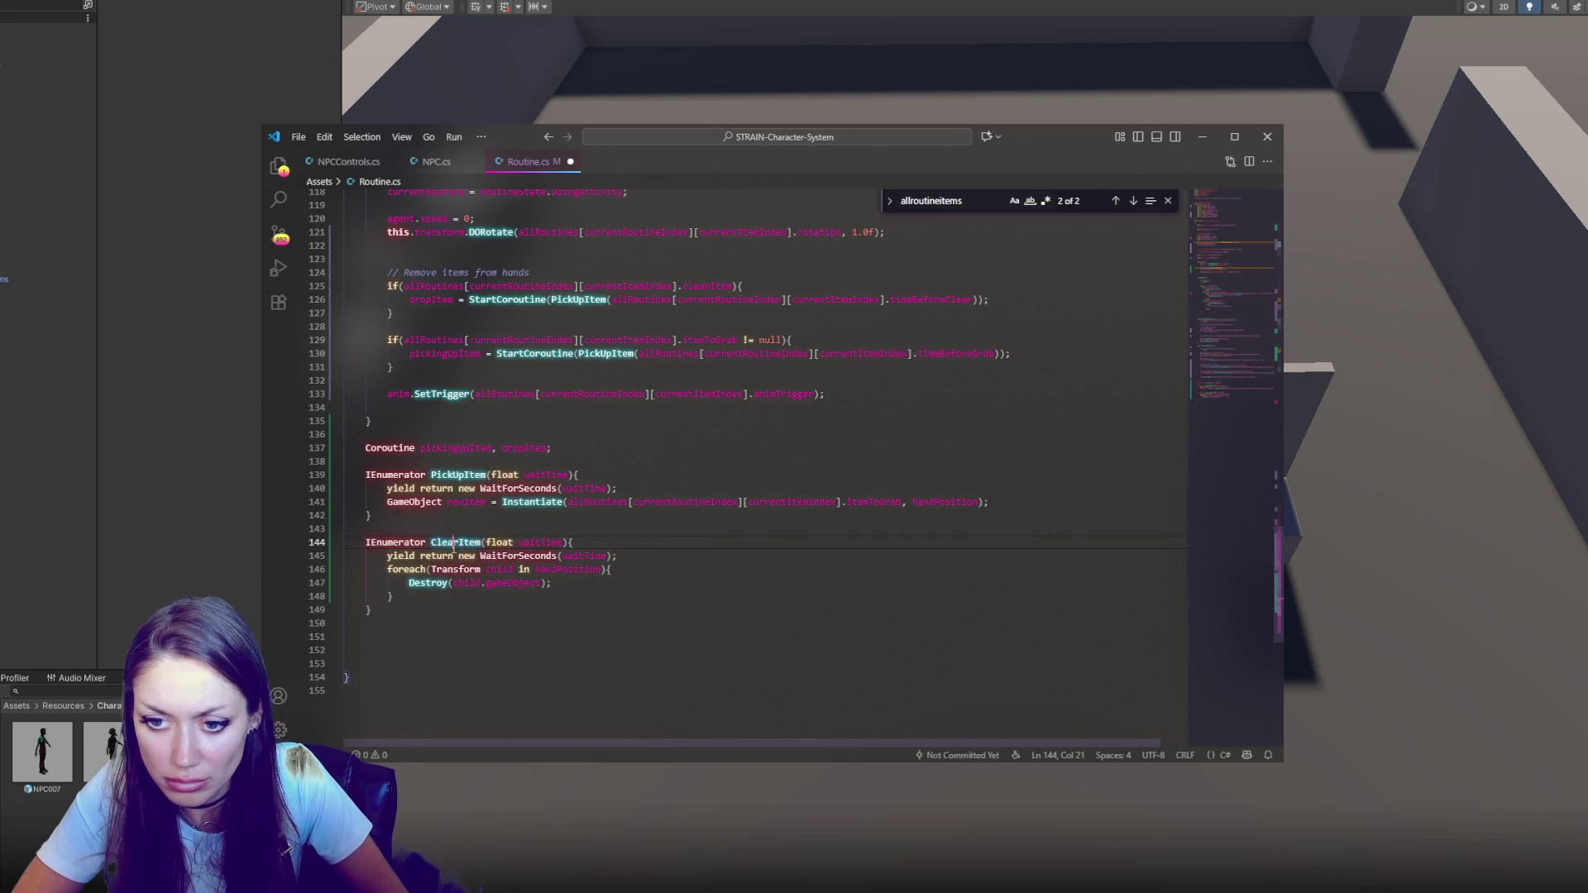
key(ctrl+d)
double_click(579, 300)
text(ClearItem)
key(ctrl+s)
click(693, 440)
click(548, 587)
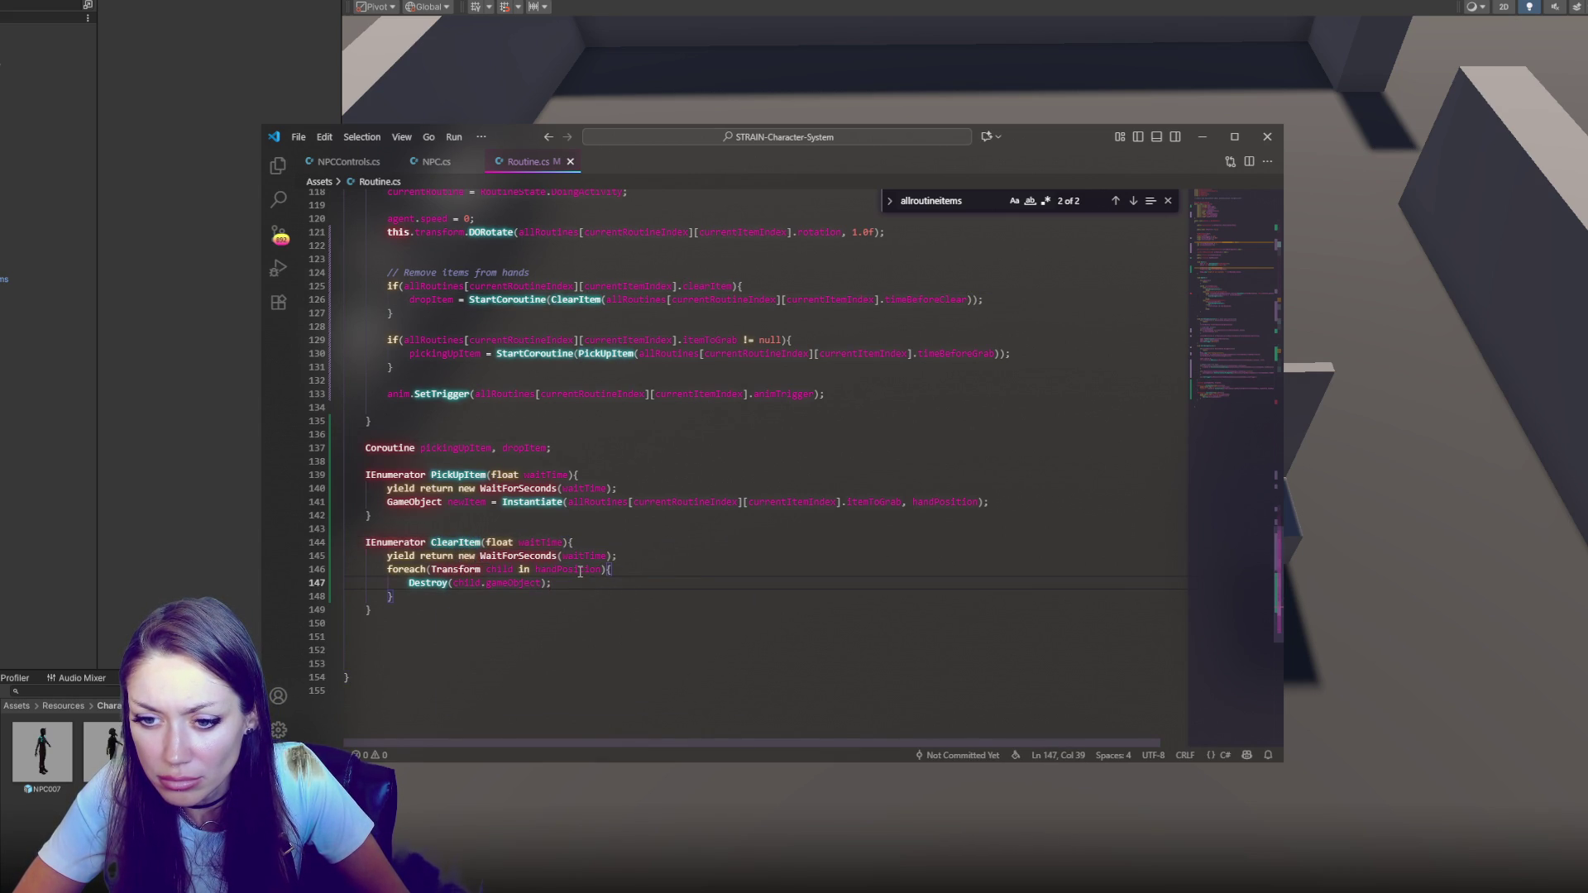
click(211, 532)
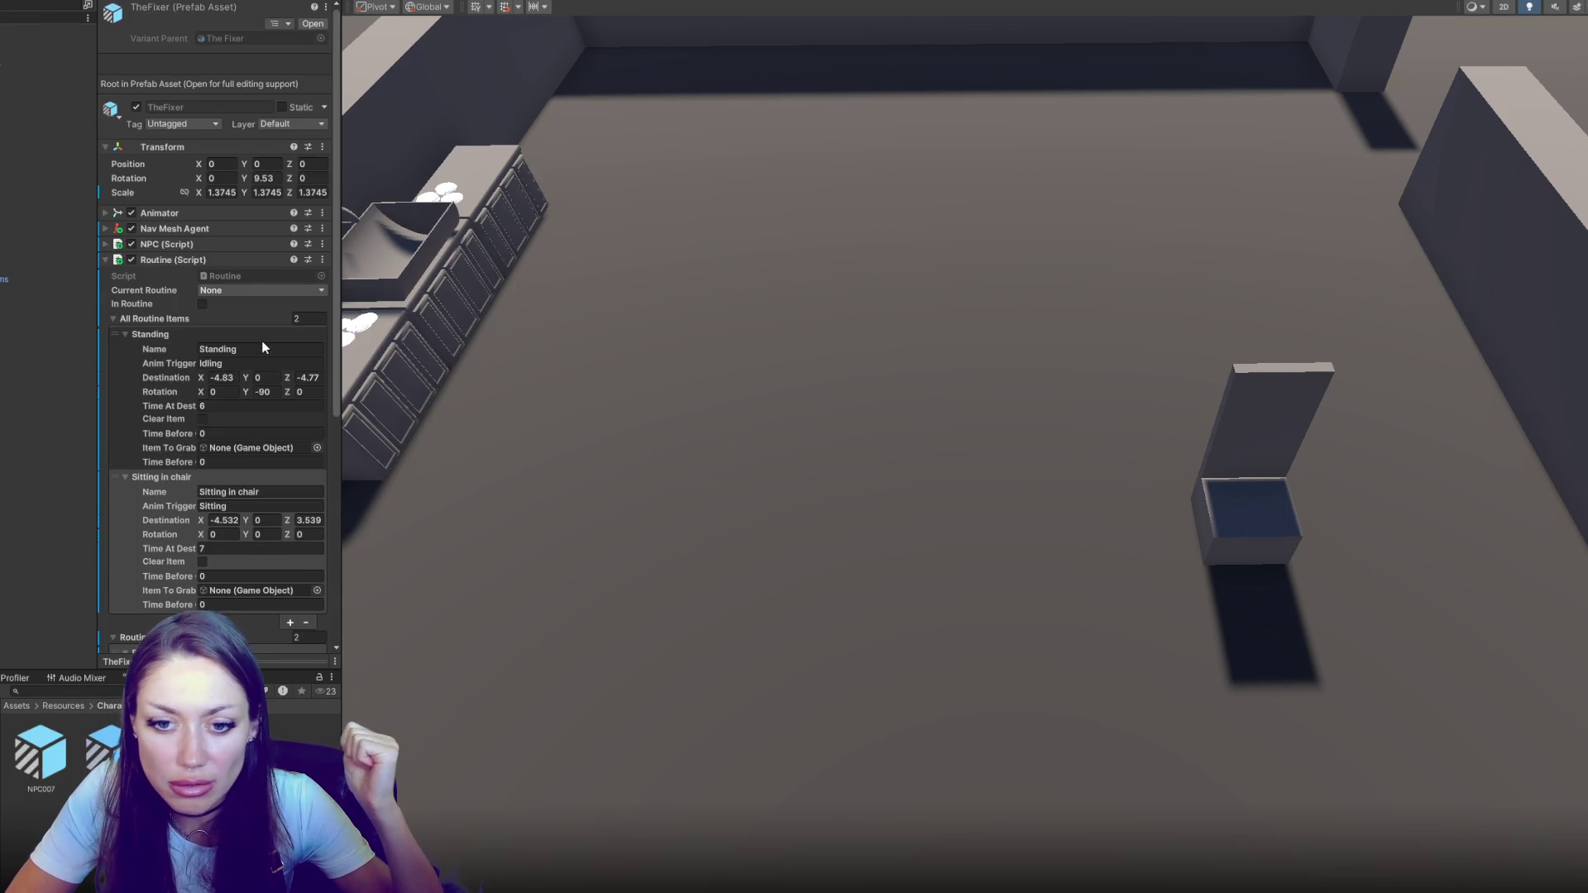
Copy the Idling trigger from Washing Hands into Picking up Plate and give it 6 s at destination
scroll(259, 347, down, 5)
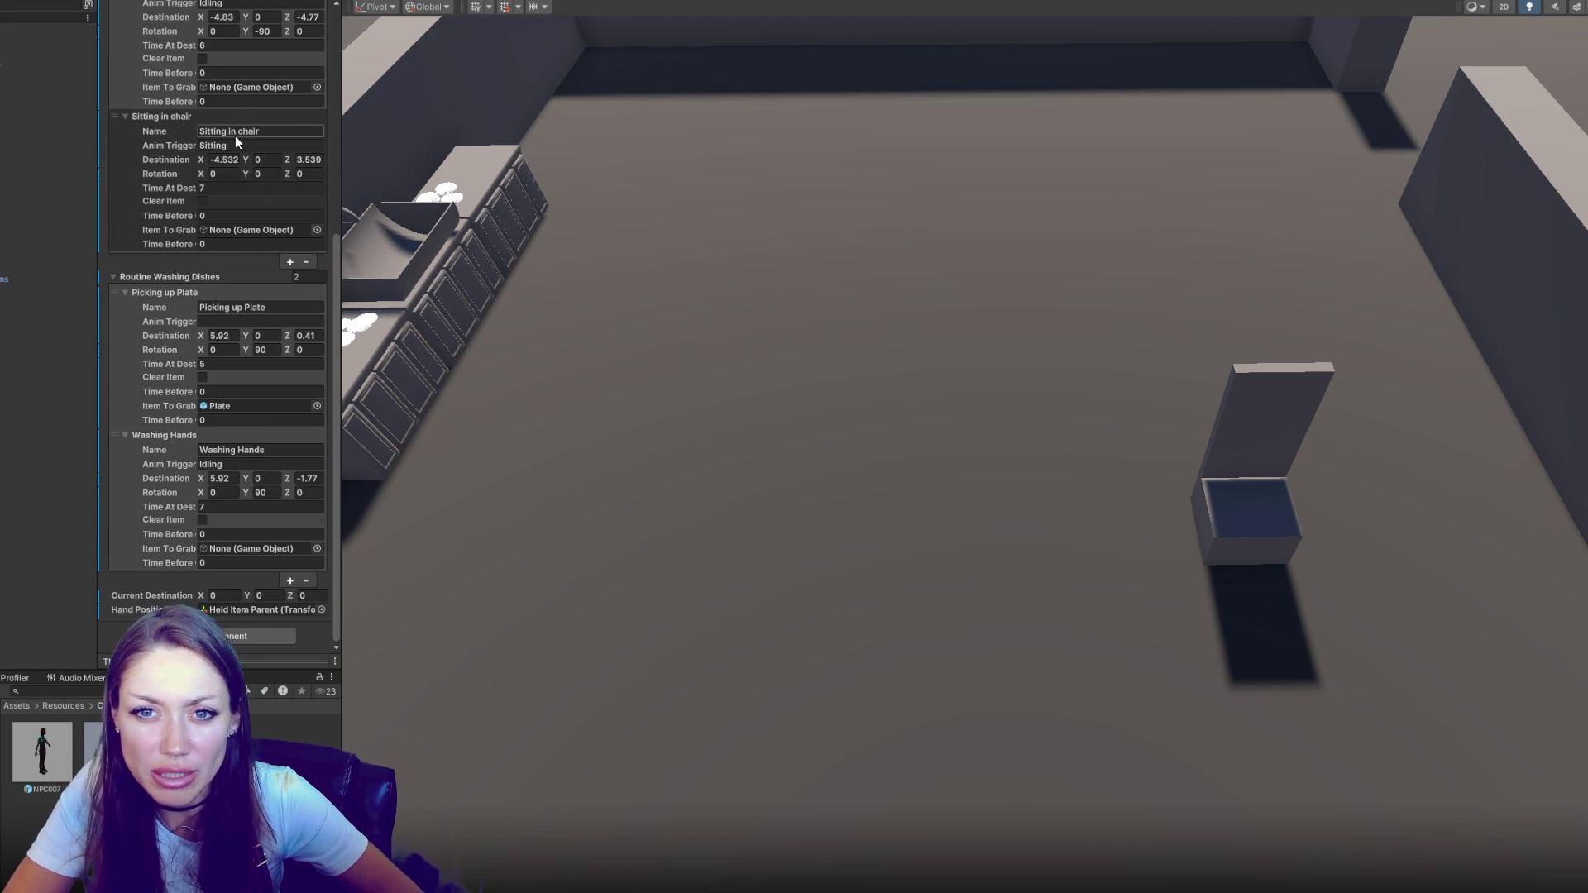
click(245, 467)
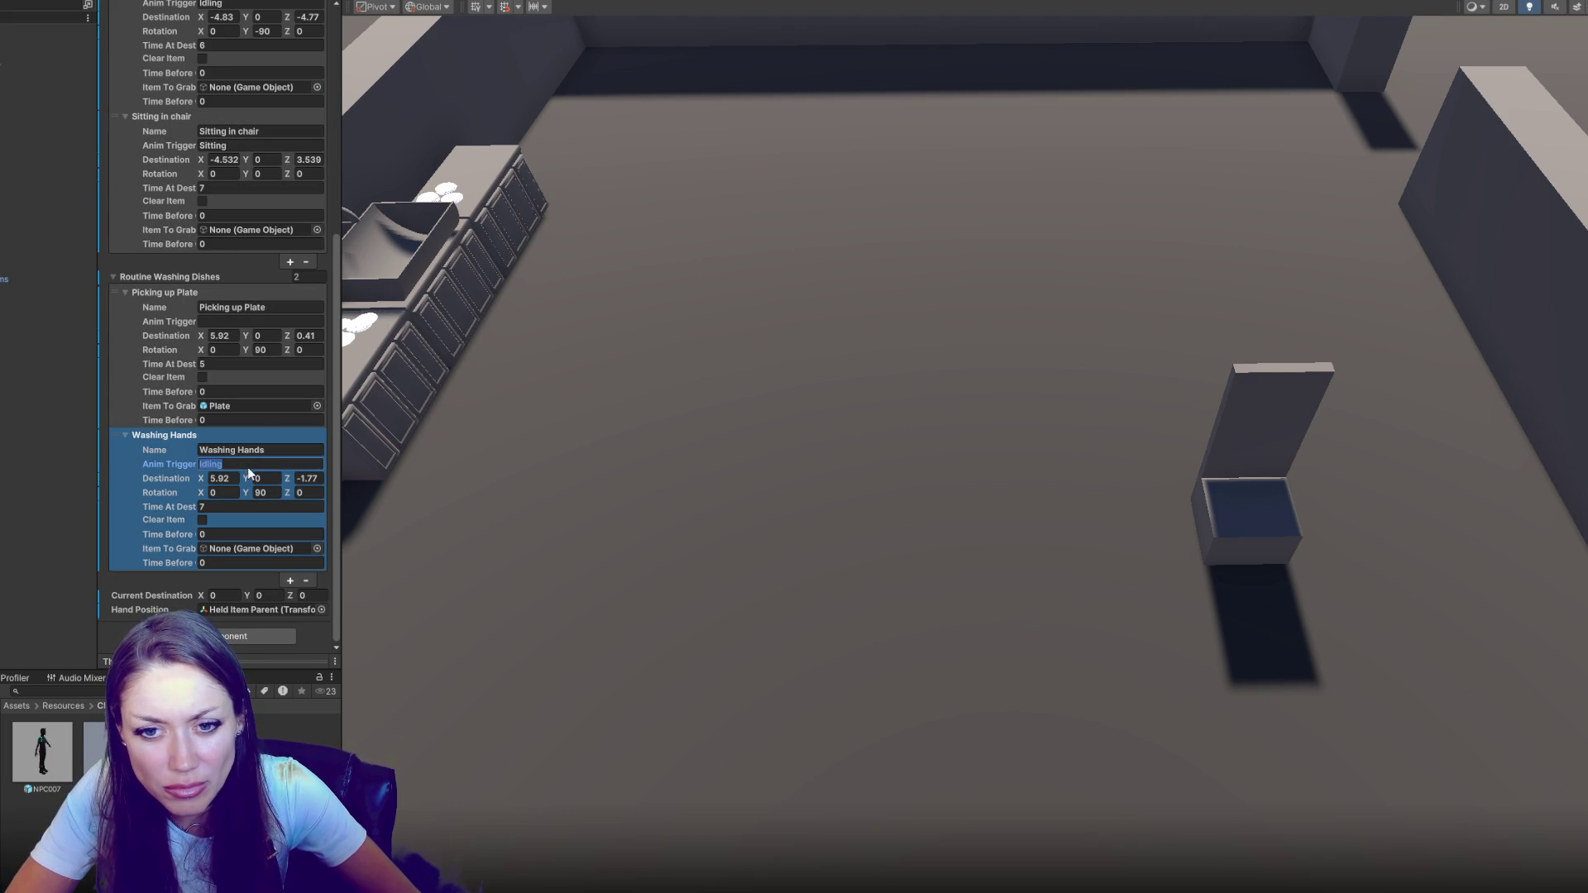
click(252, 322)
text(Idling)
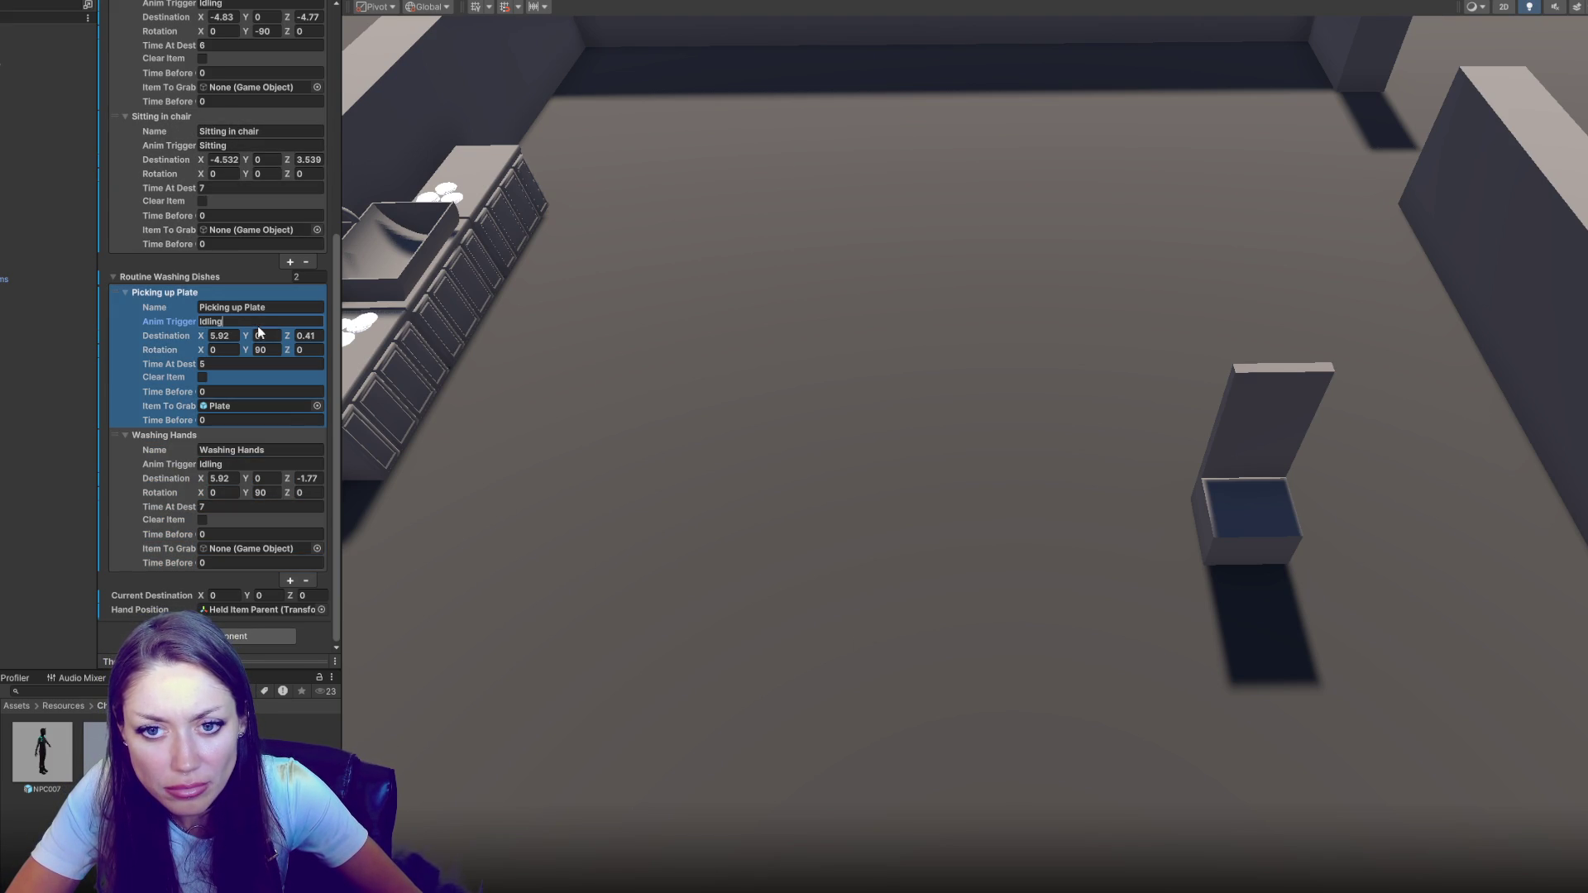
click(251, 364)
text(6)
Set Washing Hands' time at destination to 6 and Picking up Plate's Time Before to 3
click(231, 504)
text(6)
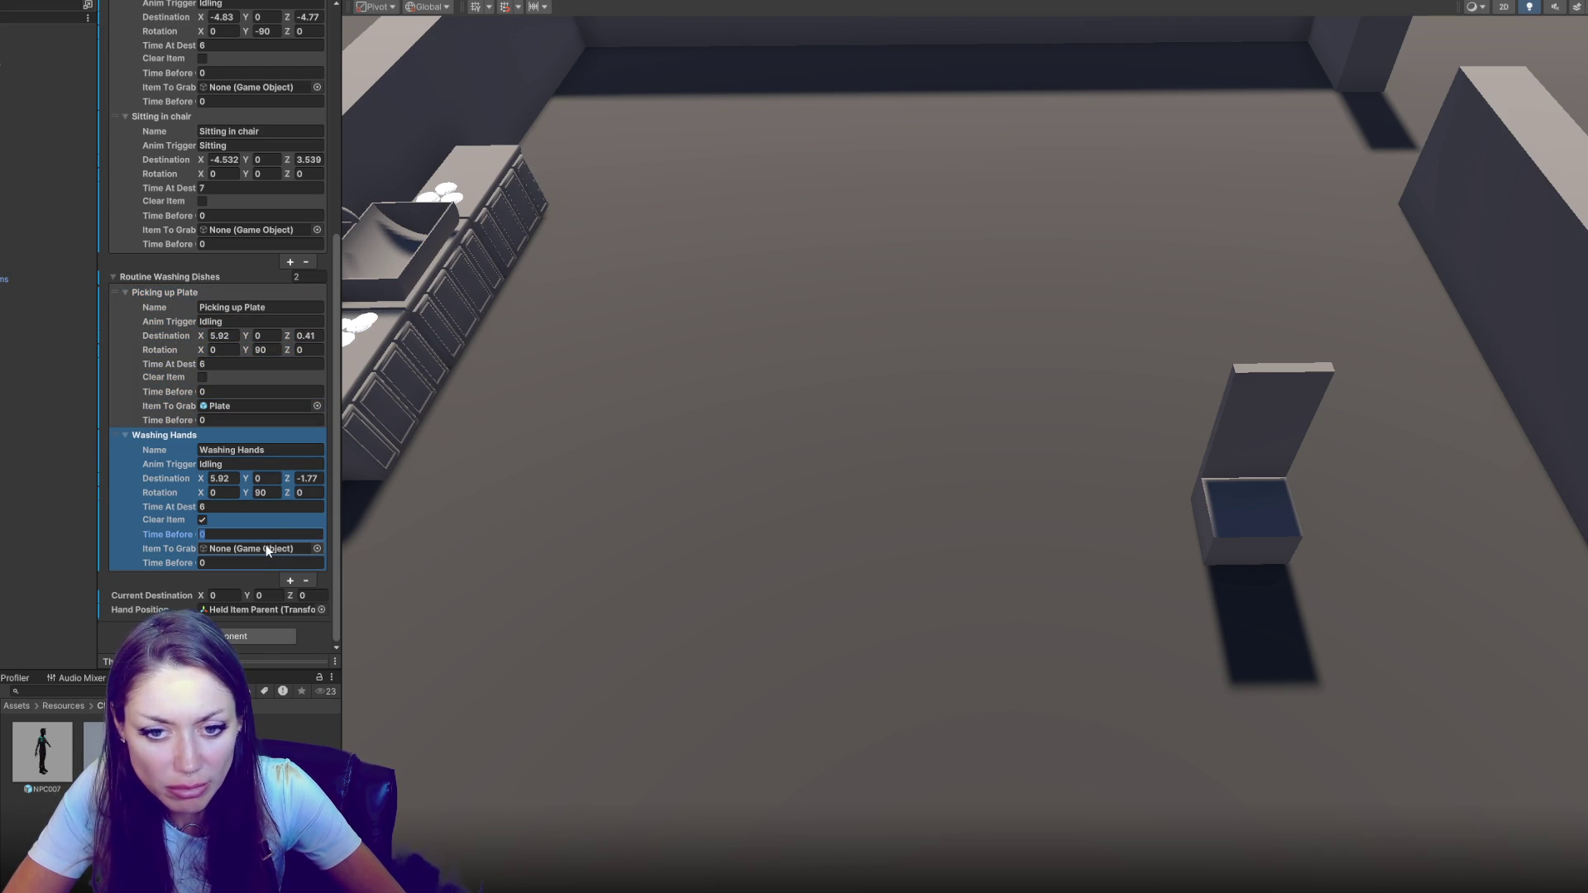
text(3)
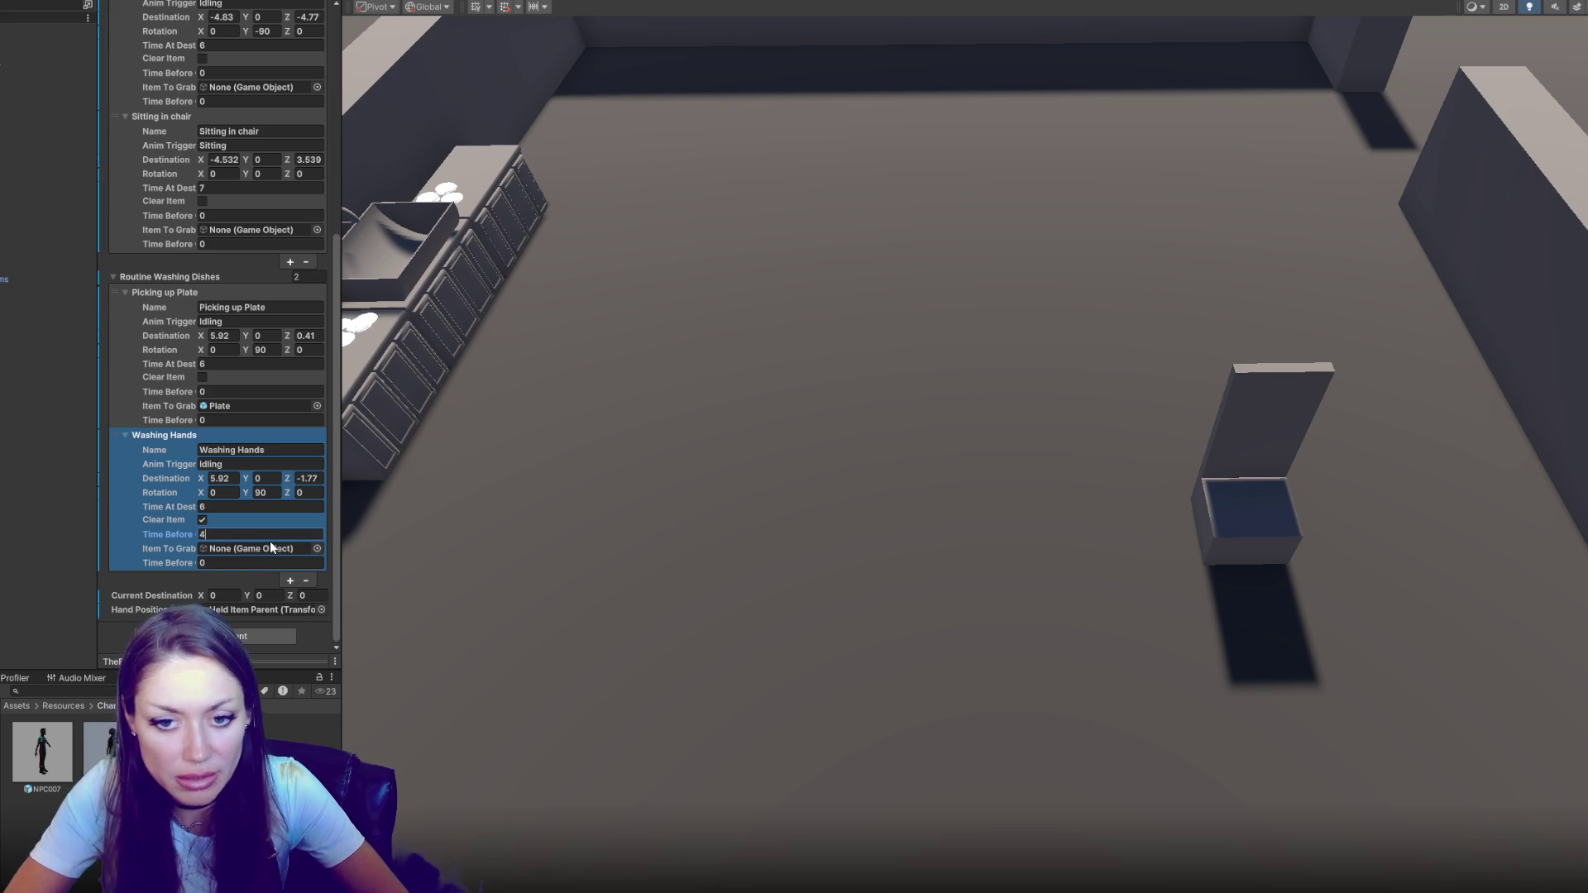
click(248, 391)
text(3)
scroll(248, 395, up, 10)
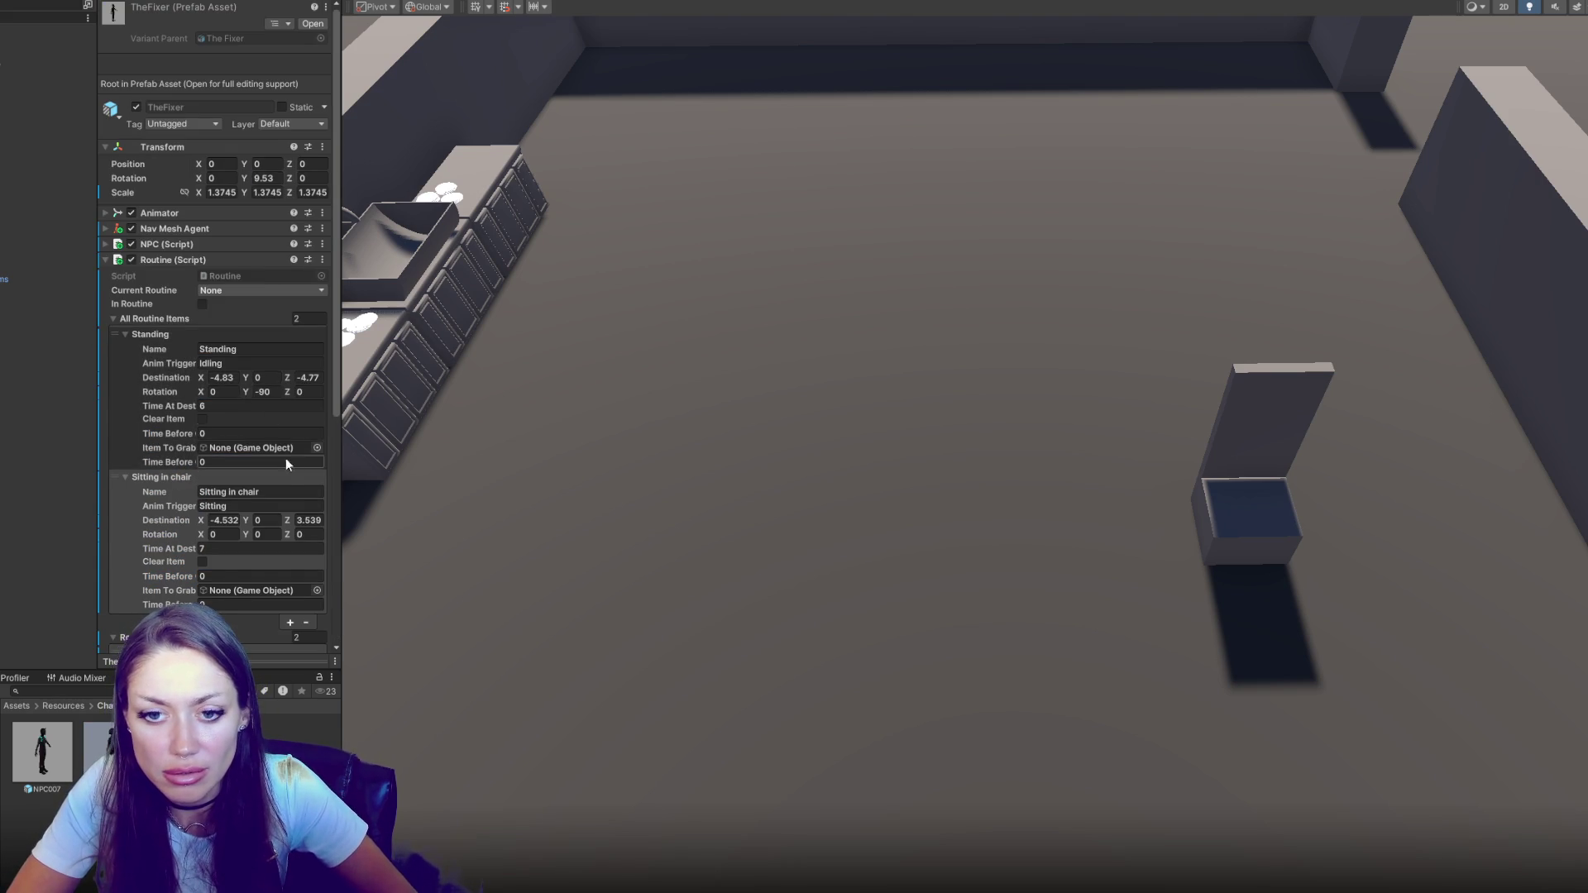
scroll(285, 459, down, 8)
scroll(309, 372, down, 3)
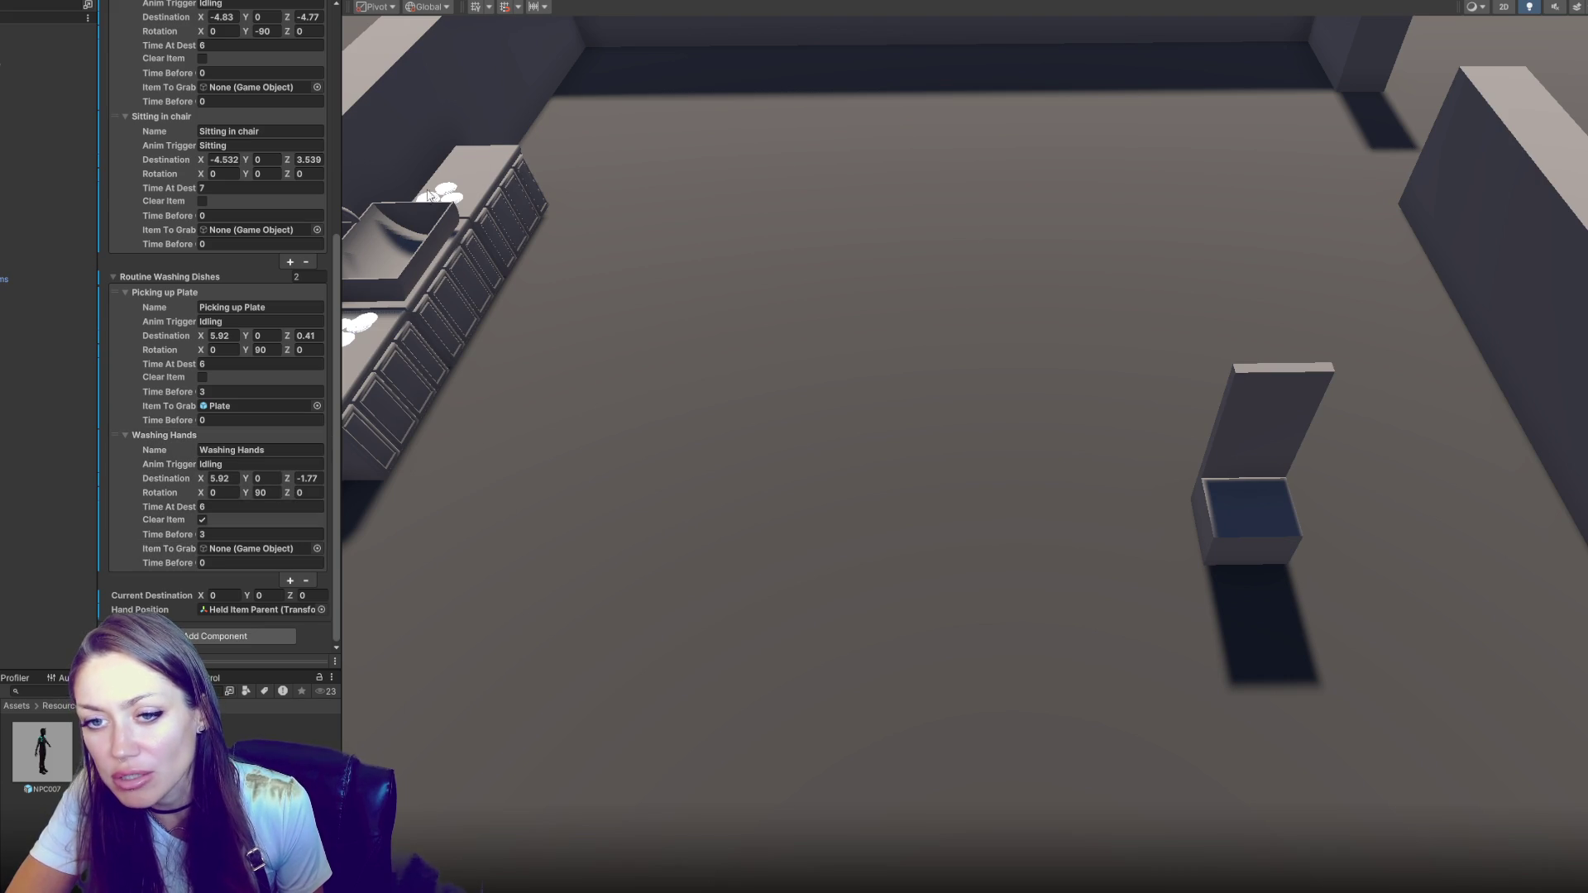
click(38, 523)
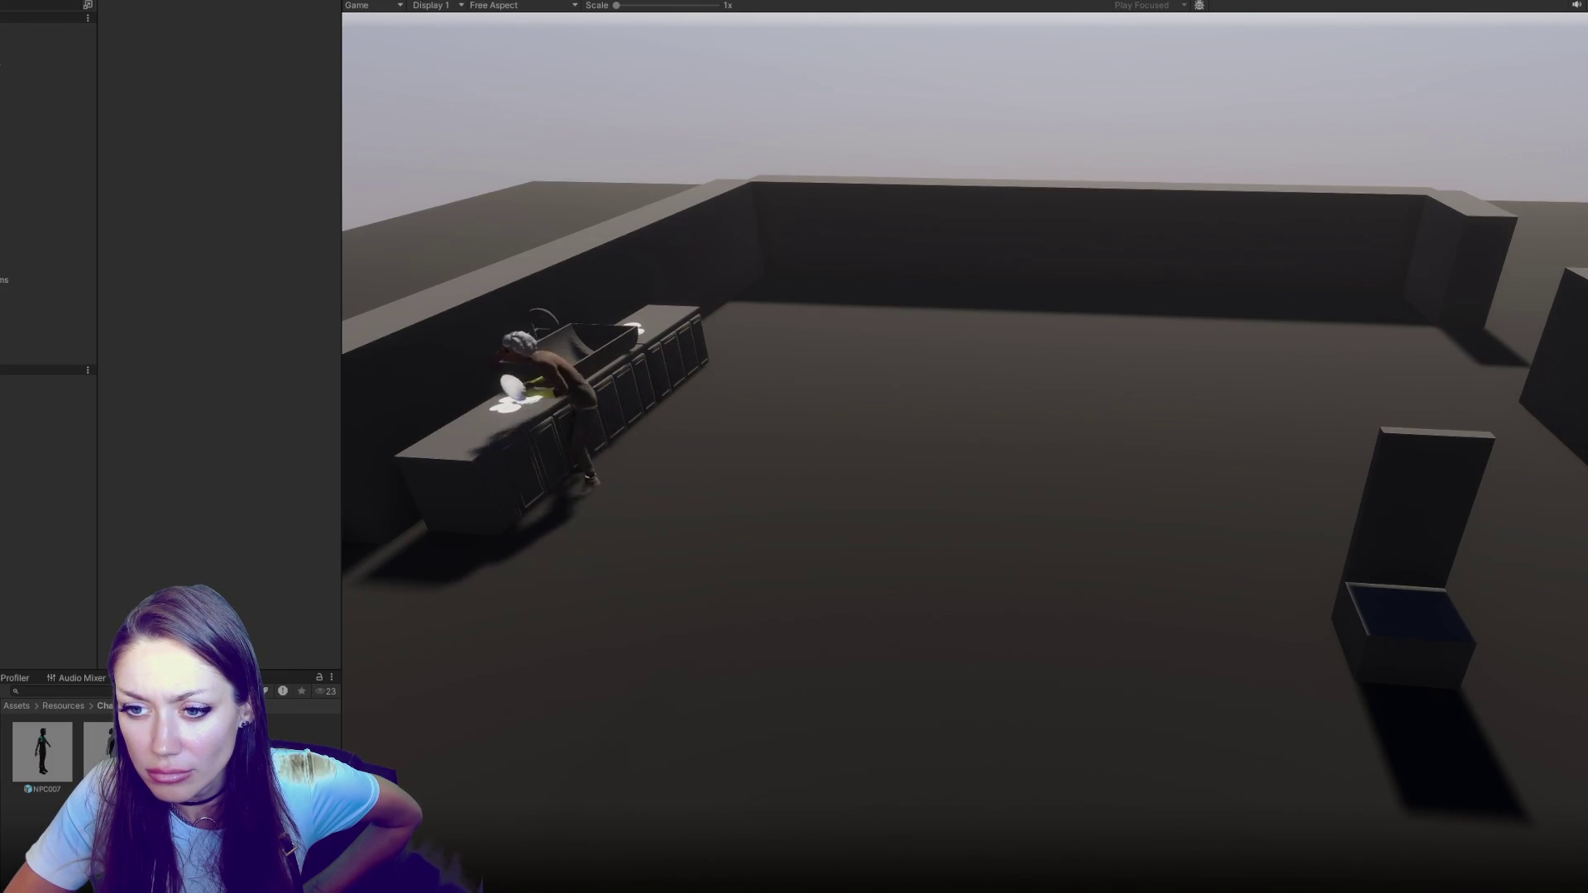
key(ctrl+p)
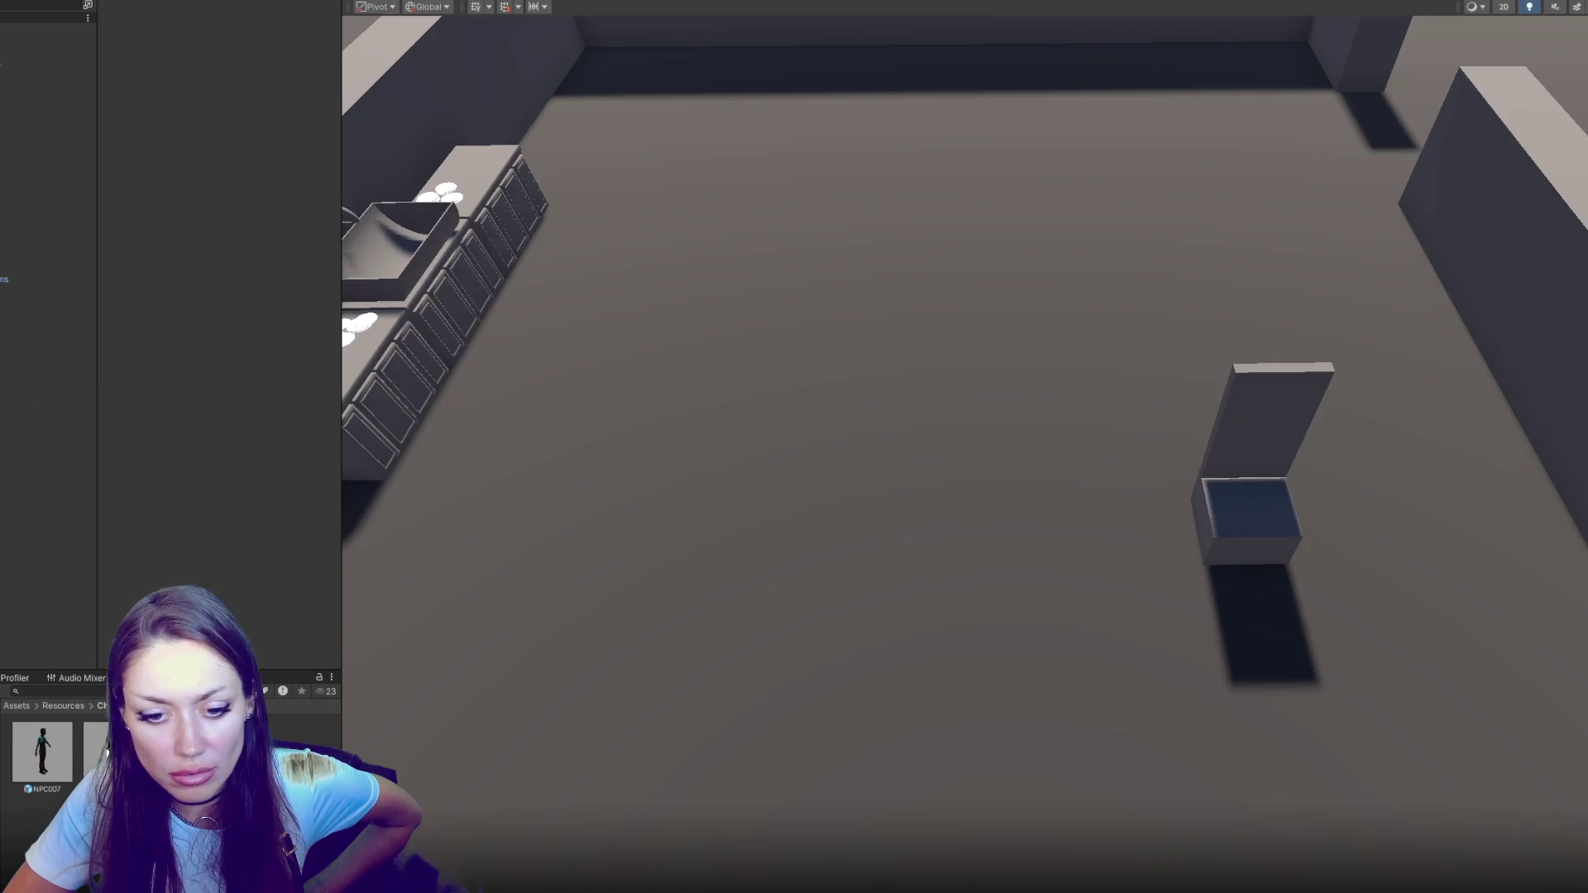
Set Picking up Plate's clear delay to 0 and grab delay to 3, then enter Play mode
scroll(190, 548, down, 10)
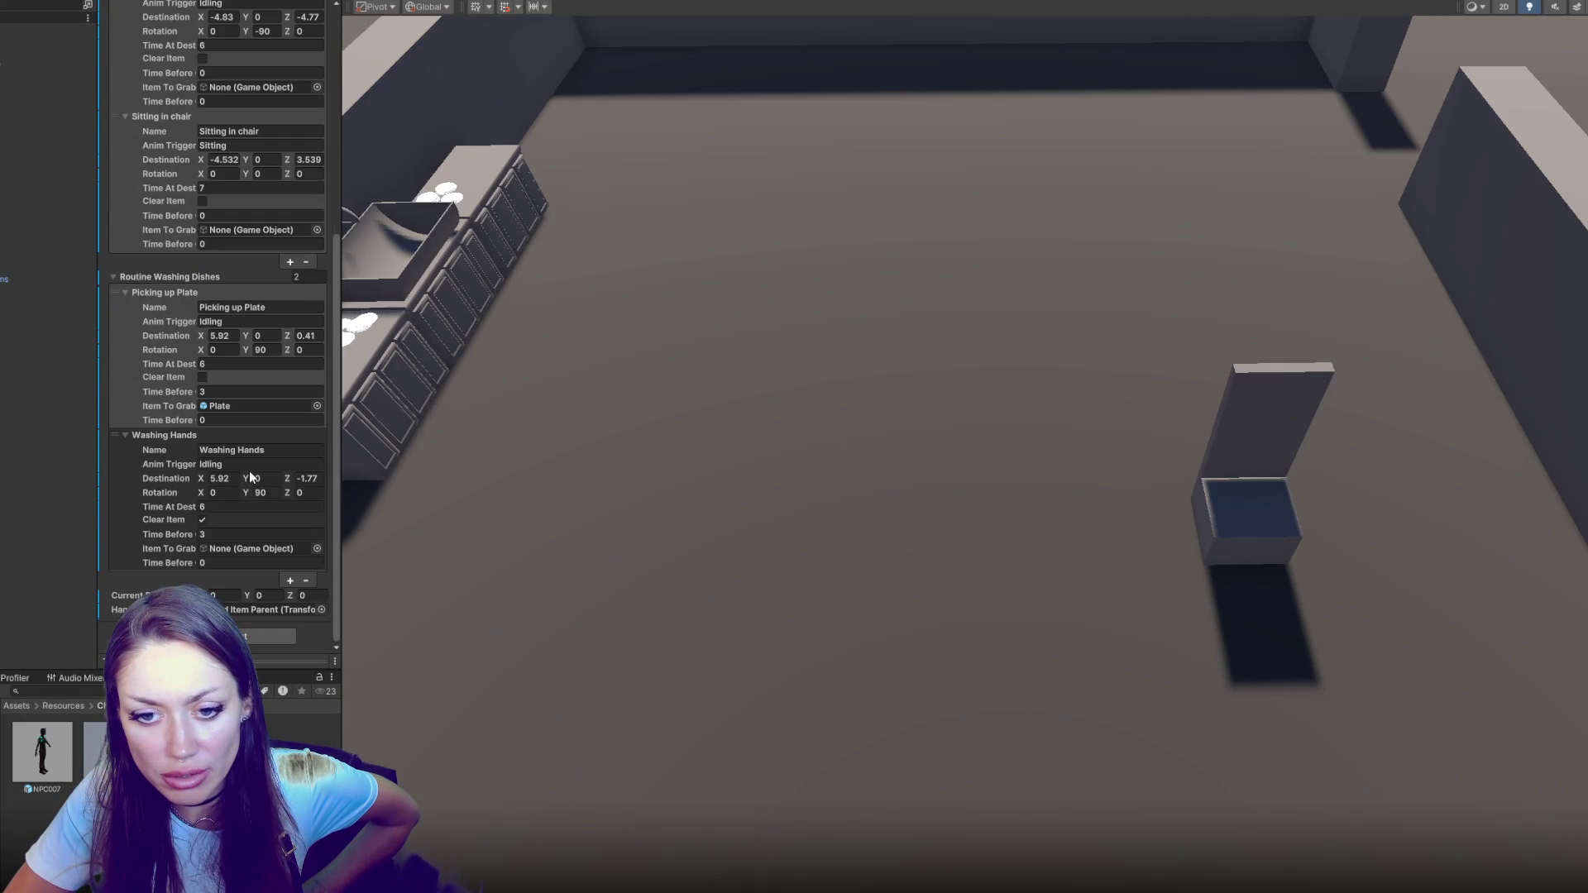
click(233, 535)
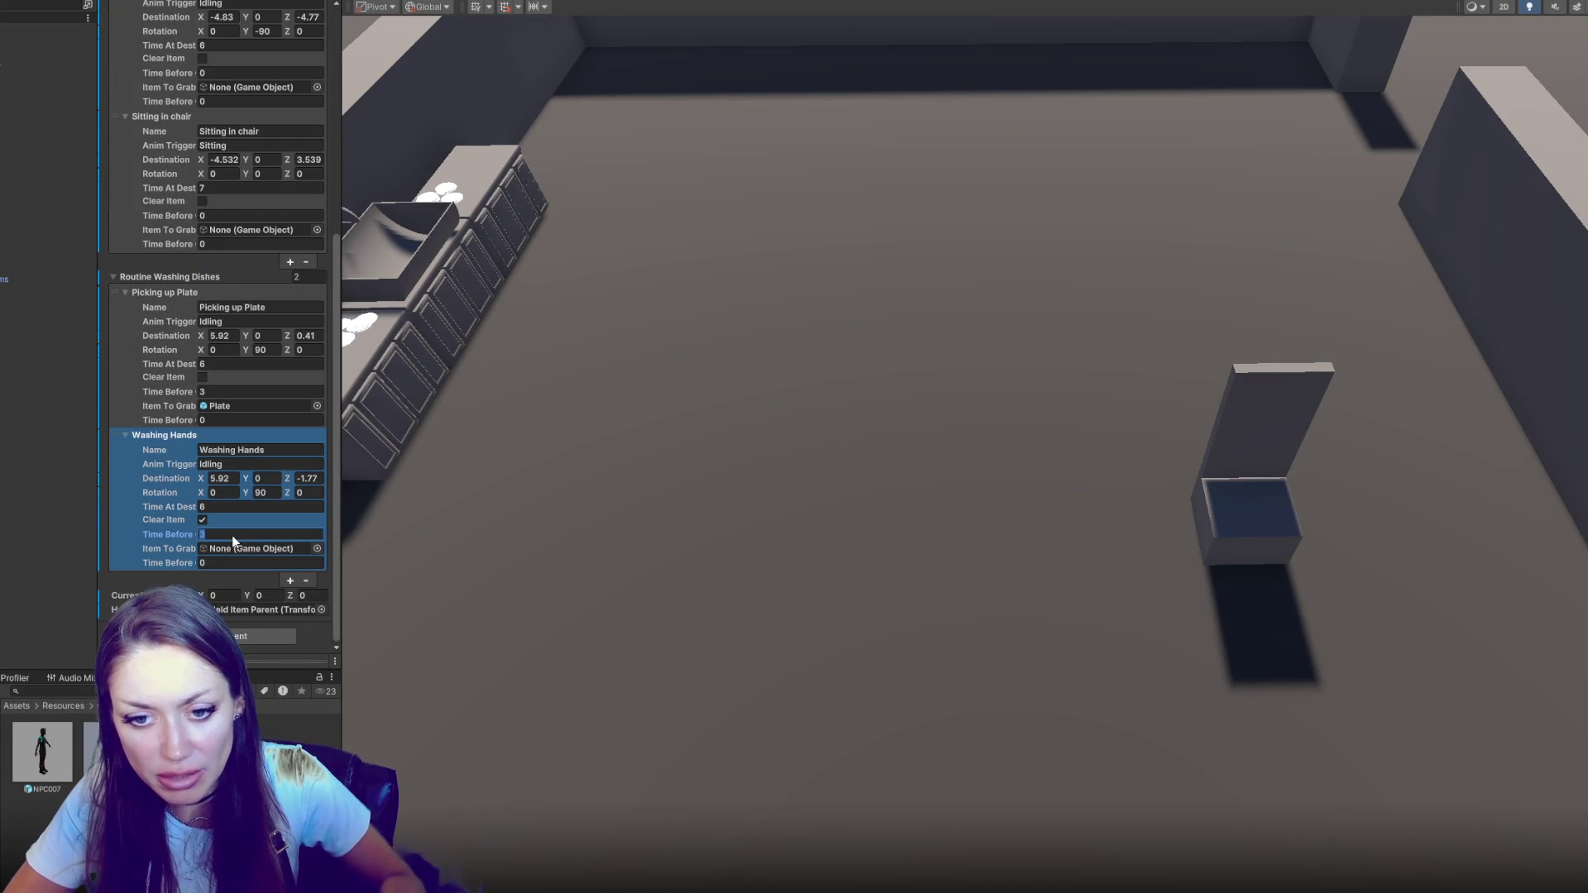
click(245, 393)
text(0)
click(240, 420)
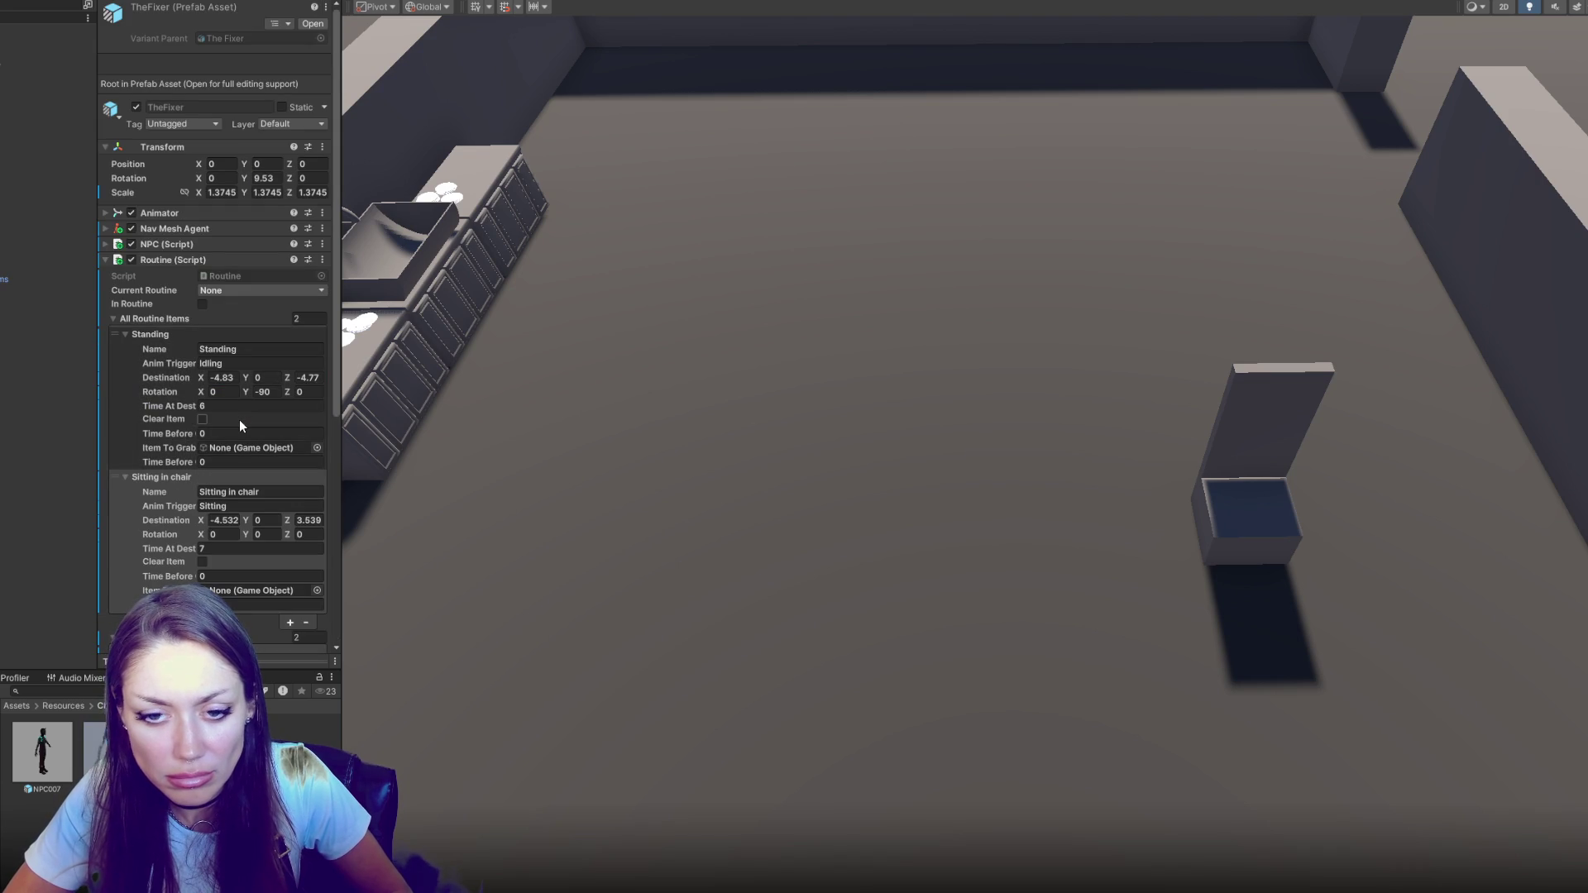
scroll(240, 419, down, 10)
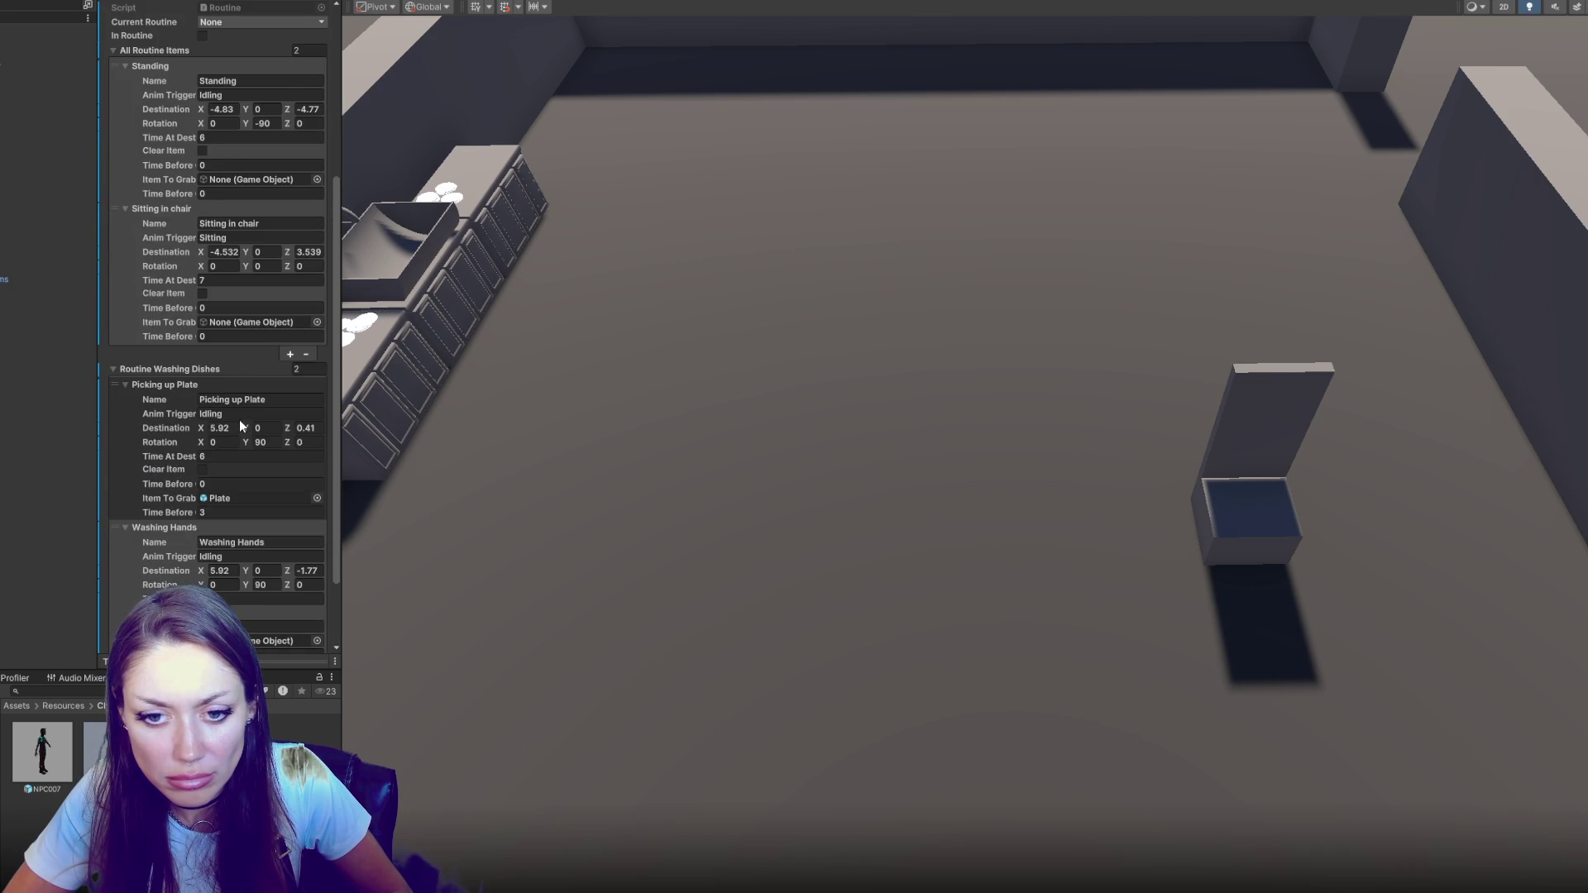
key(ctrl+p)
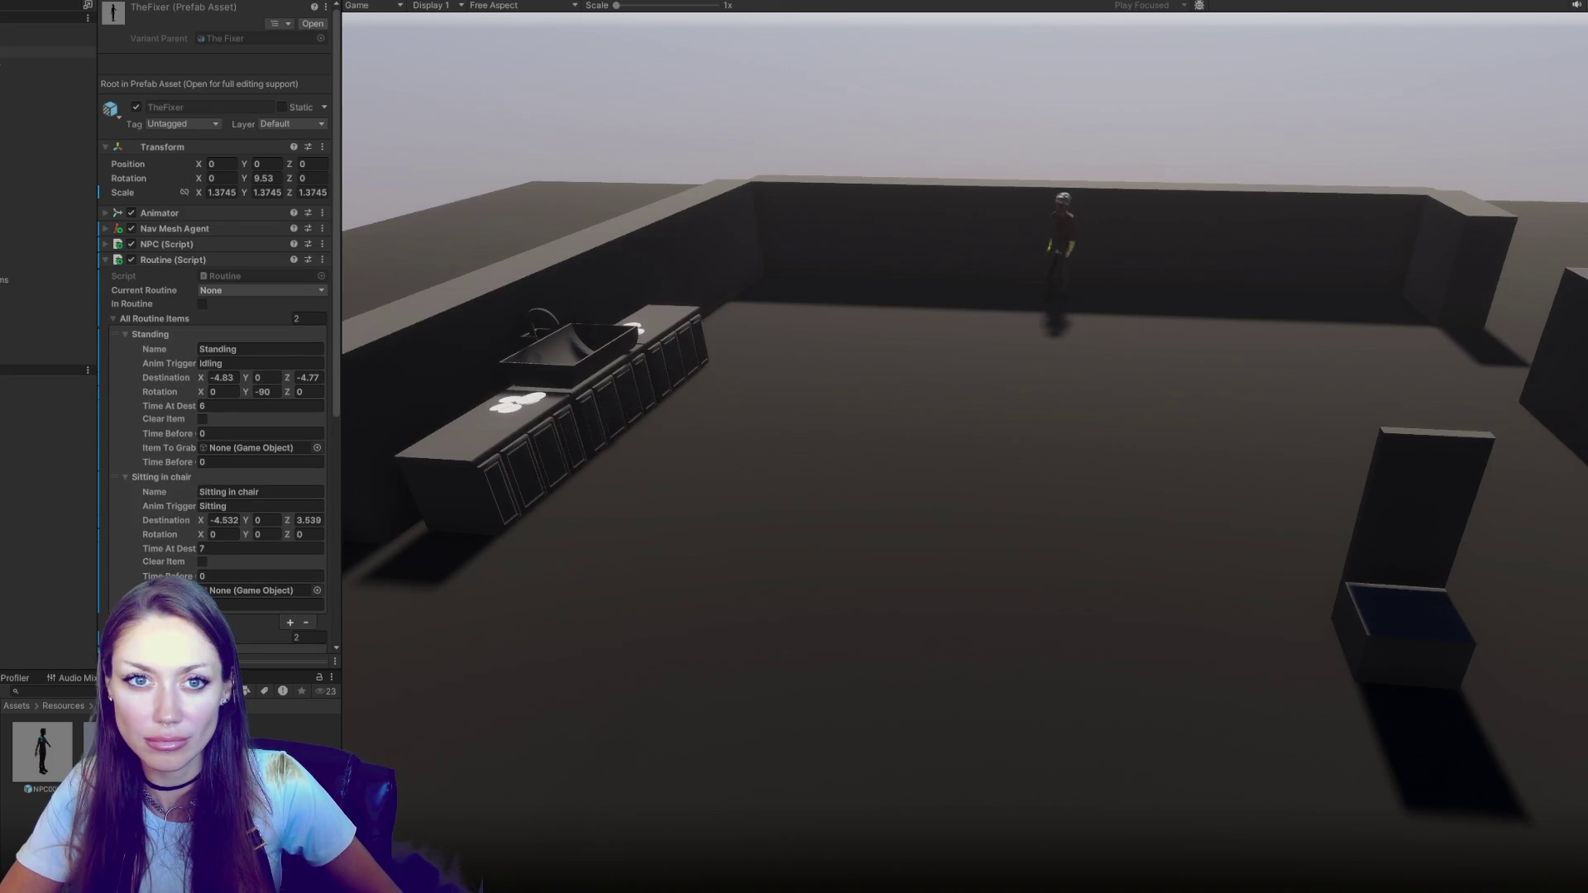
Select Main Camera and bring the Scene view in close to the NPC at the sink during play
click(41, 40)
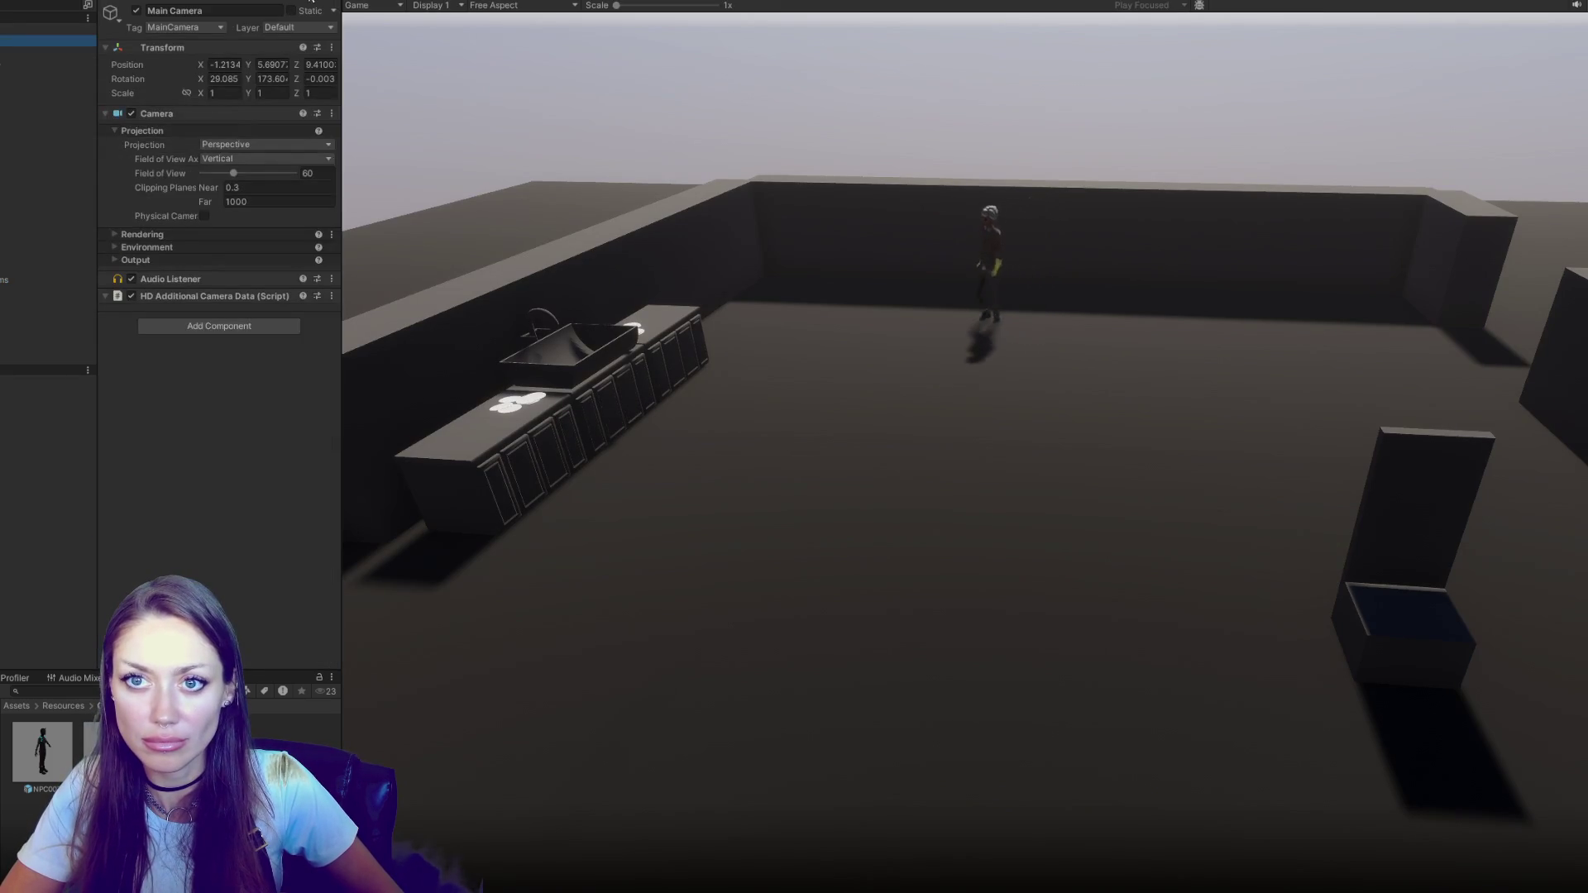
key(ctrl+1)
mouse_move(460, 168)
mouse_down()
mouse_move(866, 305)
mouse_move(728, 365)
mouse_move(776, 343)
mouse_move(856, 412)
mouse_up()
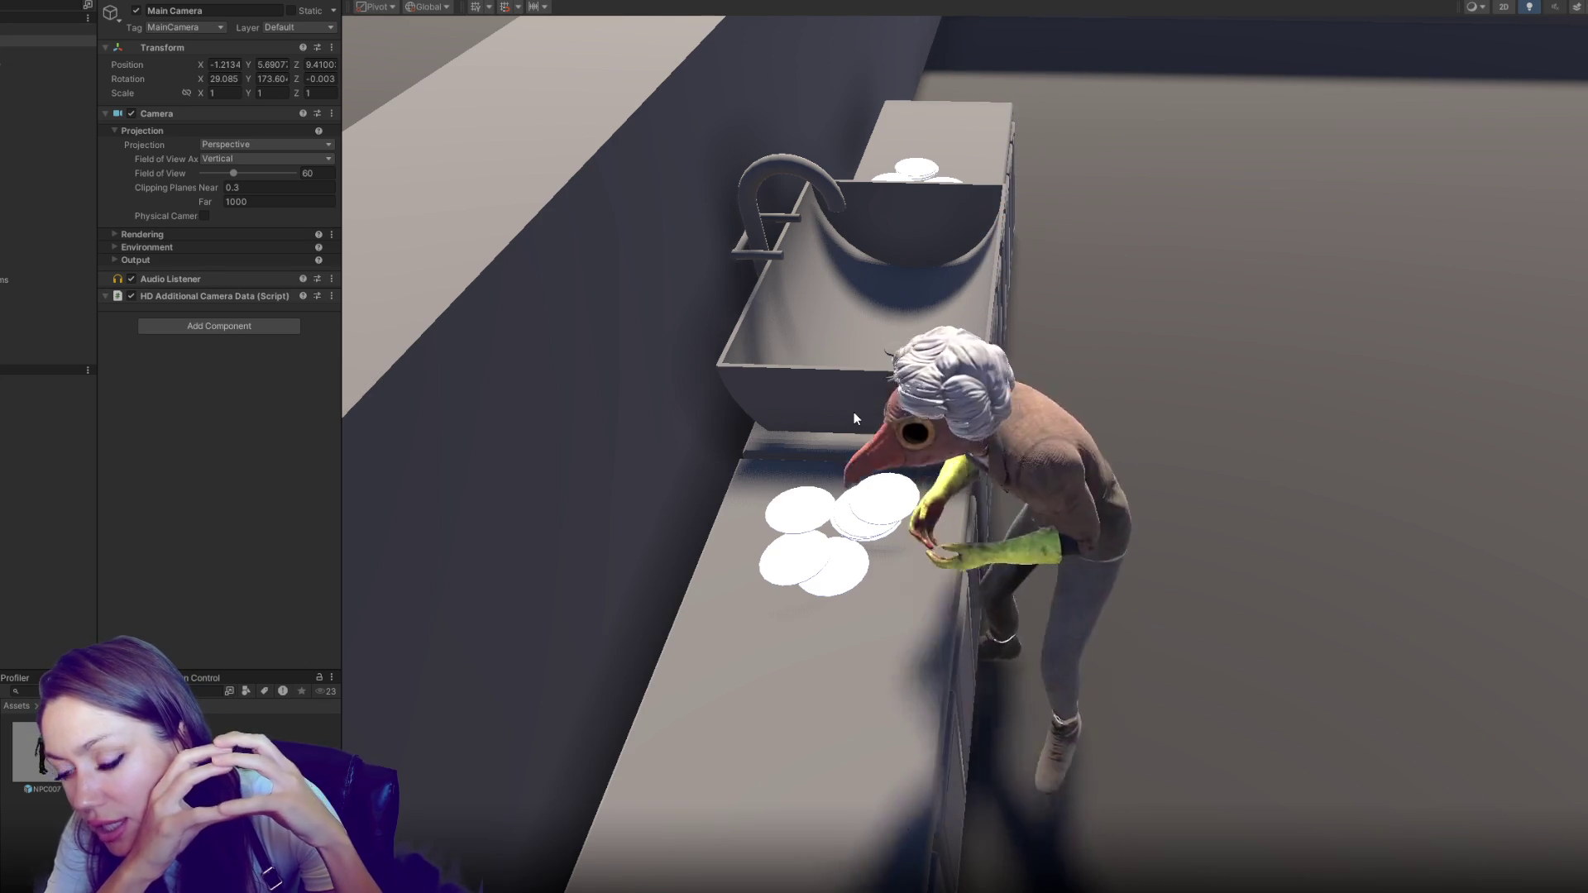
key(alt+Tab)
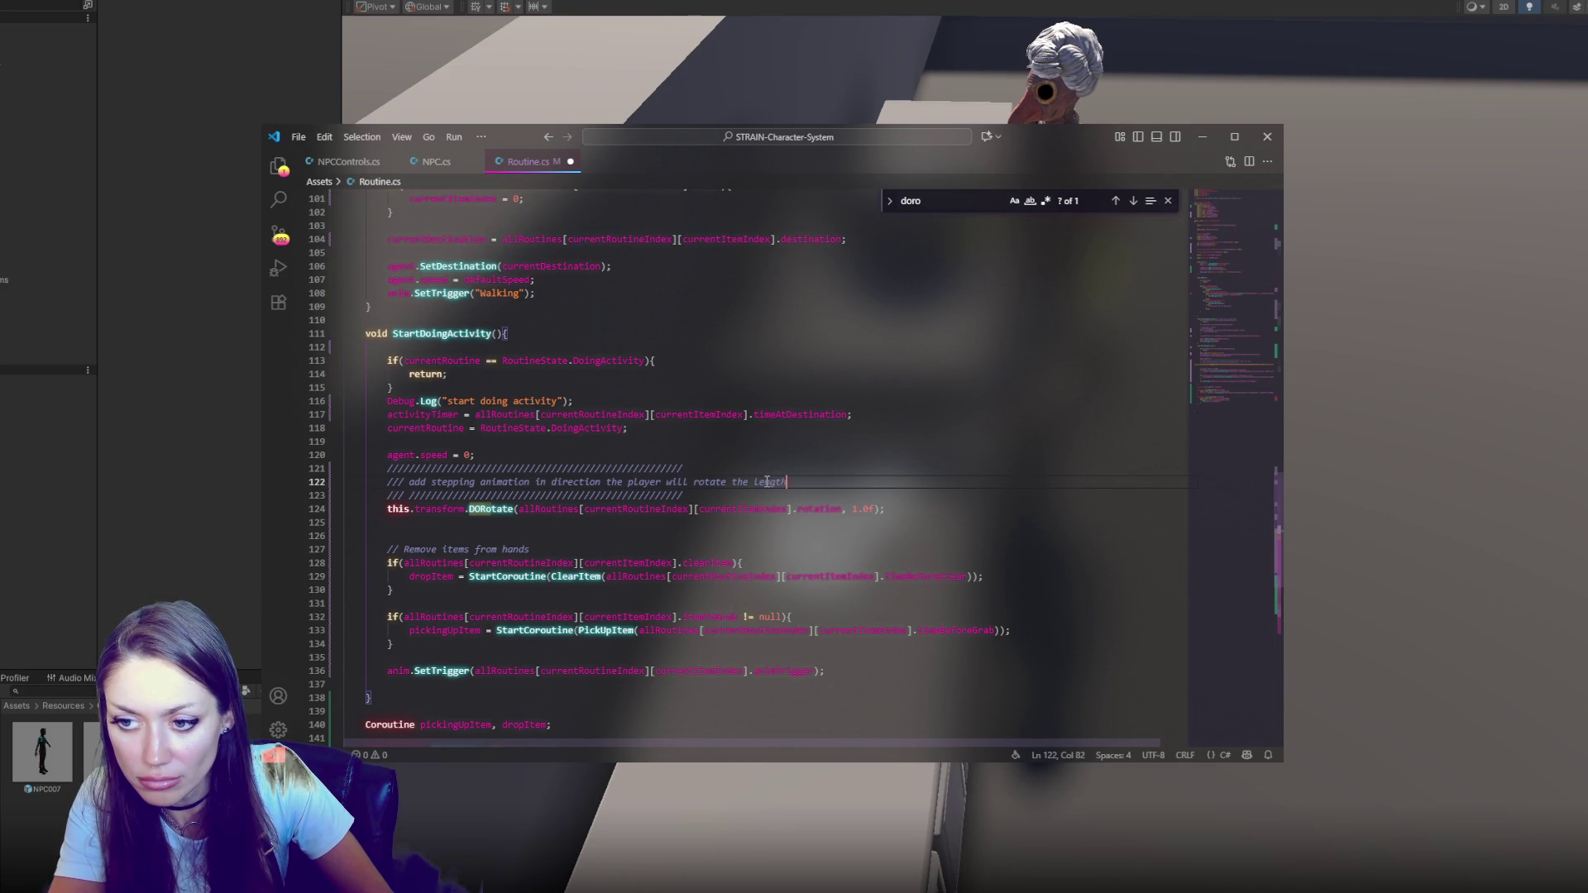
End the Routine.cs comment with the word 'rotation' and return to the running Unity scene
text( of the rotation)
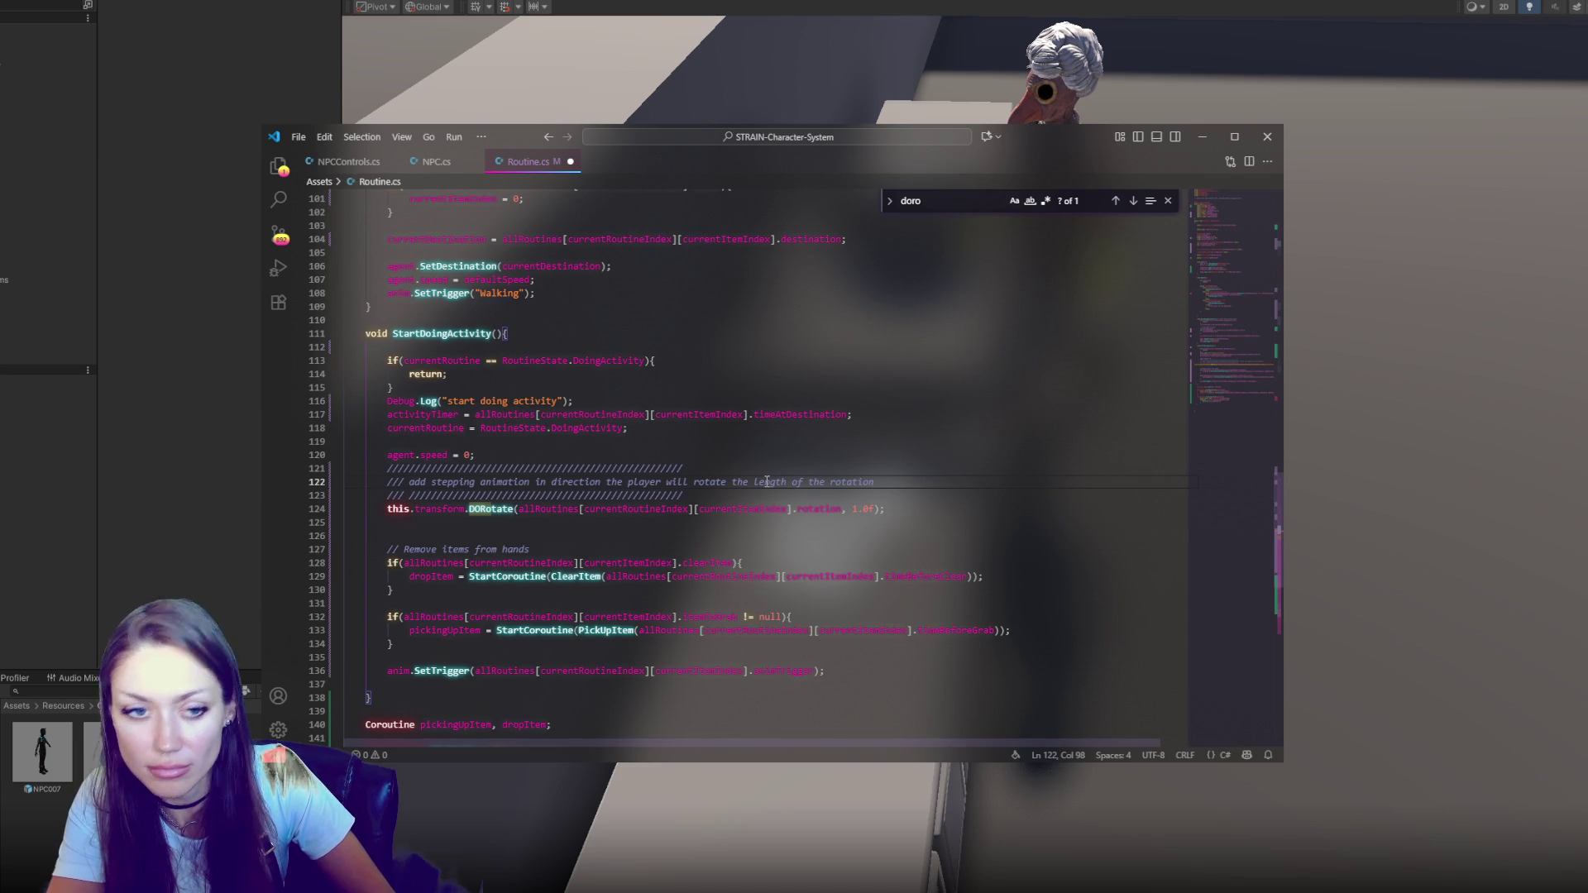
click(101, 610)
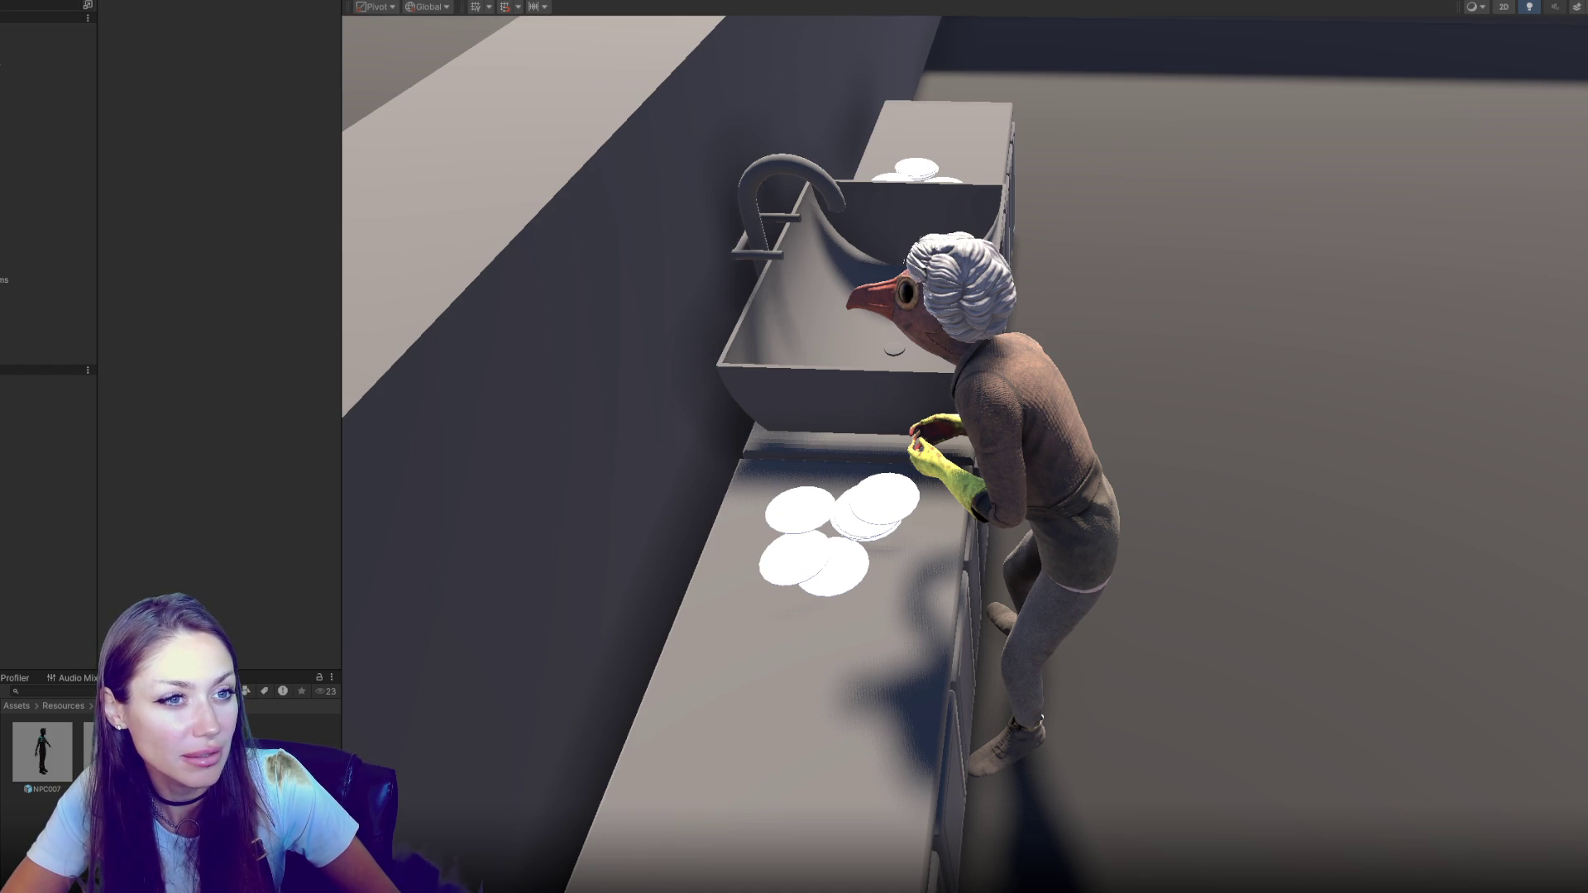
Select the floor Plane, narrow the Inspector to widen the Scene view, and select a counter plate
click(1214, 676)
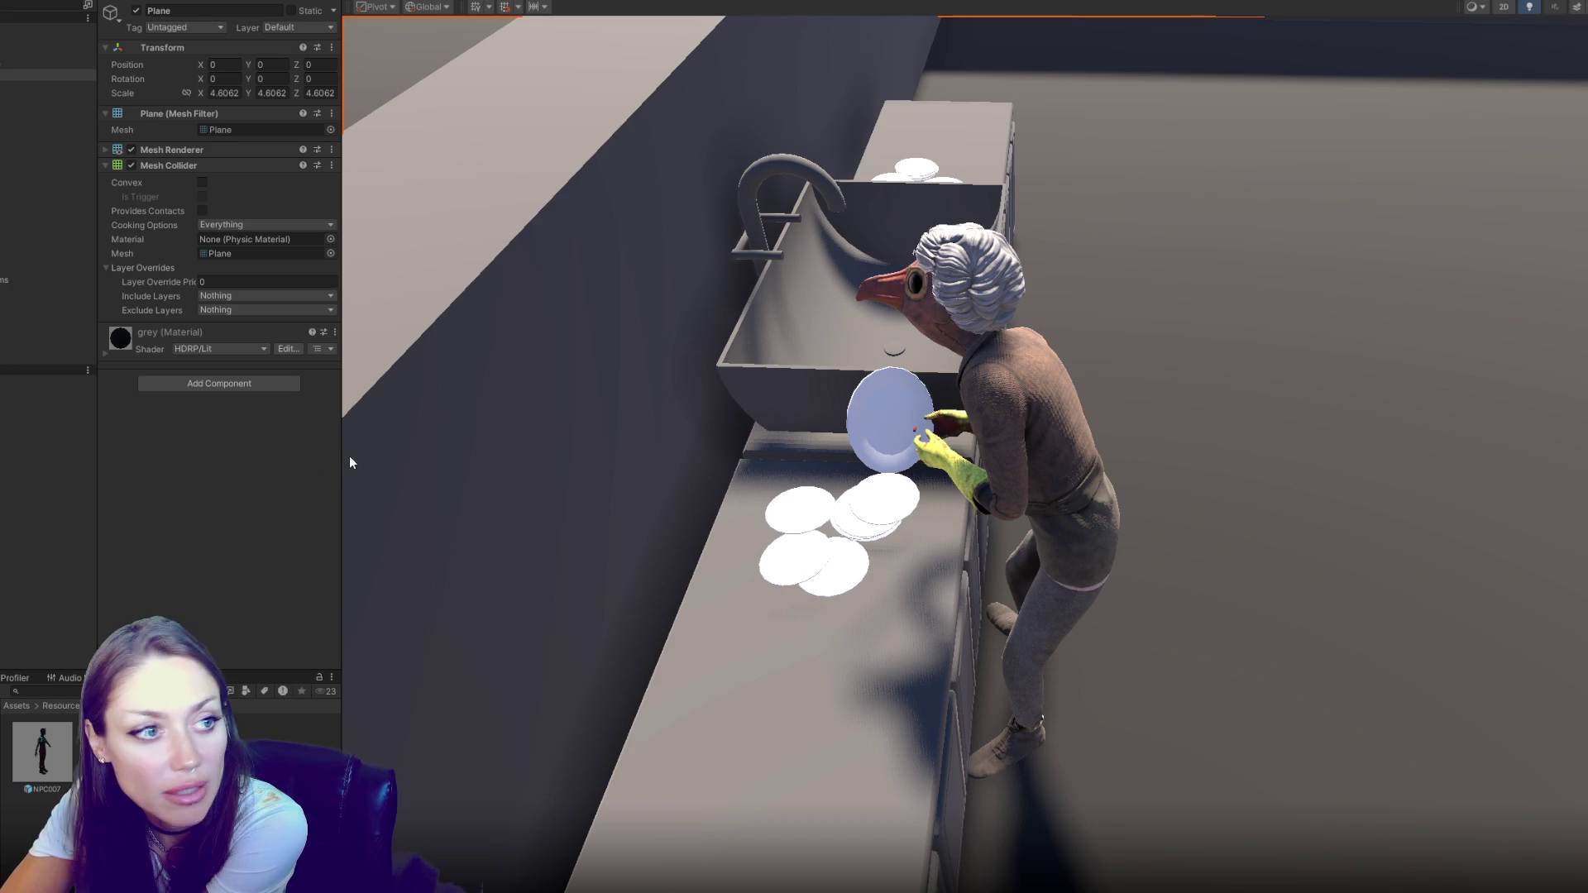
drag(344, 455, 50, 455)
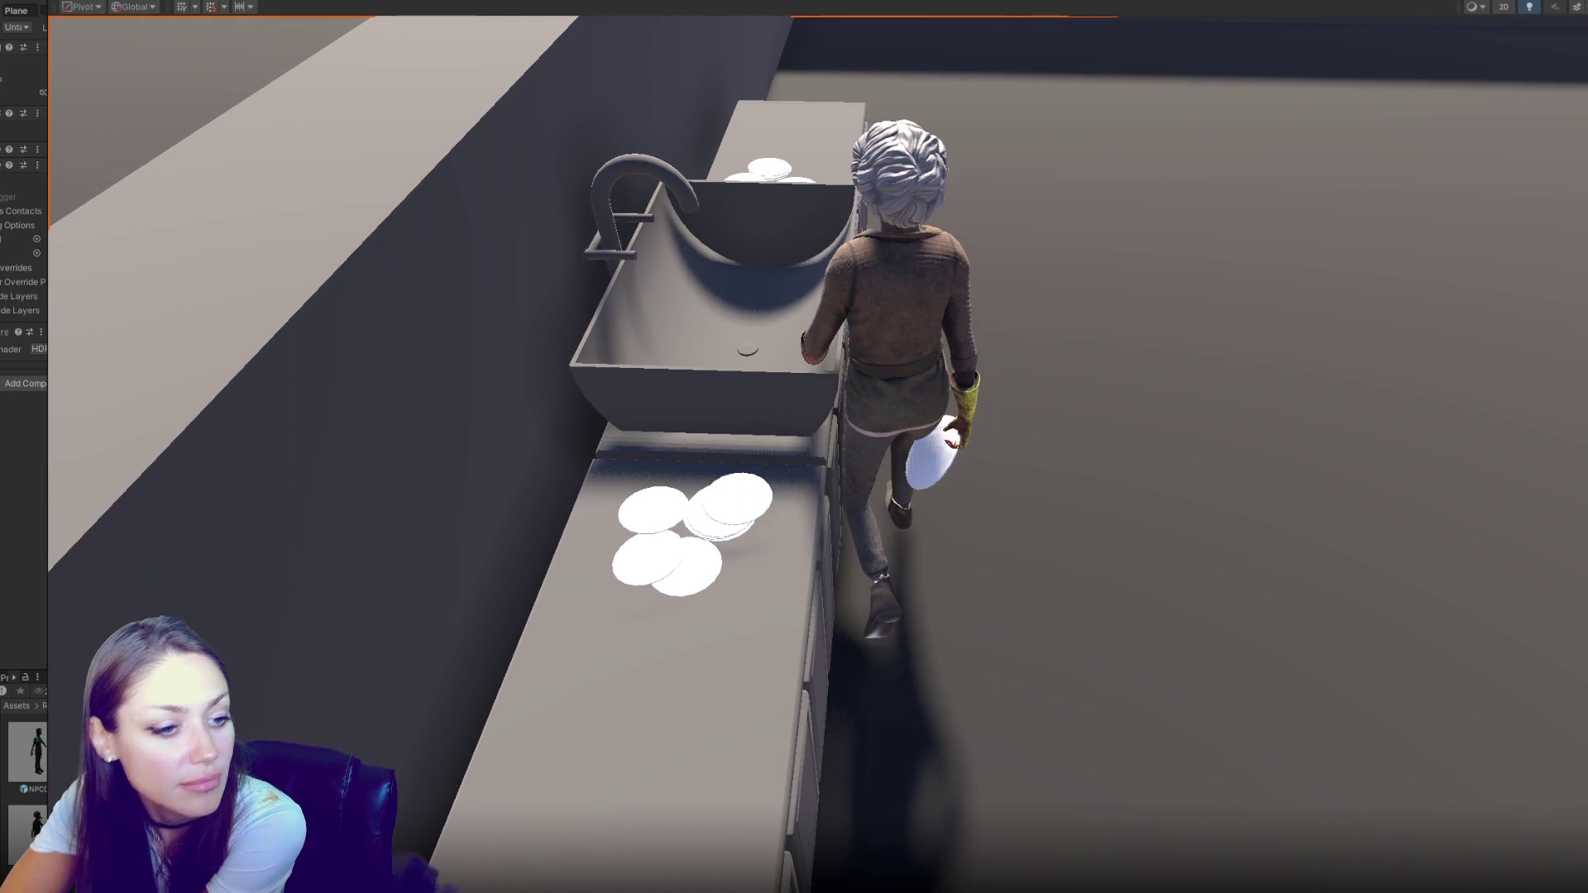
click(736, 498)
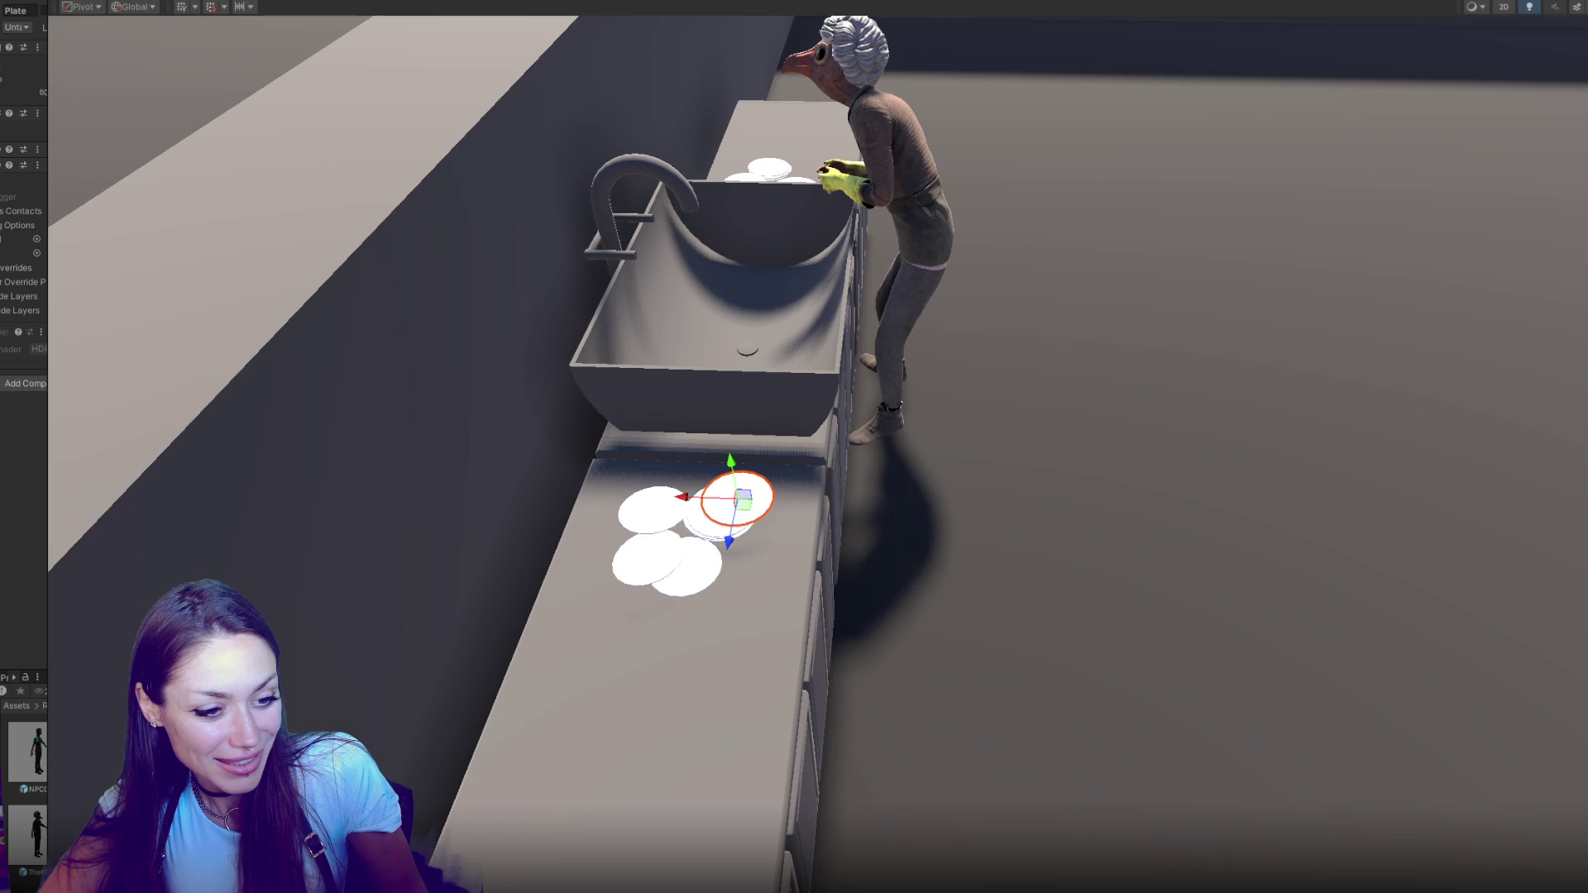
Inspect the Sink, Counter and floor Plane, then bring Routine.cs forward in VS Code
click(678, 321)
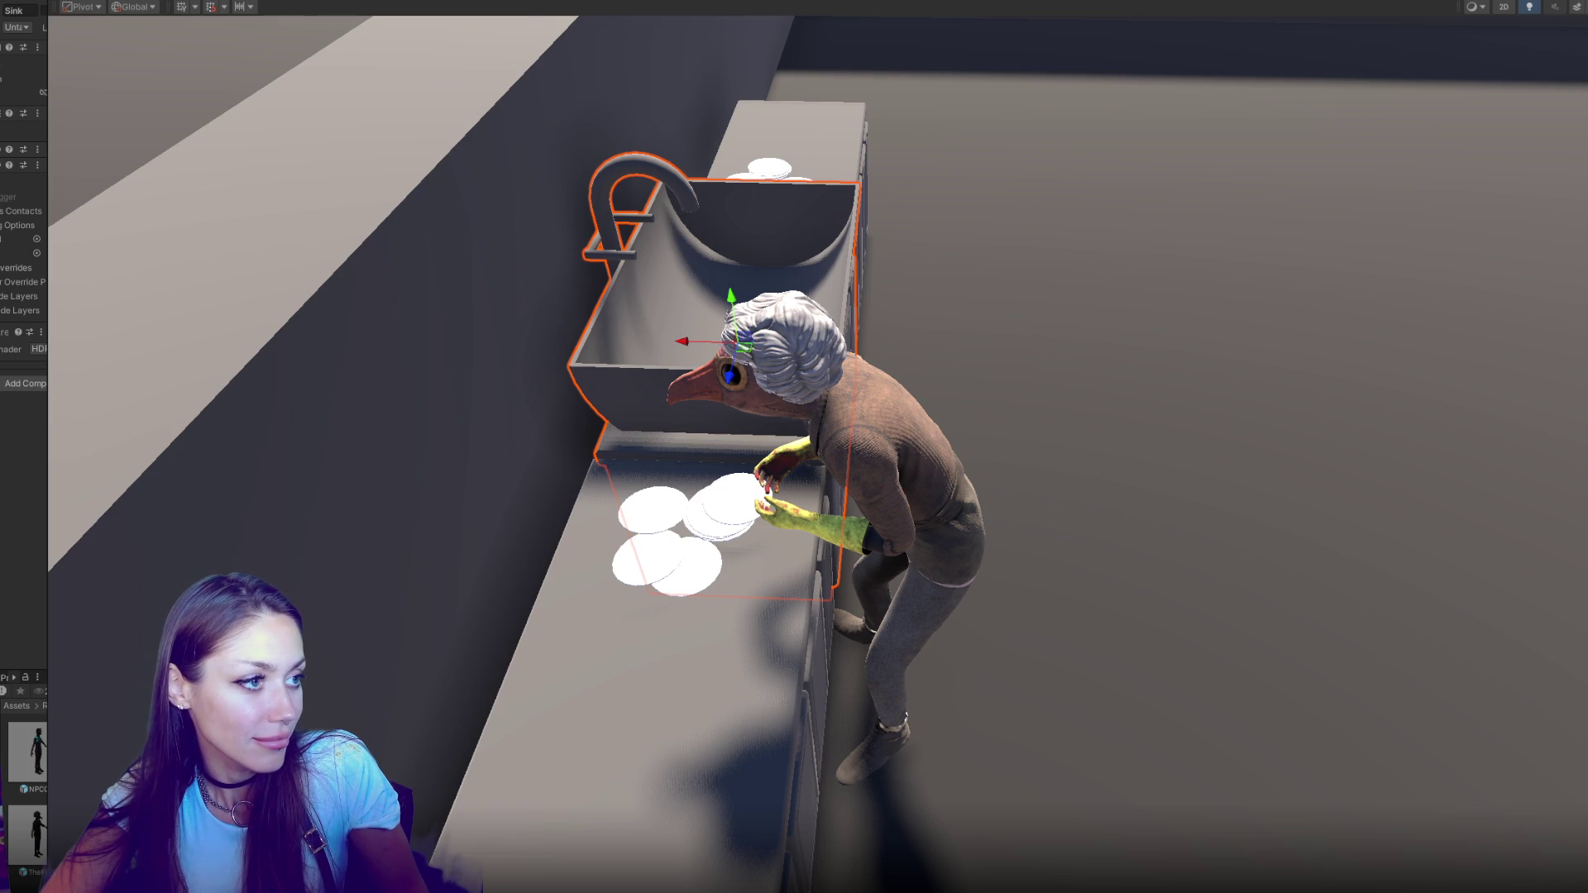
click(779, 583)
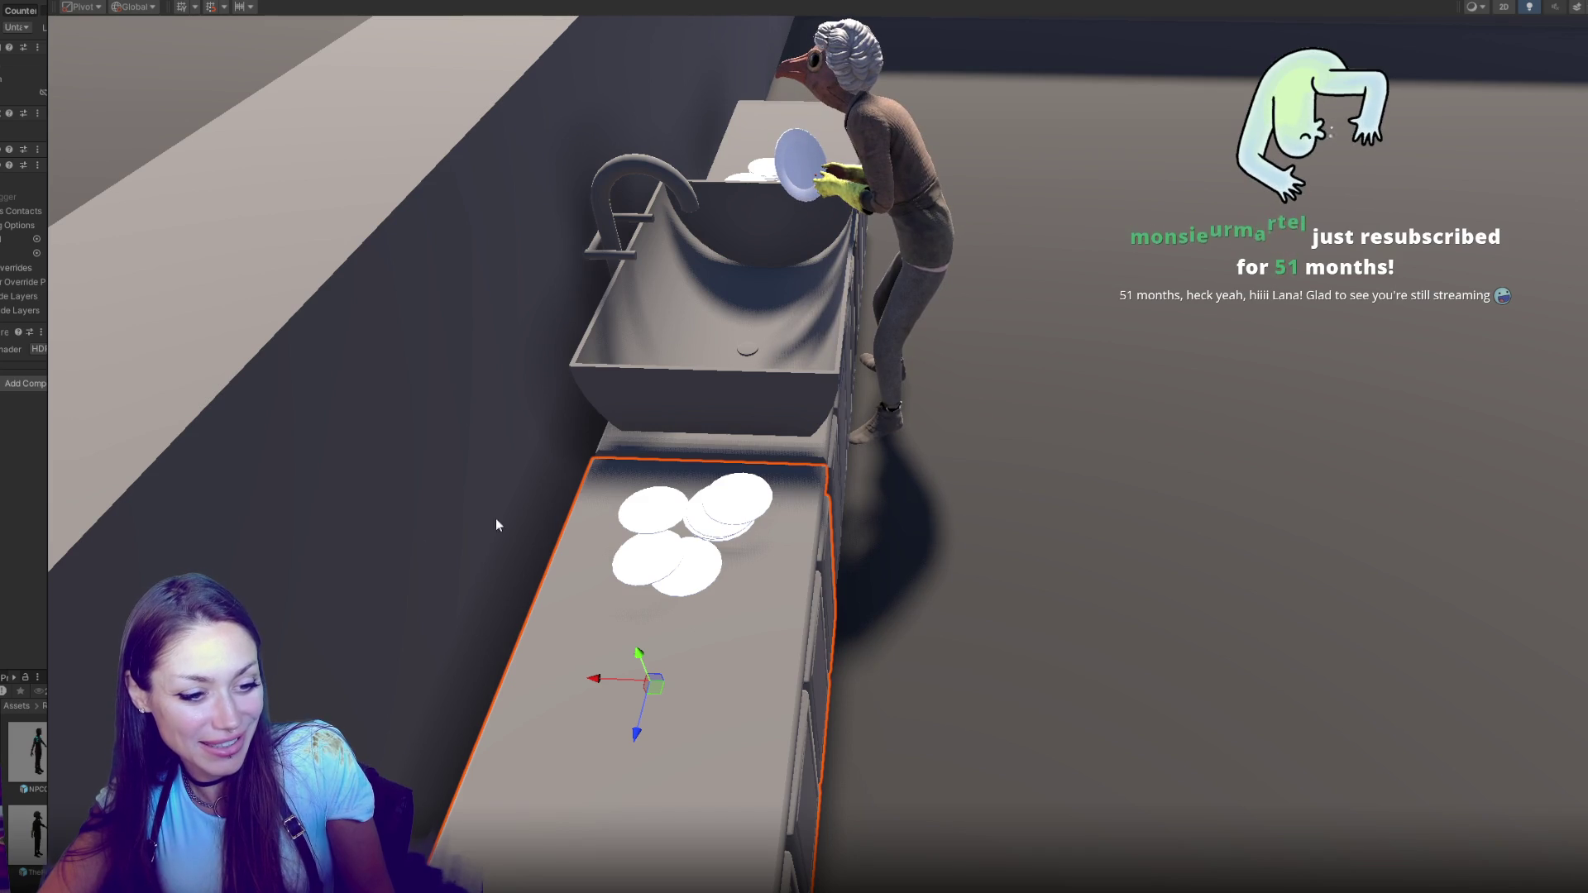
click(910, 496)
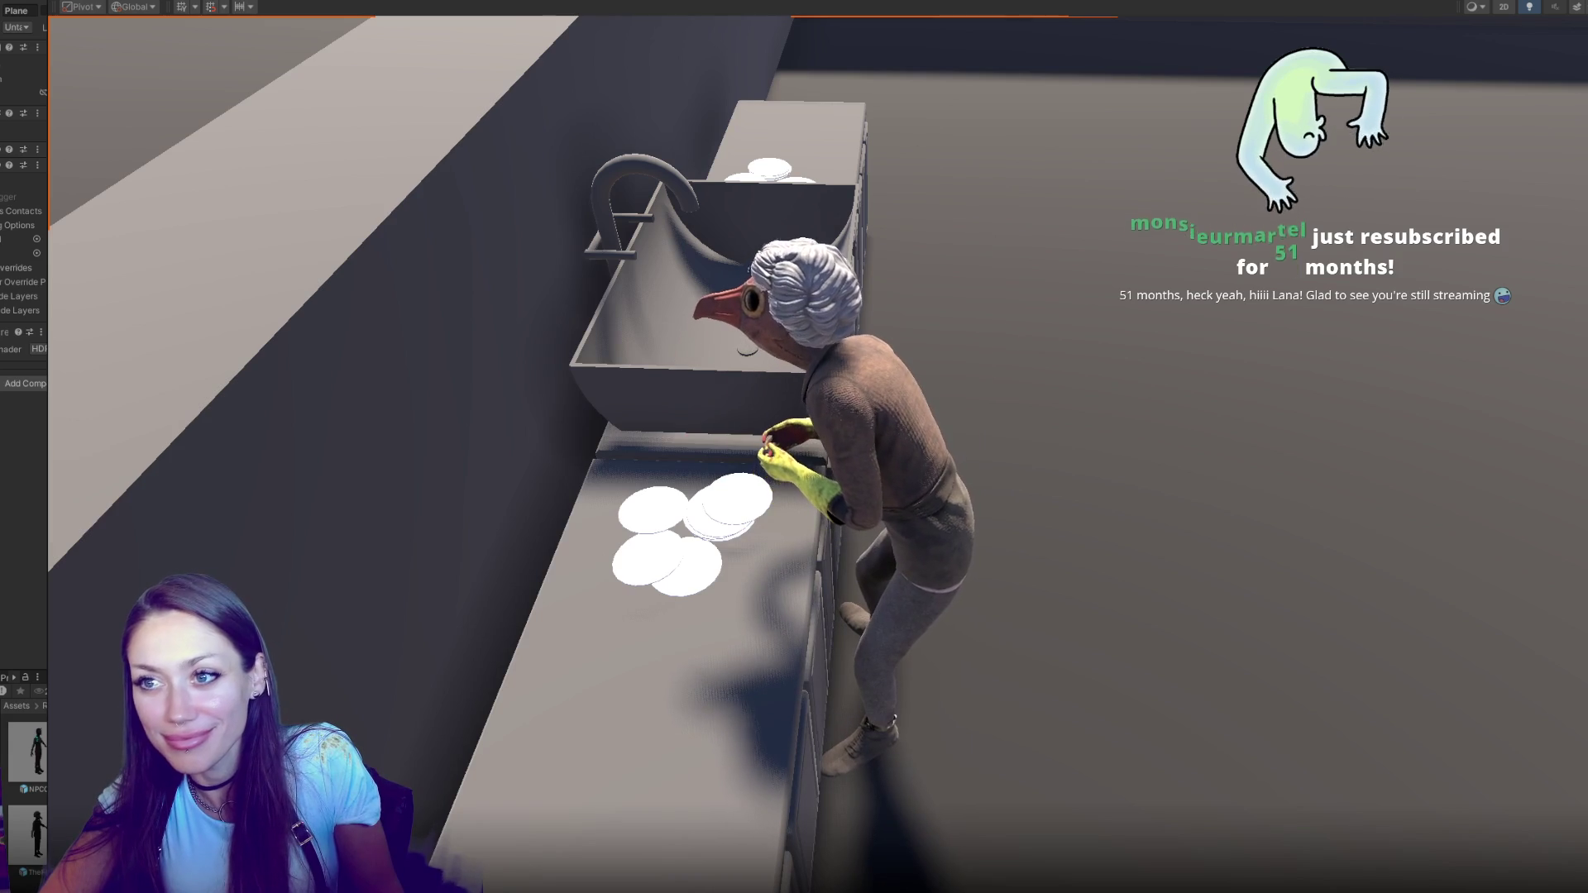
key(alt+Tab)
drag(1057, 135, 1270, 159)
scroll(1040, 458, down, 1)
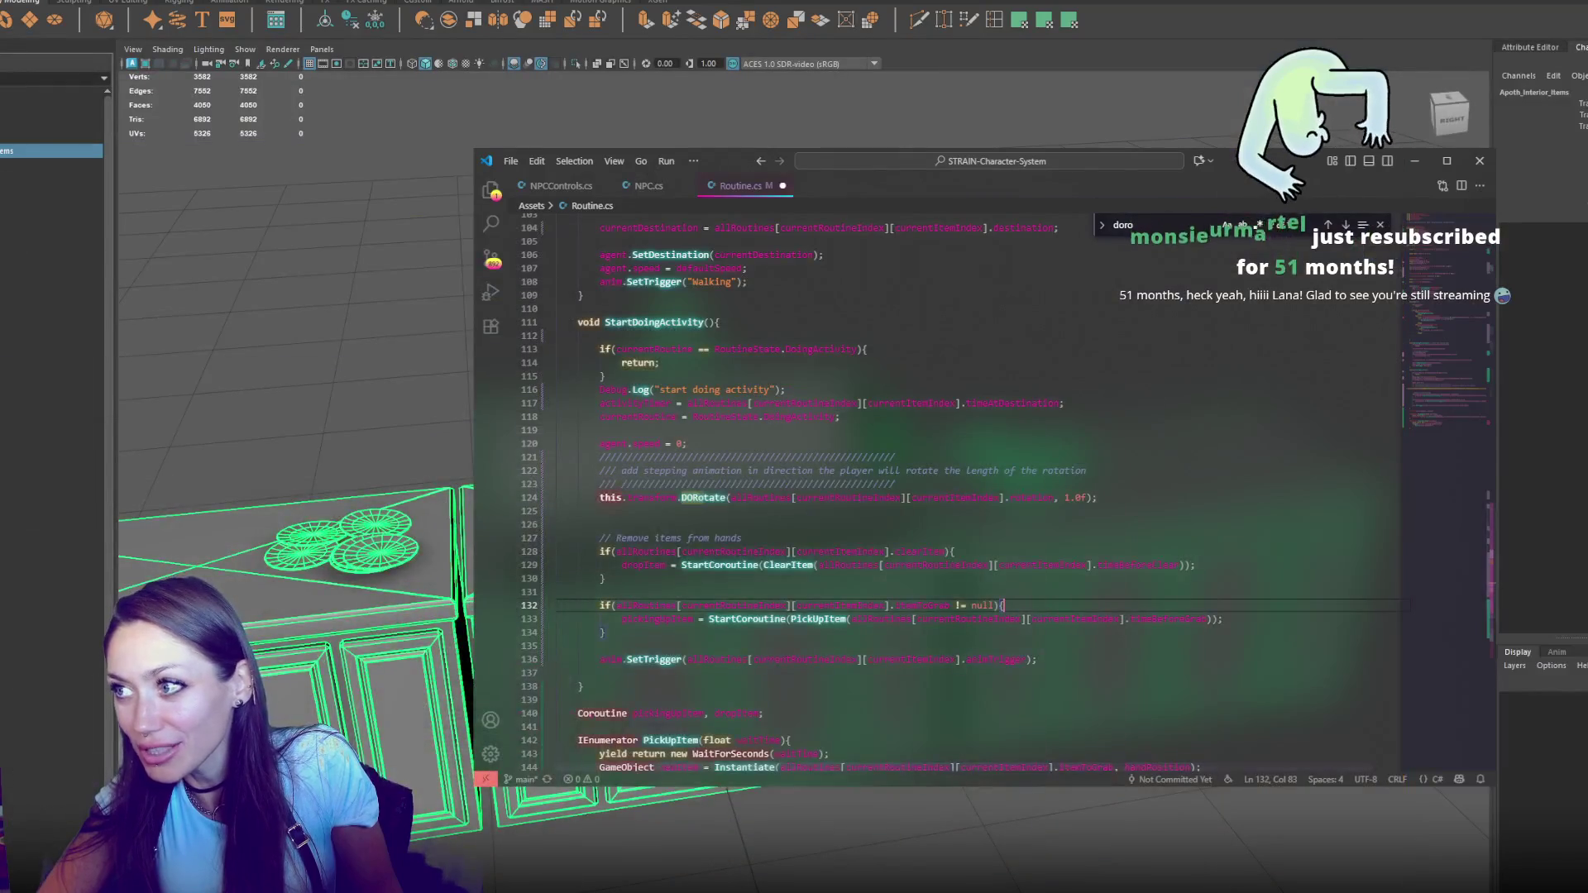
Click into the rotation line in StartDoingActivity and scroll up to review the code
click(1172, 479)
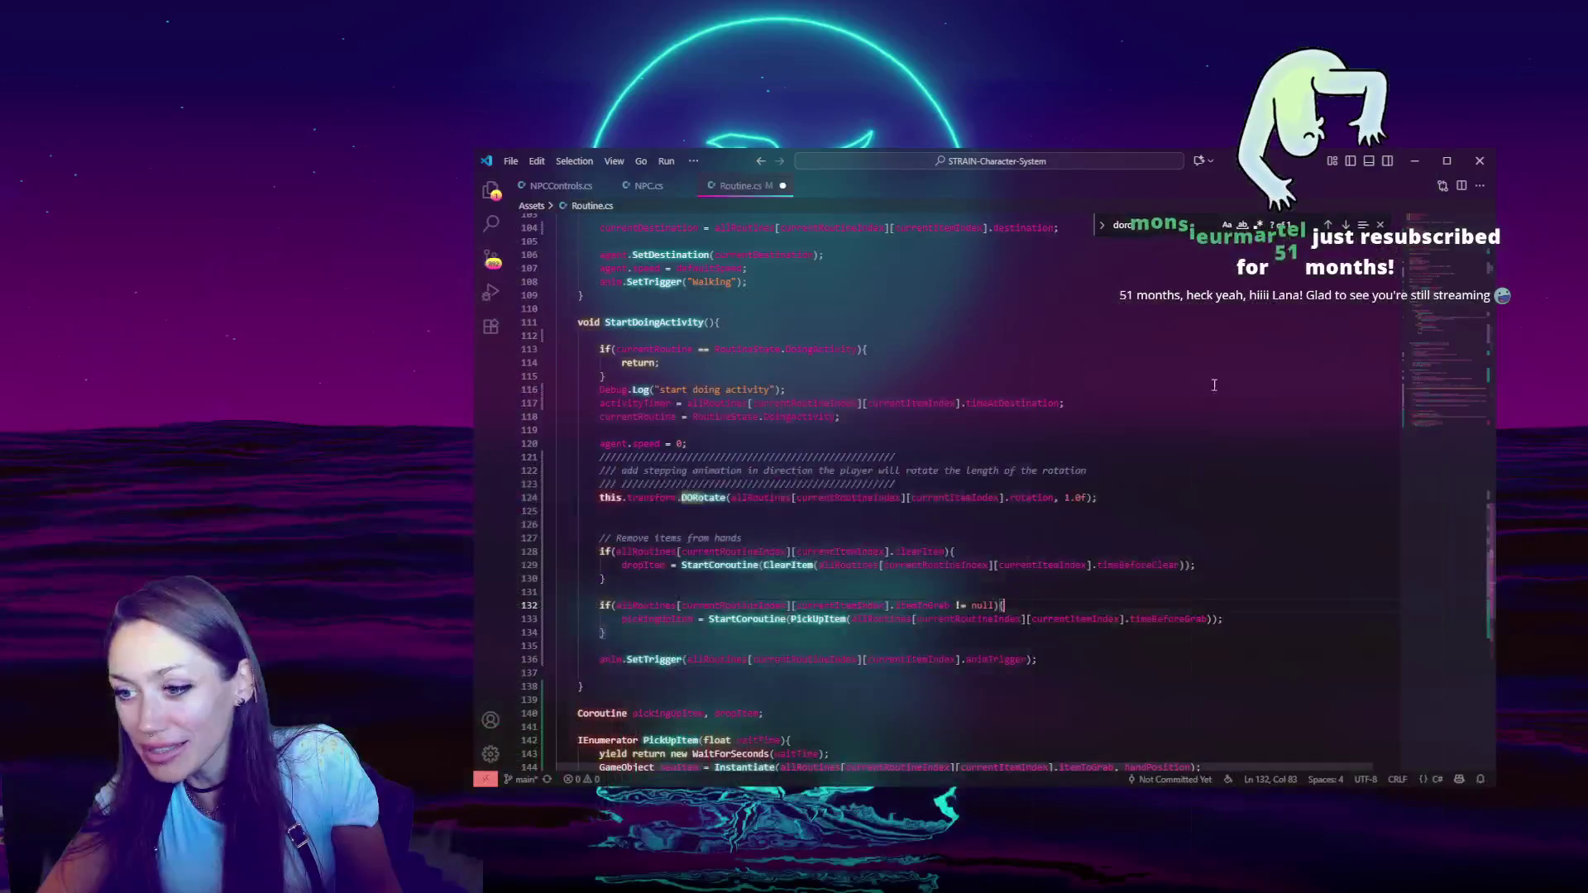
scroll(1172, 479, up, 3)
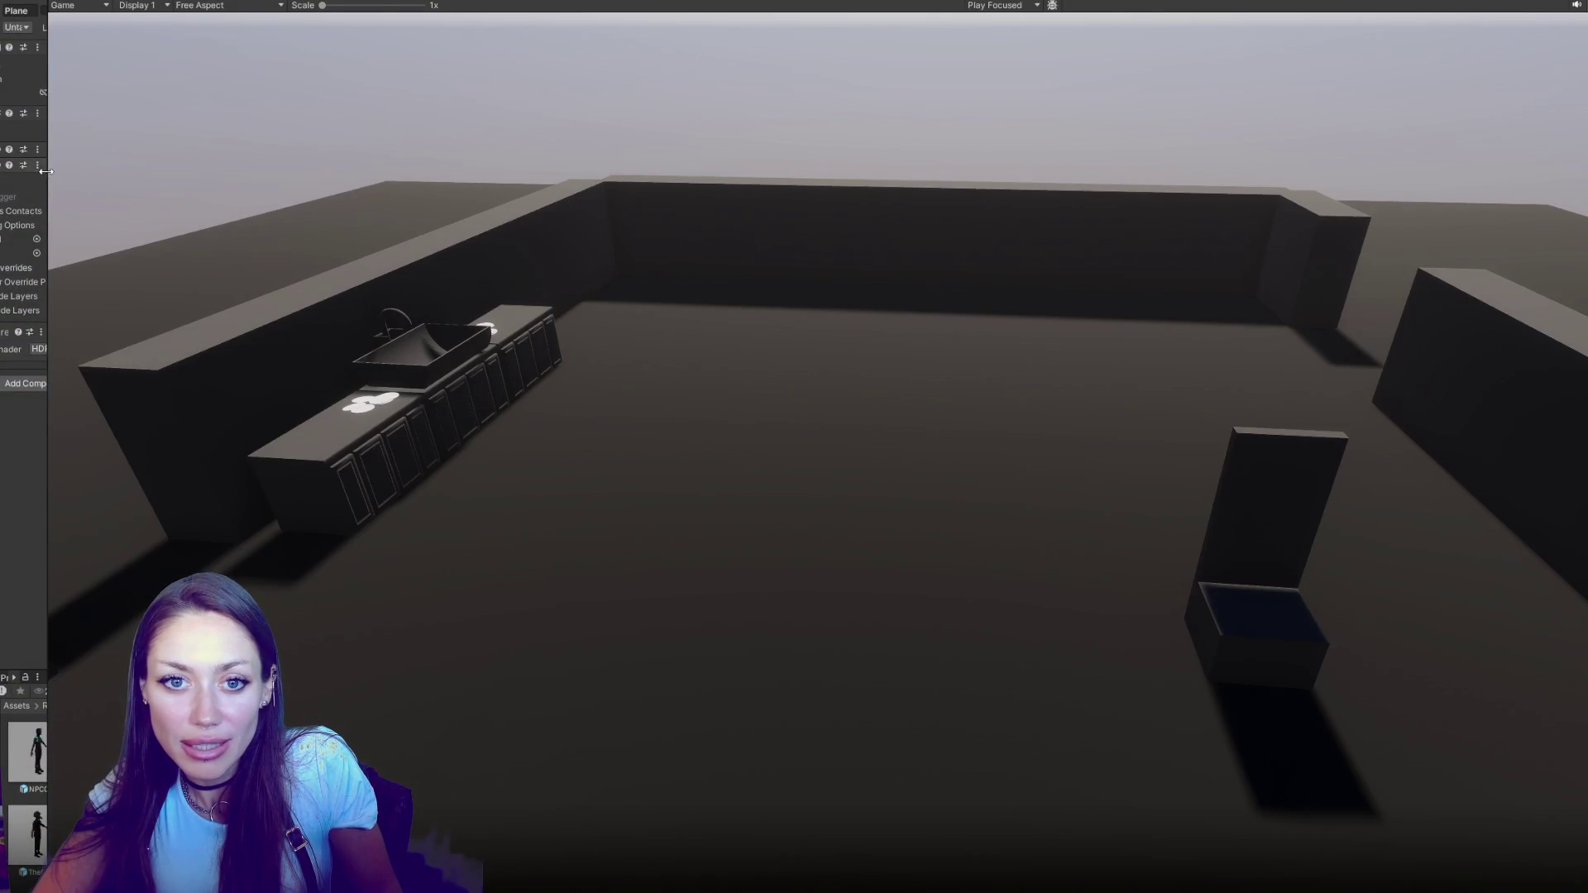
Add an animator layer named Arms and check its Mask field in the layer settings
drag(46, 171, 319, 204)
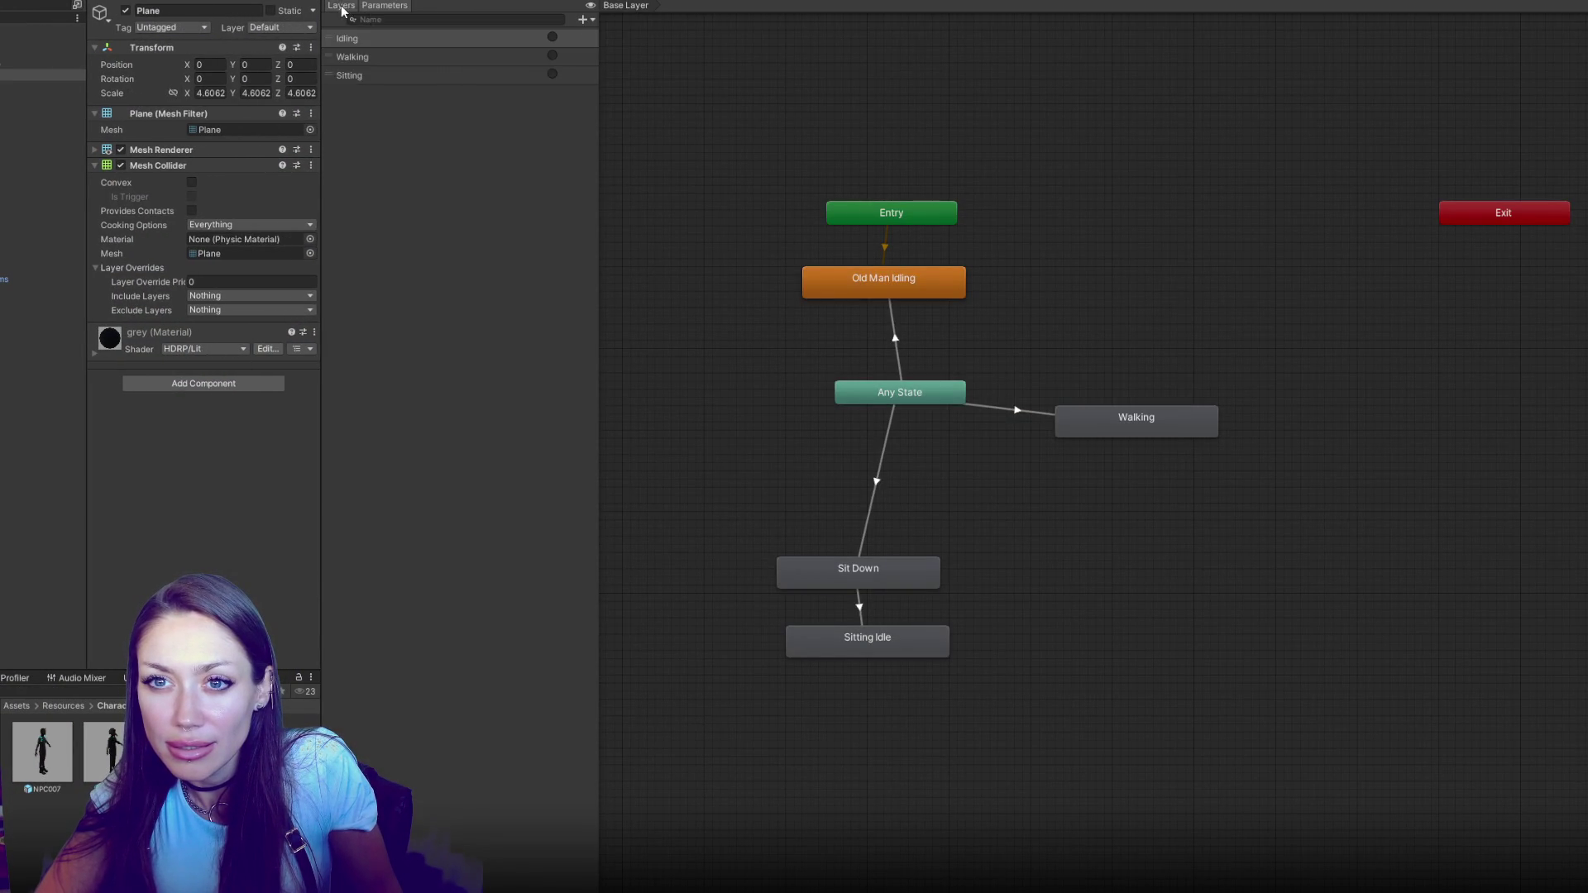
click(342, 10)
click(586, 19)
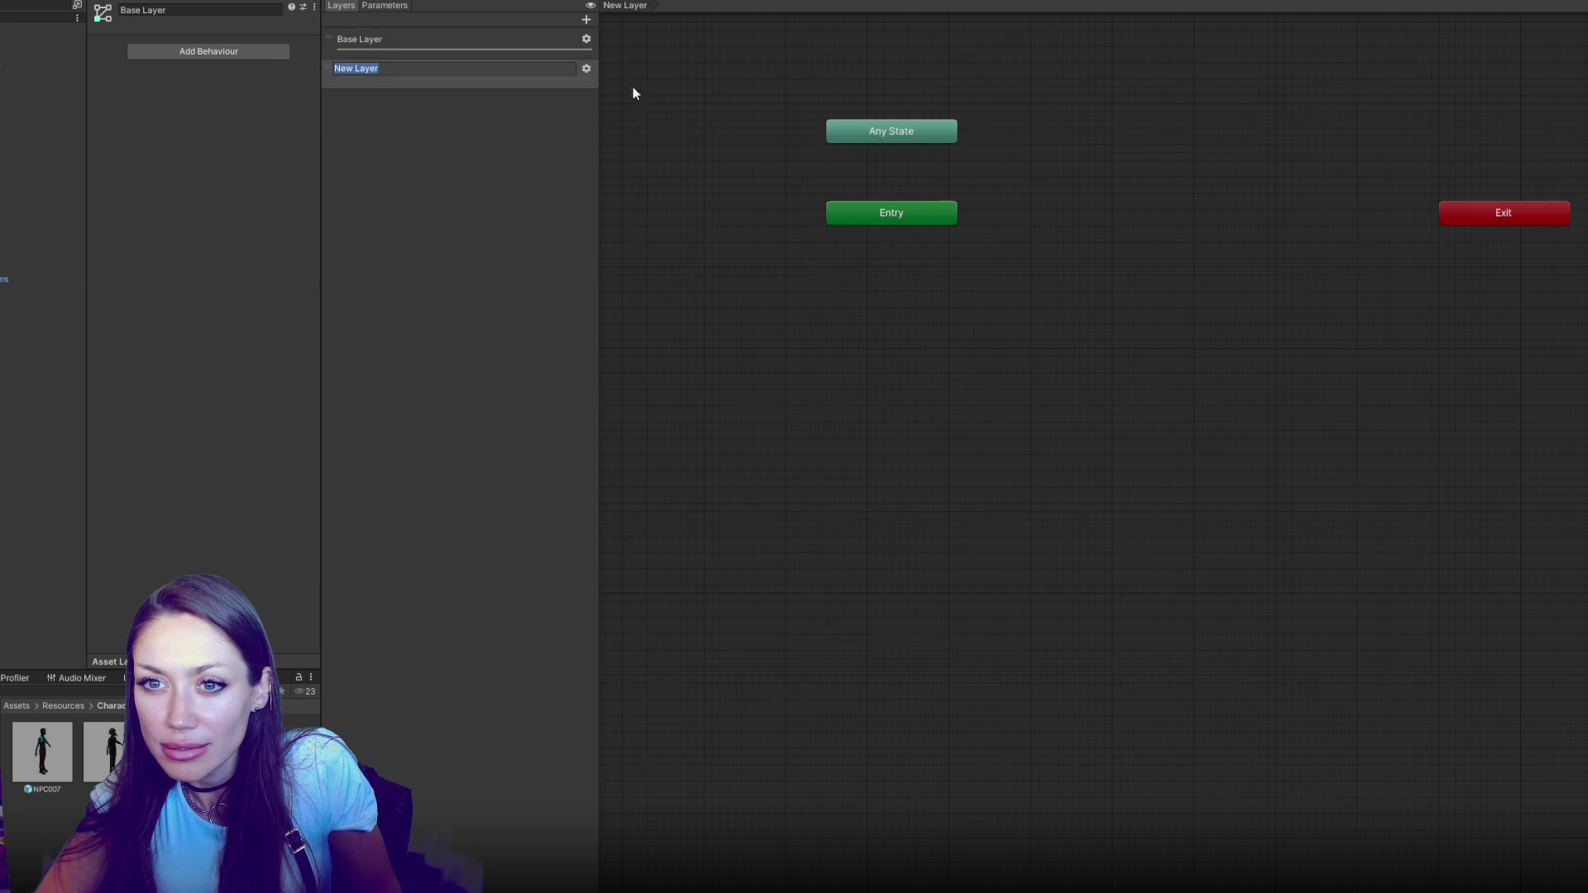
text(Arms)
key(Return)
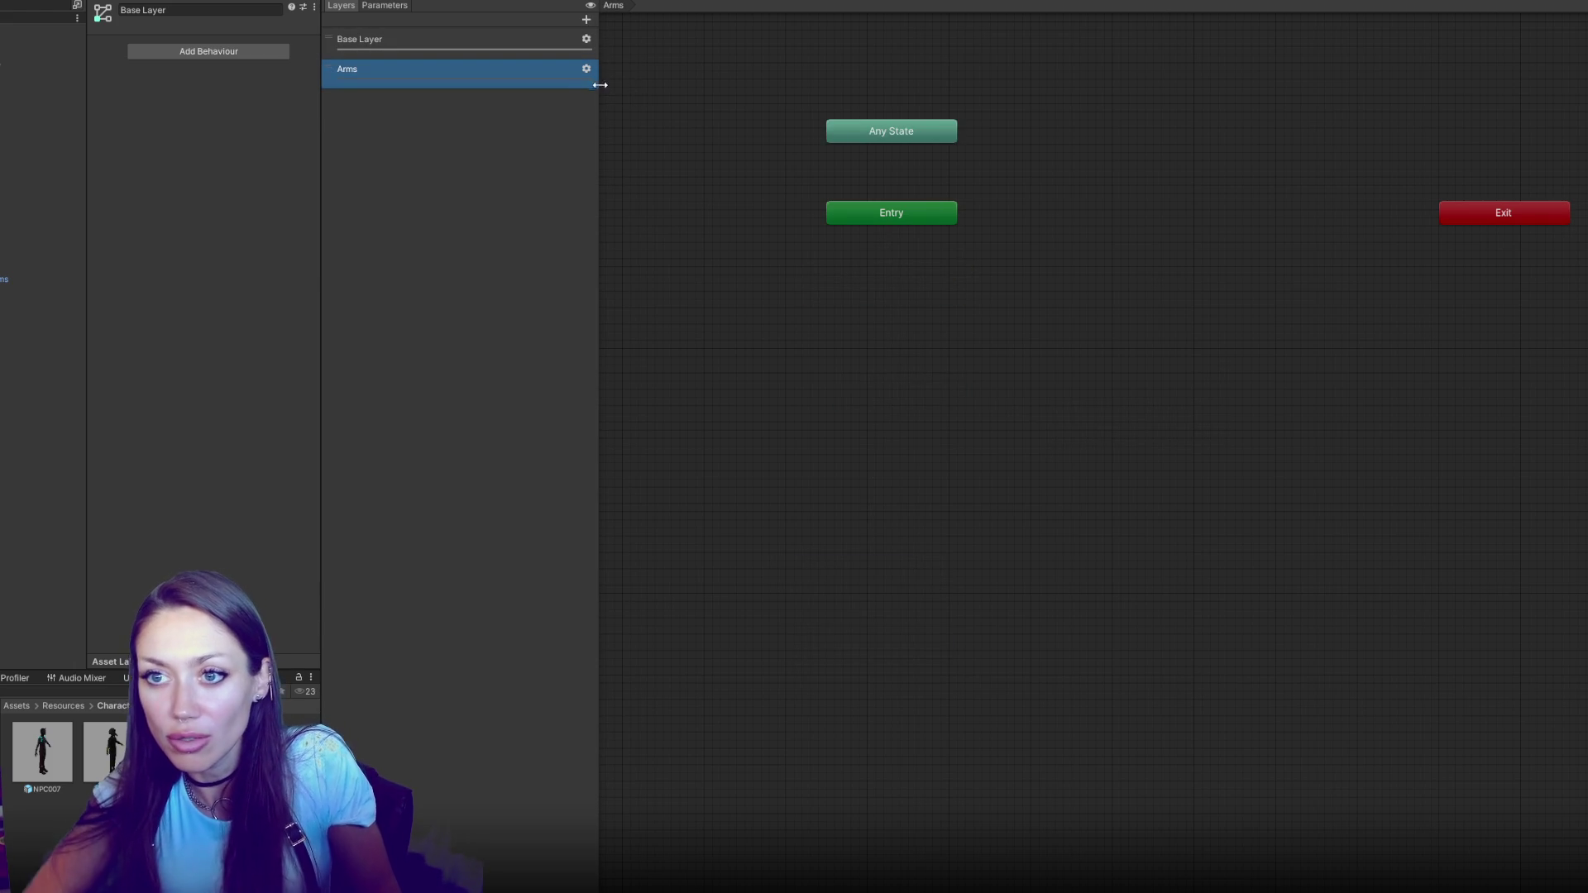
click(586, 69)
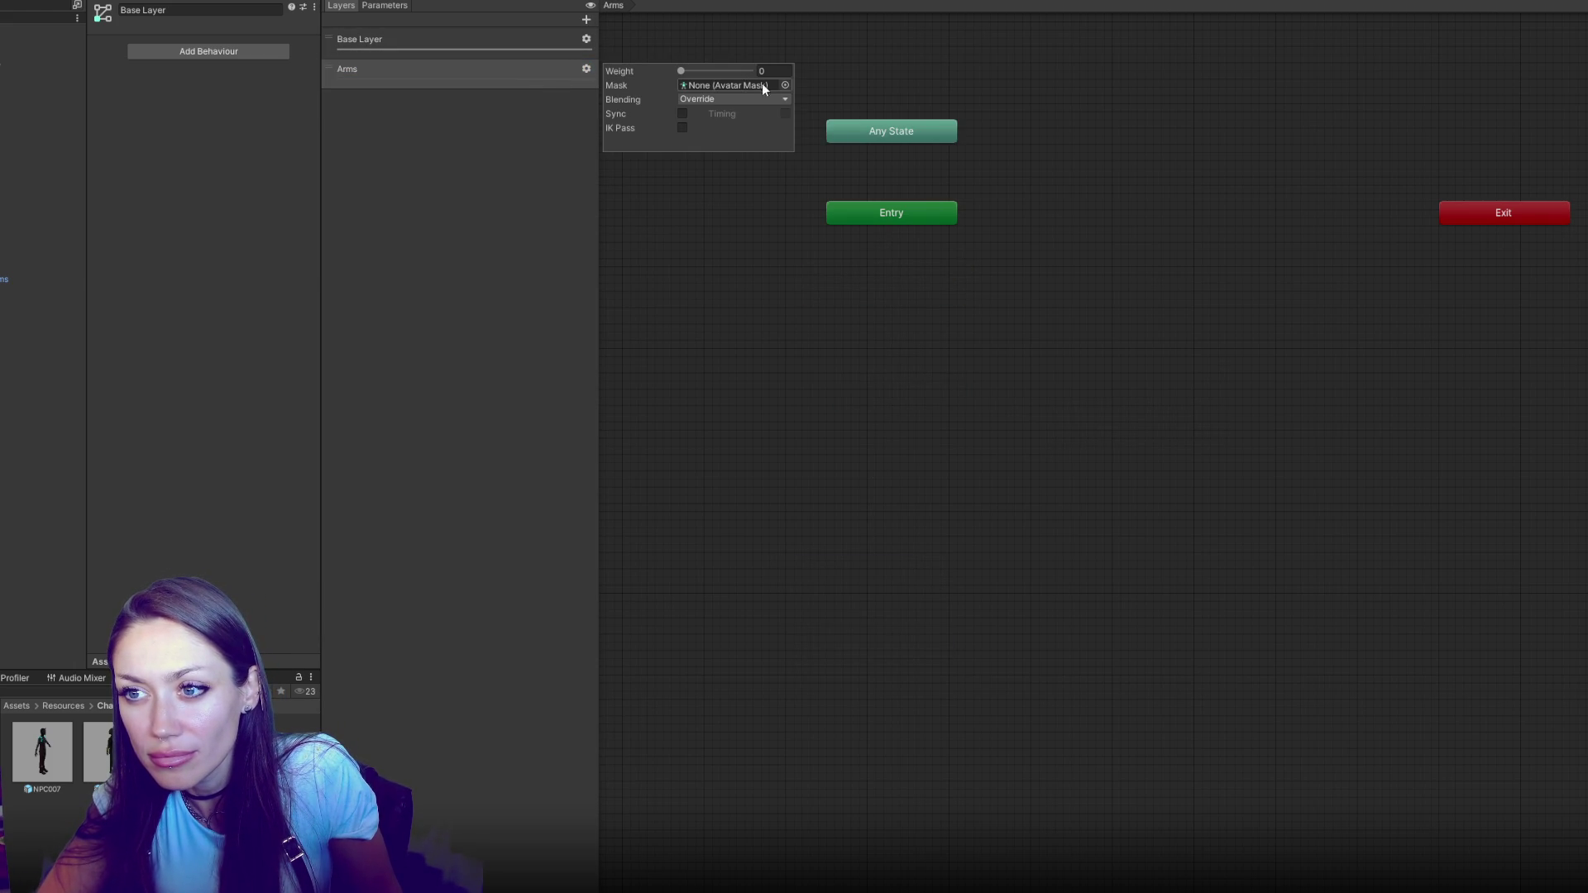
click(785, 85)
click(410, 591)
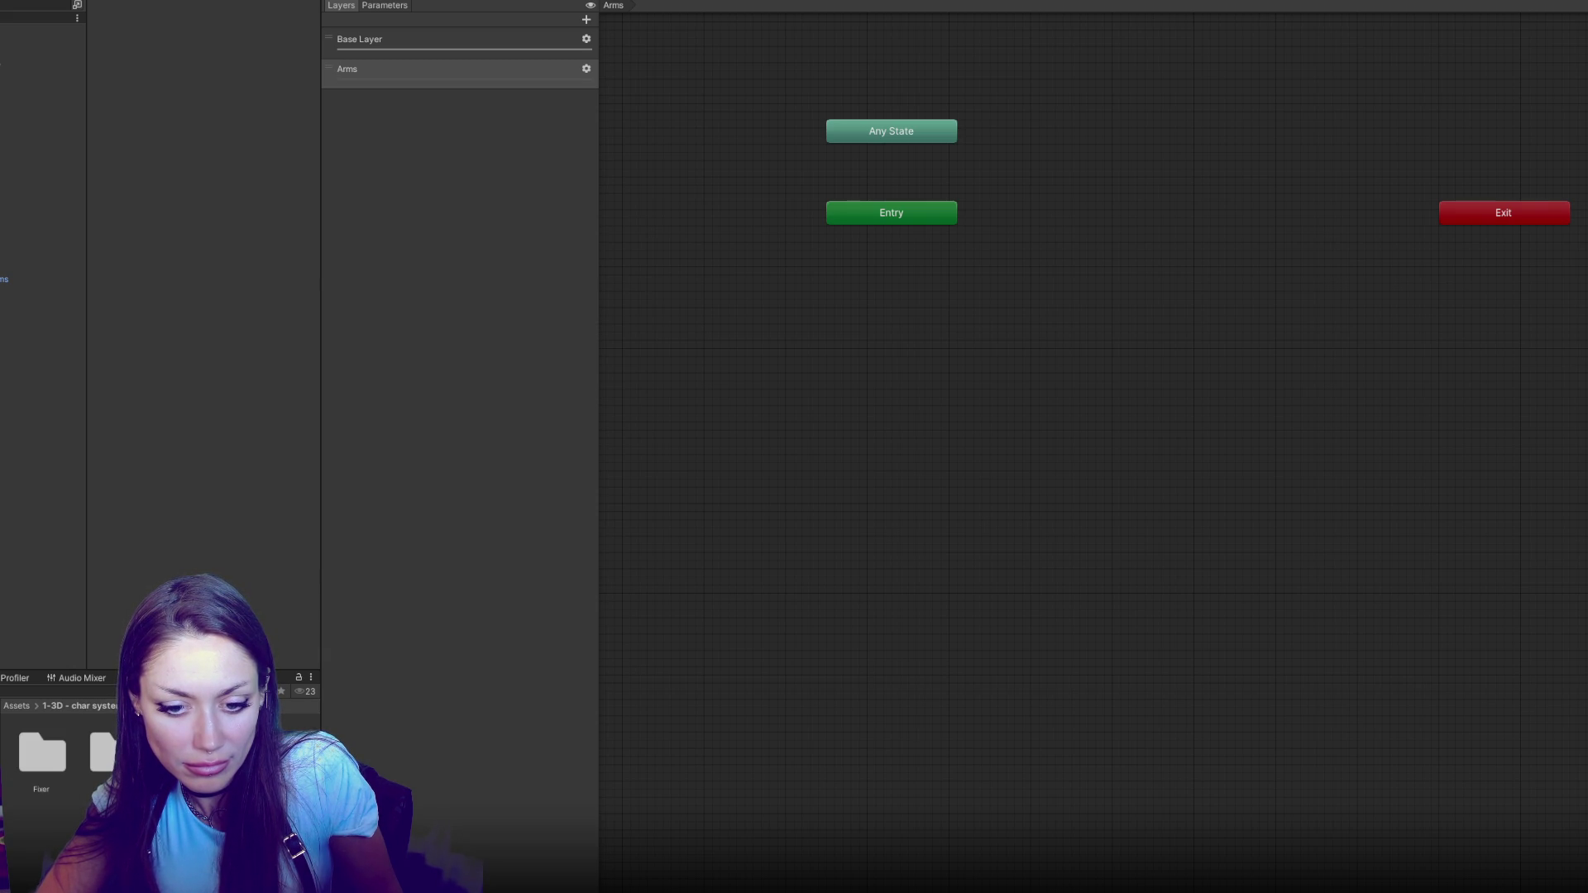
Create an Avatar Mask asset named NPC Mask and assign it to the Arms layer
right_click(168, 778)
mouse_move(203, 425)
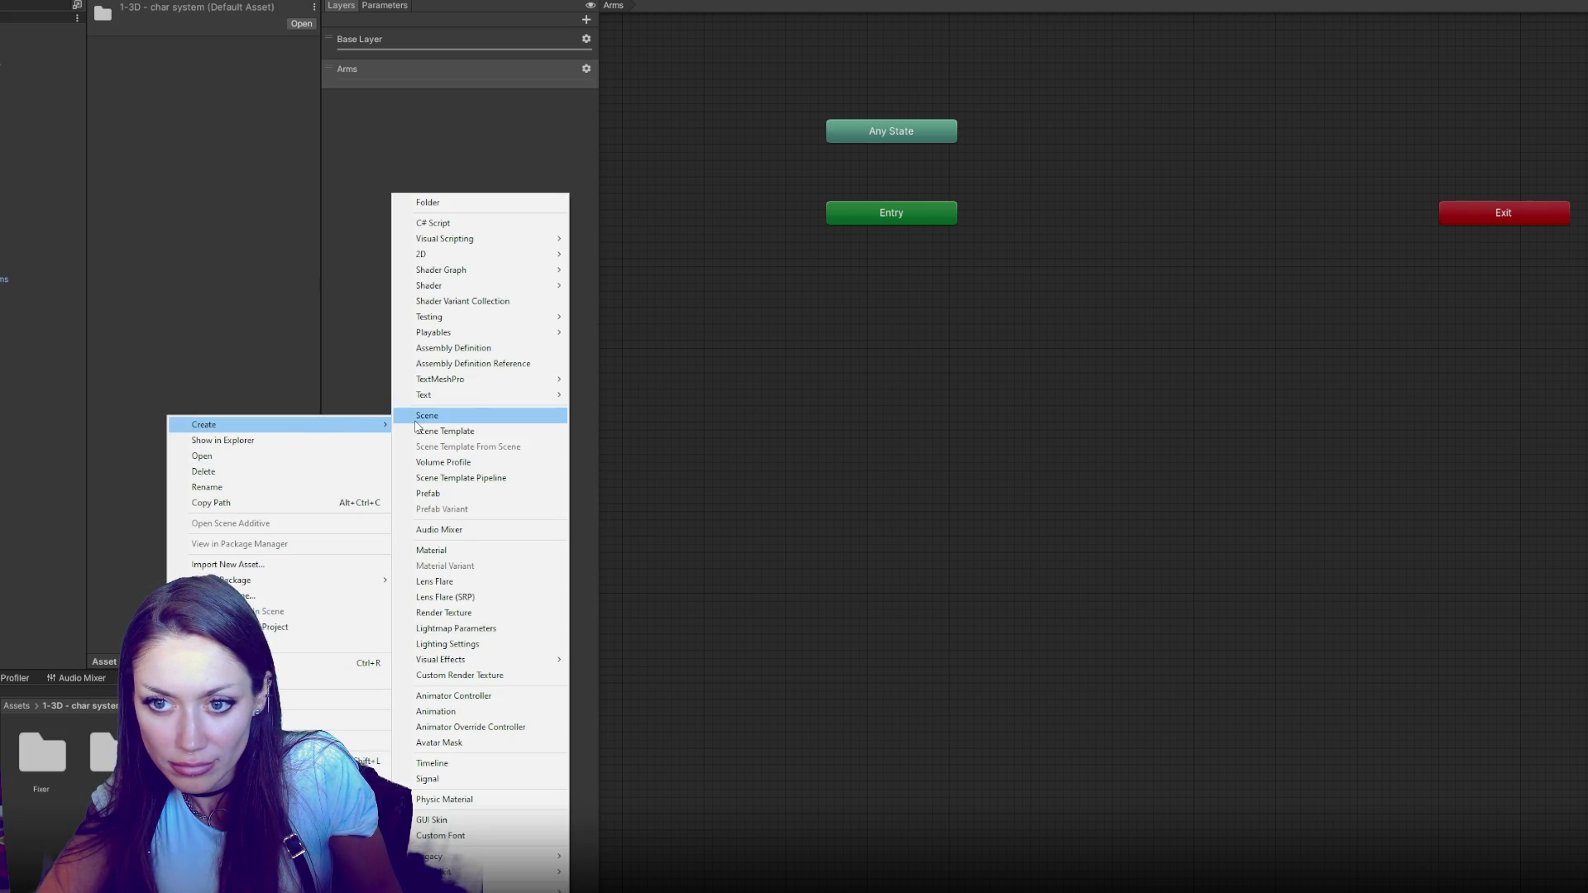
click(538, 744)
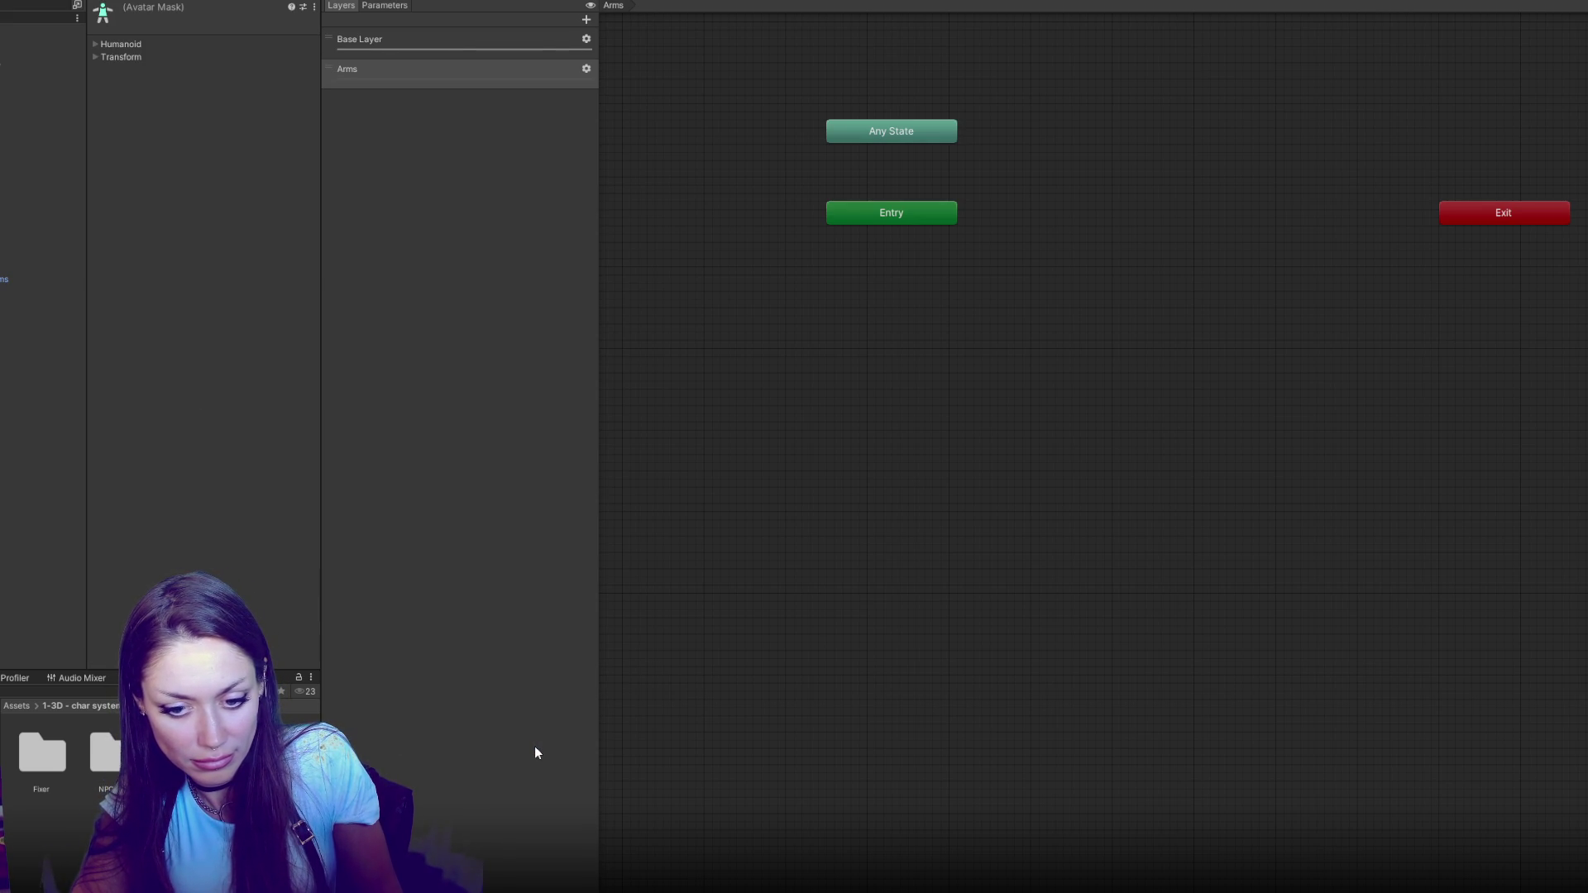
key(Return)
click(586, 69)
click(784, 86)
double_click(886, 153)
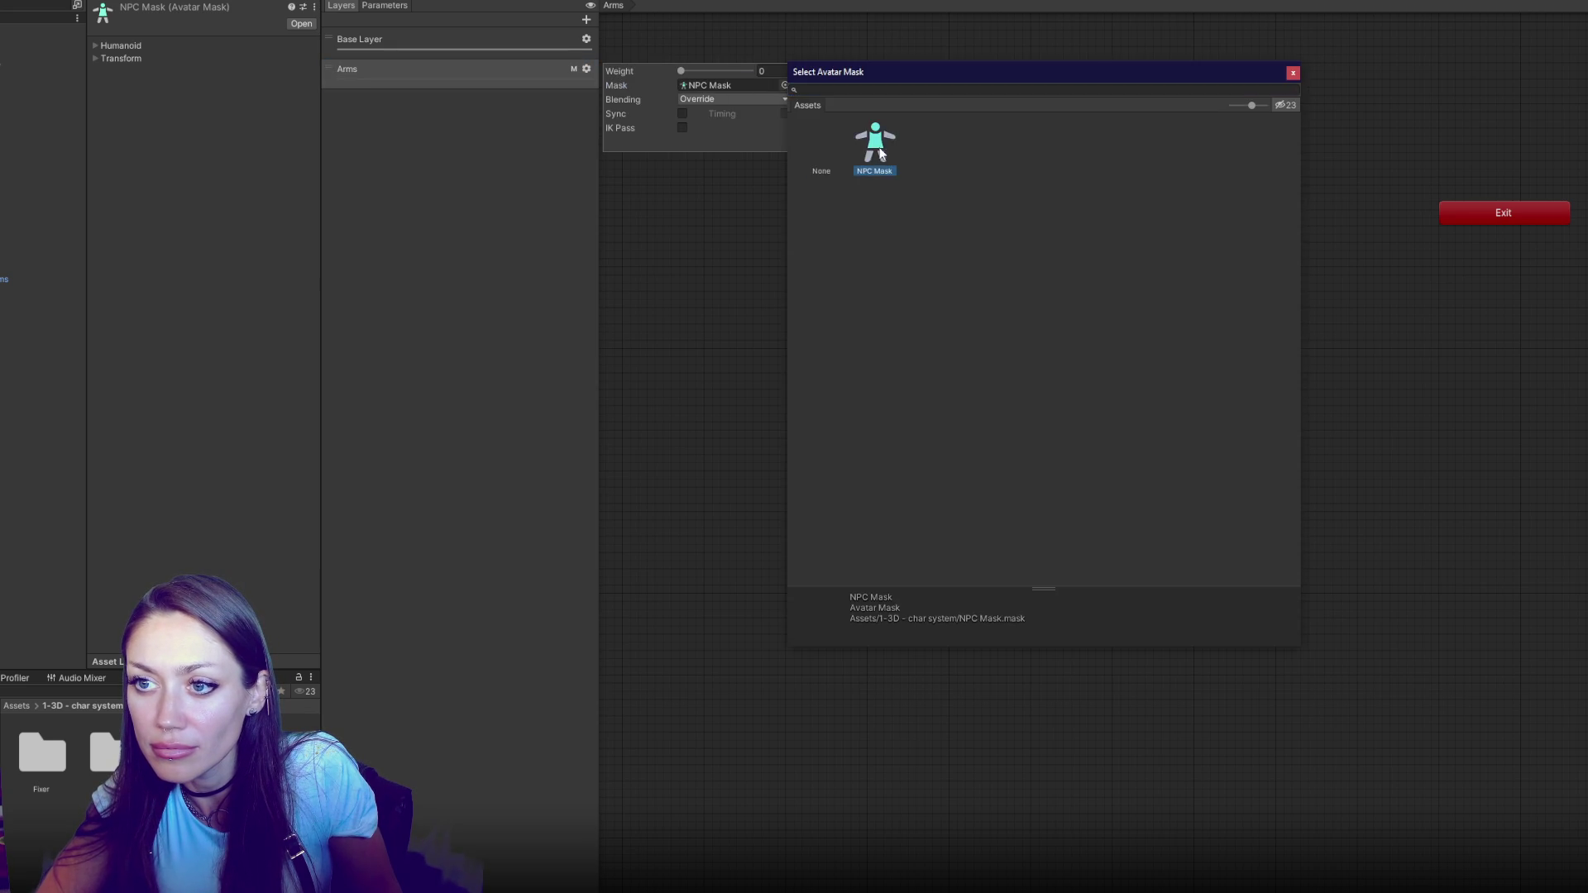
click(371, 219)
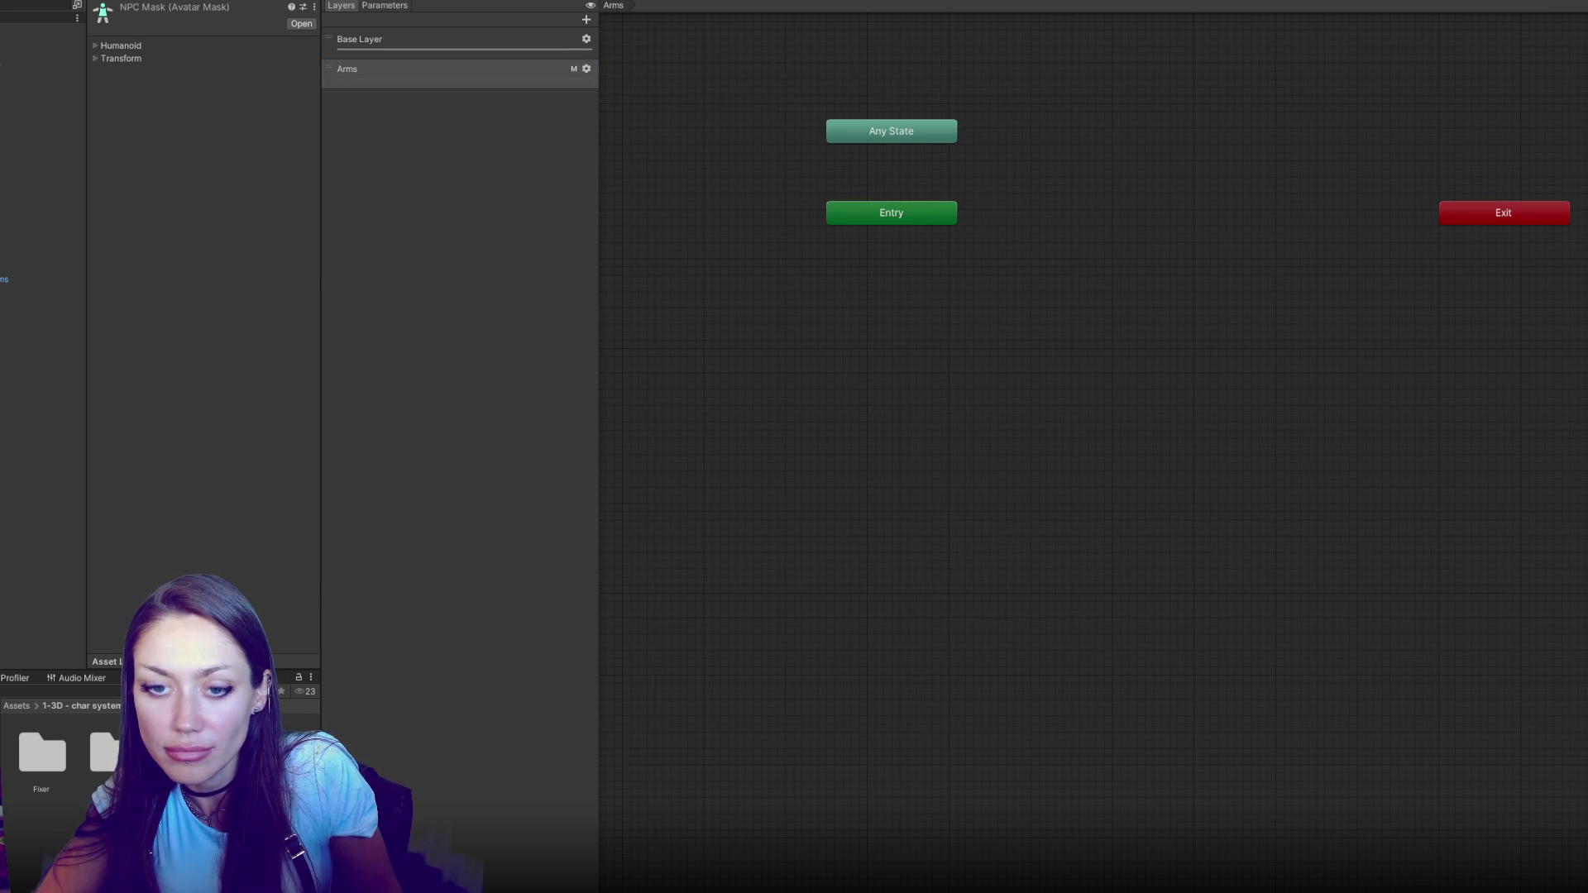
In NPC Mask's humanoid diagram, switch off head, body, legs and IK, keeping only the arms
click(95, 58)
click(95, 45)
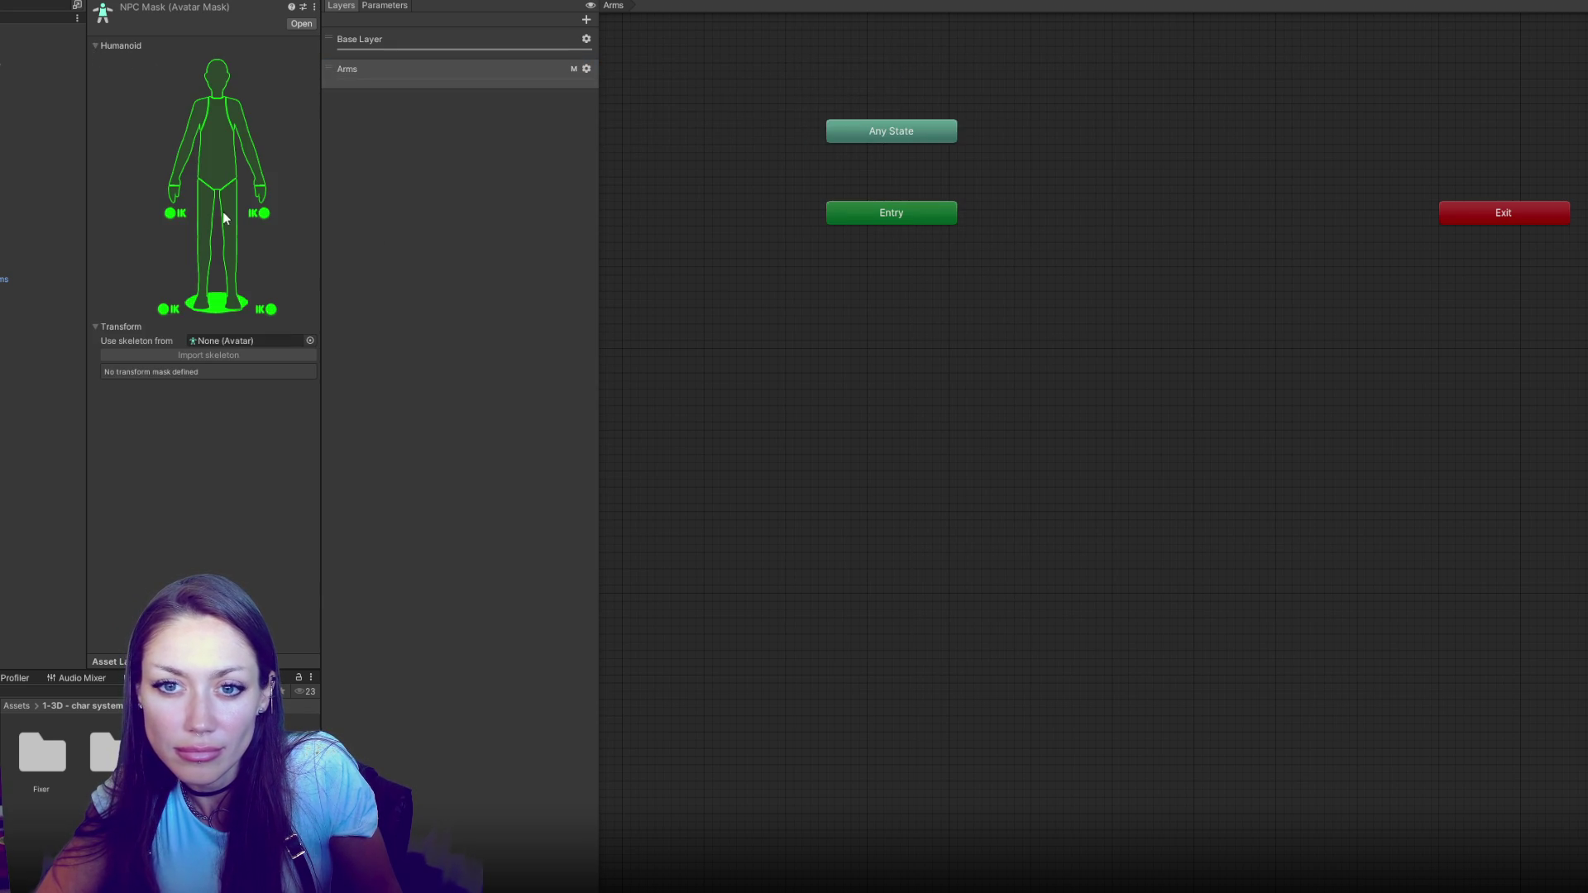
click(222, 103)
click(224, 188)
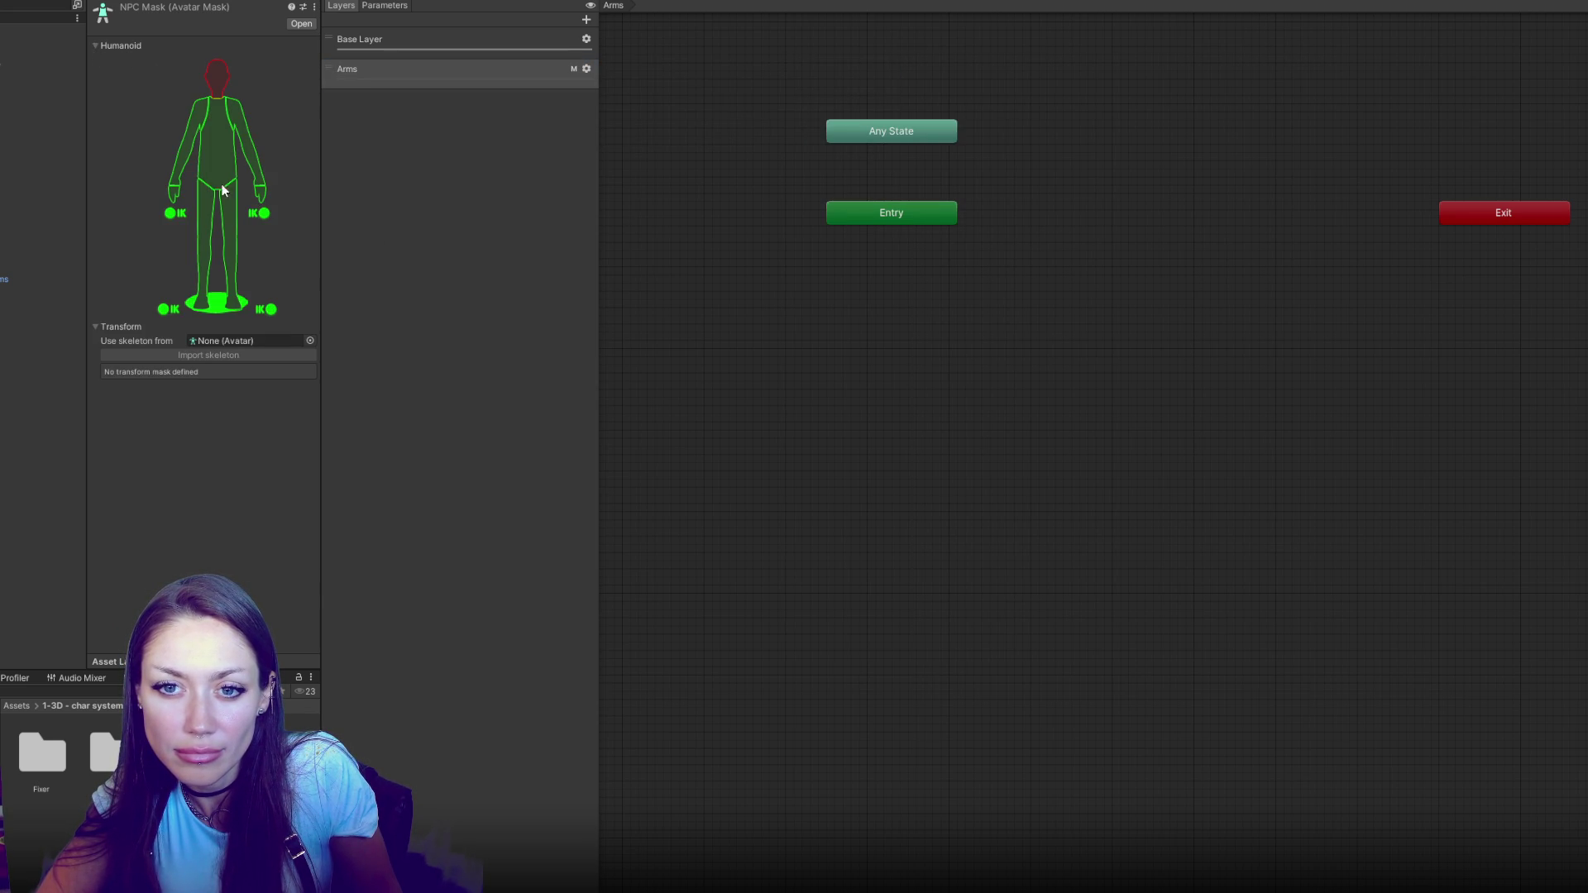
click(209, 319)
click(166, 320)
click(213, 250)
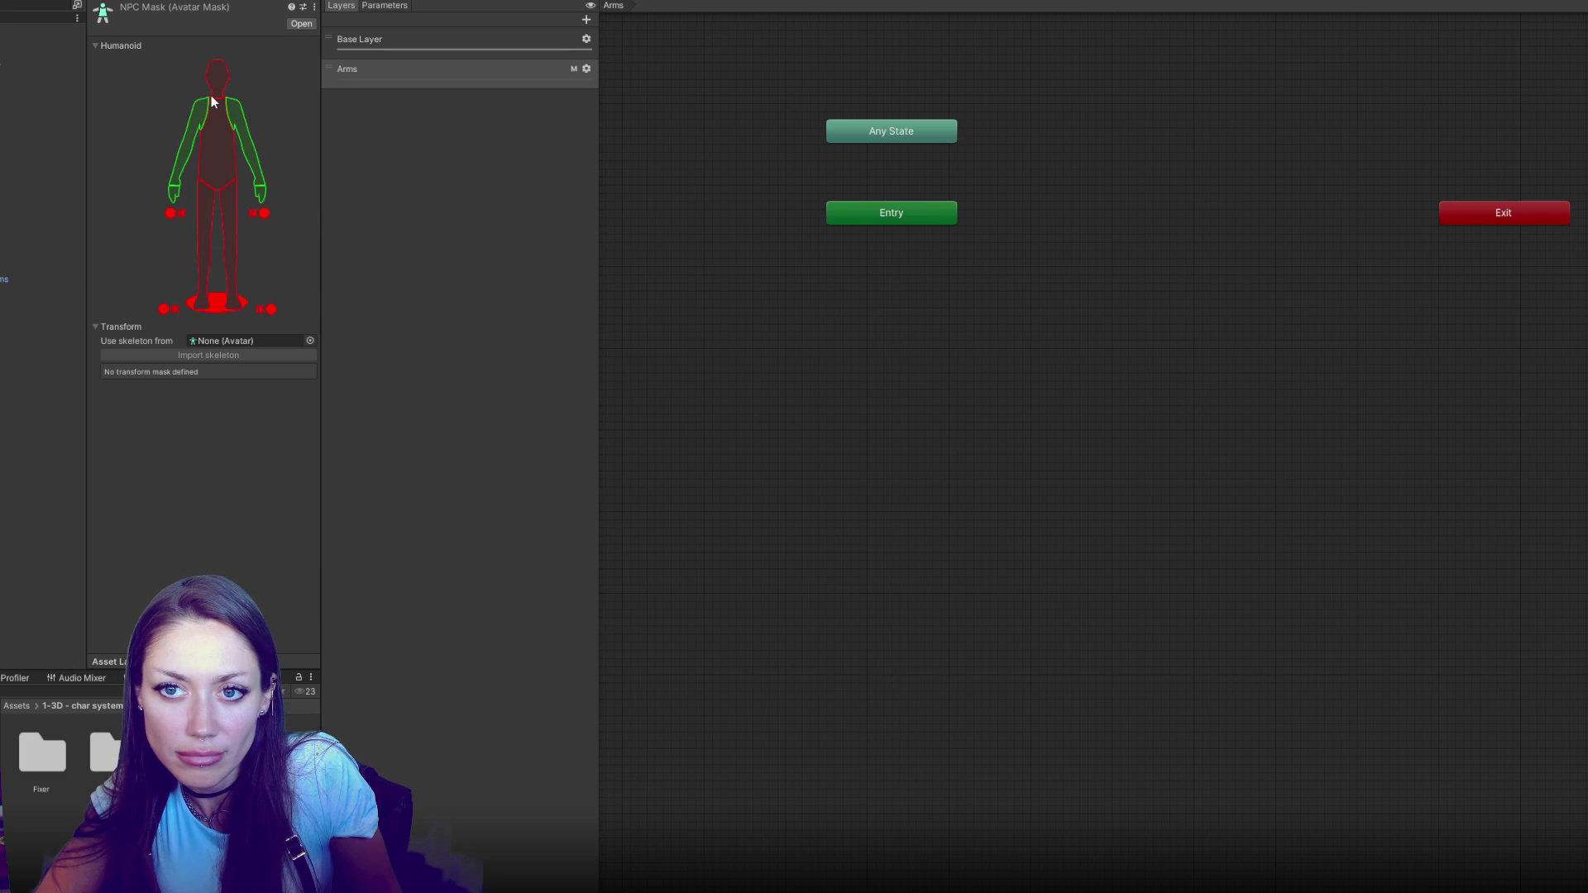
click(534, 74)
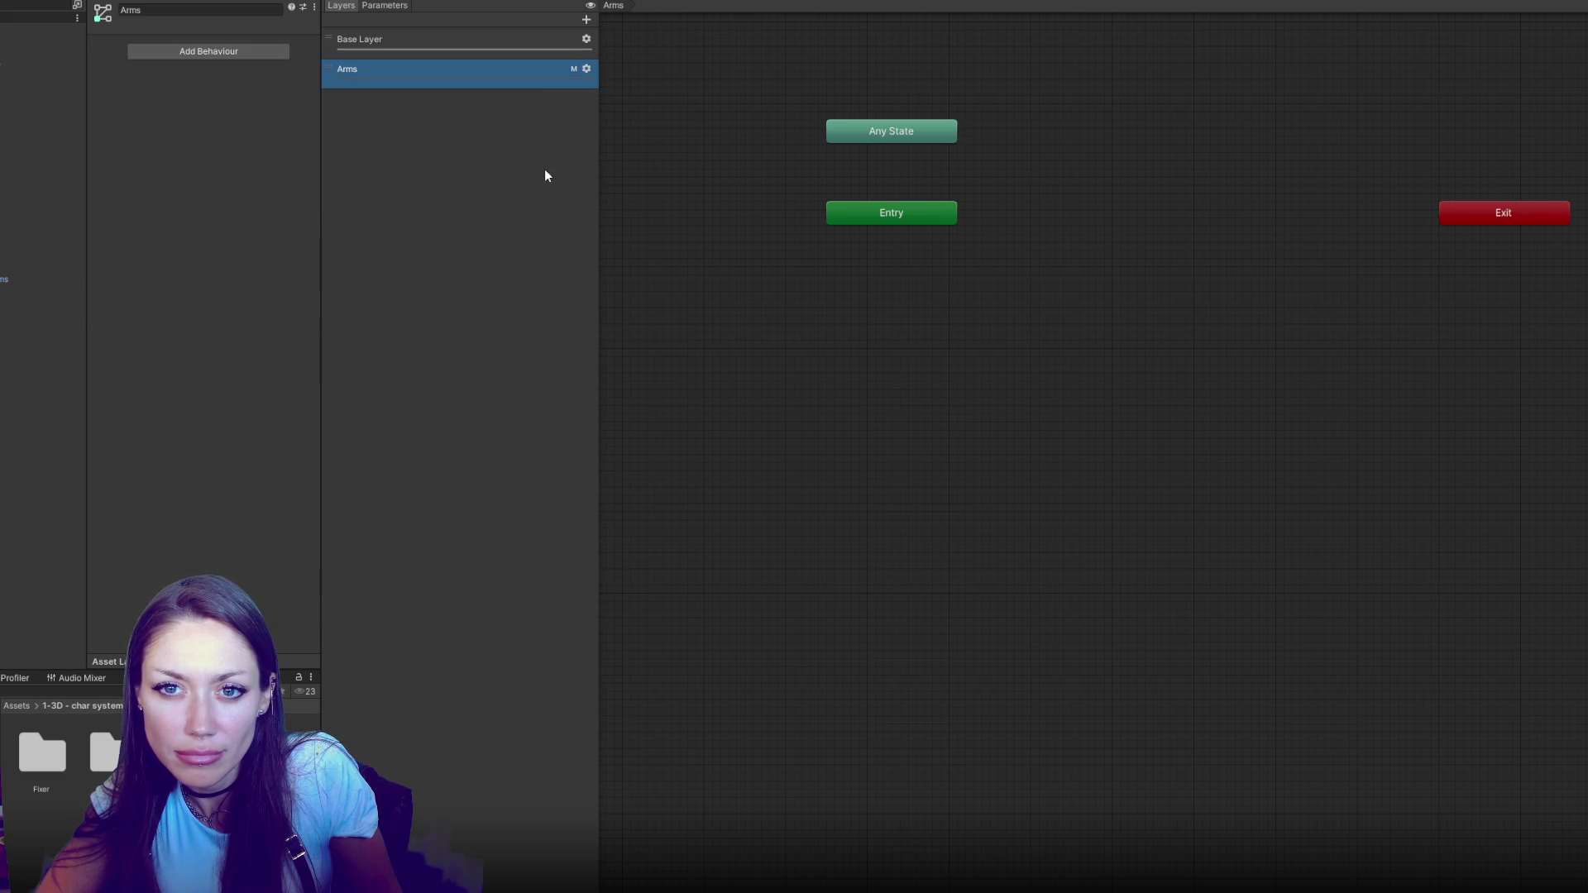
Check the Arms layer settings and review the Base Layer's Sitting Idle, Walking and Old Man Idle
click(587, 69)
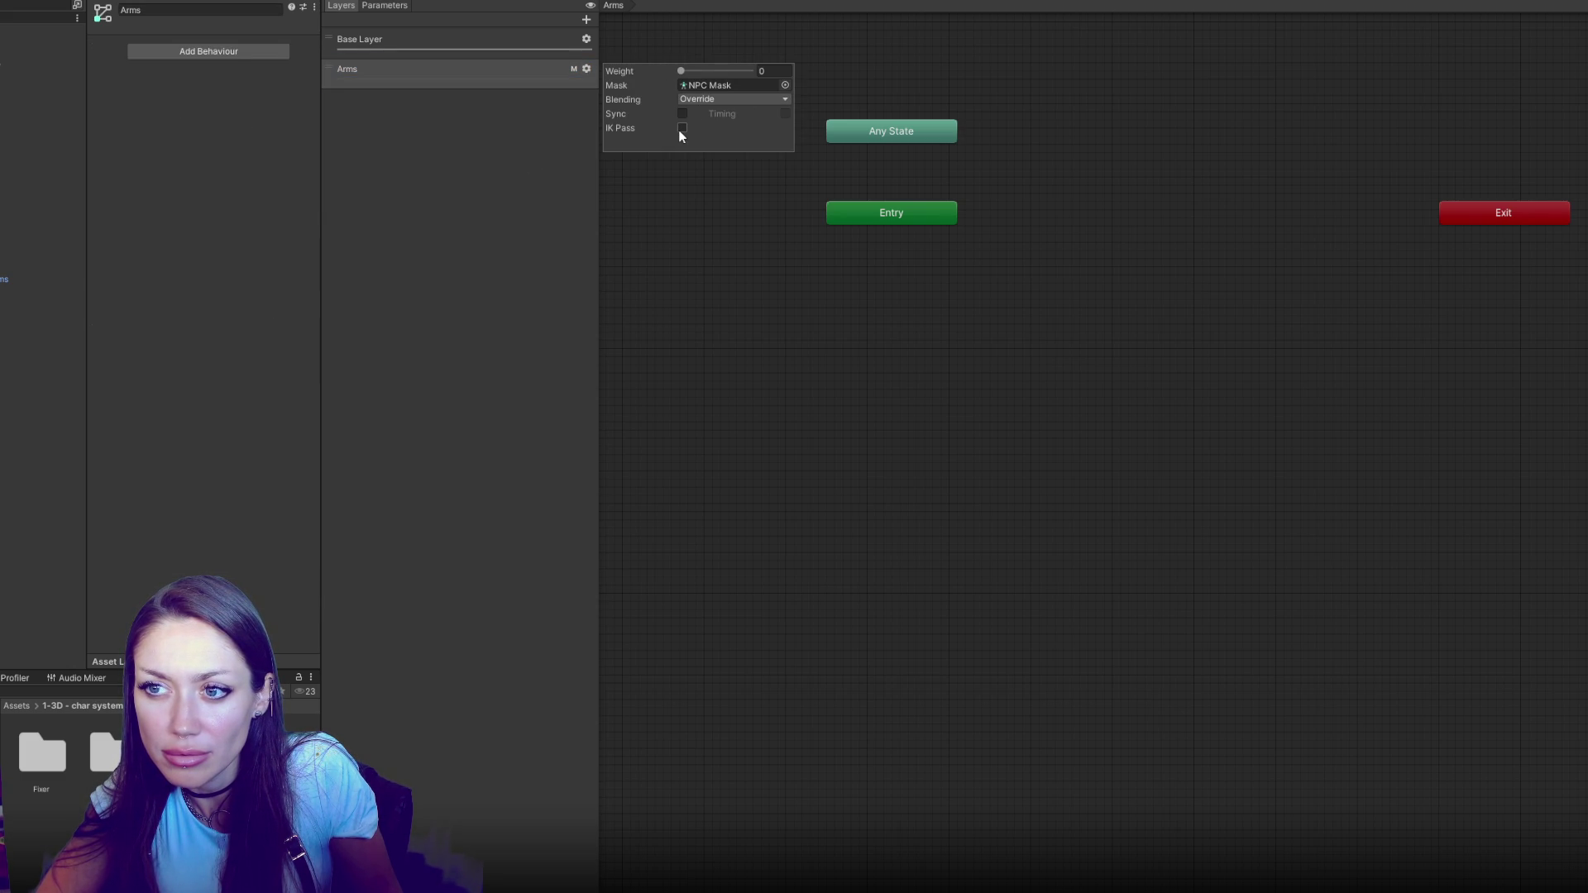
click(649, 119)
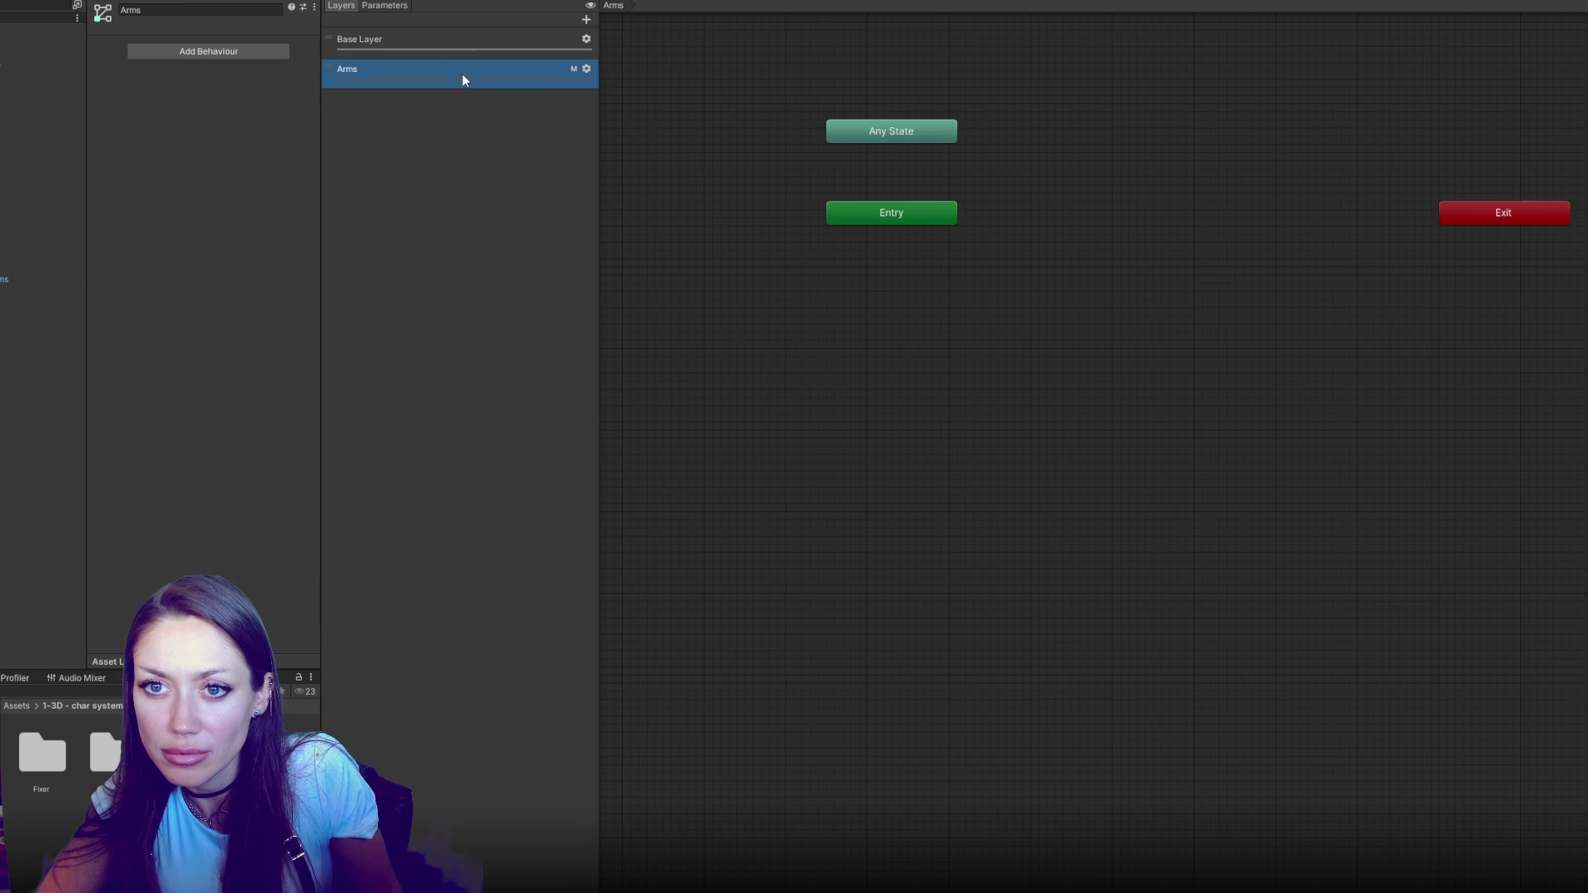
double_click(423, 44)
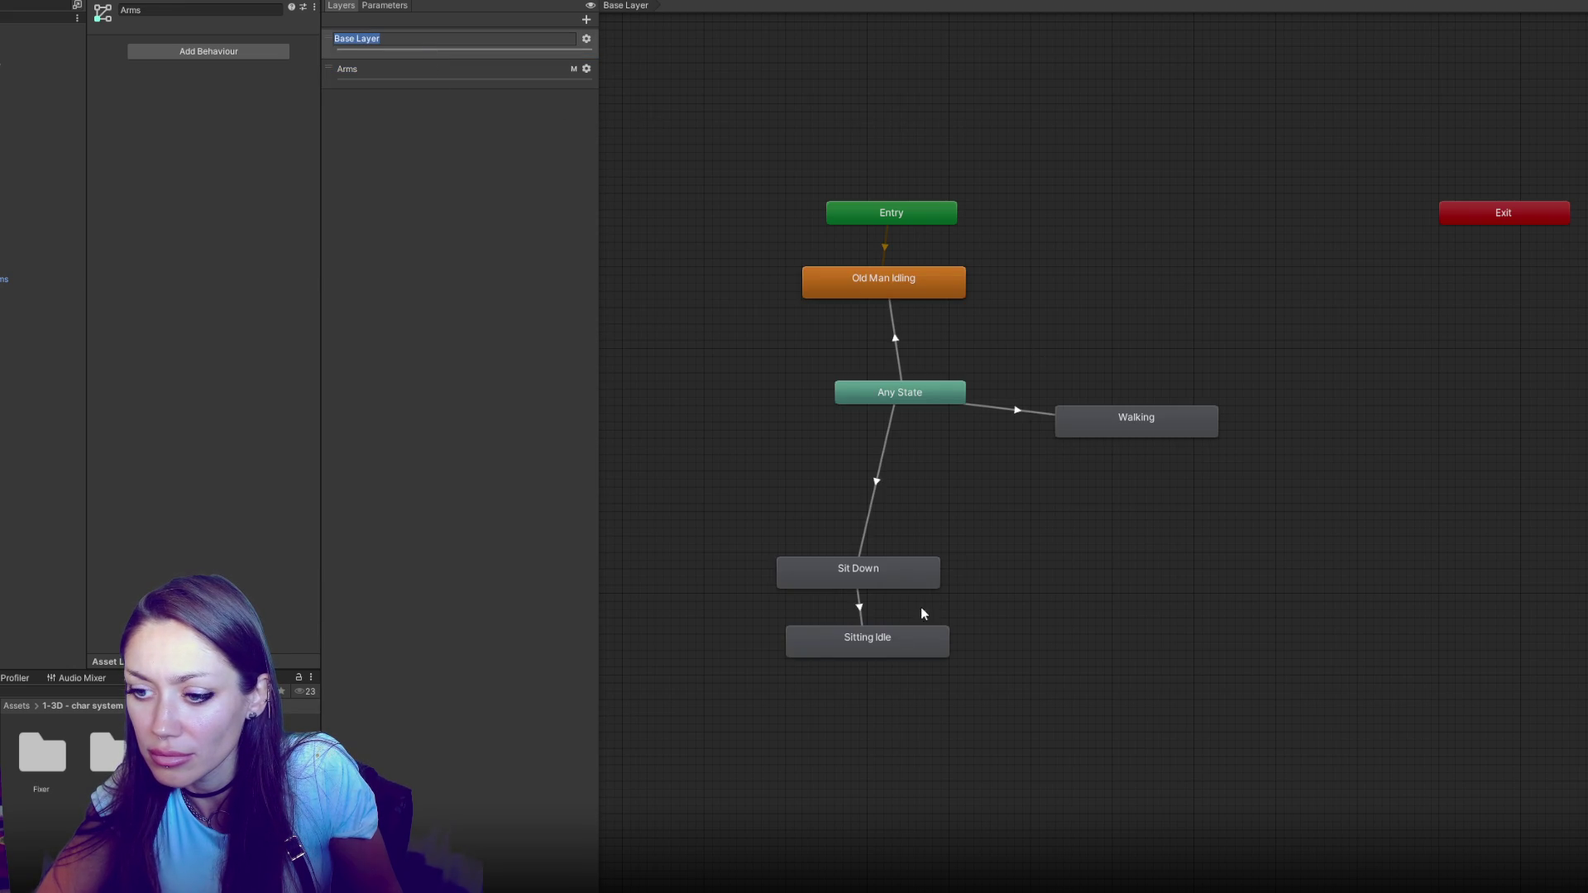
click(914, 637)
click(1119, 437)
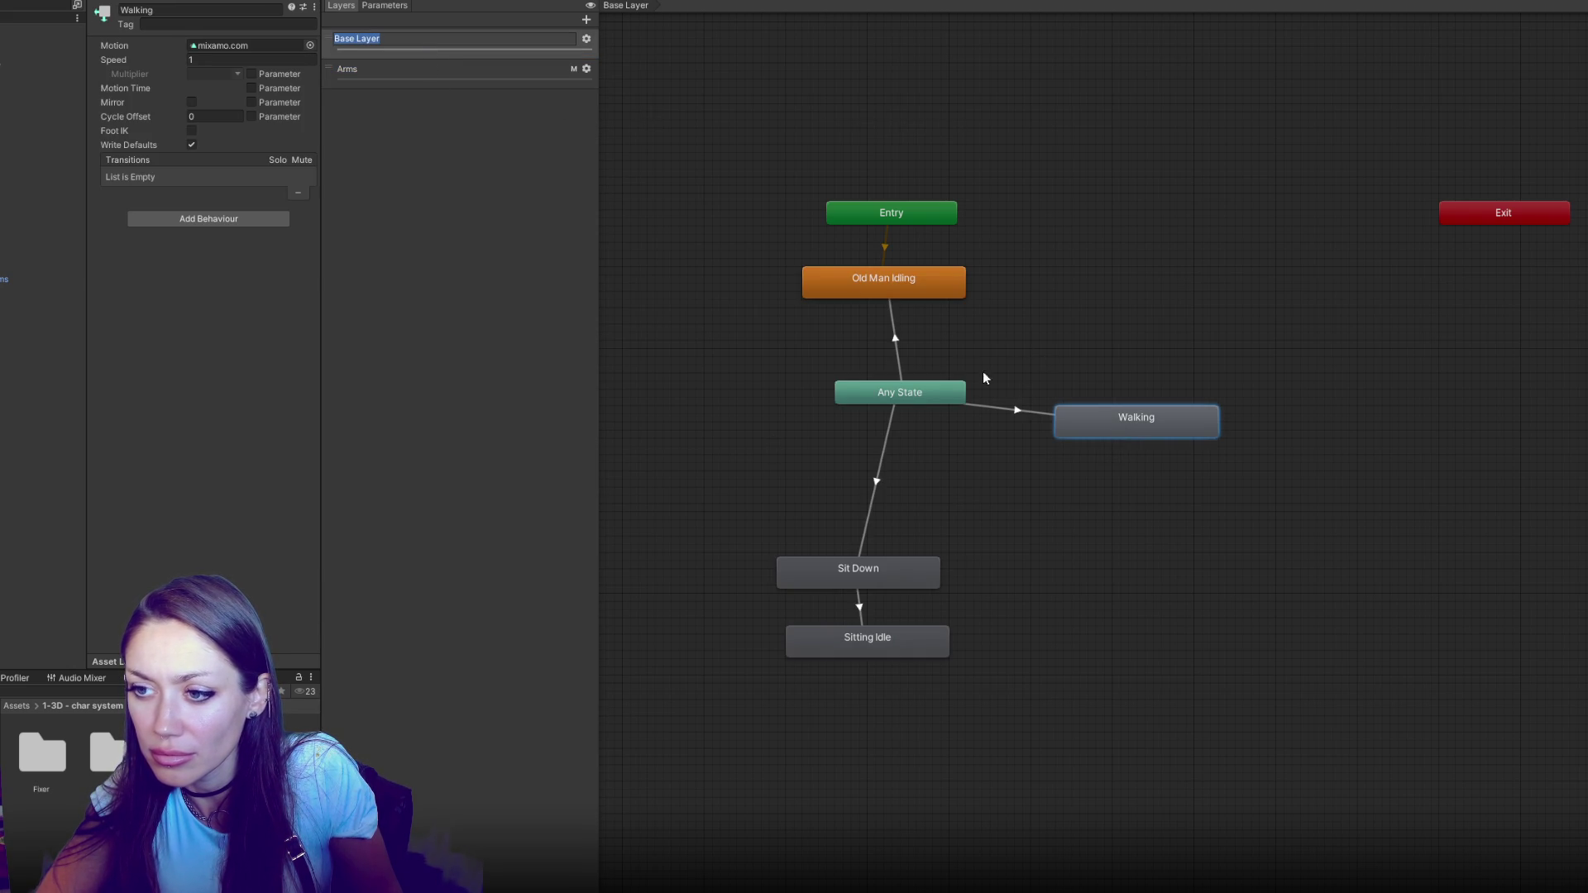
click(506, 73)
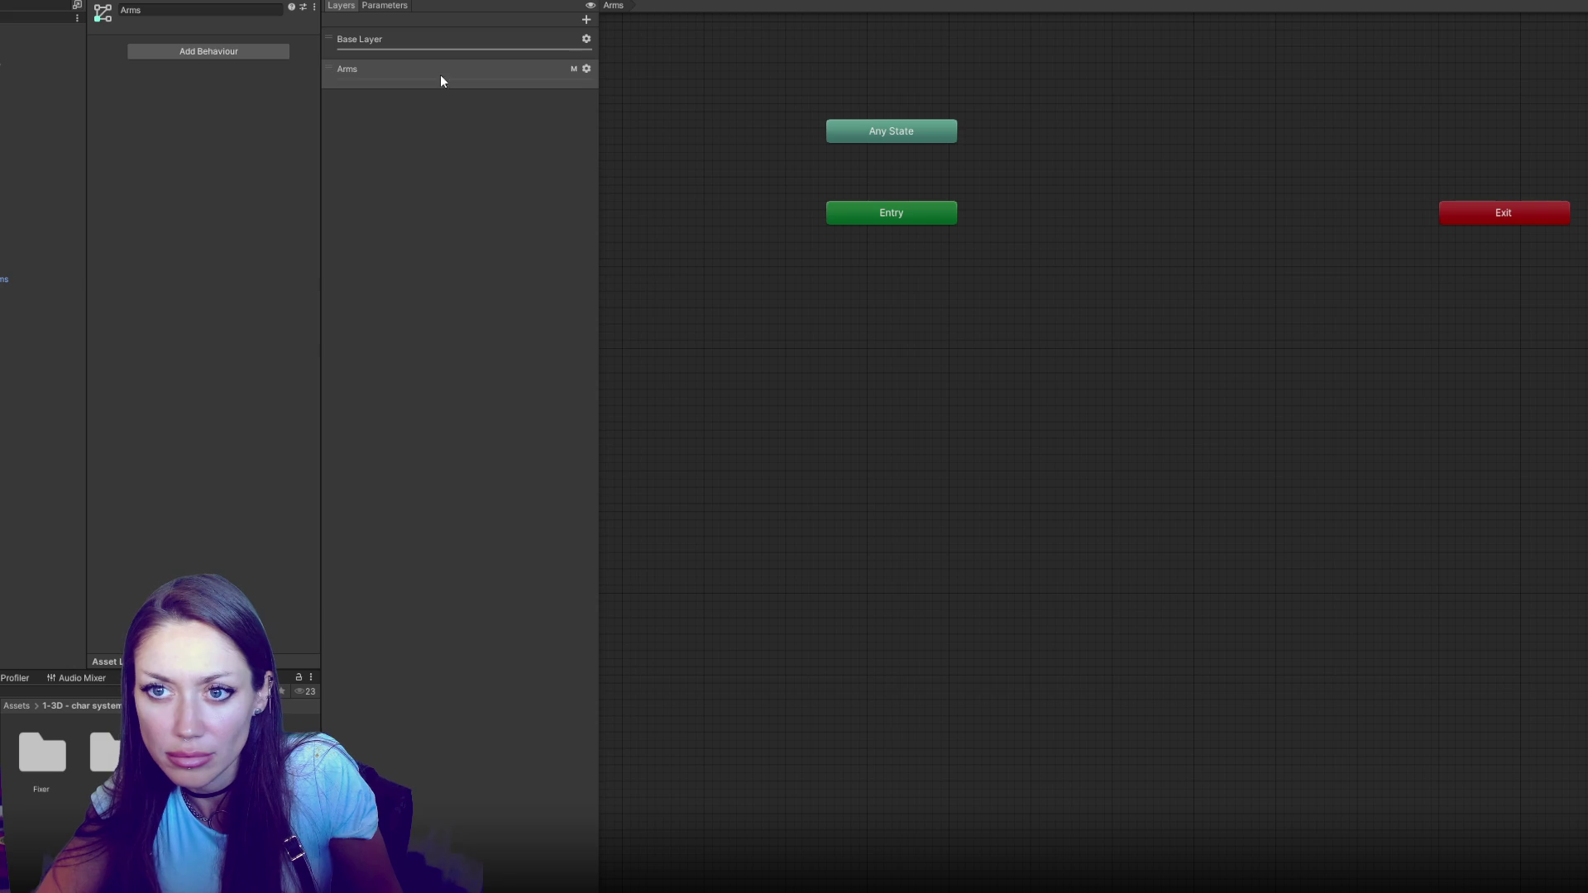
click(439, 41)
double_click(838, 281)
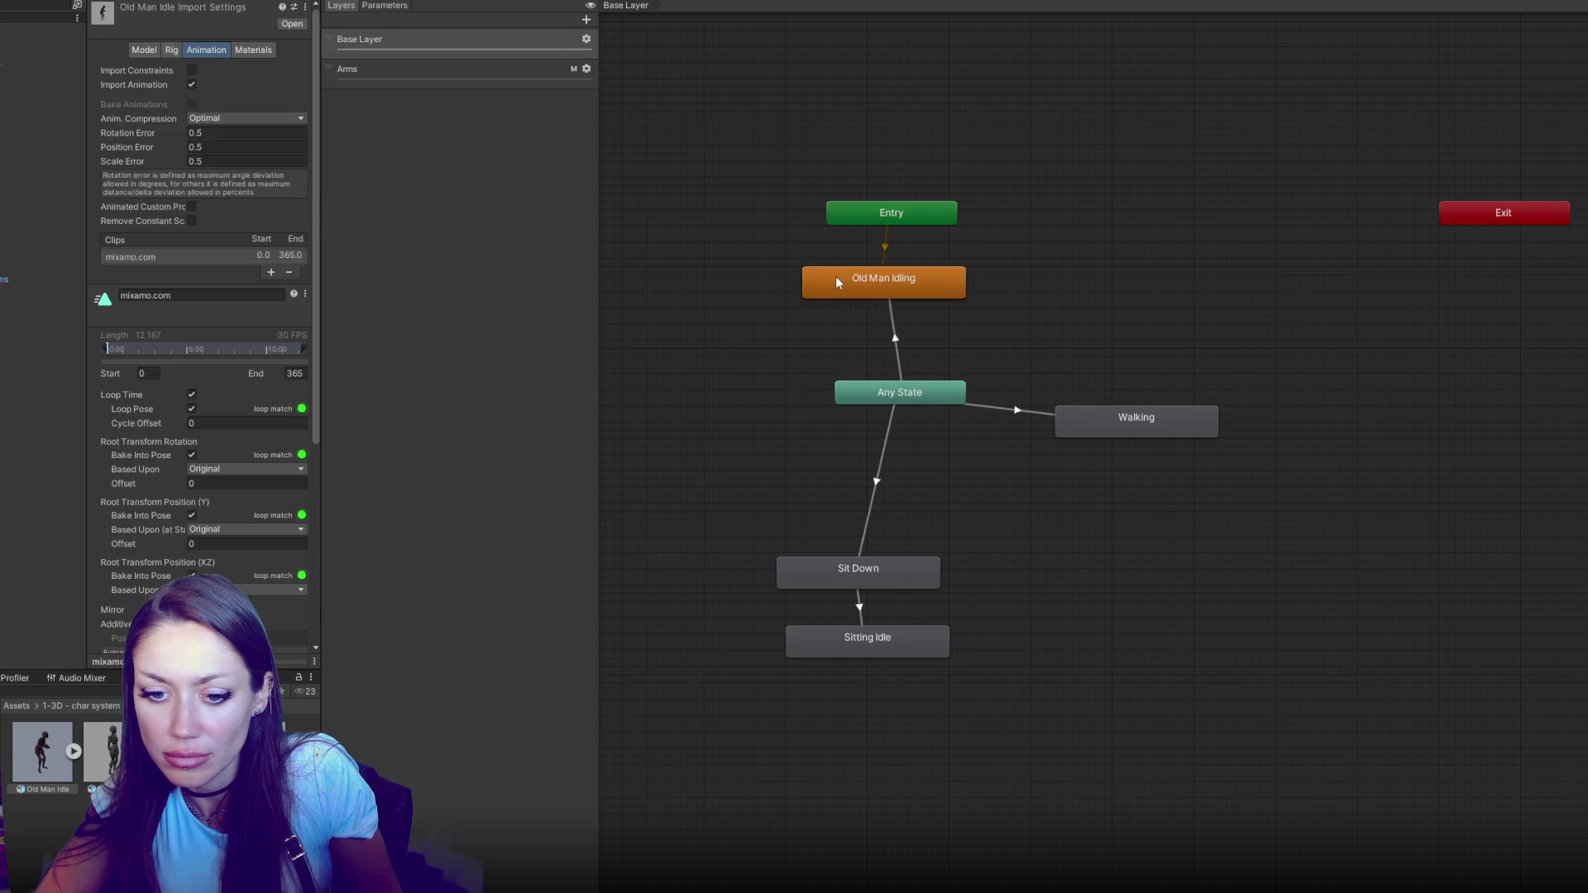
click(495, 71)
Add the Old Man Idle clip to the Arms layer as a state named Old Man Idling
drag(108, 753, 852, 459)
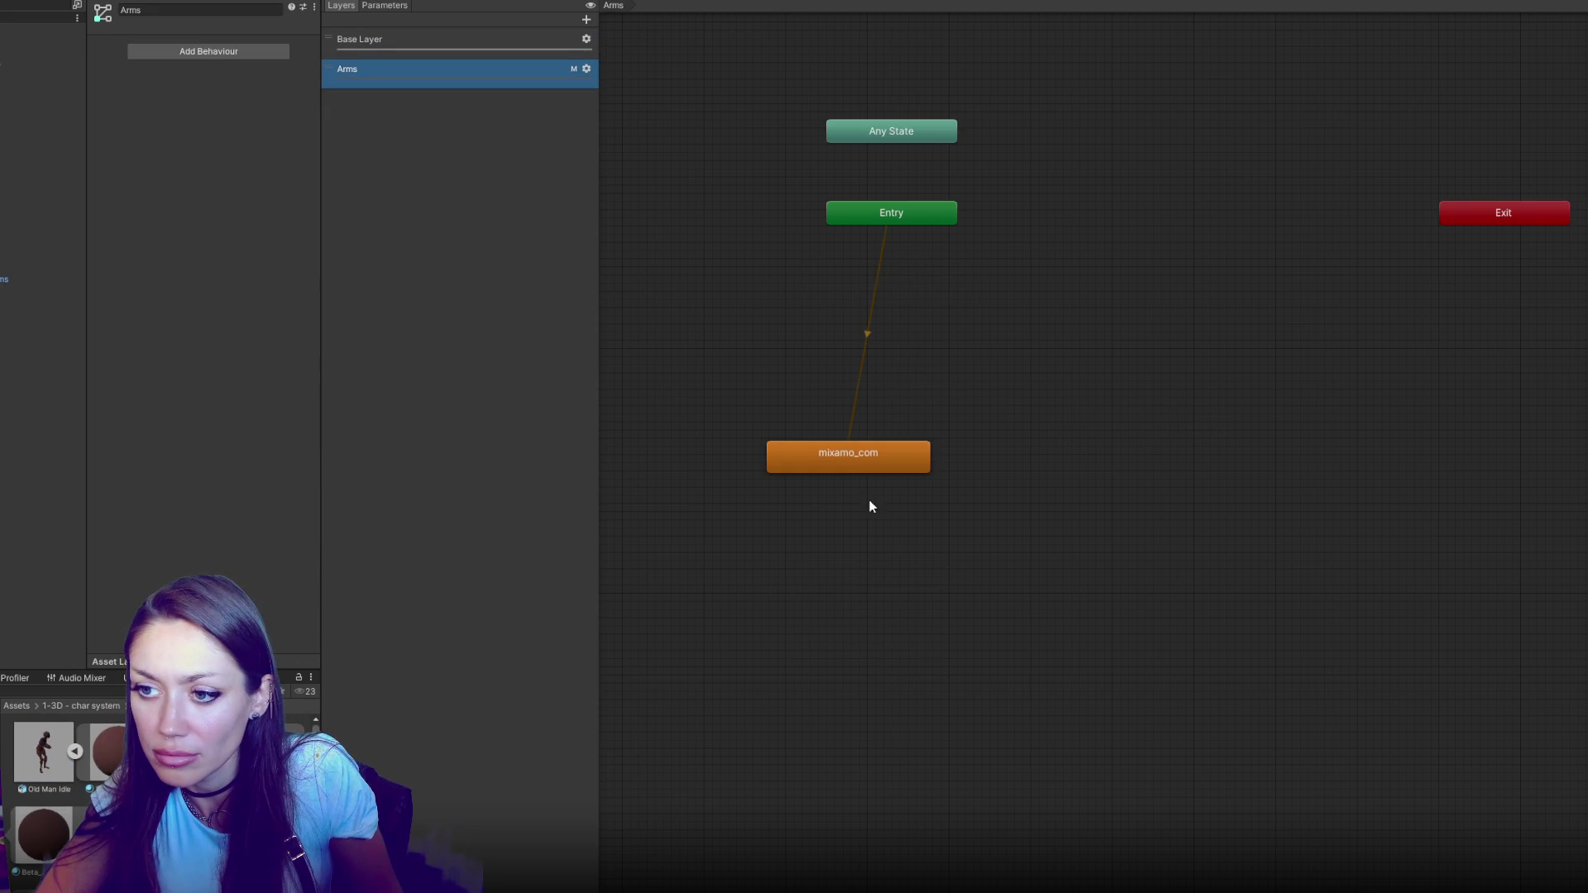
click(833, 449)
click(227, 10)
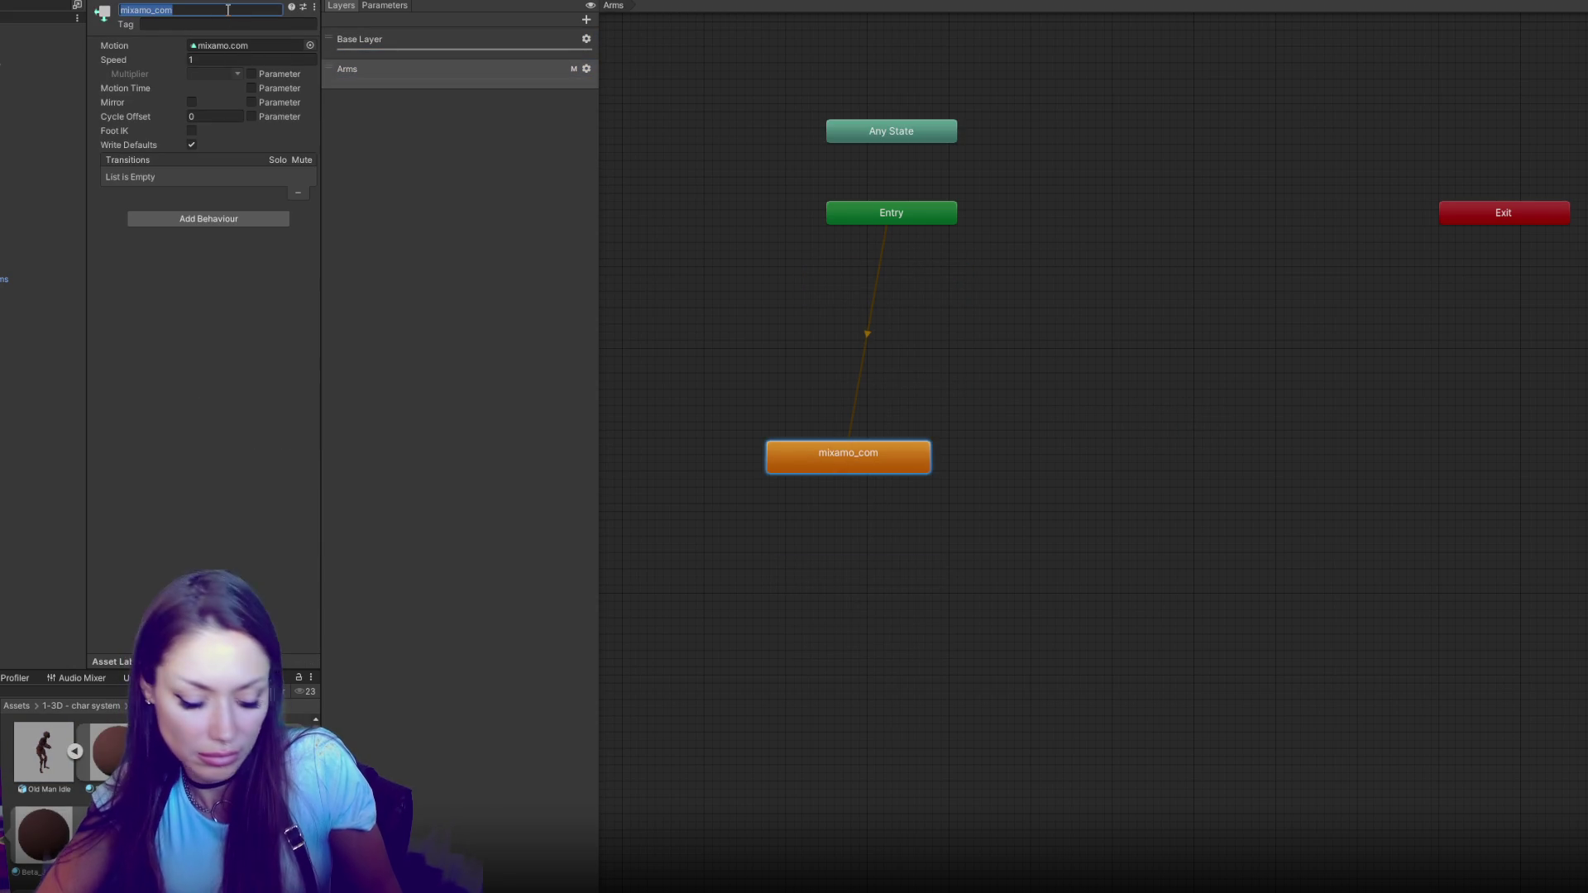
text(Old Man Idling)
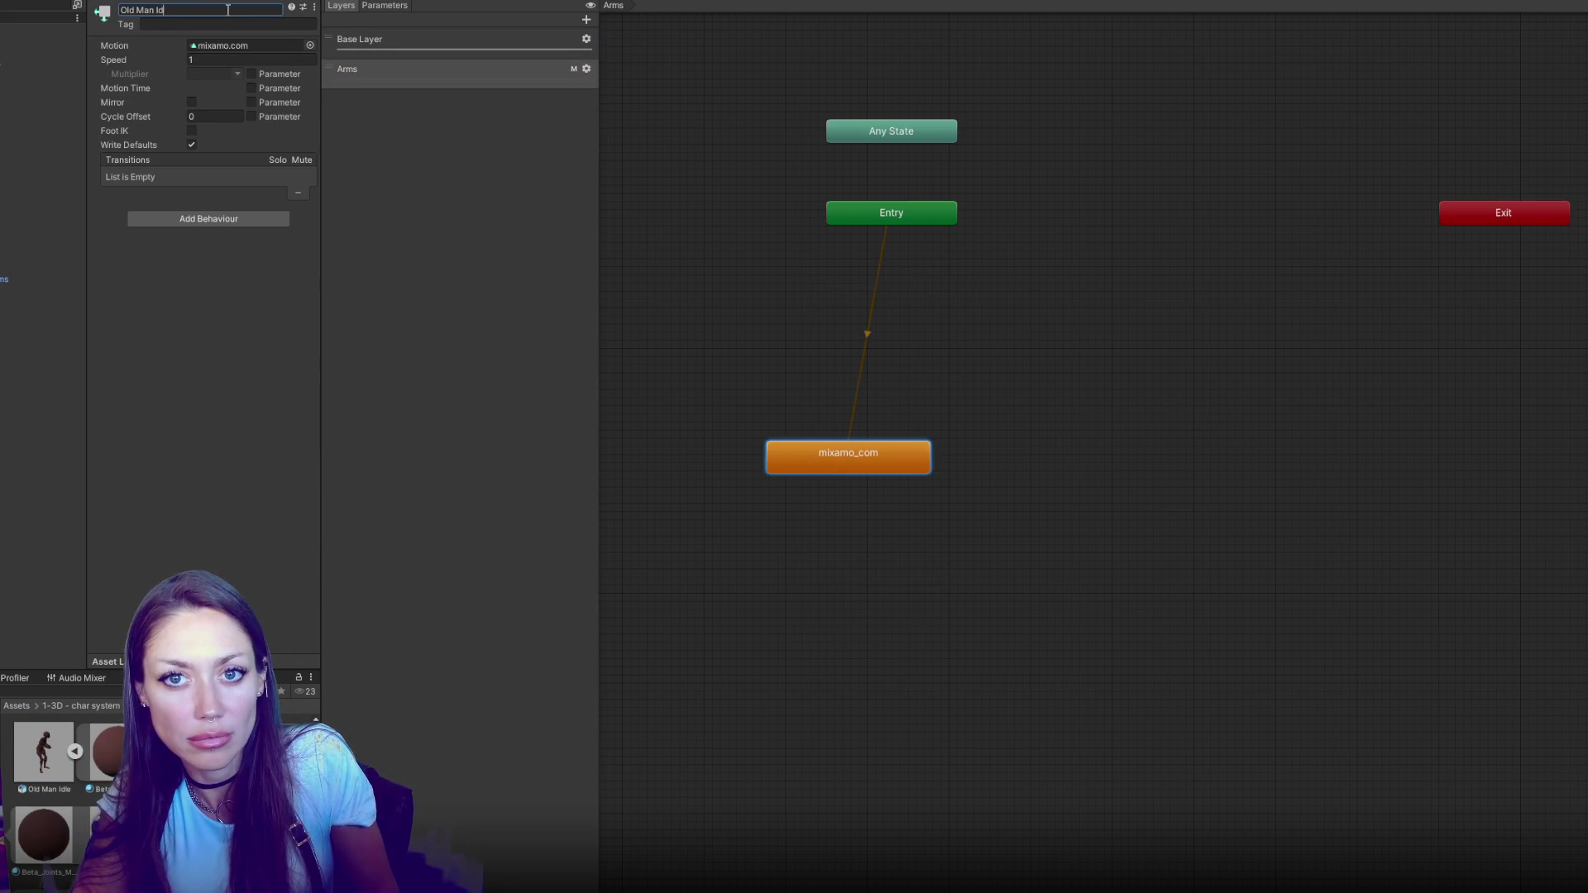
Place Old Man Idling just beneath Entry and move Any State below it
drag(900, 460, 901, 392)
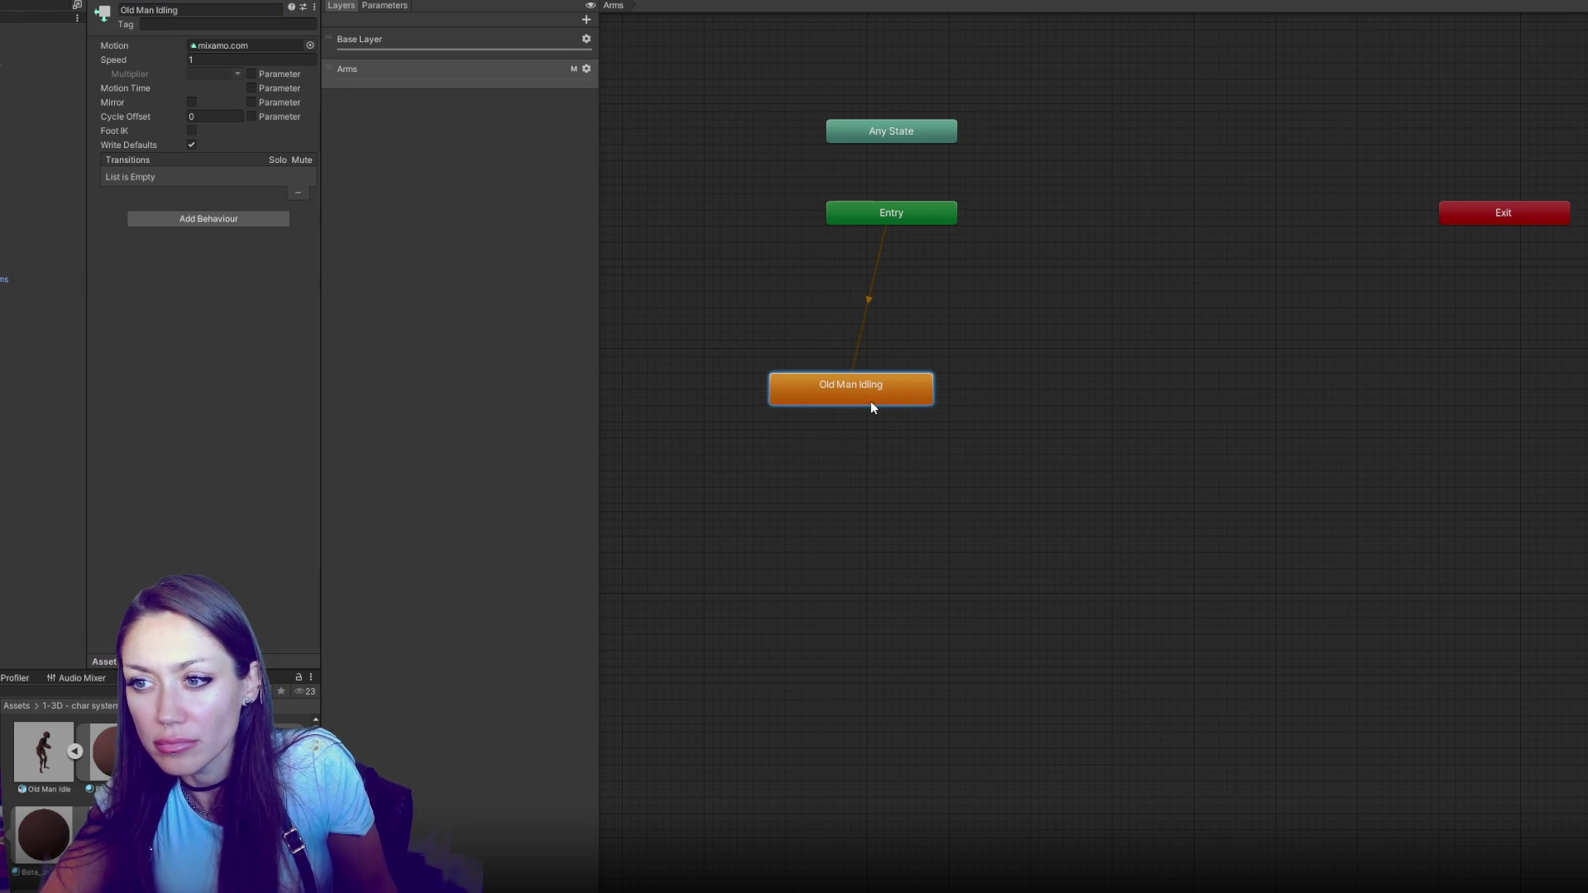
mouse_move(881, 403)
mouse_down()
mouse_move(955, 409)
mouse_move(873, 330)
mouse_up()
drag(918, 130, 877, 450)
right_click(876, 451)
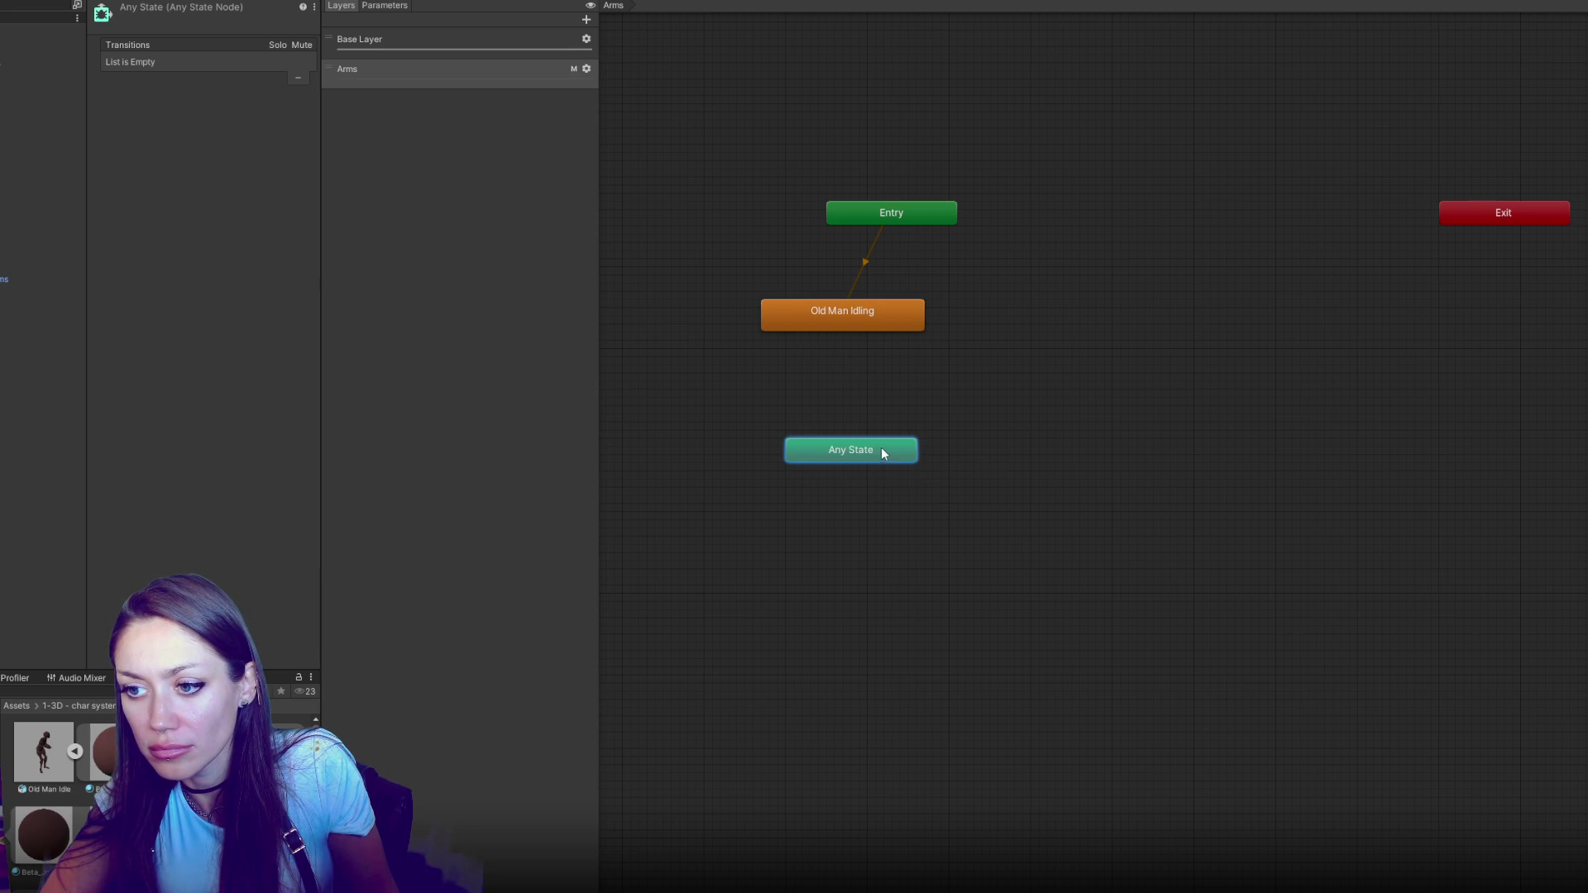
click(926, 413)
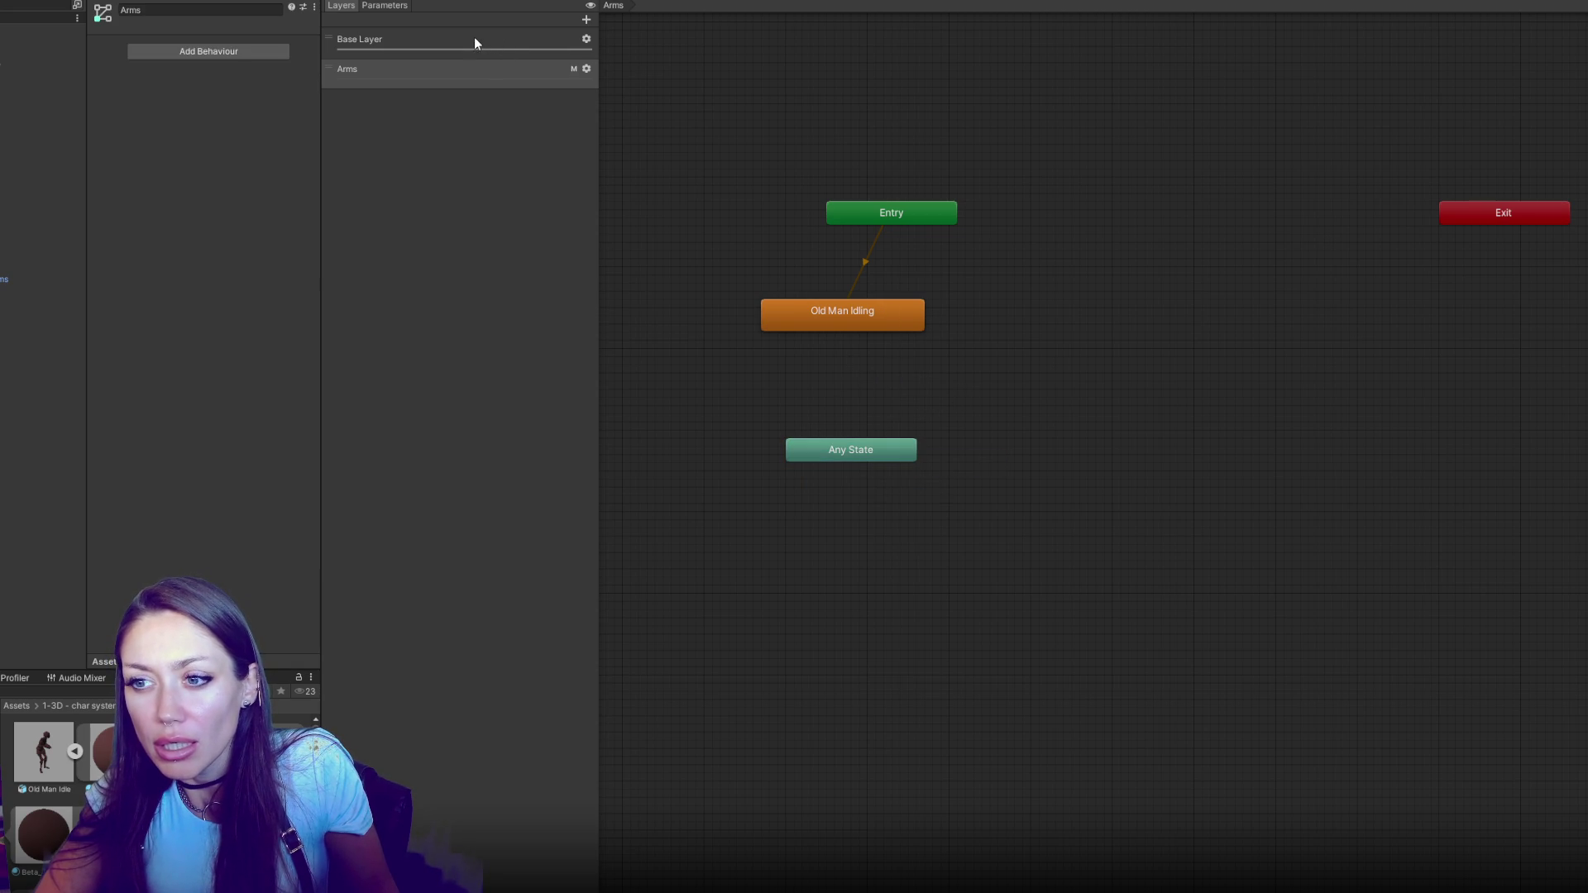
In the Arms layer, create a transition from Any State to Old Man Idling
right_click(824, 444)
click(870, 460)
click(846, 319)
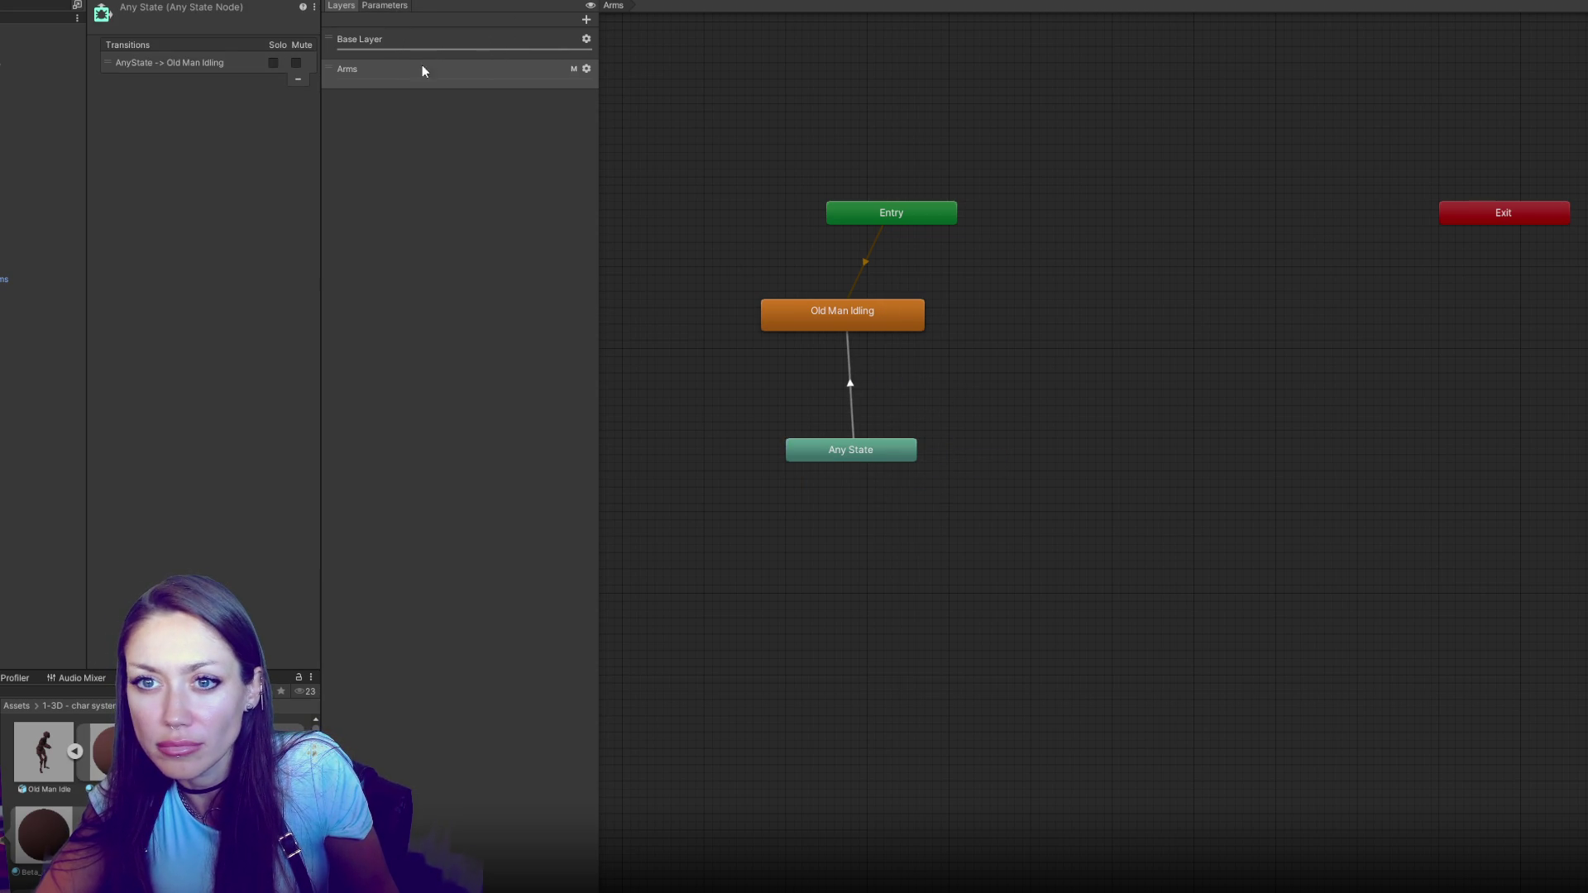
Add an Int animator parameter named Walking Holding
click(409, 6)
click(584, 19)
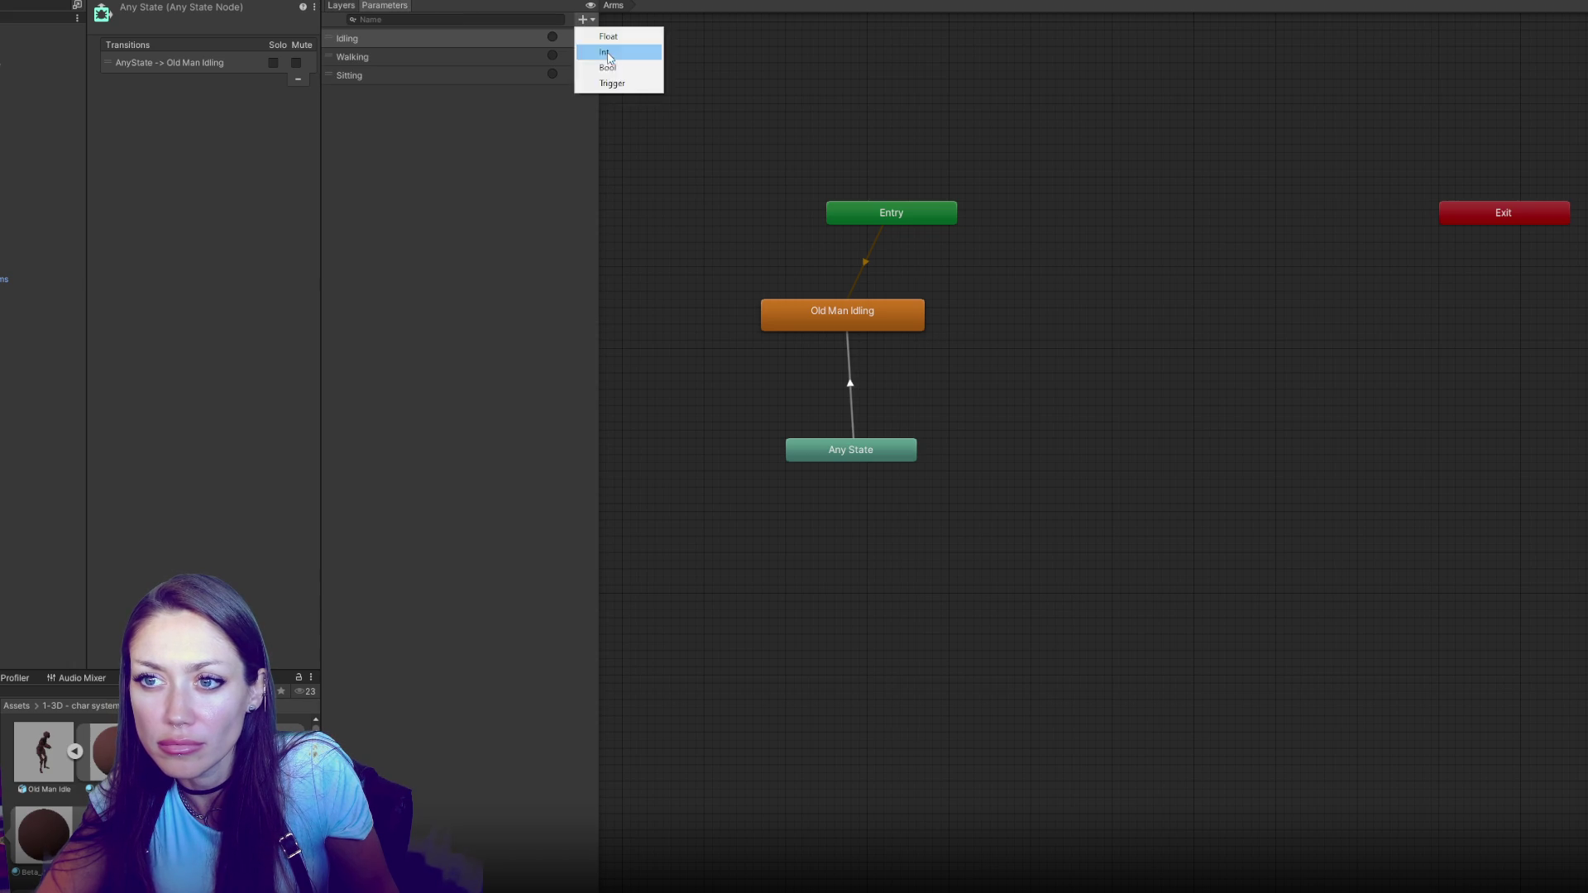
click(608, 53)
text(Walking Holding)
key(Return)
Make Walking Holding the condition of the Any State to Old Man Idling transition, then switch to Base Layer
click(853, 411)
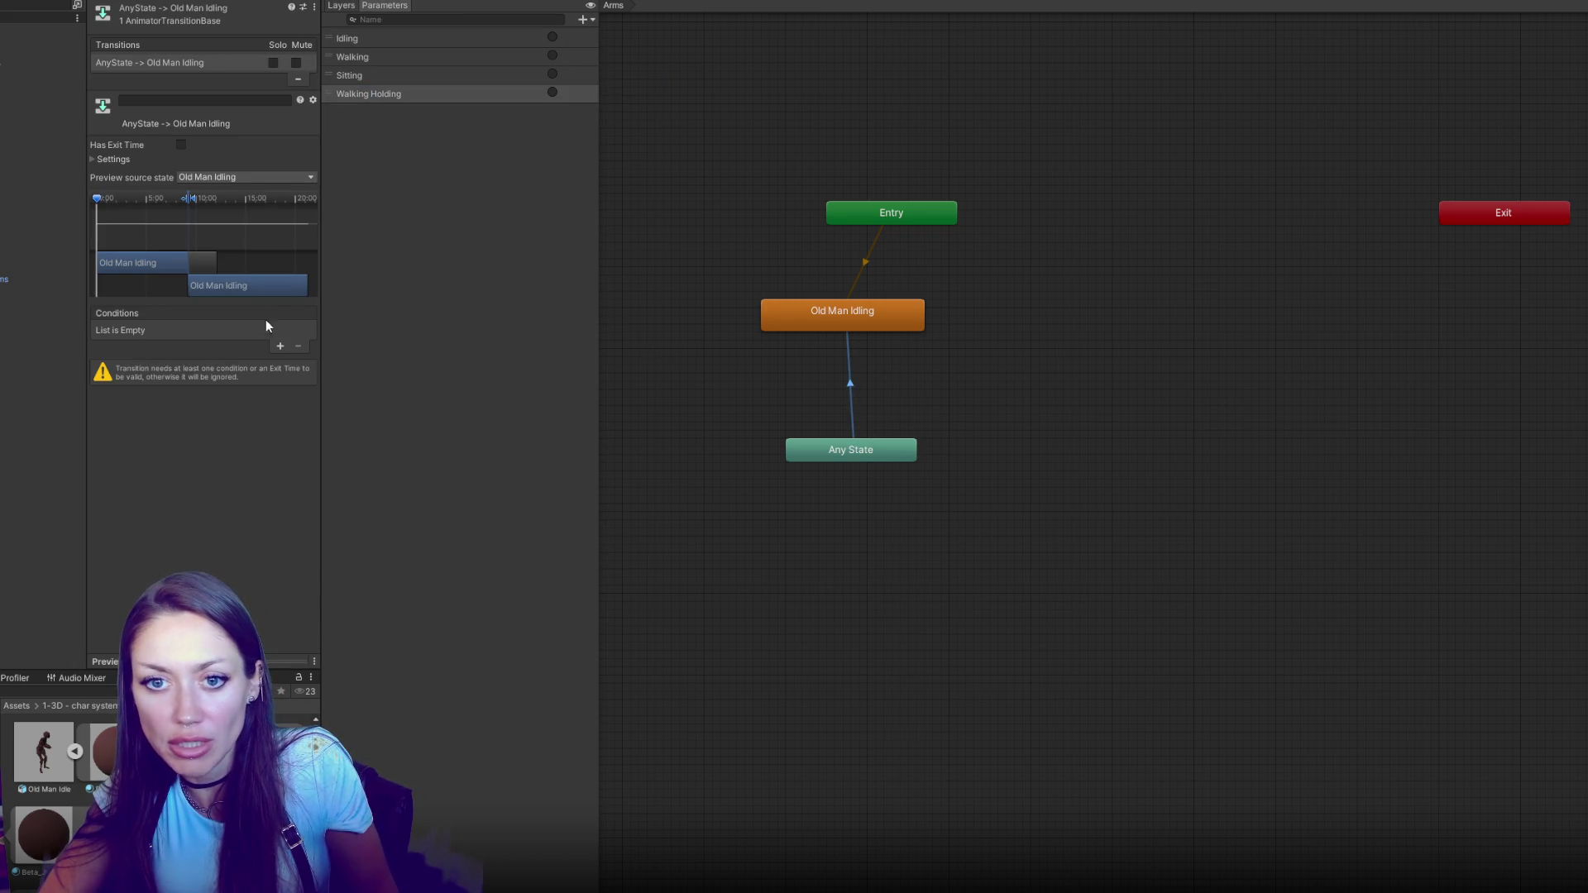
click(280, 346)
click(190, 331)
click(165, 415)
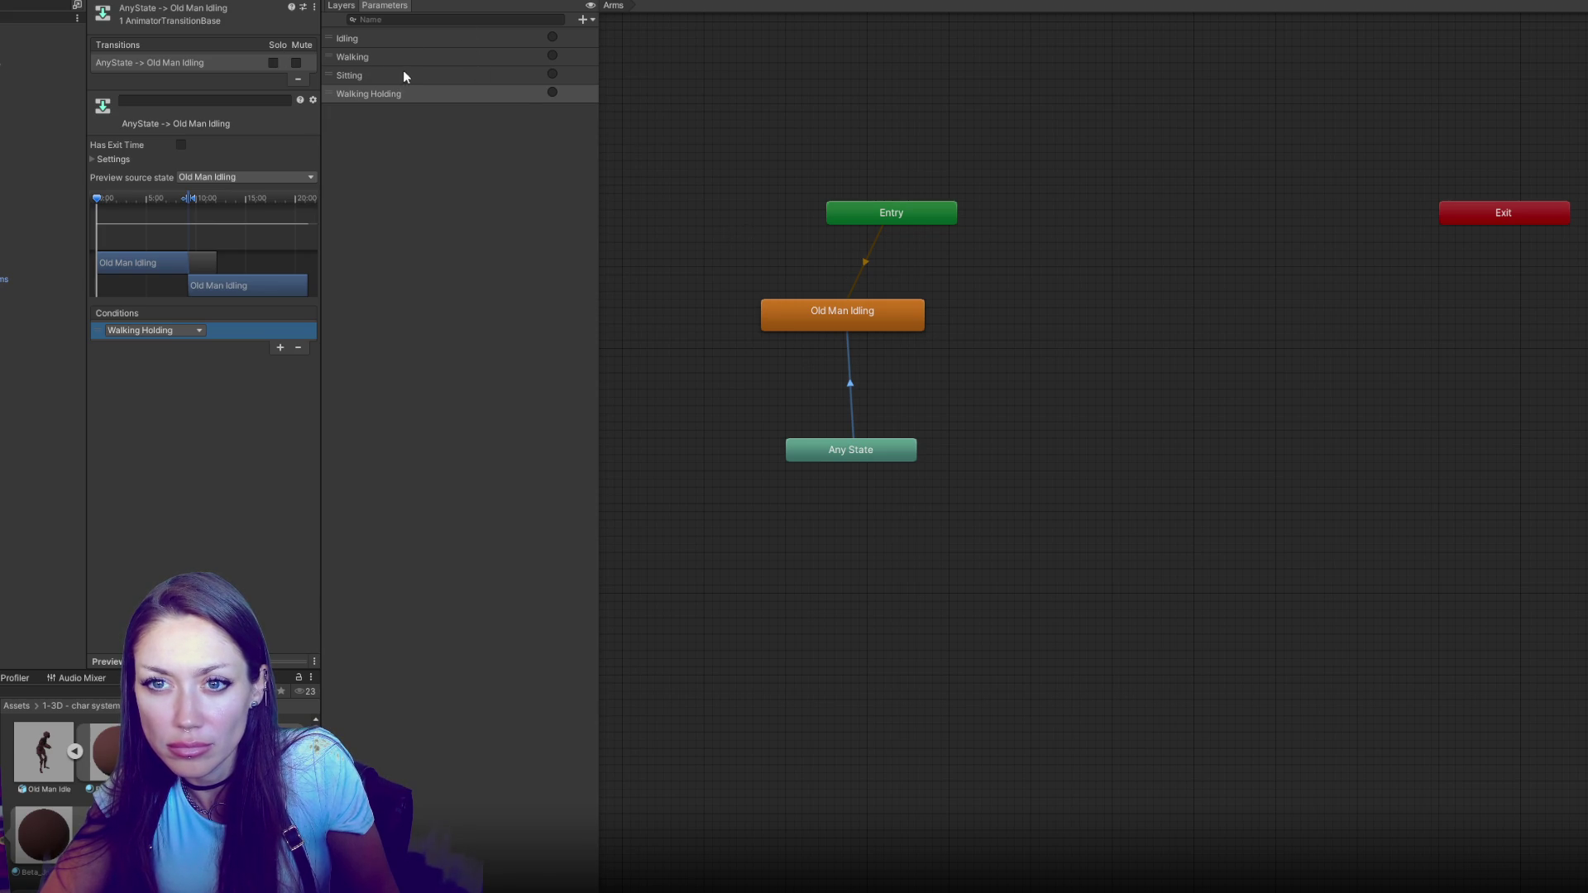
click(341, 6)
click(416, 47)
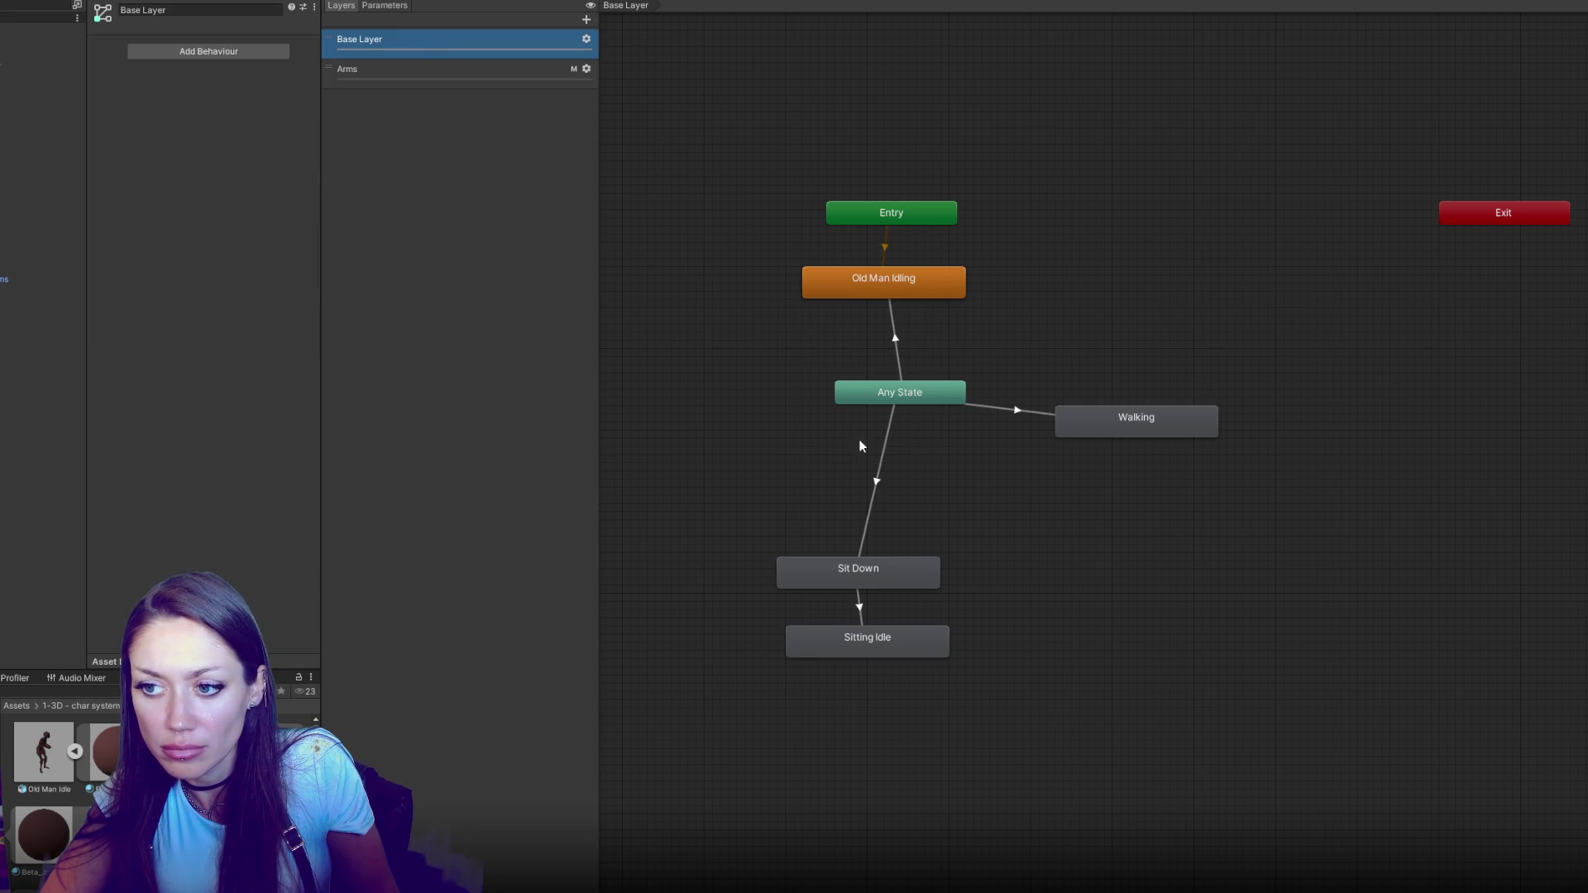
Try adding another condition to the existing Any State to Walking transition, then cancel it
click(1037, 411)
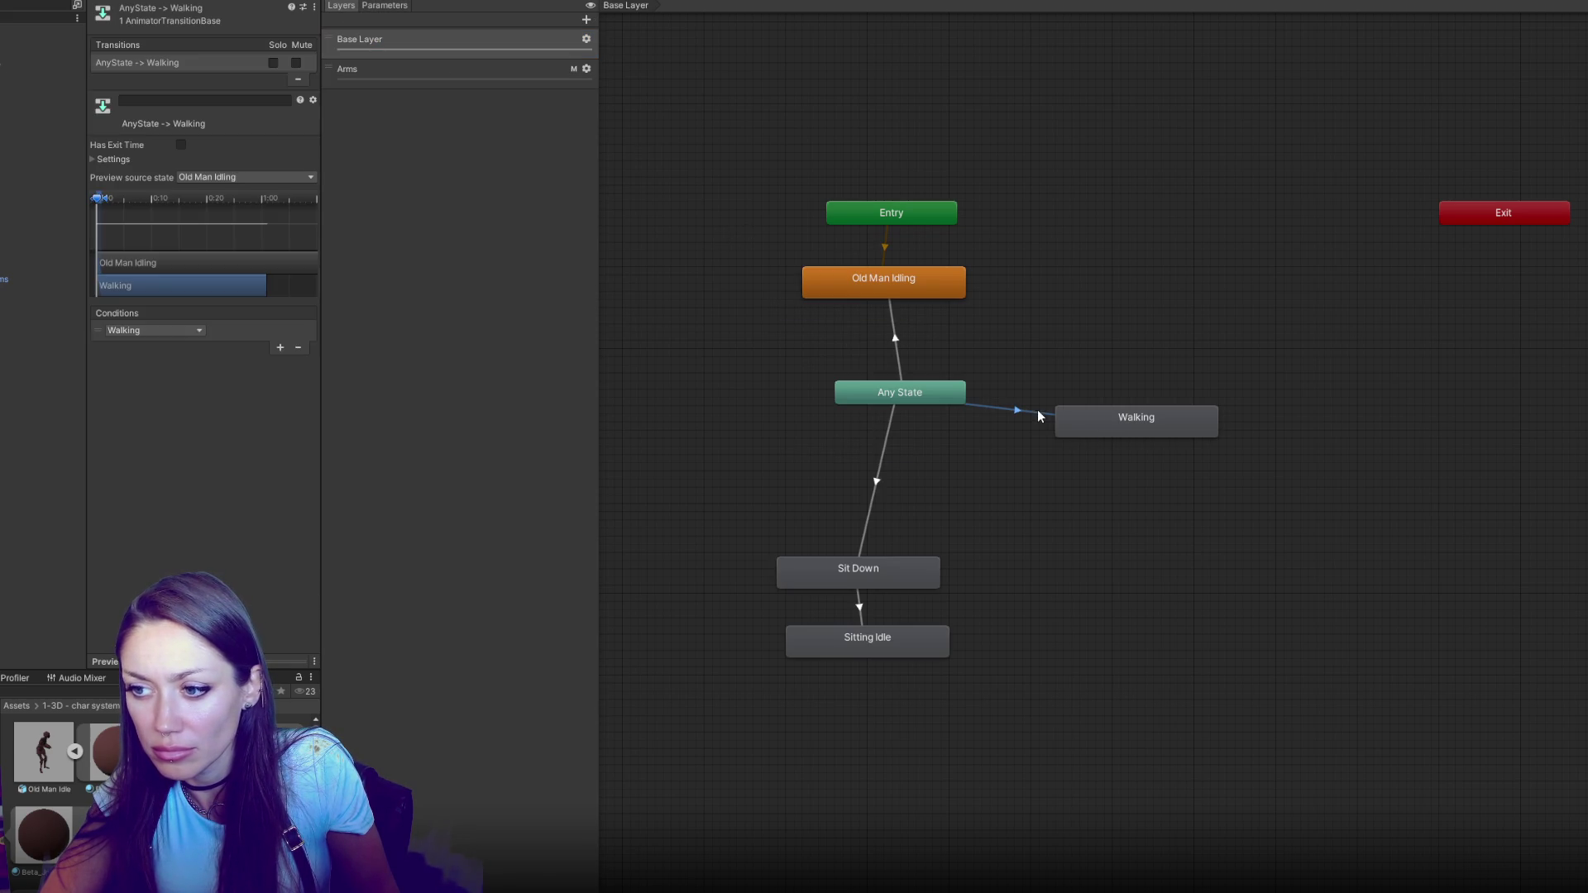
click(278, 348)
click(176, 347)
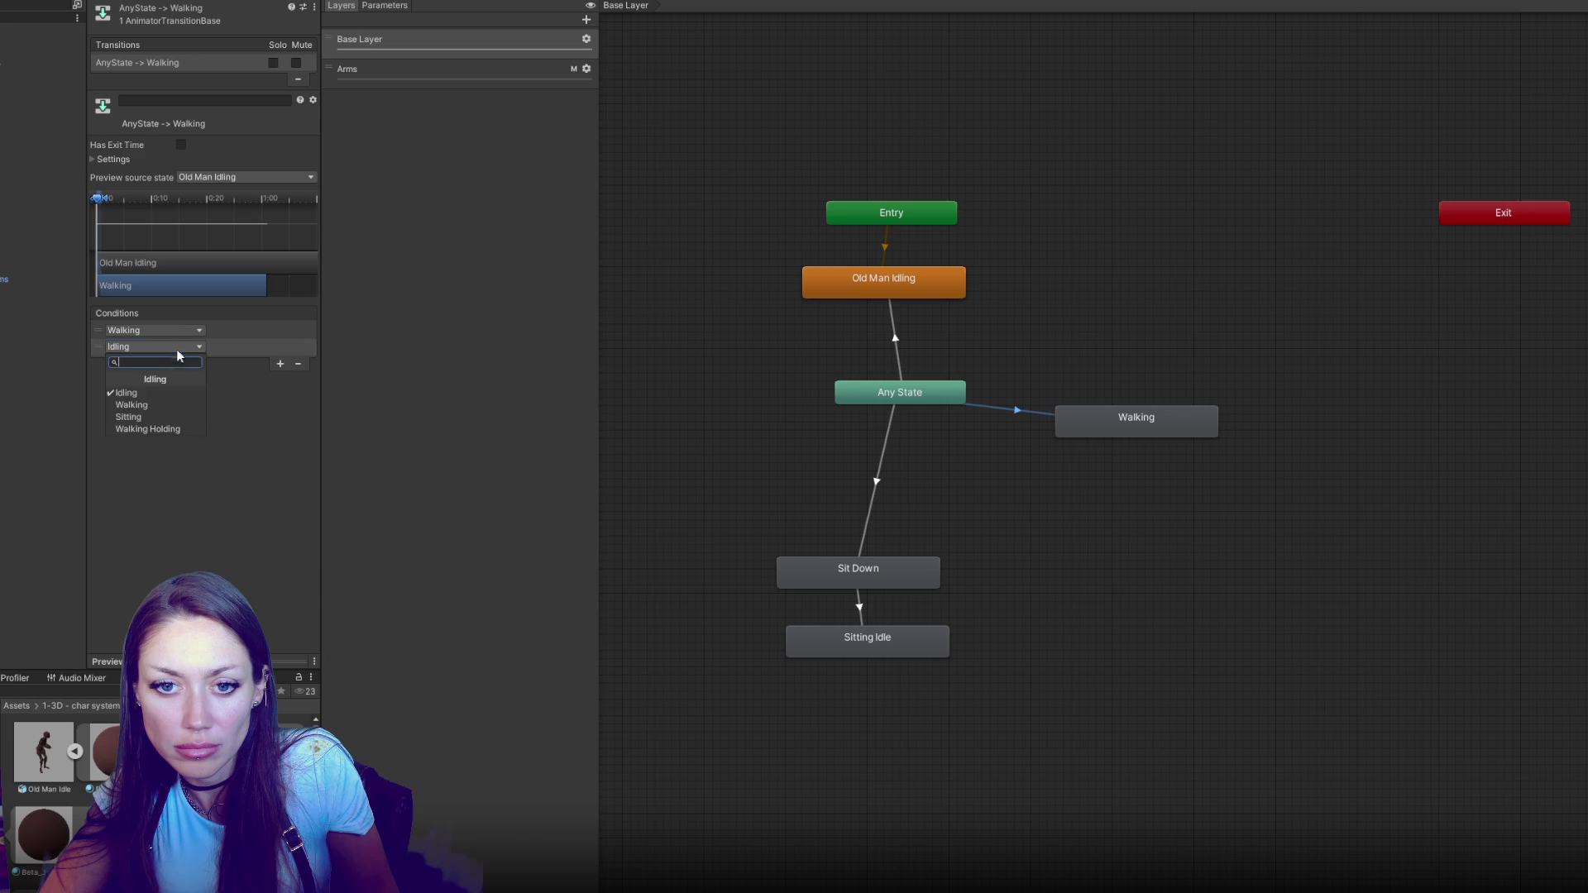
click(240, 406)
Create a second Any State to Walking transition conditioned on Walking Holding
right_click(958, 399)
click(962, 407)
click(1108, 424)
click(1048, 414)
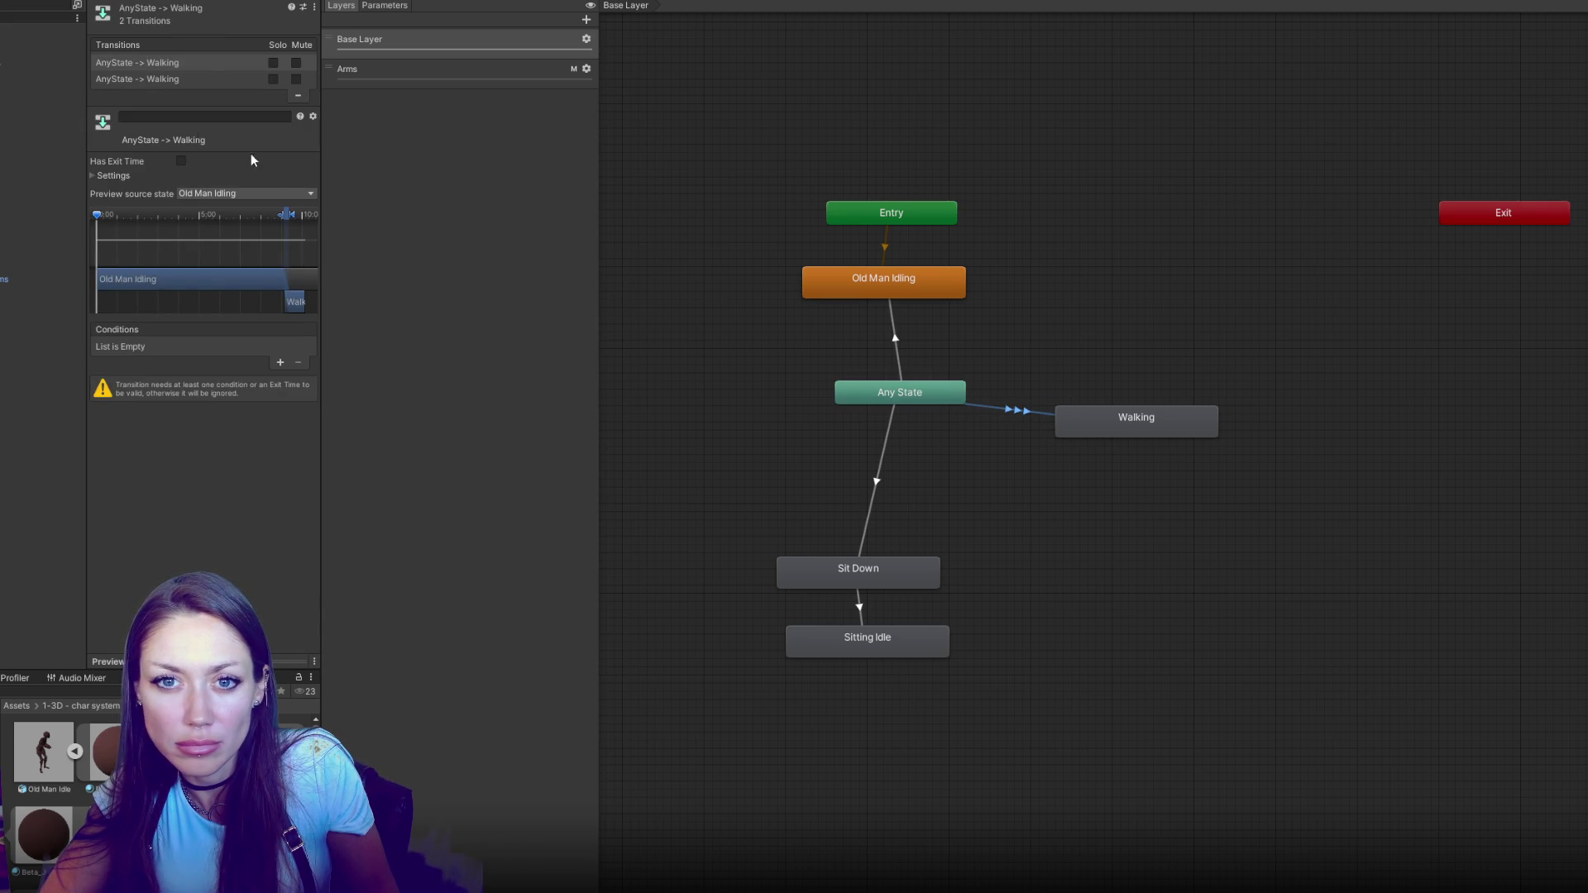
click(280, 363)
click(196, 347)
click(190, 428)
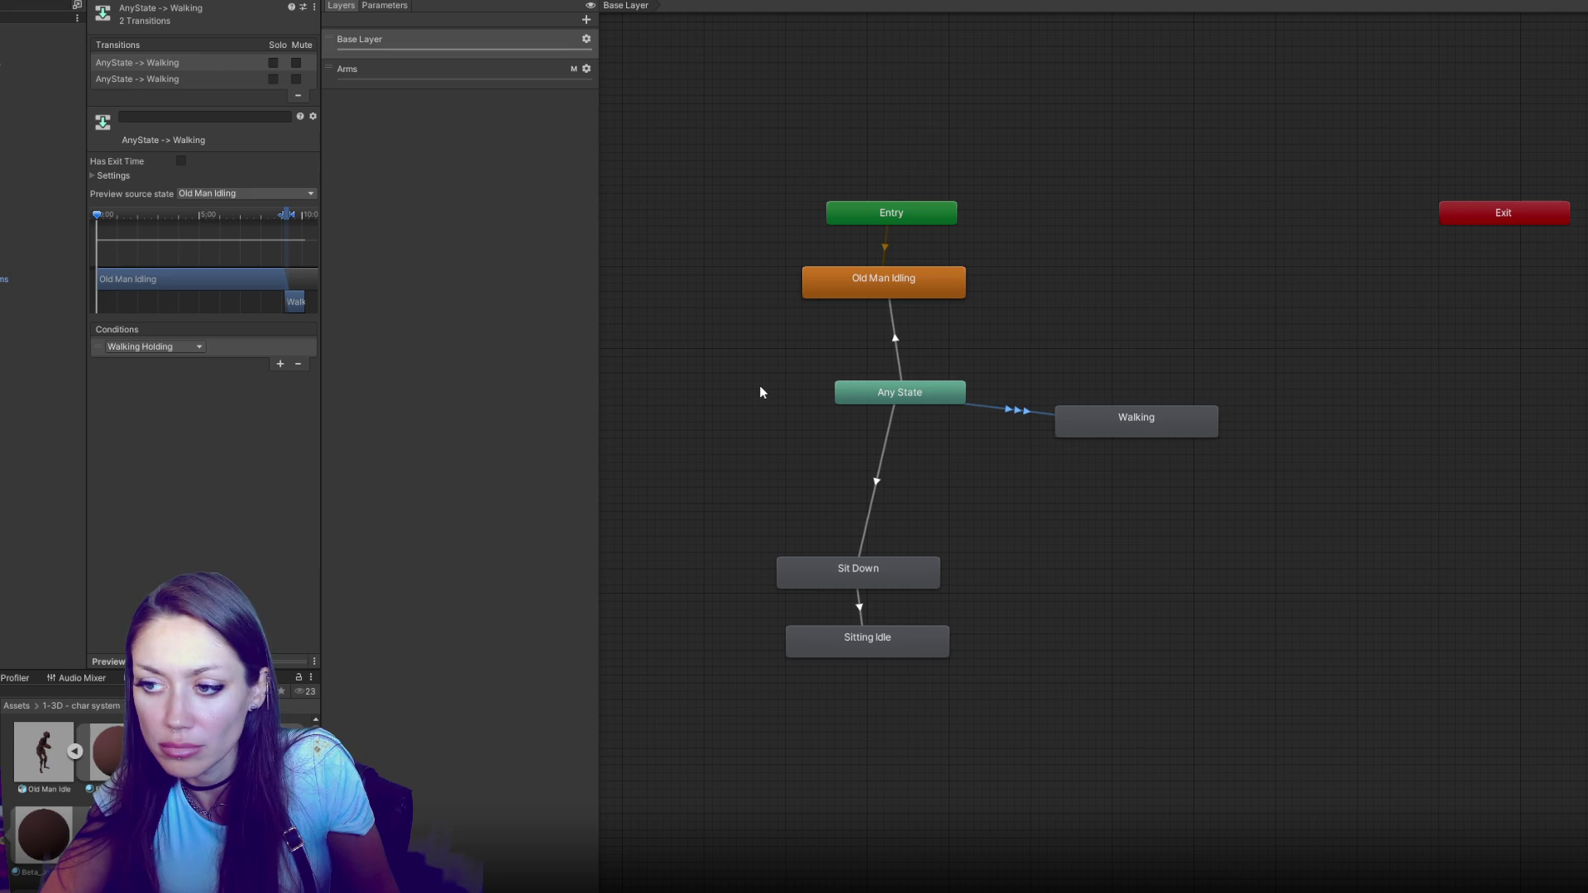
click(1078, 323)
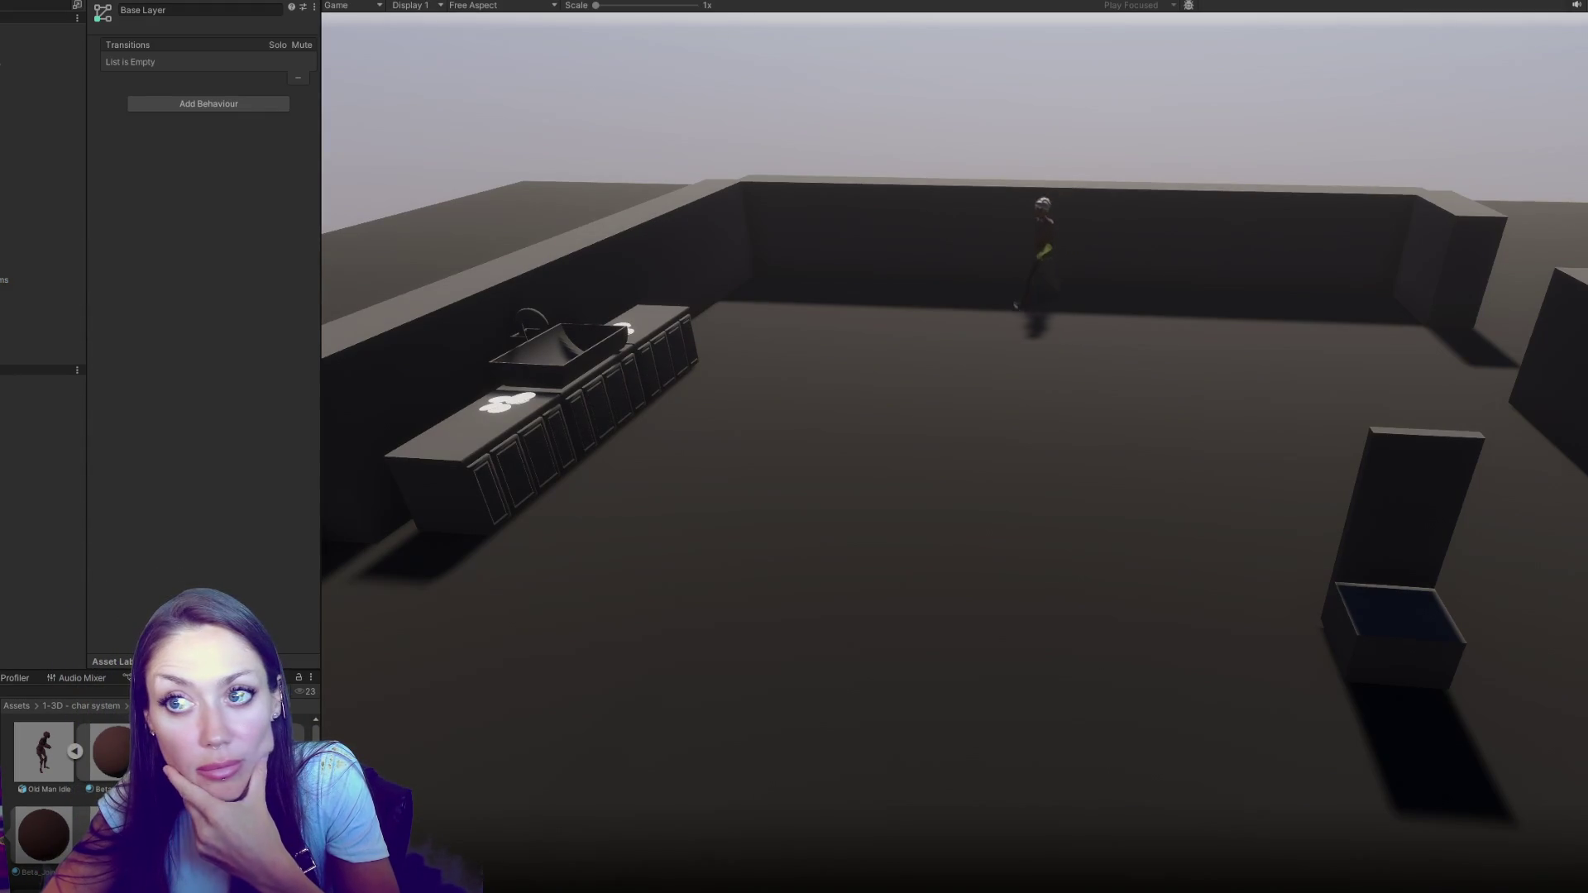
key(alt+Tab)
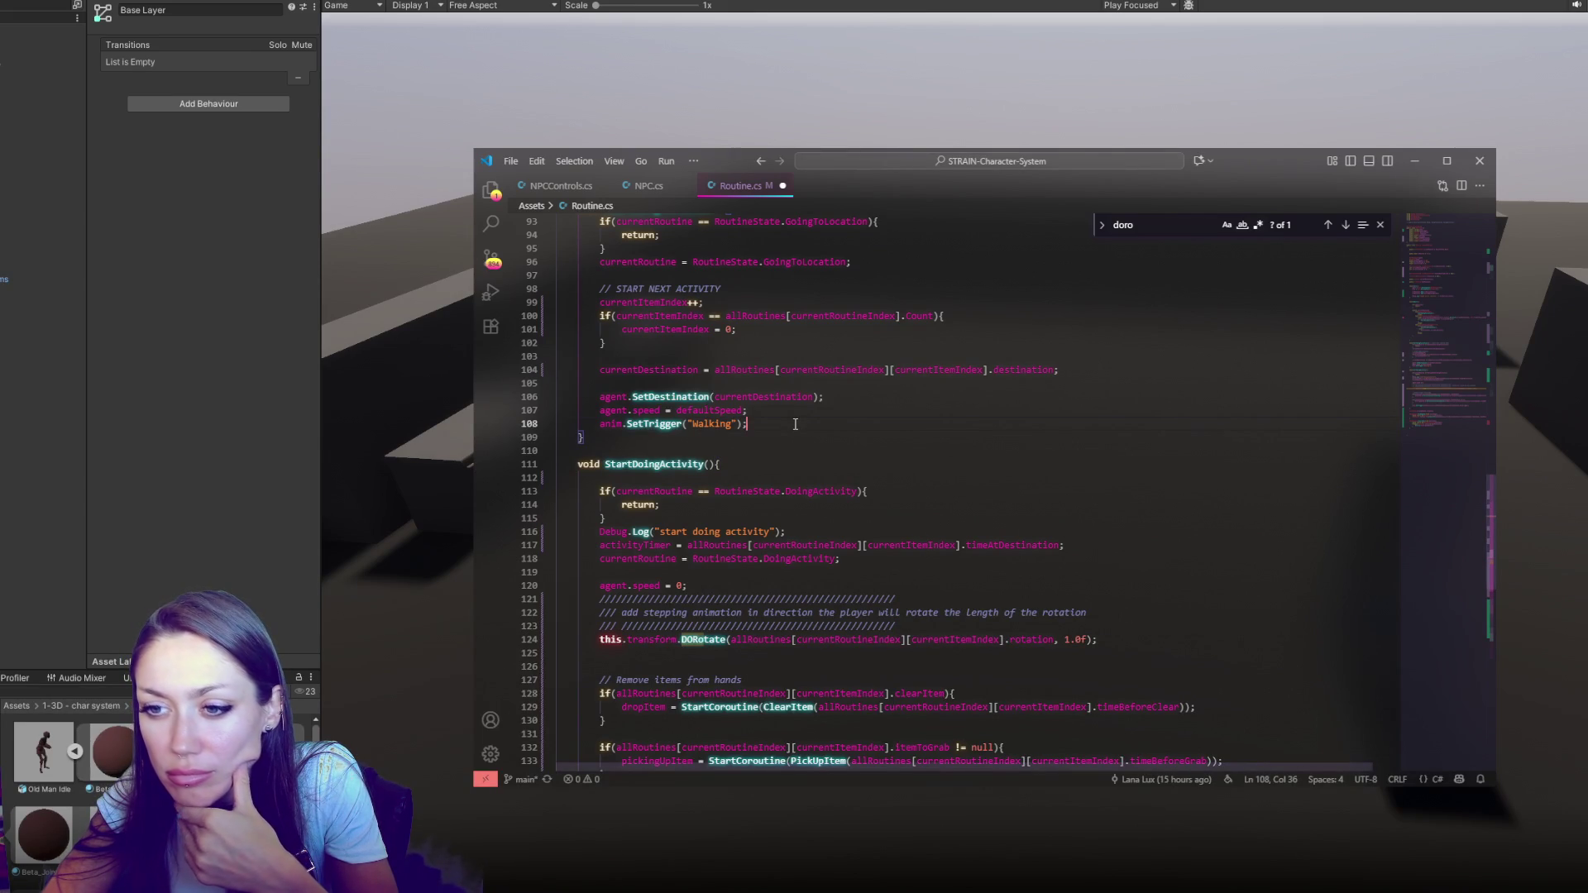
Above the Walking trigger, add the condition if(handPosition.childCount == 0){
click(807, 413)
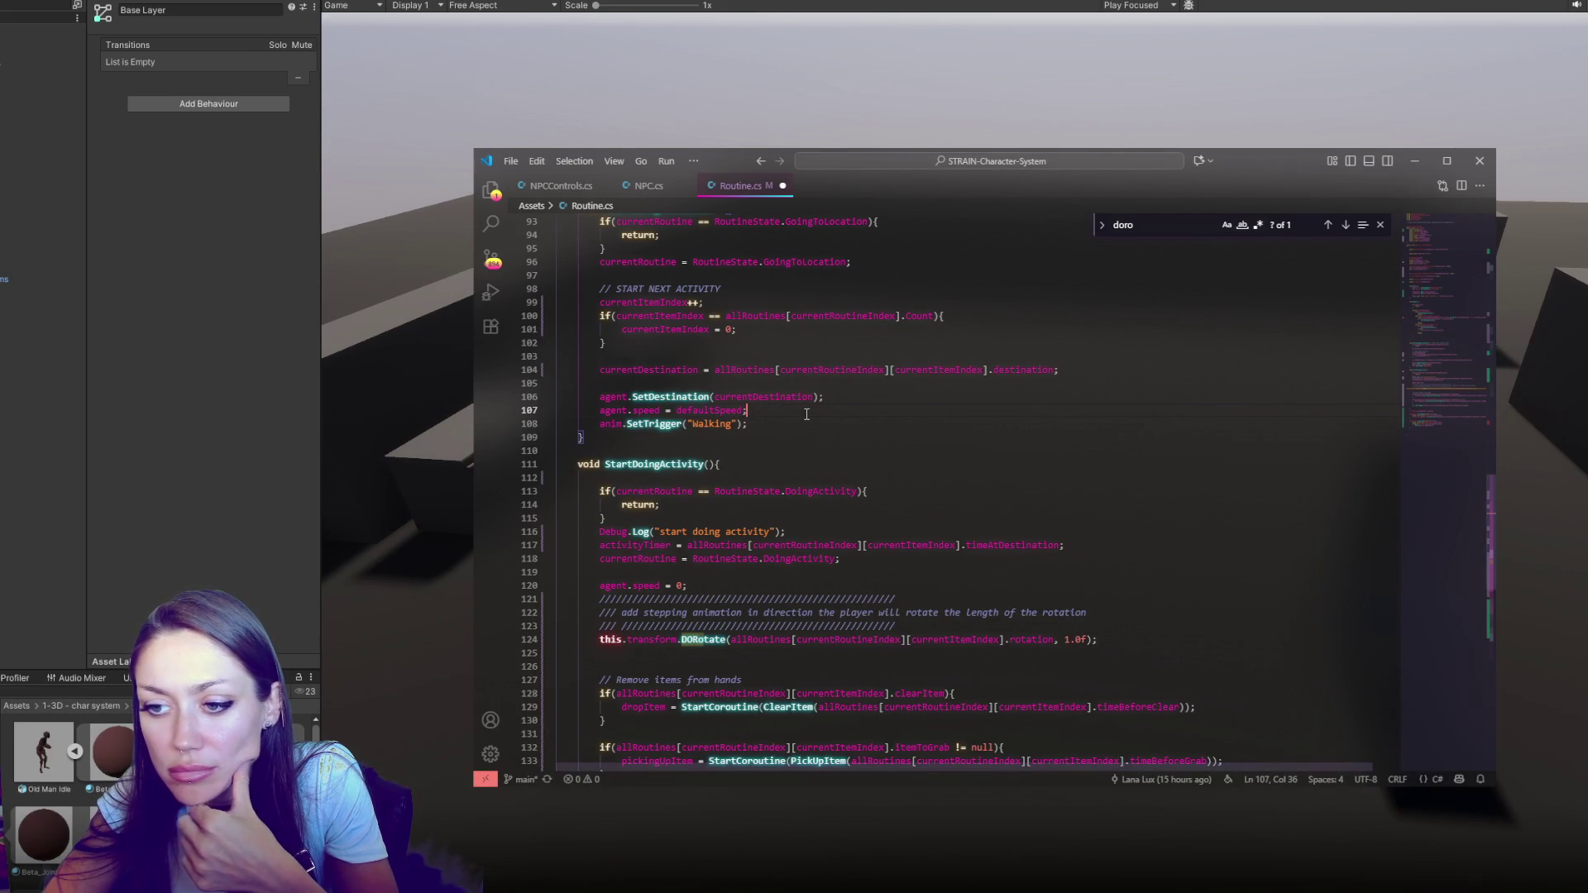
click(789, 421)
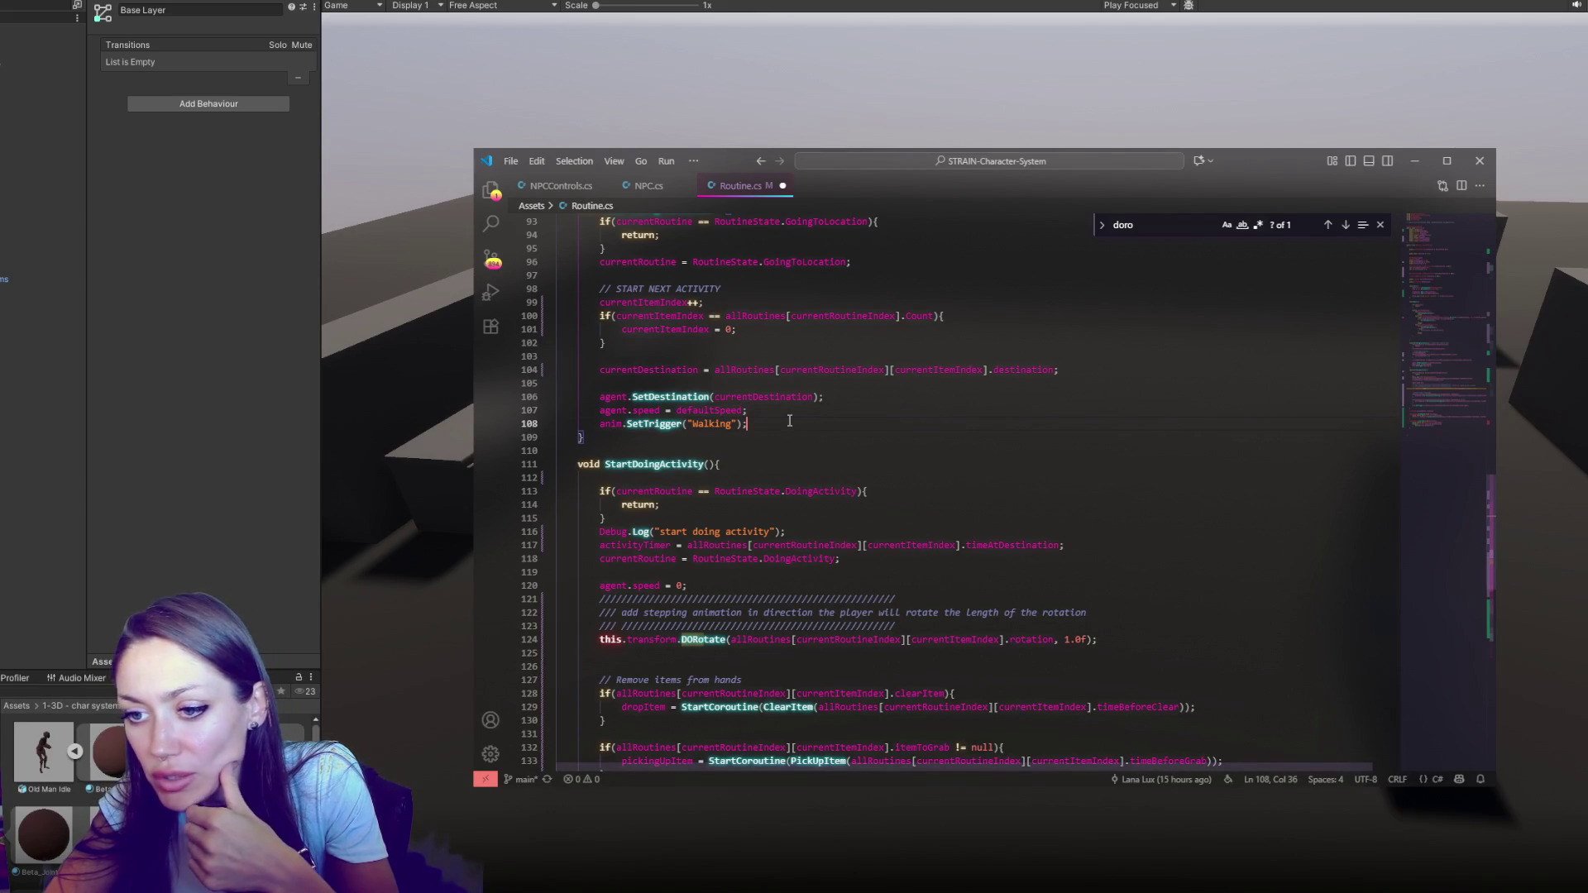
key(Up)
key(Return)
key(Return)
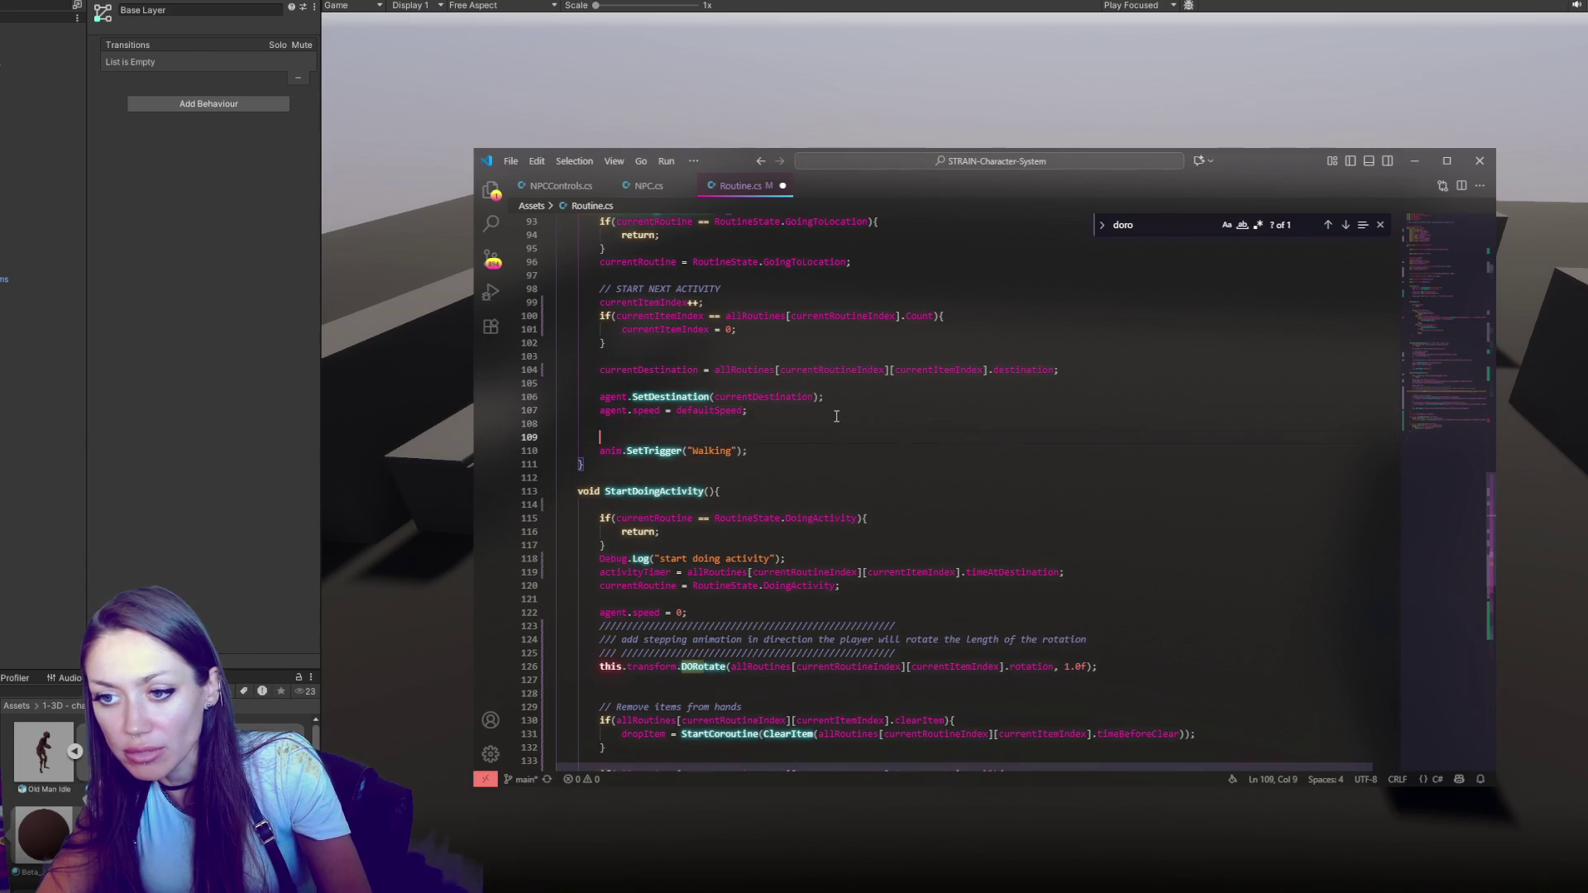
text(if(char)
key(BackSpace)
key(BackSpace)
key(BackSpace)
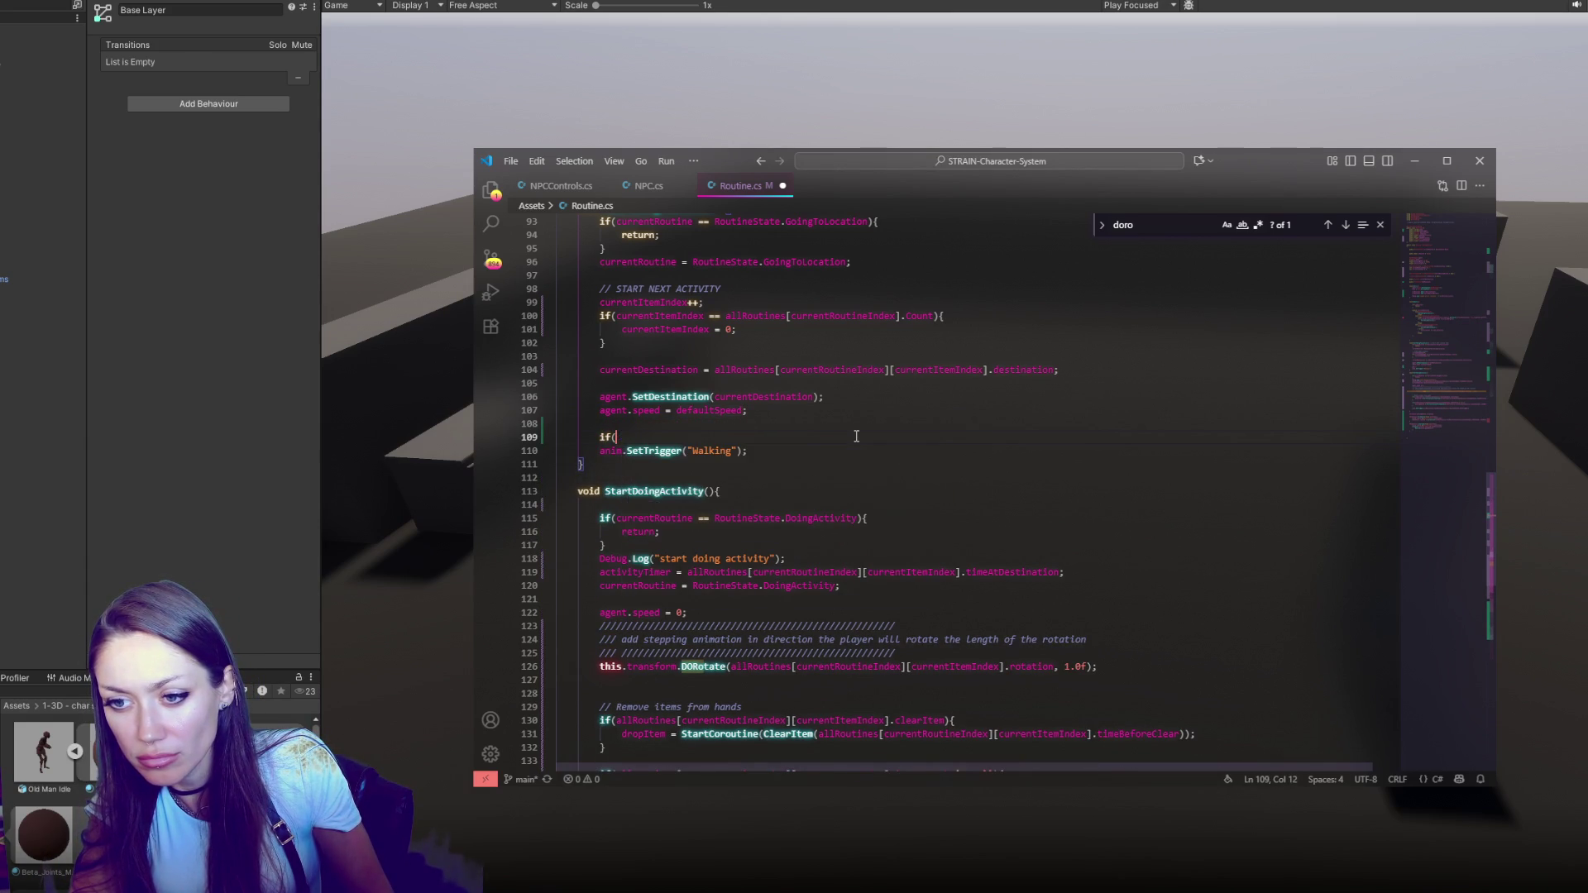
text(held)
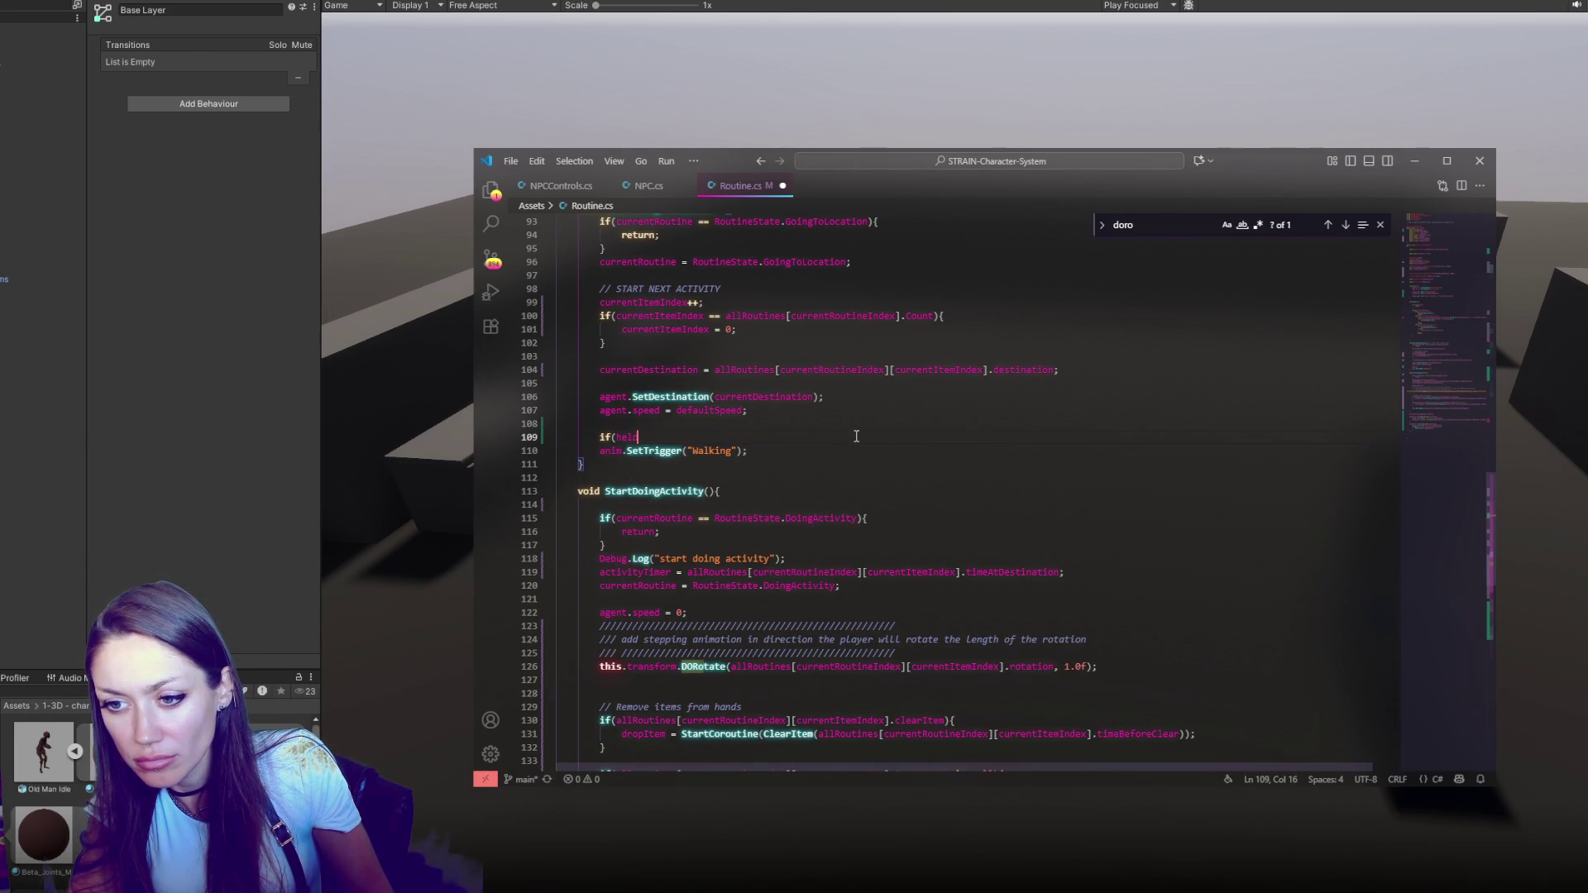
scroll(868, 414, down, 4)
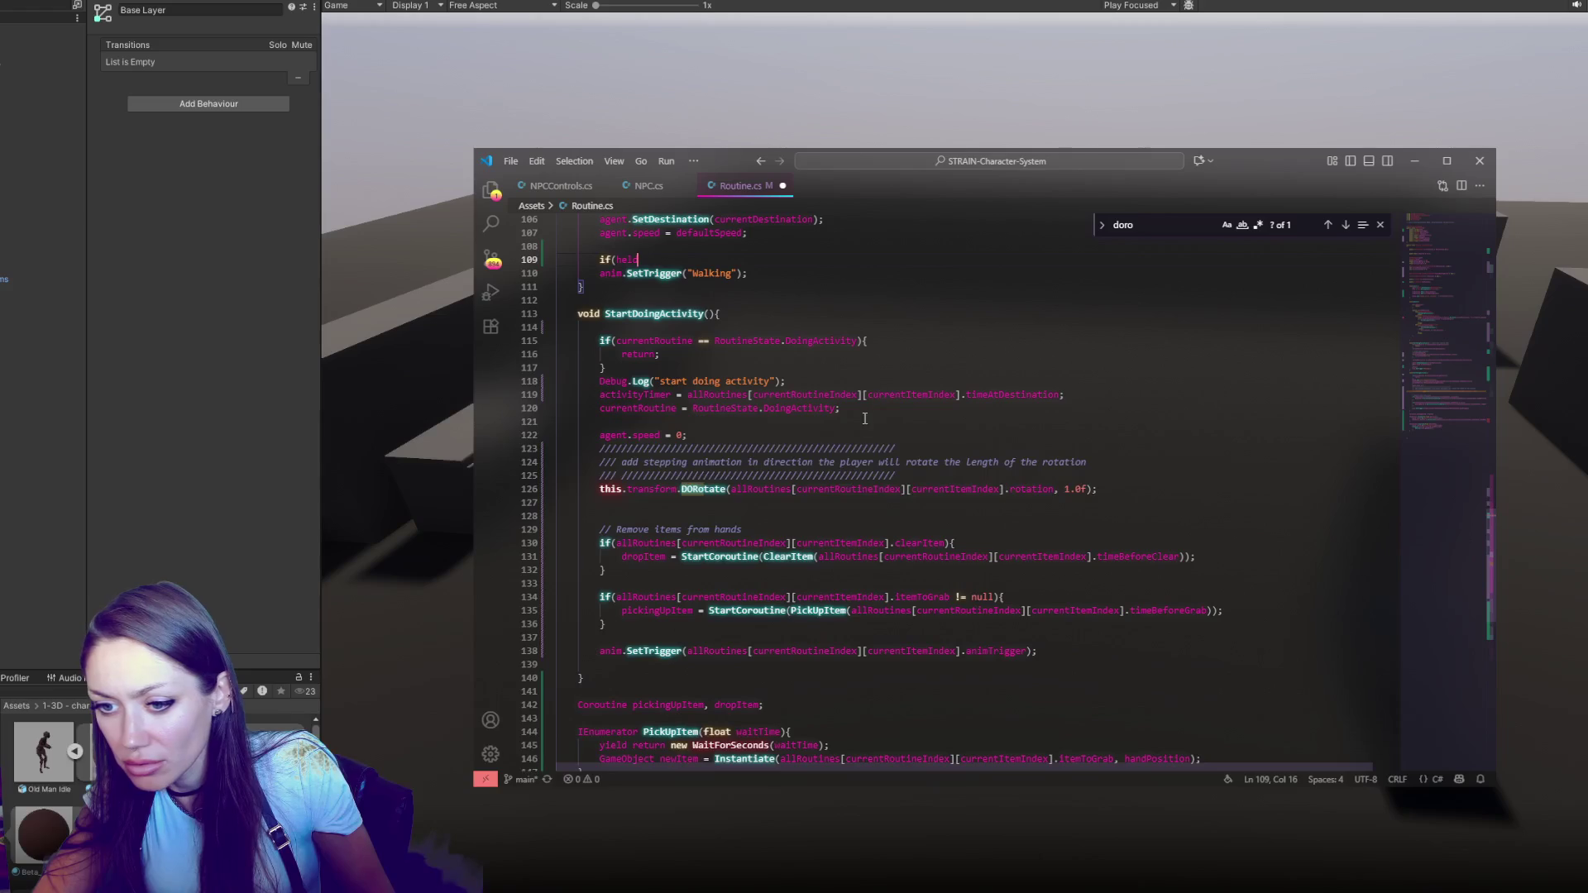
scroll(857, 563, down, 4)
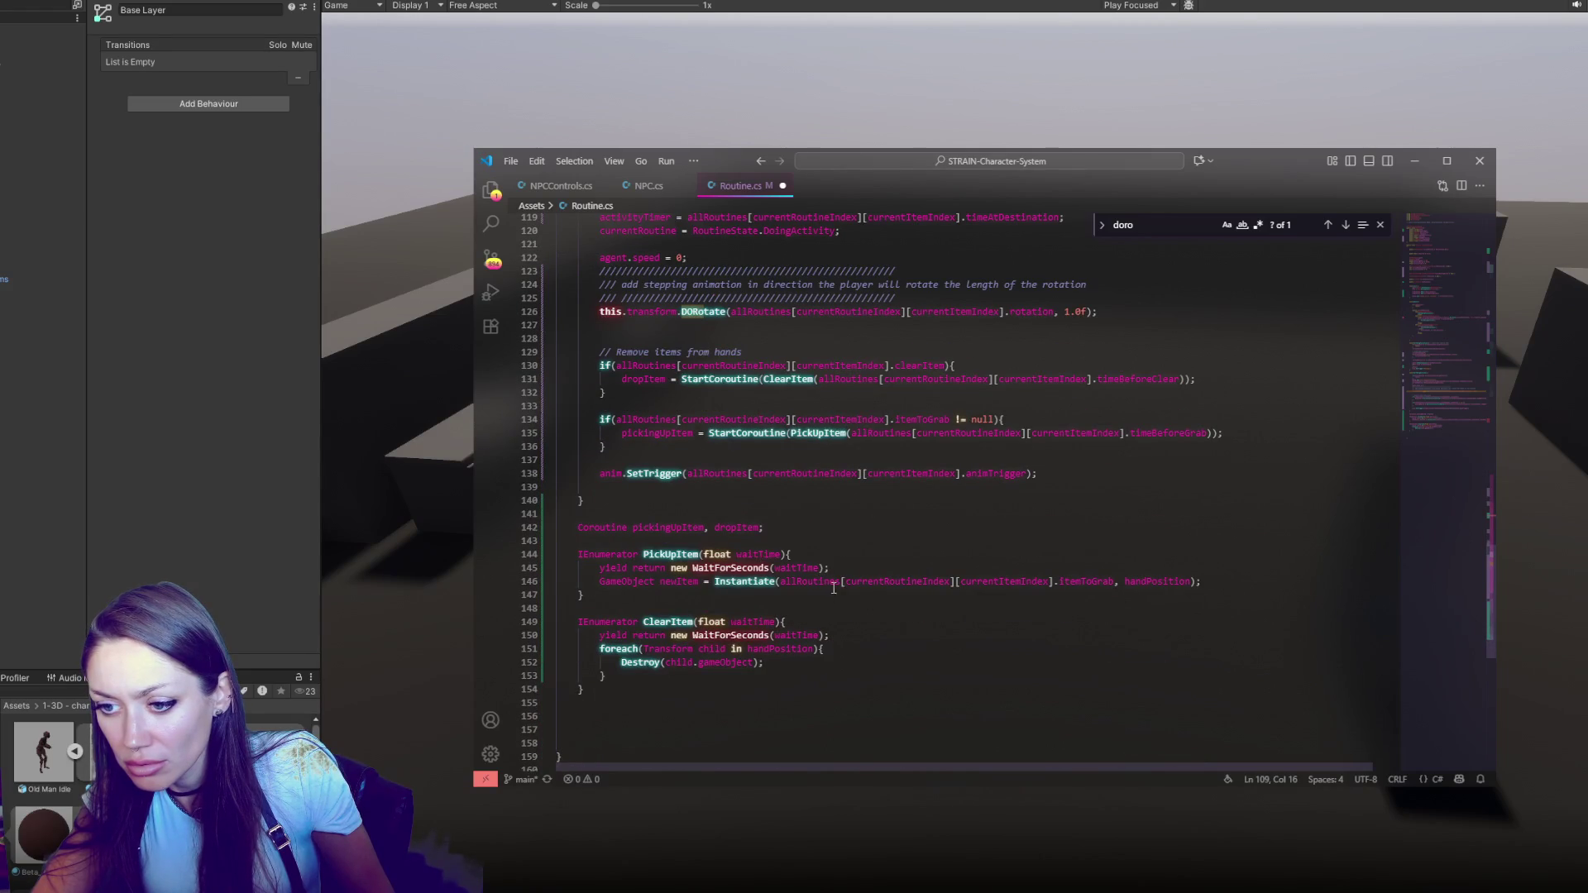
double_click(1189, 589)
key(ctrl+c)
scroll(703, 407, up, 8)
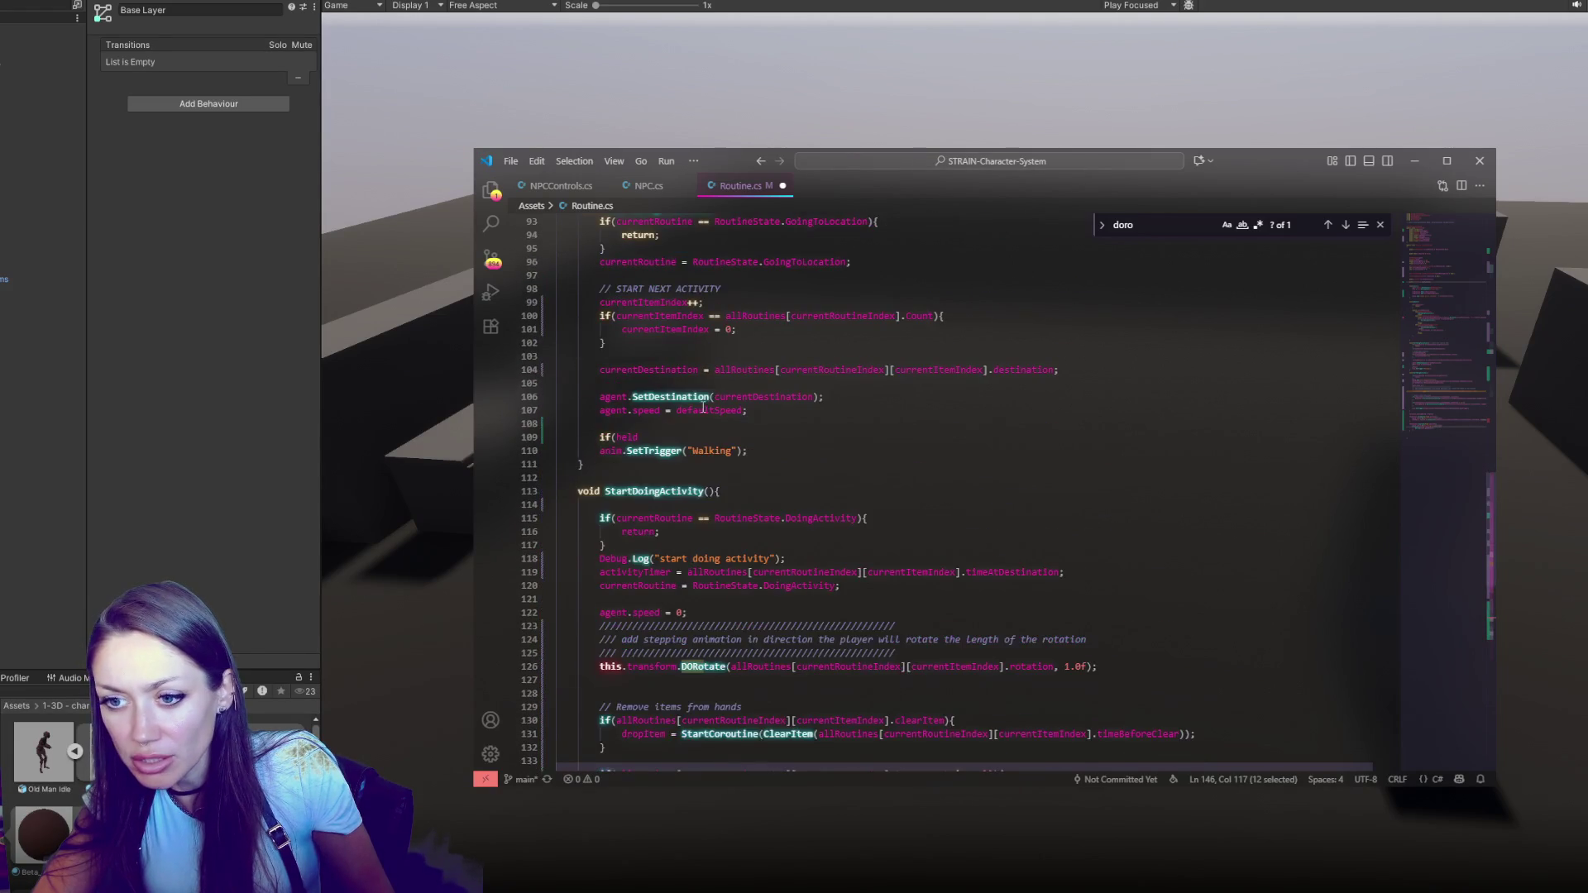
double_click(629, 437)
key(ctrl+v)
text(.)
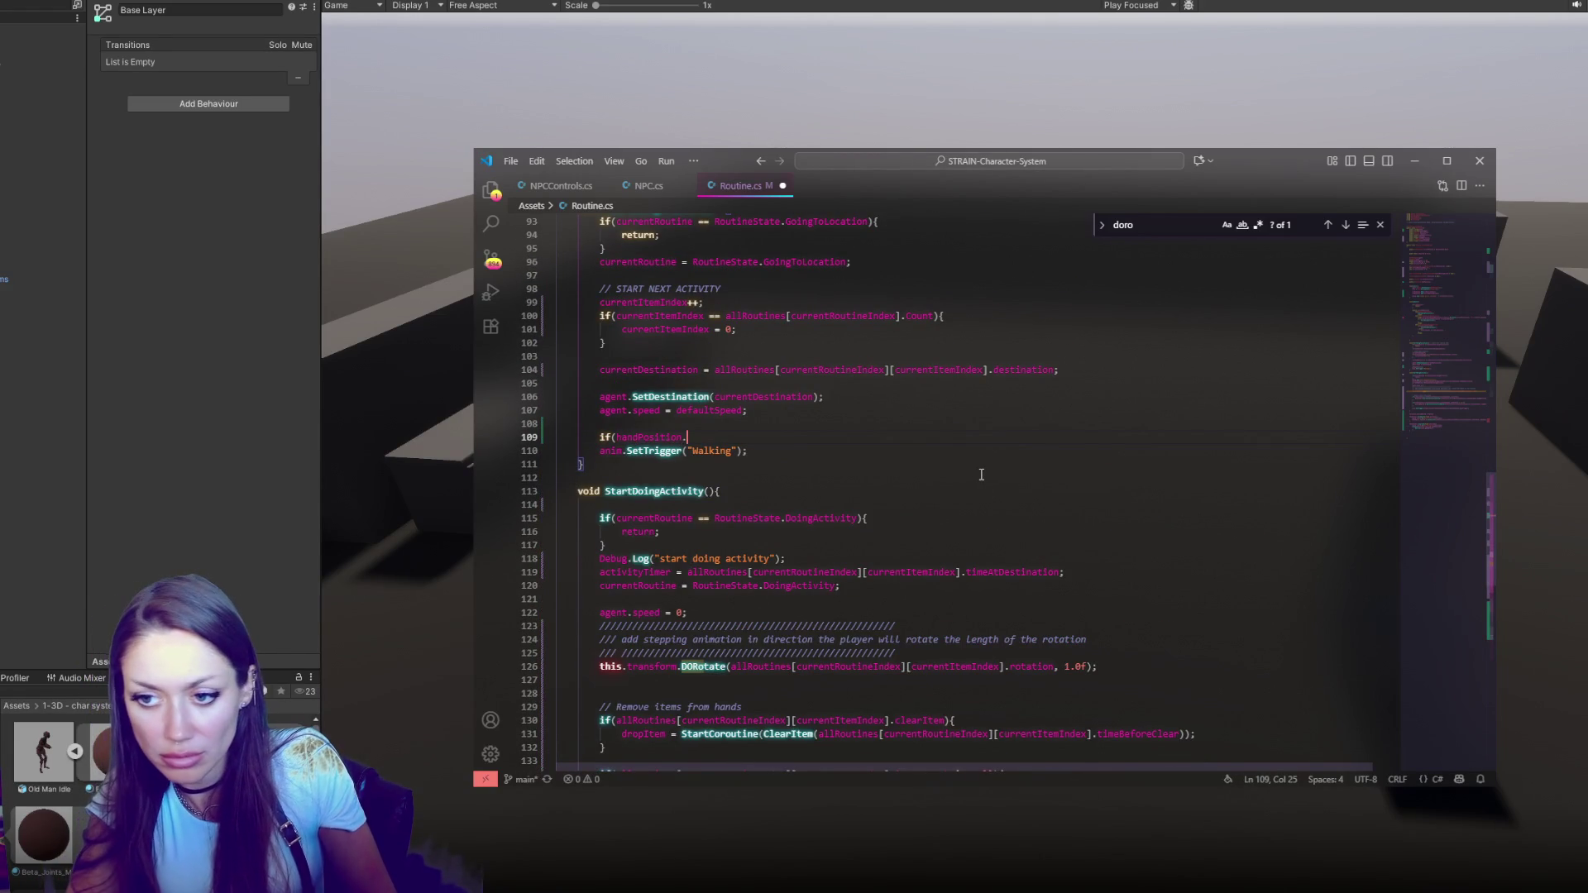
text(getChild)
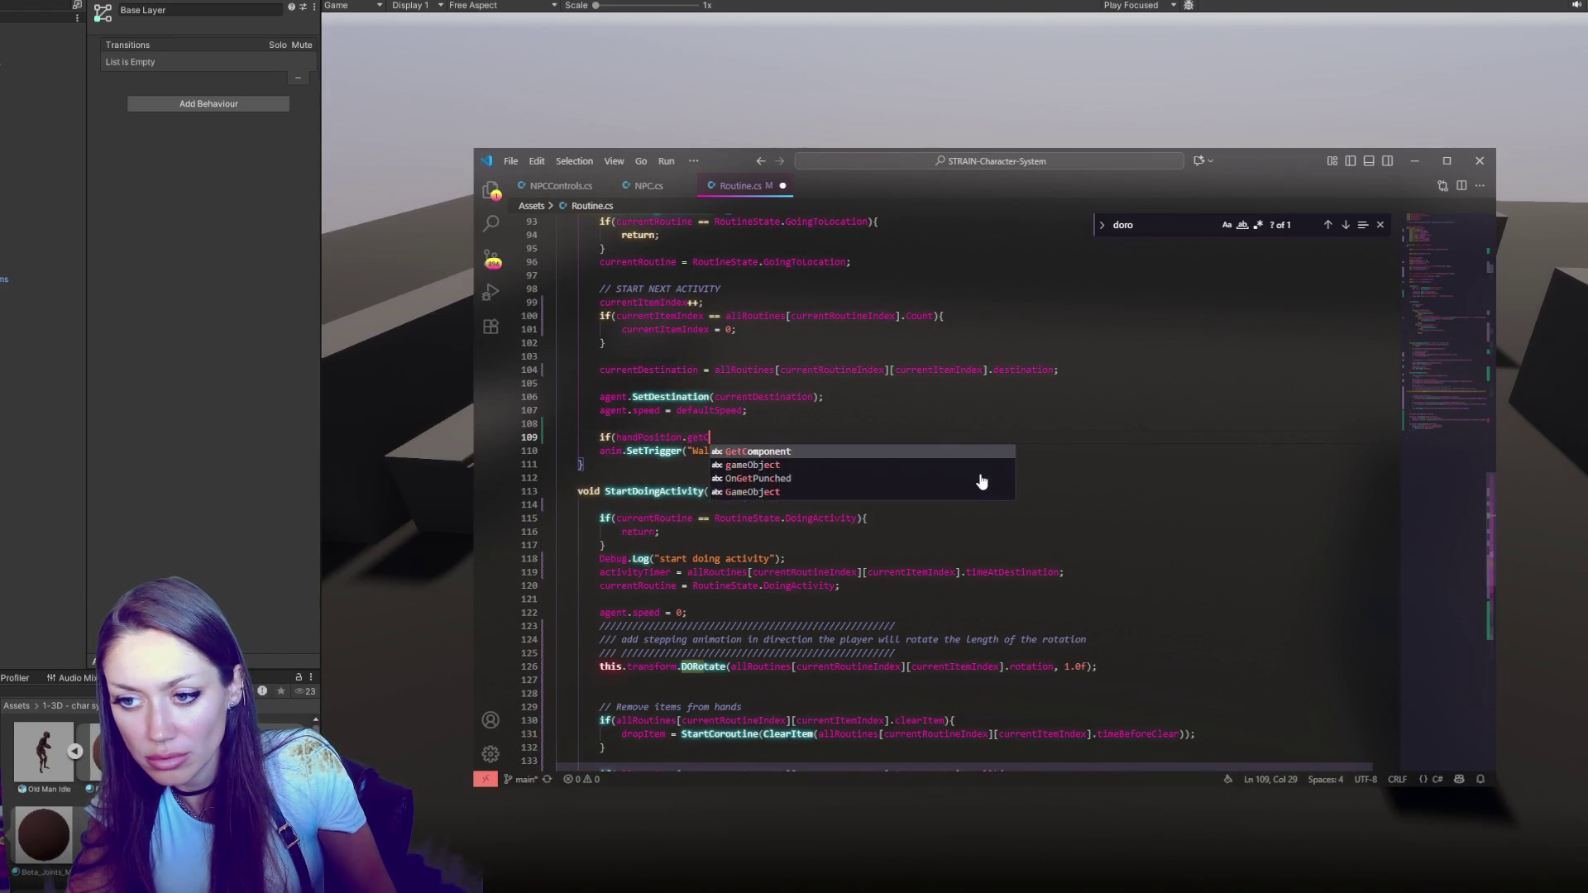
key(BackSpace)
key(BackSpace)
text(childCount )
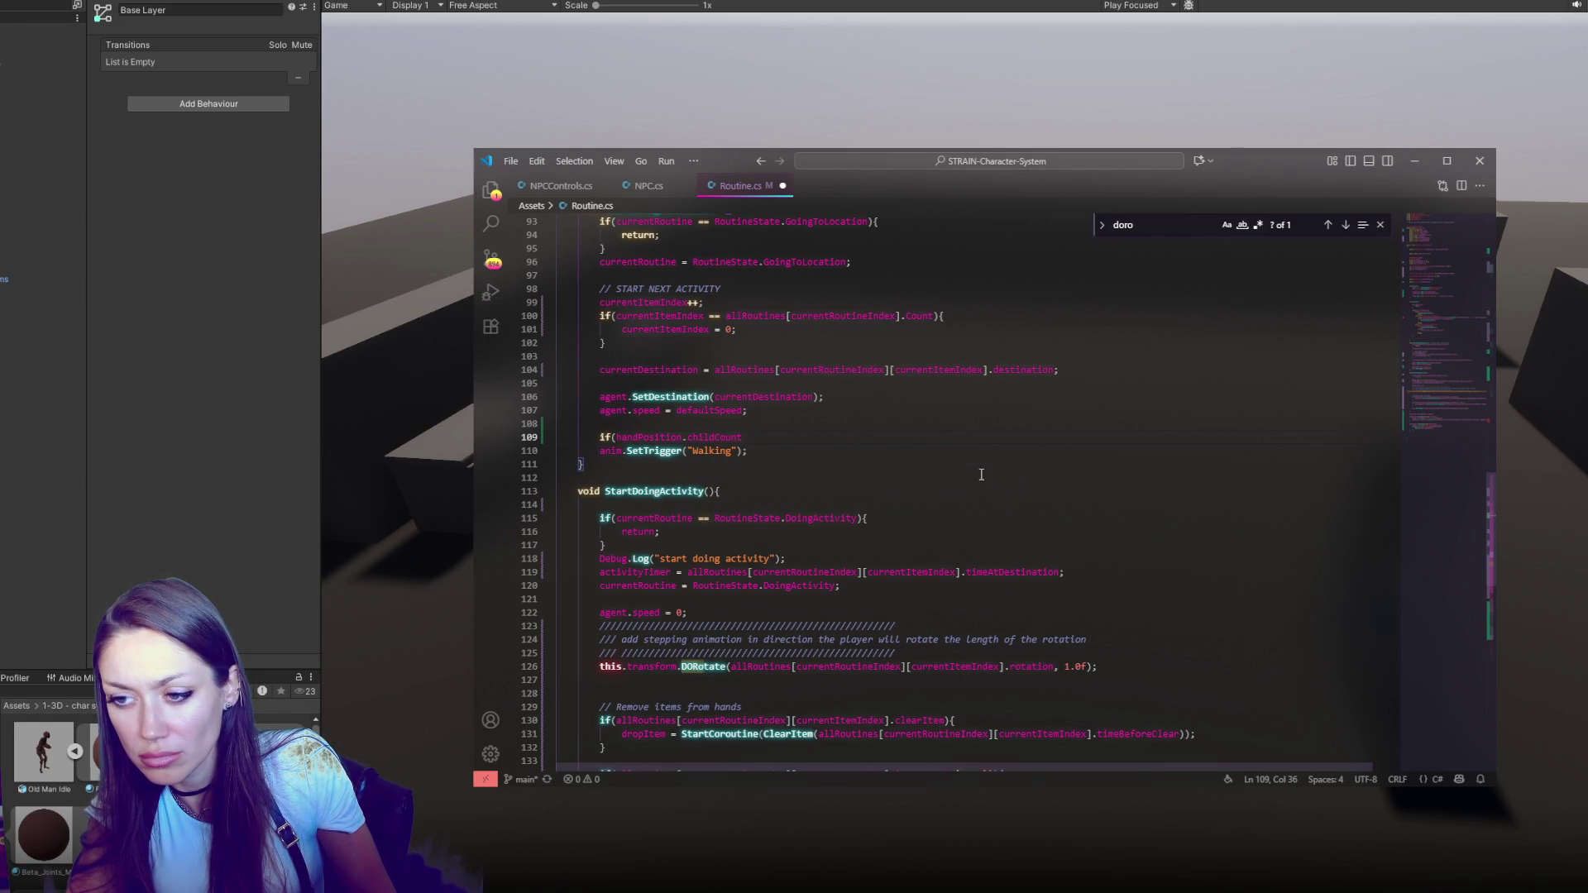
text(==0){)
key(Return)
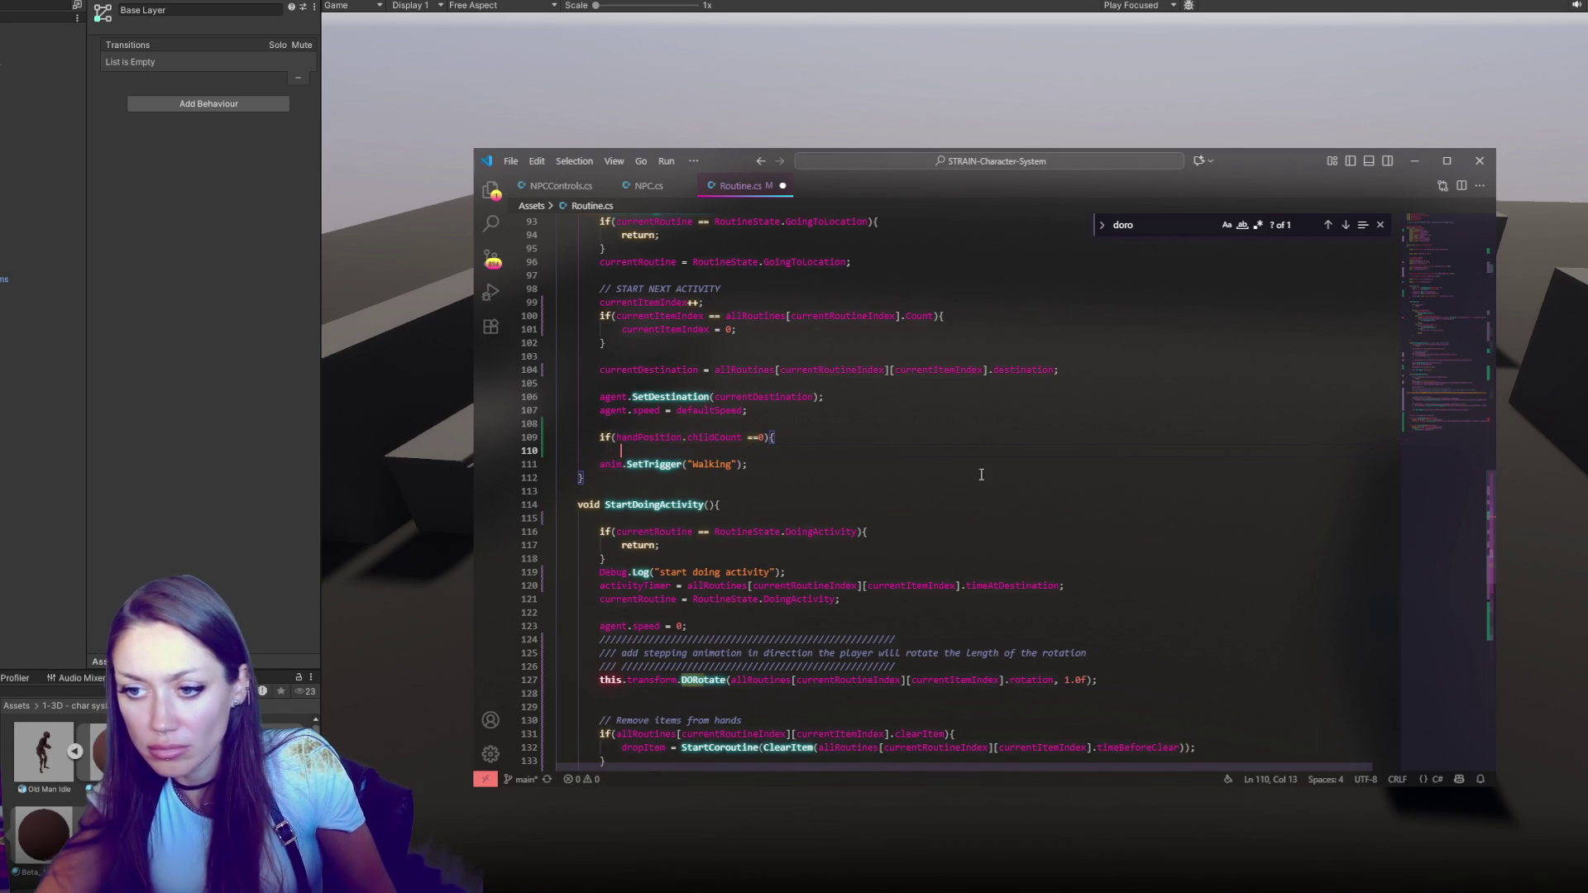
Put SetTrigger("Walking") inside the if, with an else calling SetTrigger("WalkingHolding")
click(599, 464)
key(Tab)
click(782, 465)
key(Return)
text(} else {)
key(Return)
key(Return)
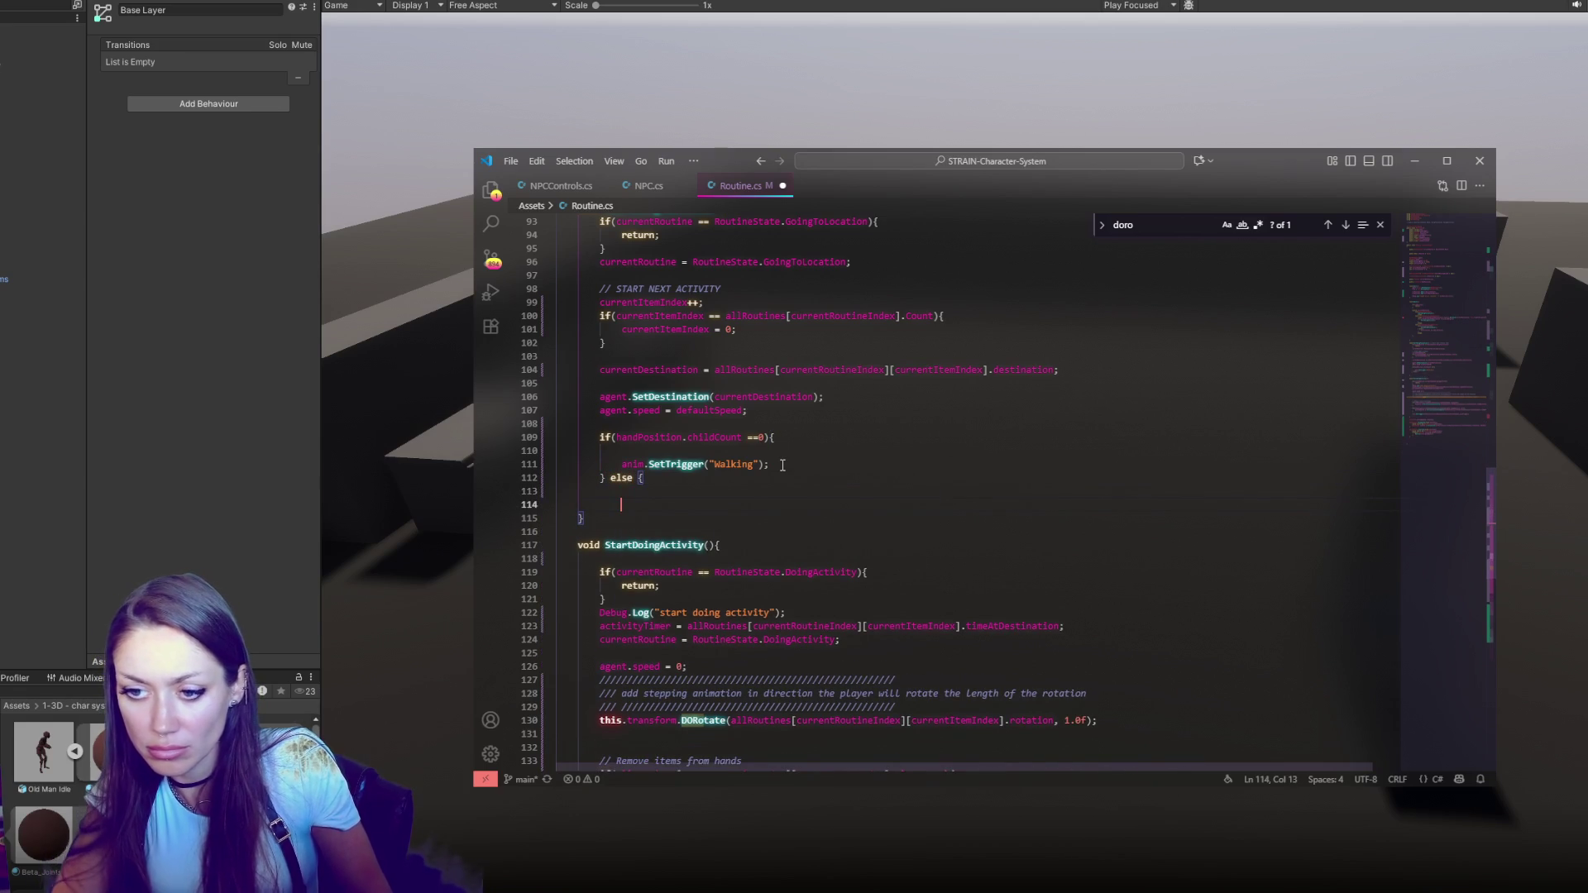
text(})
click(785, 484)
text(anim.SetTrigger("Walking");)
key(Delete)
double_click(819, 439)
key(Delete)
key(Down)
key(Down)
key(Down)
key(Left)
key(Left)
key(Left)
text(Holding)
Save Routine.cs, return to Unity, stop the game and bring up the Animator graph
key(ctrl+s)
click(216, 484)
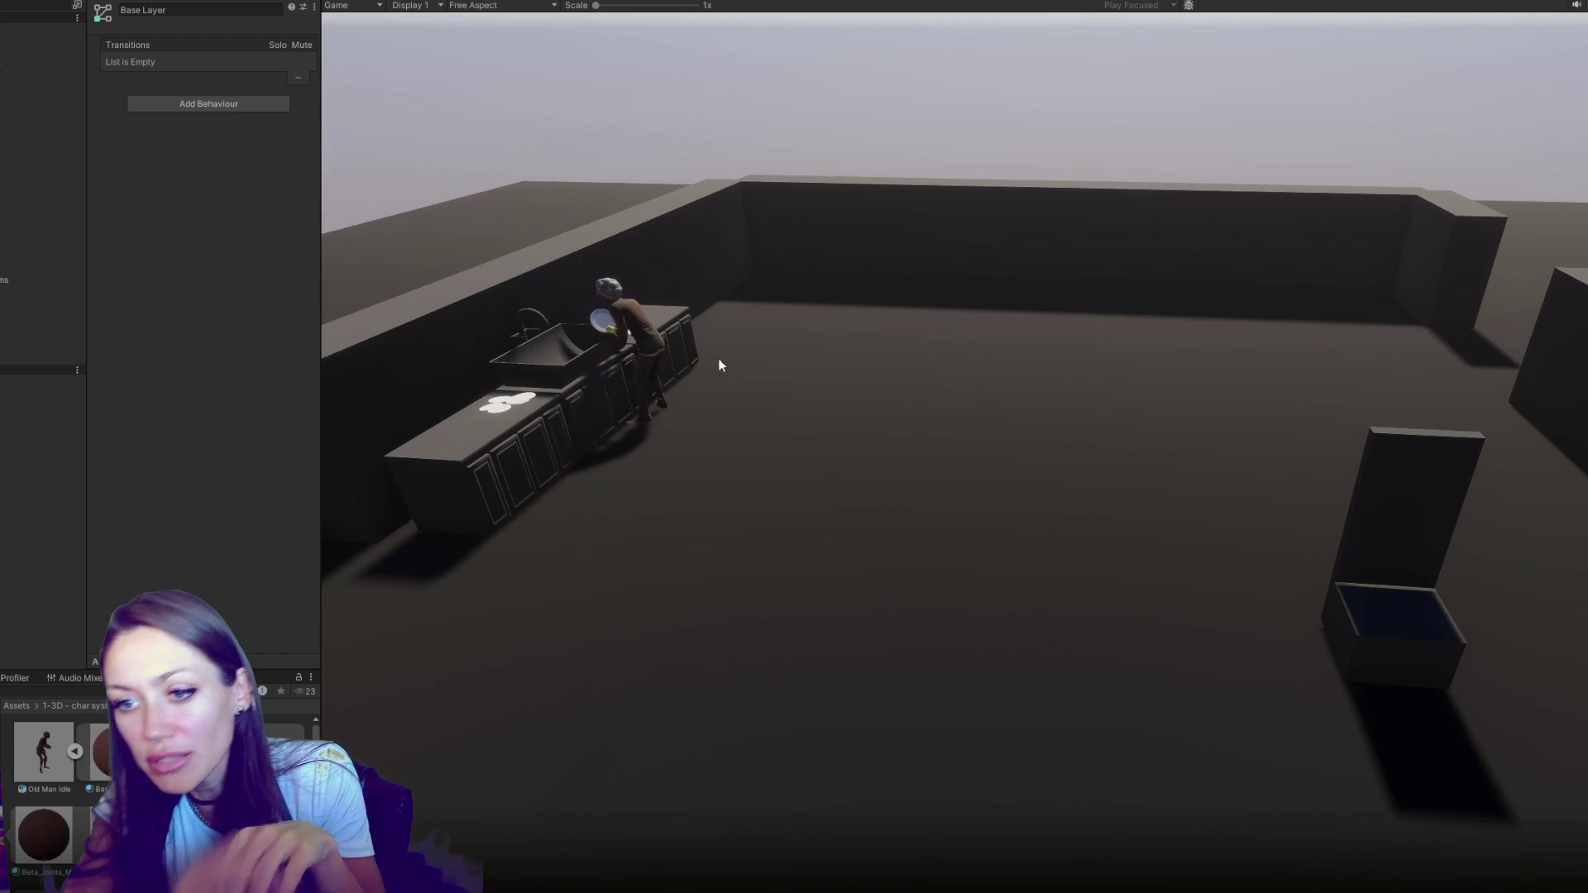
key(ctrl+p)
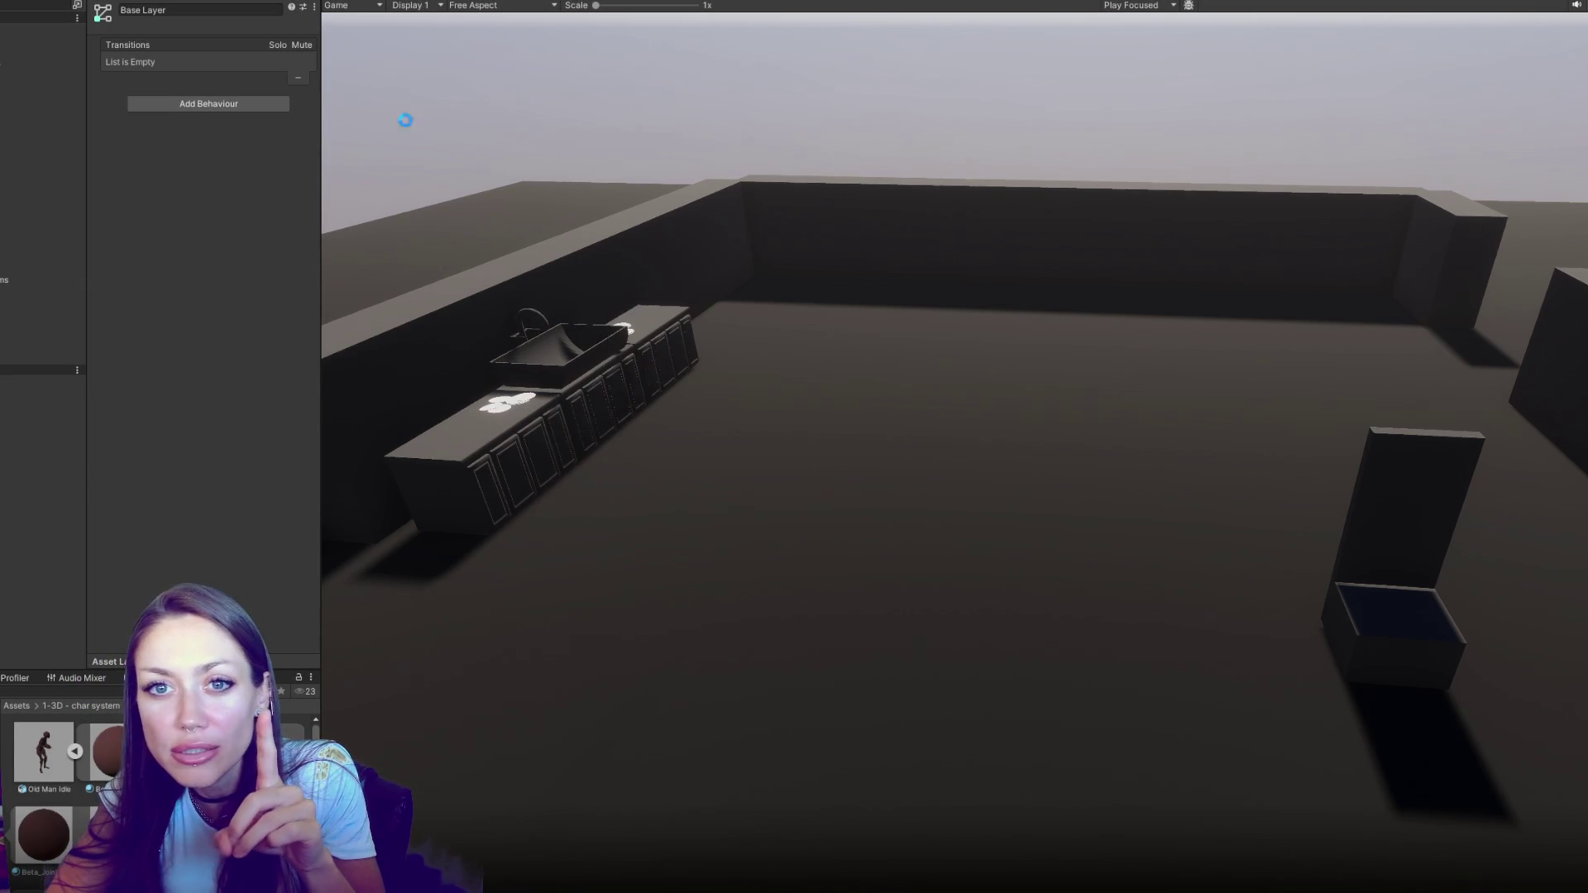
click(486, 2)
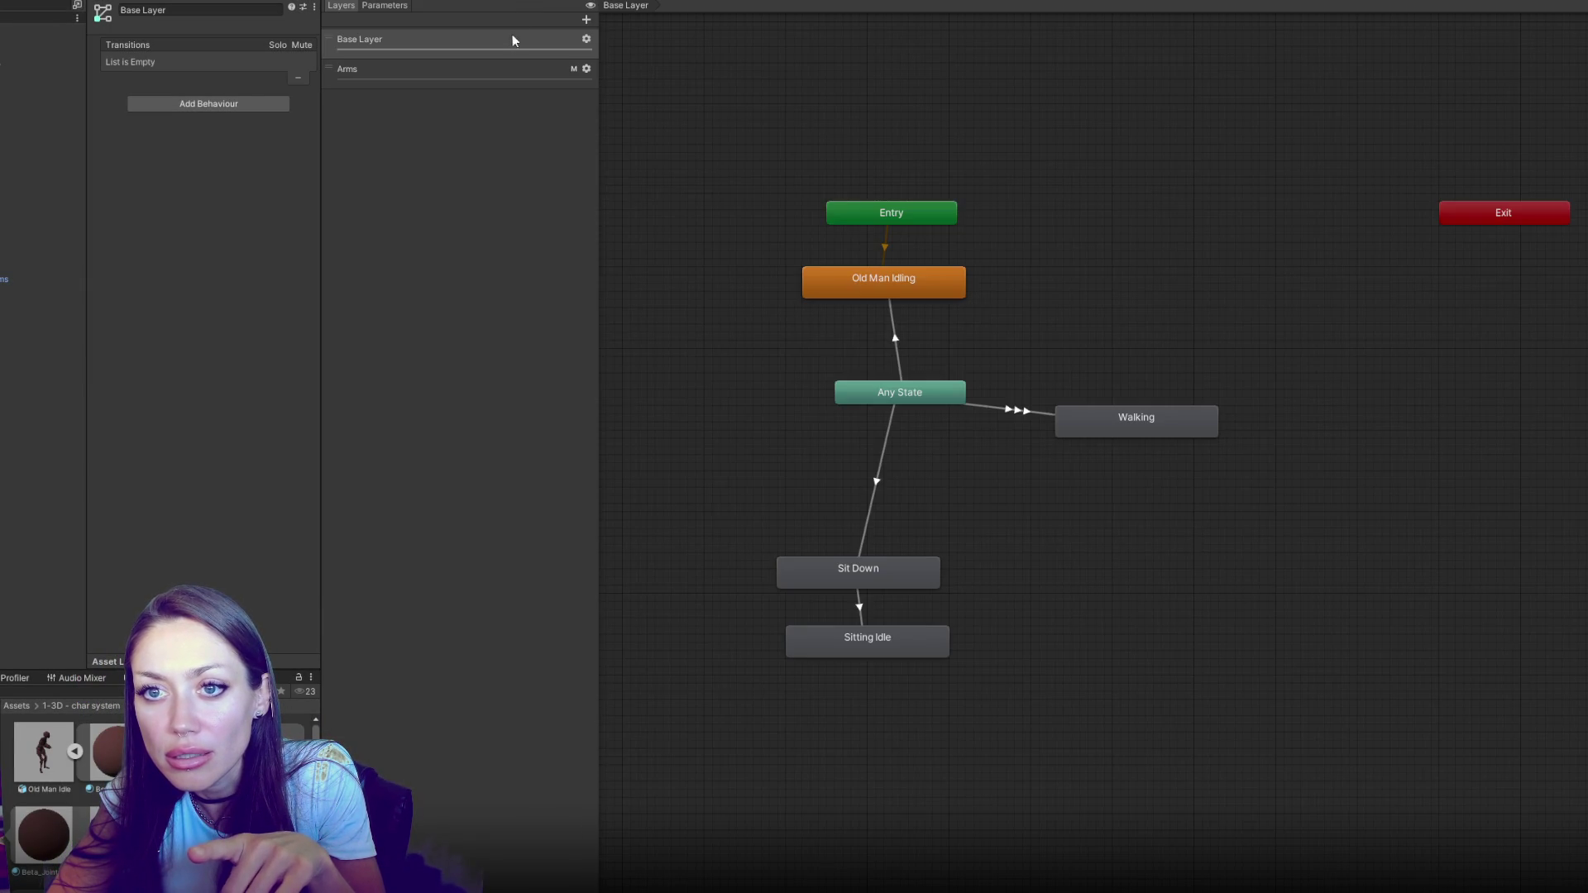
click(579, 72)
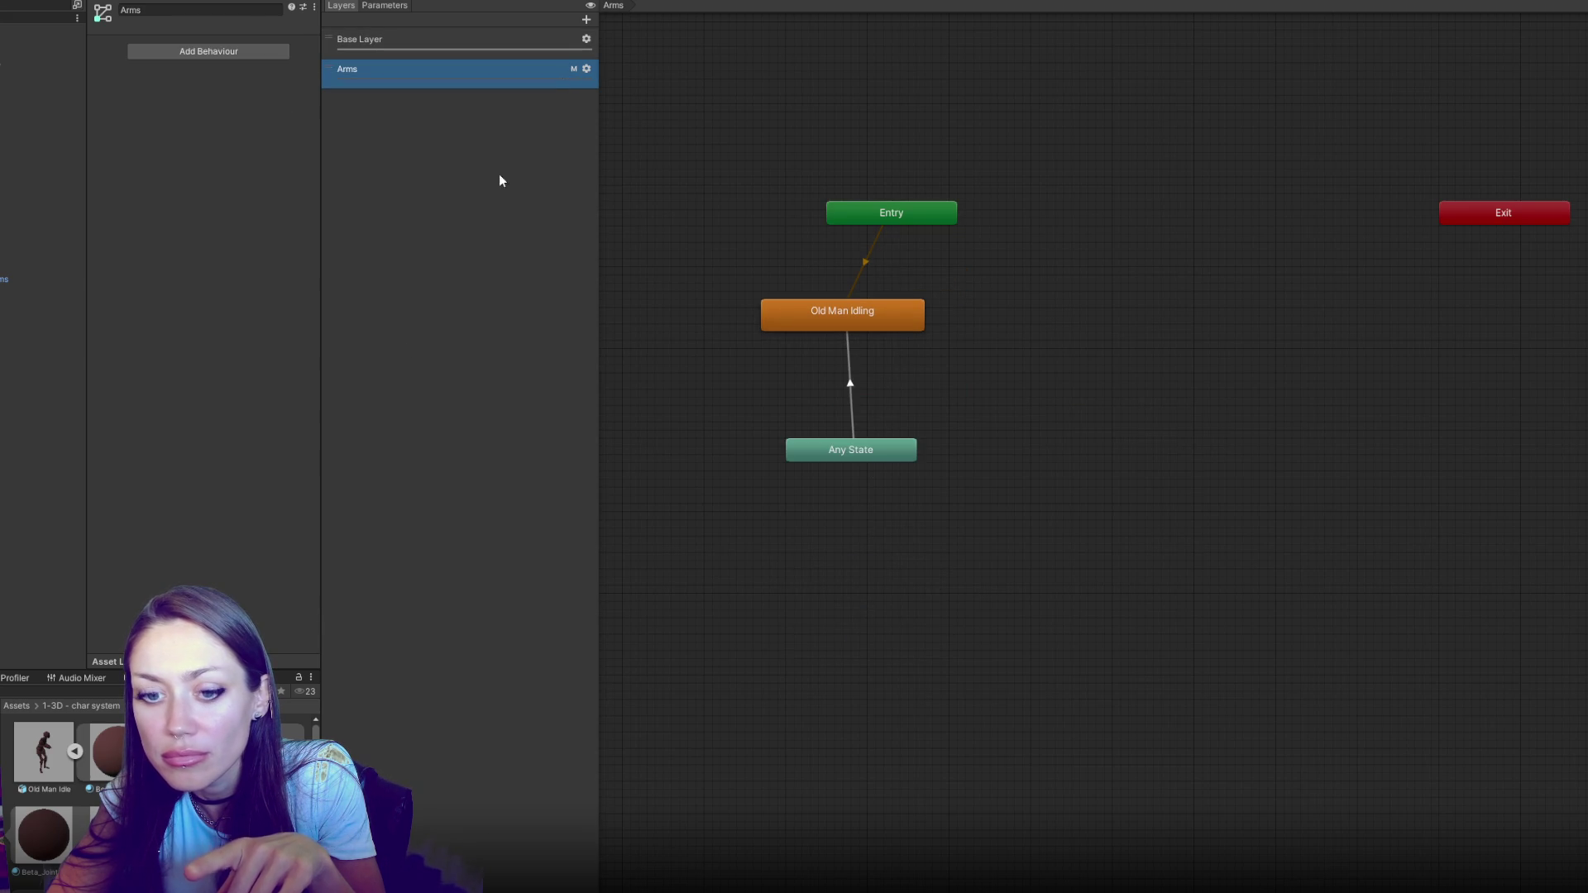
click(586, 68)
double_click(727, 86)
click(119, 87)
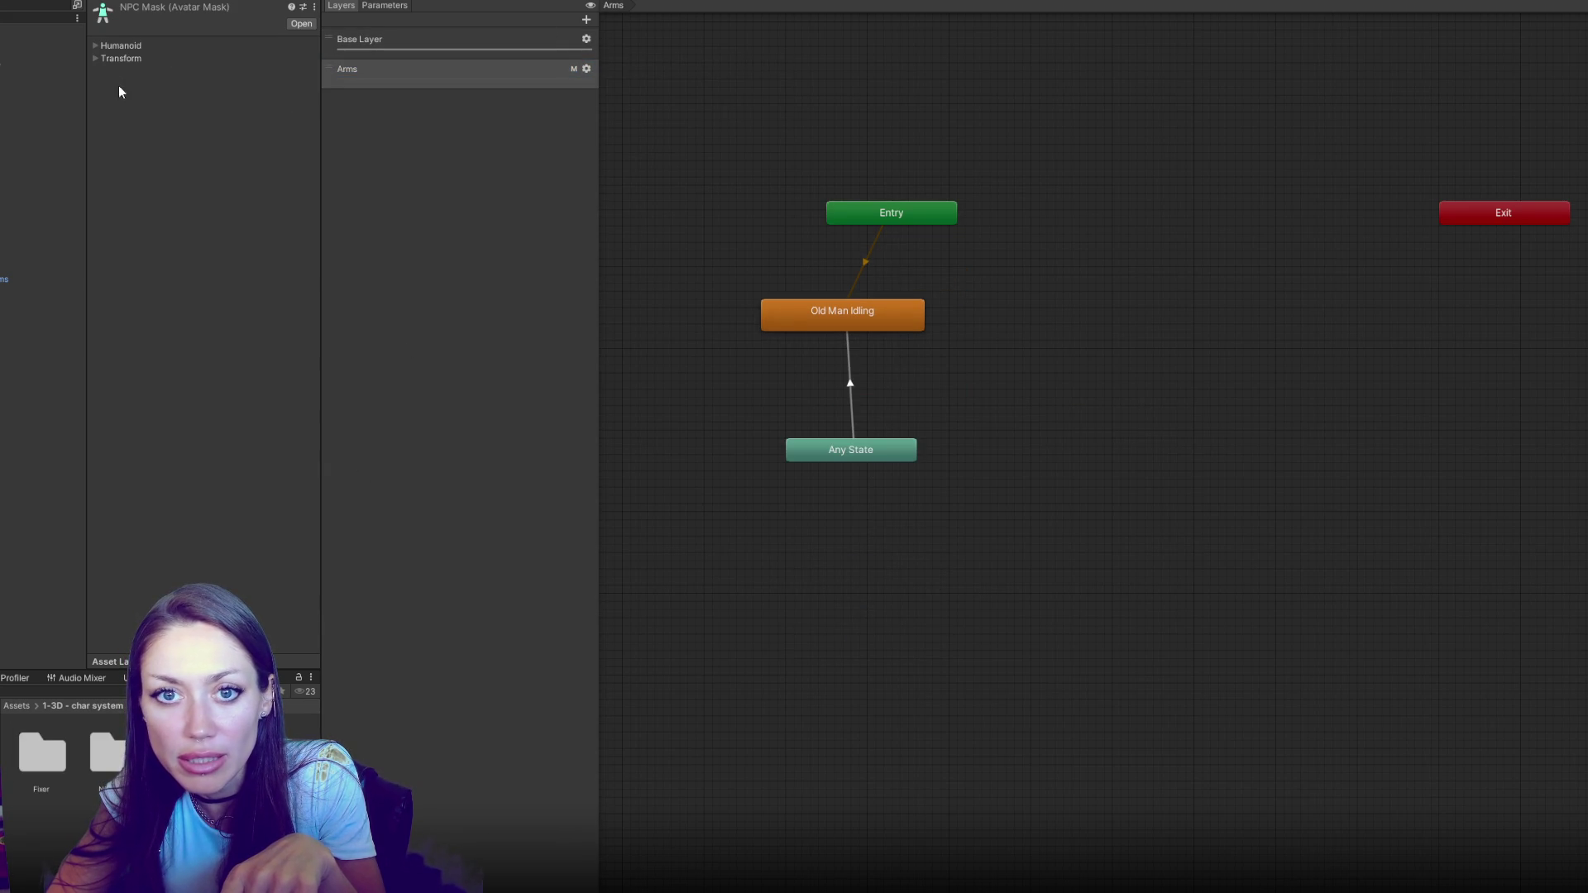
click(93, 46)
click(348, 71)
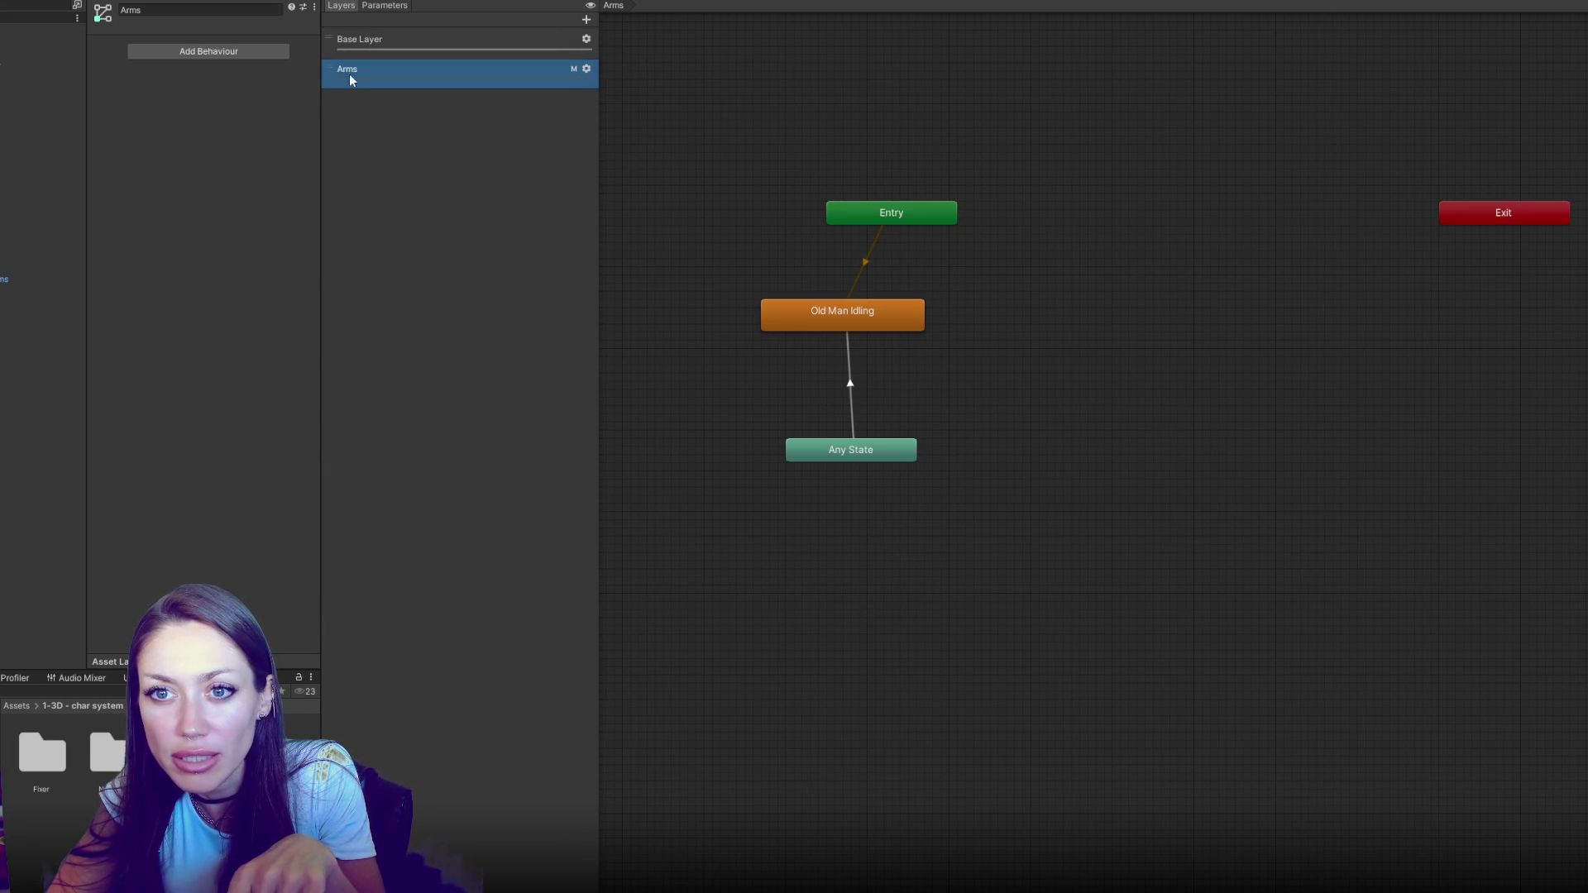
drag(348, 71, 333, 41)
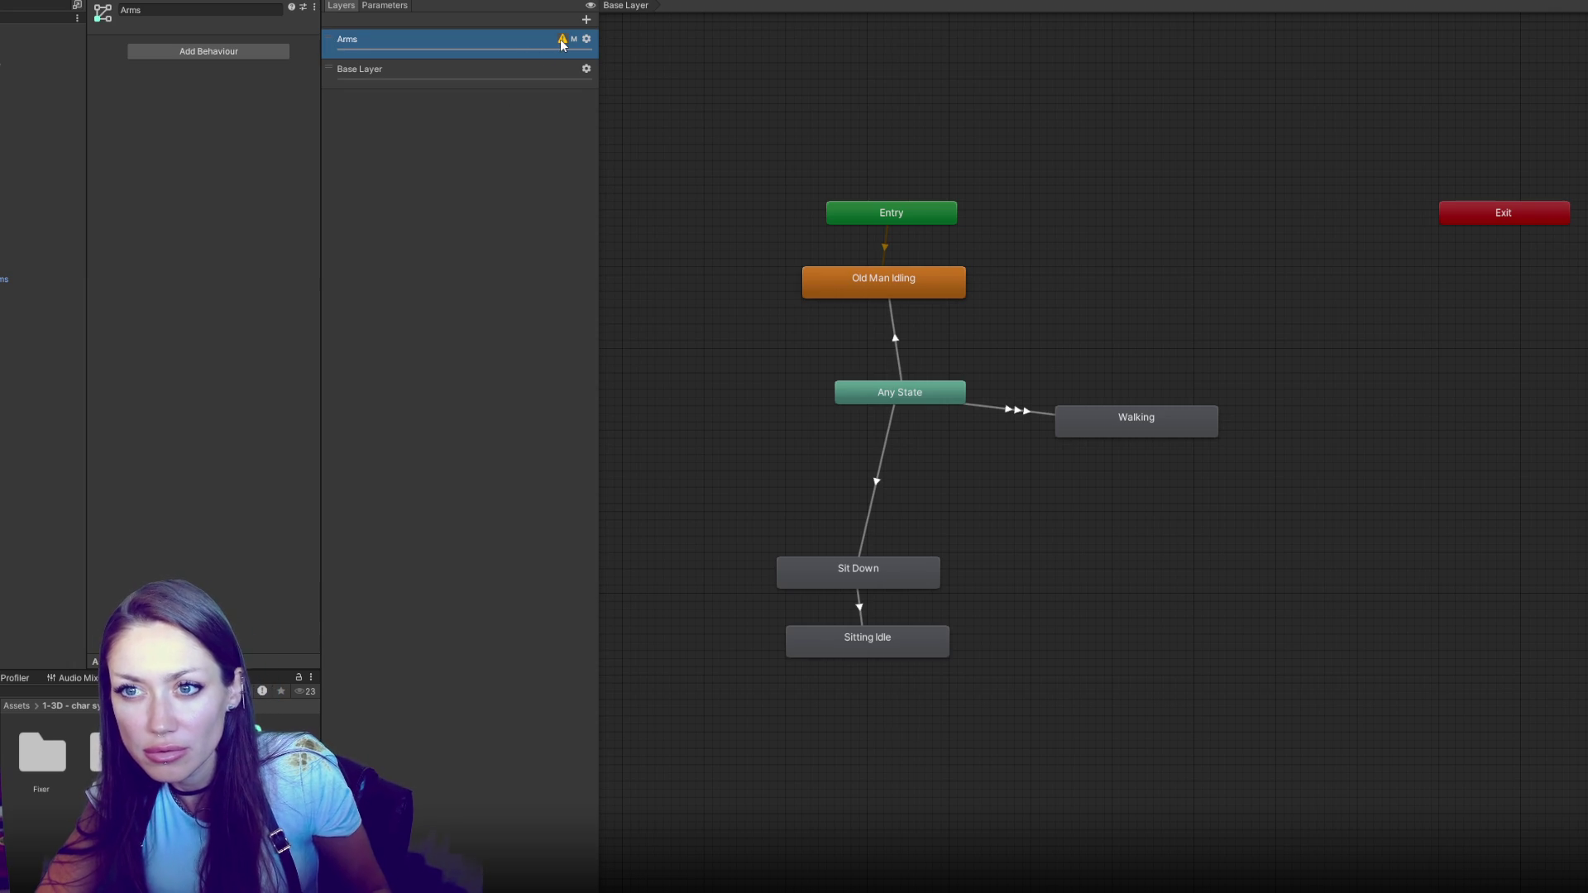
double_click(563, 44)
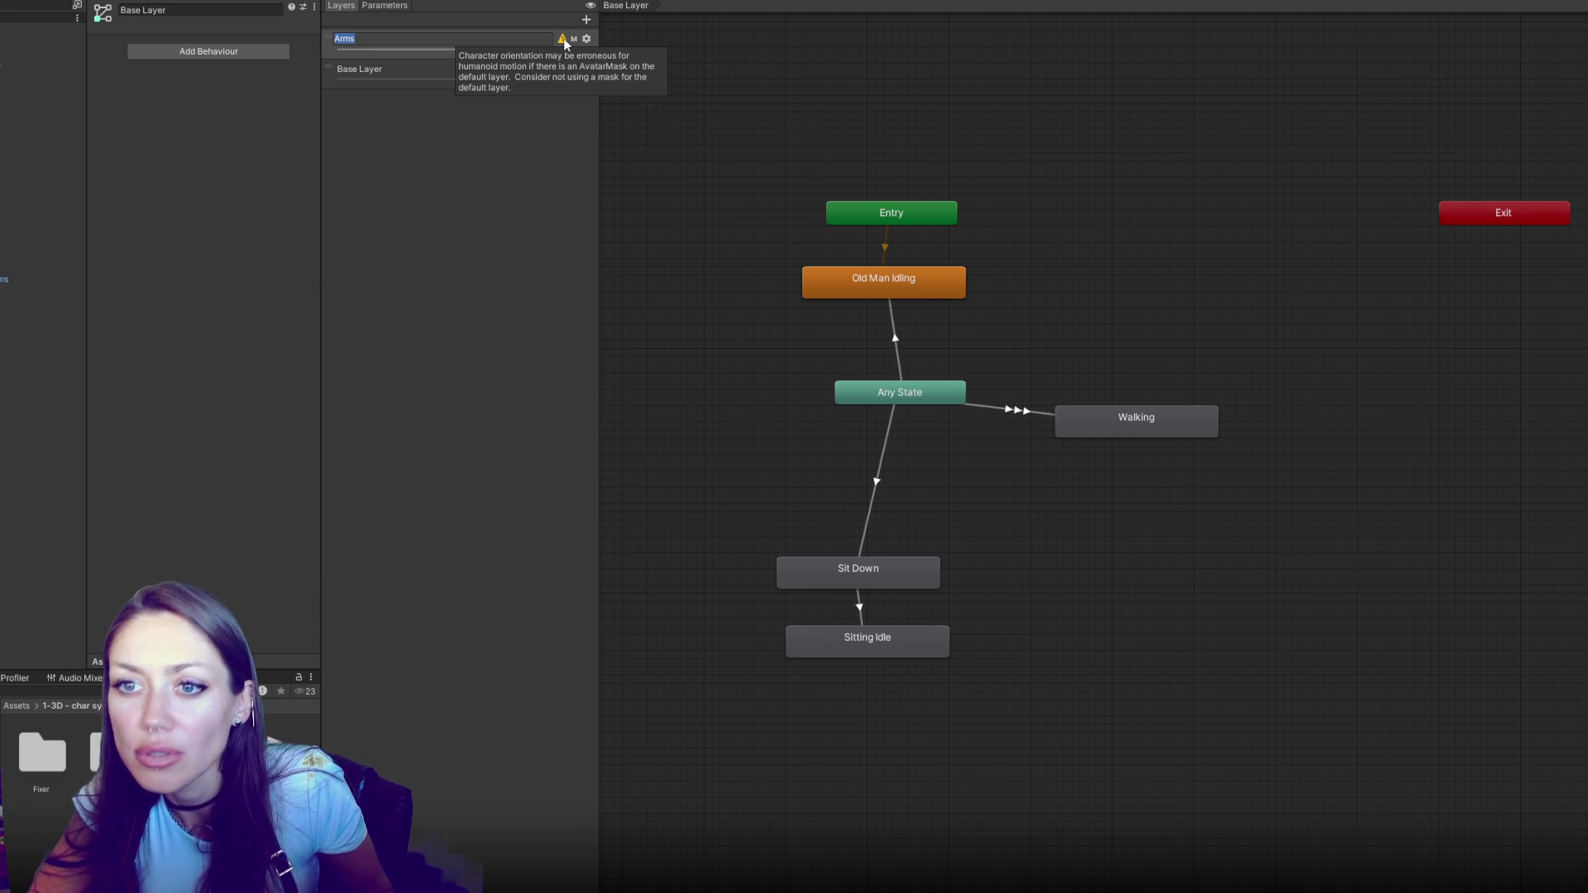
click(523, 246)
key(ctrl+z)
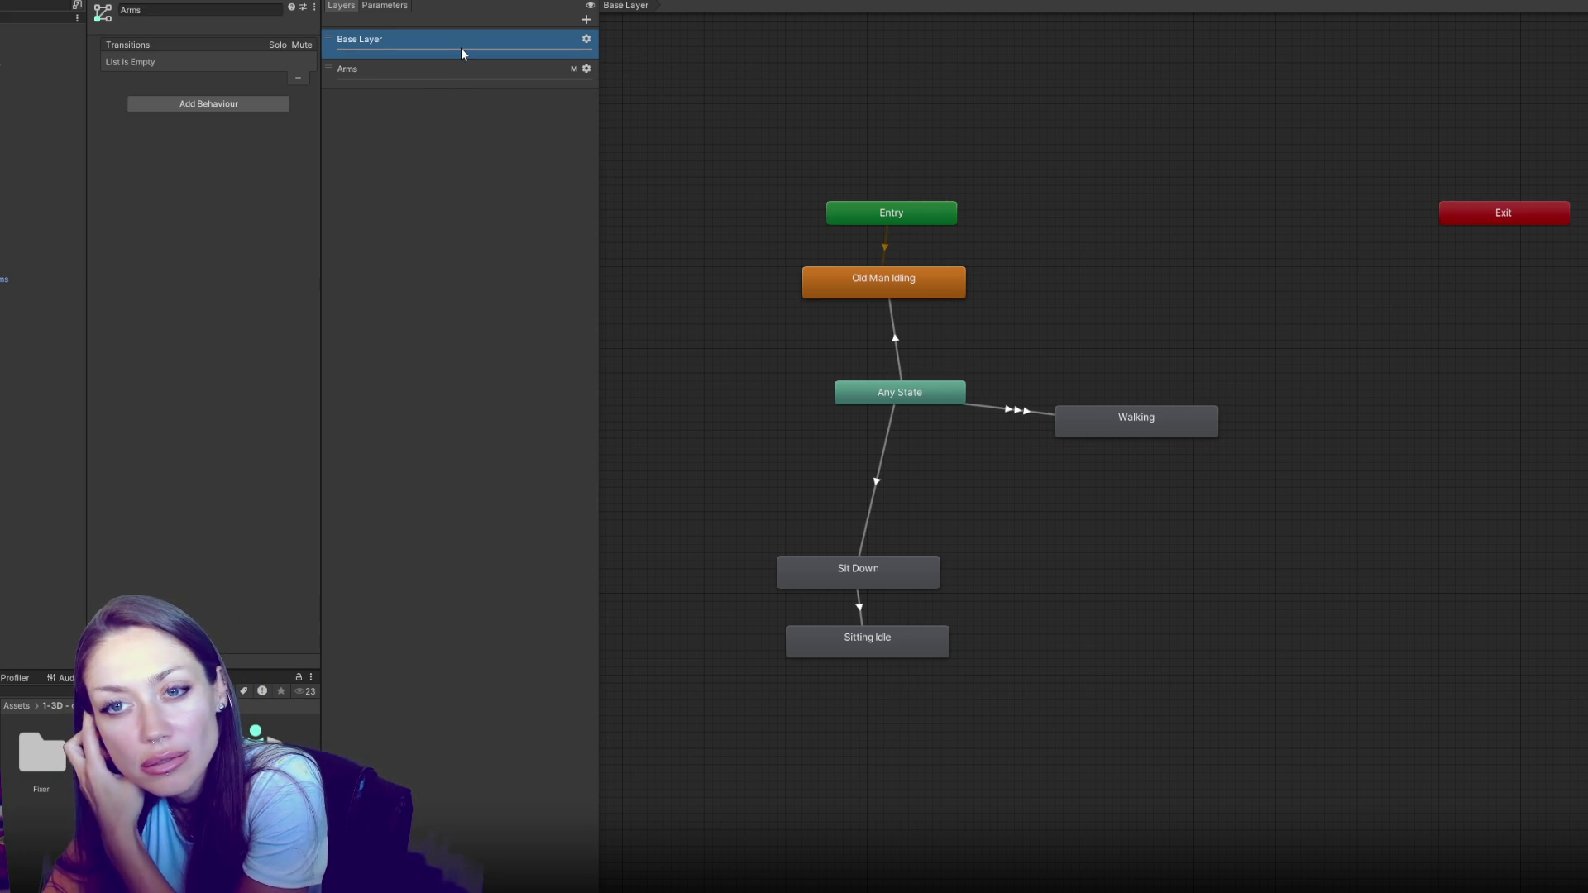
click(587, 69)
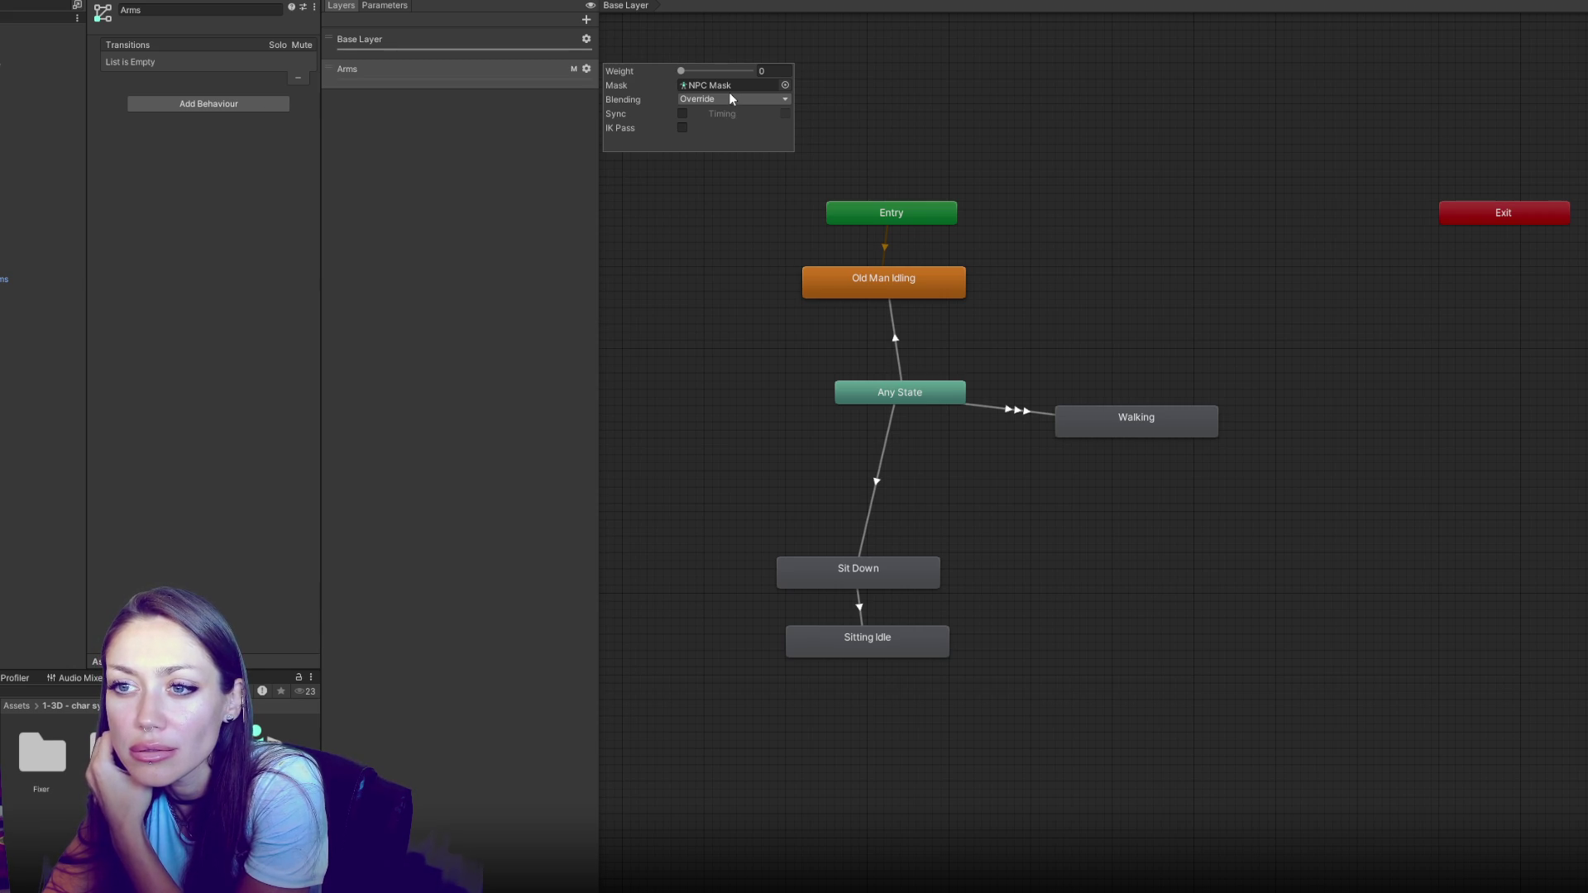
click(422, 380)
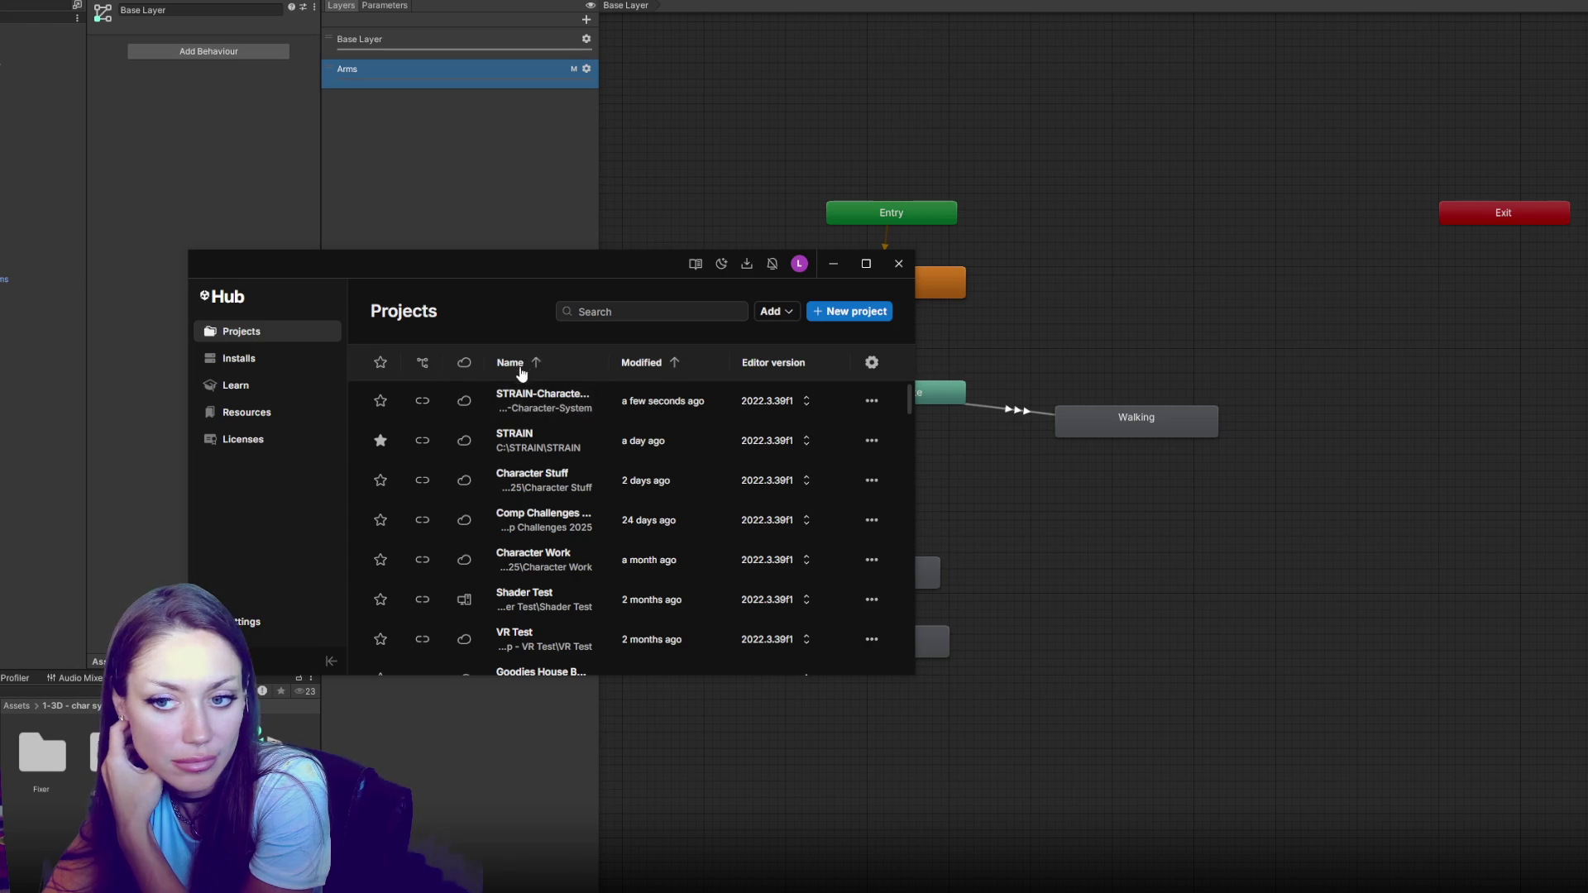
Open the STRAIN project from Unity Hub's Projects list
click(550, 451)
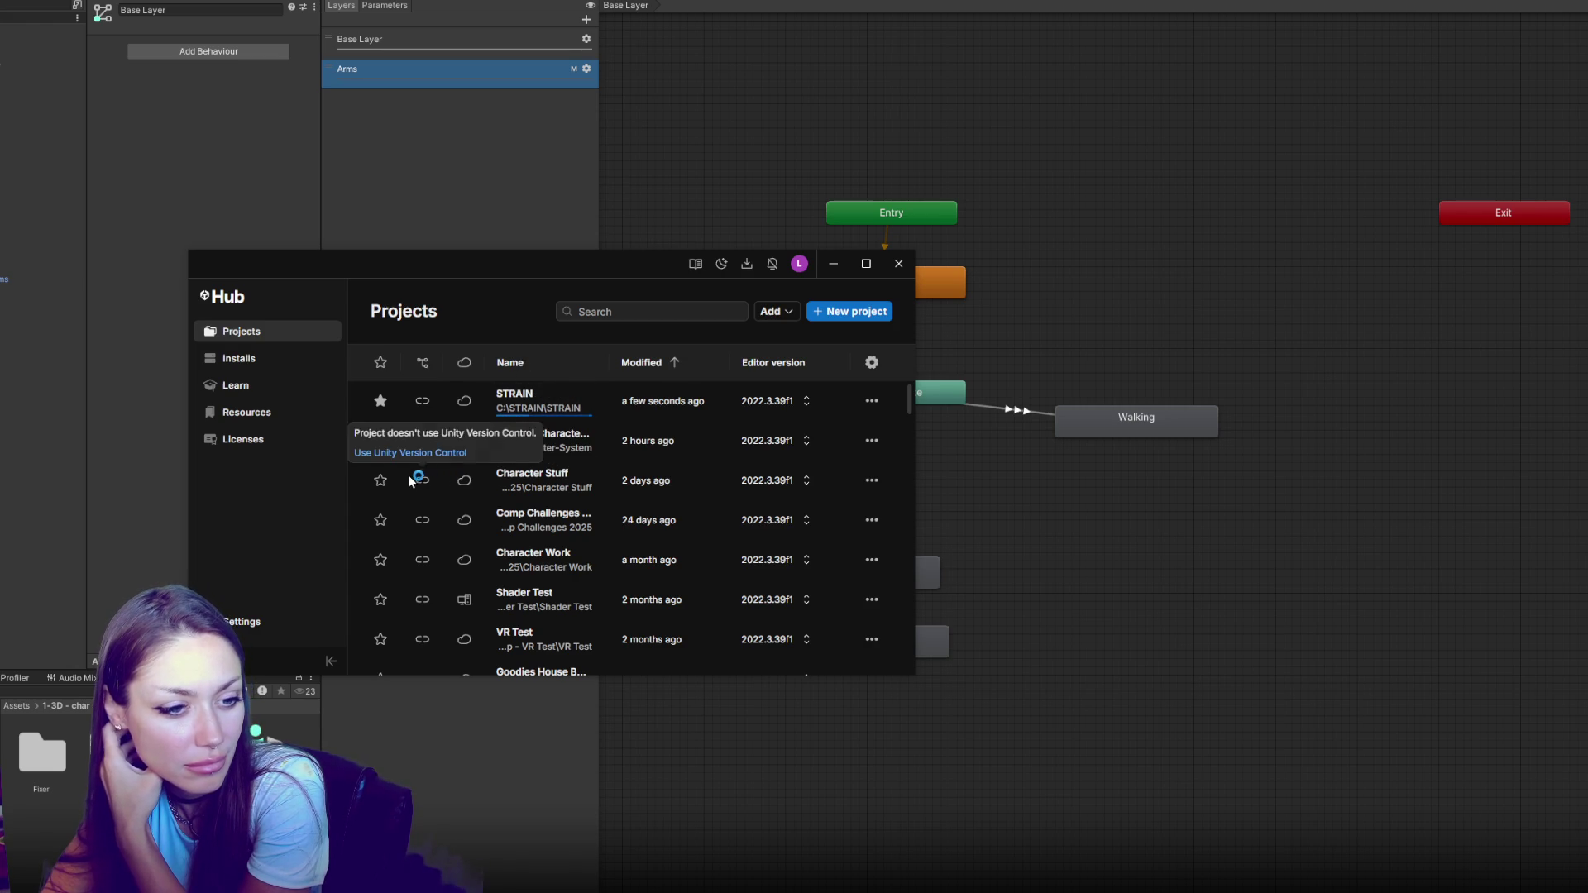
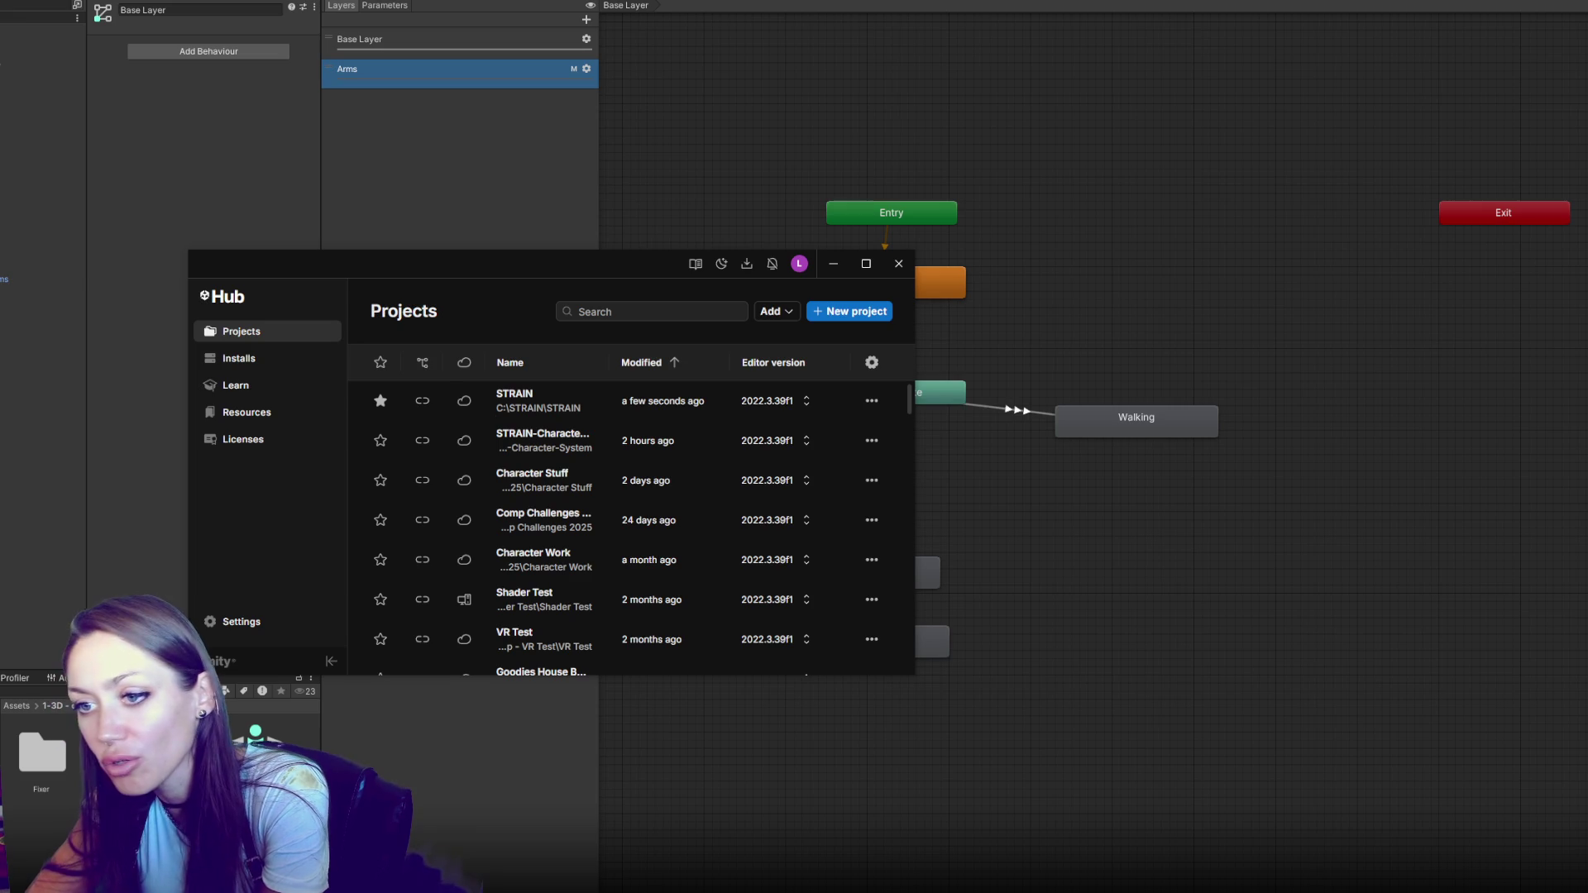
Move the Unity Hub project list aside to reveal the Animator graph with Old Man Idling, Walking and Sit Down
drag(559, 276, 707, 256)
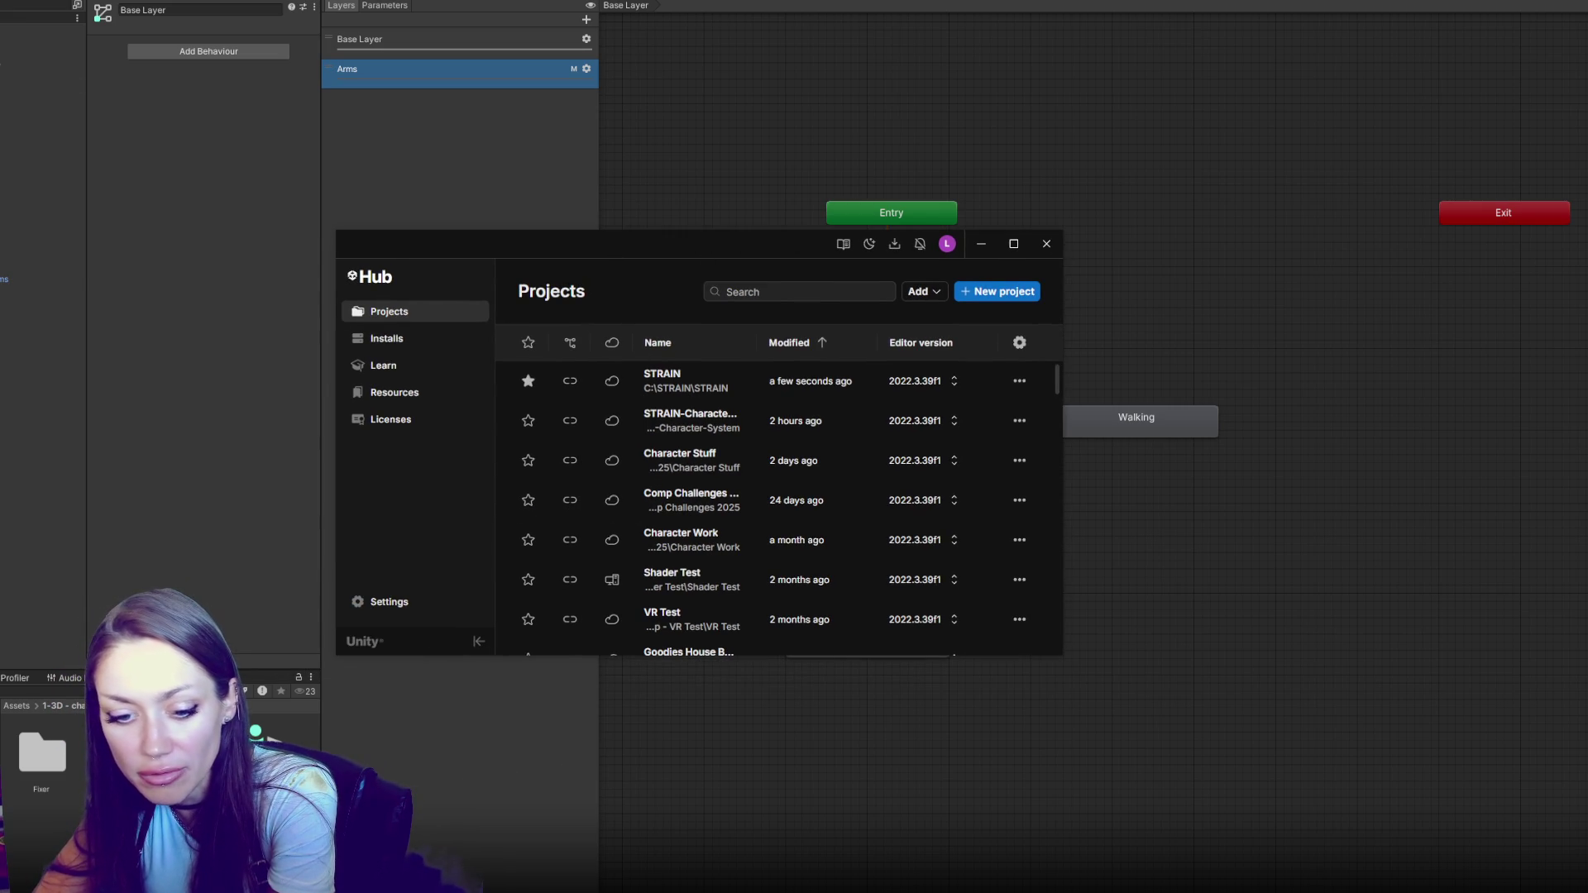
key(alt+Tab)
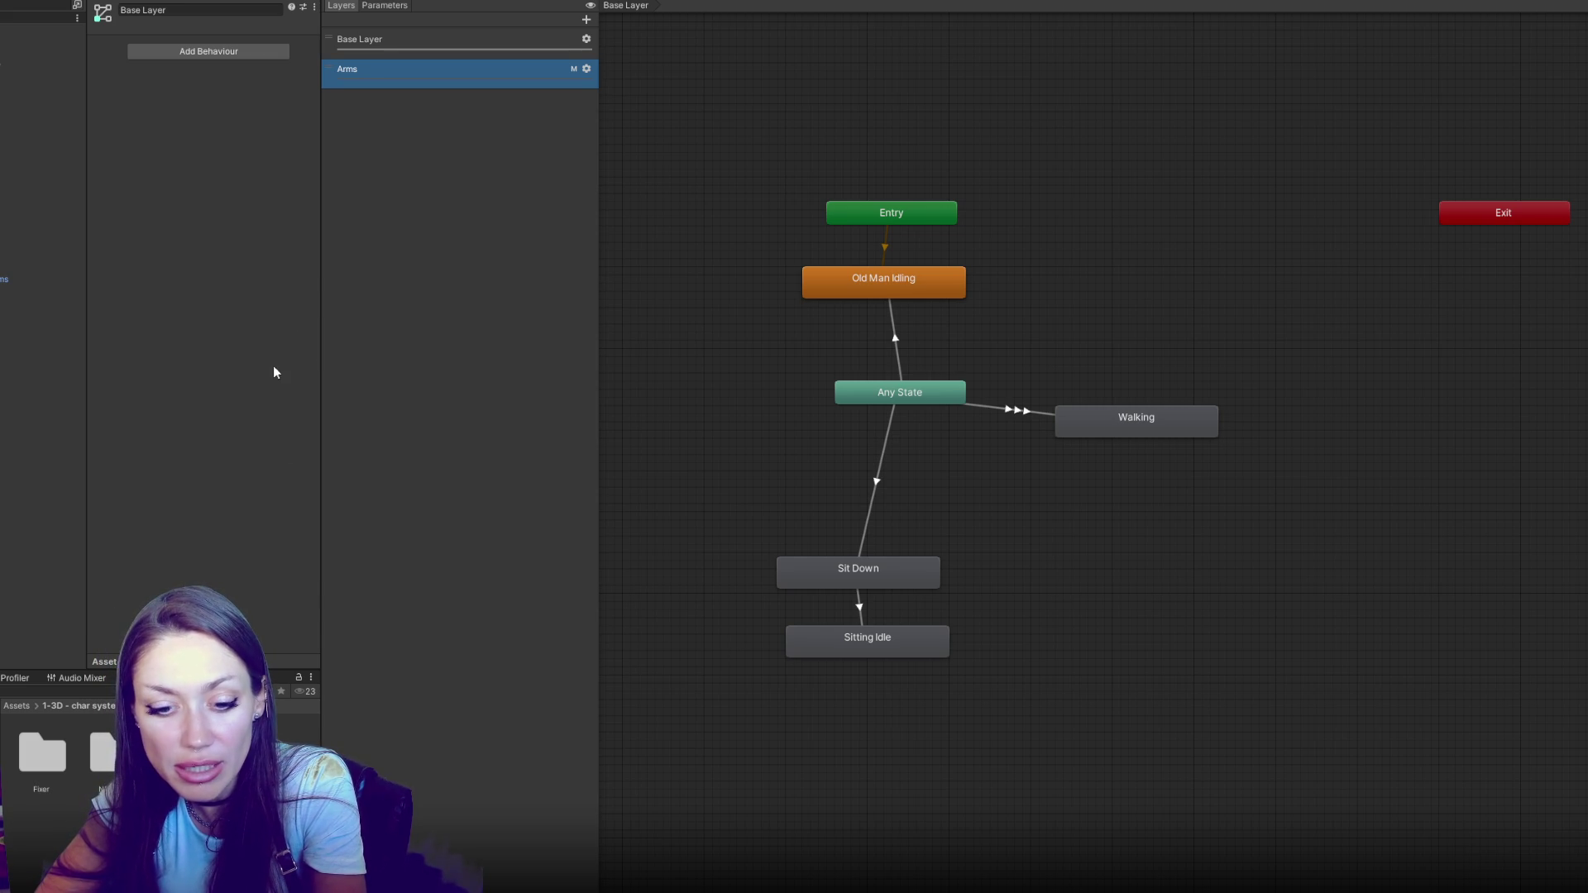
Back in Unity, search the Project window for 'npc' and filter the results by asset type
key(alt+Tab)
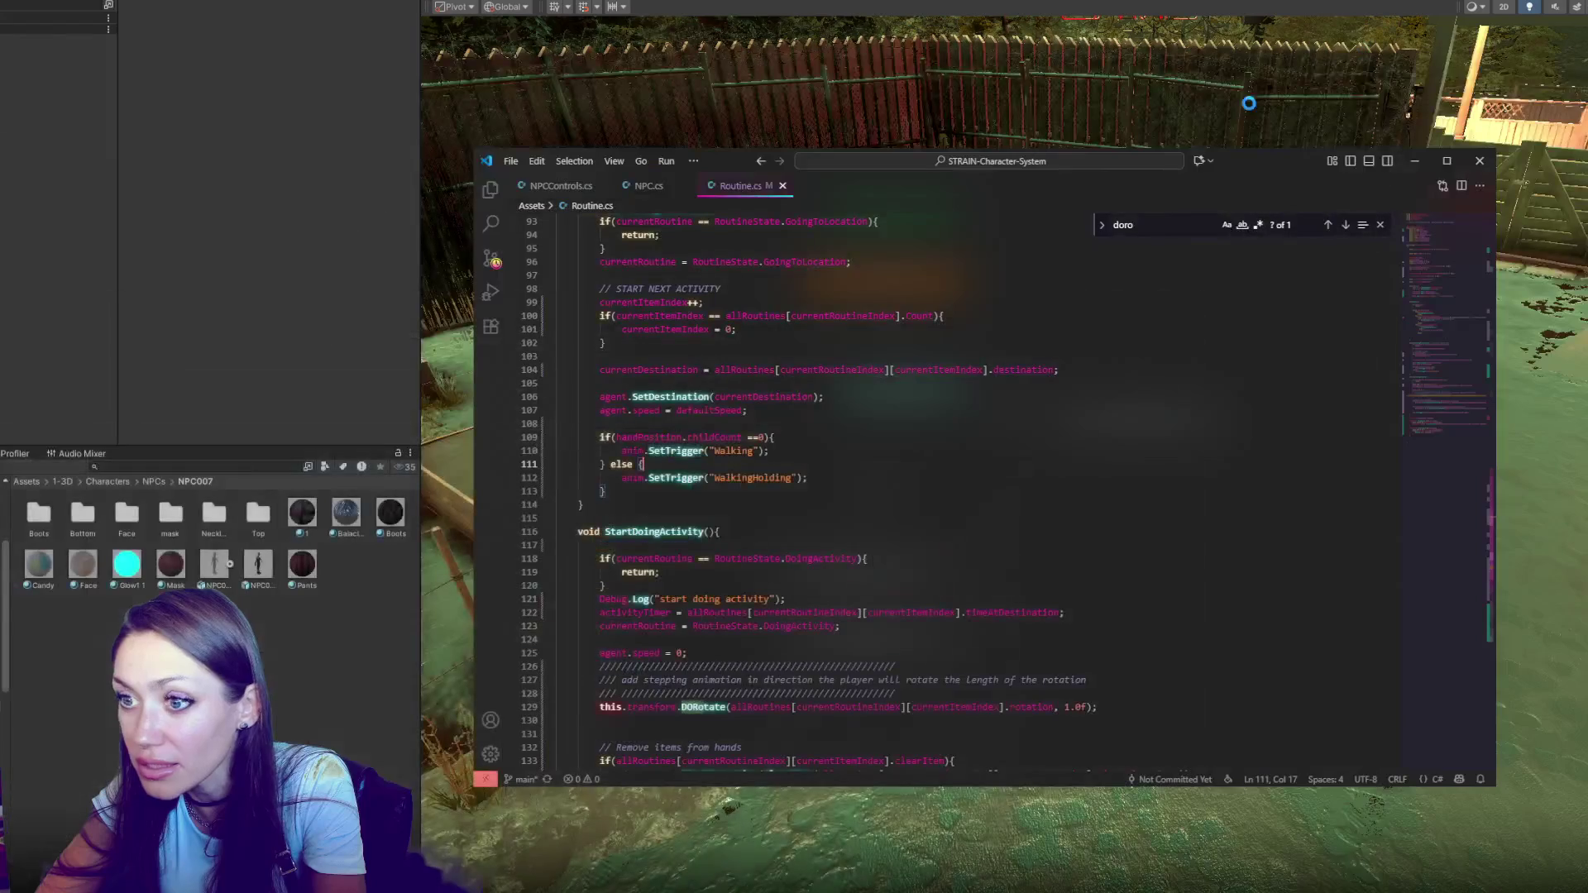
click(1059, 81)
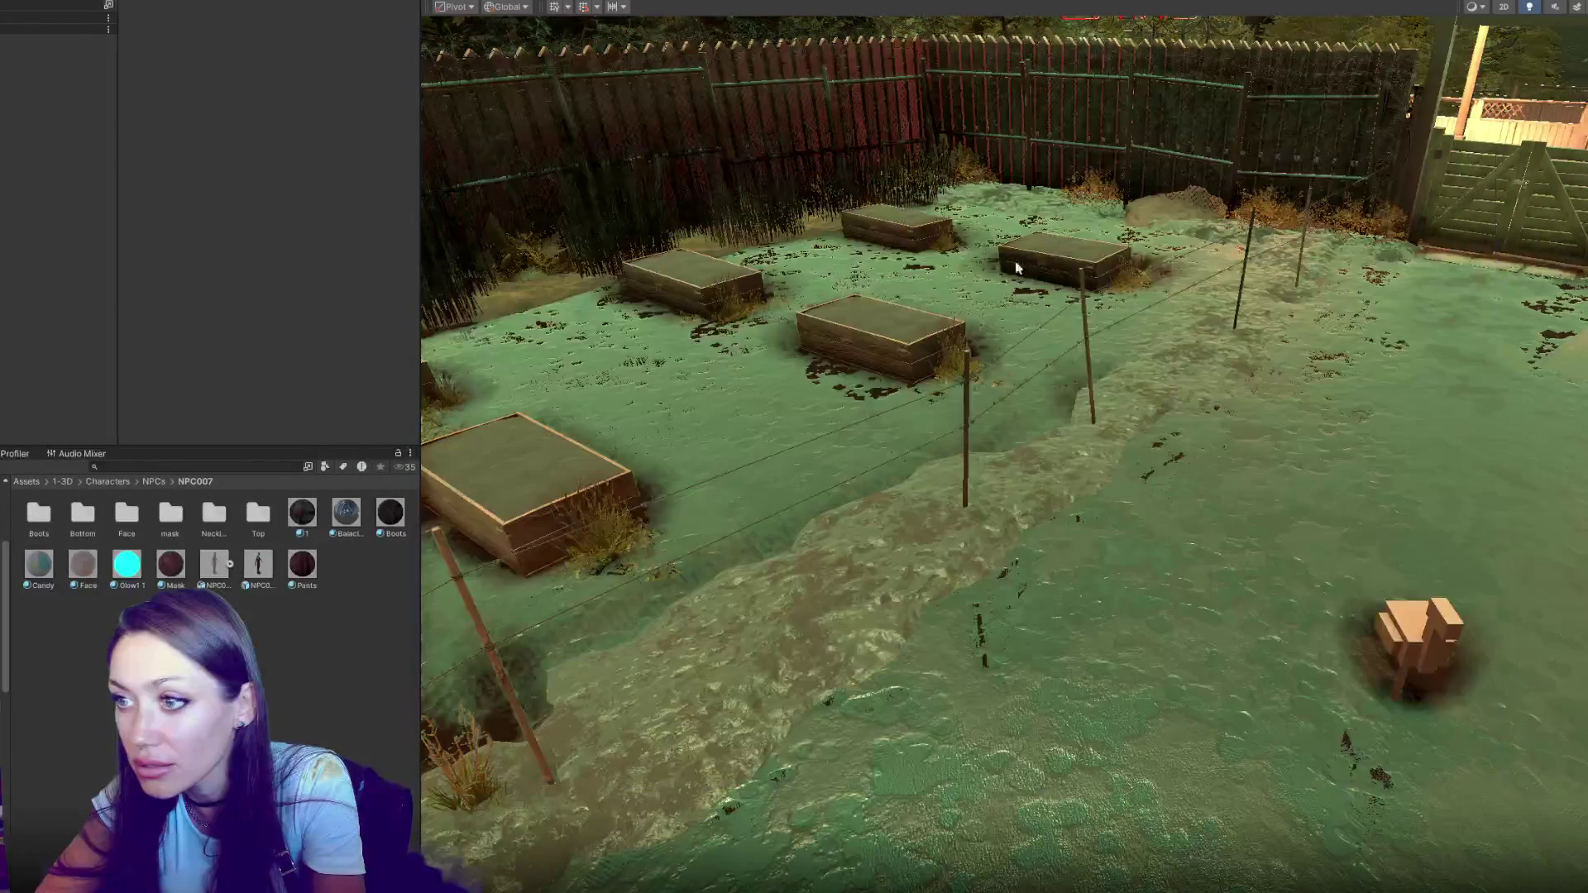
click(39, 514)
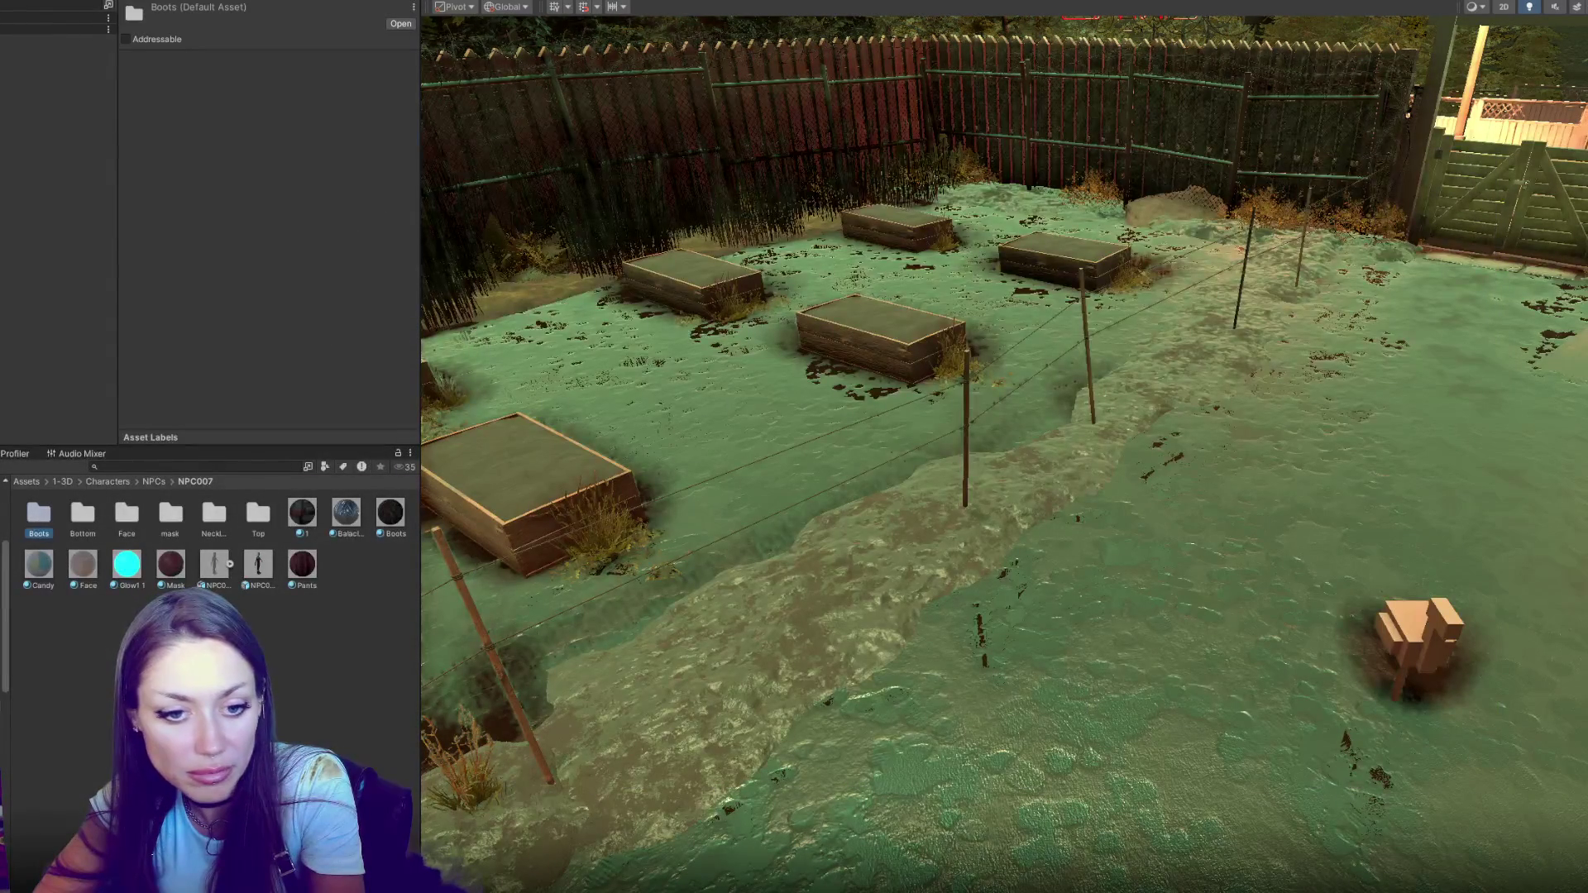
click(172, 465)
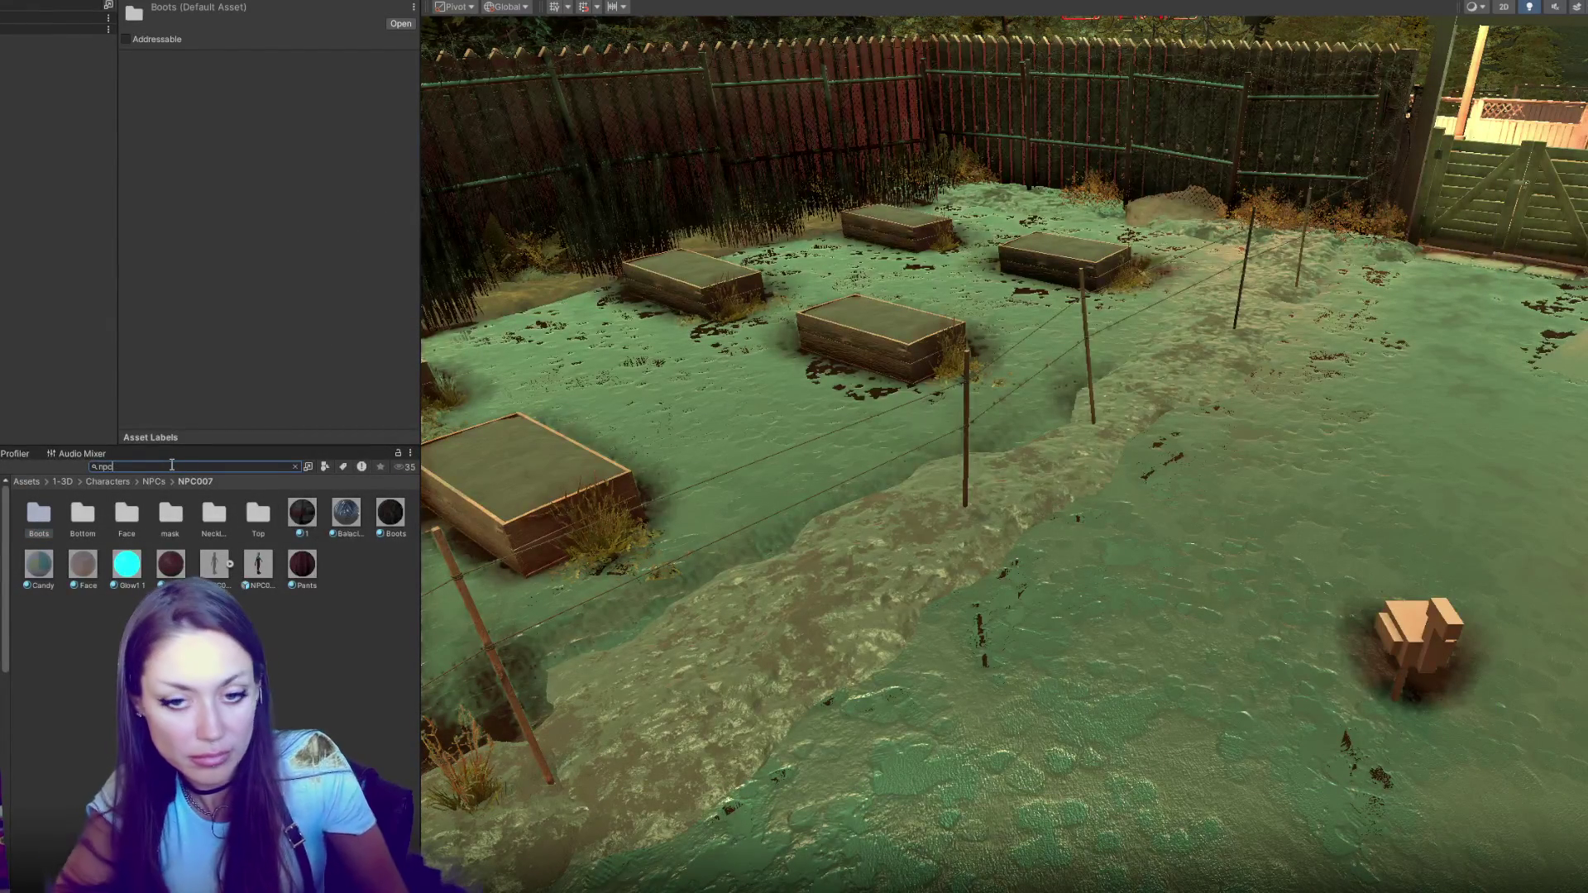
text(npc)
click(325, 466)
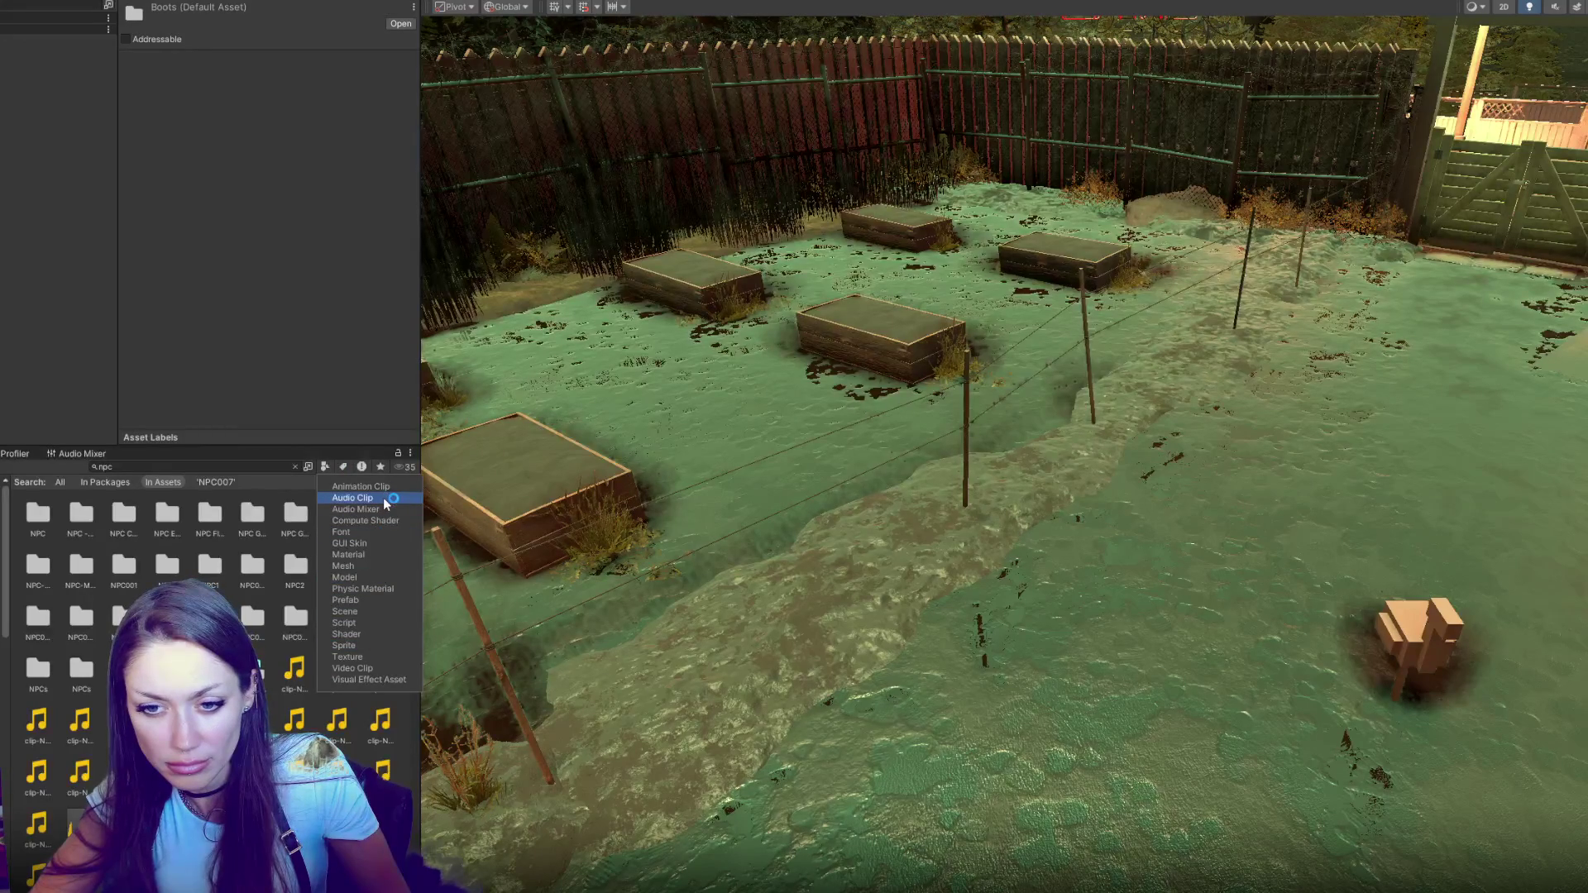
click(385, 500)
Open the NPC animator controller, then the NPC - The Fixer controller, in the Animator
scroll(344, 680, down, 1)
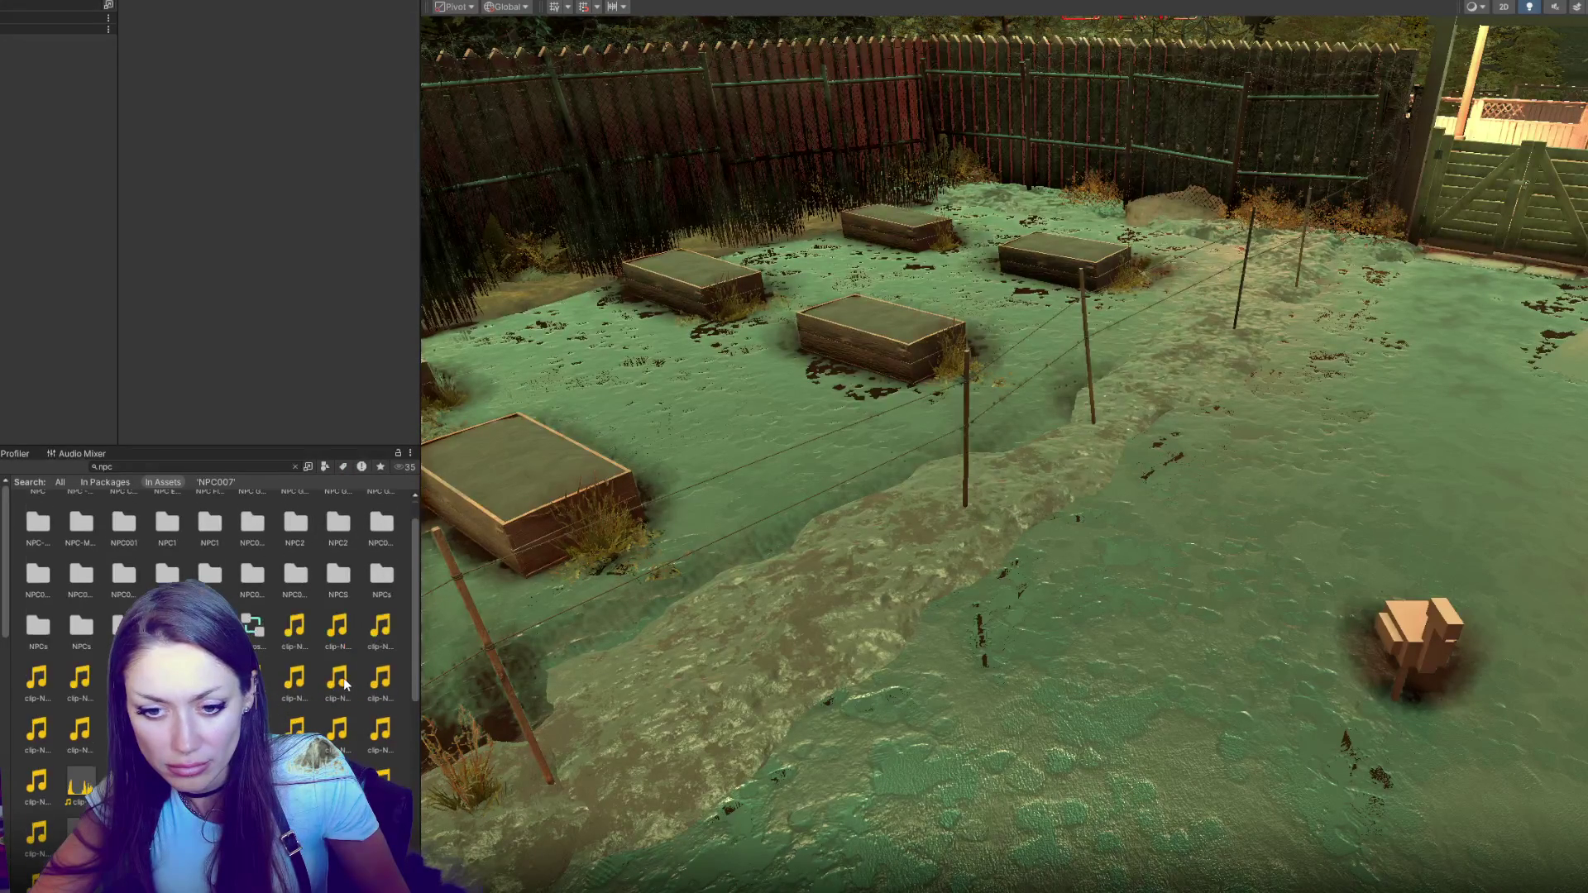
scroll(255, 631, down, 3)
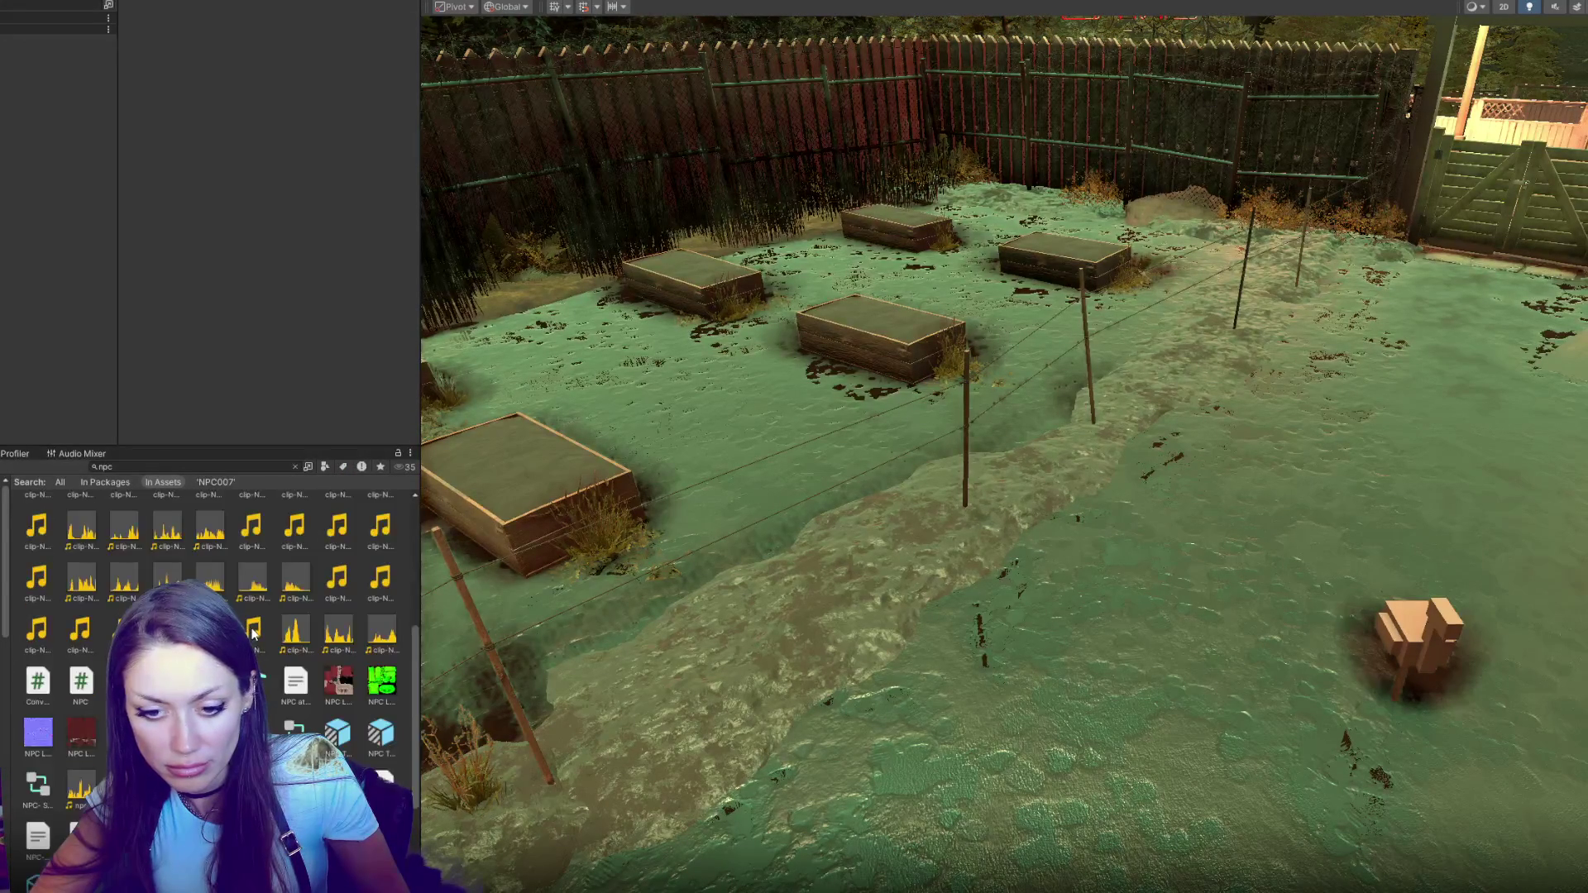
double_click(252, 680)
click(293, 730)
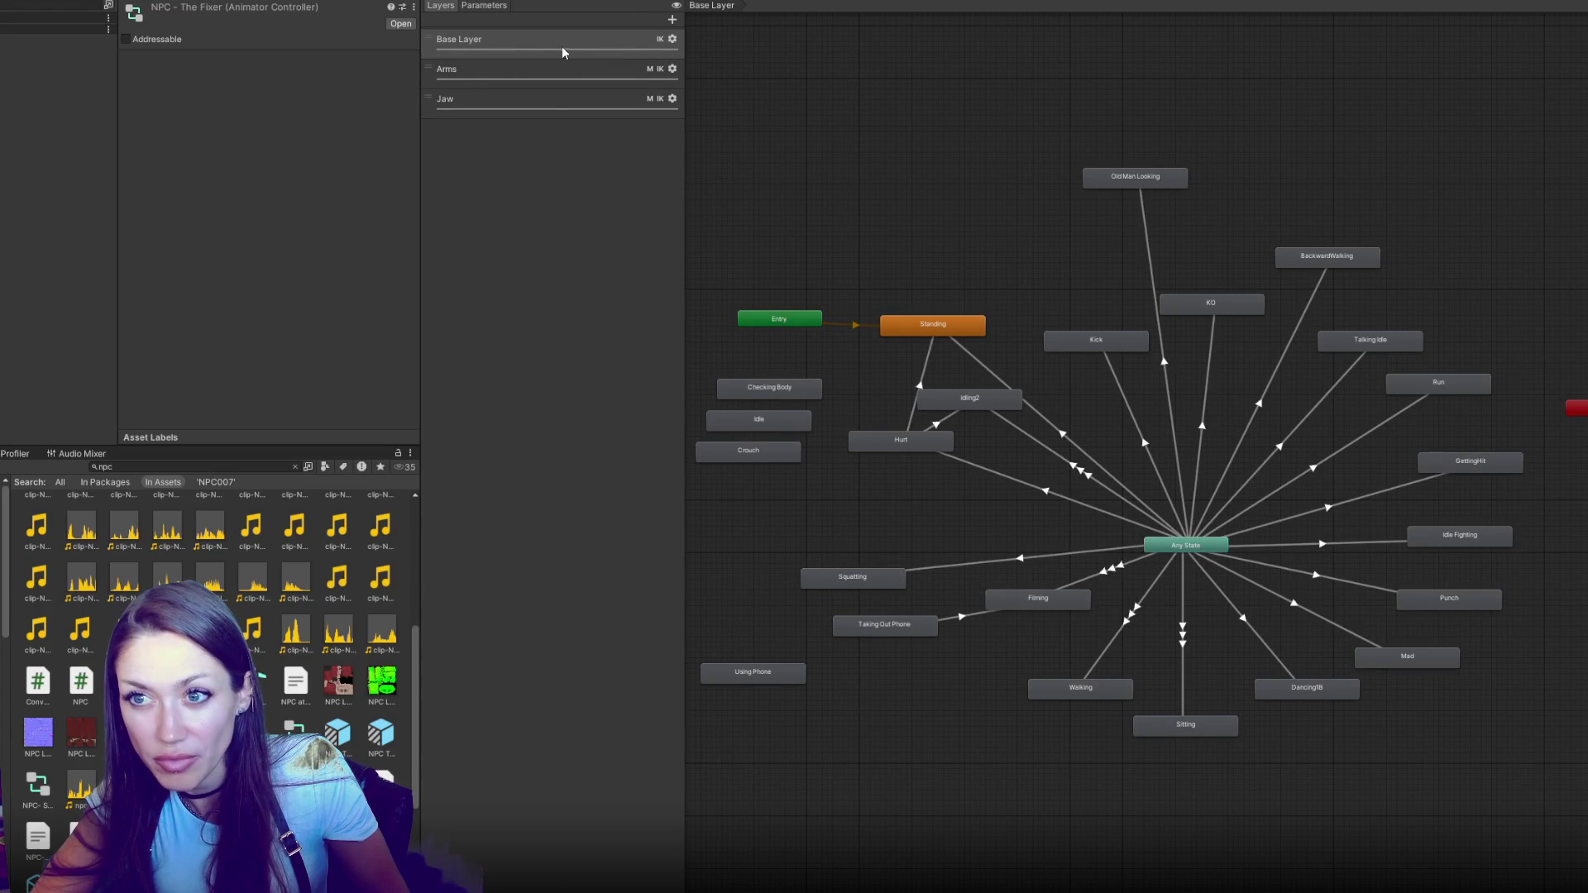
Review the settings and masks of the Base Layer, Arms and Jaw layers
click(673, 39)
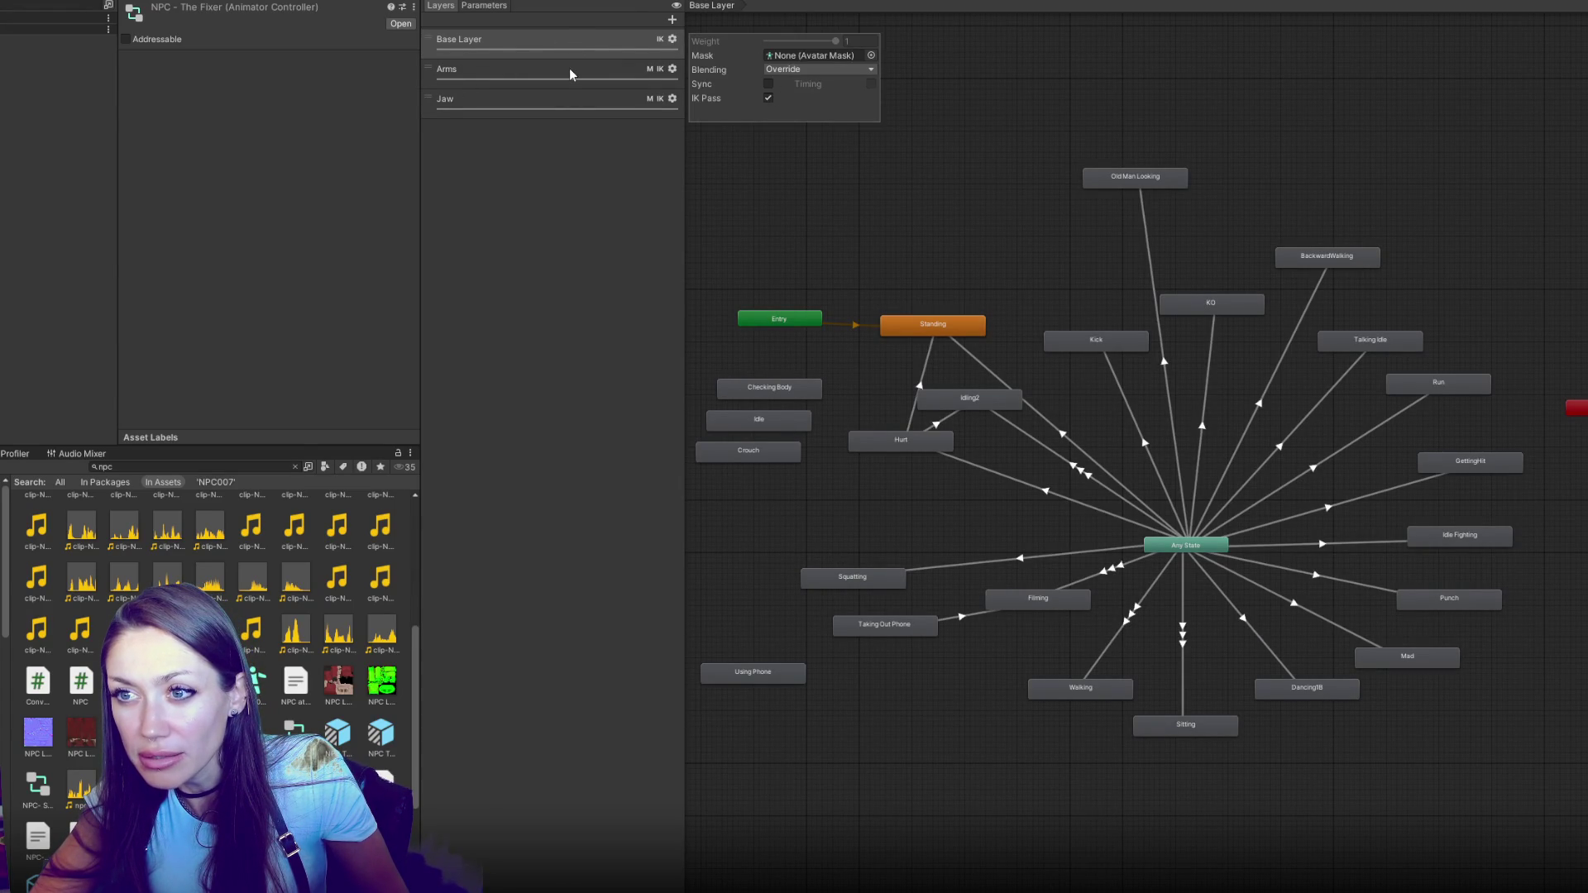
click(570, 74)
click(671, 68)
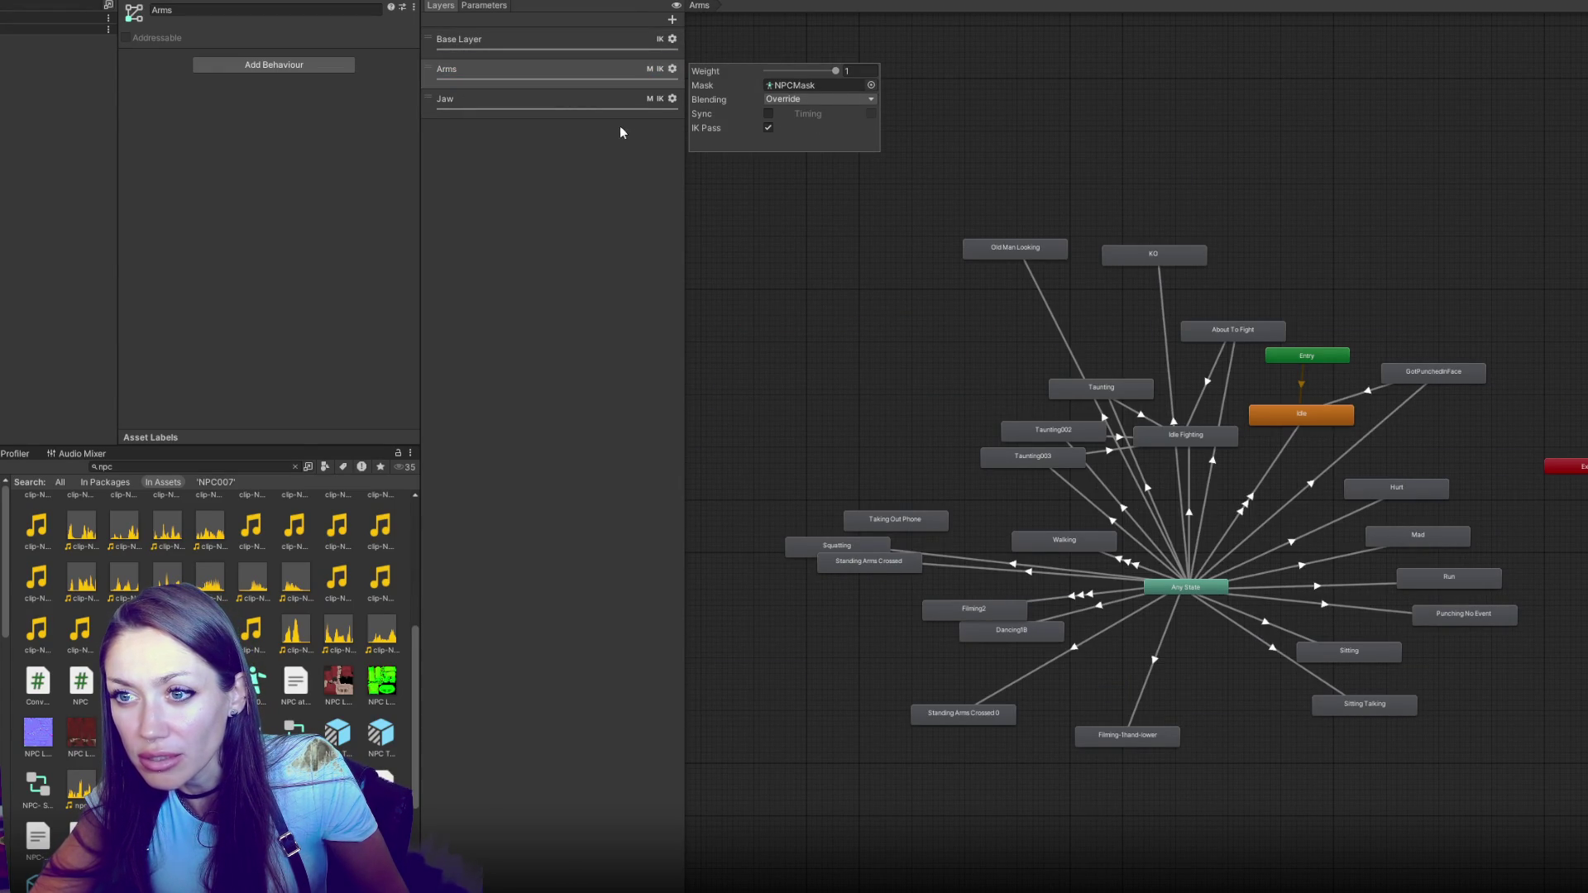
click(599, 98)
click(672, 98)
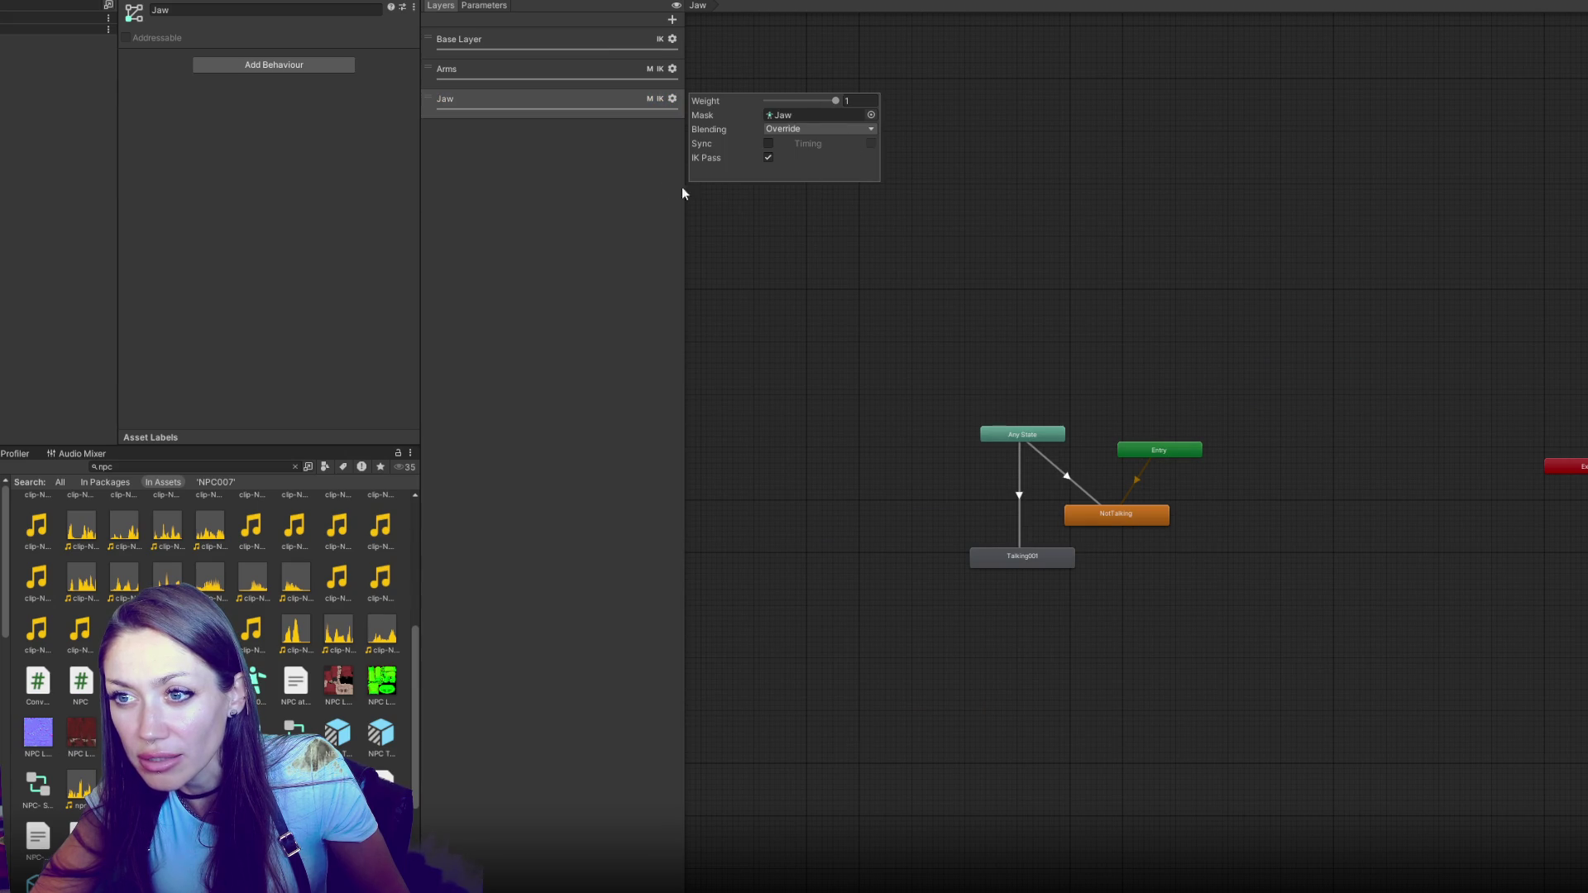
click(759, 156)
Locate the Arms layer's NPC Mask and inspect its humanoid body diagram and transforms
click(516, 67)
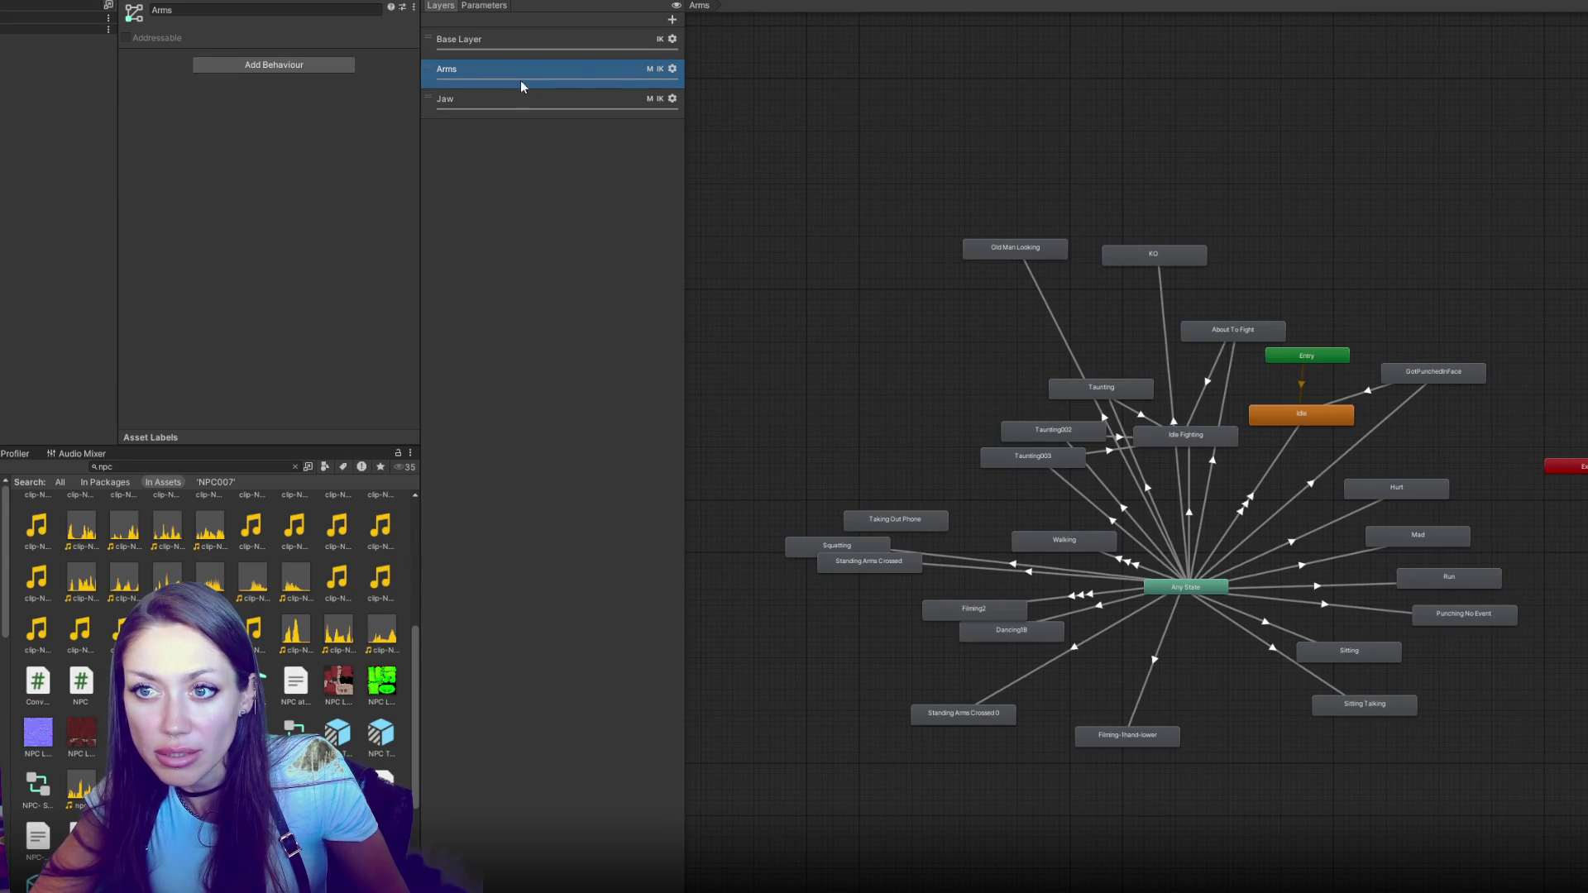
click(672, 69)
click(815, 85)
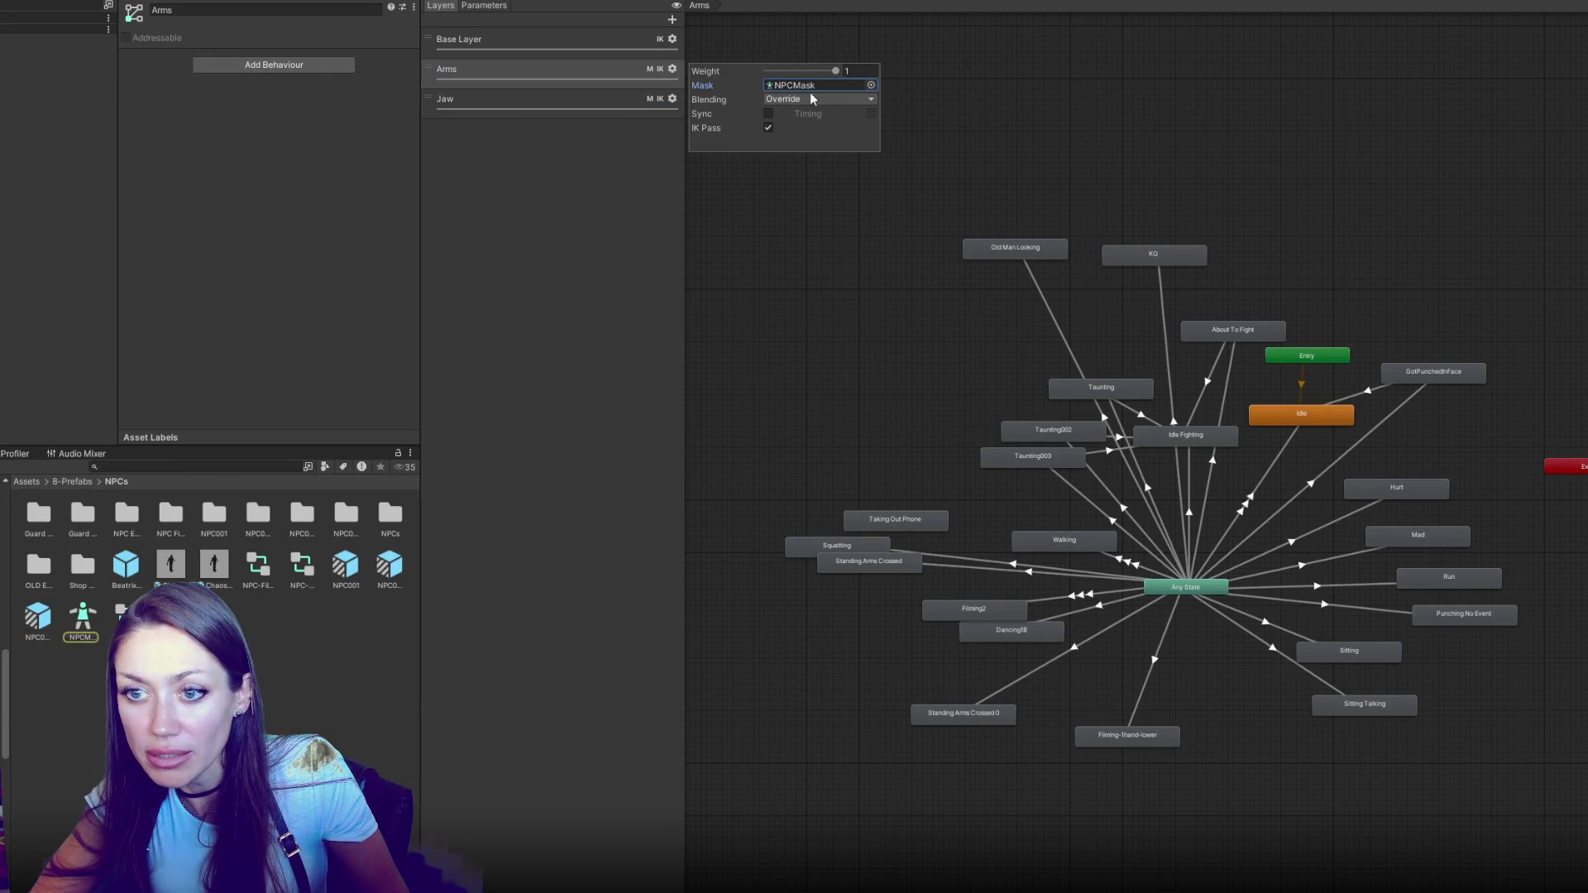
click(82, 618)
click(155, 62)
click(154, 341)
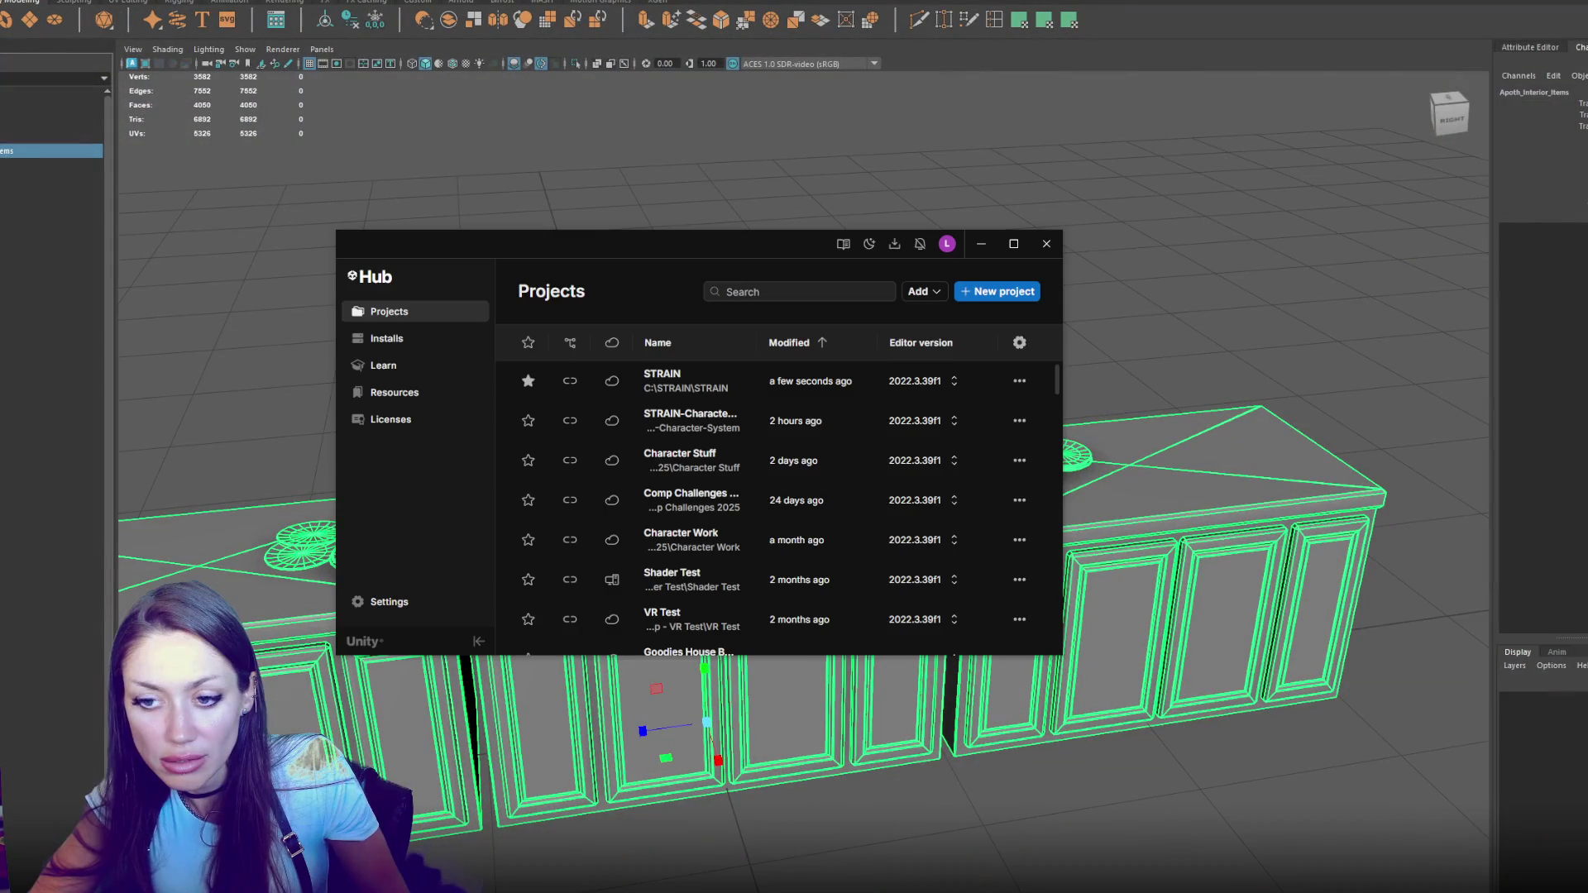
Close the Unity Hub project list and bring up the Arms layer's settings
click(1046, 244)
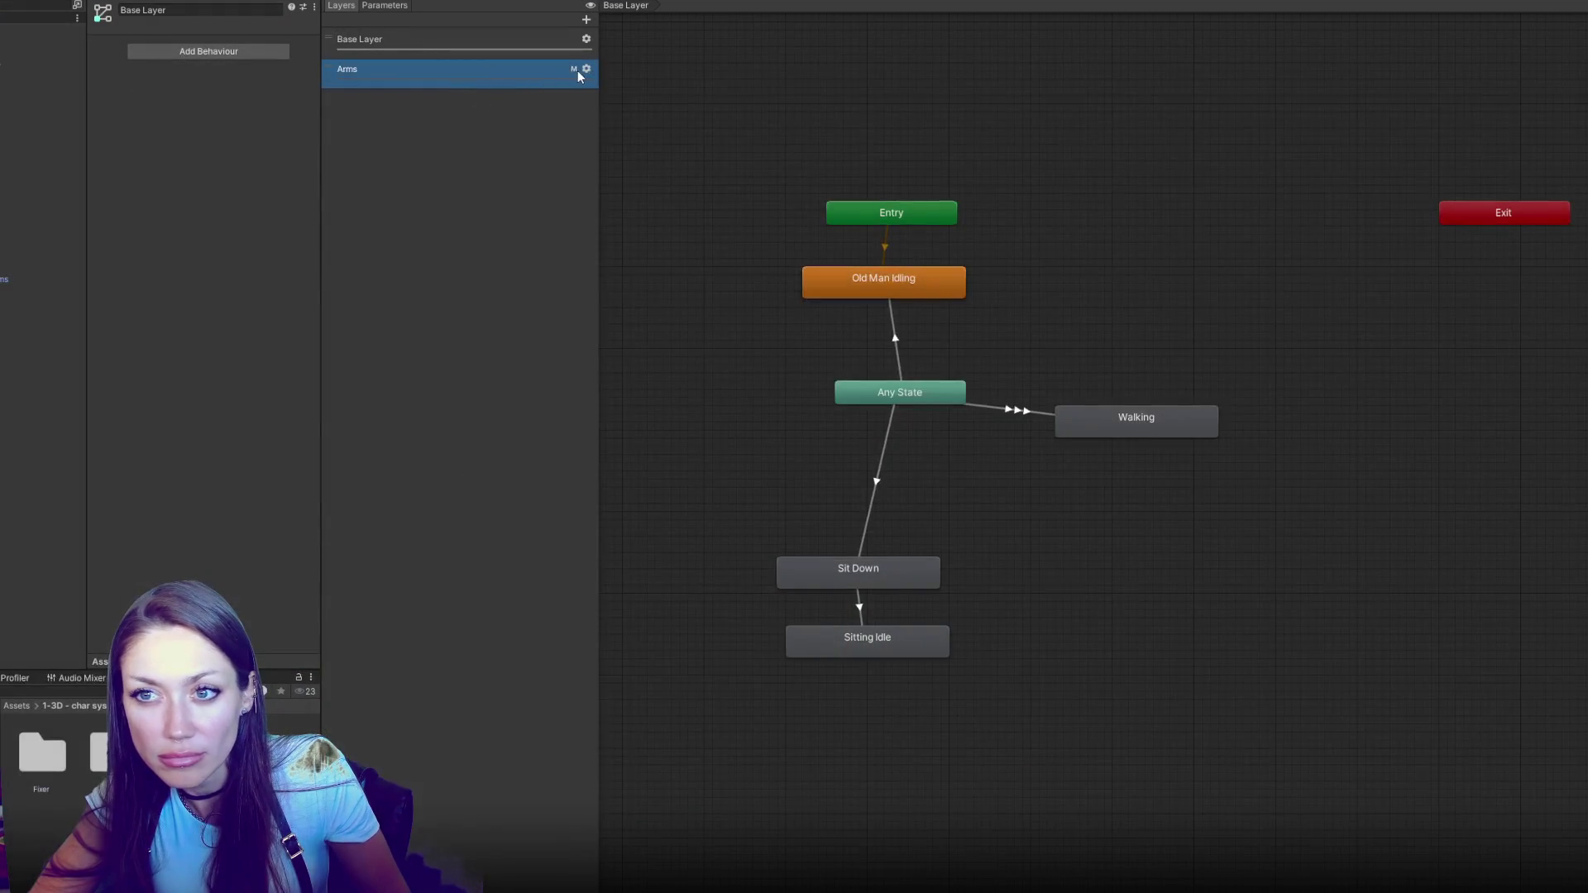
click(587, 69)
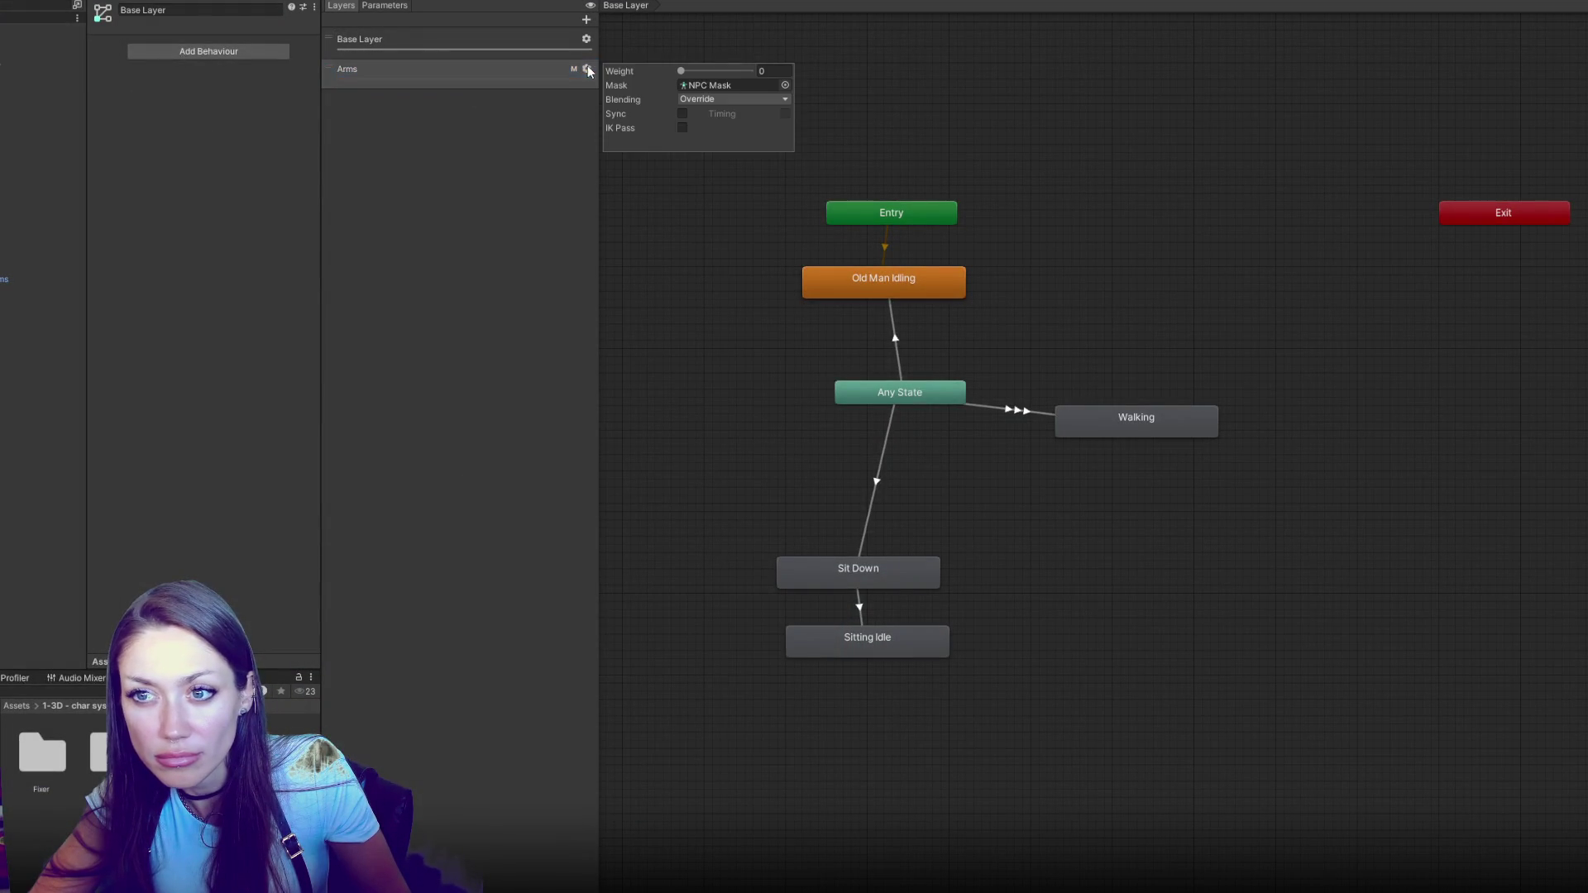
Turn on IK Pass for both the Arms layer and the Base Layer
click(683, 128)
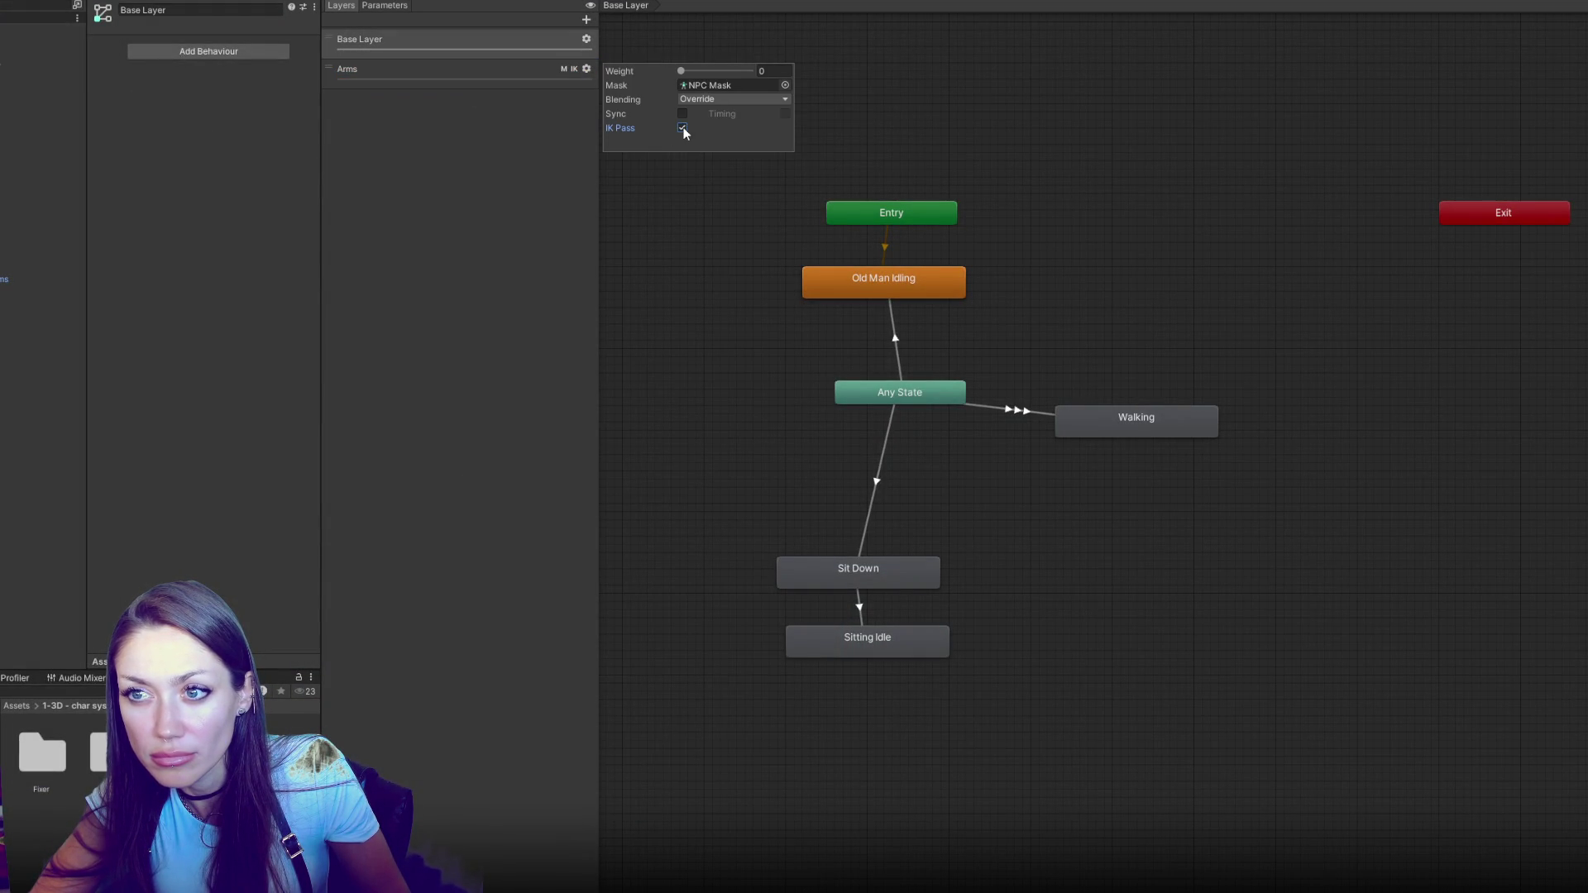
click(586, 39)
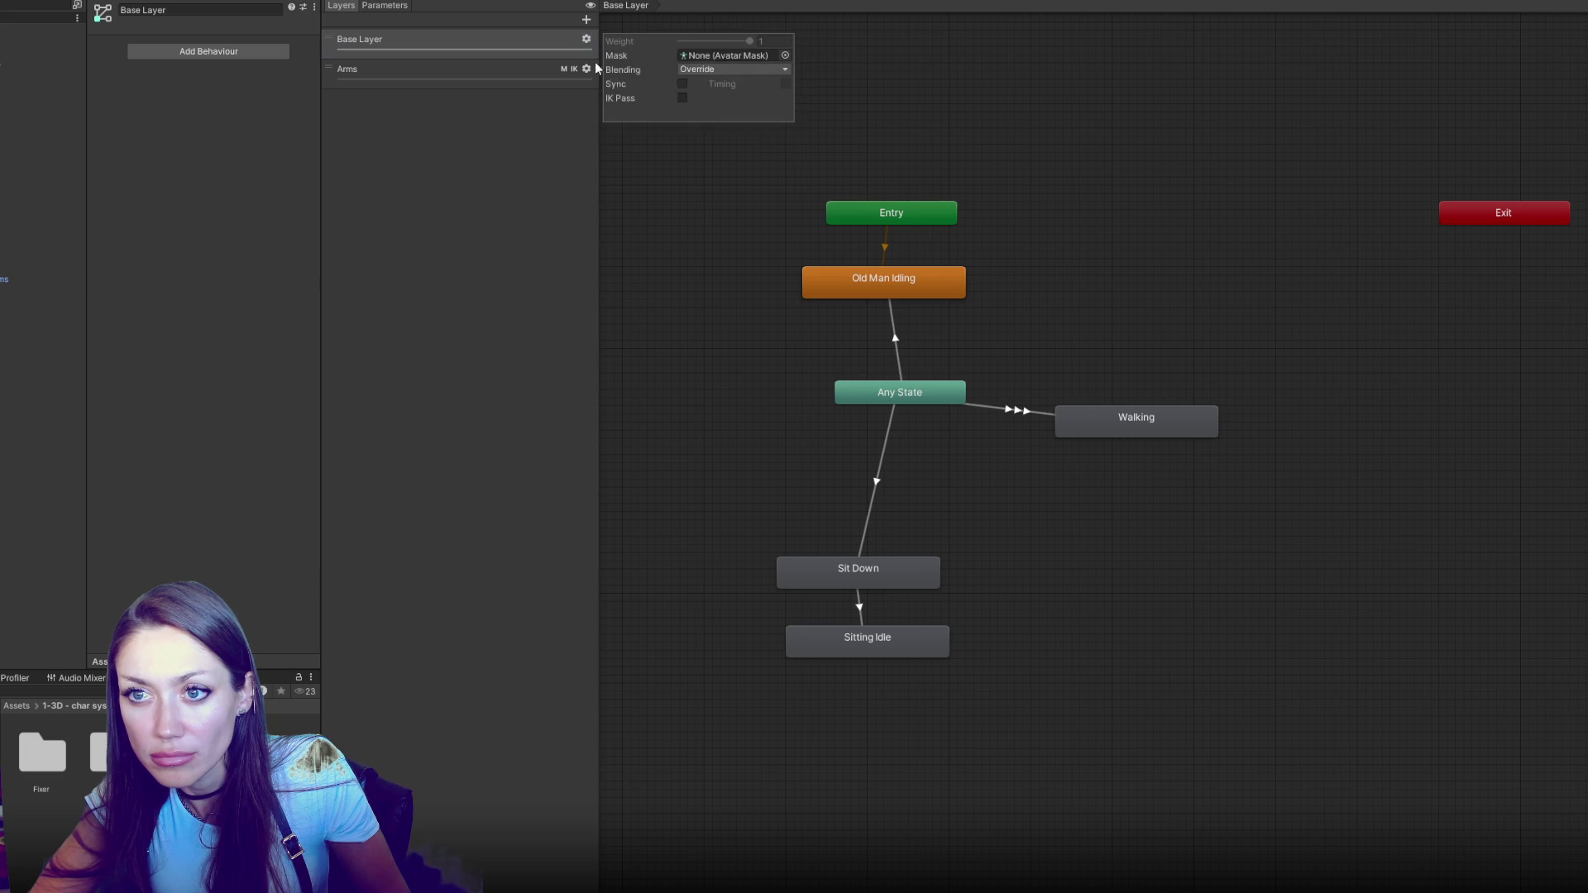
click(683, 100)
click(500, 110)
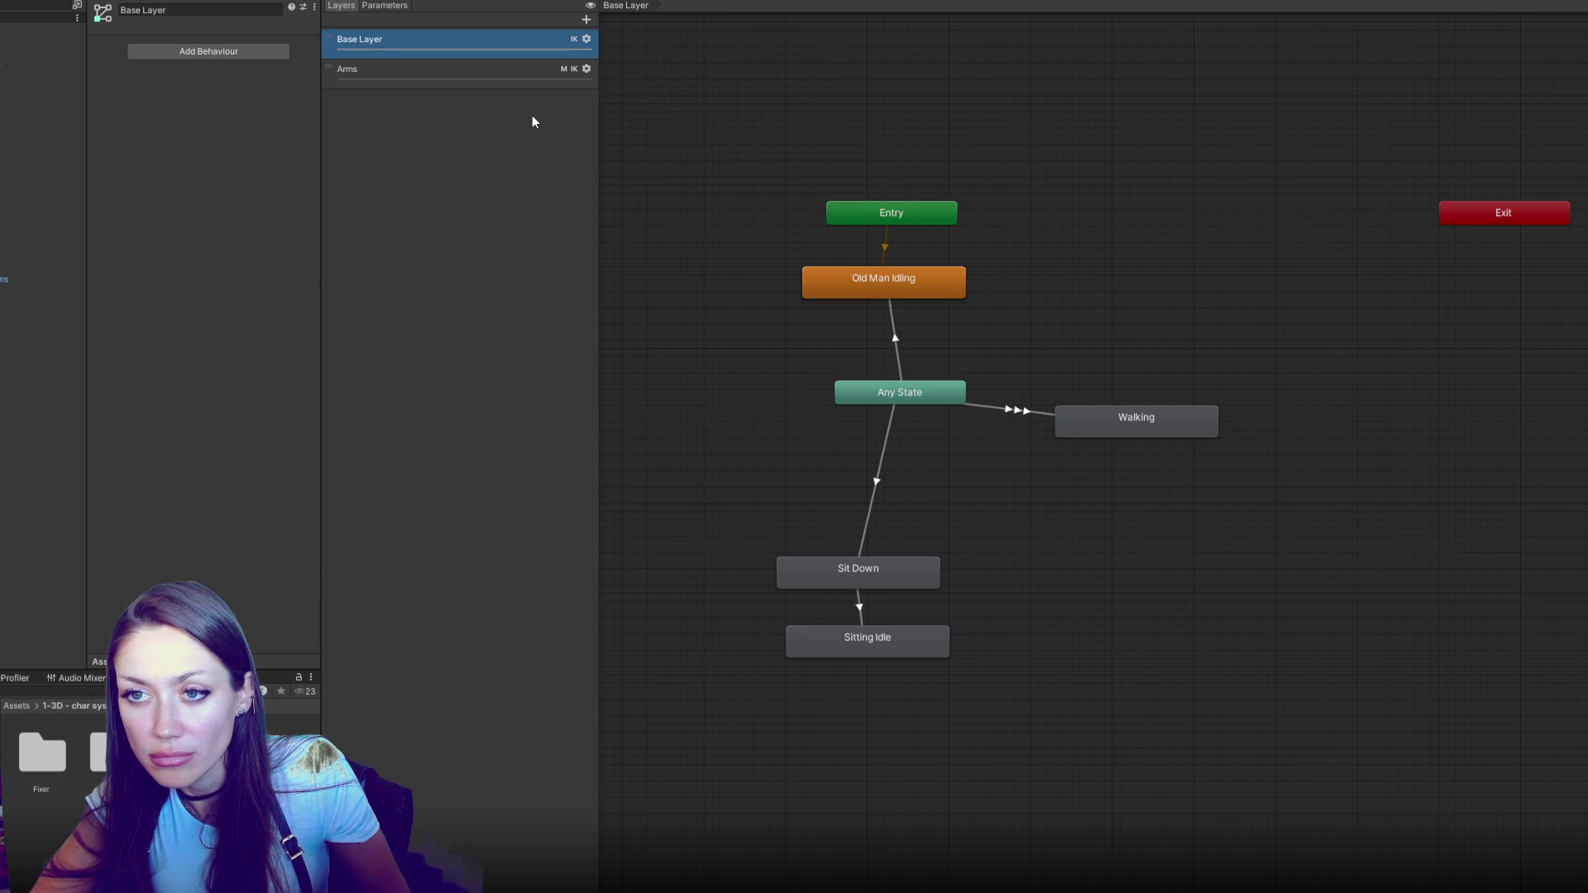
Remove the blend time from the Any State to Walking and Walking Holding transitions
click(1008, 409)
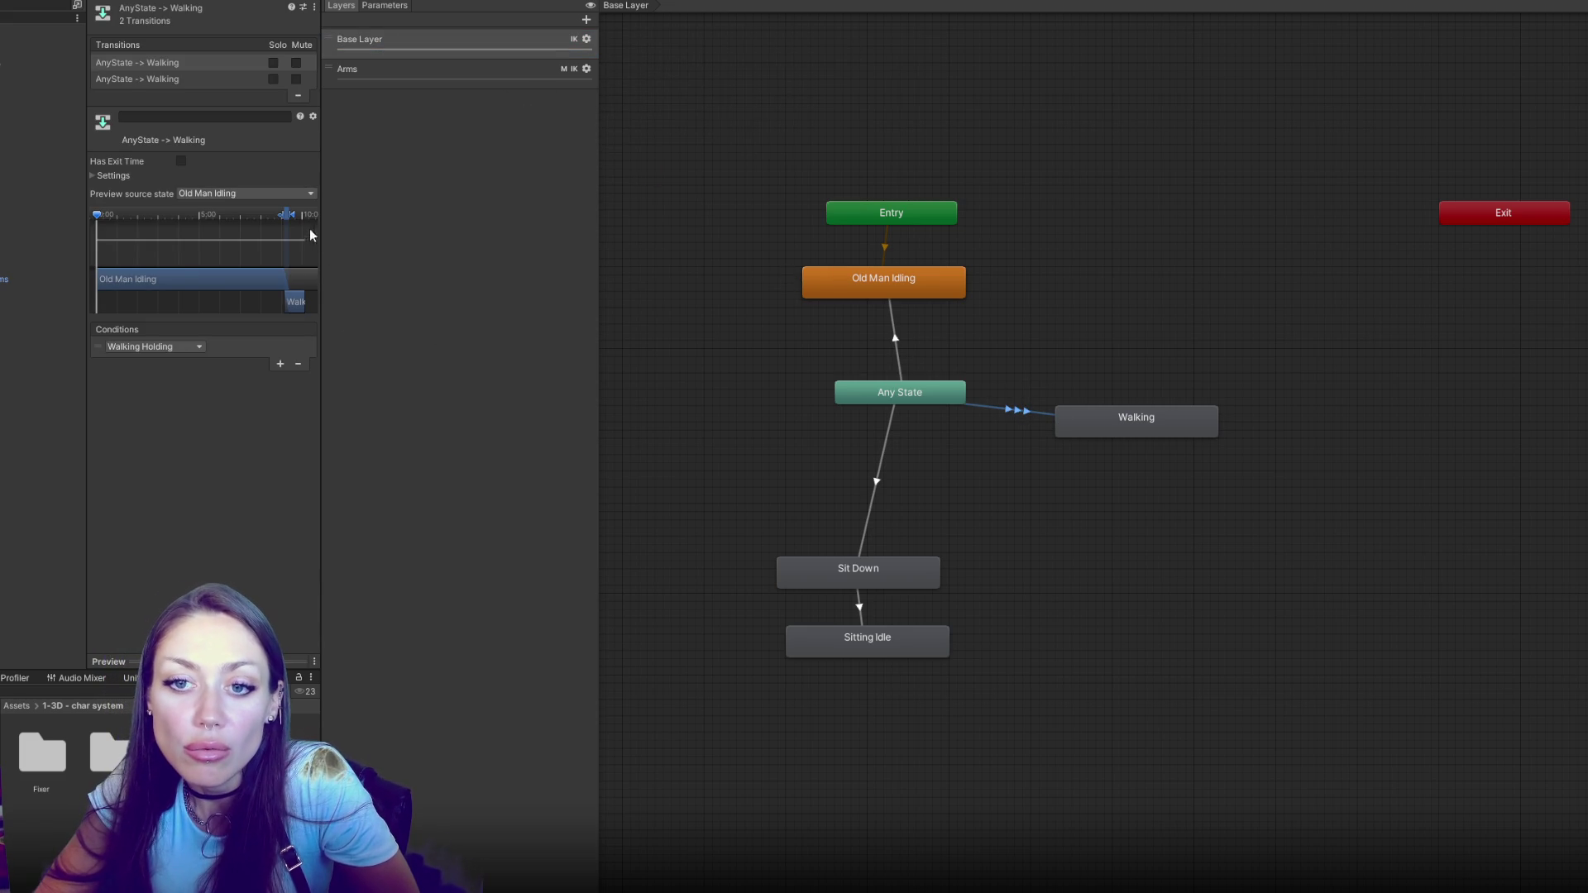
mouse_move(287, 218)
mouse_down()
mouse_move(101, 226)
mouse_move(118, 224)
mouse_up()
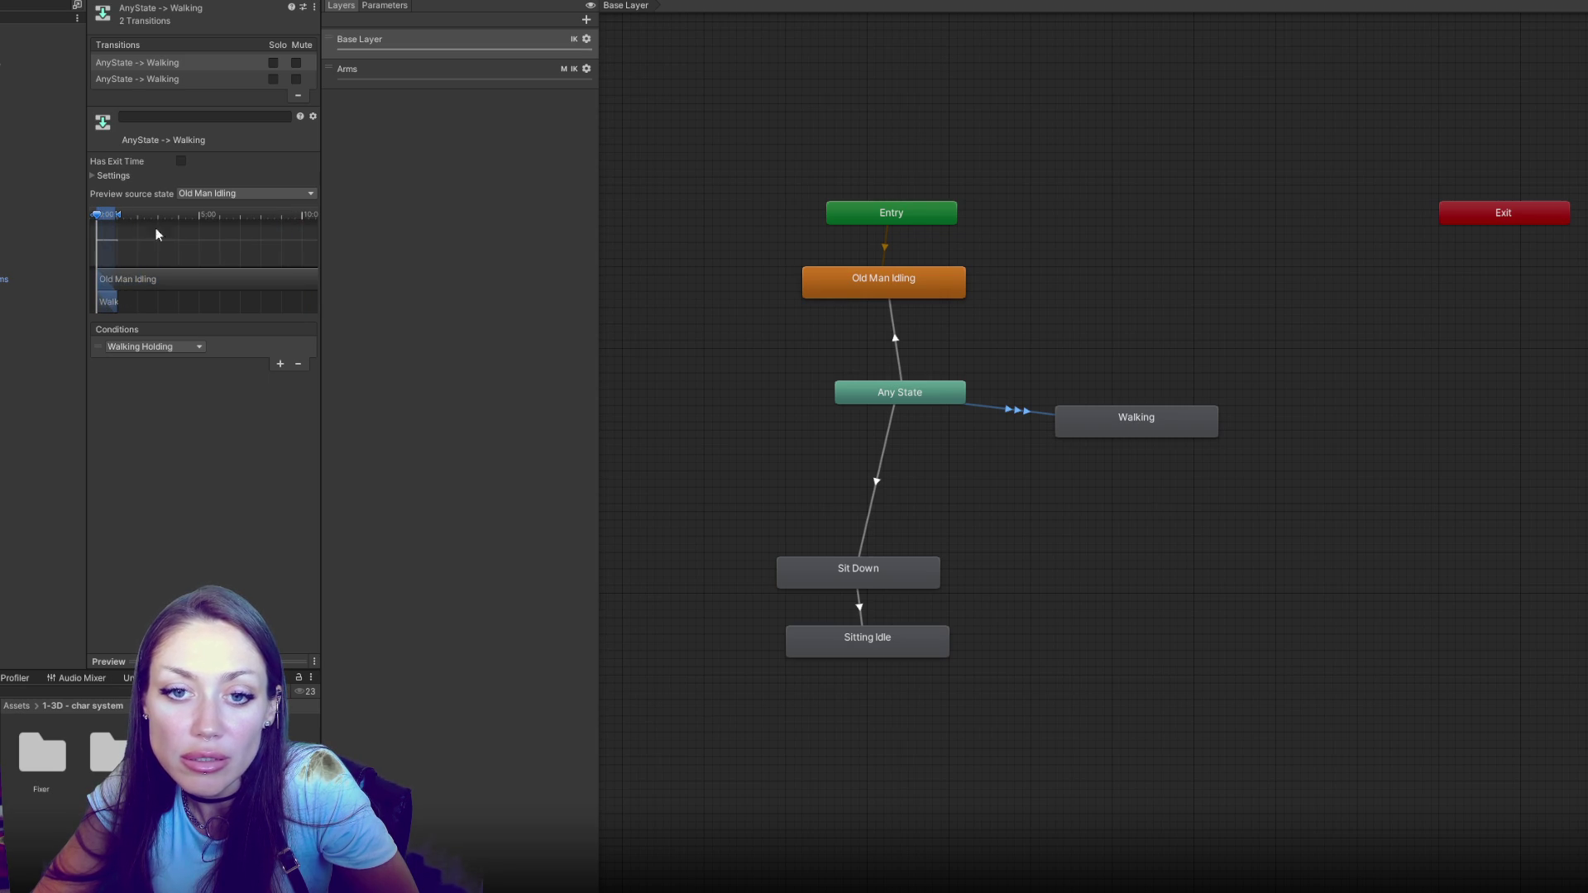
click(216, 79)
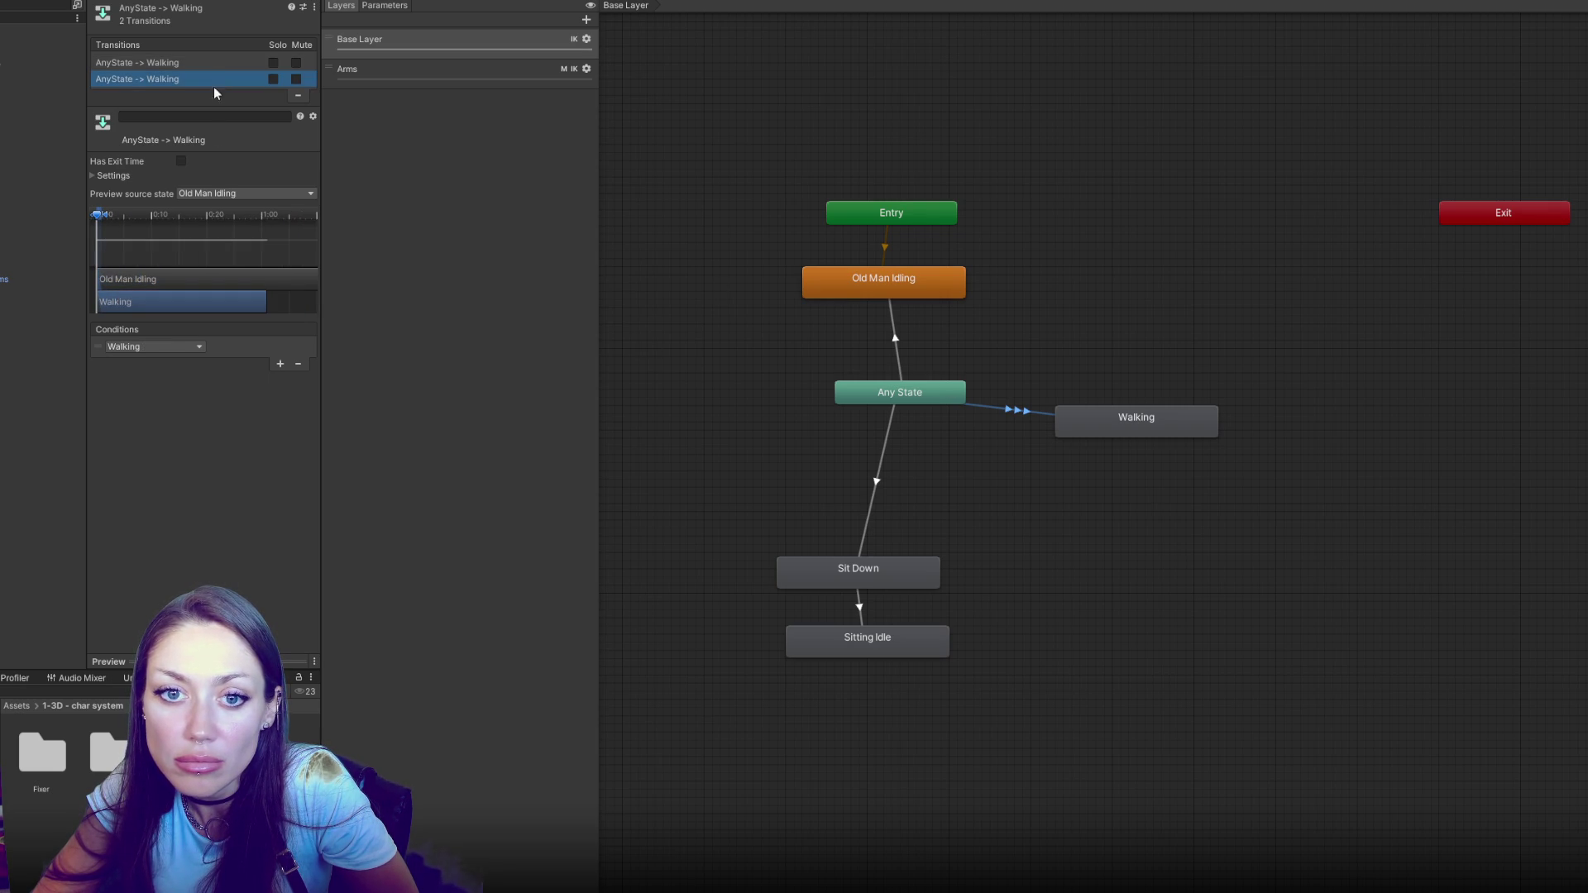
click(176, 58)
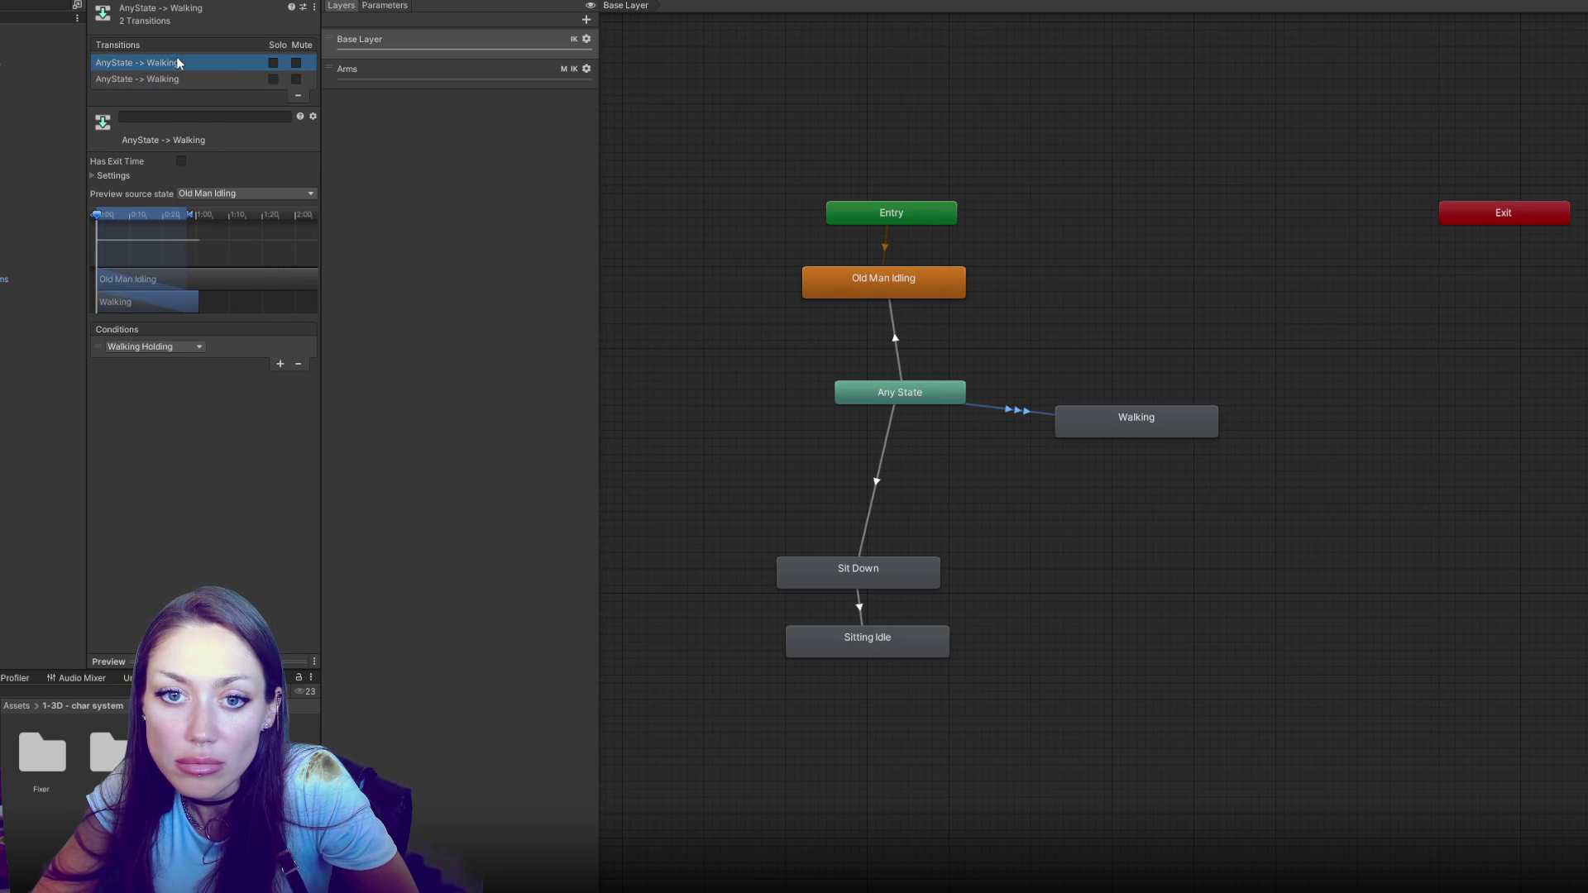
drag(190, 215, 110, 220)
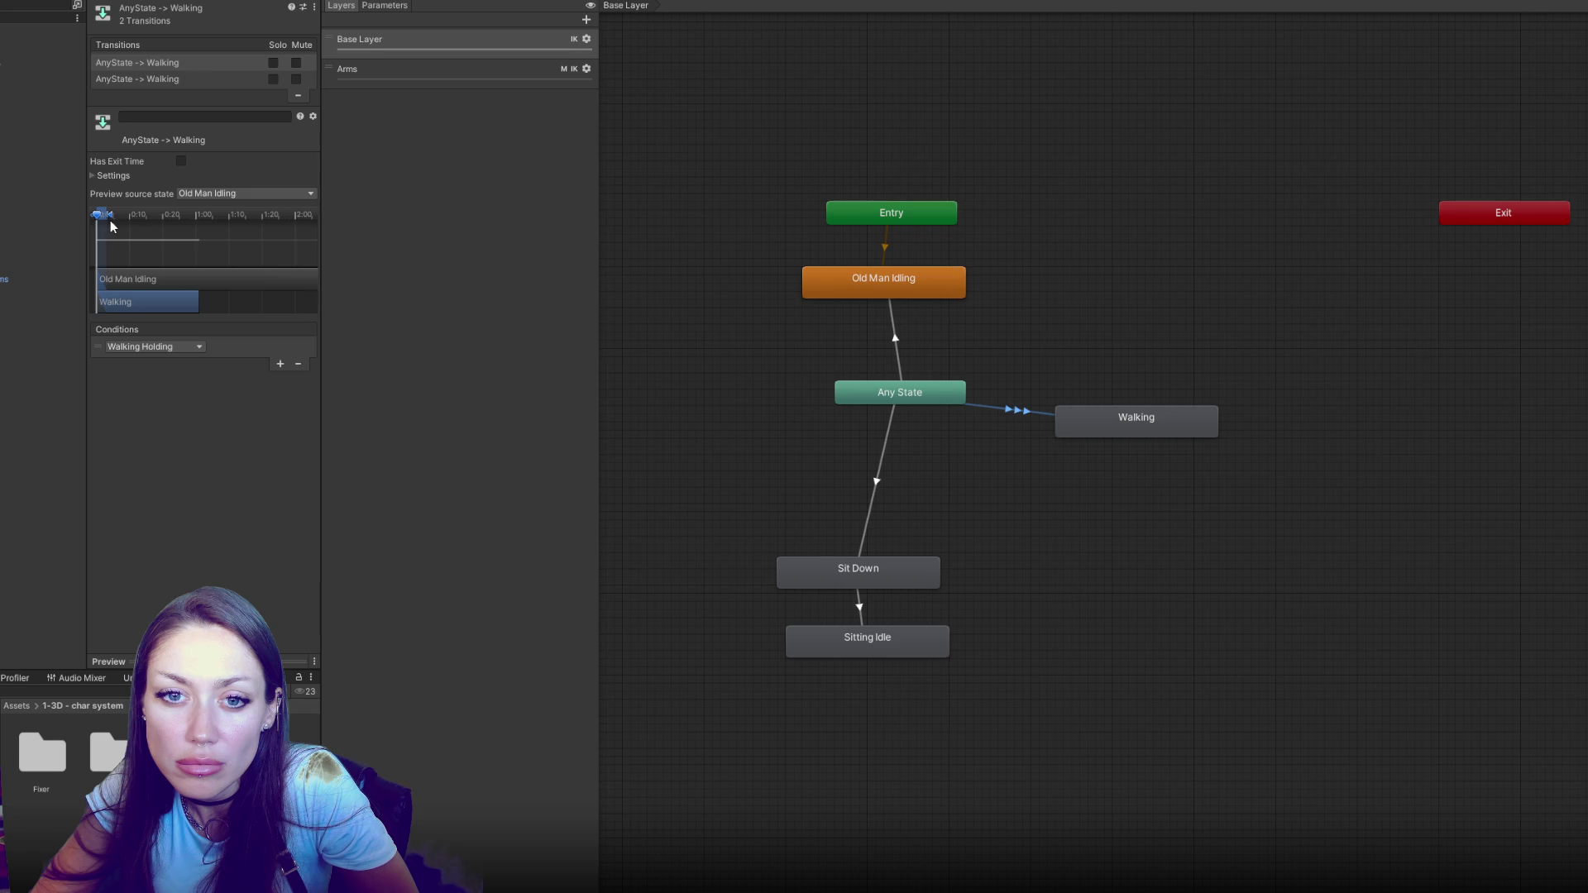
click(176, 76)
click(177, 62)
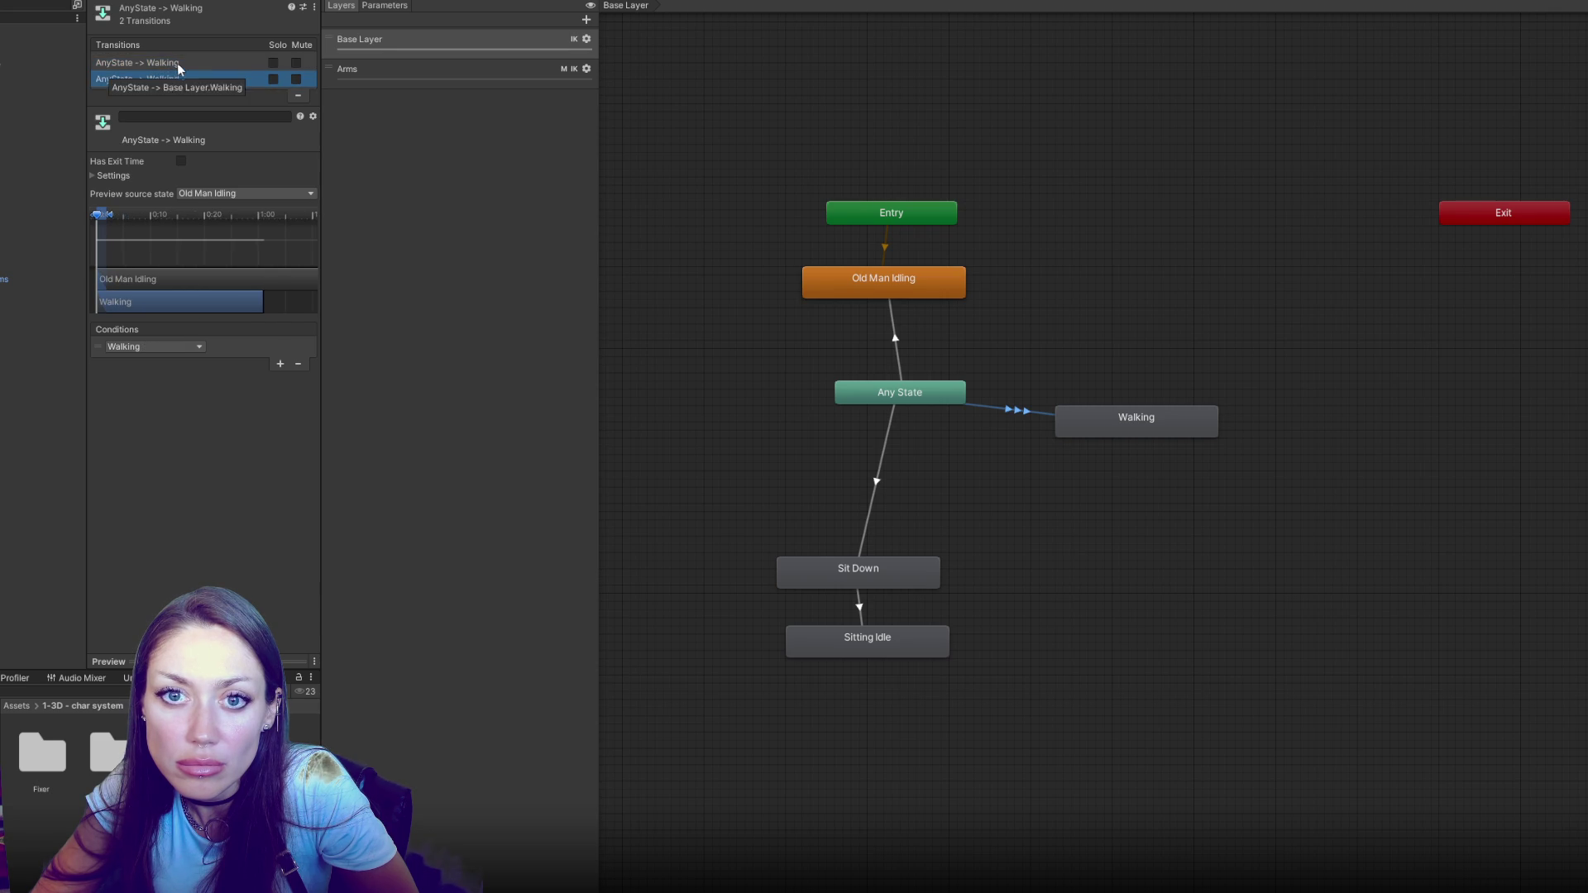
click(177, 63)
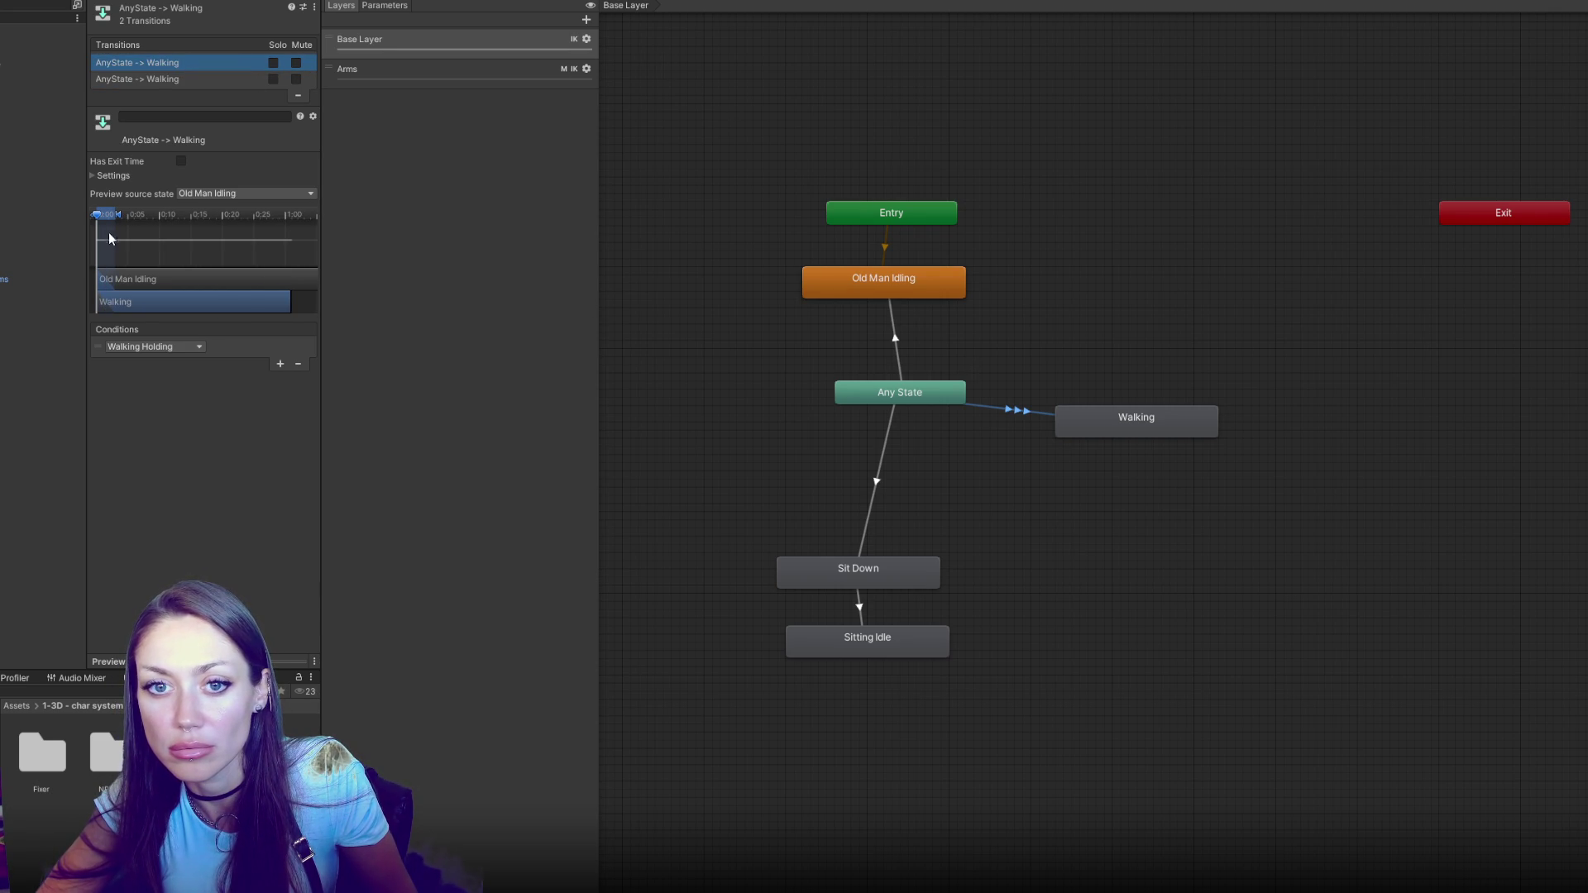
click(96, 174)
Compare the conditions of the two Any State to Walking transitions, then switch to the Arms layer
click(185, 81)
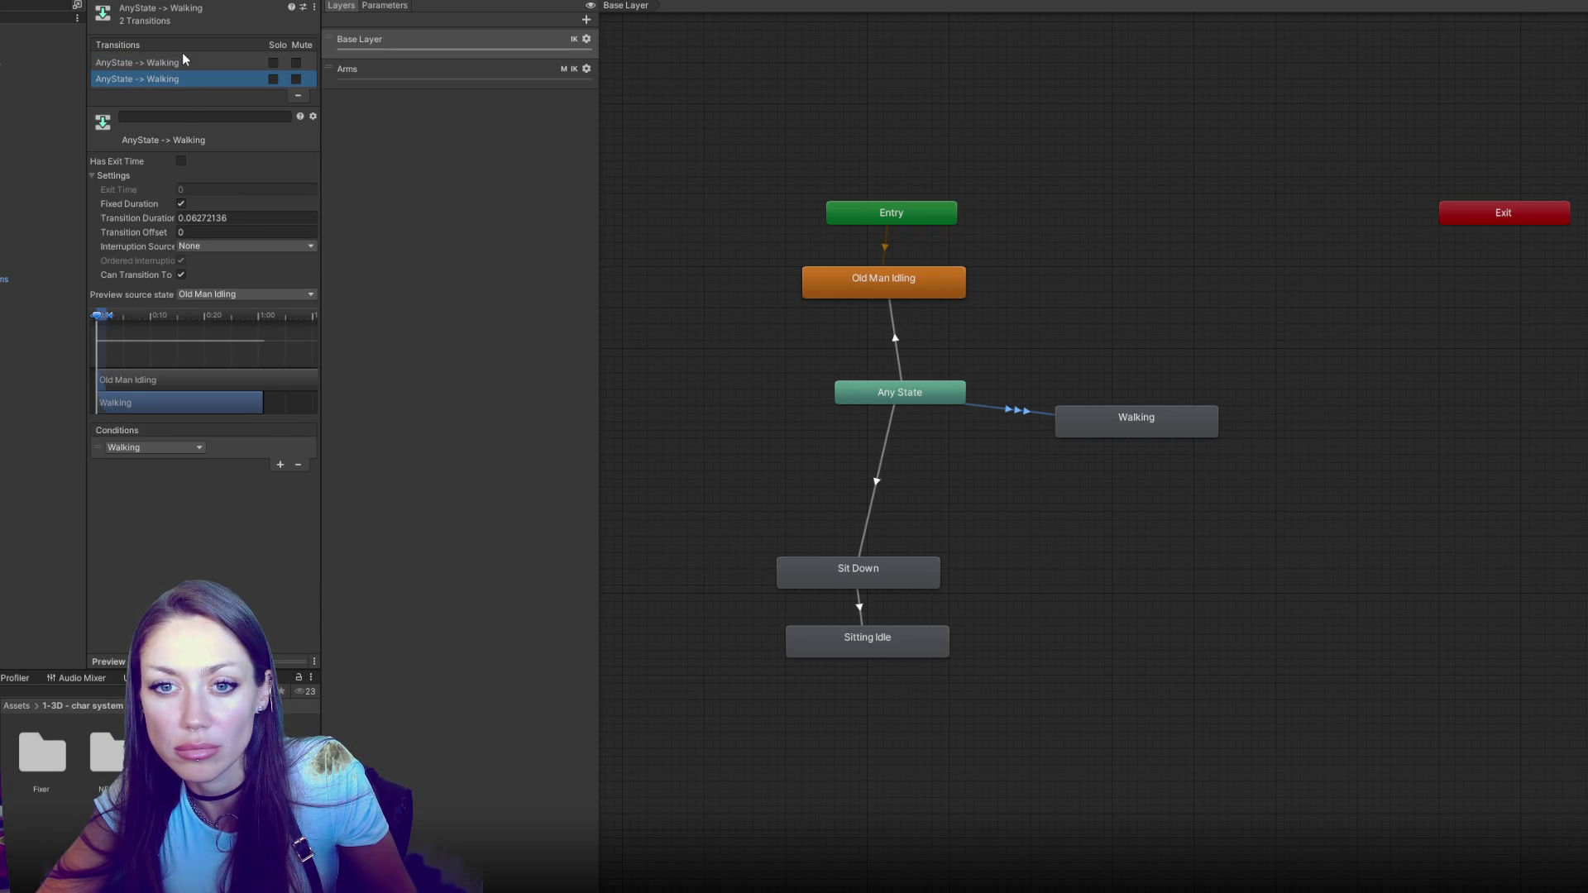
click(179, 63)
click(172, 78)
click(174, 67)
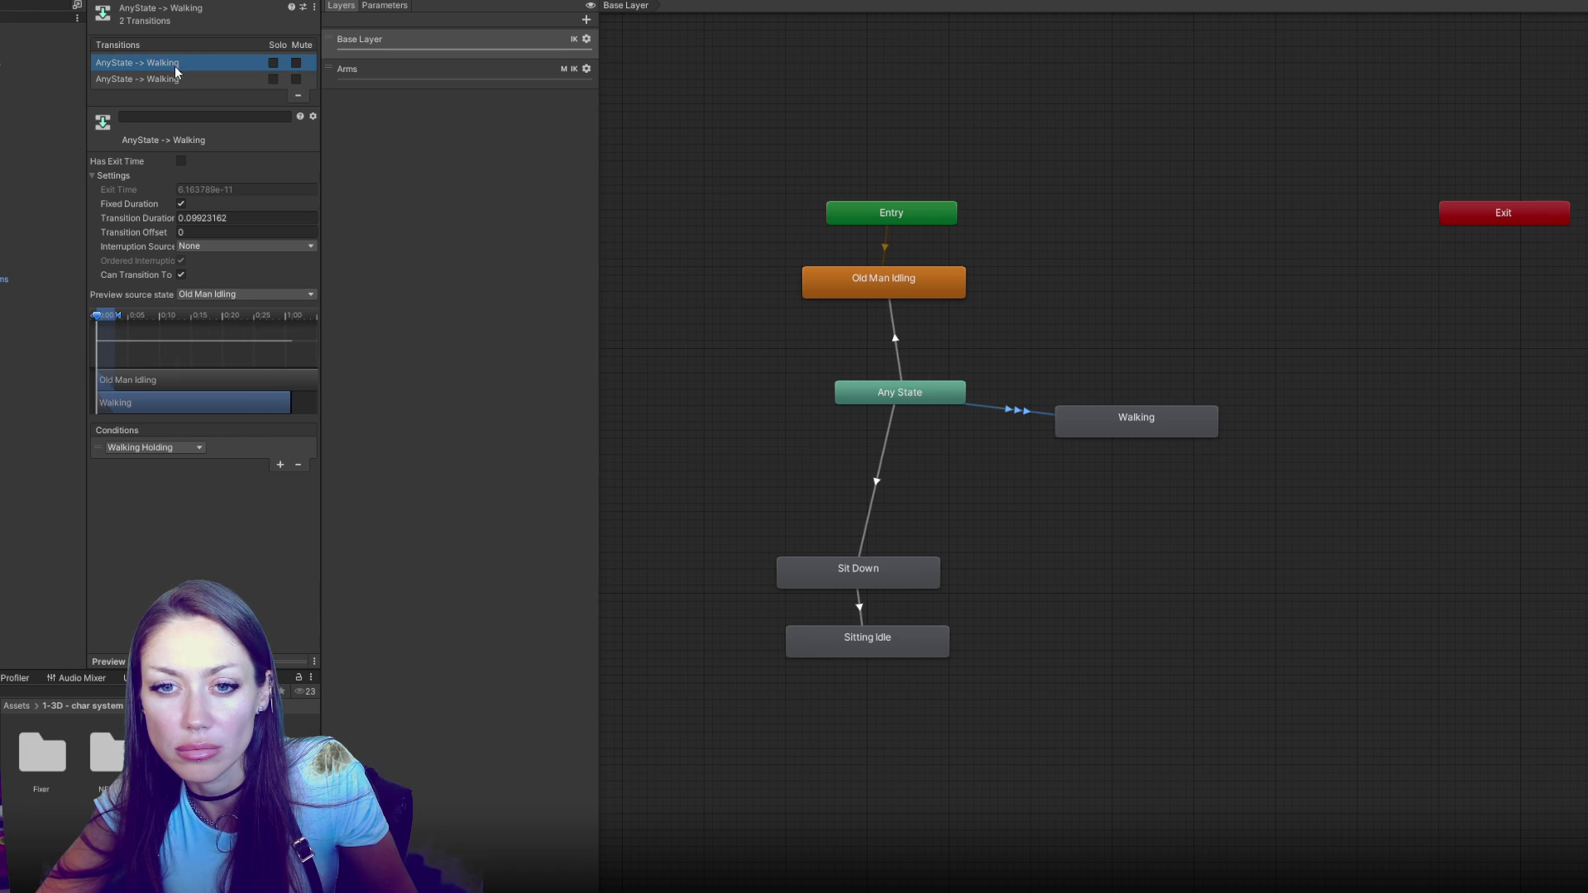
click(372, 68)
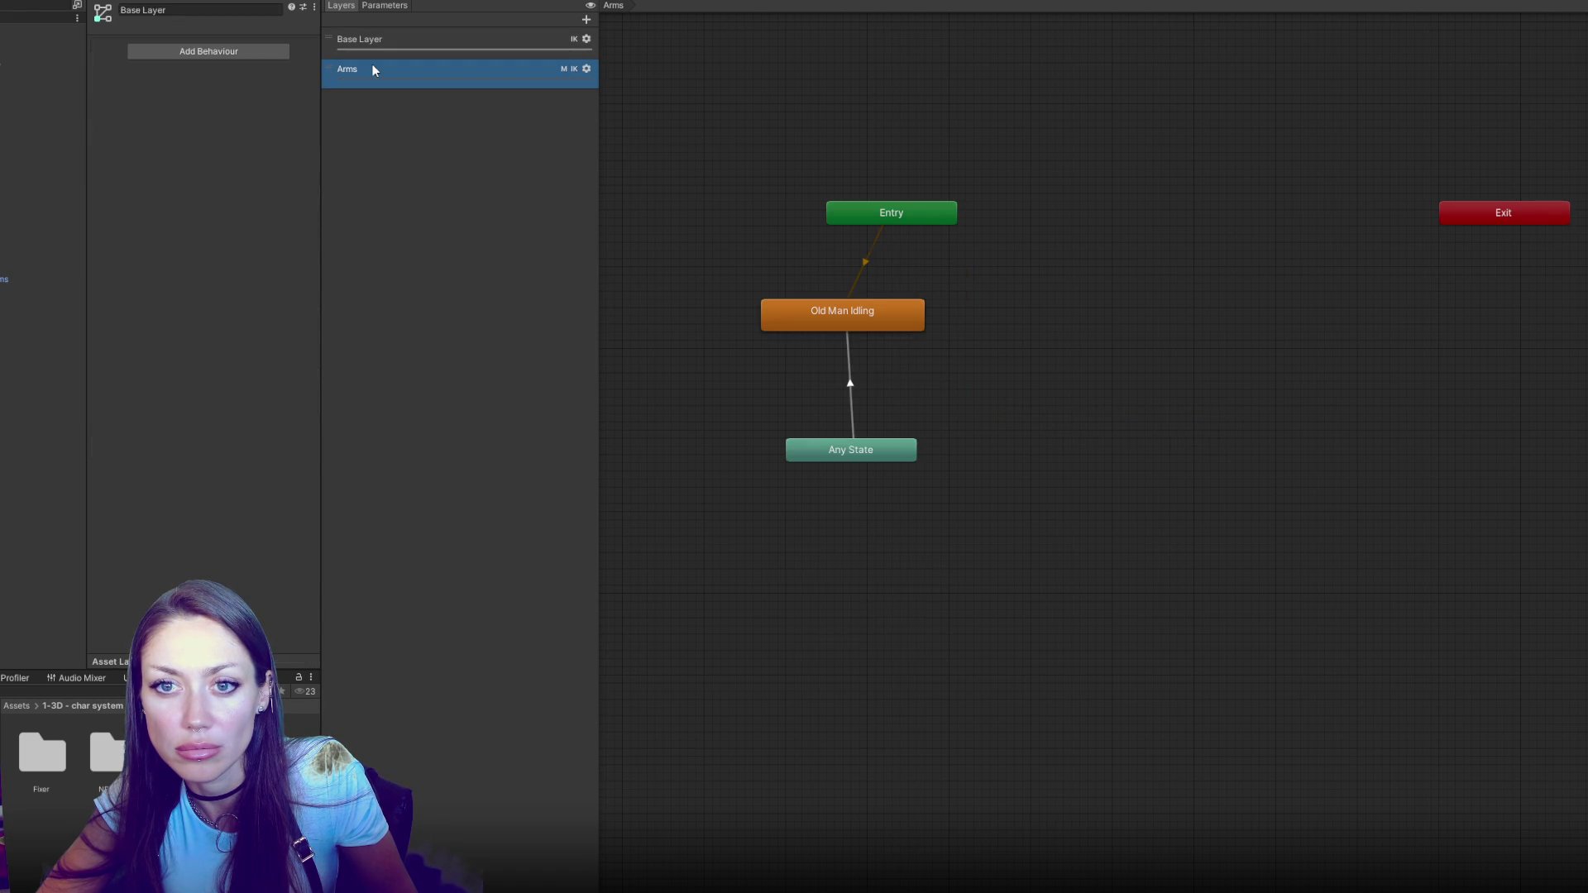
Undo back to New State as the Arms default and rearrange Any State, Old Man Idling and New State
click(850, 365)
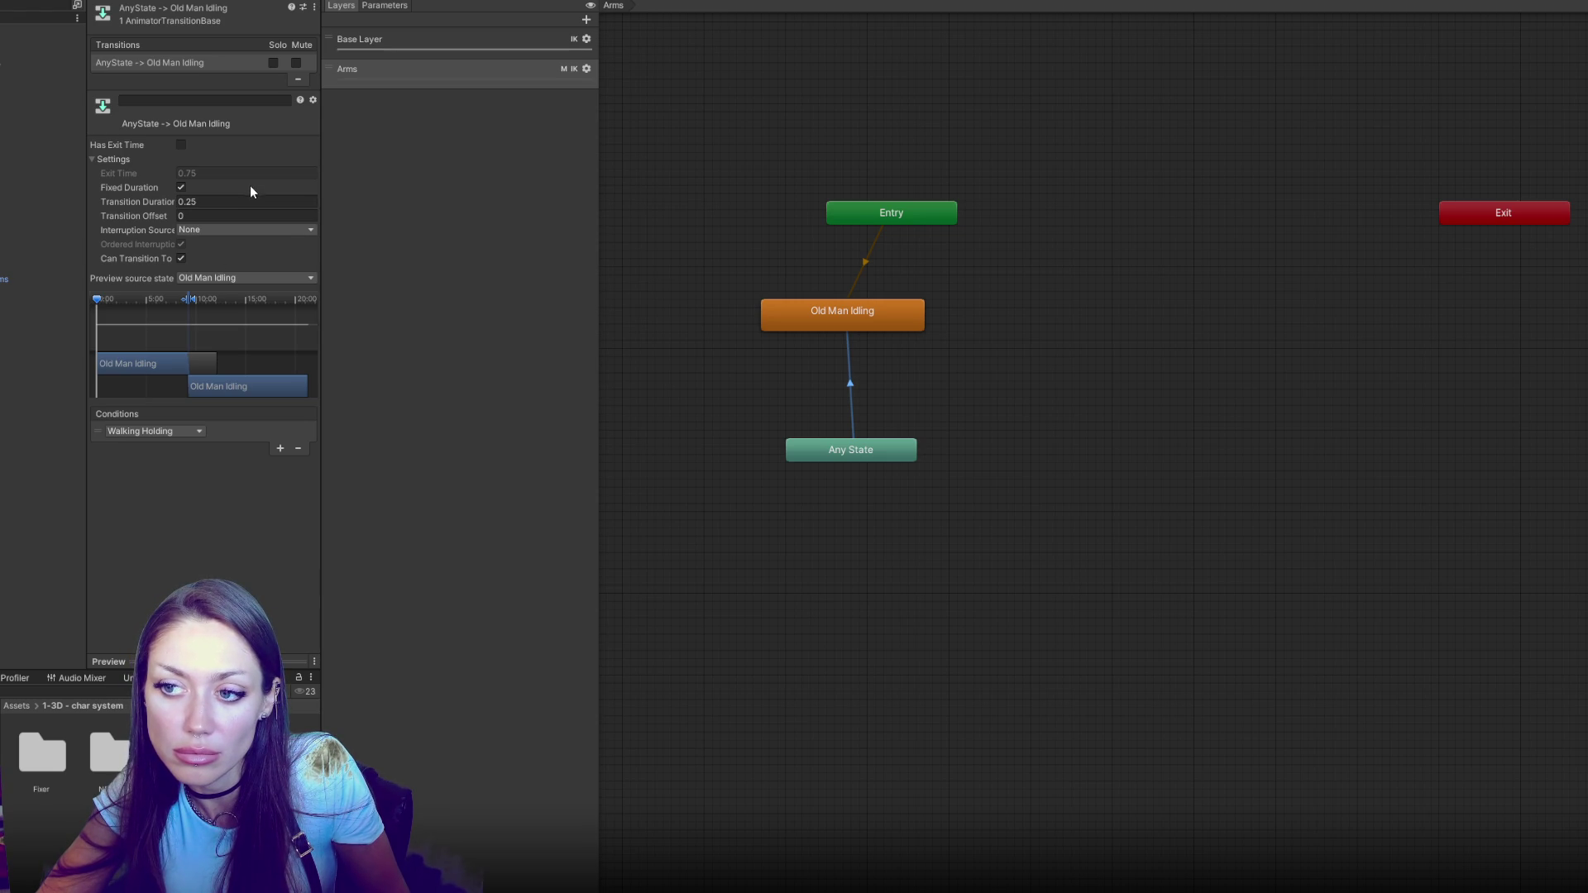
key(ctrl+z)
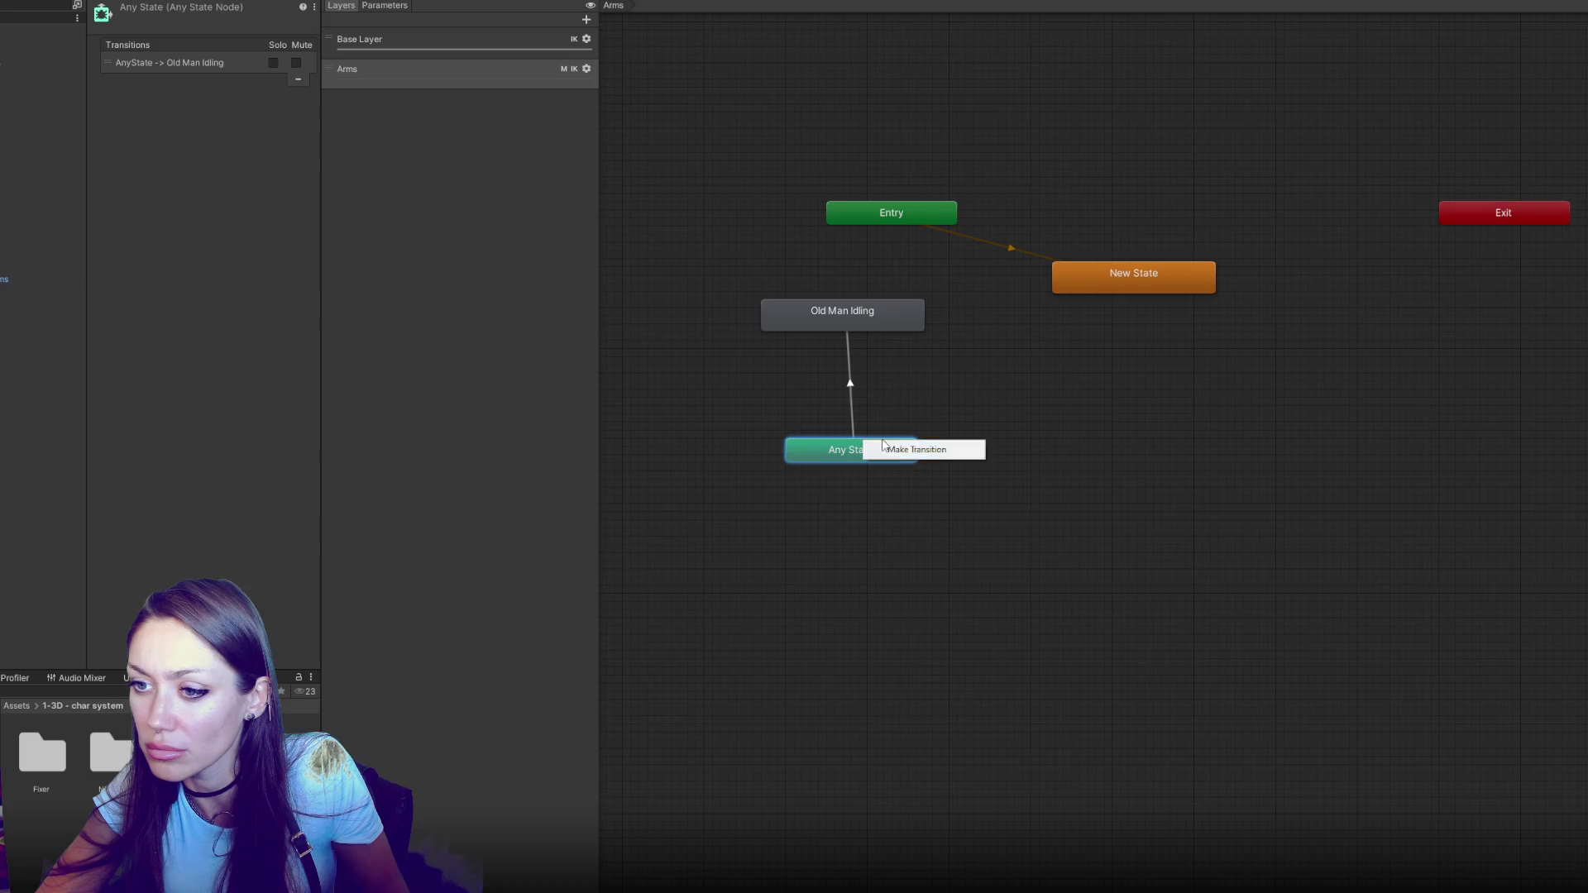
drag(879, 450, 984, 422)
mouse_move(865, 320)
mouse_down()
mouse_move(1104, 540)
mouse_move(1029, 515)
mouse_up()
drag(966, 432, 910, 383)
drag(1089, 288, 1003, 310)
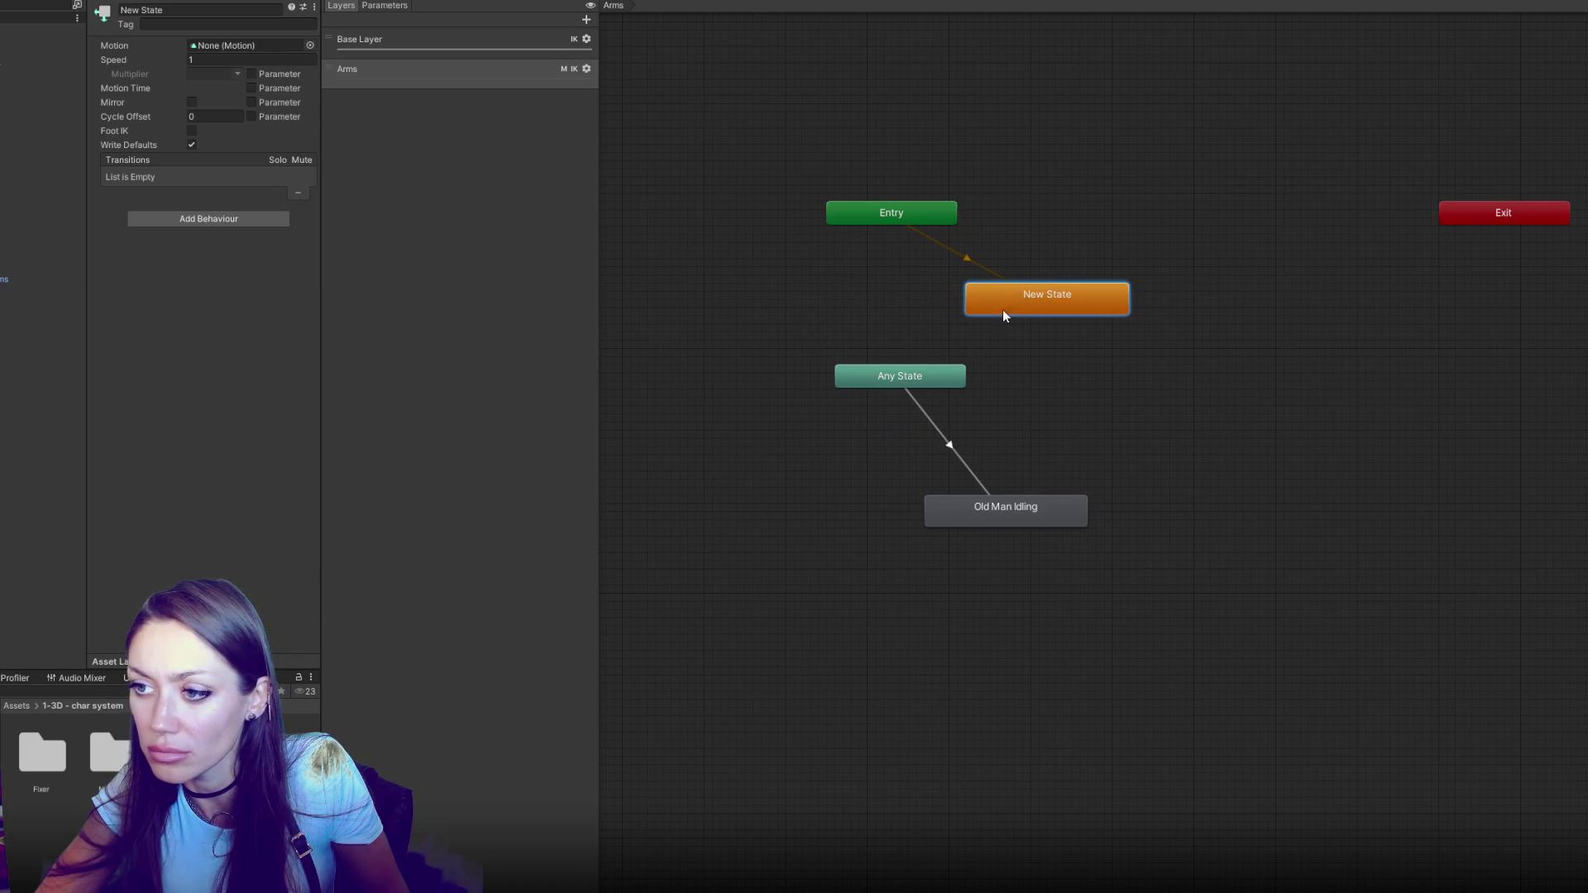
Rename New State to 'Empty' and check the Any State to Old Man Idling transition
click(172, 9)
text(Empty)
key(Return)
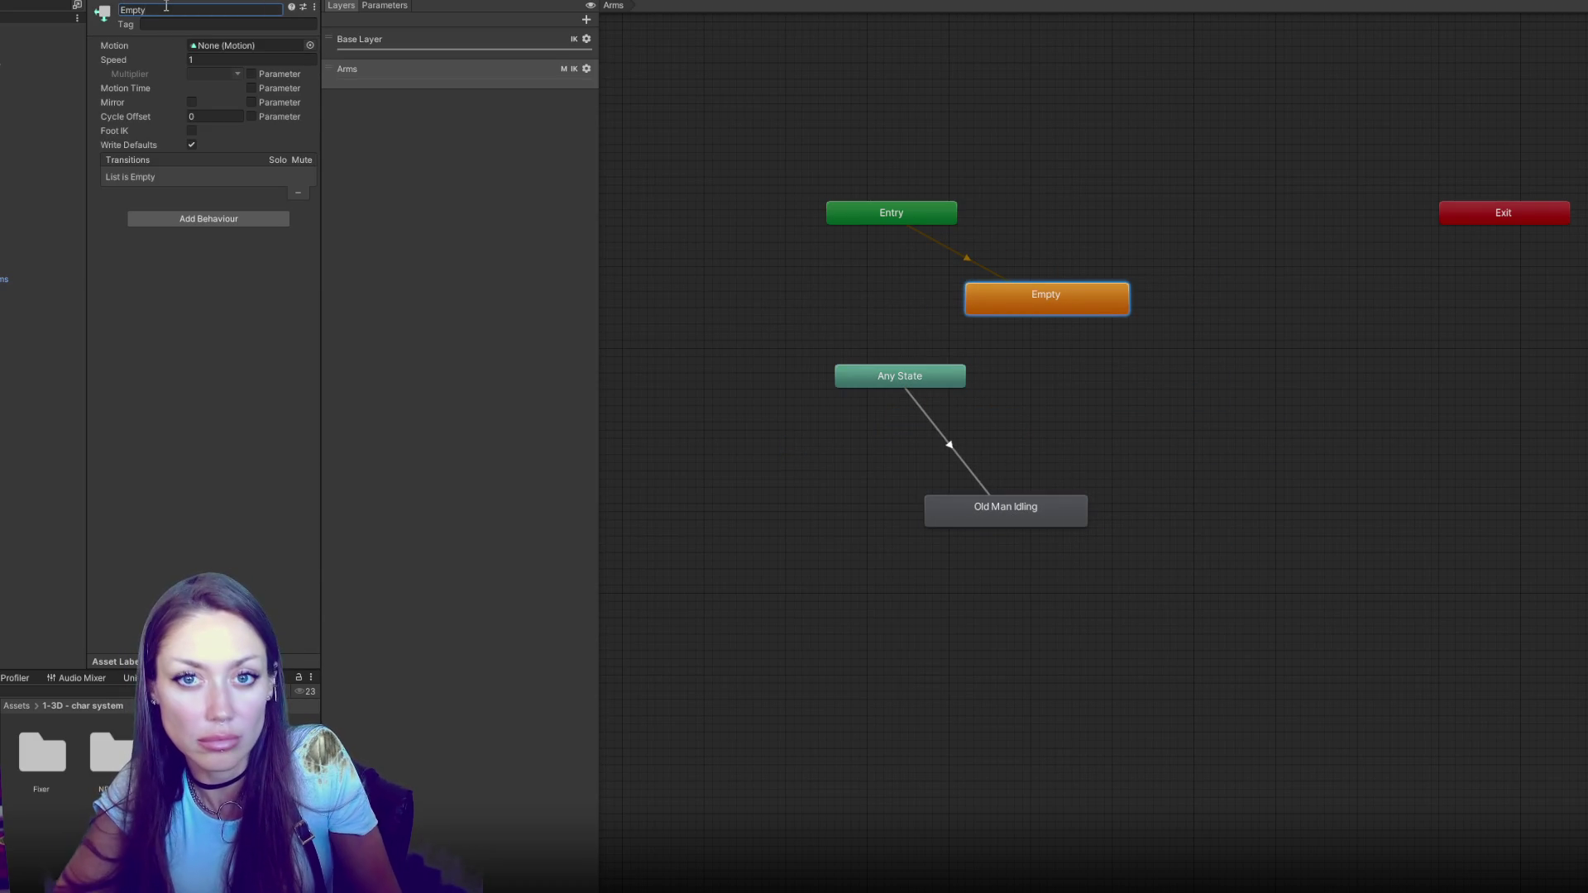
click(929, 387)
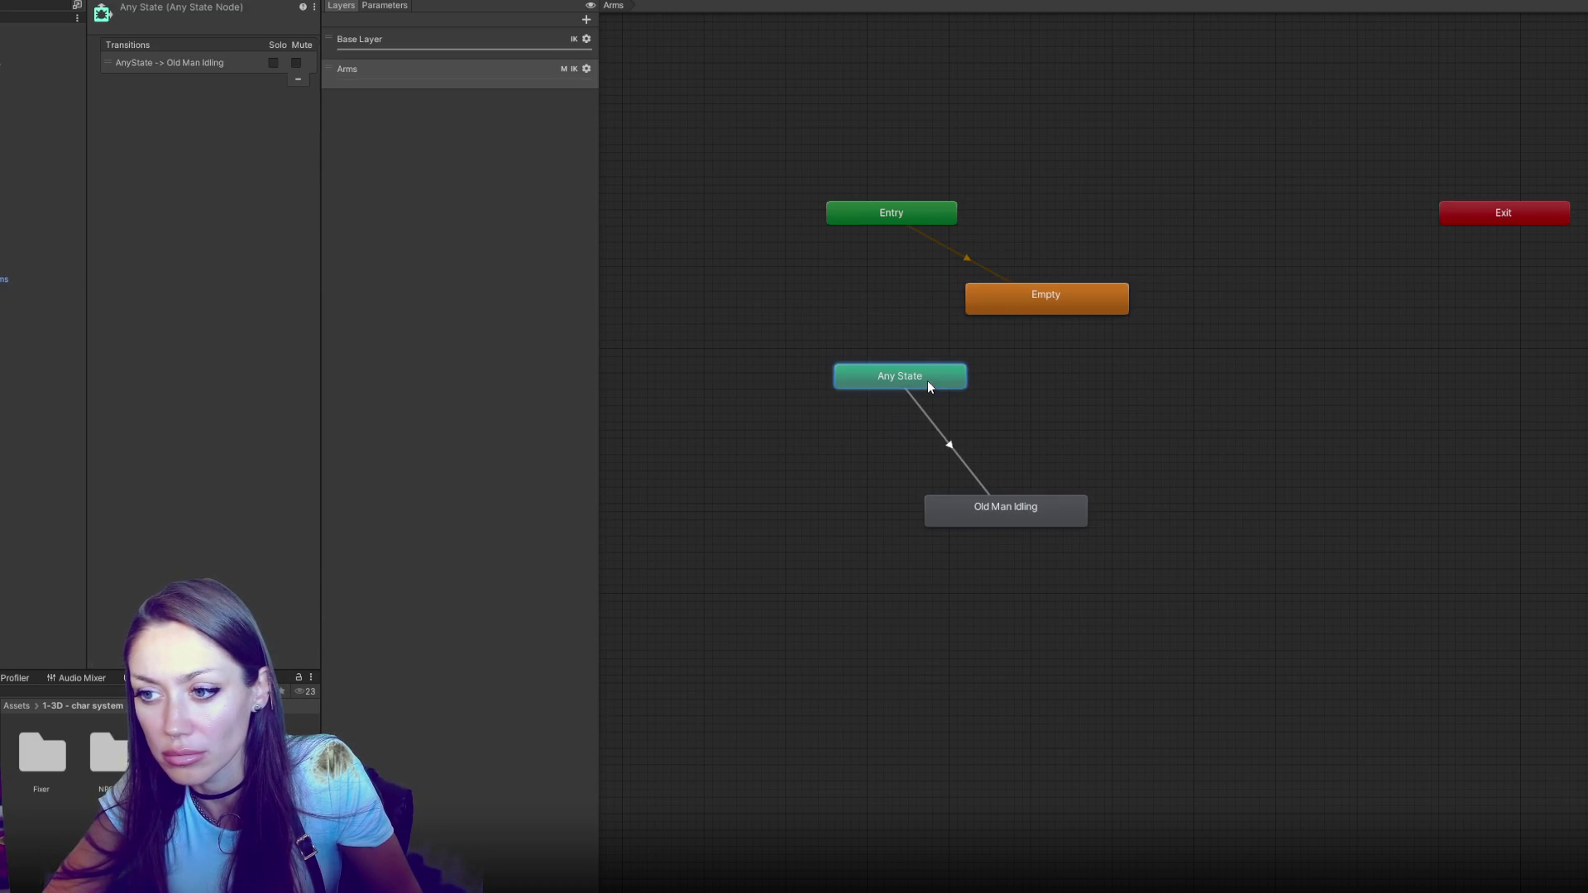
click(1001, 513)
click(952, 451)
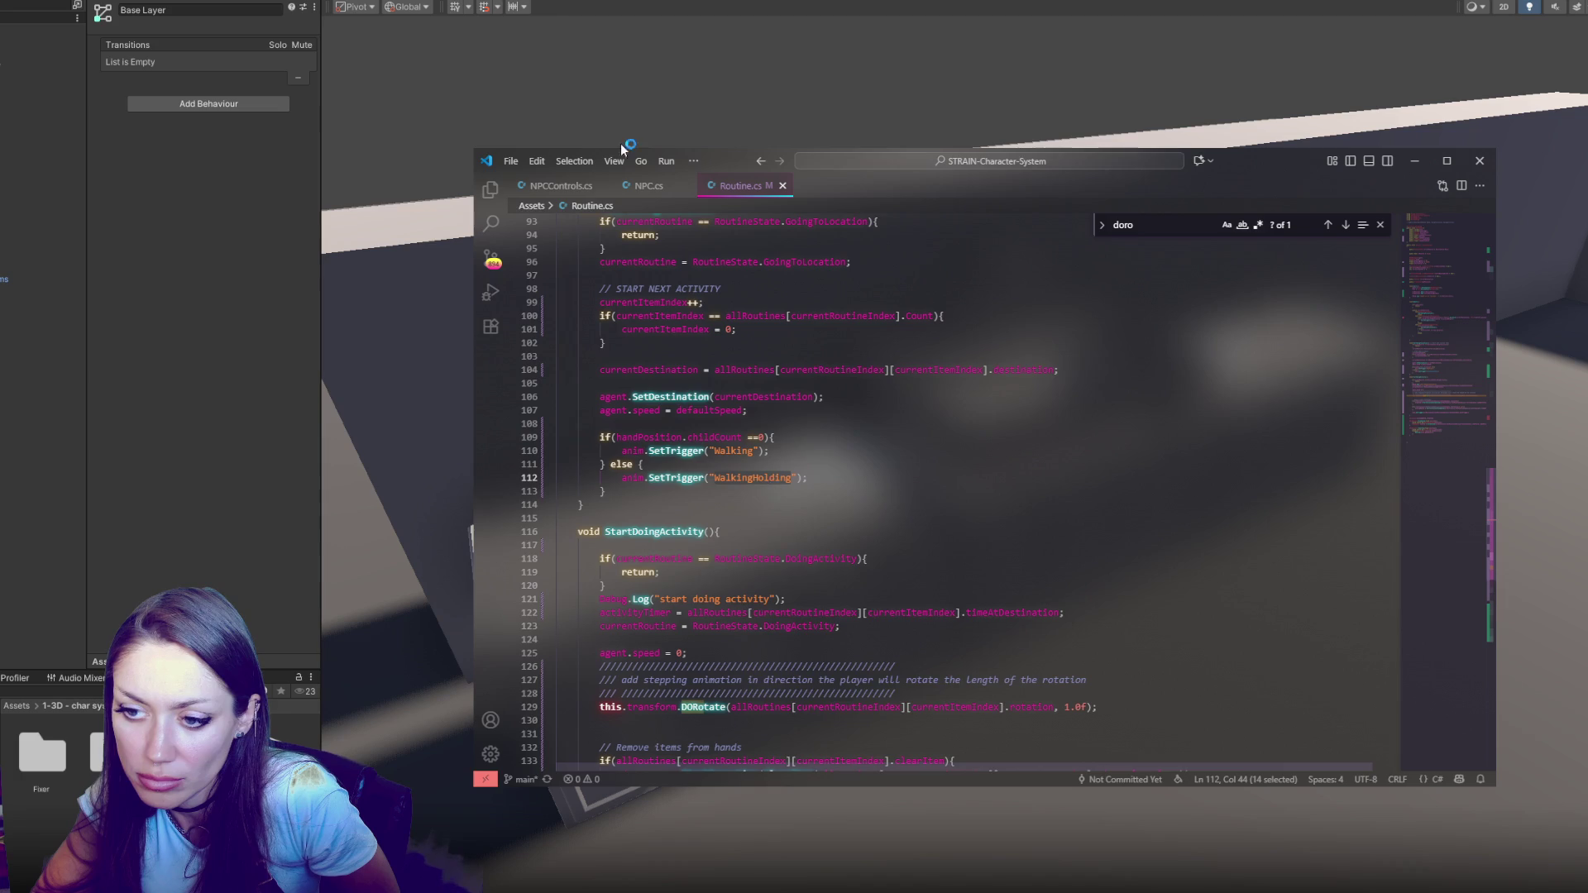
Check the 'WalkingHolding' trigger string in Routine.cs, then inspect Unity's Any State to Walking transitions
right_click(726, 478)
click(446, 7)
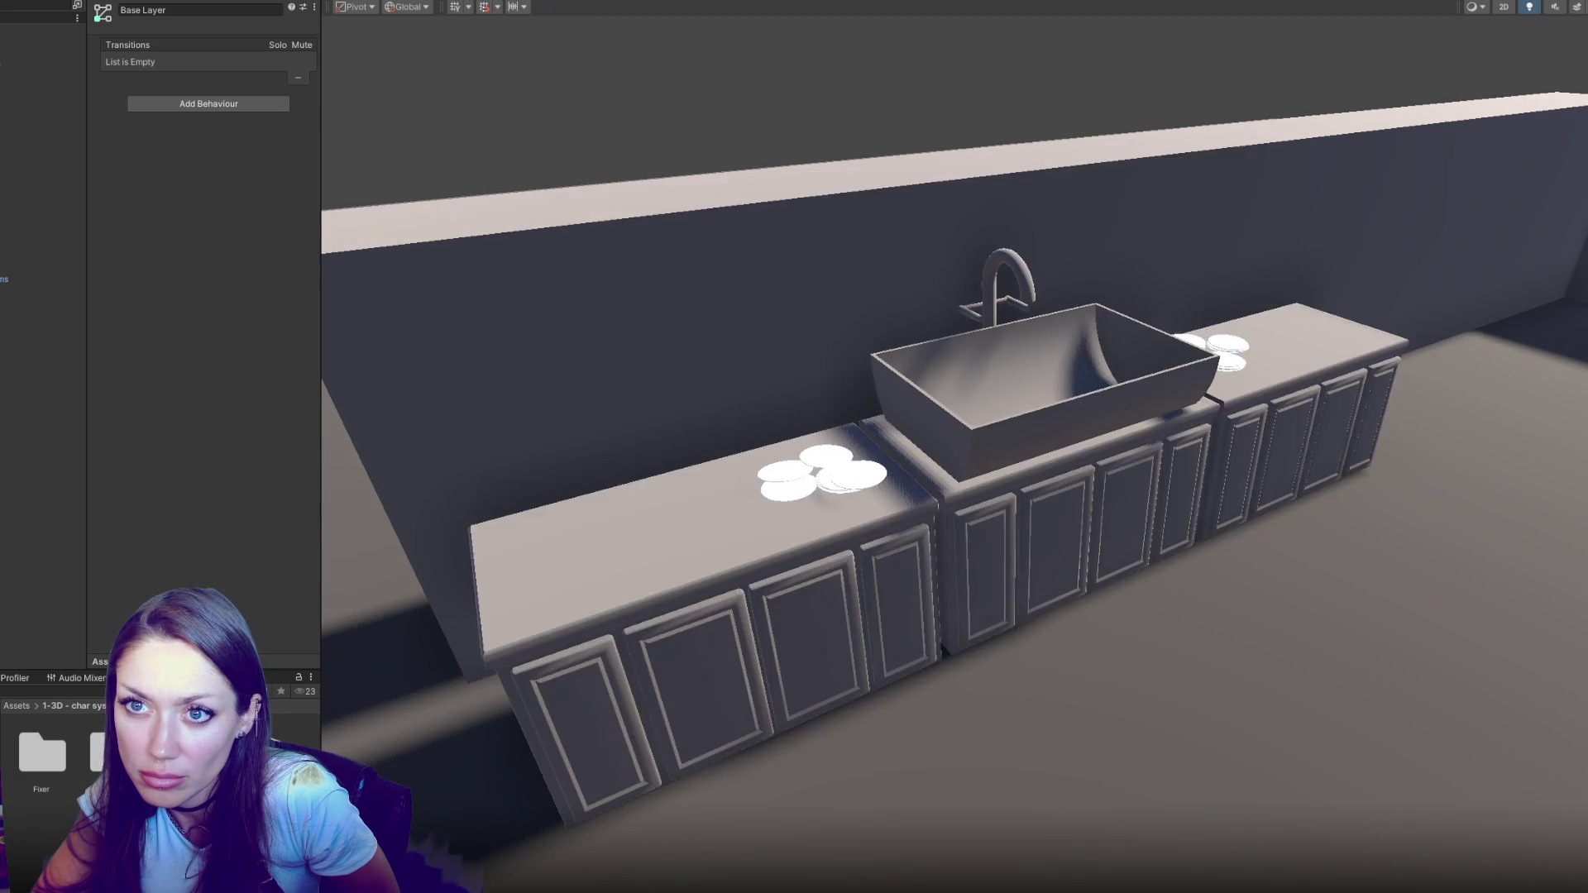
click(542, 2)
click(1011, 411)
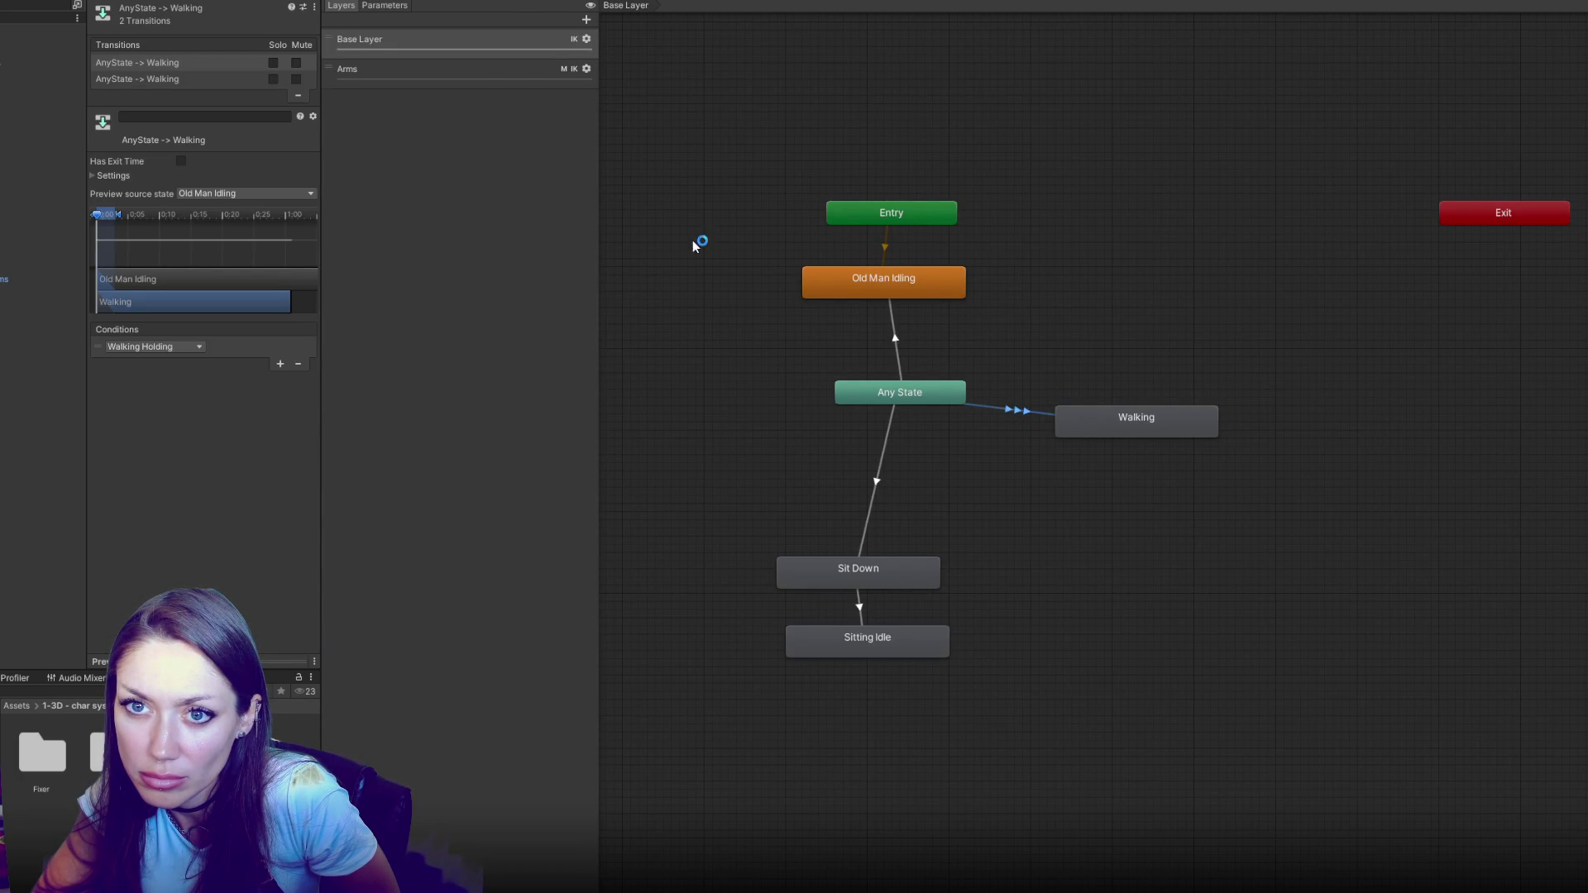
Delete the space in the Walking Holding parameter so it reads WalkingHolding
click(393, 6)
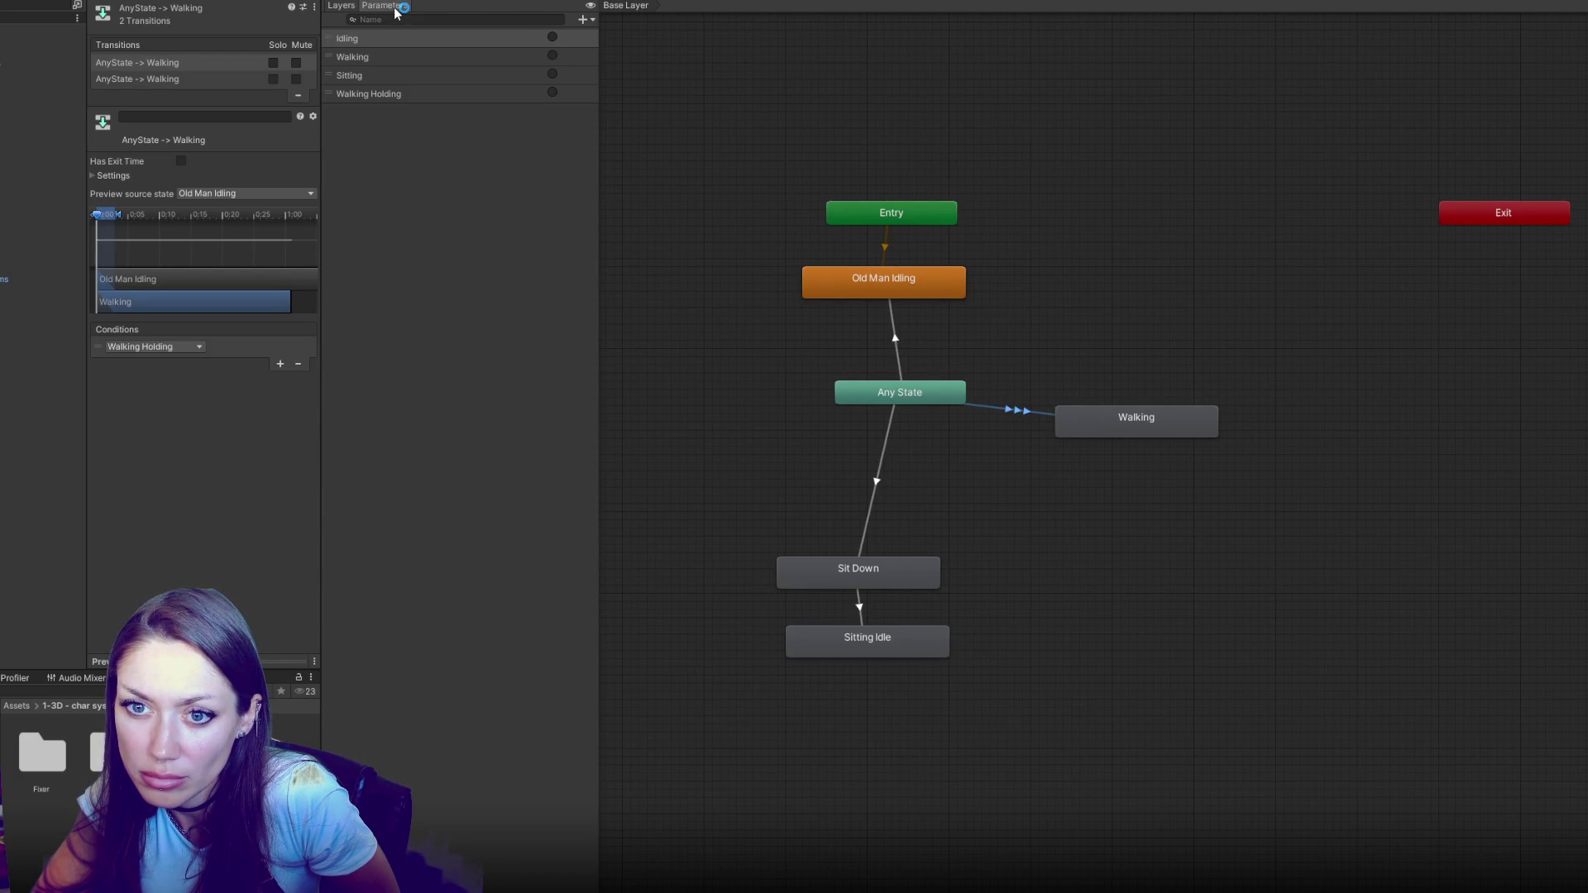
double_click(388, 96)
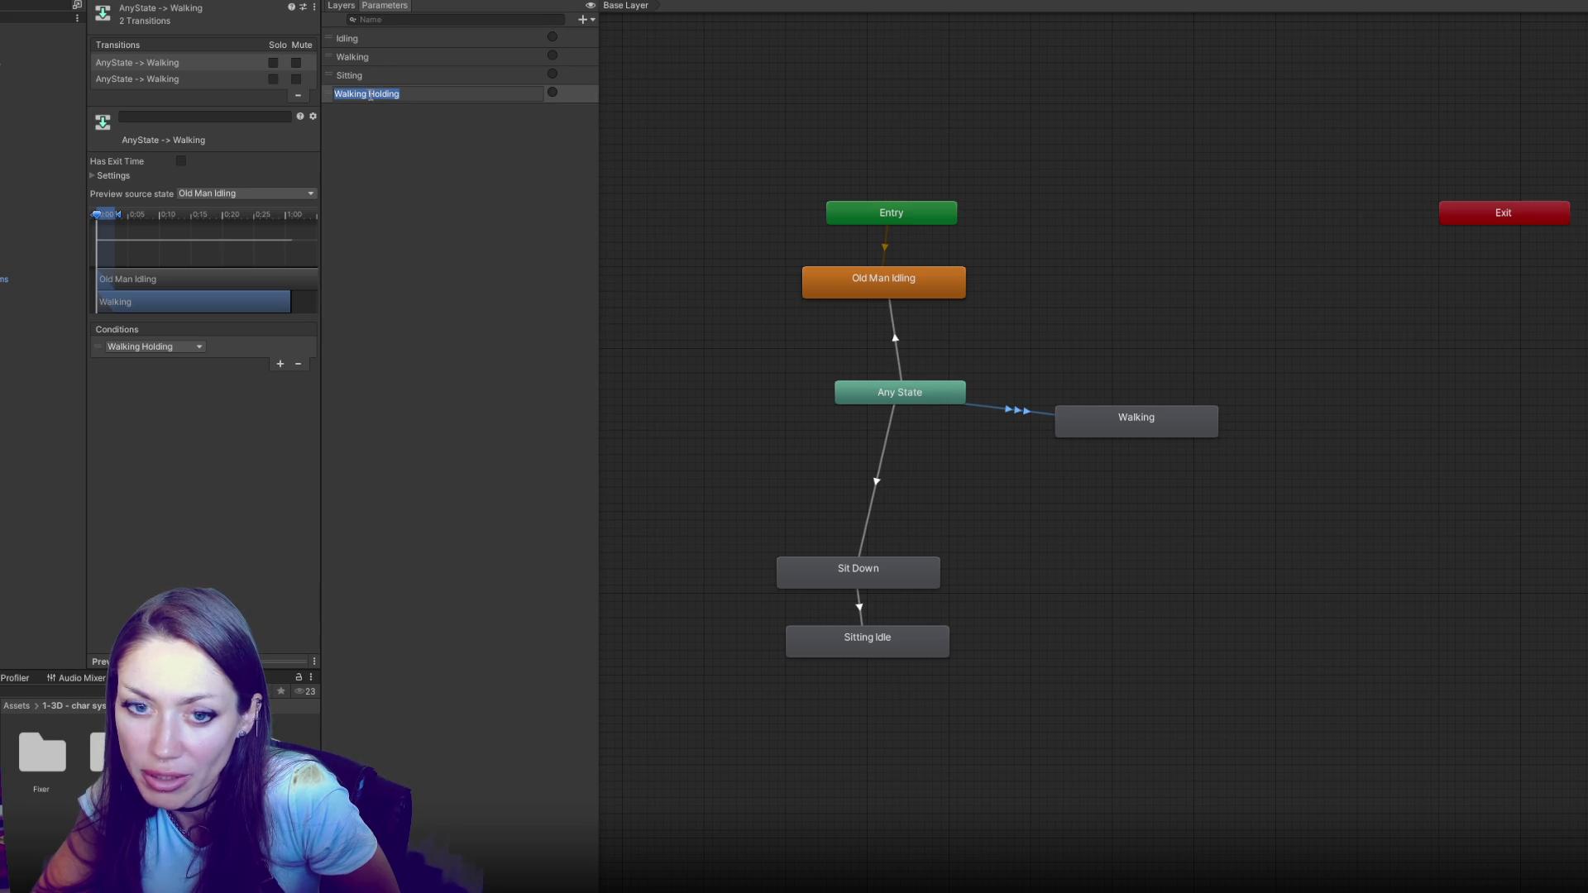
click(372, 96)
key(BackSpace)
key(Return)
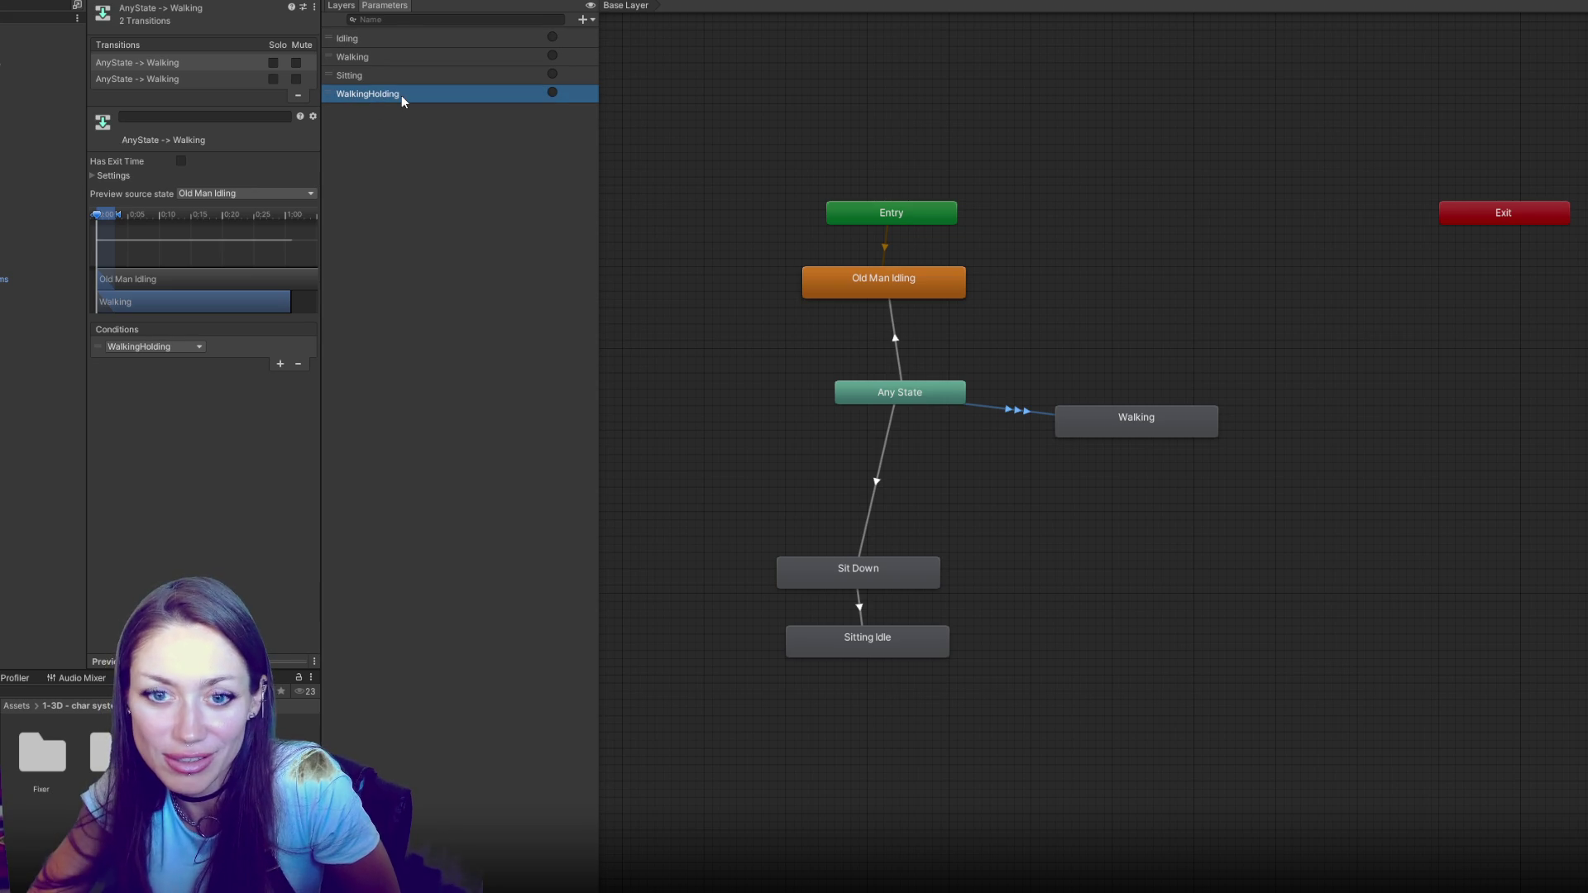
click(733, 345)
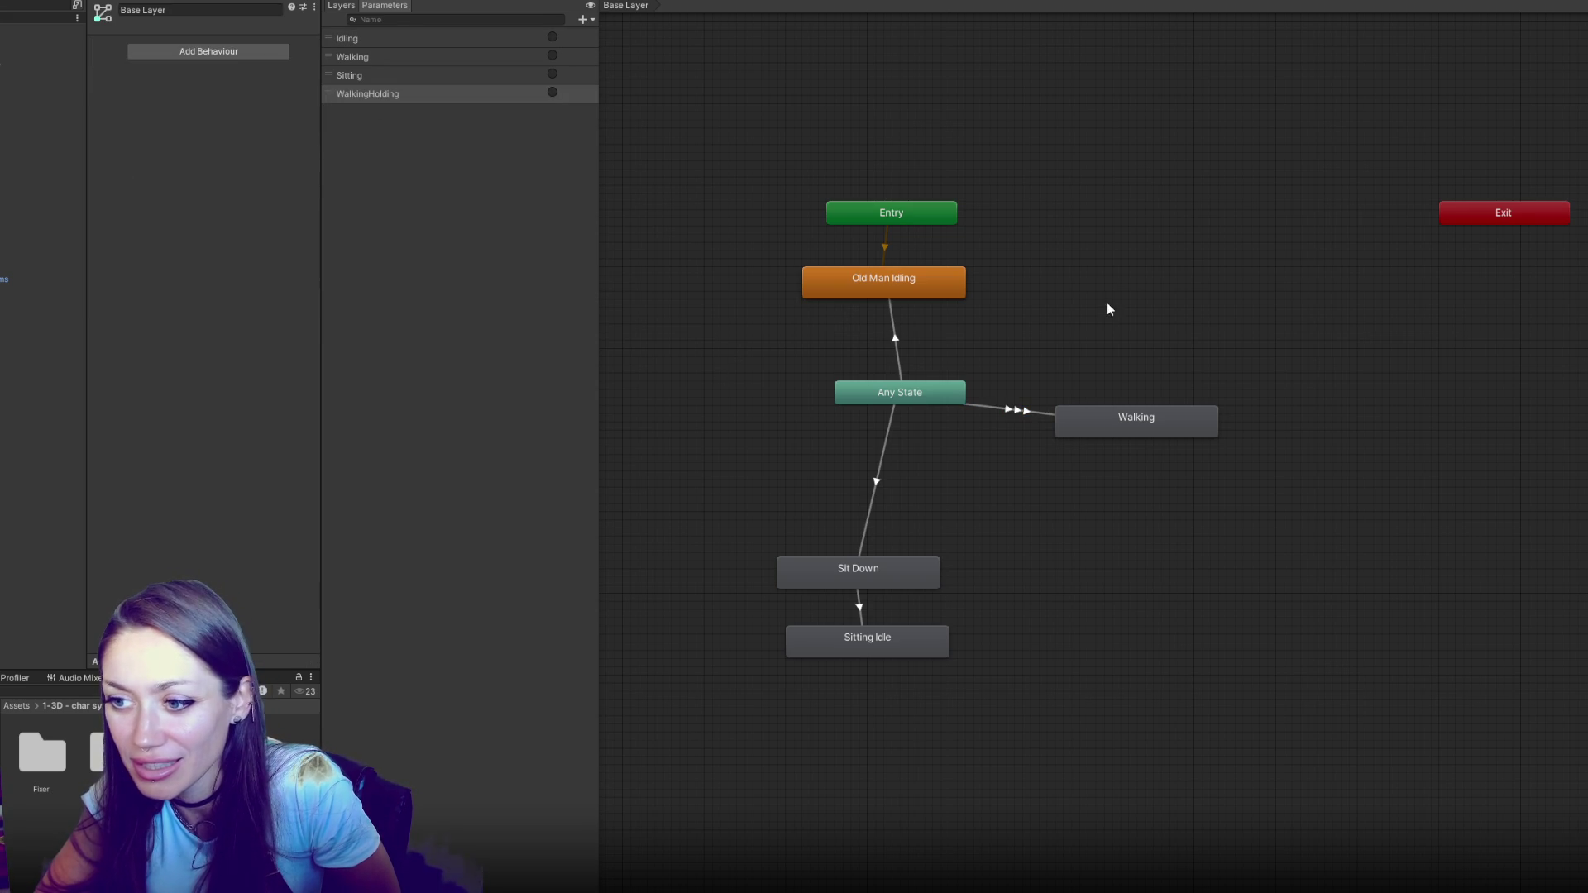
click(889, 471)
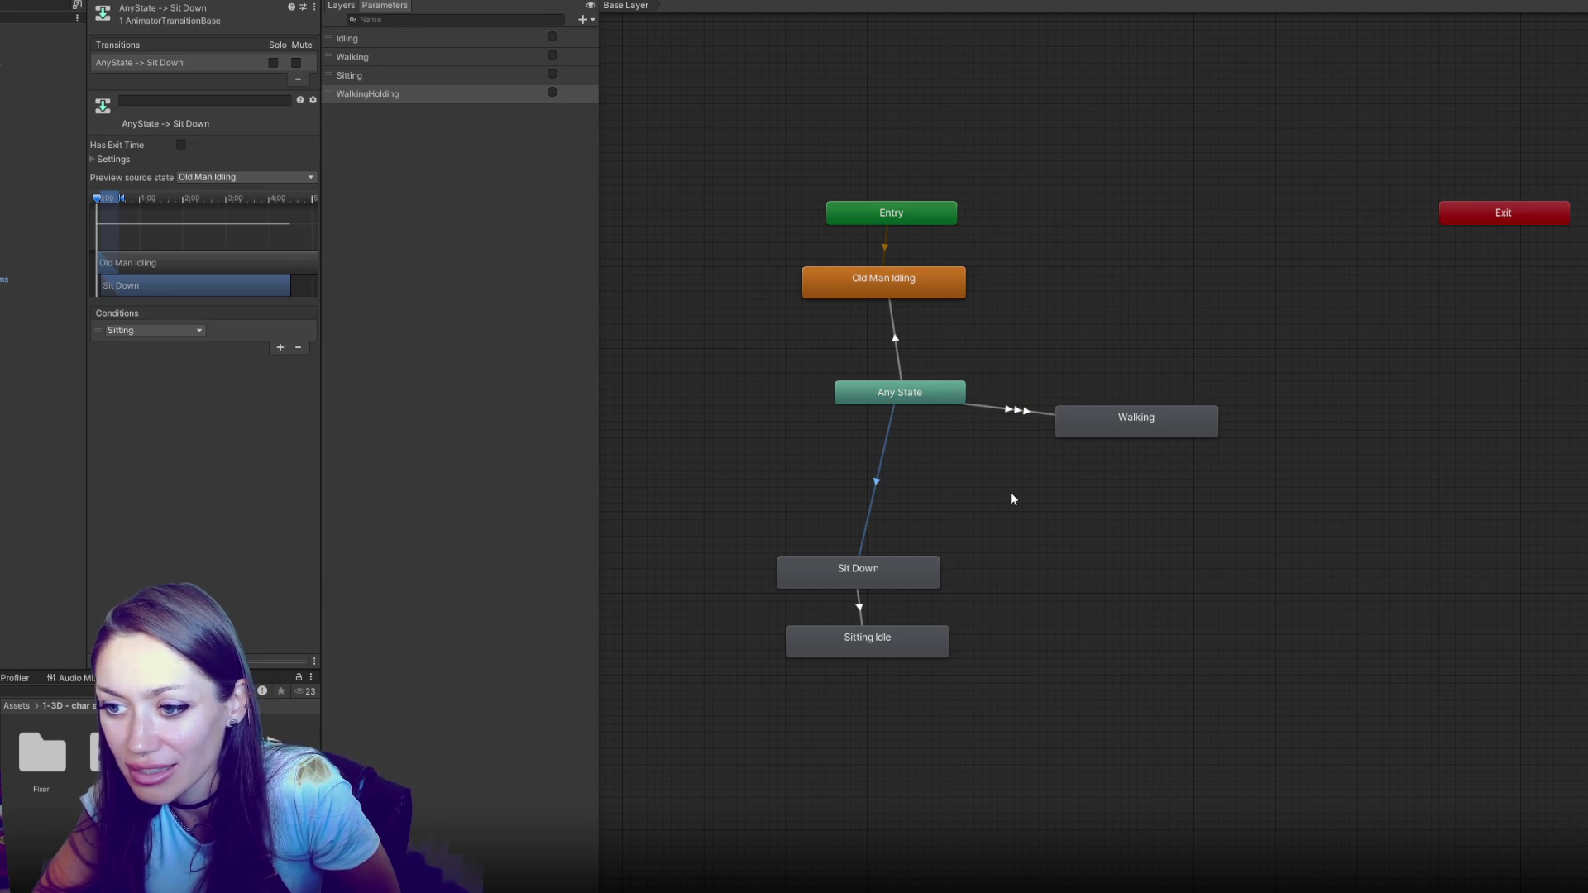
click(866, 612)
click(992, 438)
click(1006, 411)
click(877, 462)
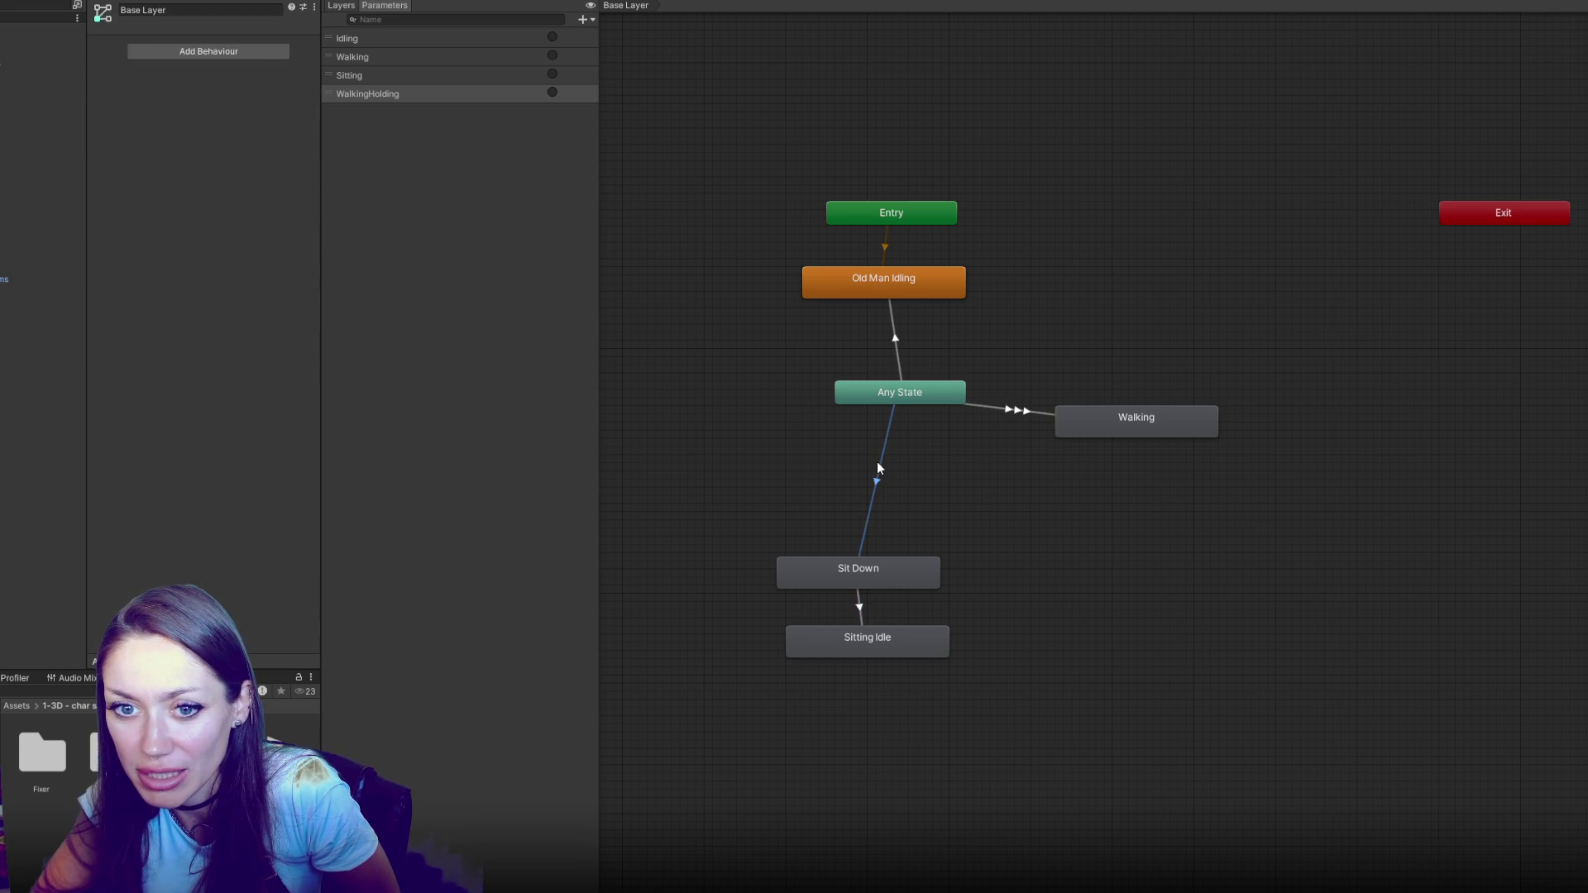
click(895, 357)
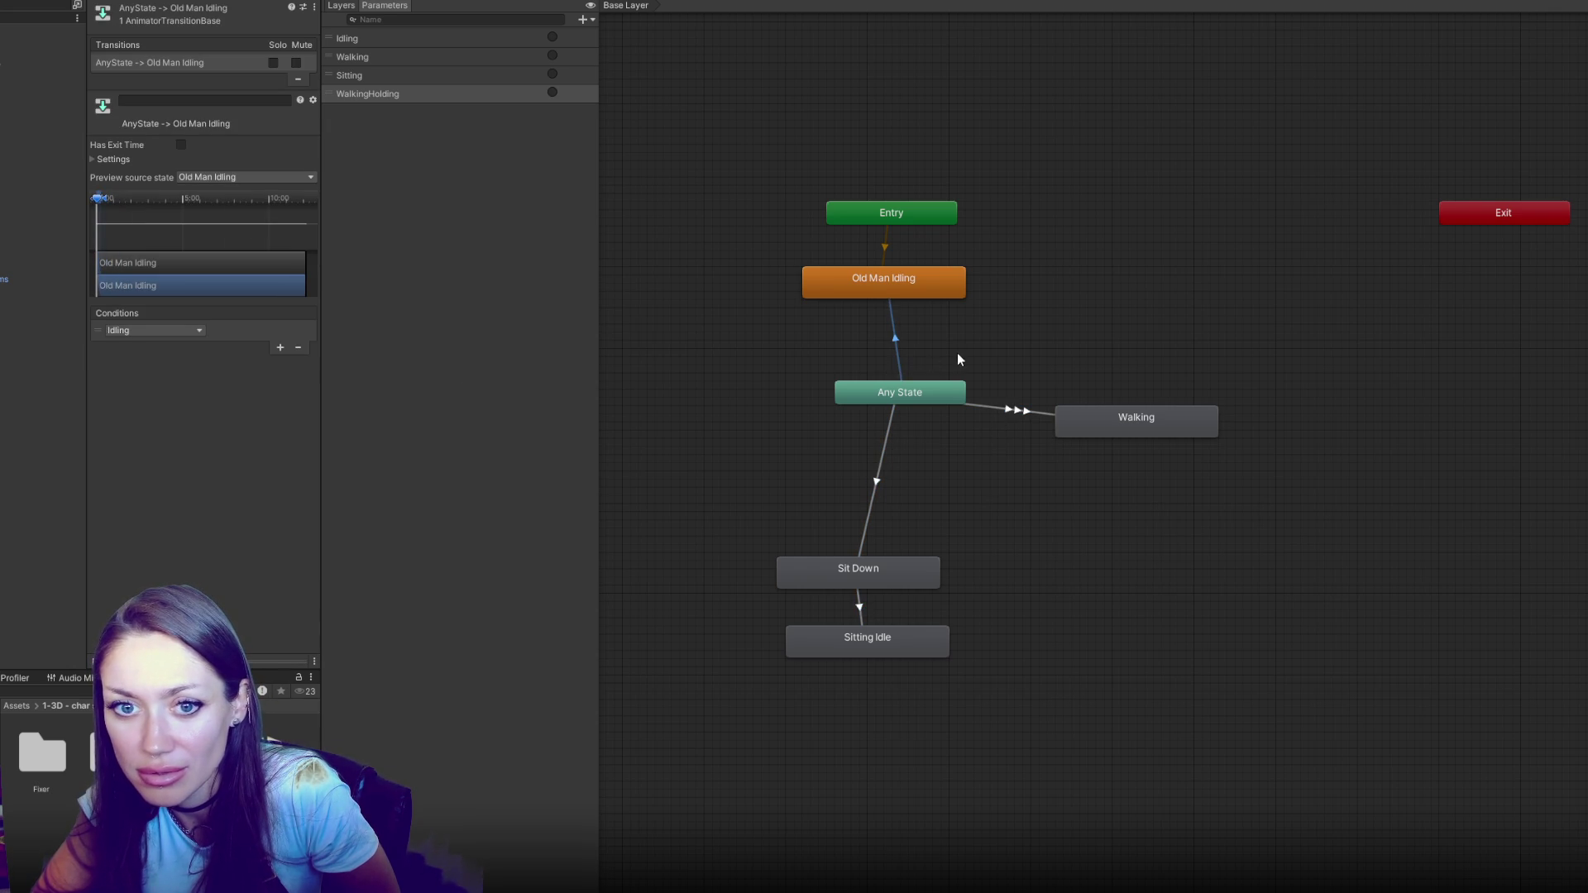
click(994, 410)
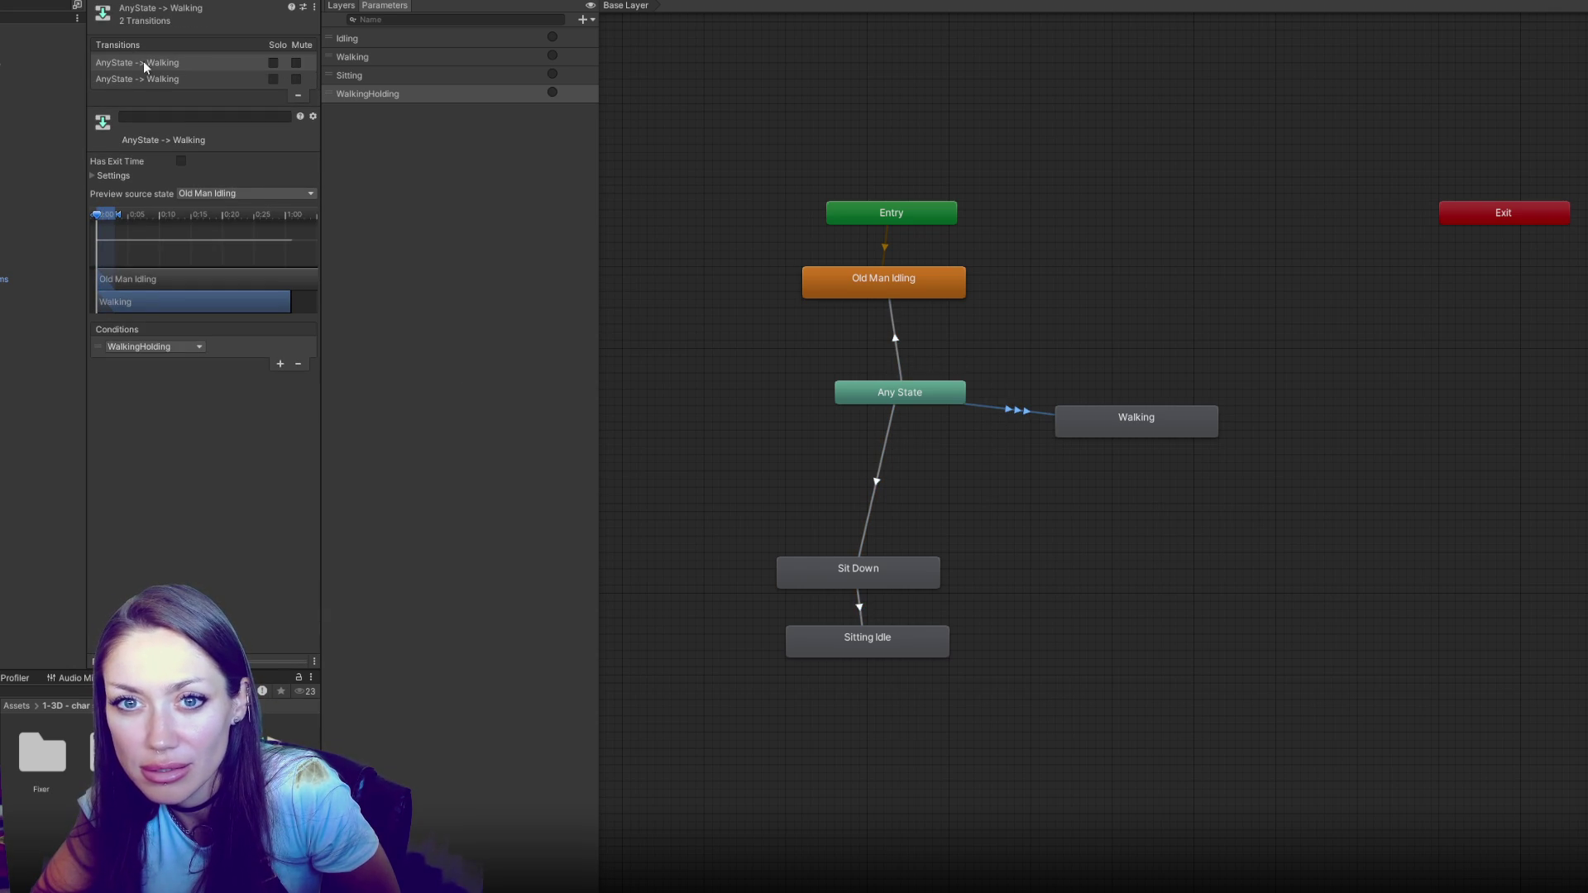
click(162, 78)
click(778, 129)
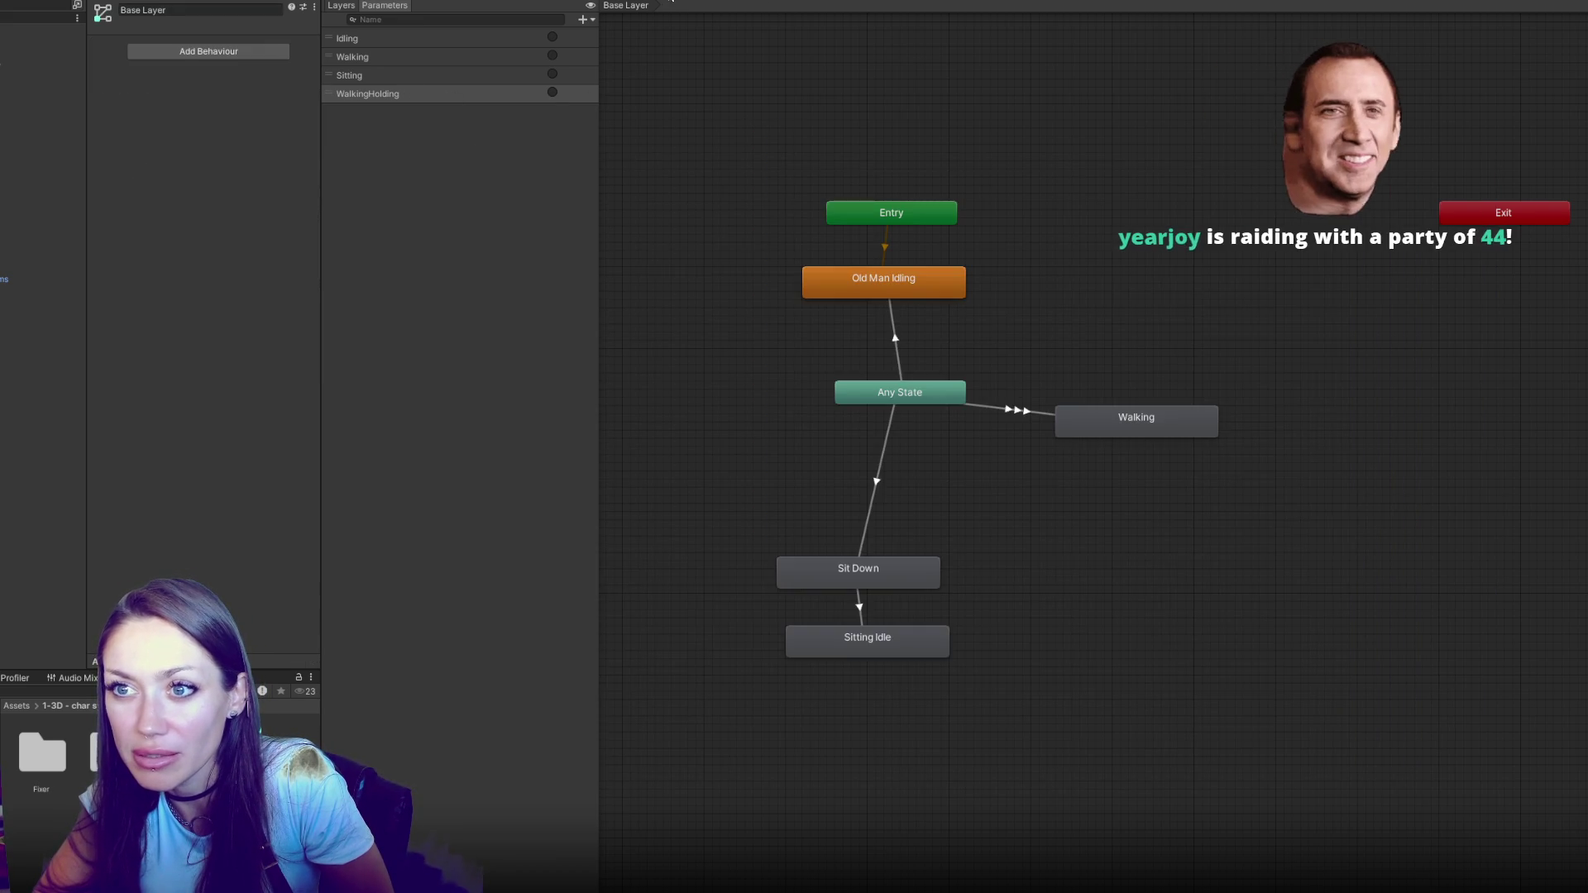
Run Play mode and watch the old man NPC at the sink from the Scene view, then return to Game view
key(ctrl+p)
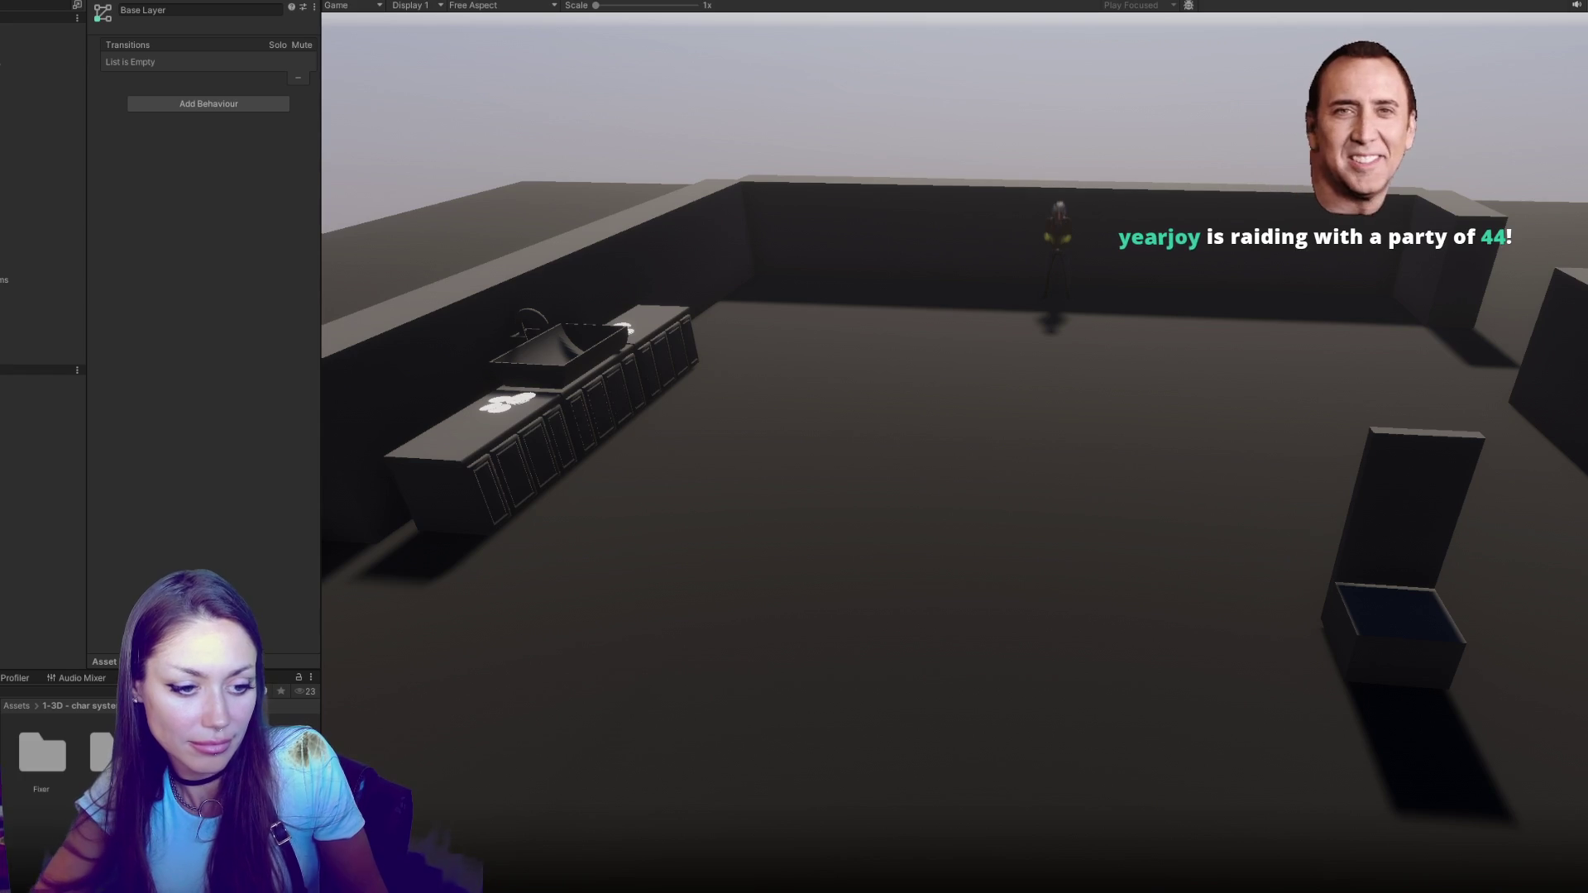
key(a)
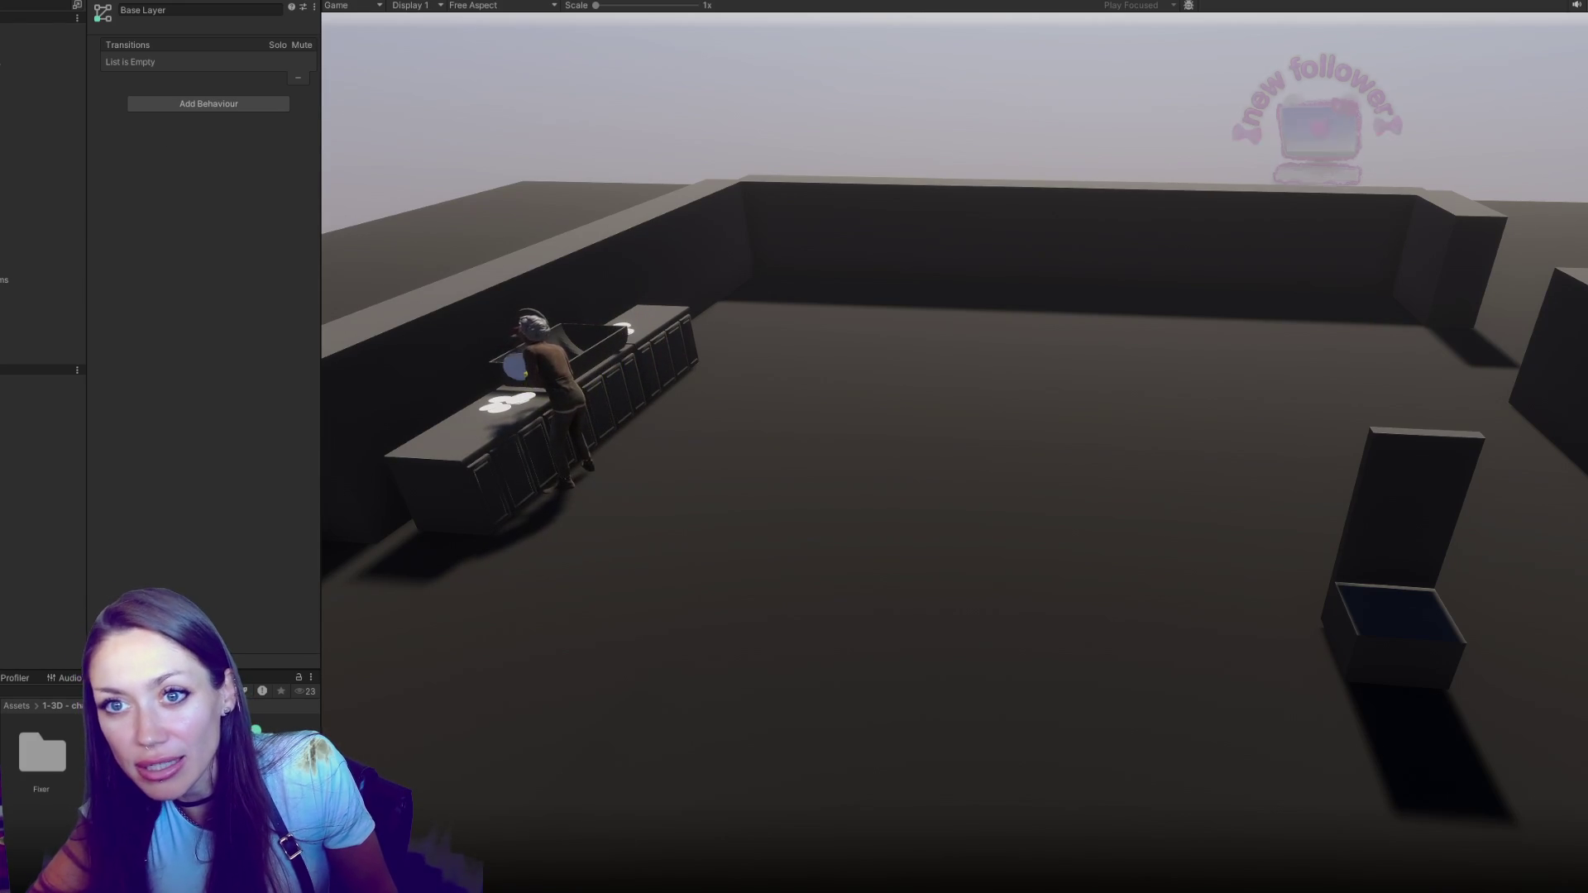
key(ctrl+1)
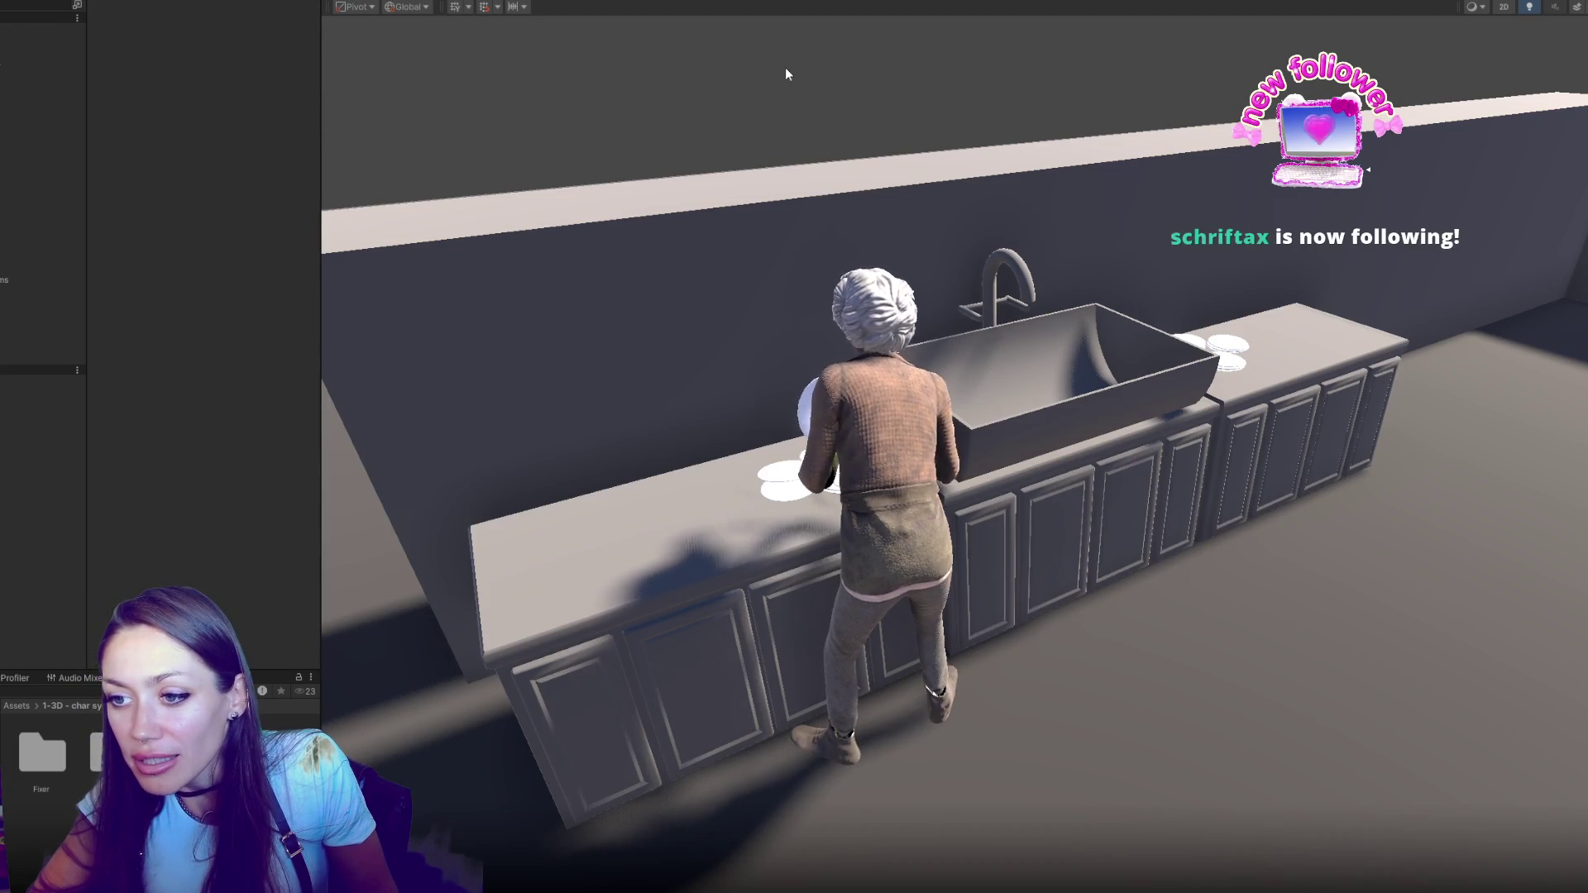
mouse_move(782, 76)
mouse_down()
mouse_move(848, 154)
mouse_move(1118, 162)
mouse_up()
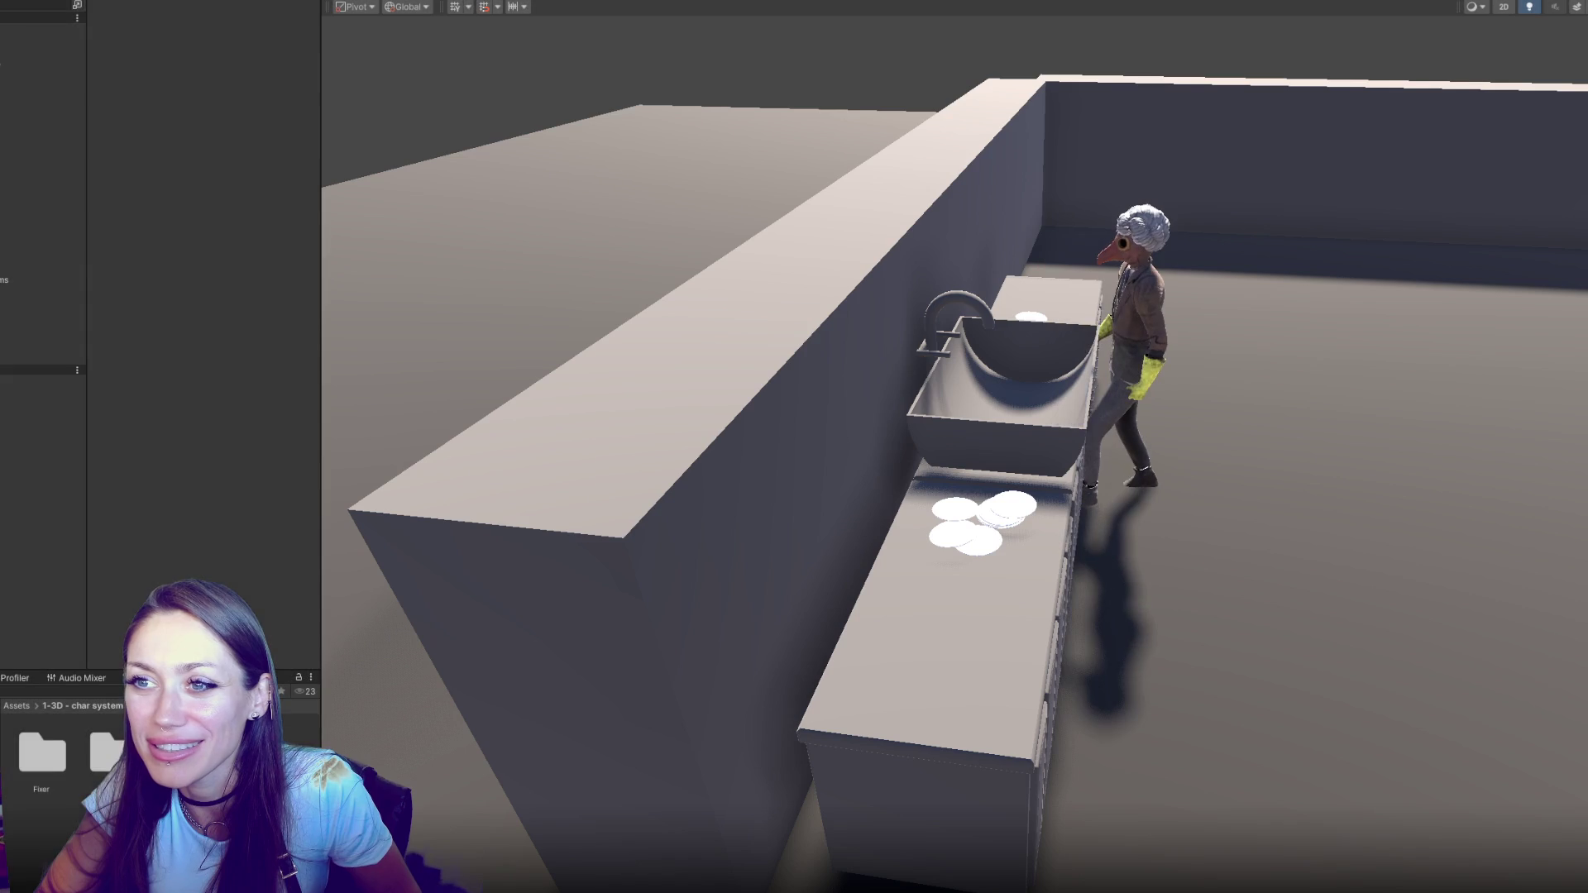
key(ctrl+2)
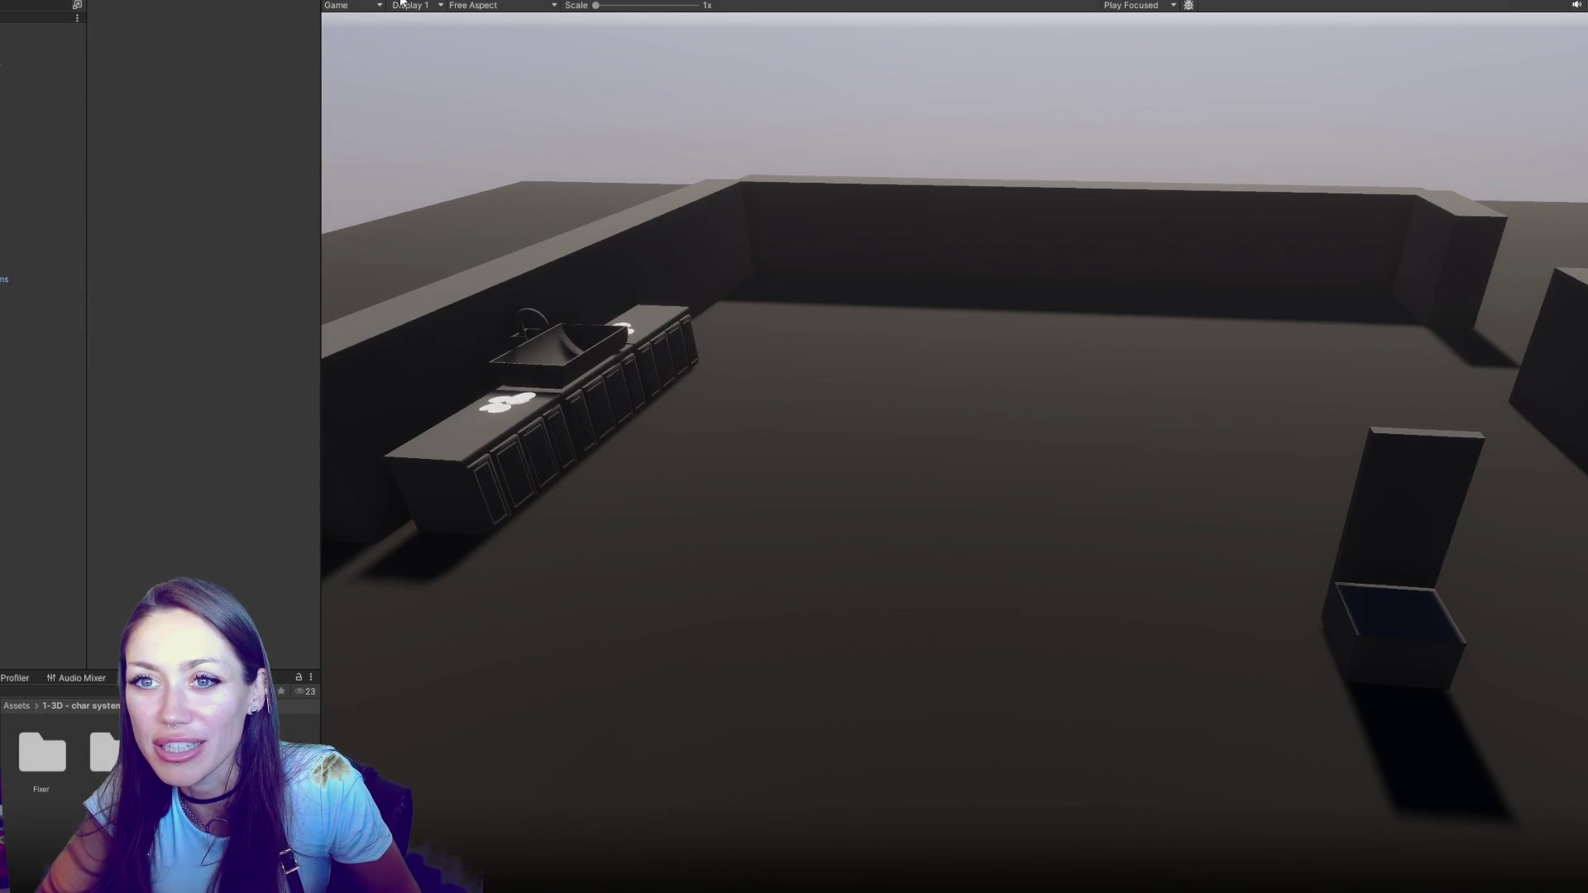
Add a Debug.Log("Walking") line inside the if block of Routine.cs
click(545, 2)
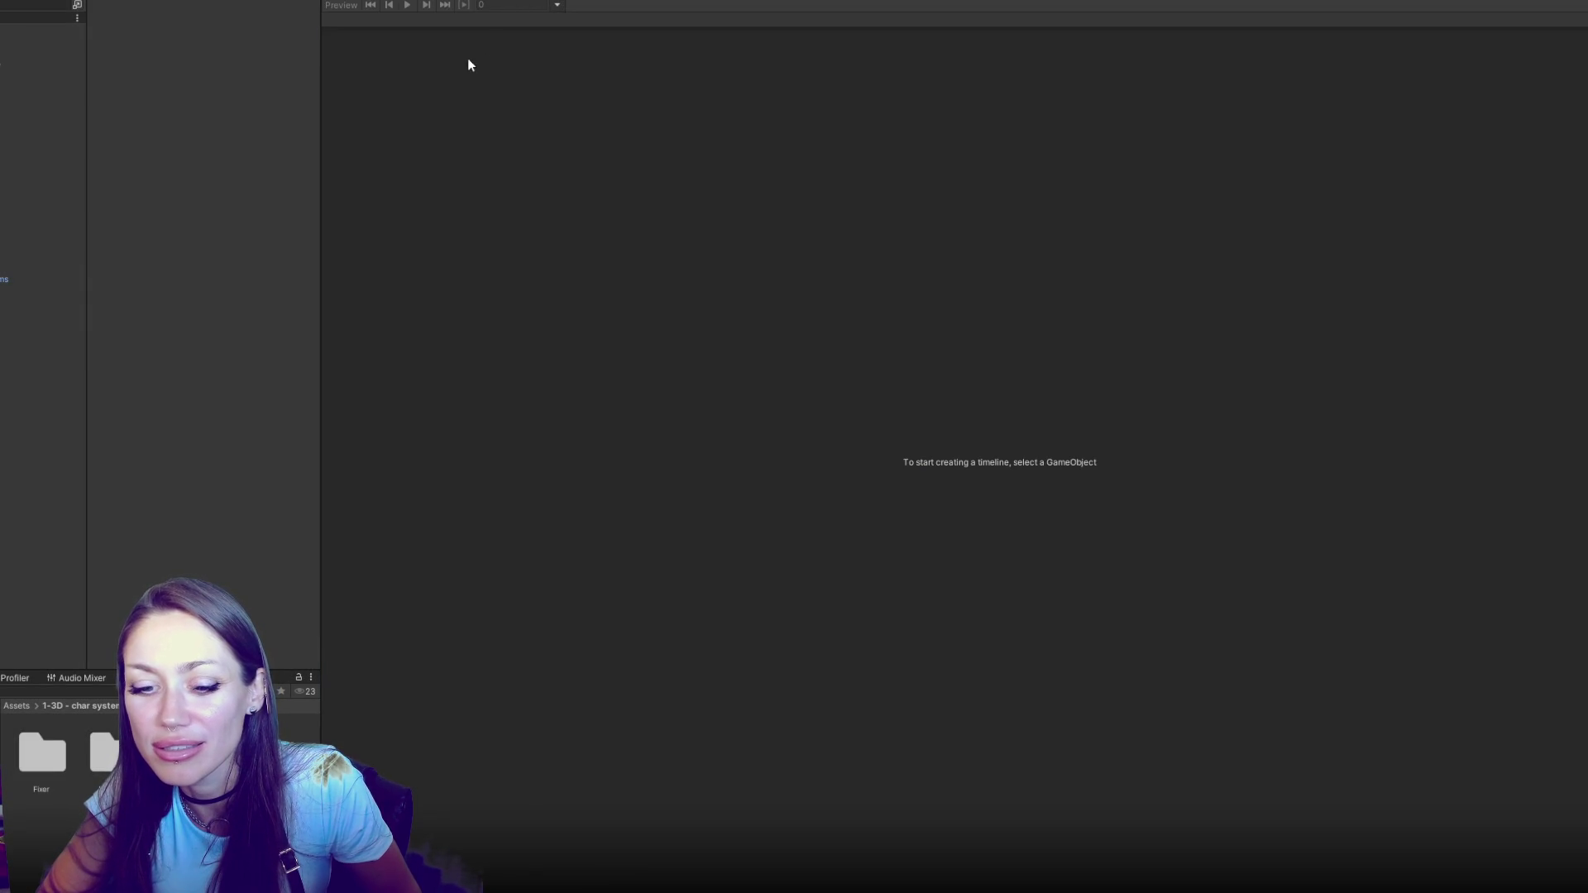
key(alt+Tab)
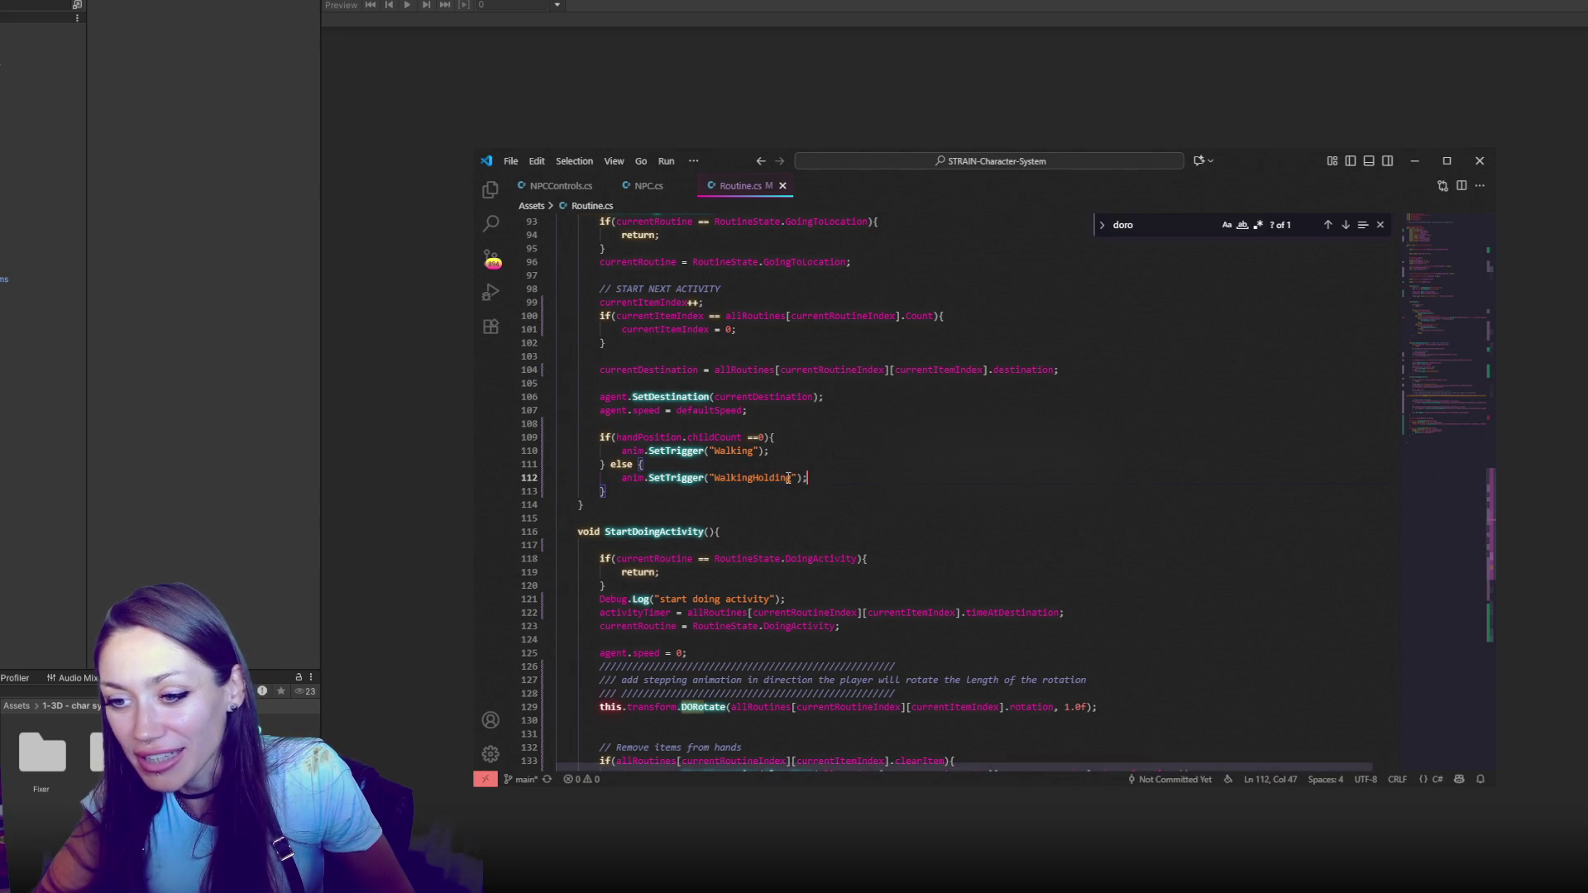
click(815, 436)
key(Return)
text(Debu)
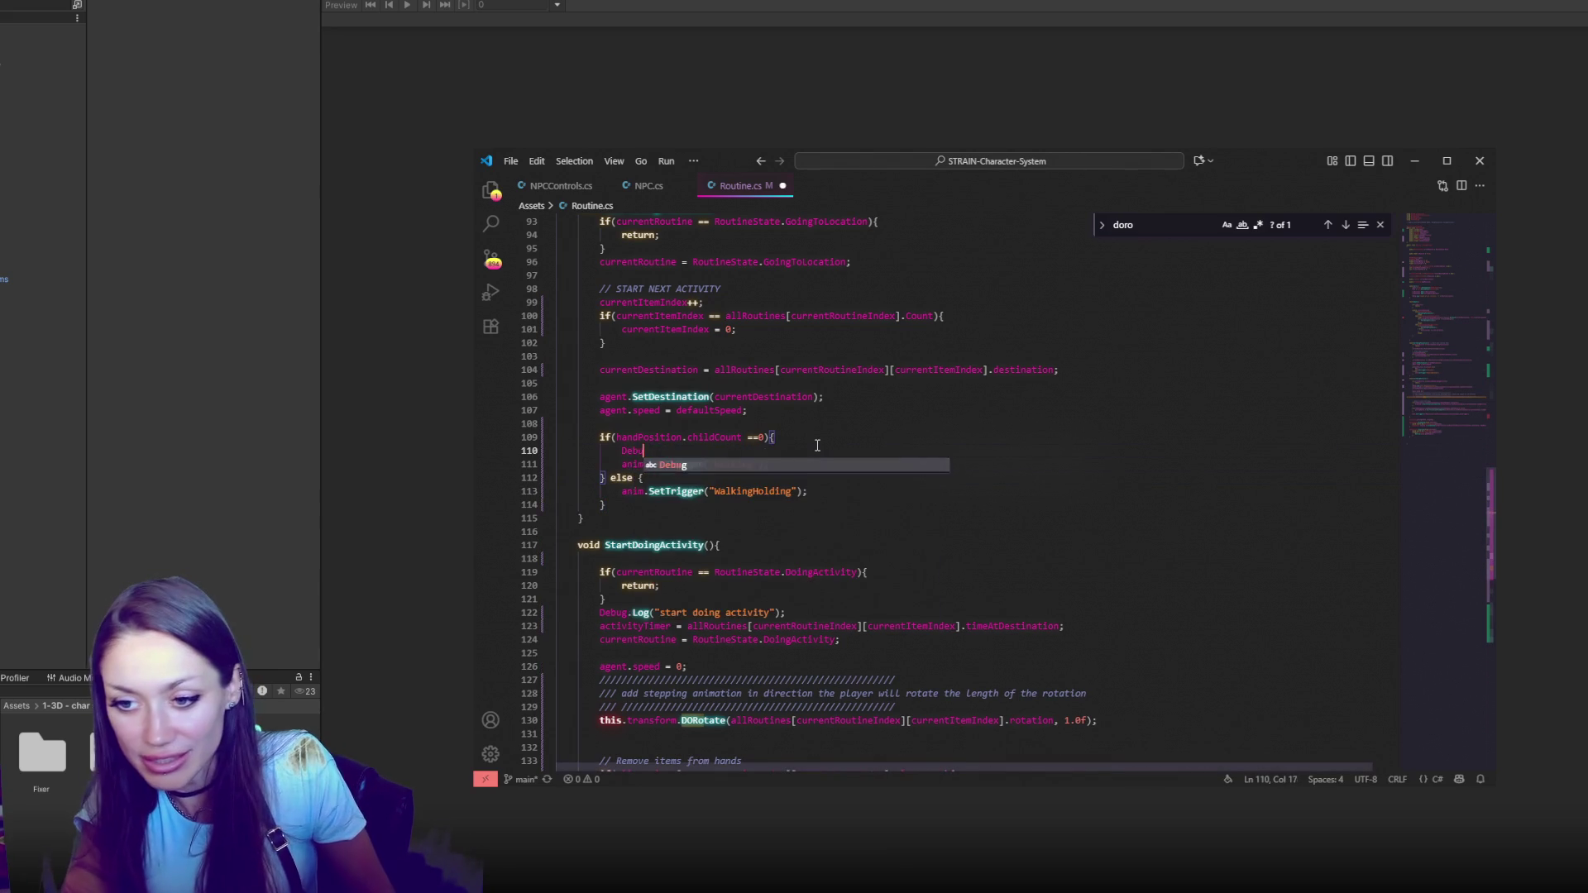
text(g.Log(")
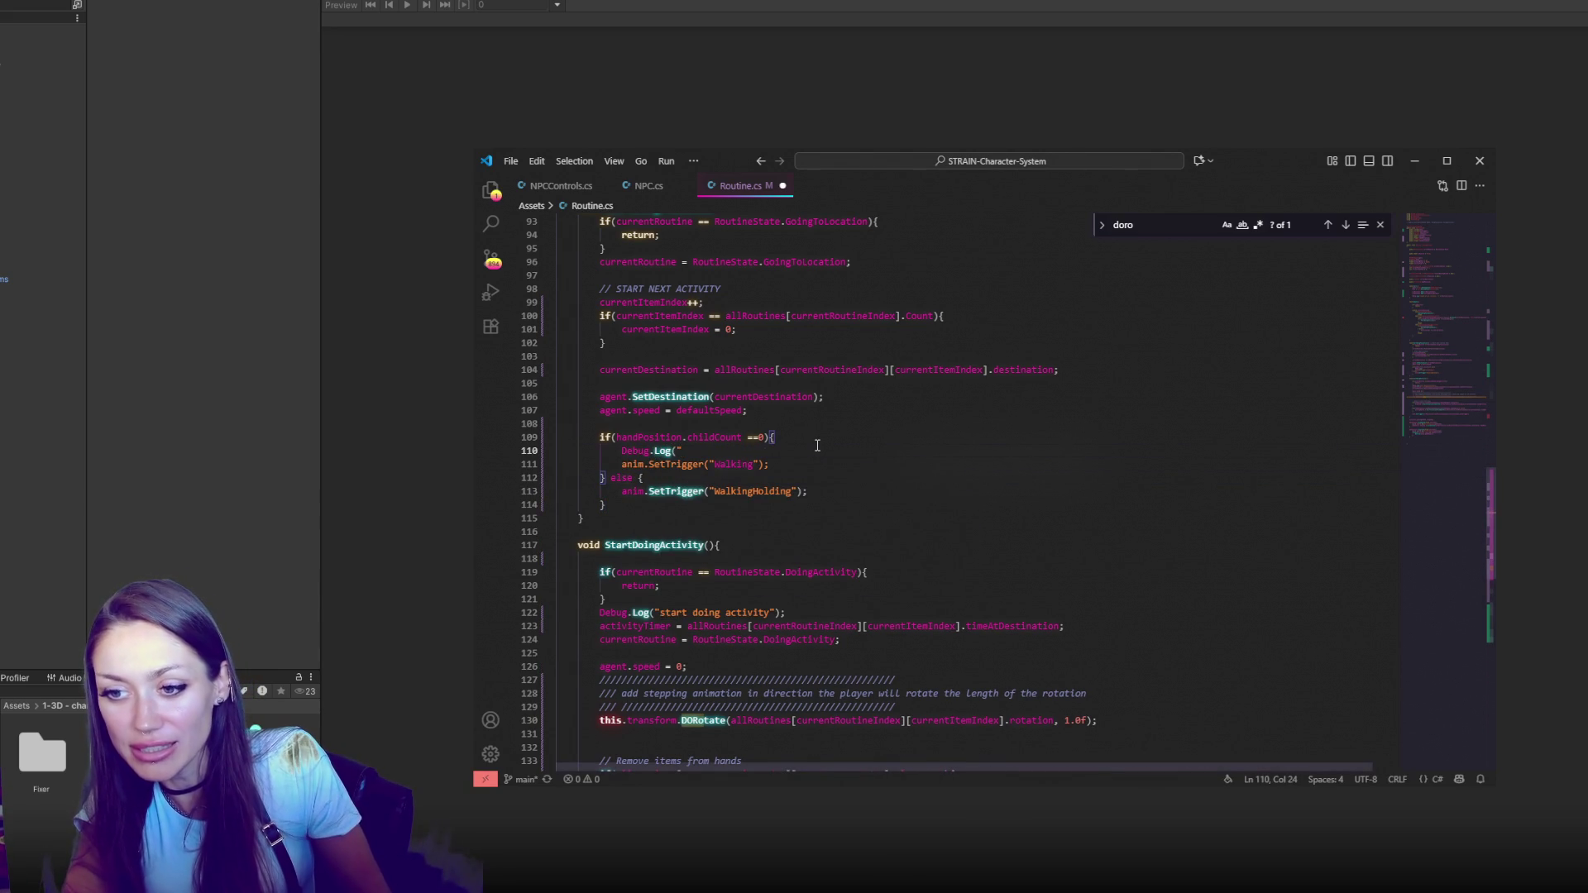
text(Wea)
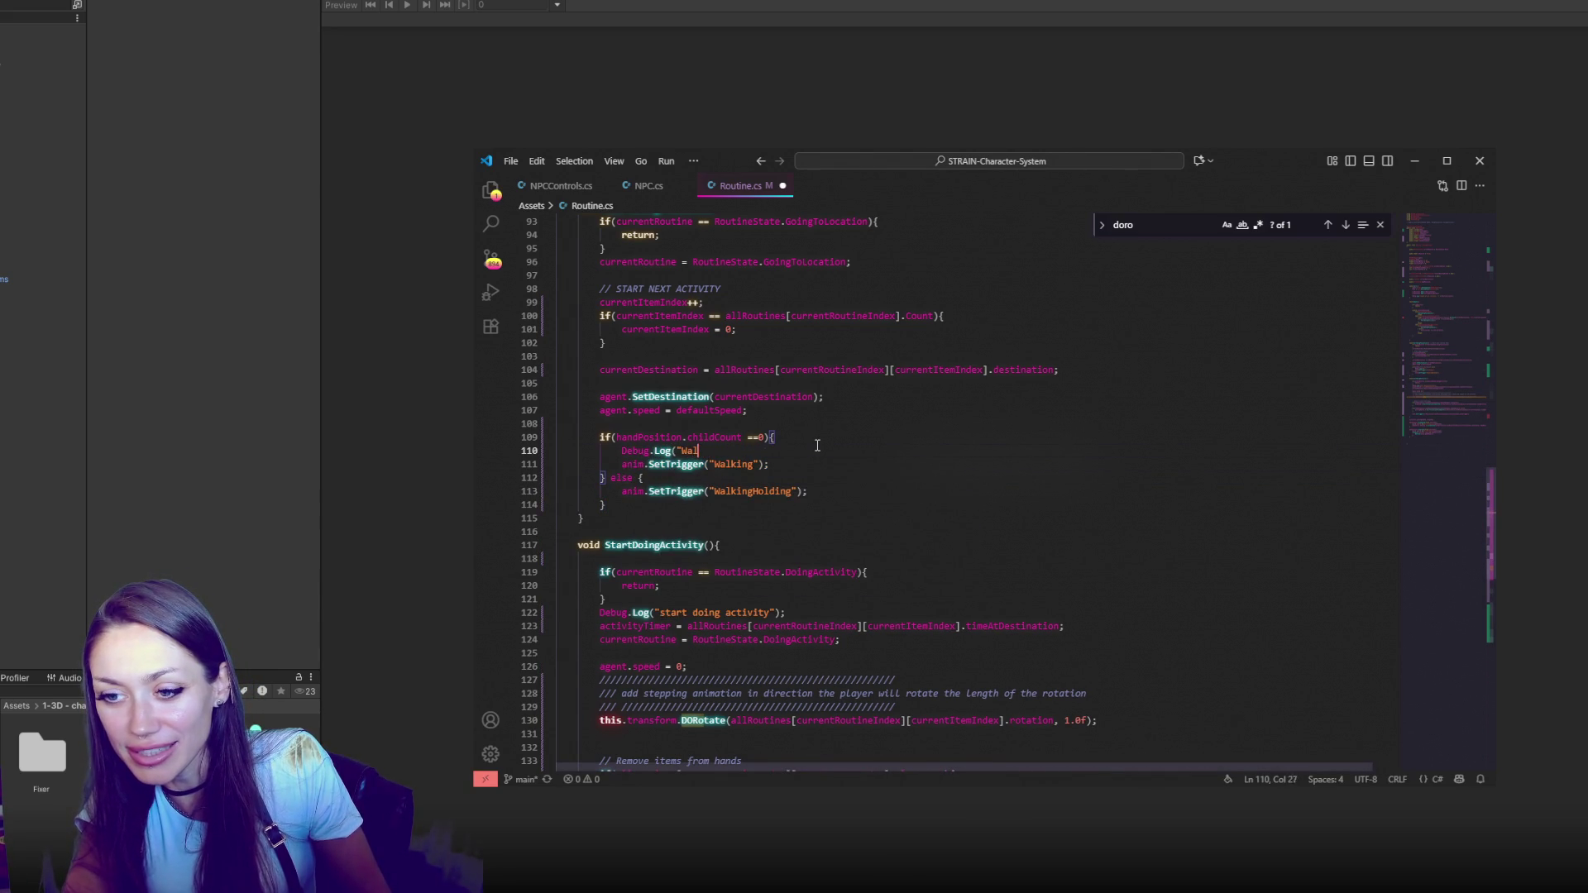
text();)
Copy the log line into the else block, change its message to "WalkingHolding", and save
drag(786, 452, 794, 443)
key(ctrl+c)
click(778, 479)
key(ctrl+v)
click(698, 491)
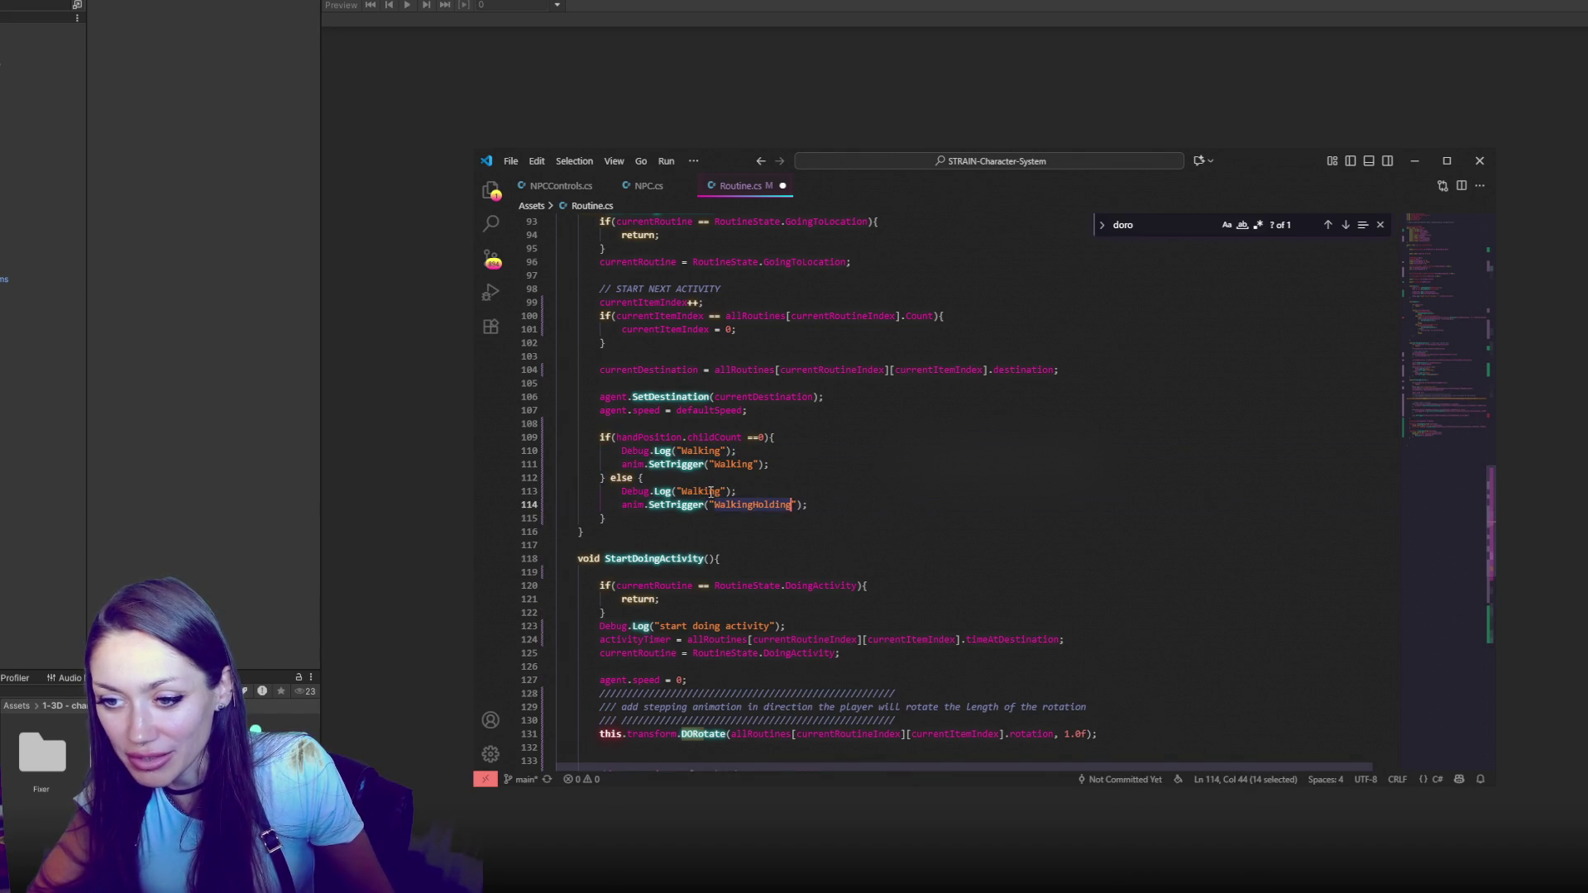
double_click(697, 492)
text(WalkingHolding)
key(ctrl+s)
click(153, 532)
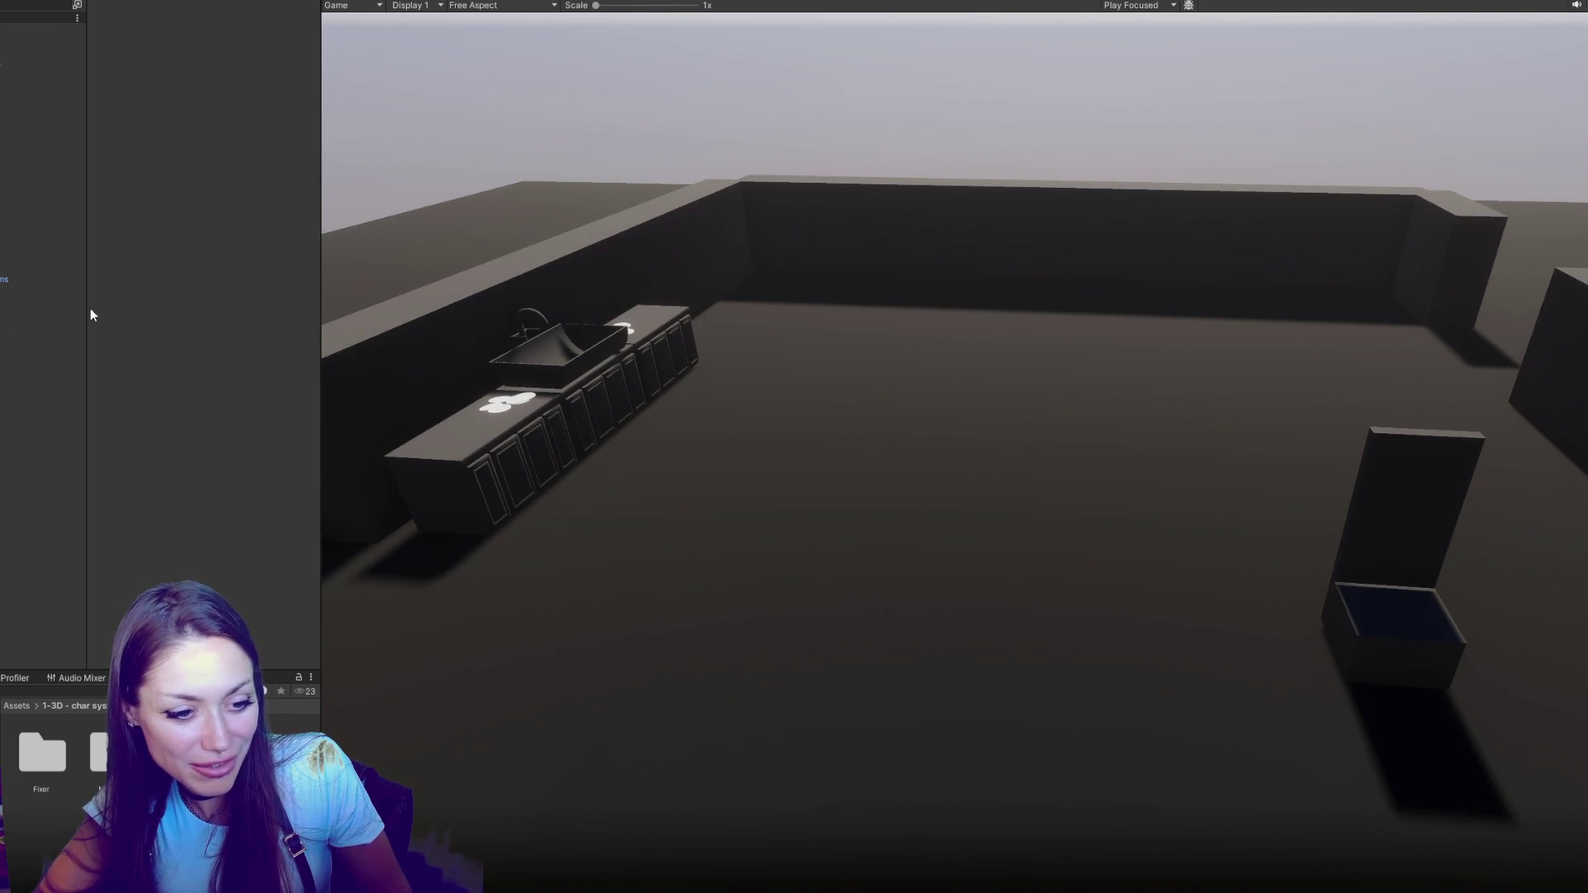
Inspect Apoth_Interior_Items, Apoth-Interactive, Walls and NavMesh settings, then bring up the Animator graph
click(36, 280)
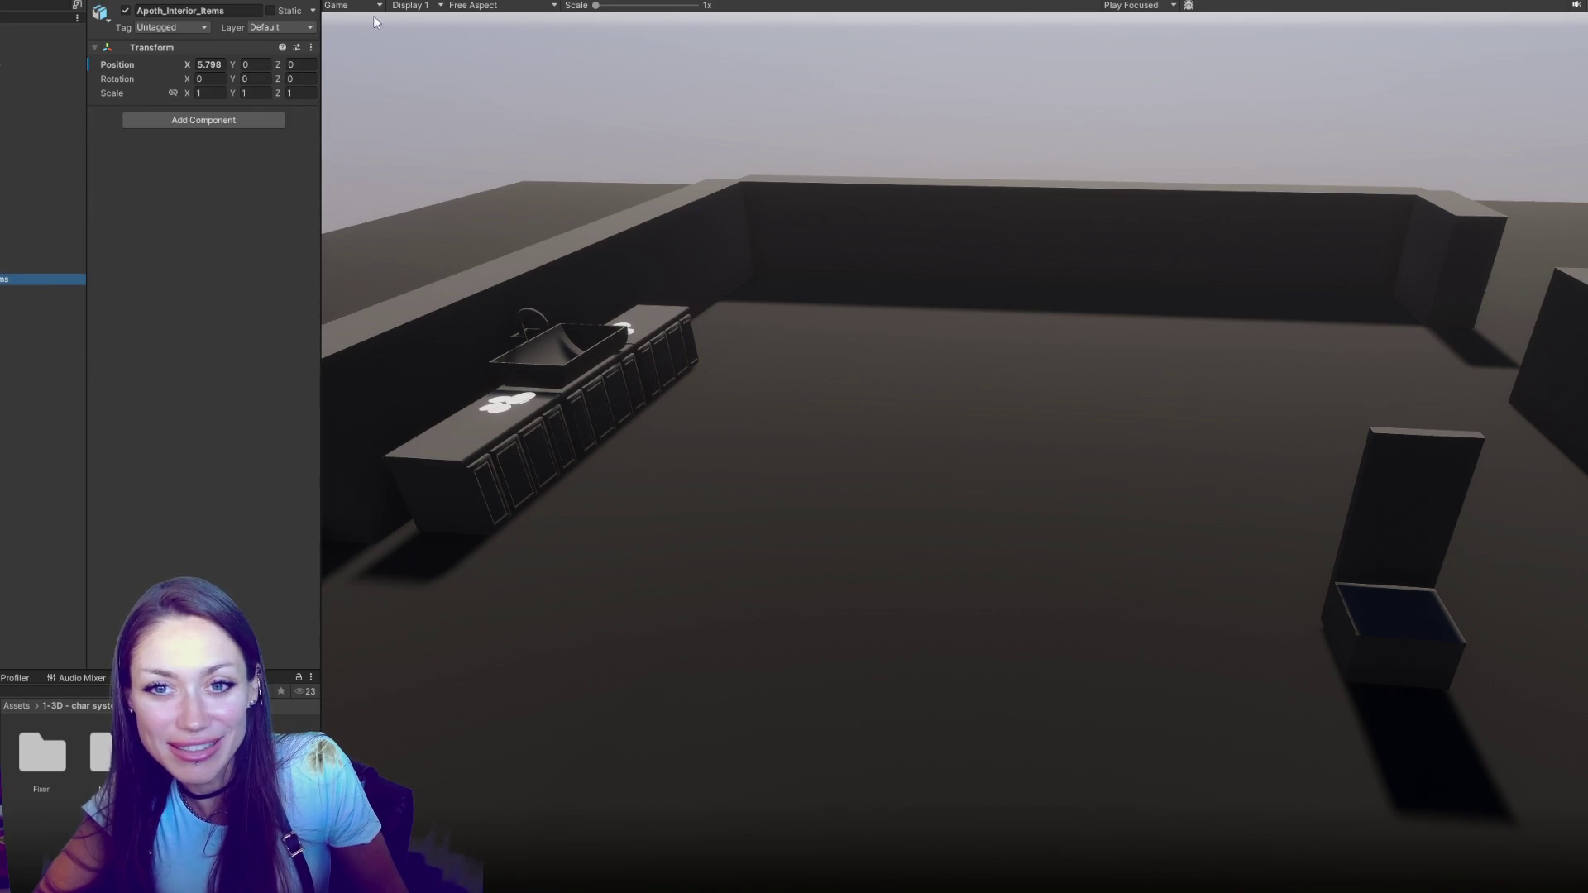
click(33, 346)
click(33, 278)
click(33, 267)
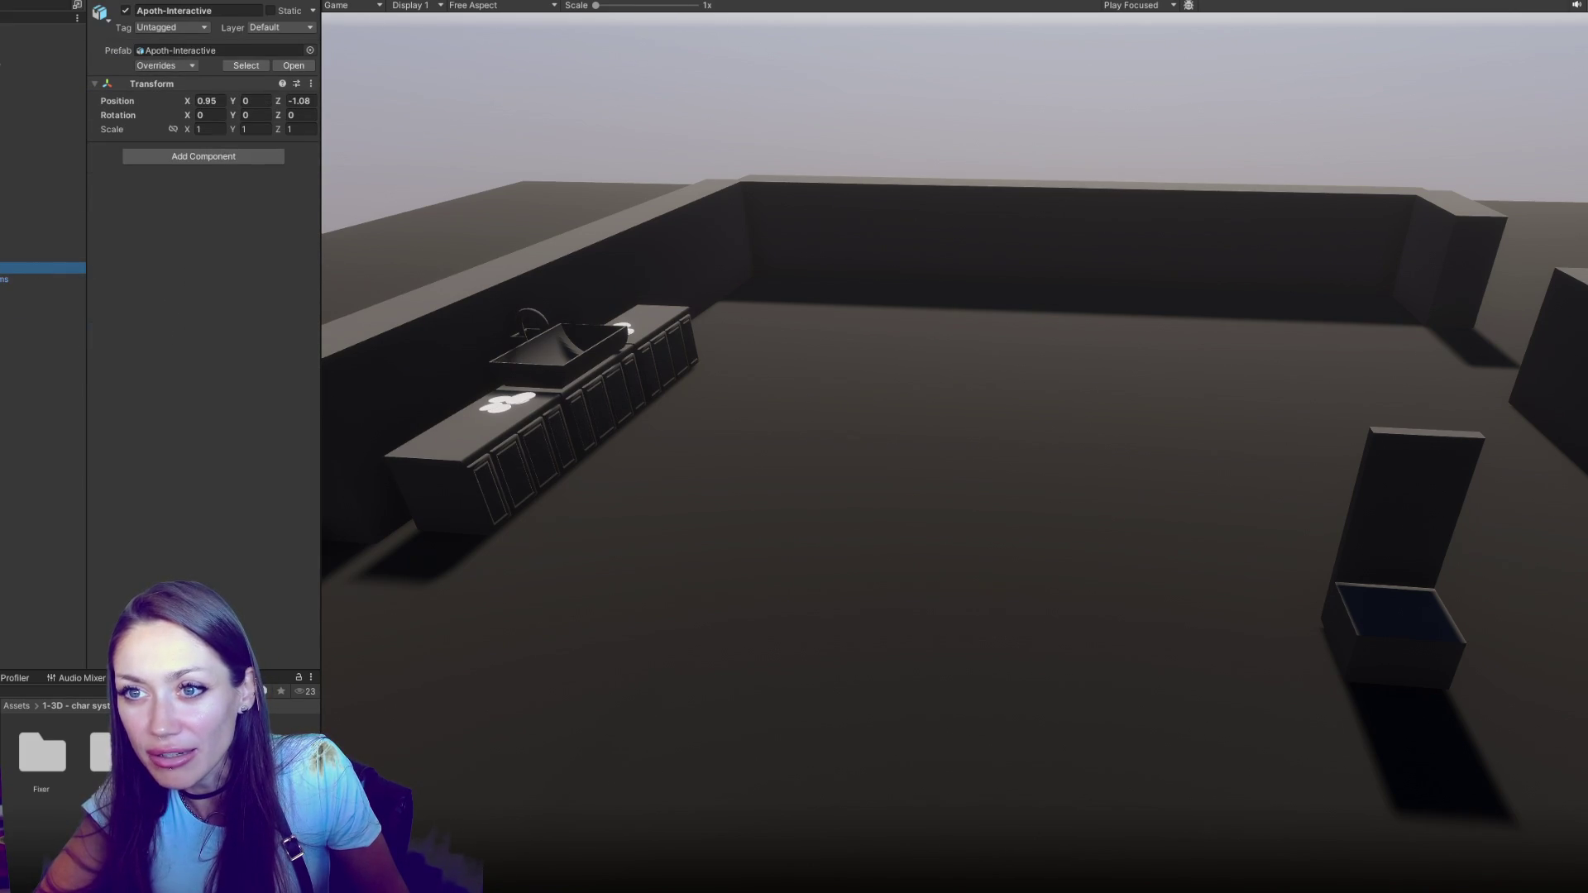
click(30, 166)
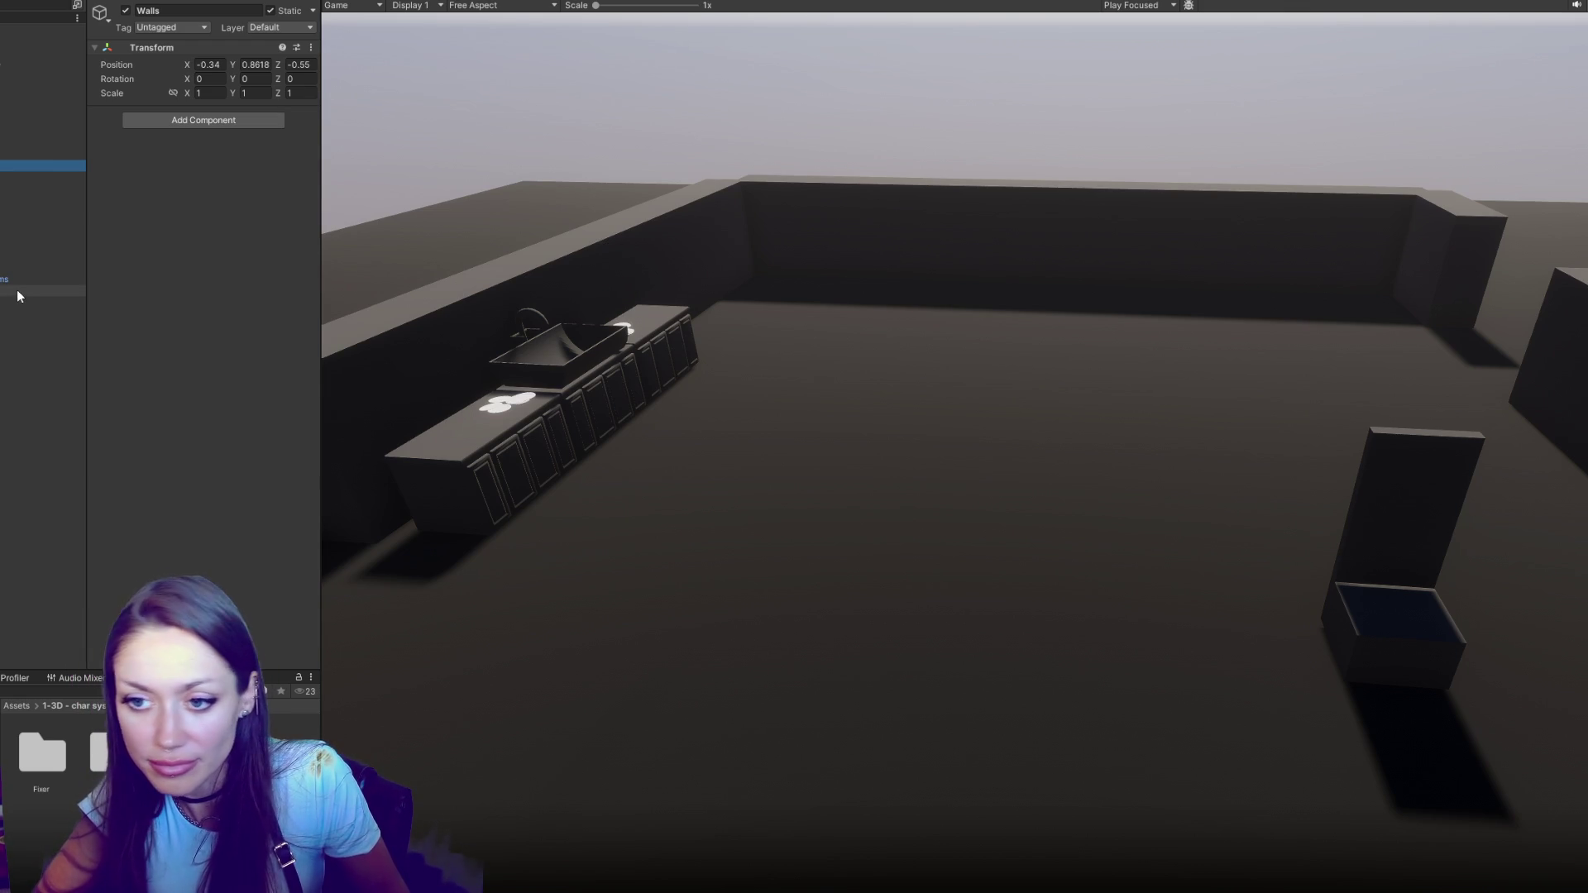
click(9, 176)
click(51, 267)
click(28, 255)
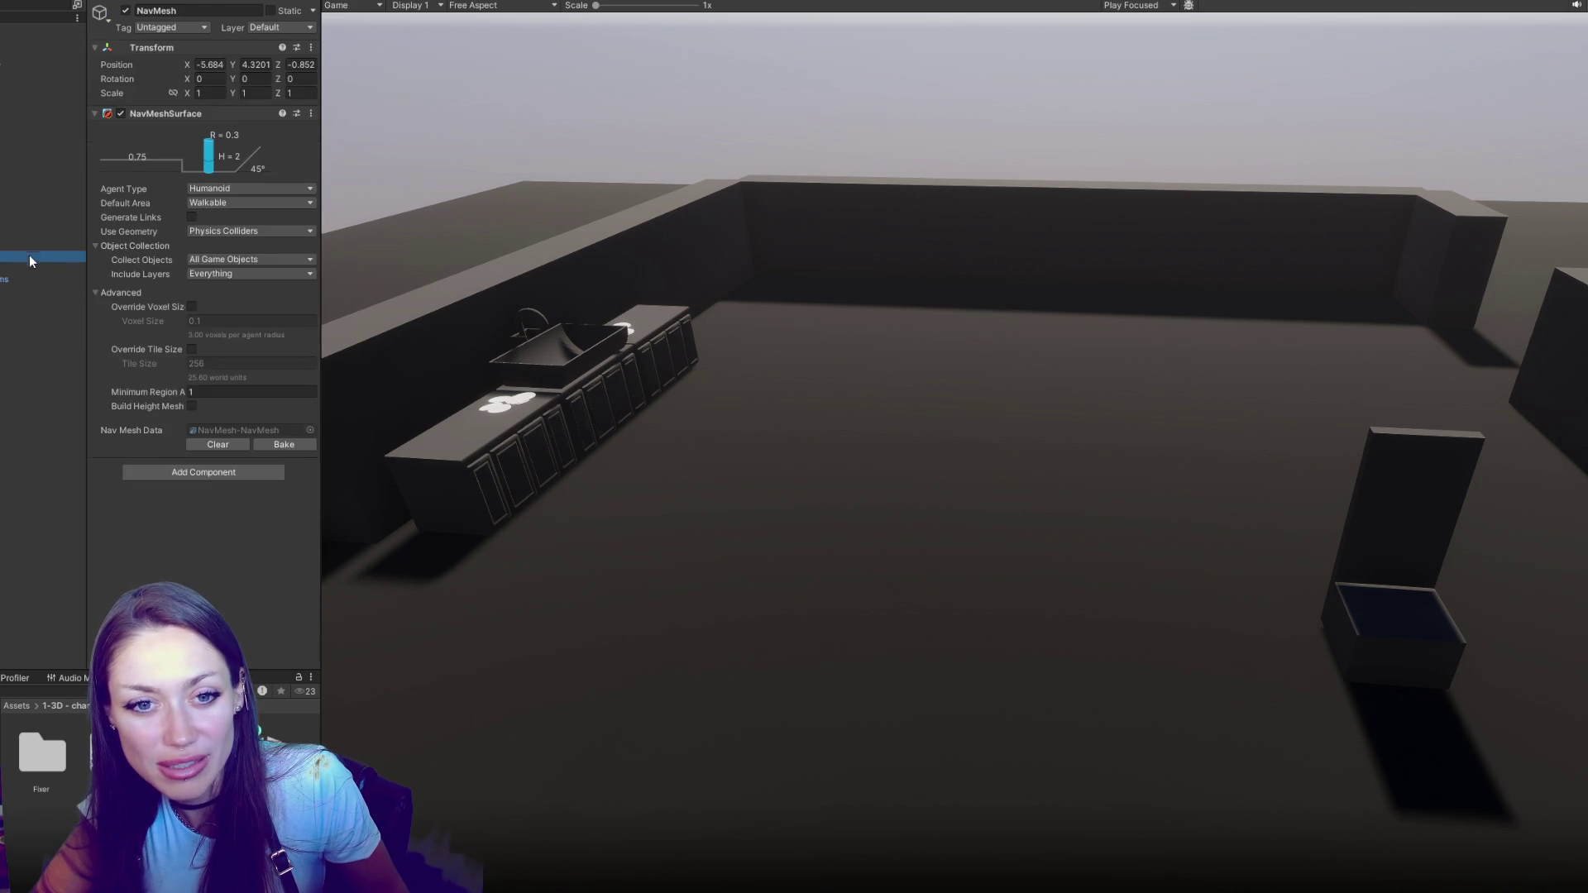
click(28, 265)
key(Down)
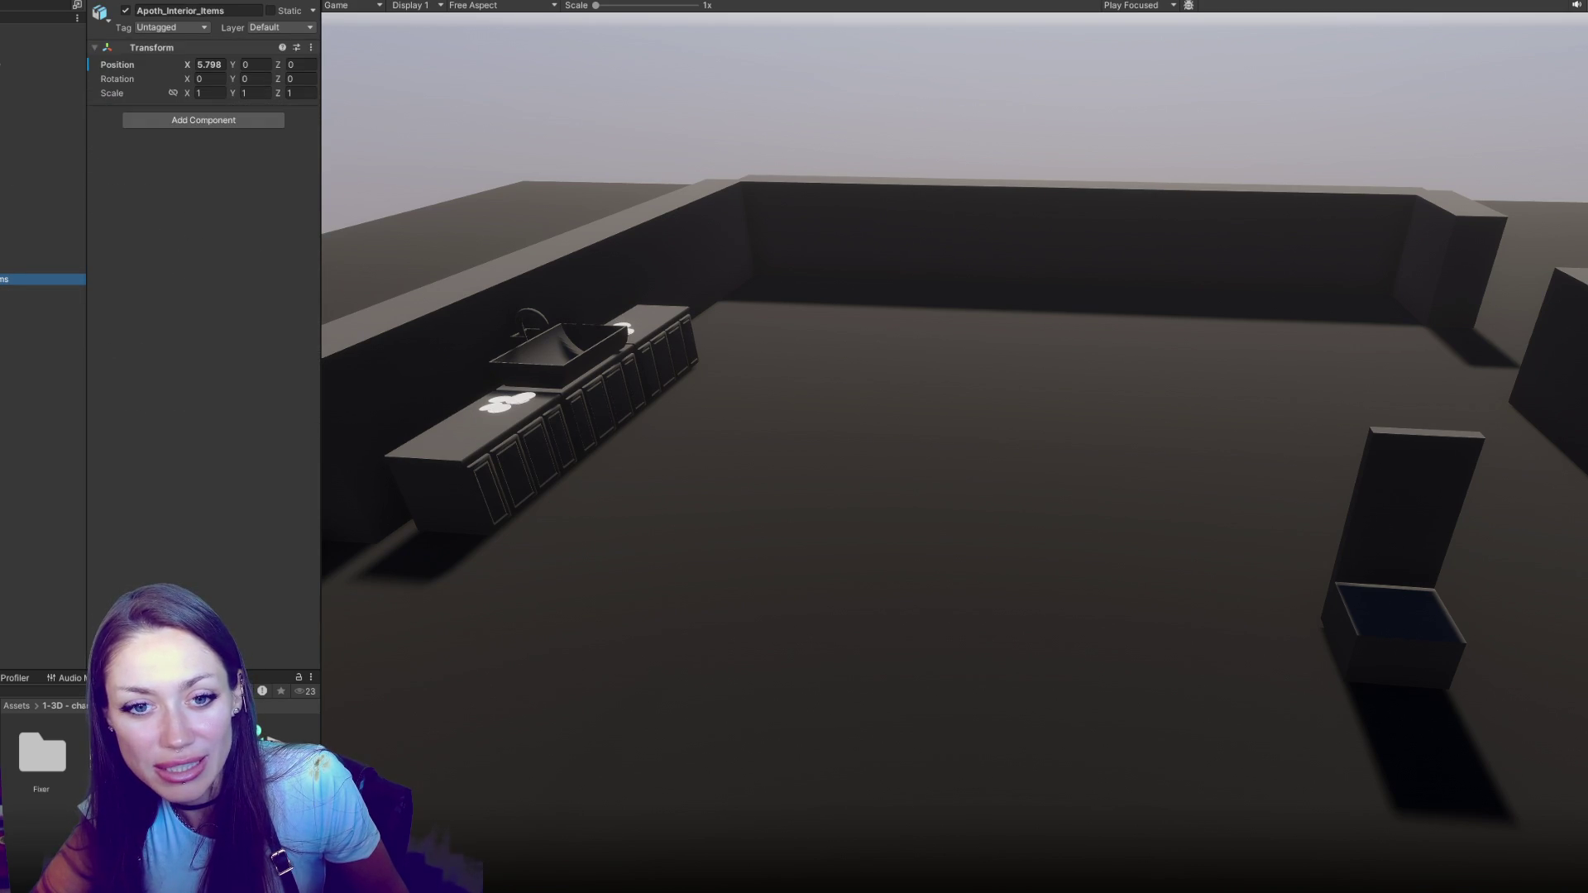
click(492, 1)
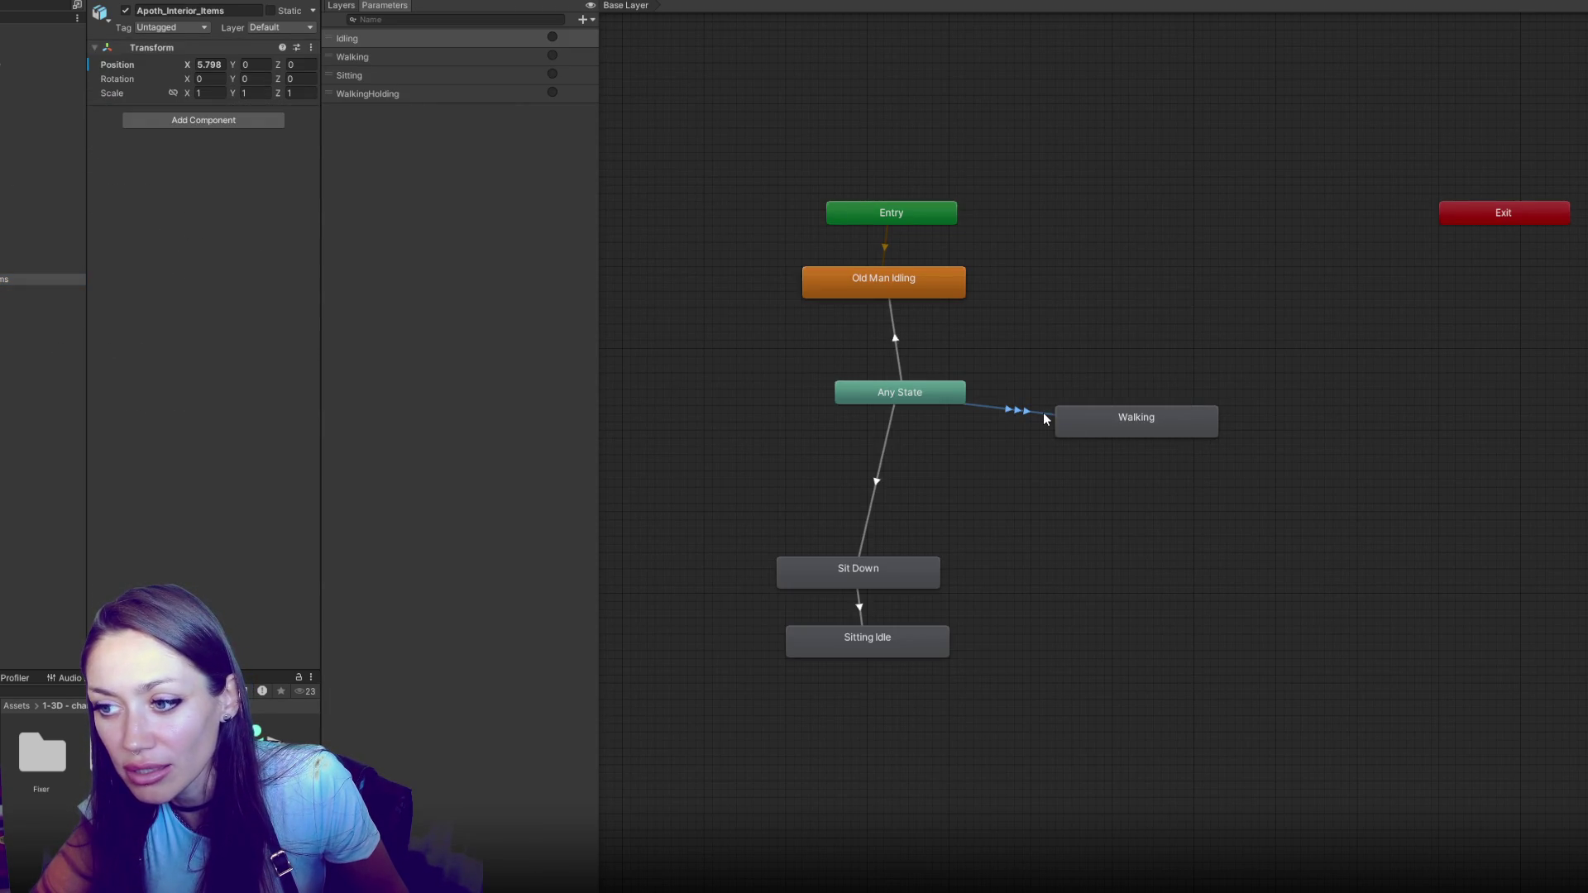
Set the second Any State→Walking transition's interruption source to Next State
click(1044, 419)
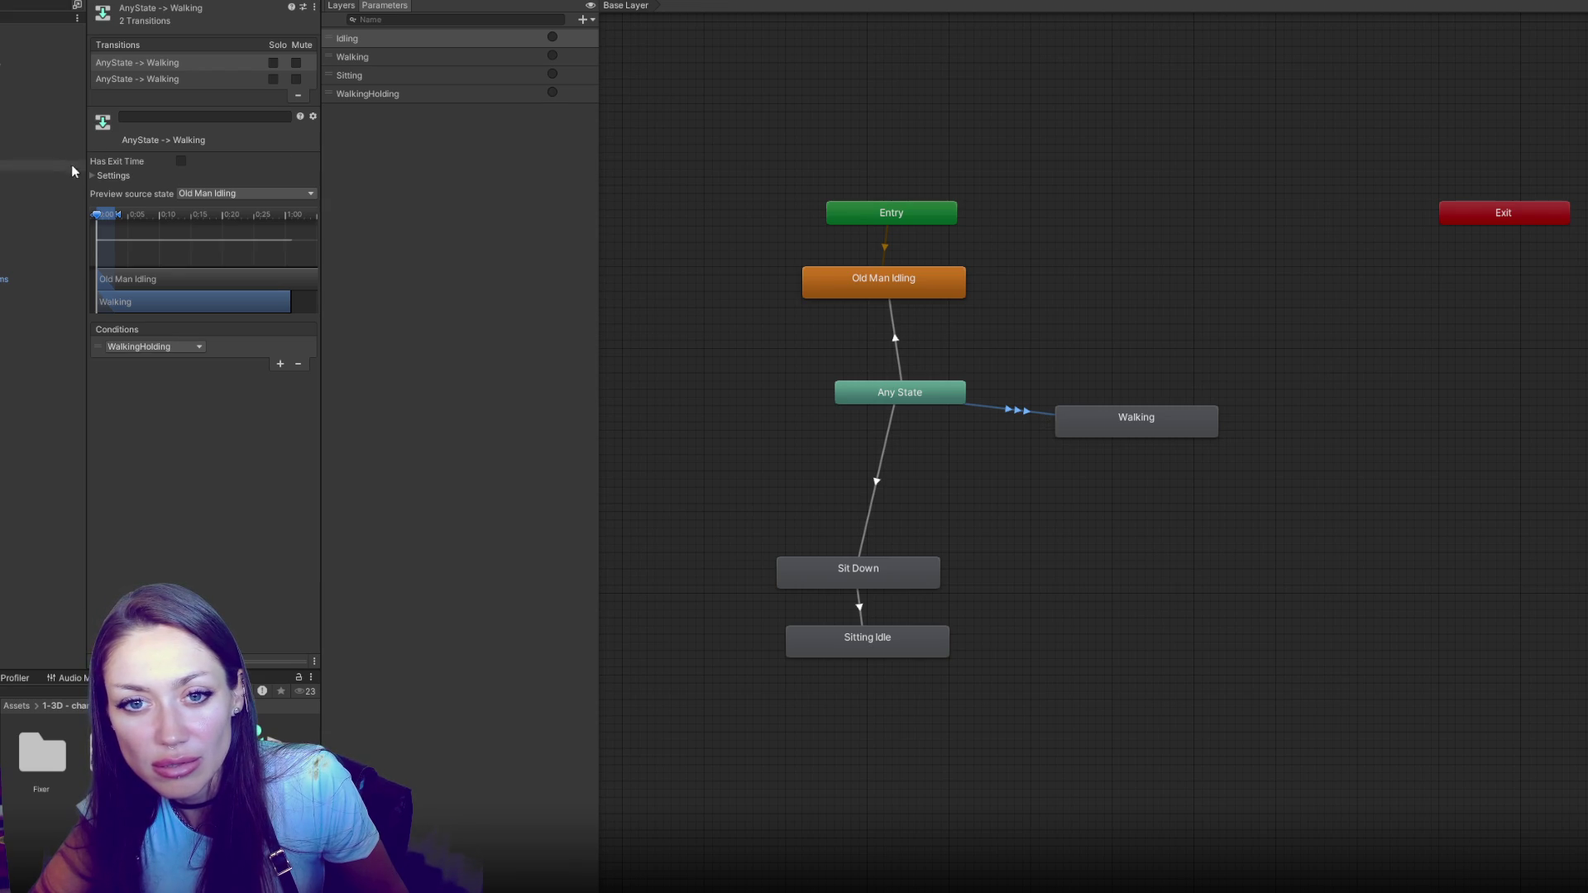
click(111, 176)
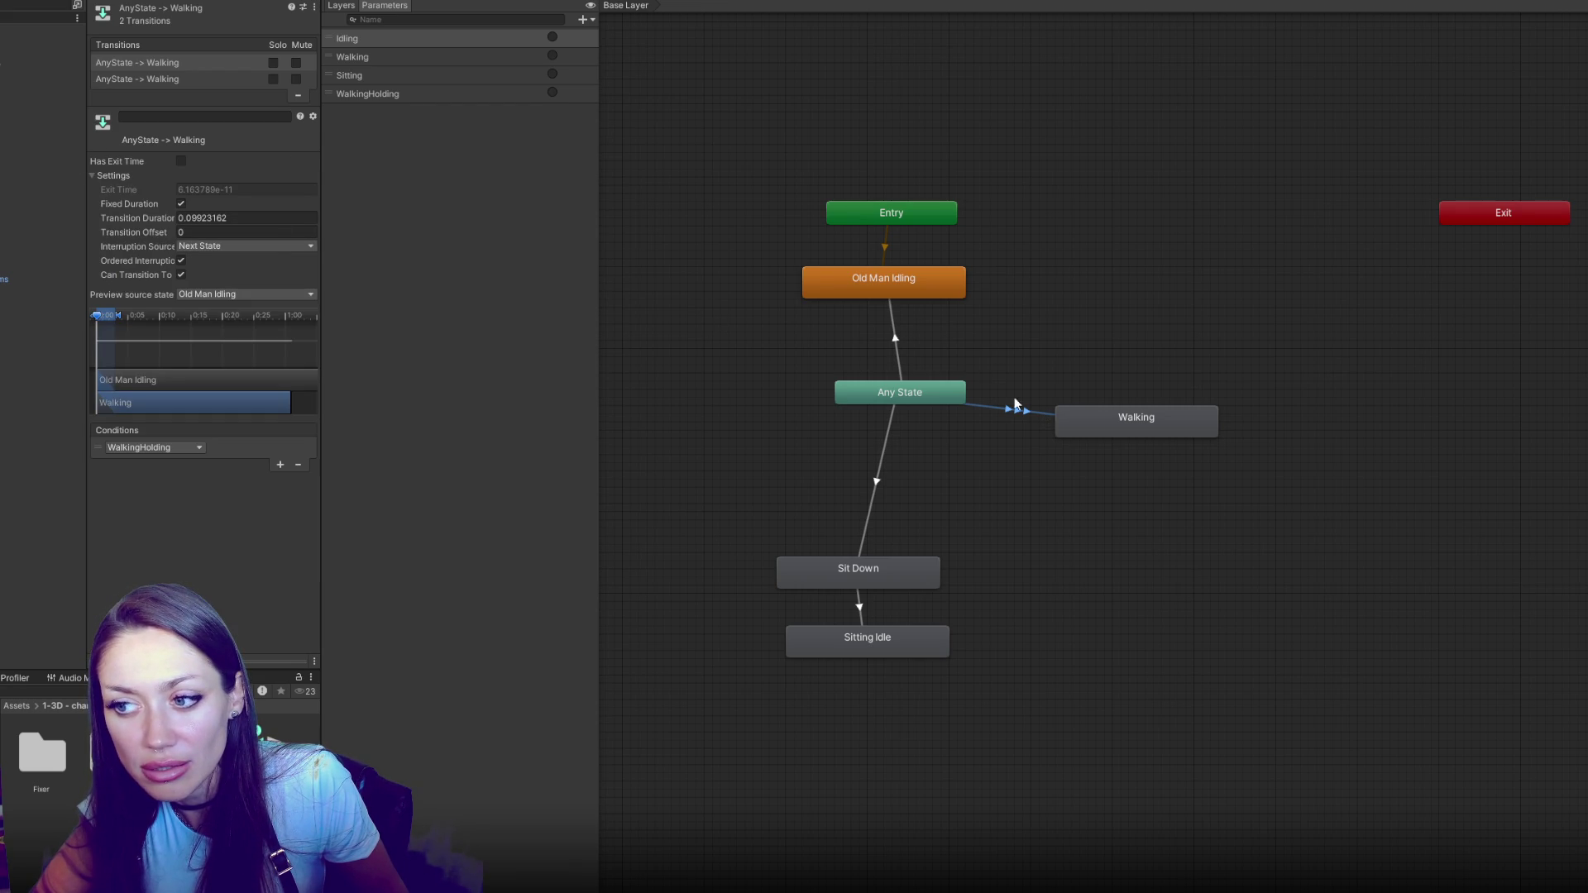
click(163, 80)
click(232, 248)
click(225, 278)
click(223, 247)
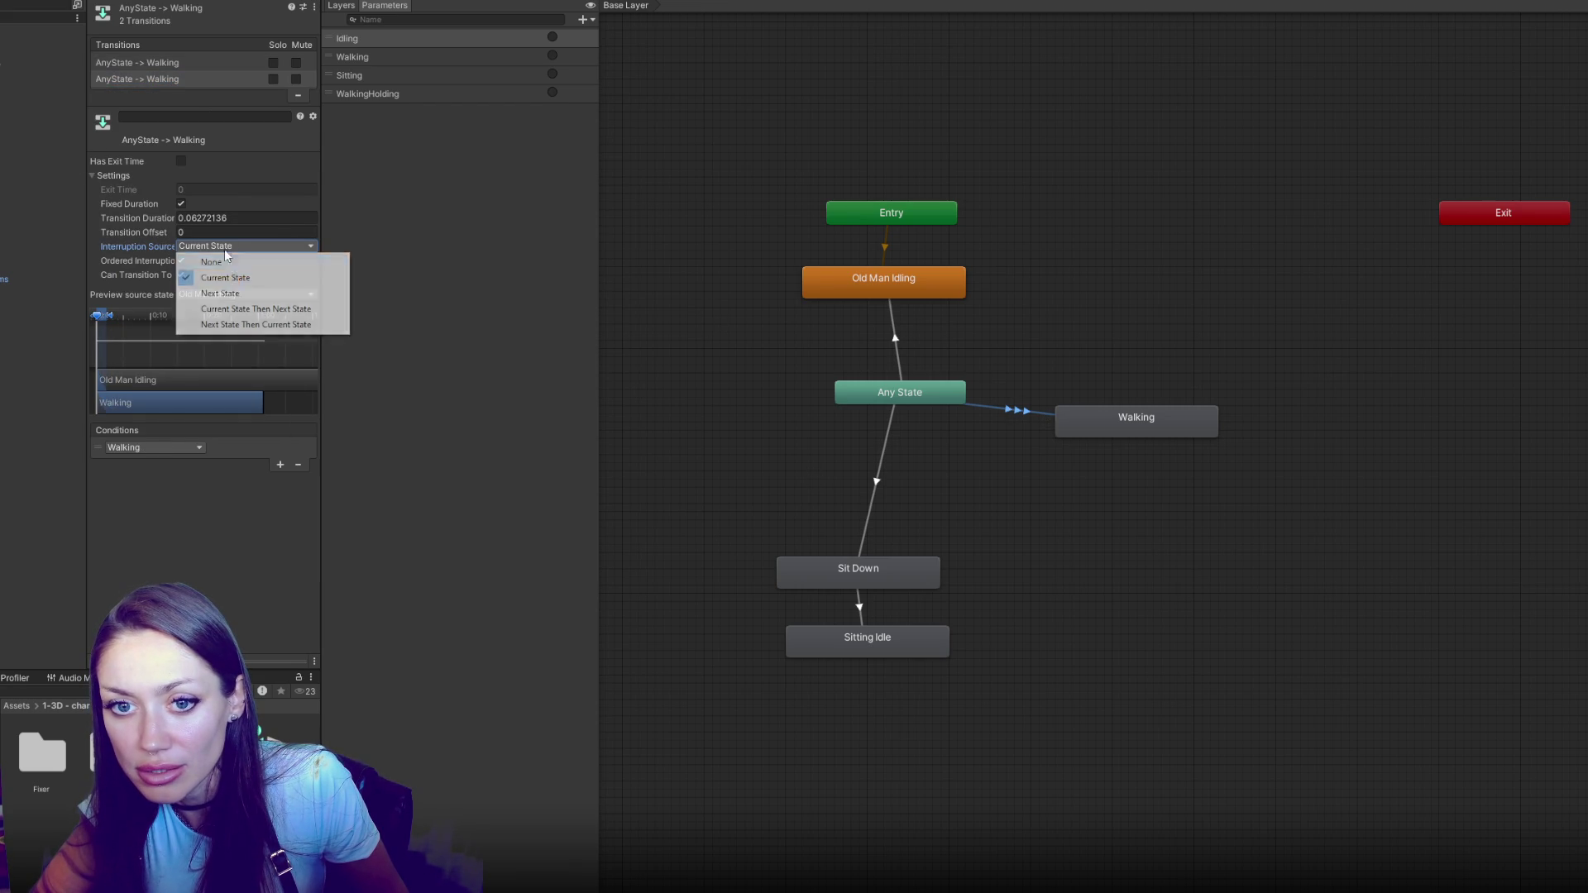
click(235, 295)
Switch to the Arms layer and inspect the Empty and Old Man Idling states
click(341, 5)
click(455, 71)
click(1024, 297)
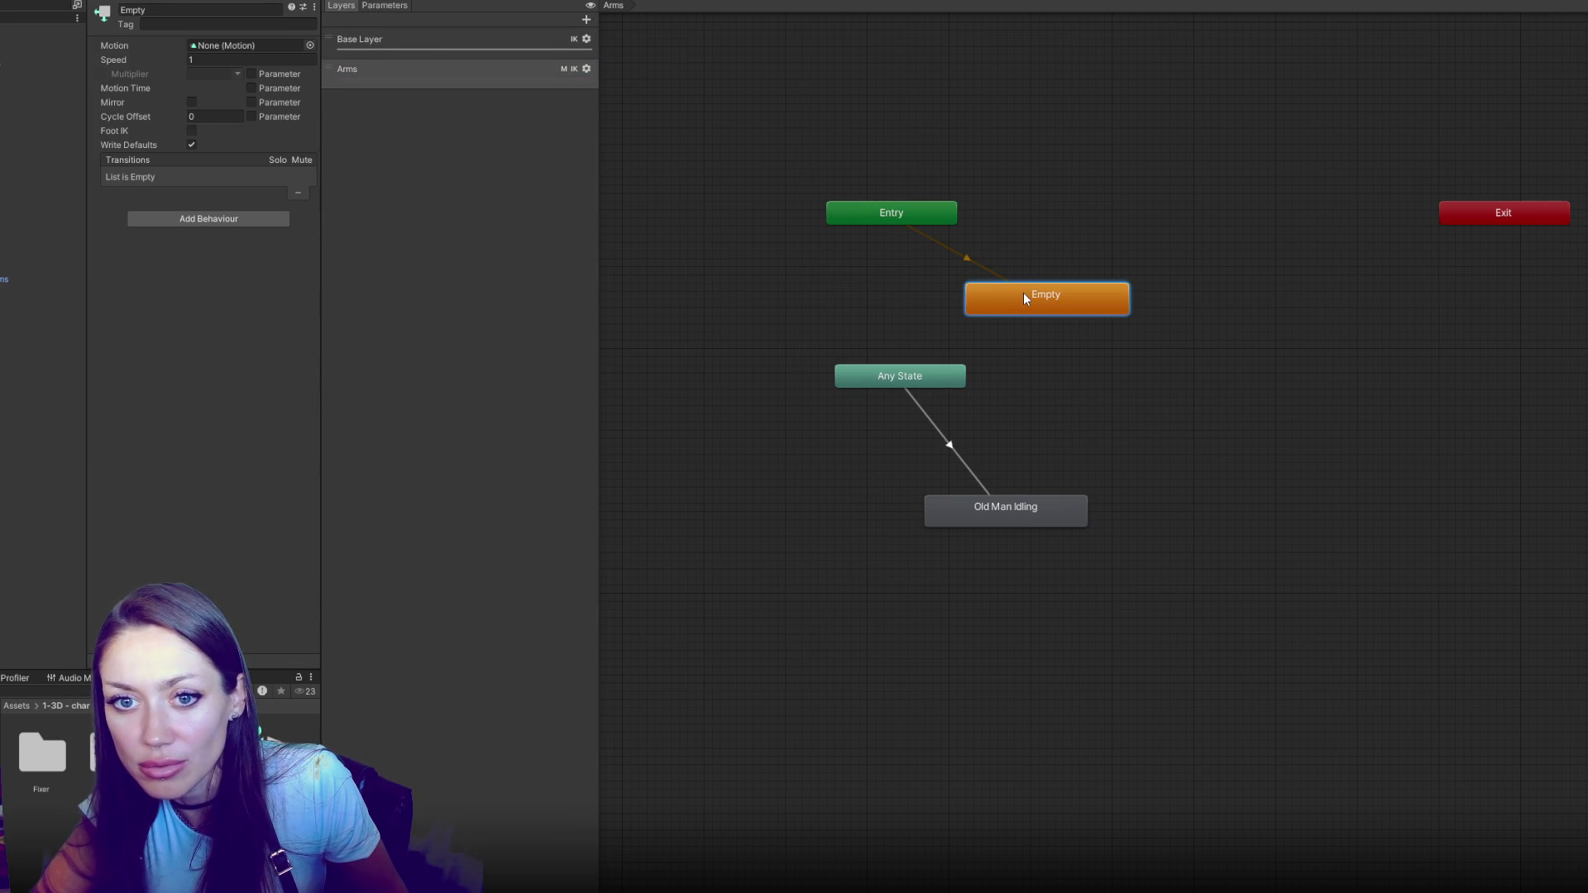
click(1011, 510)
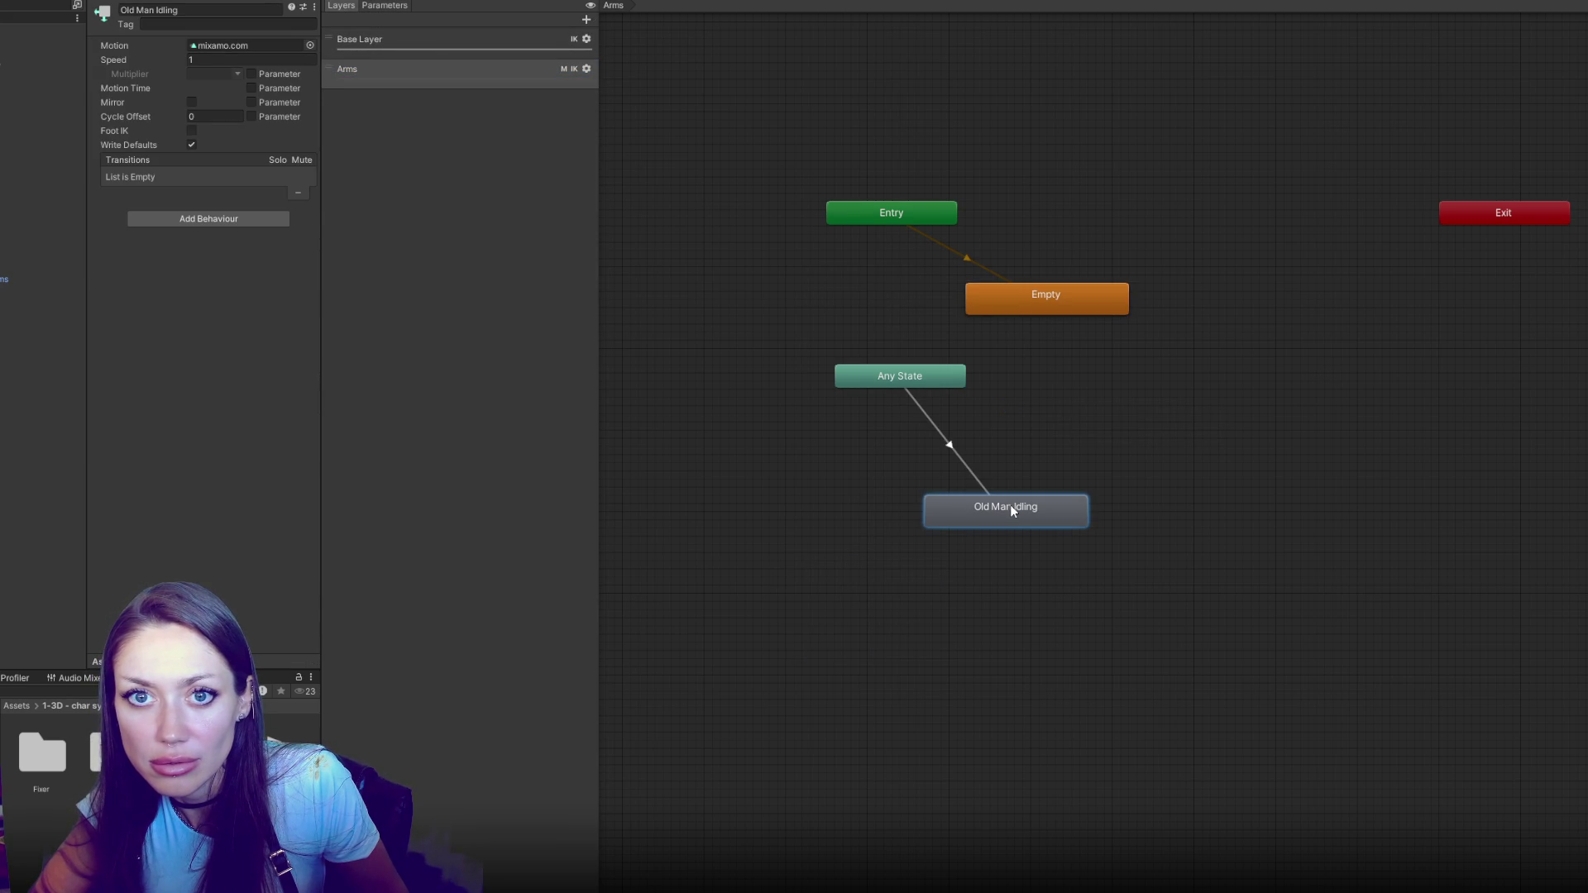
double_click(1012, 509)
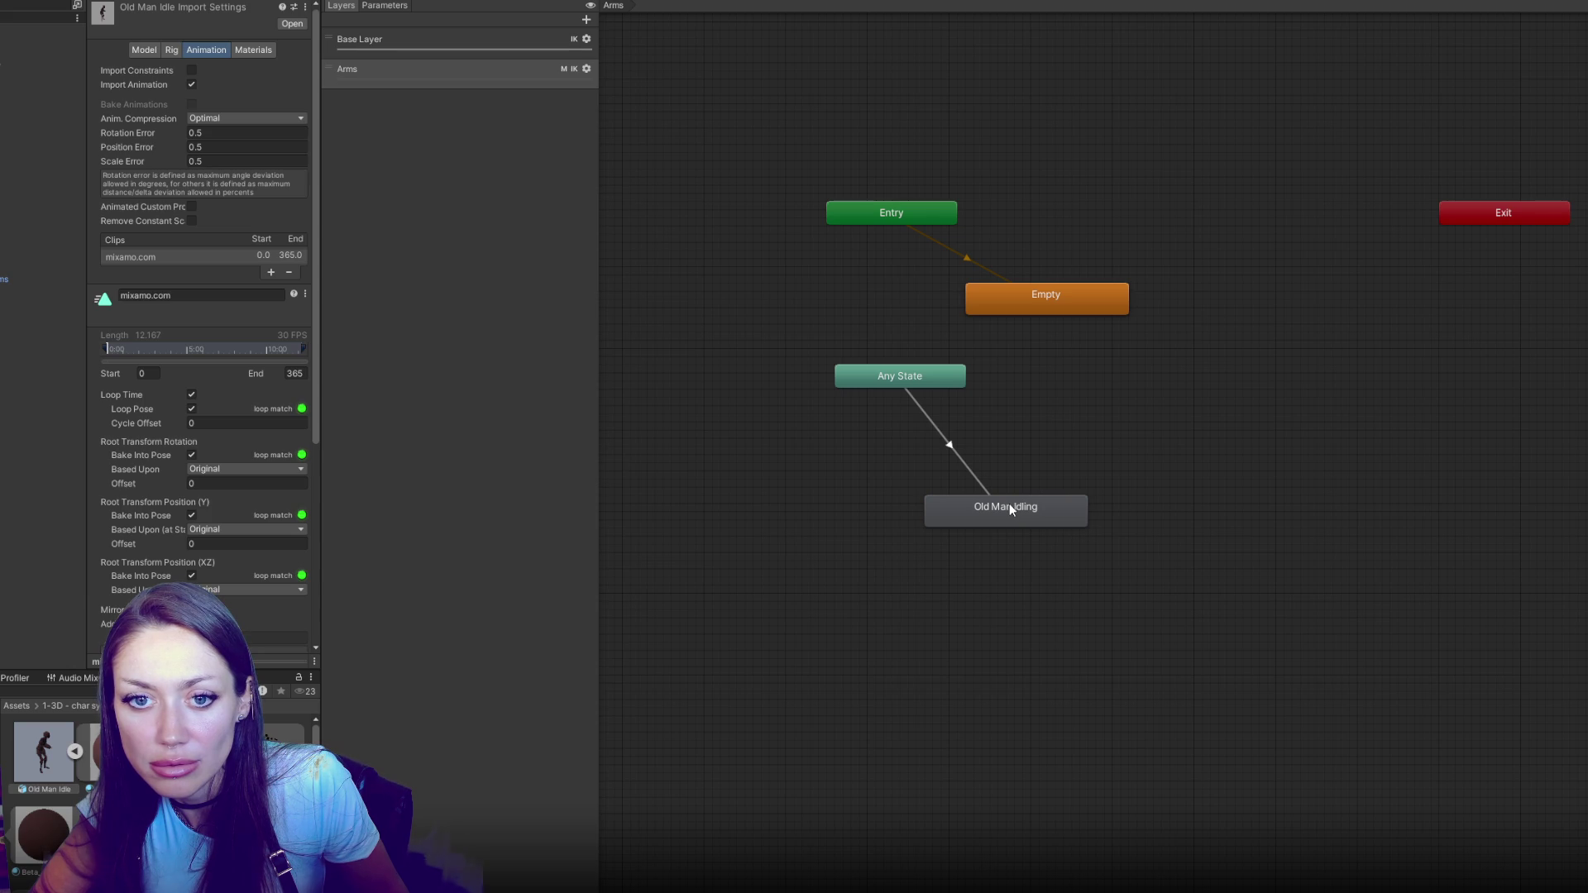
Set the Any State→Old Man Idling interruption source to None and move Old Man Idling closer
click(957, 452)
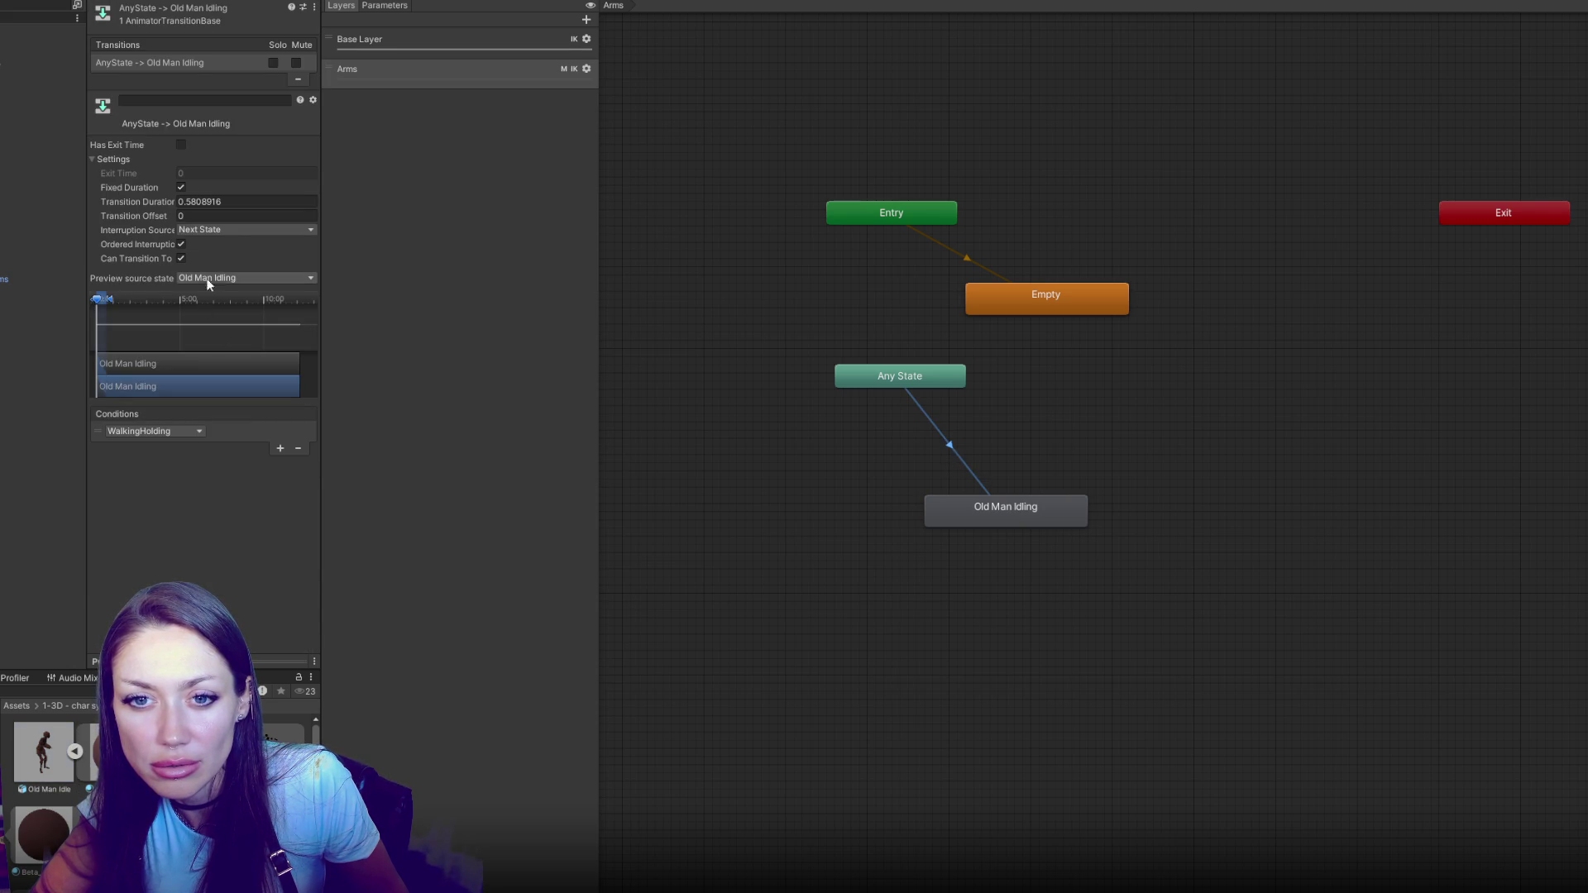
click(228, 231)
click(228, 242)
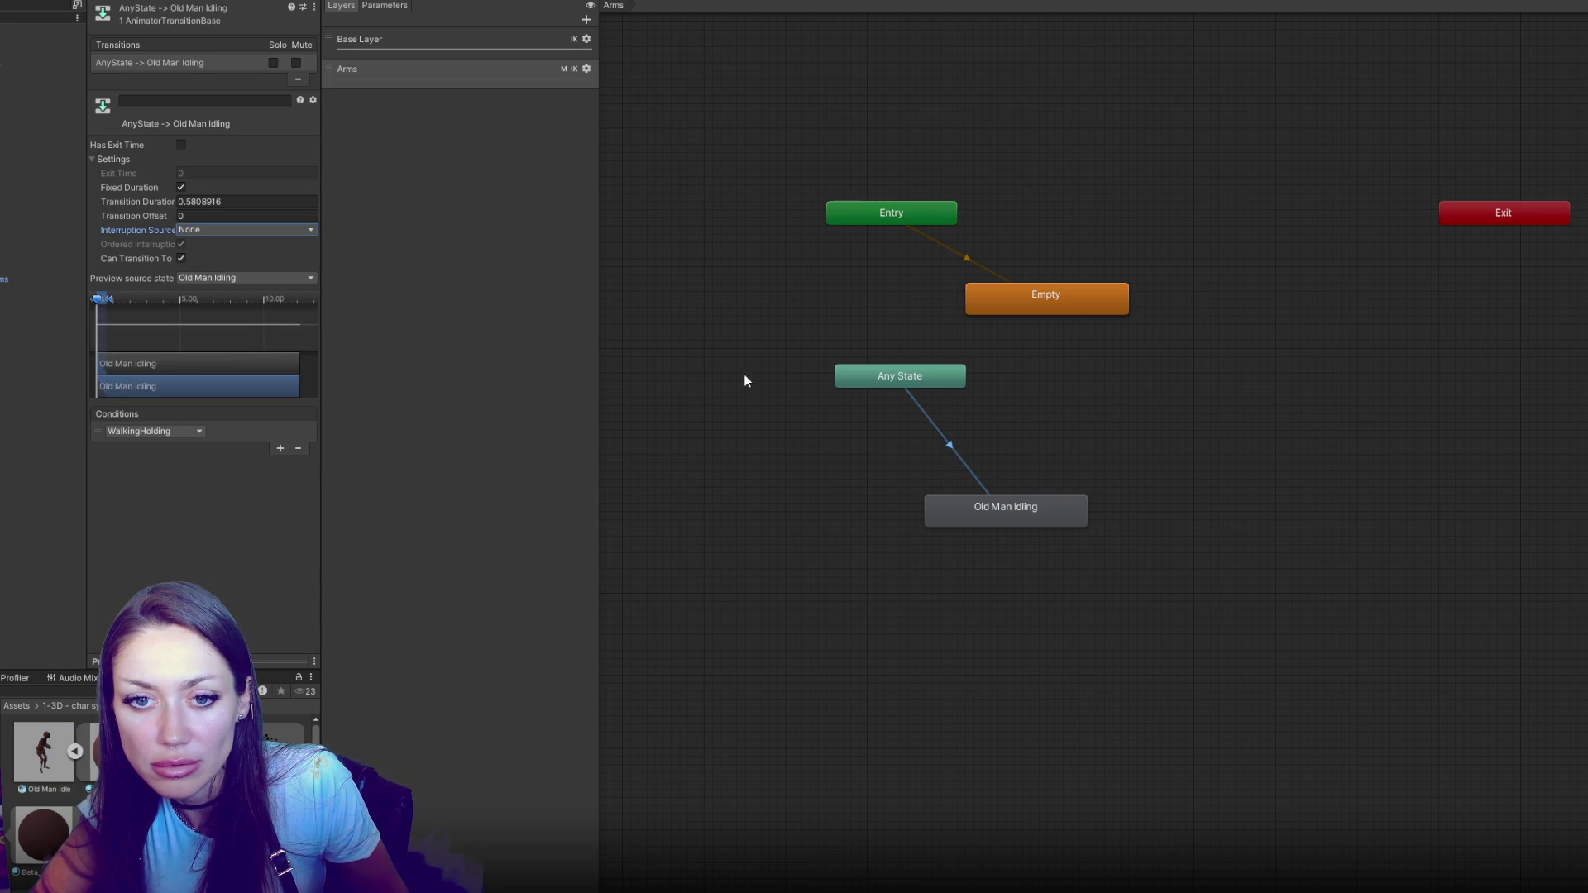
click(793, 385)
click(966, 475)
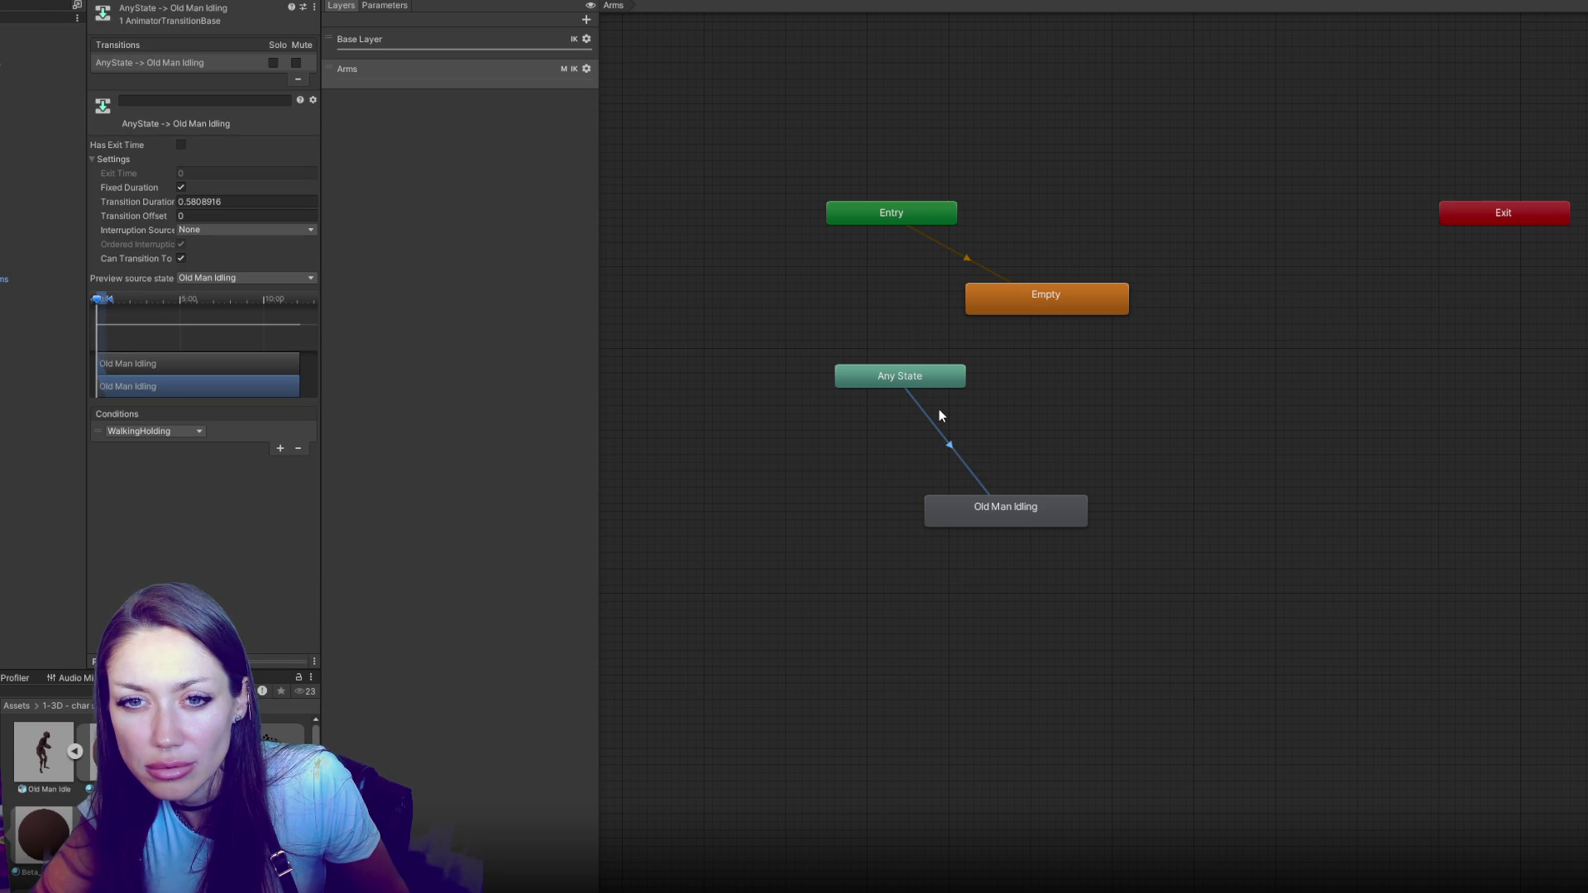
drag(980, 515, 897, 483)
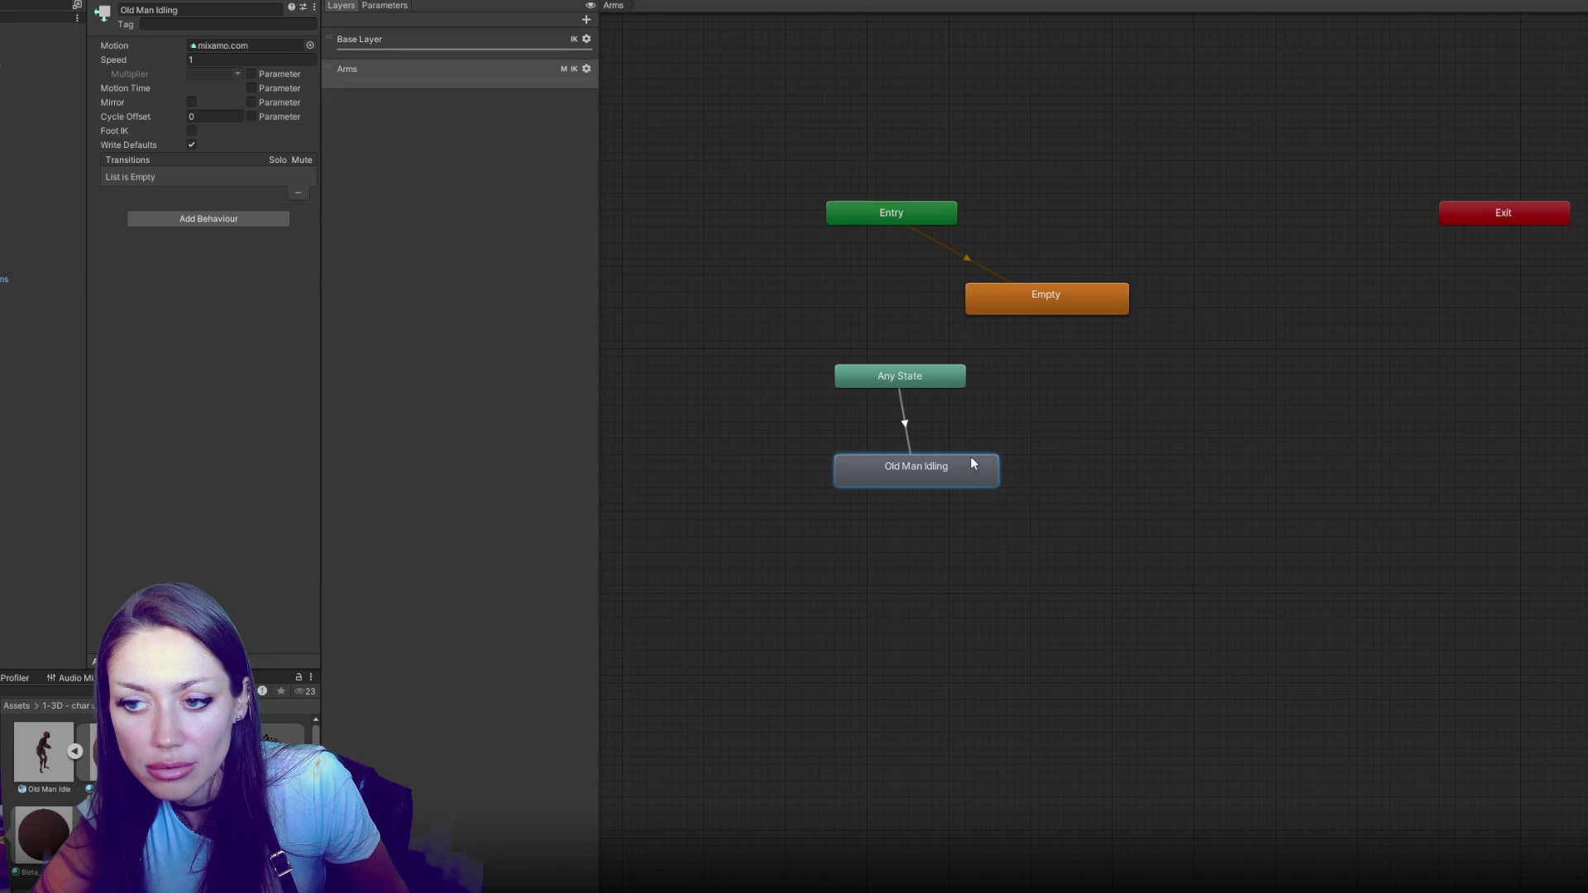
click(980, 426)
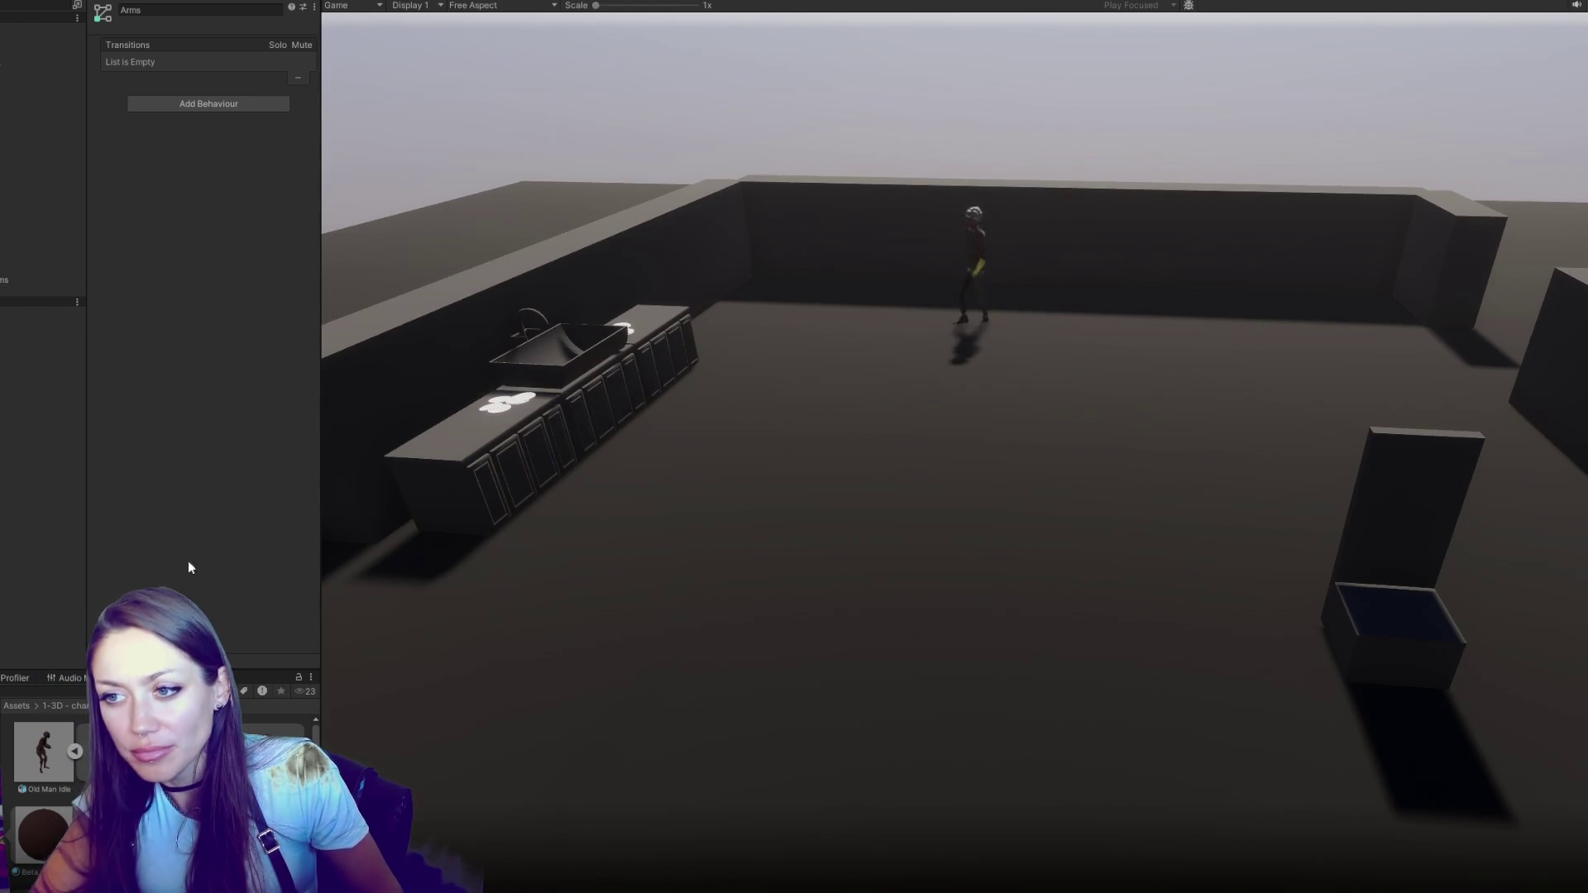
Watch the NPC in Scene view, read the Console logs, stop play and return to the Arms graph
key(ctrl+1)
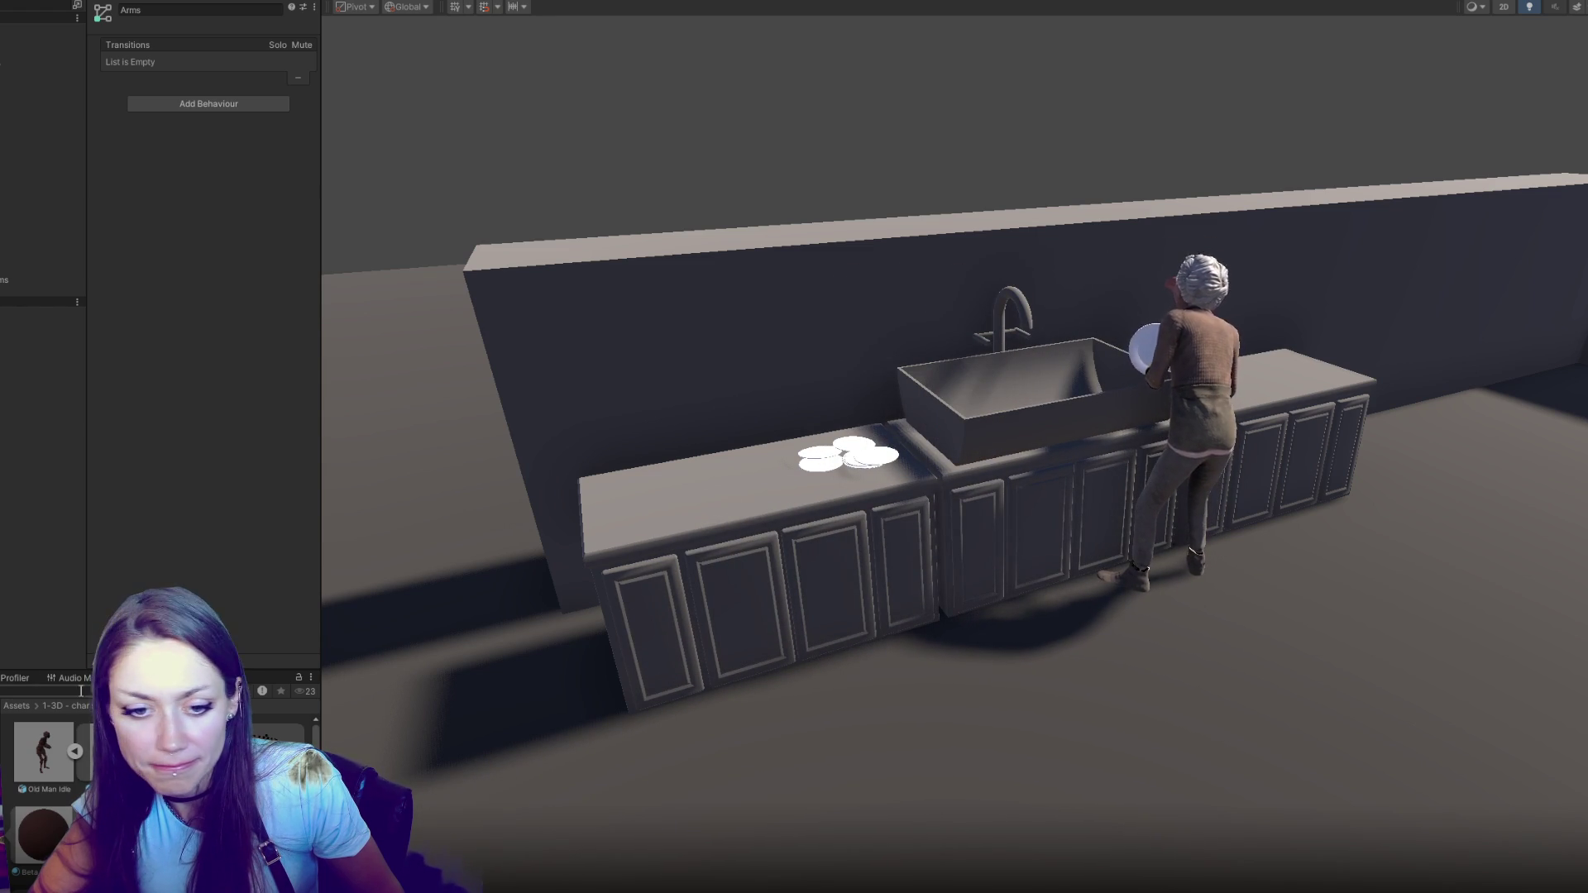
key(ctrl+shift+c)
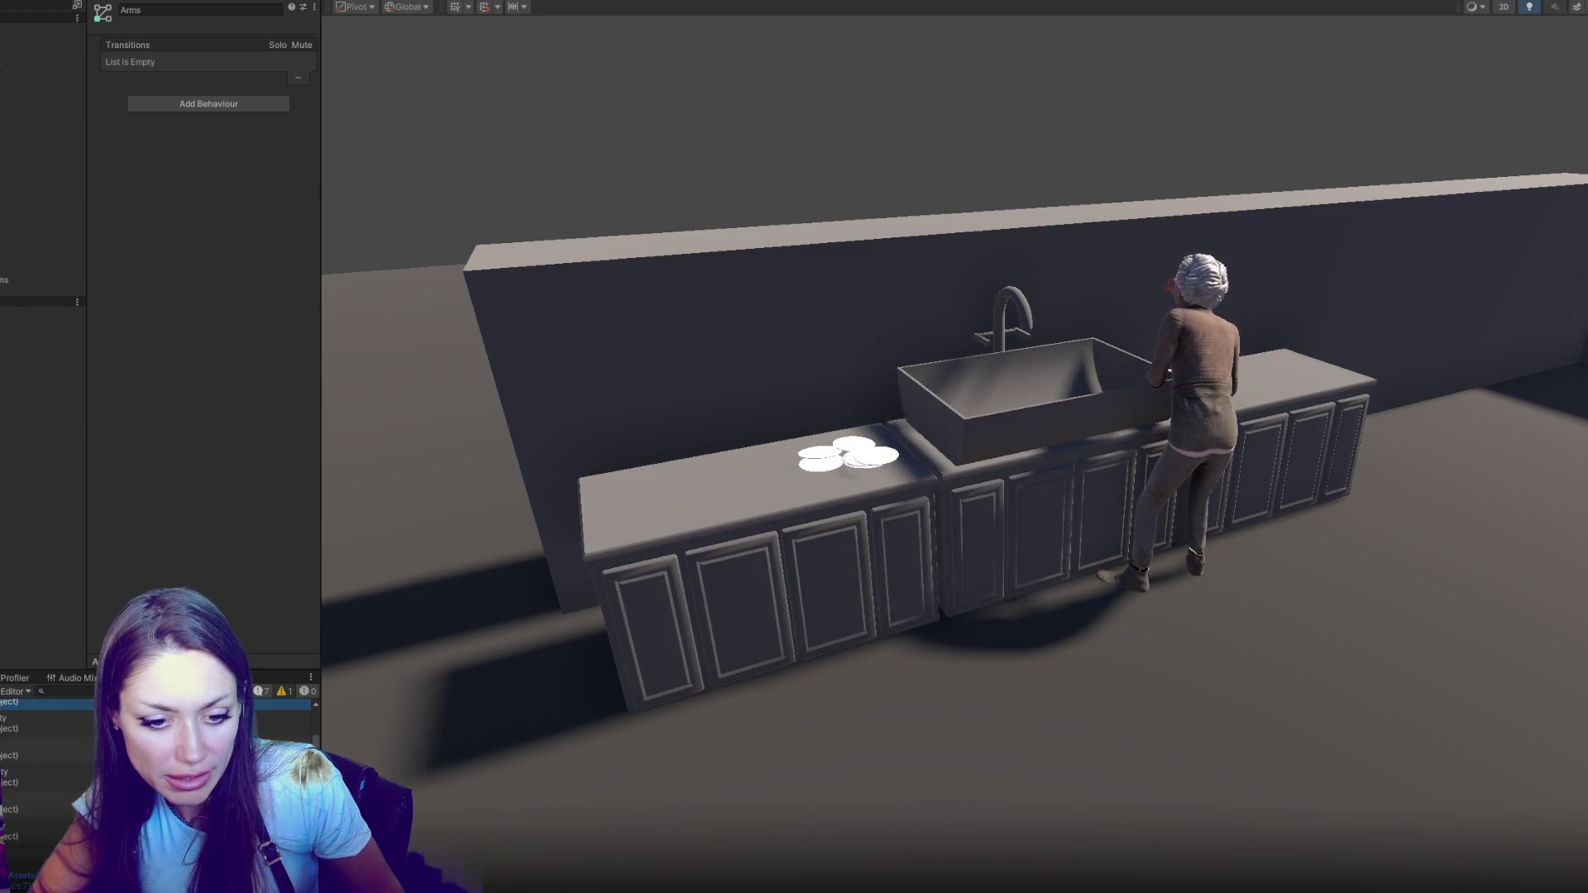
click(33, 834)
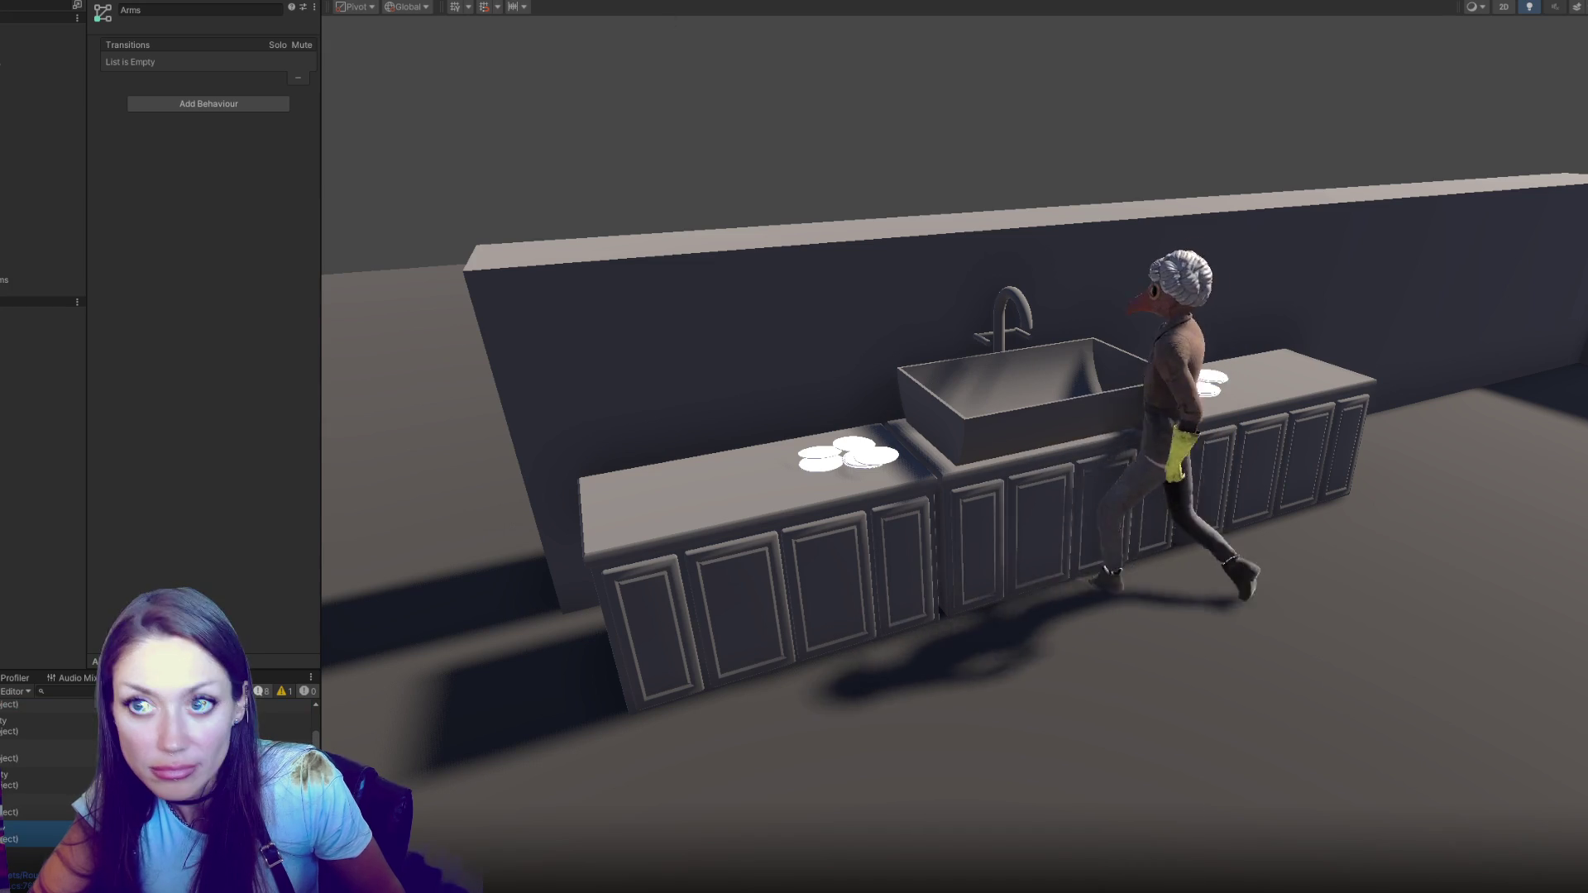
key(ctrl+p)
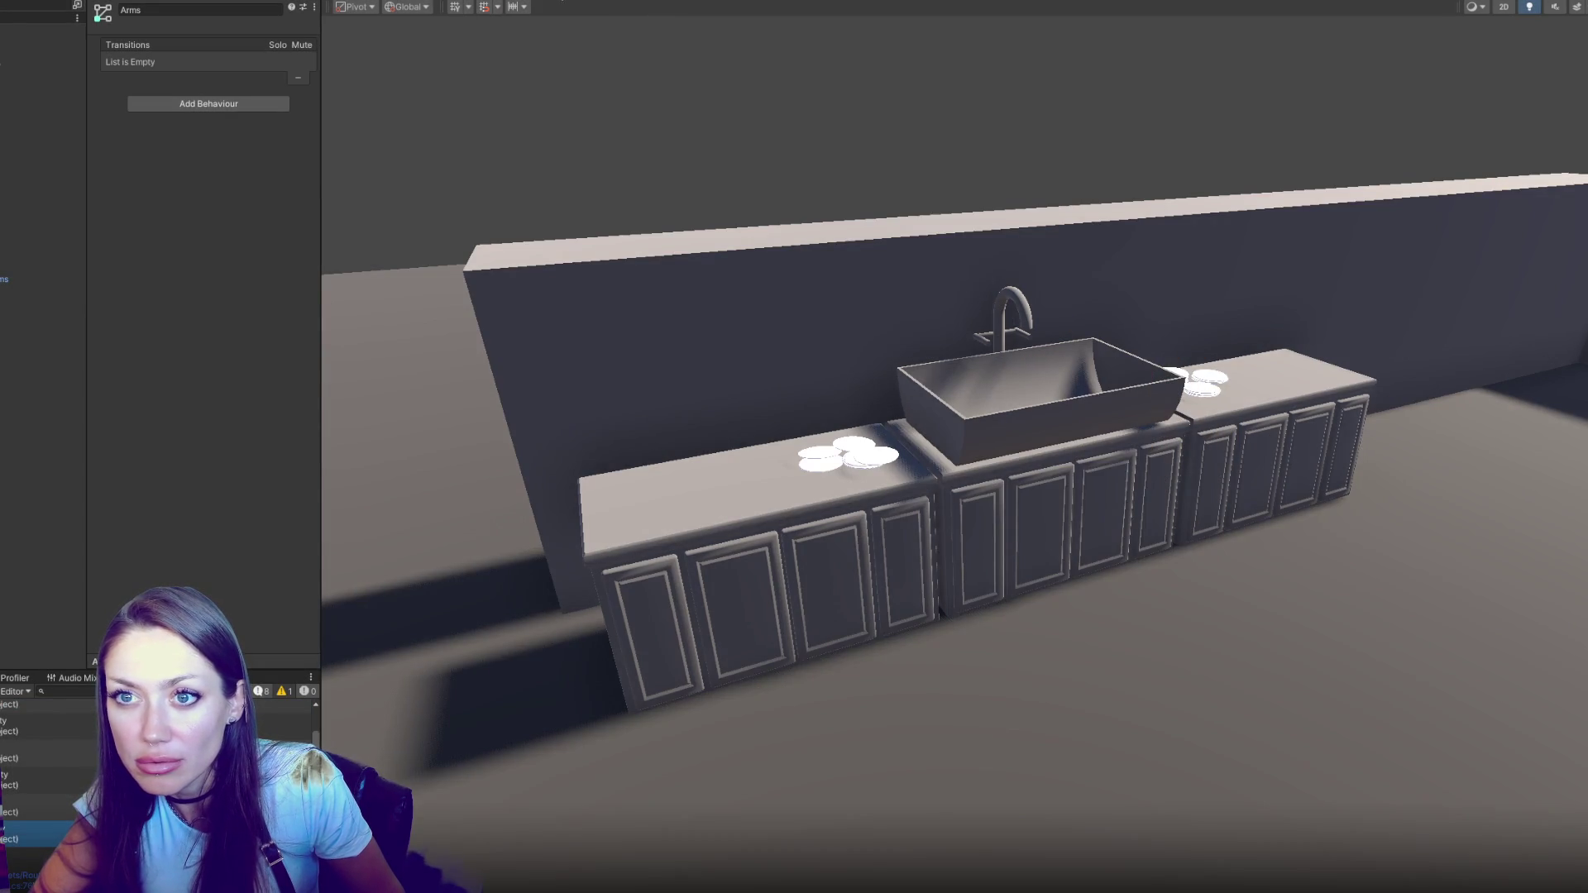
click(554, 3)
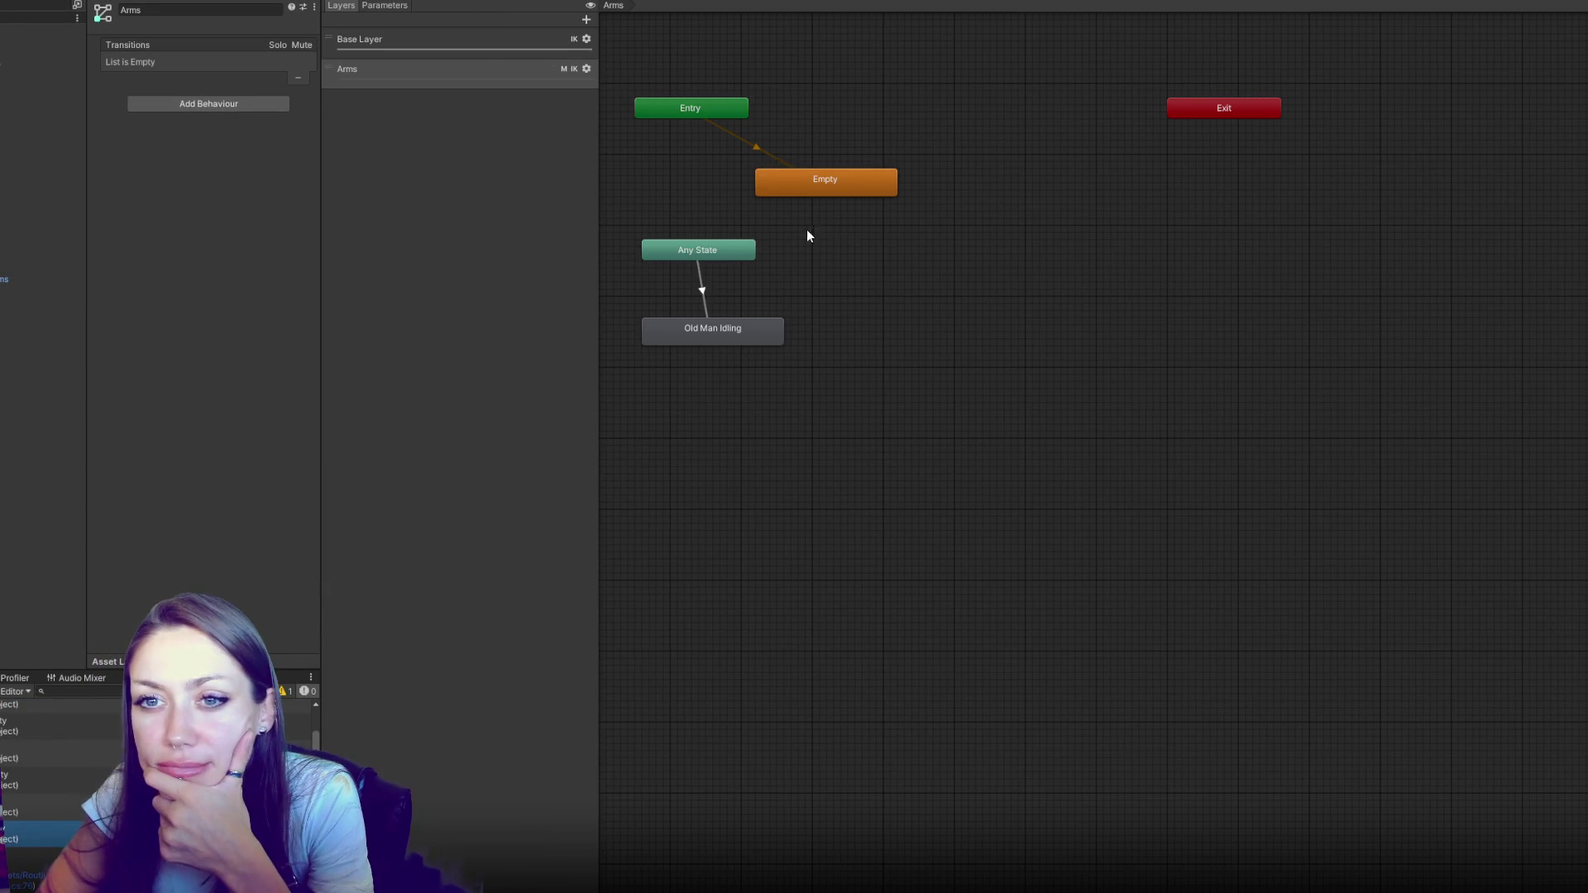
Review the Arms layer settings and open its NPC Mask avatar mask
mouse_move(825, 158)
mouse_down()
mouse_move(942, 221)
mouse_move(925, 288)
mouse_up()
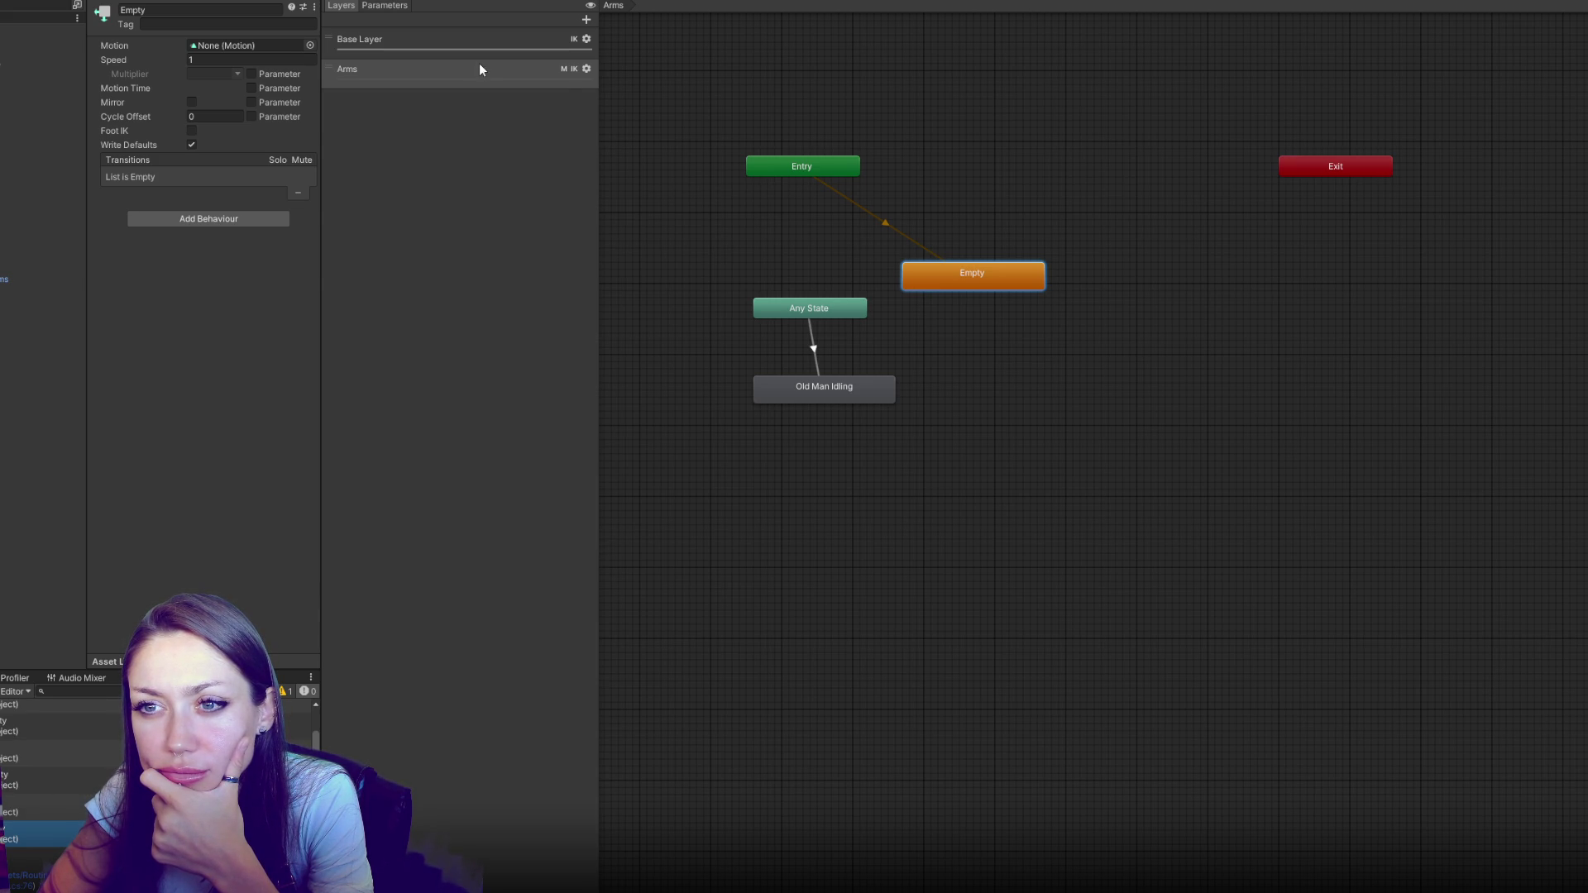
click(573, 75)
click(587, 69)
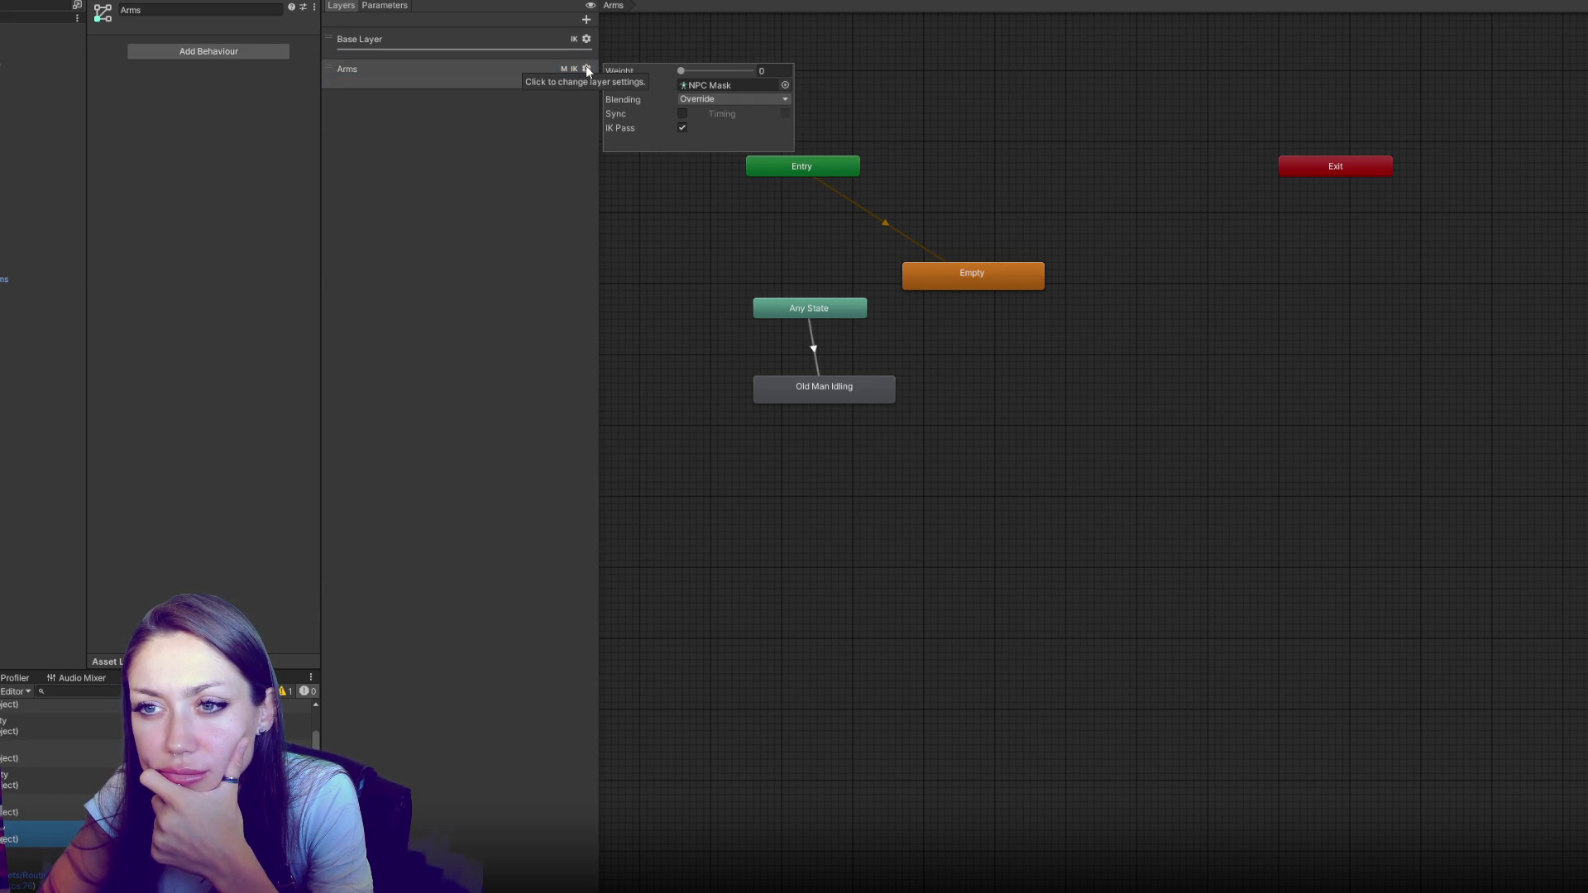
double_click(710, 85)
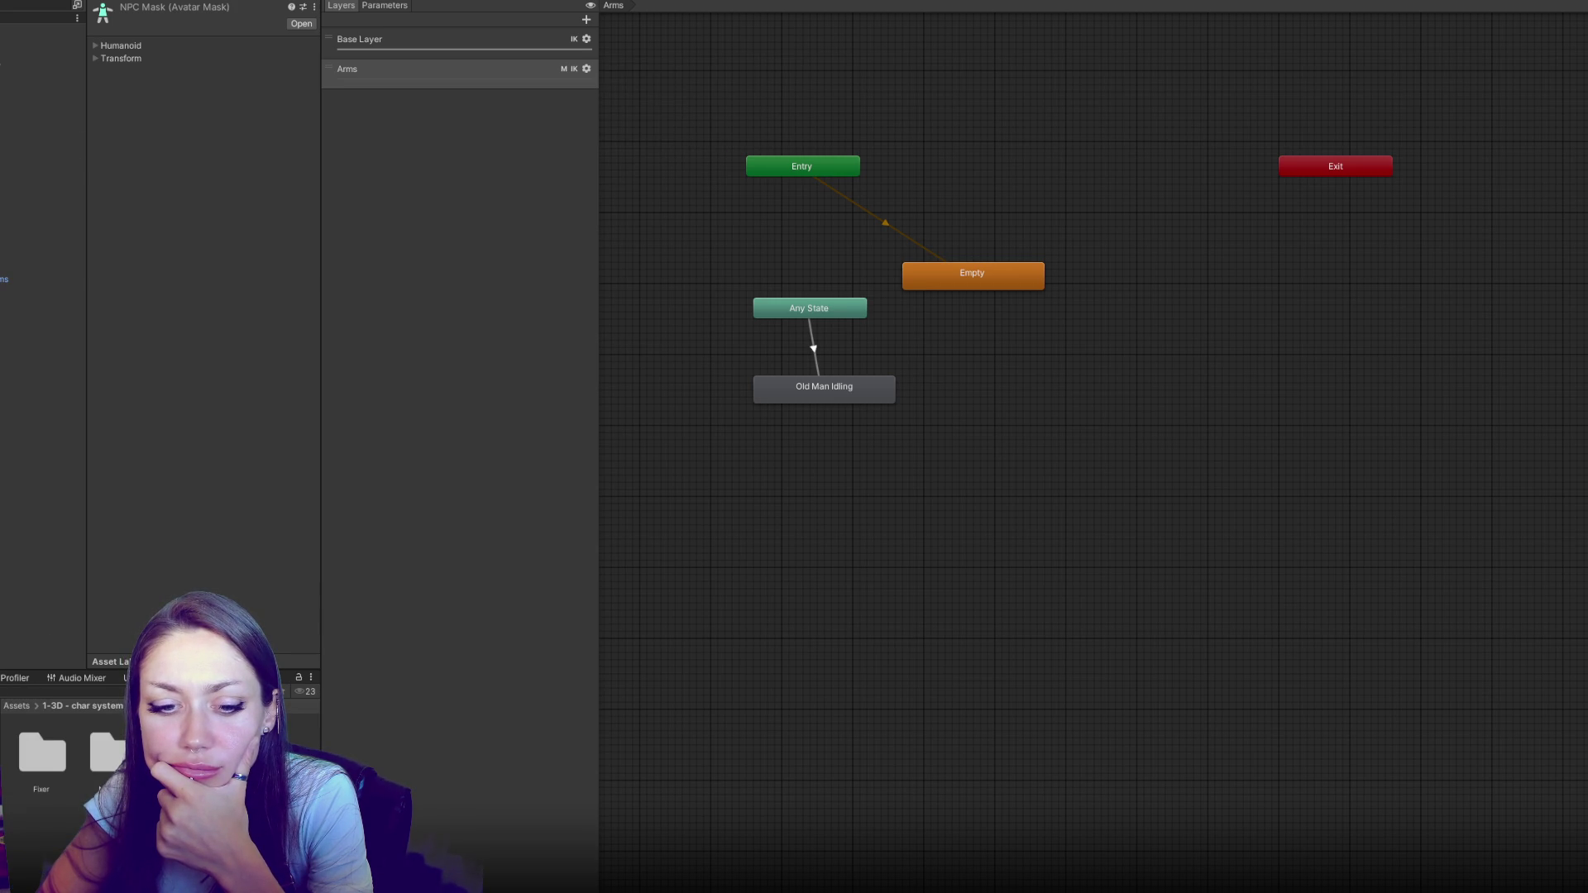
Add a TheFixer prefab instance to the scene and open The Fixer controller's Arms layer
click(129, 494)
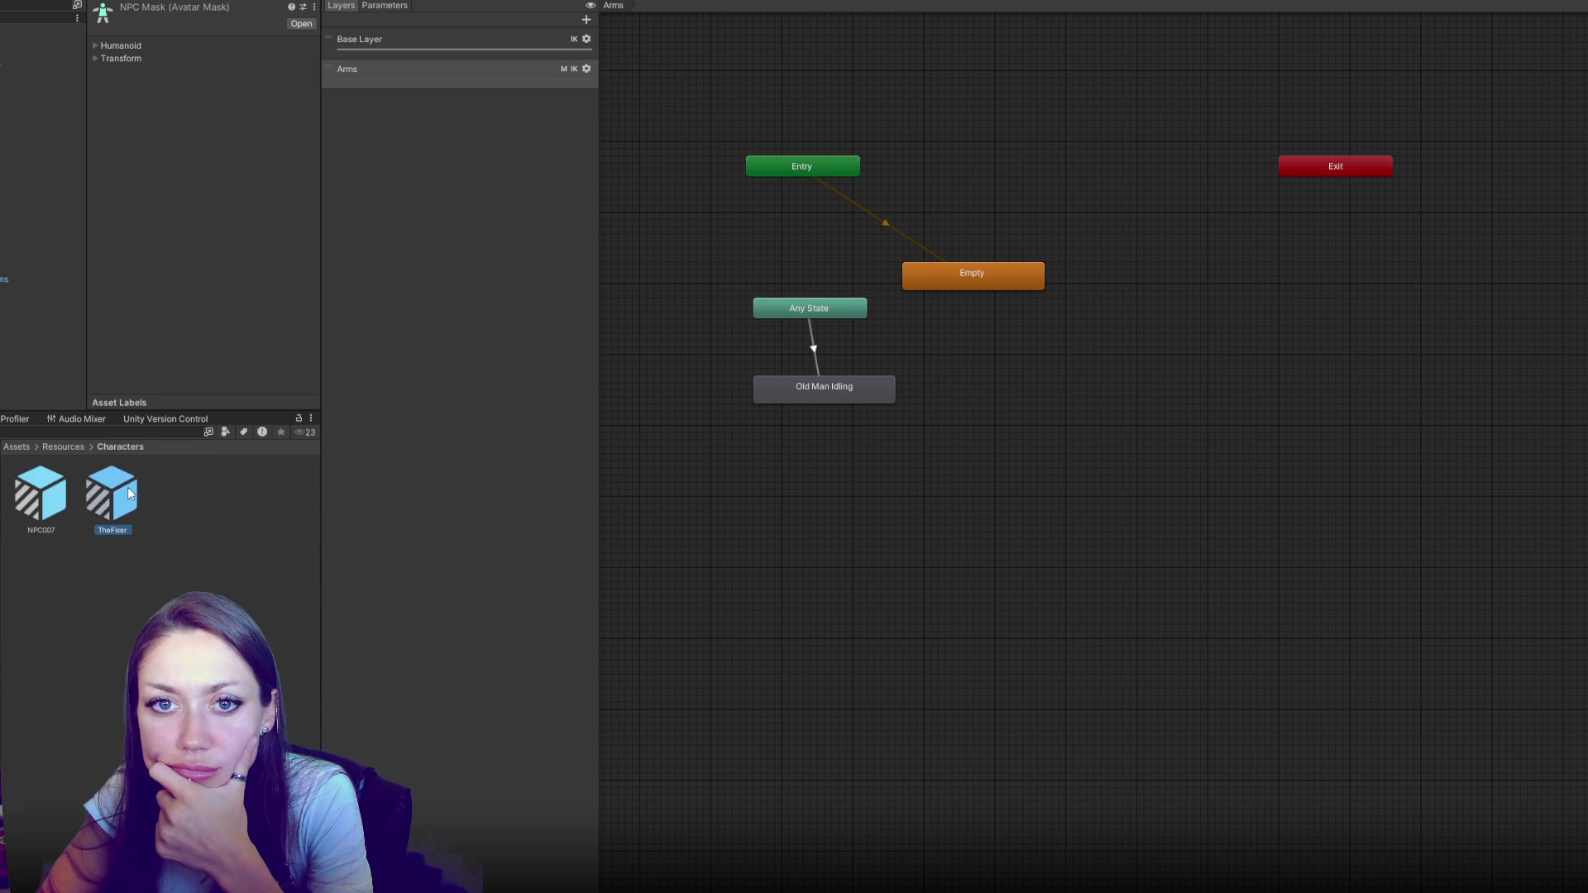
drag(129, 493, 42, 29)
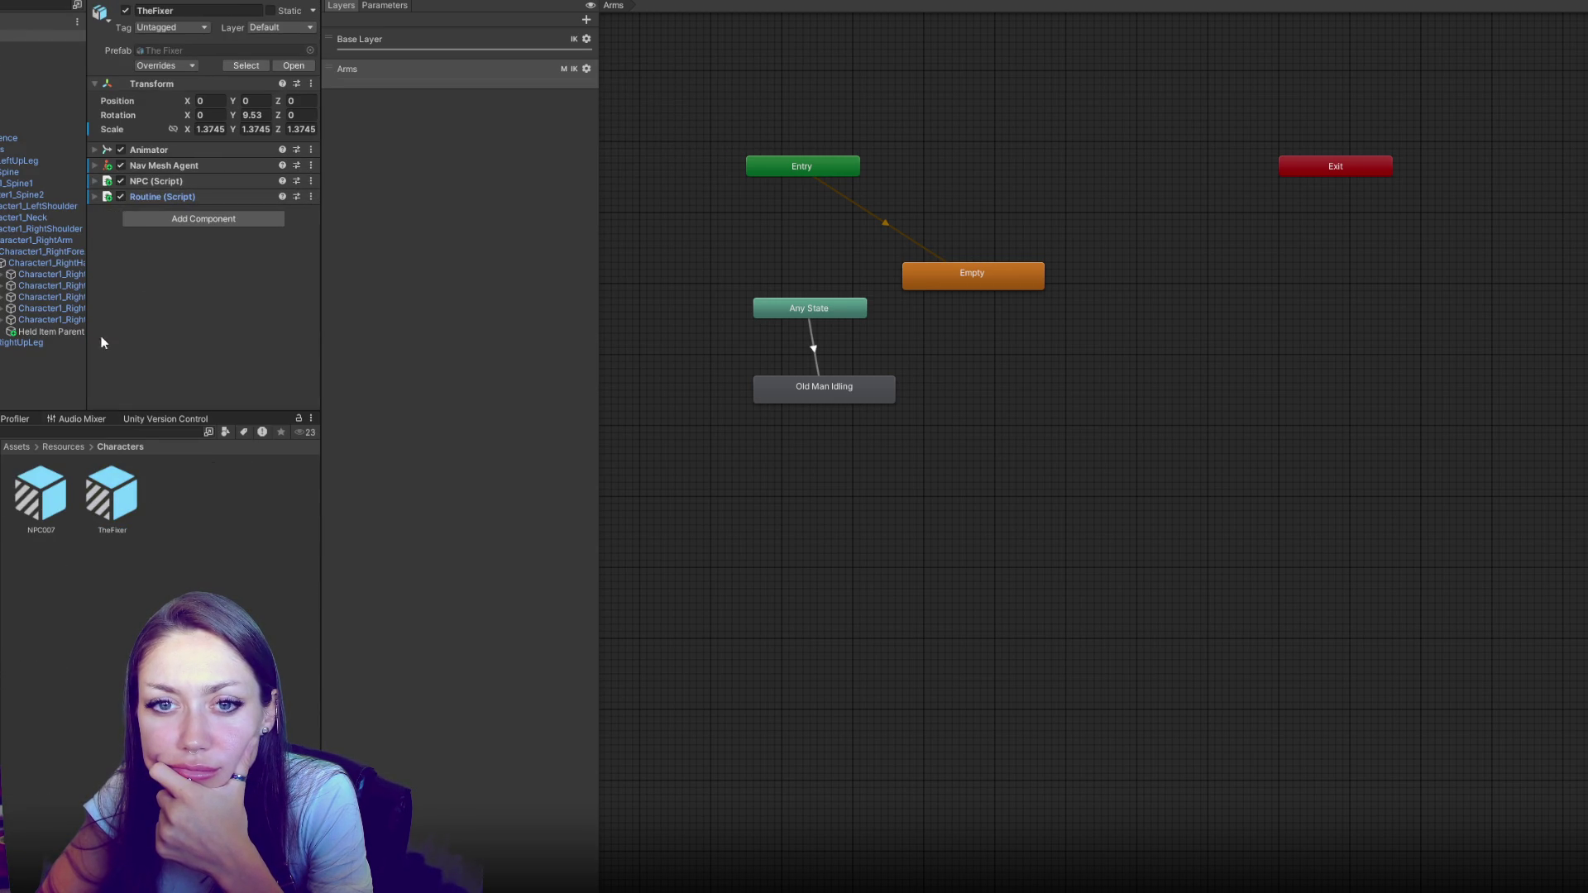
click(178, 152)
click(207, 165)
click(543, 167)
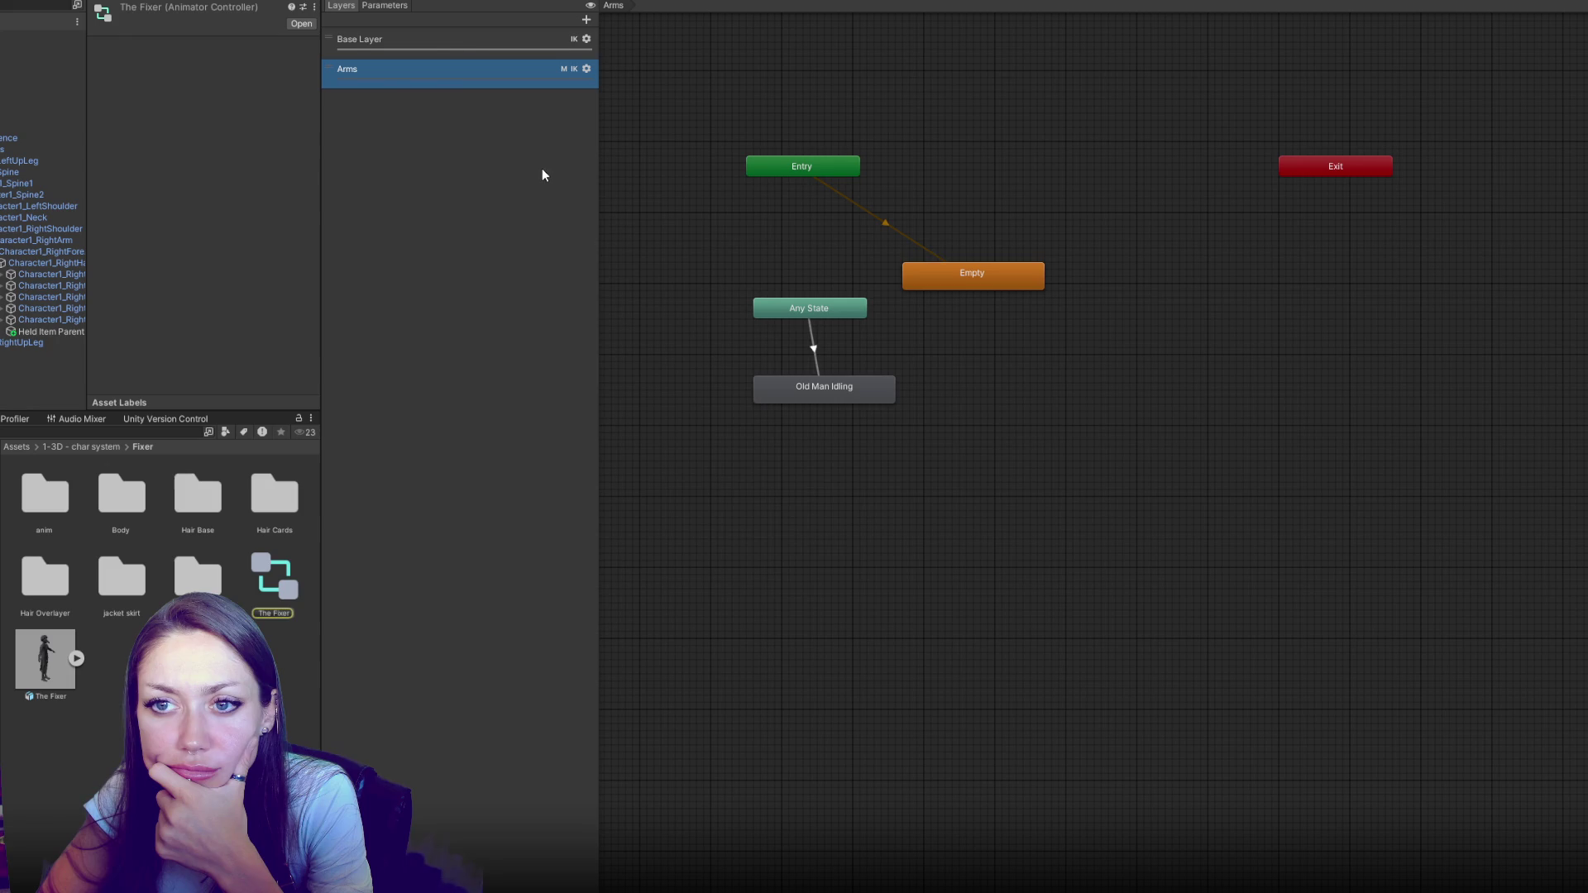
click(455, 48)
click(453, 69)
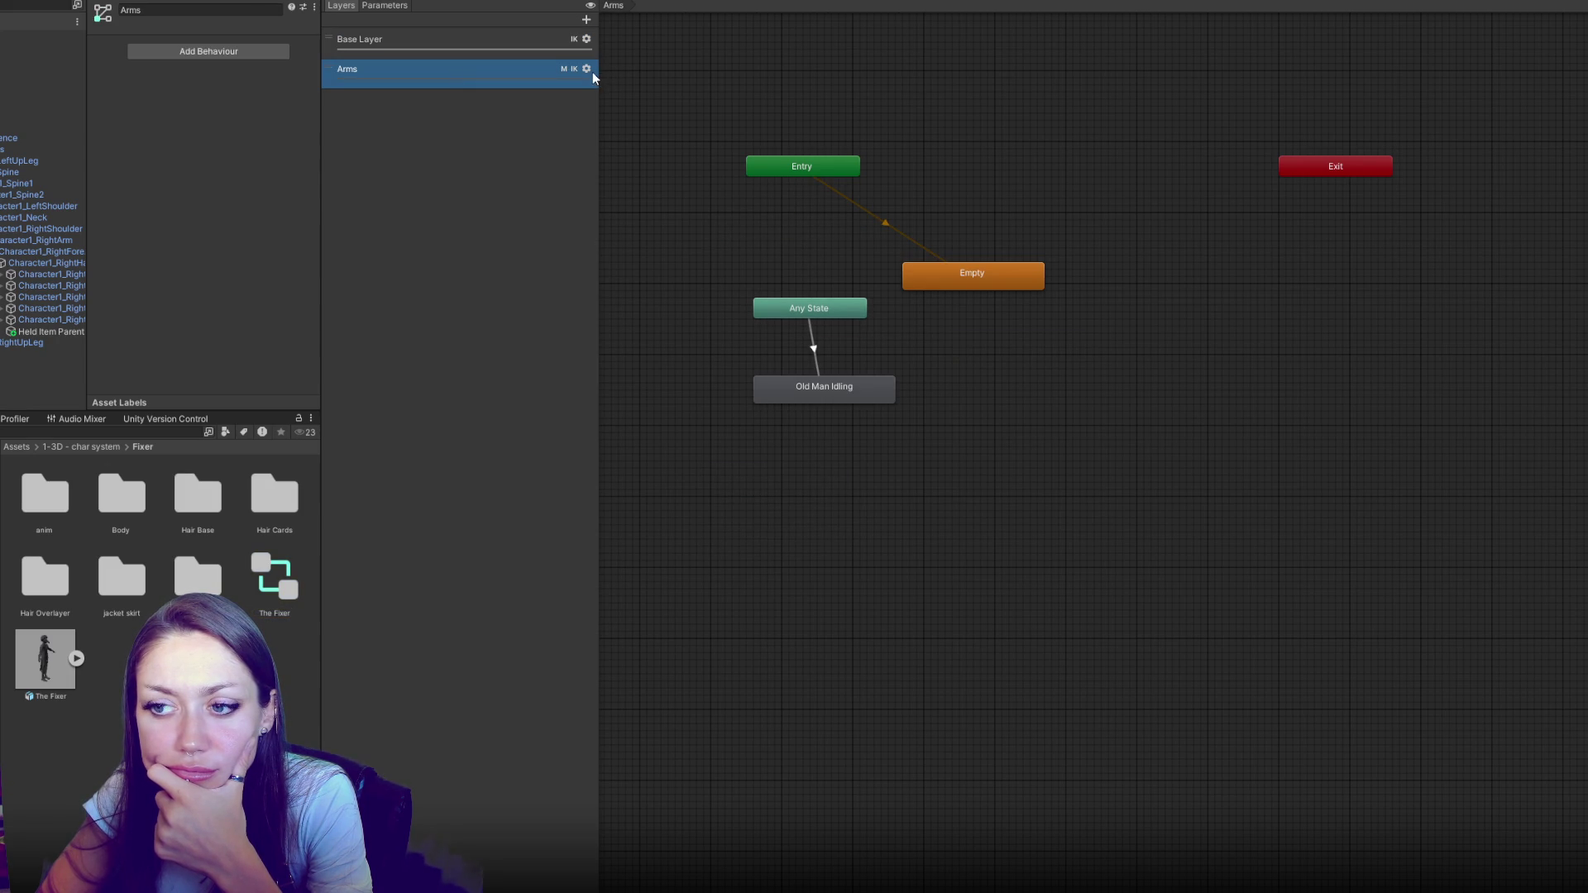
Make Old Man Idling the Arms layer default state and move Any State up-left
click(812, 392)
right_click(812, 393)
click(841, 422)
drag(827, 311, 688, 275)
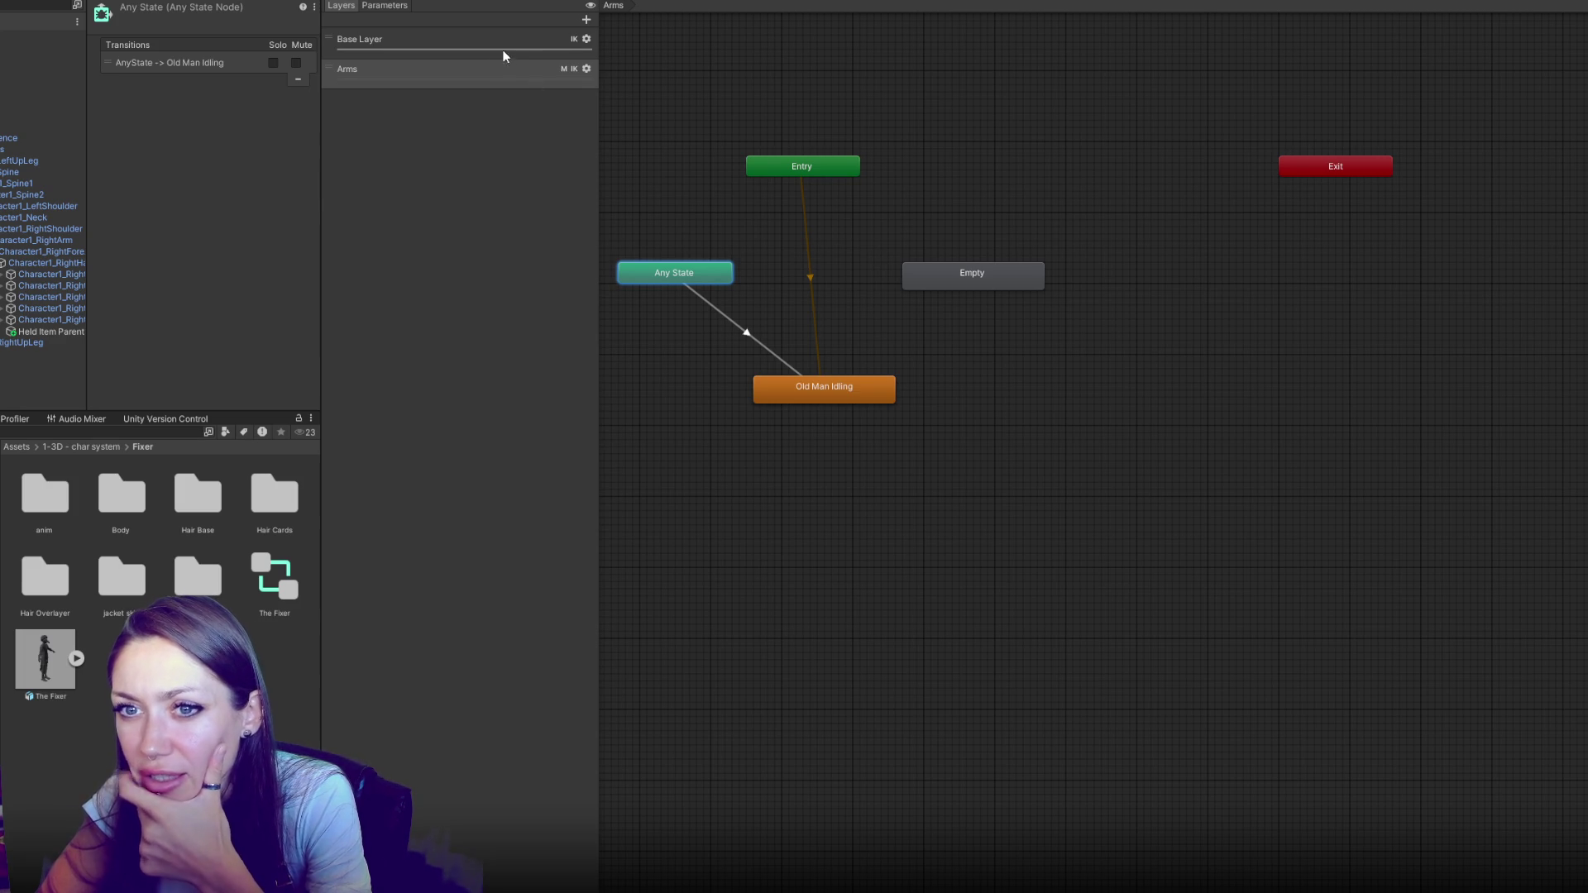
Raise the Arms layer weight to 1 and set Empty back as the layer default state
click(488, 67)
click(587, 69)
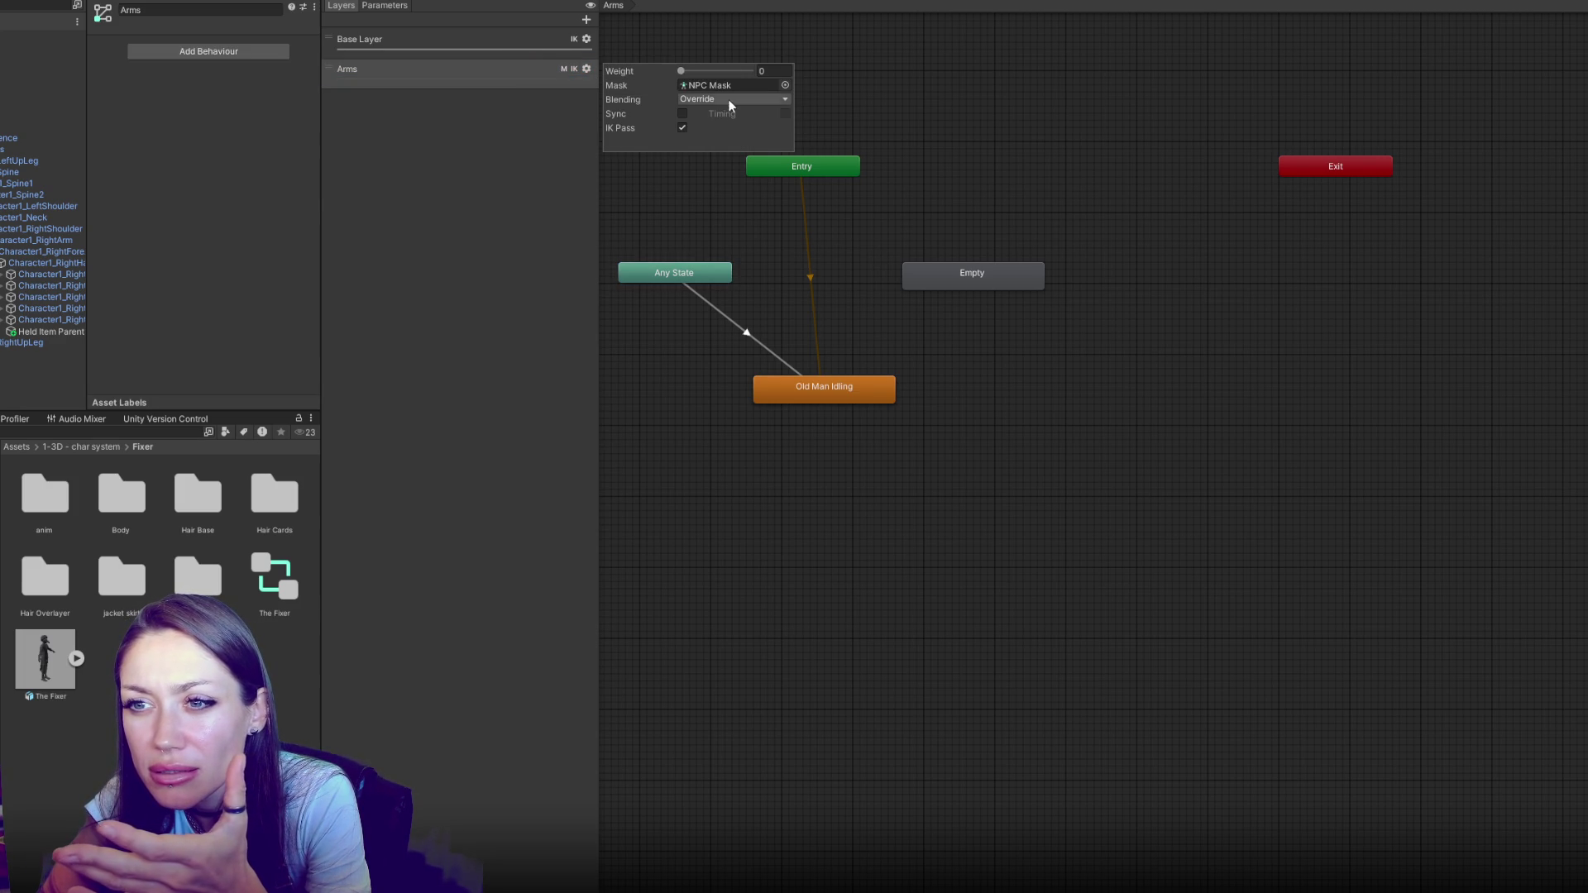
drag(681, 70, 749, 71)
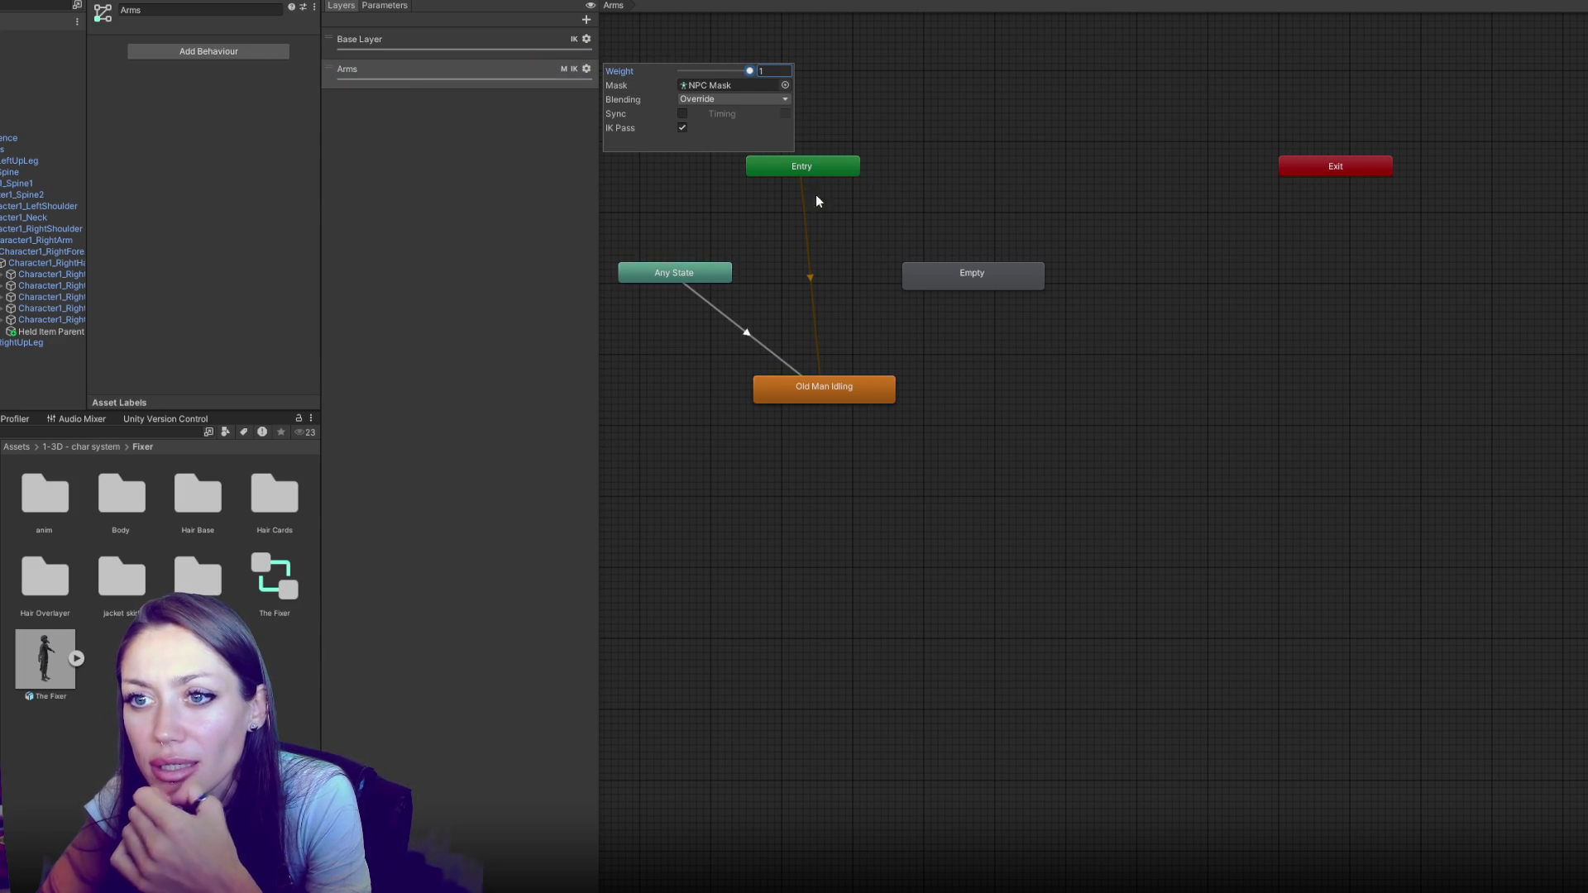
click(915, 404)
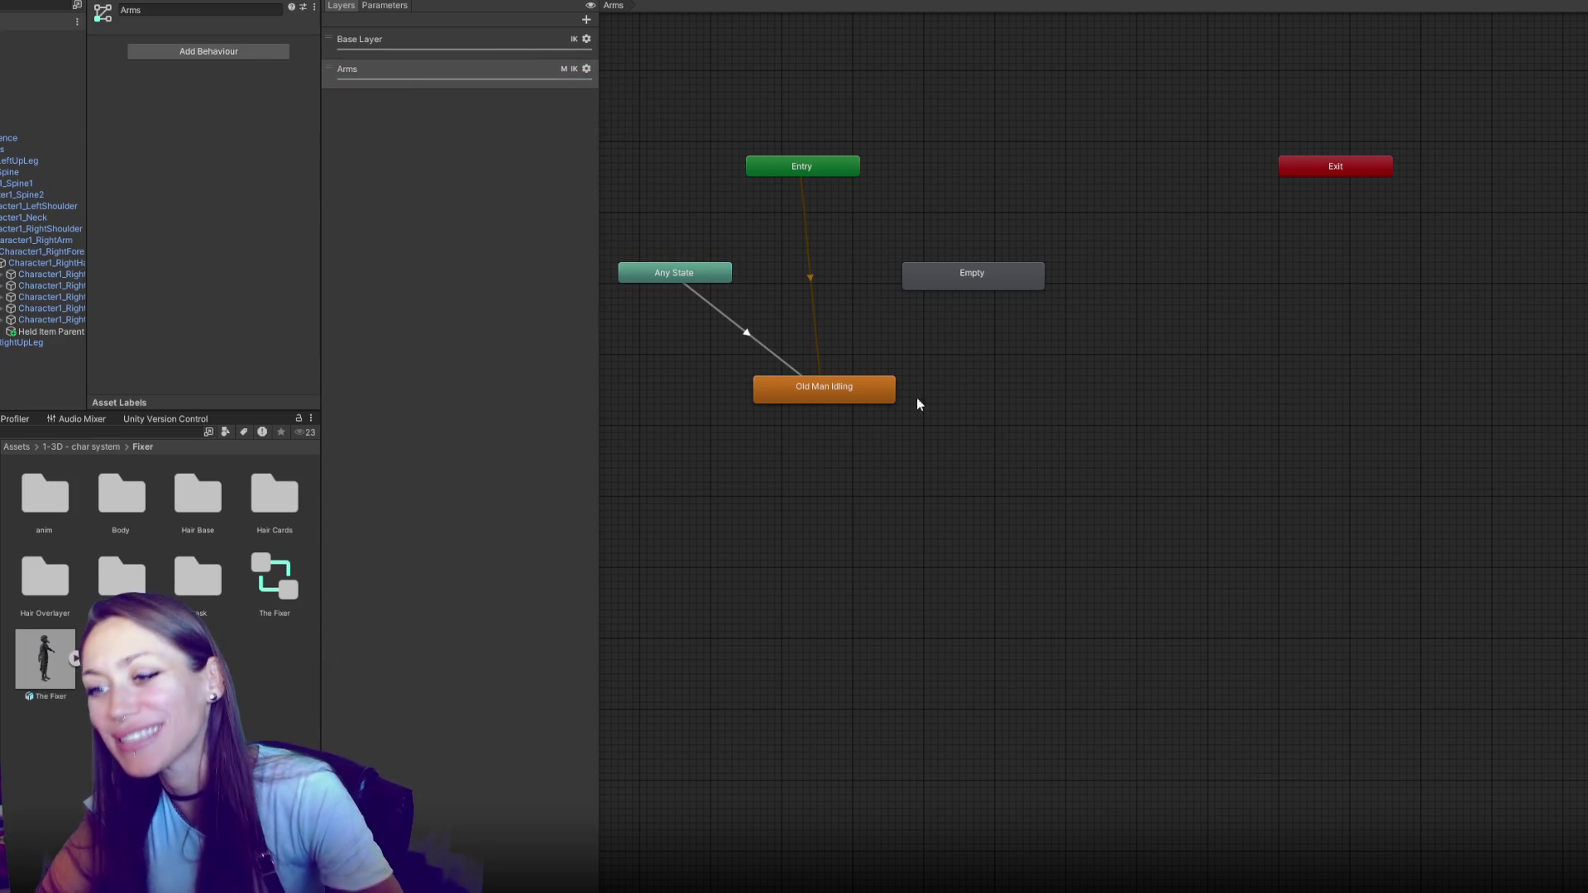
right_click(951, 285)
click(1001, 325)
right_click(980, 273)
click(1034, 296)
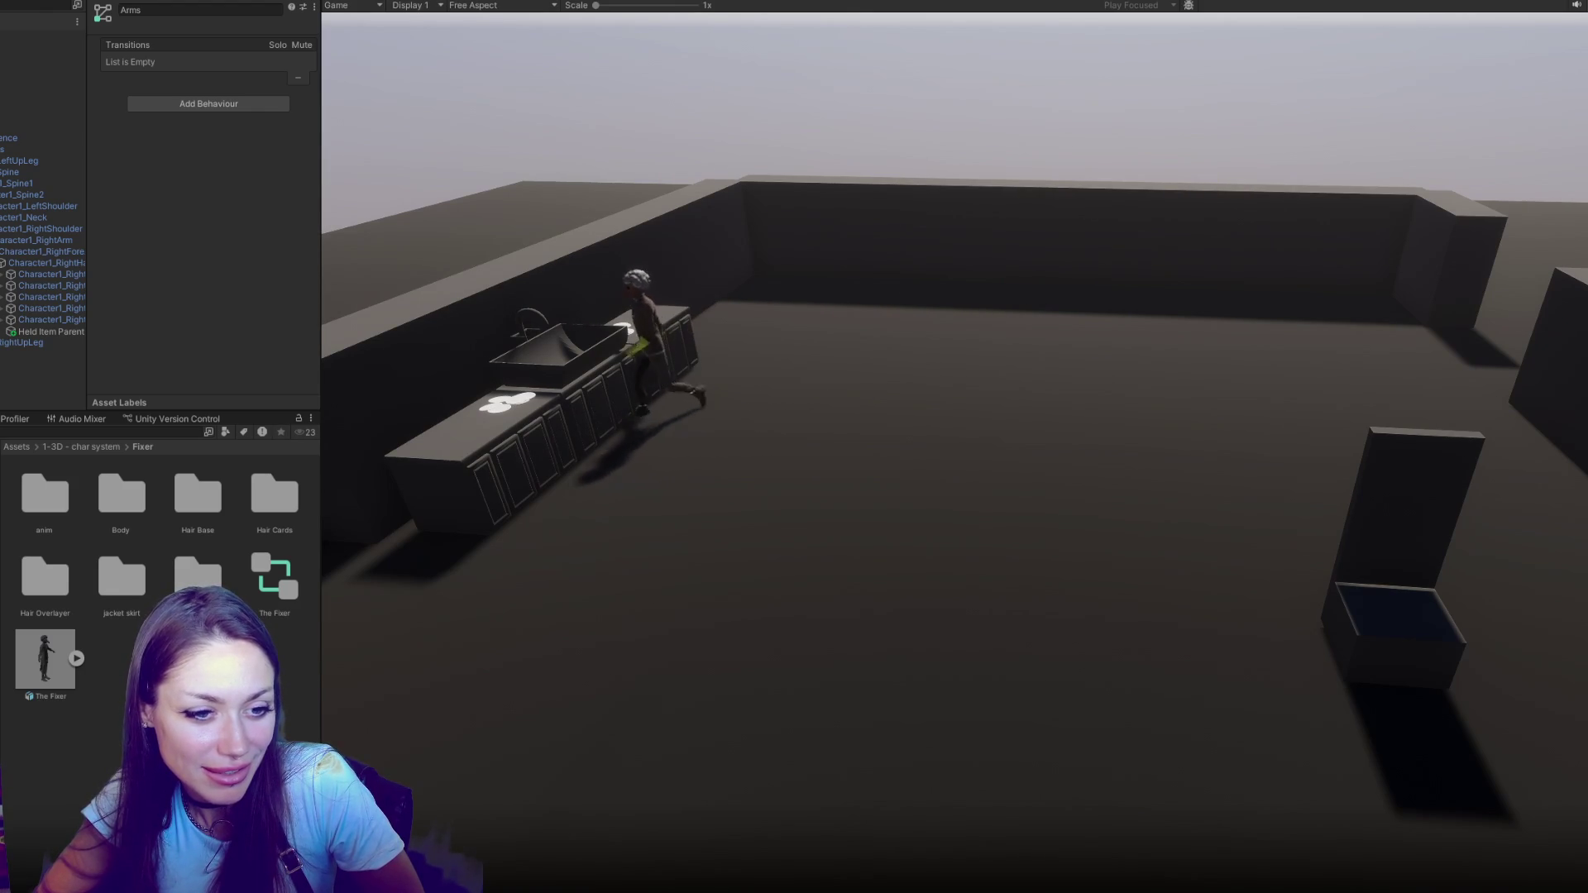
click(356, 2)
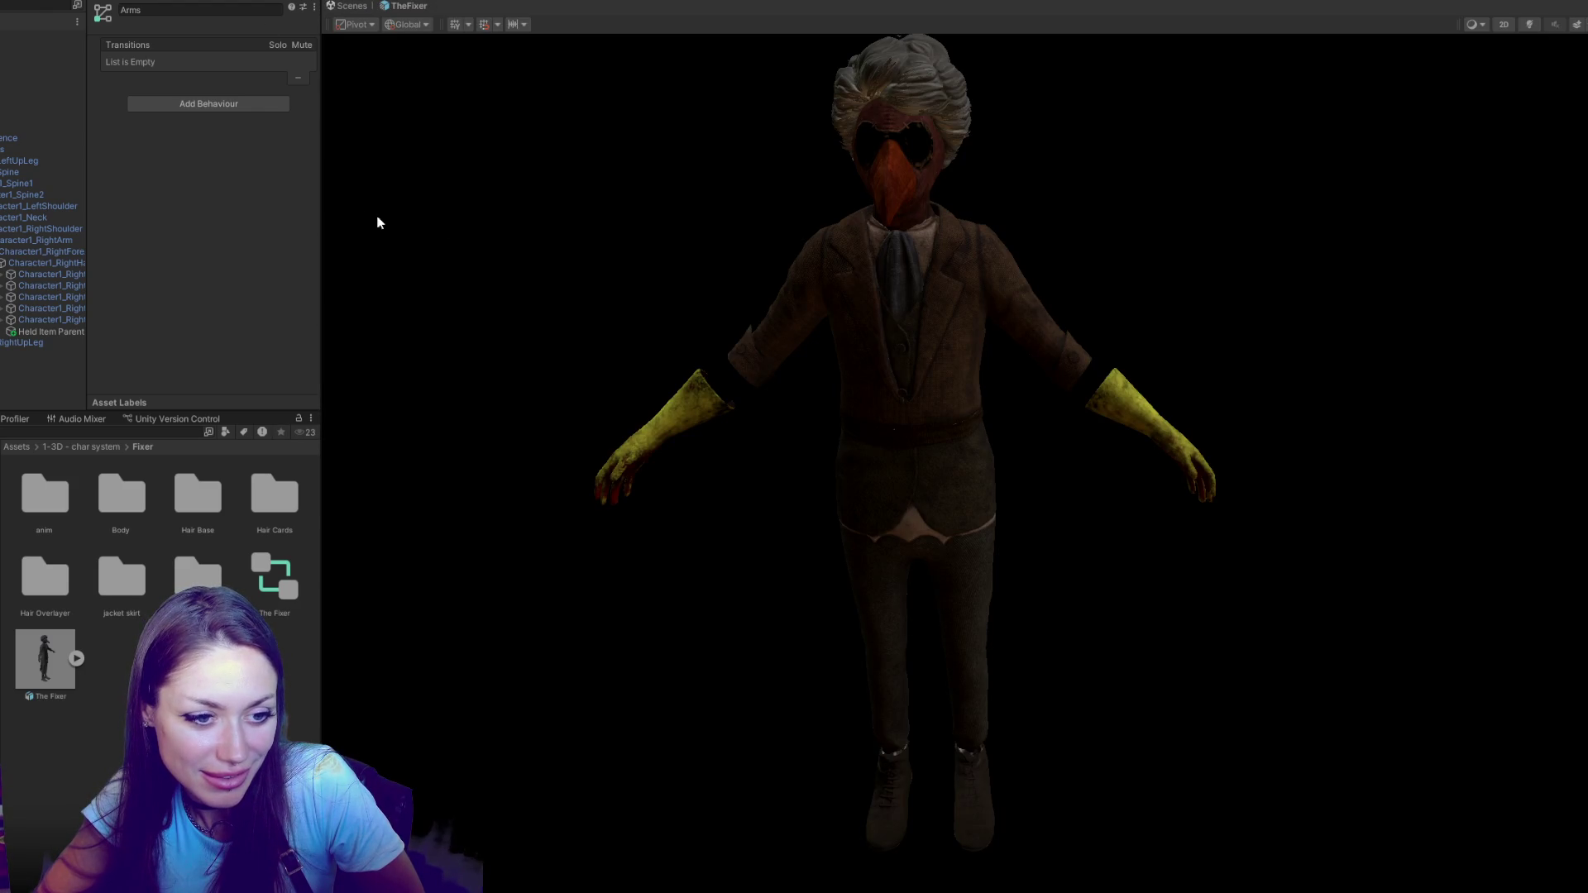
click(516, 321)
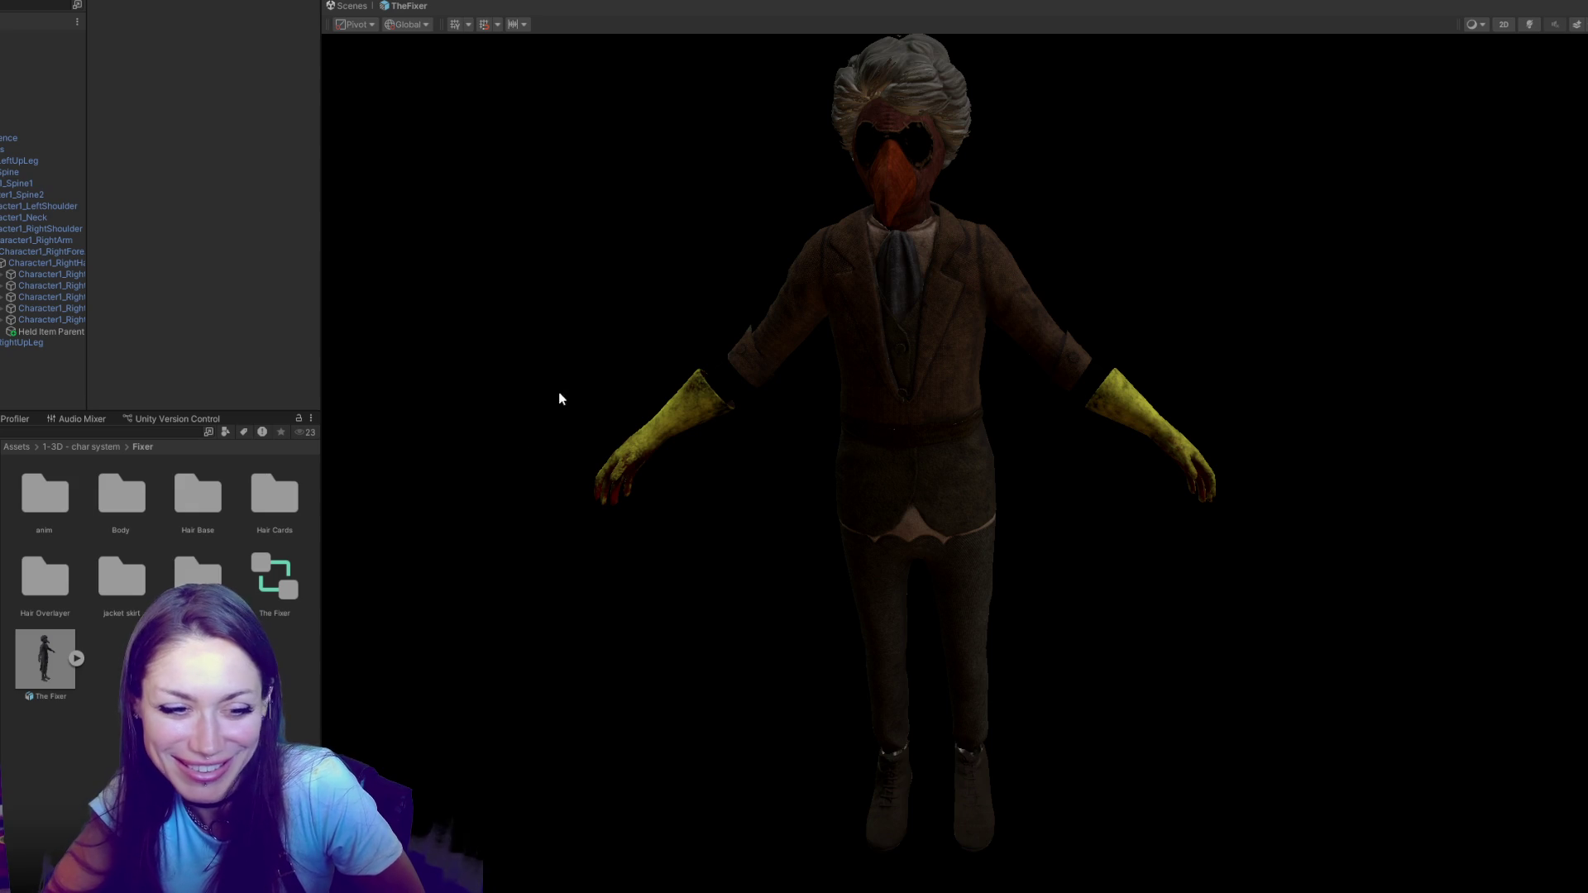
click(443, 3)
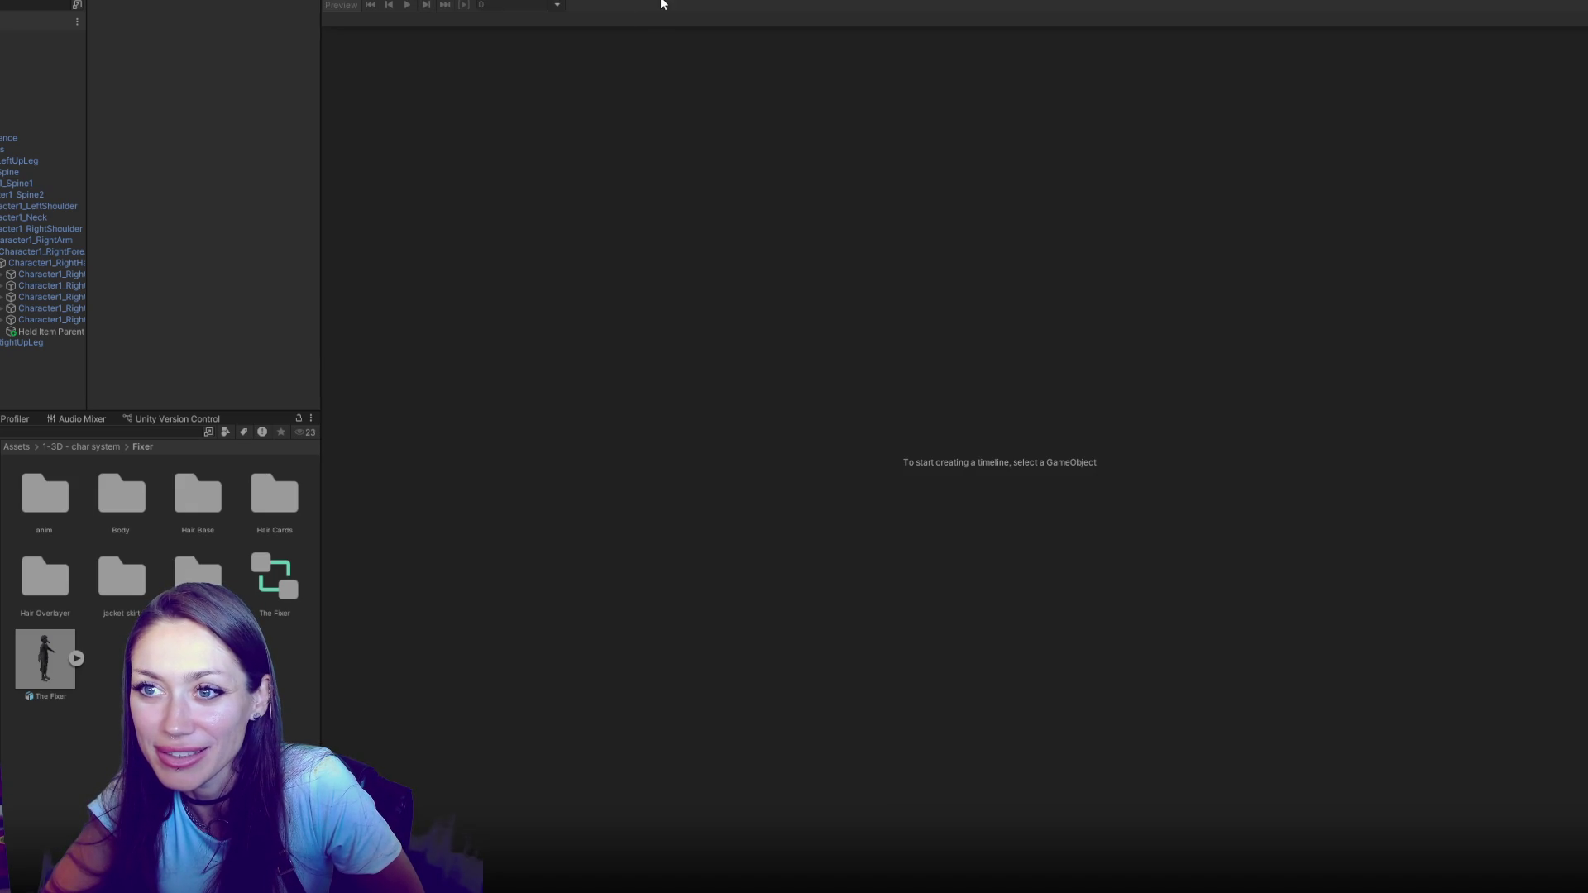
click(661, 3)
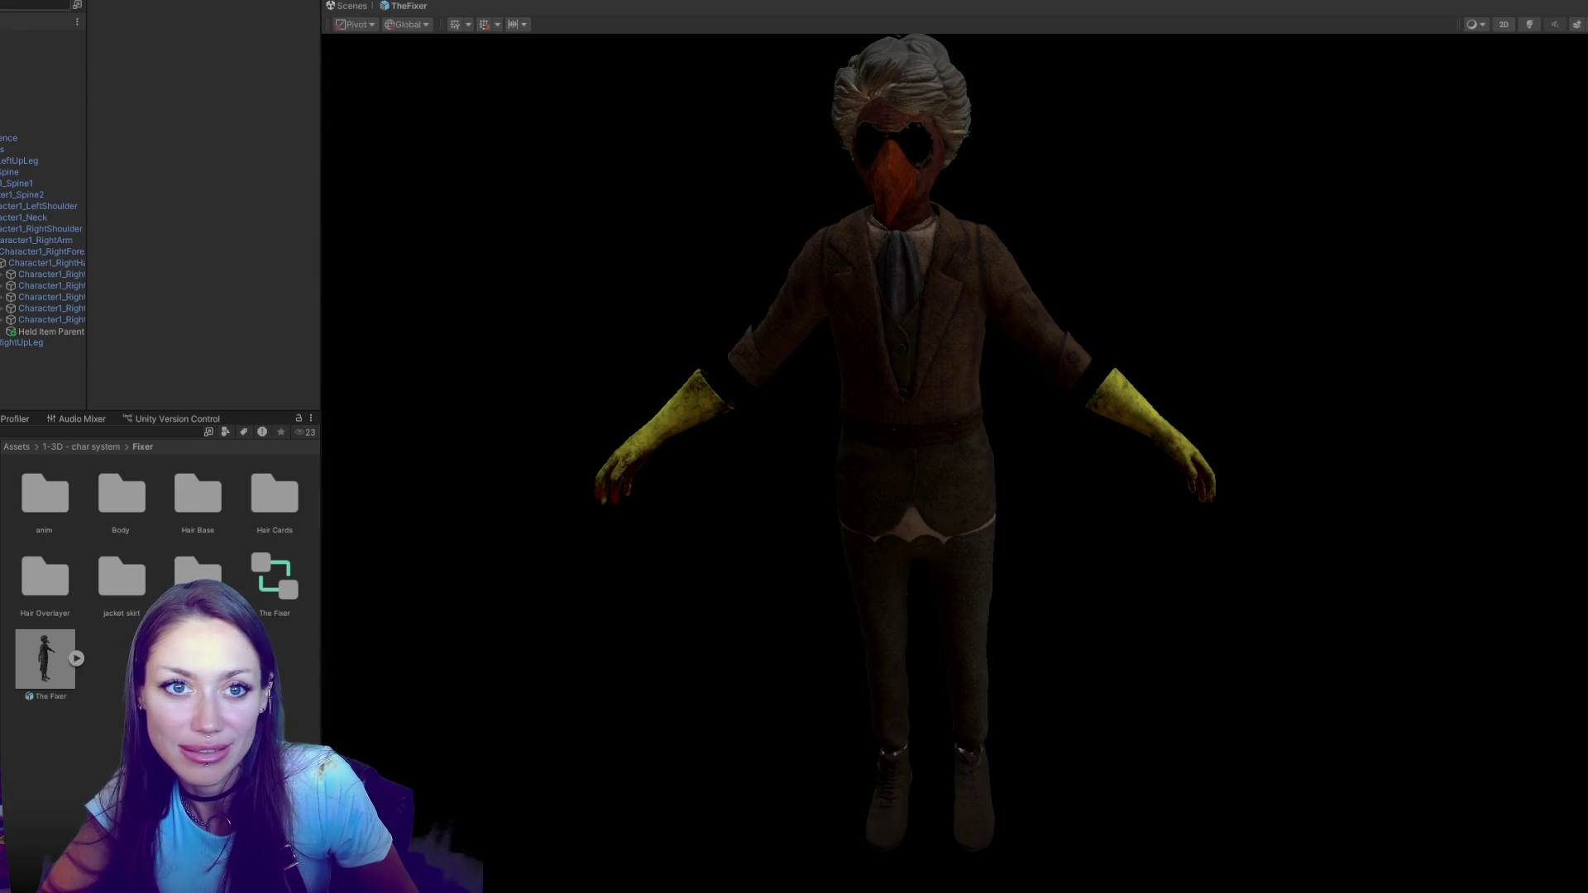
click(352, 6)
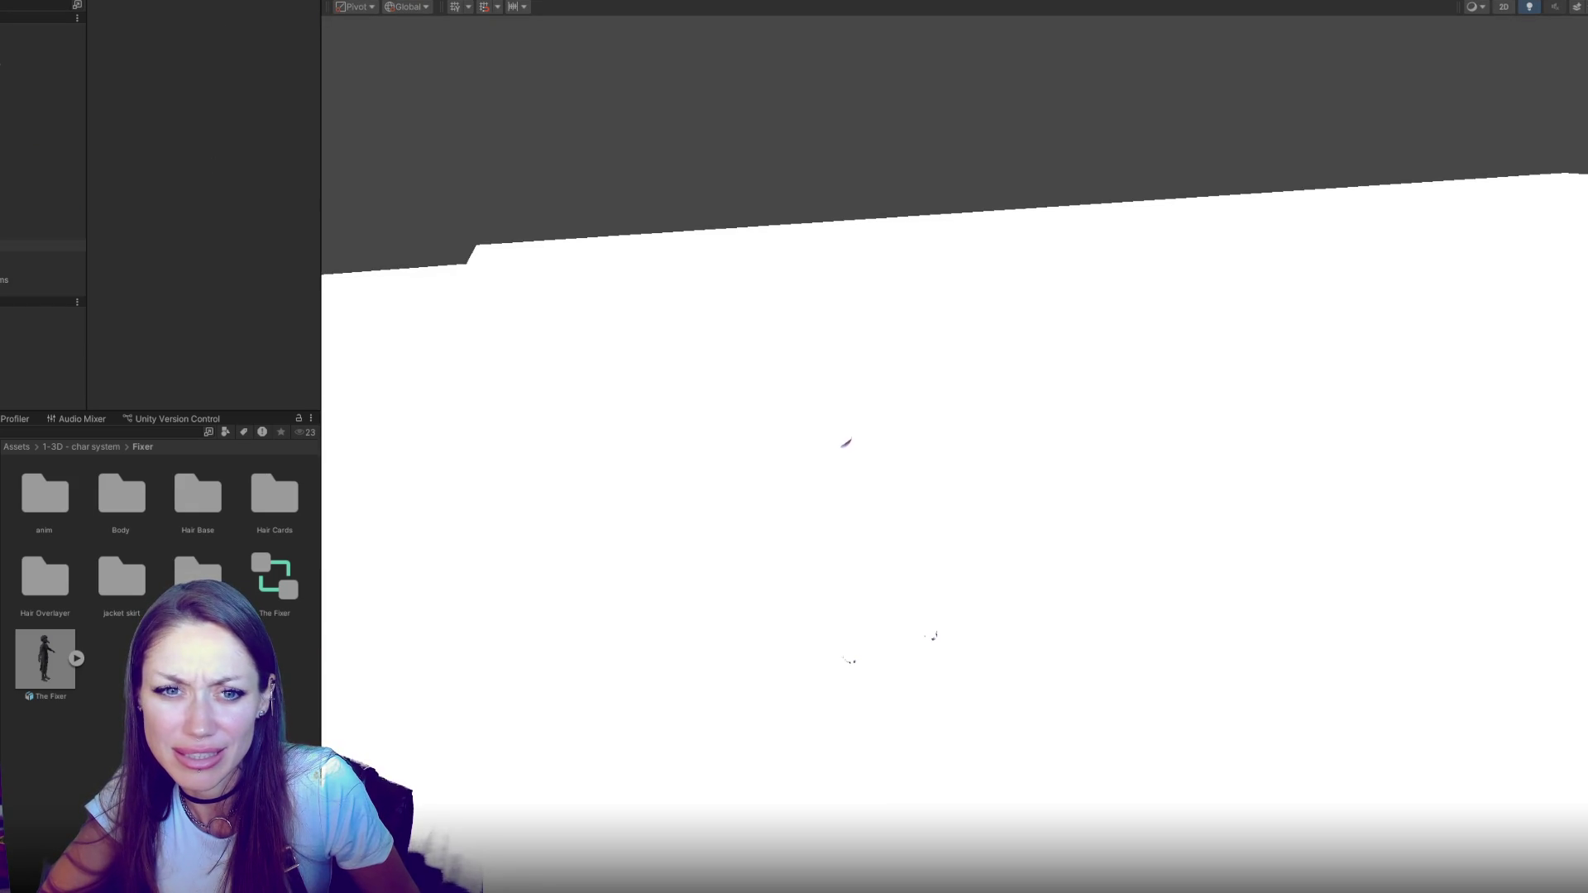
click(41, 280)
key(f)
mouse_move(735, 438)
alt+mouse_down()
mouse_move(911, 312)
mouse_move(1358, 323)
mouse_move(1131, 256)
mouse_move(1023, 268)
mouse_move(1454, 265)
mouse_move(1014, 153)
mouse_move(897, 314)
alt+mouse_up()
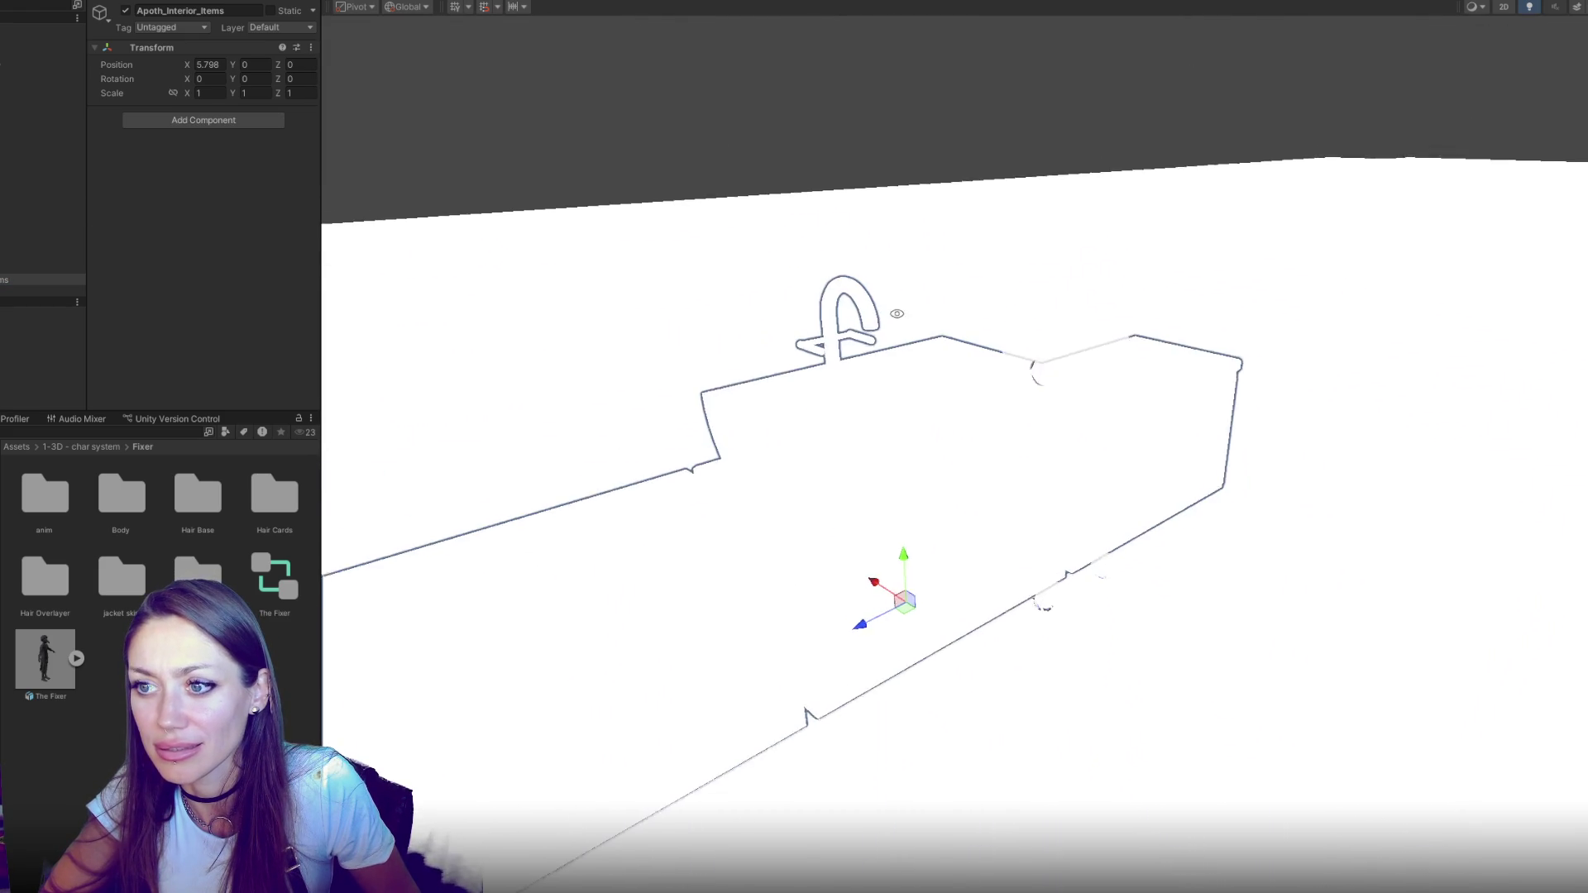
click(786, 51)
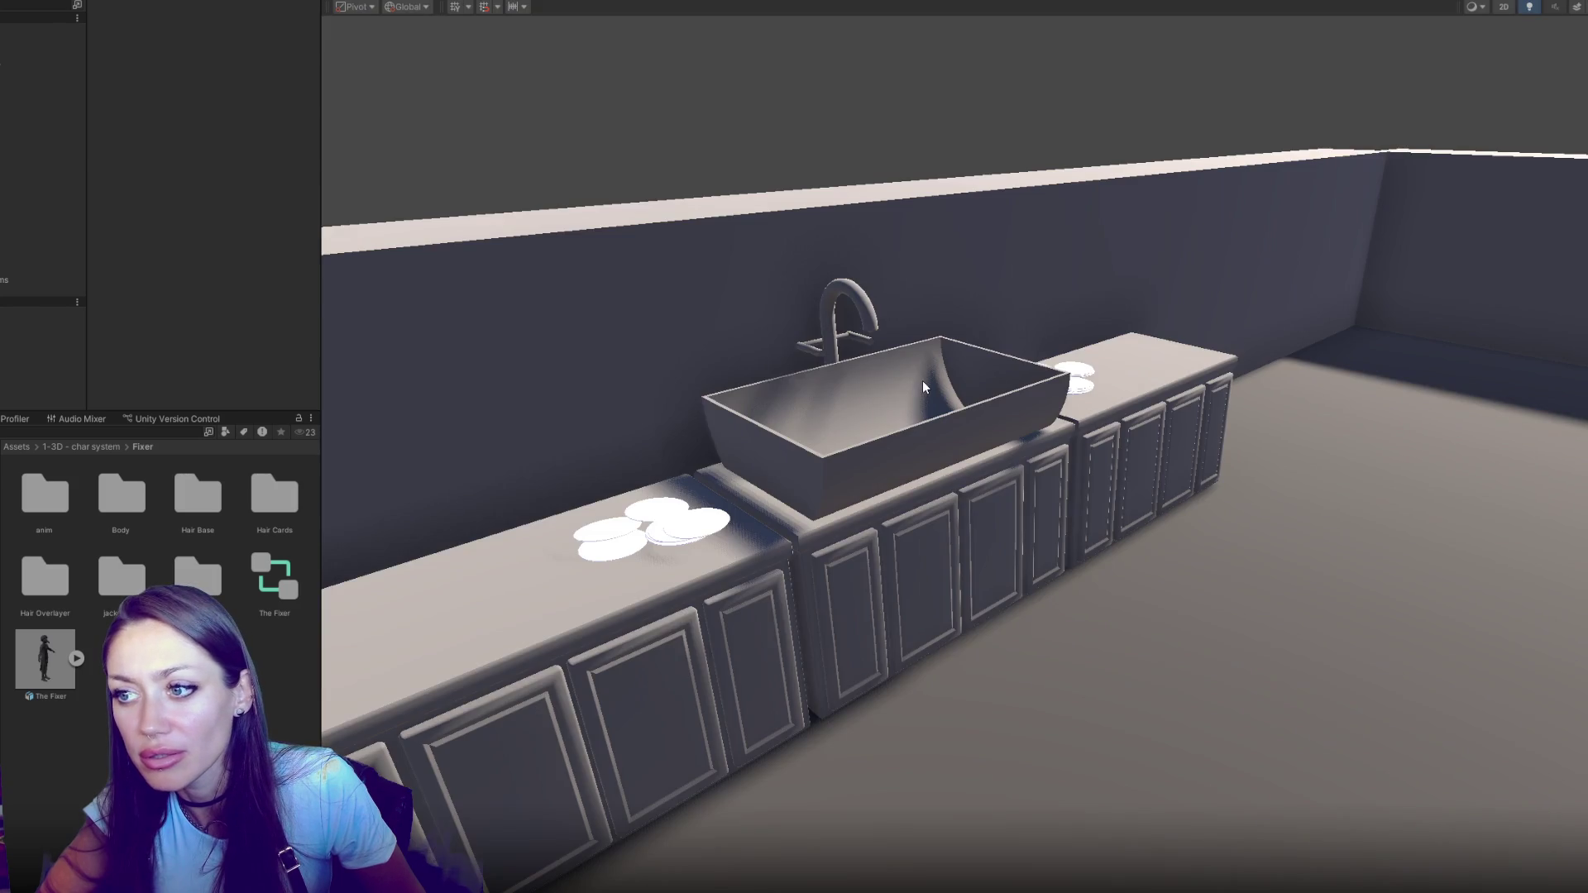
click(921, 380)
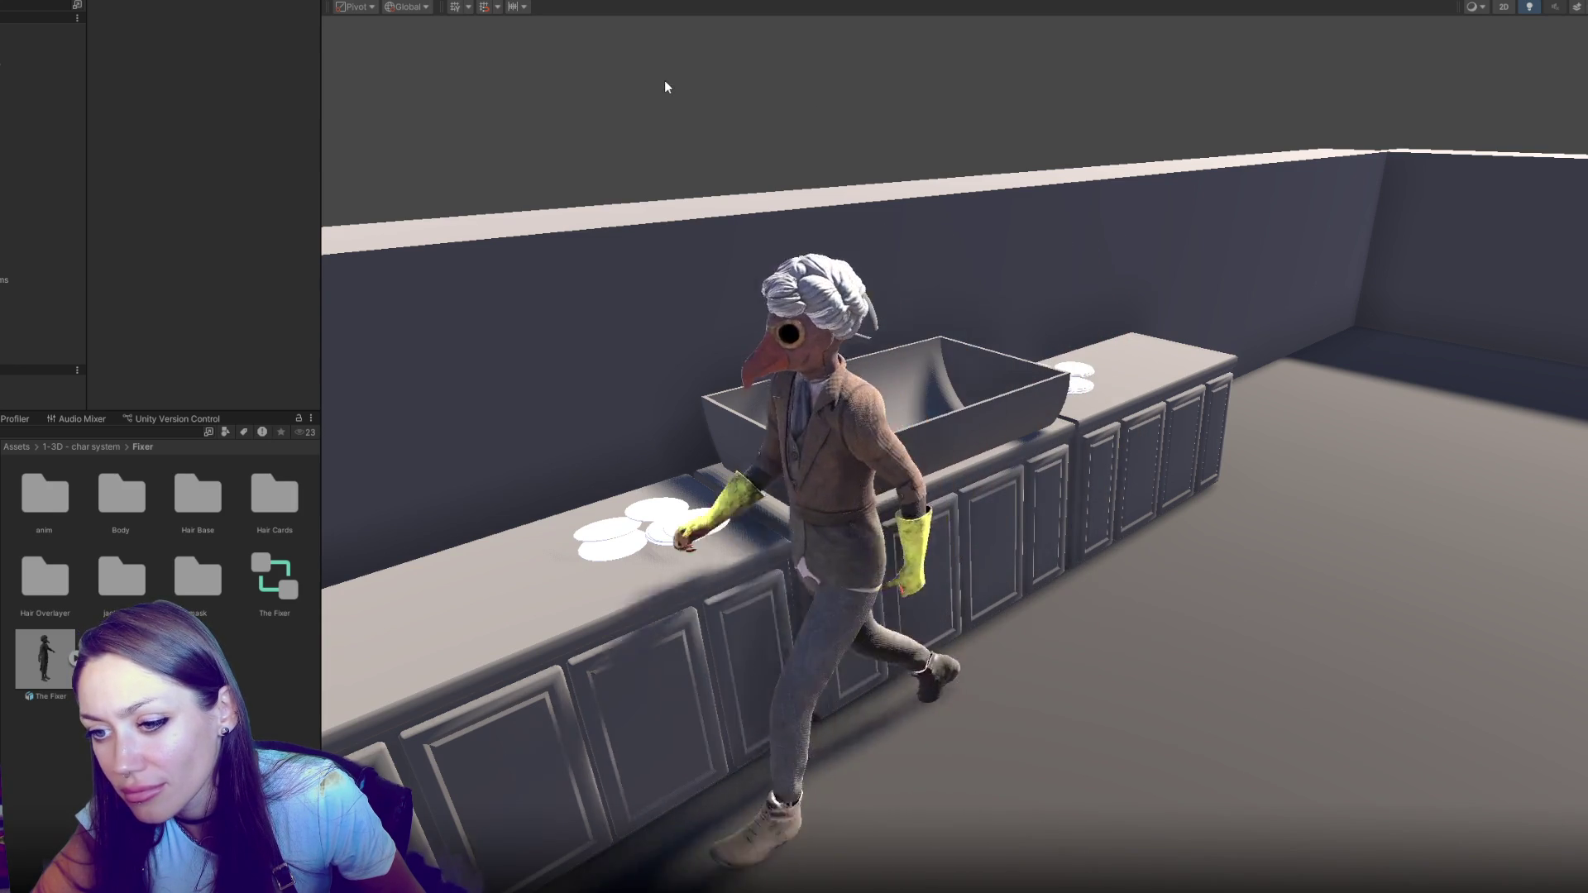
drag(695, 271, 1031, 271)
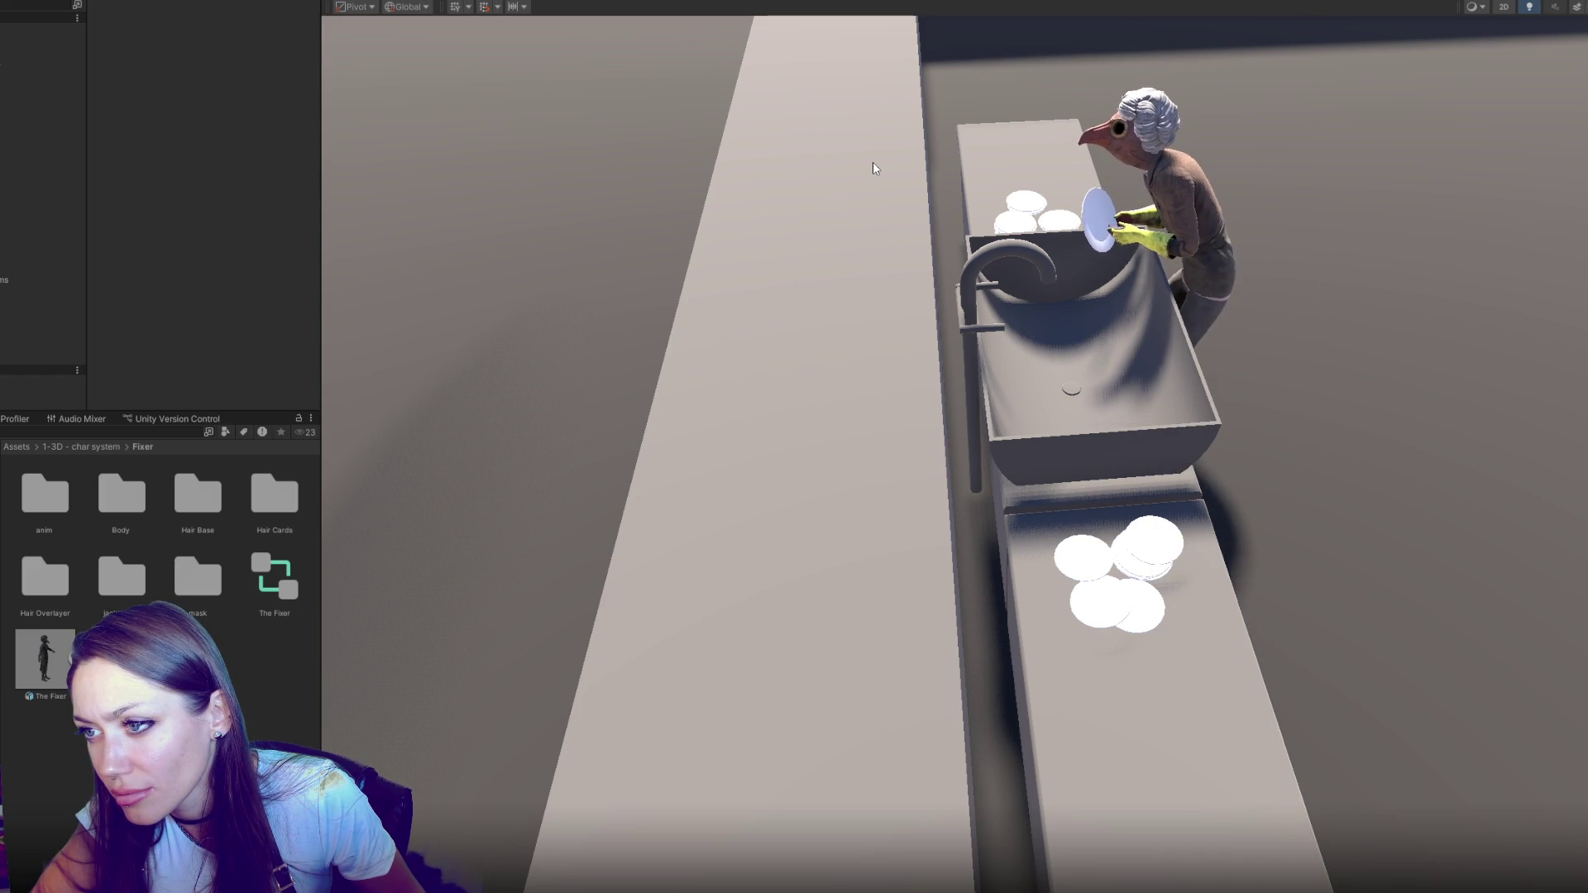
drag(872, 161, 960, 369)
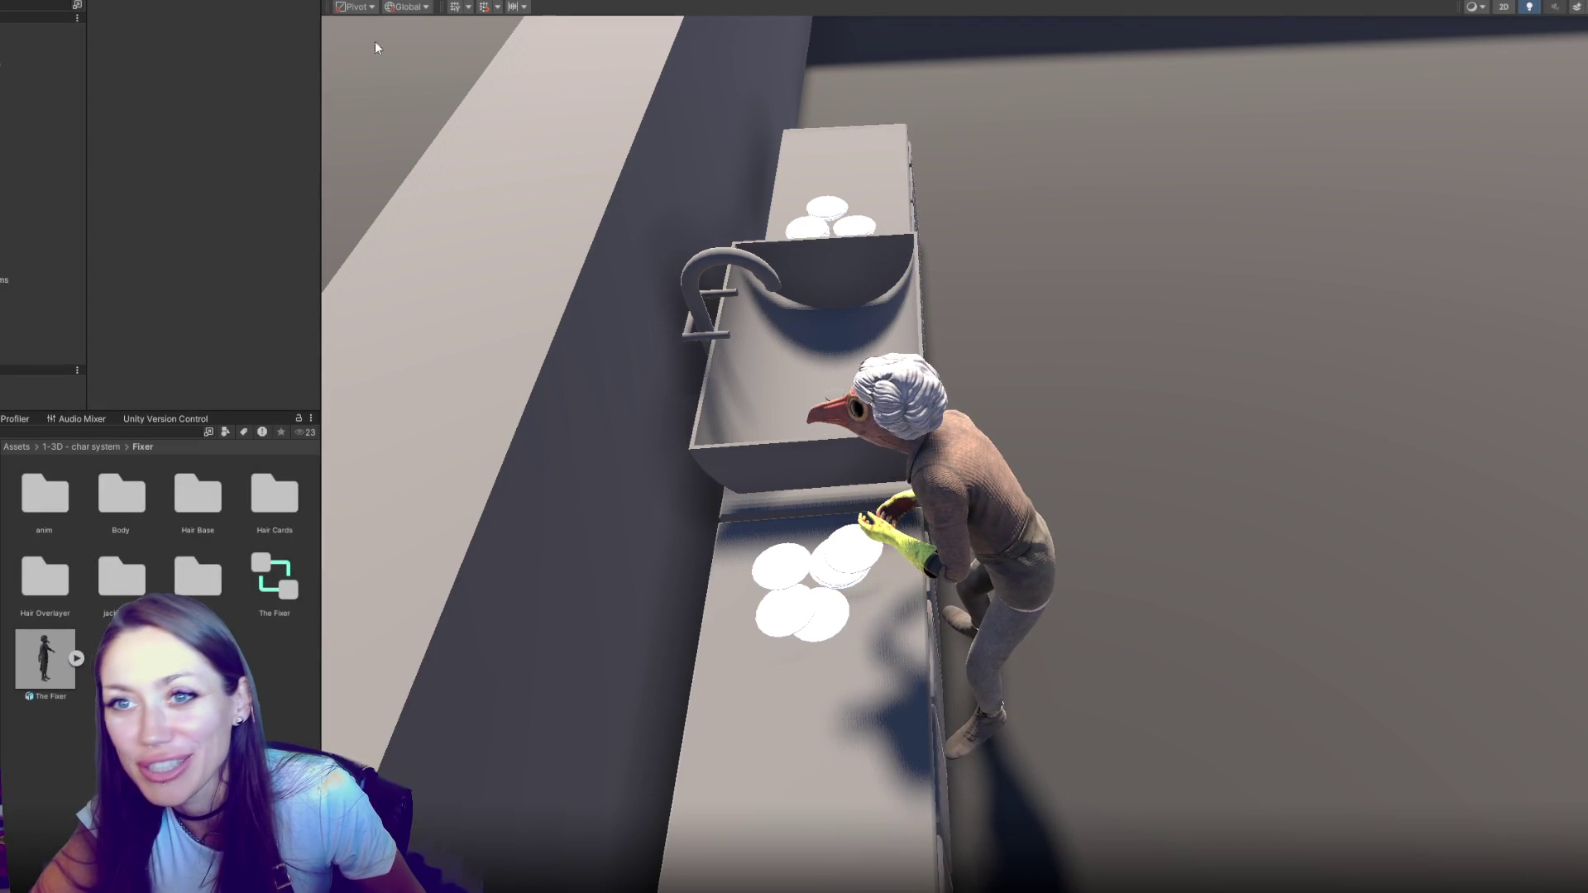
key(ctrl+p)
click(547, 4)
Set the Any State→Old Man Idling transition's interruption source to Next State
click(792, 372)
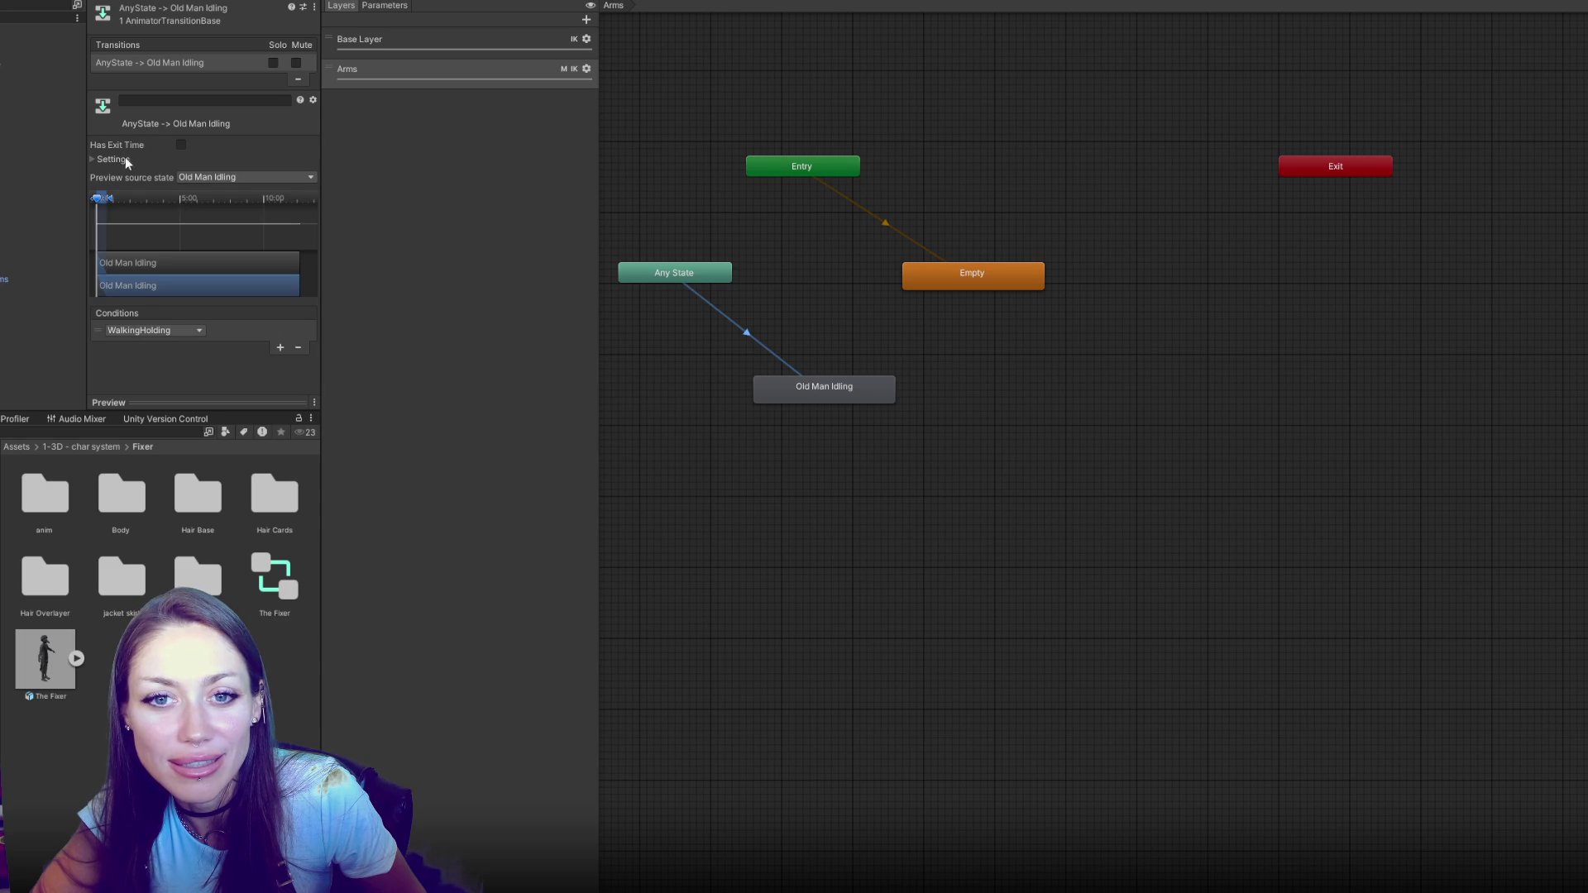
click(114, 159)
click(240, 230)
click(215, 273)
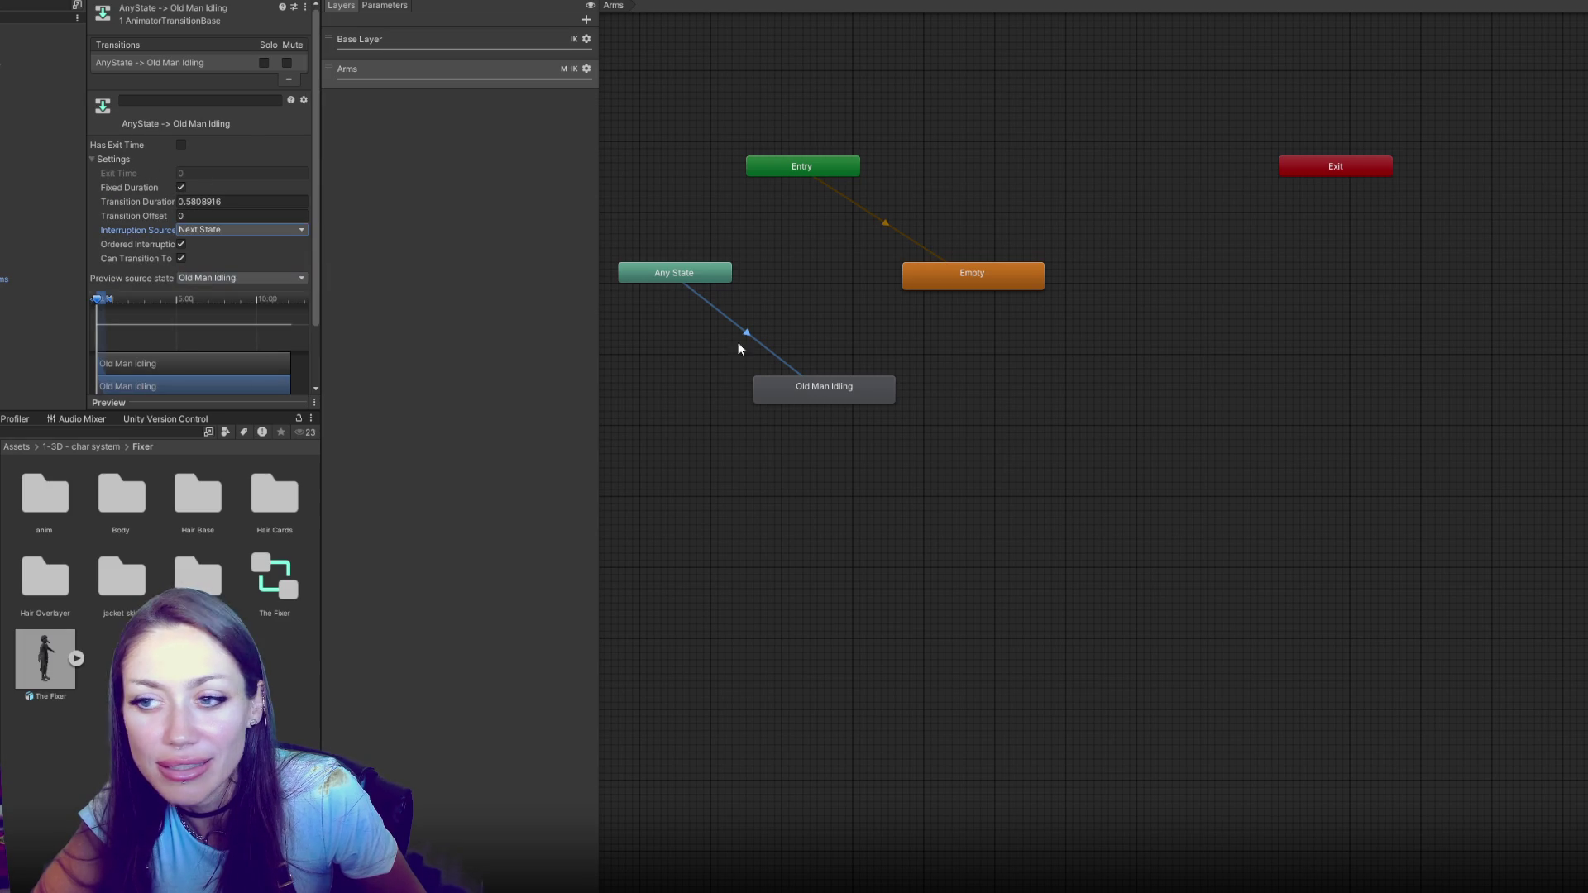
click(903, 341)
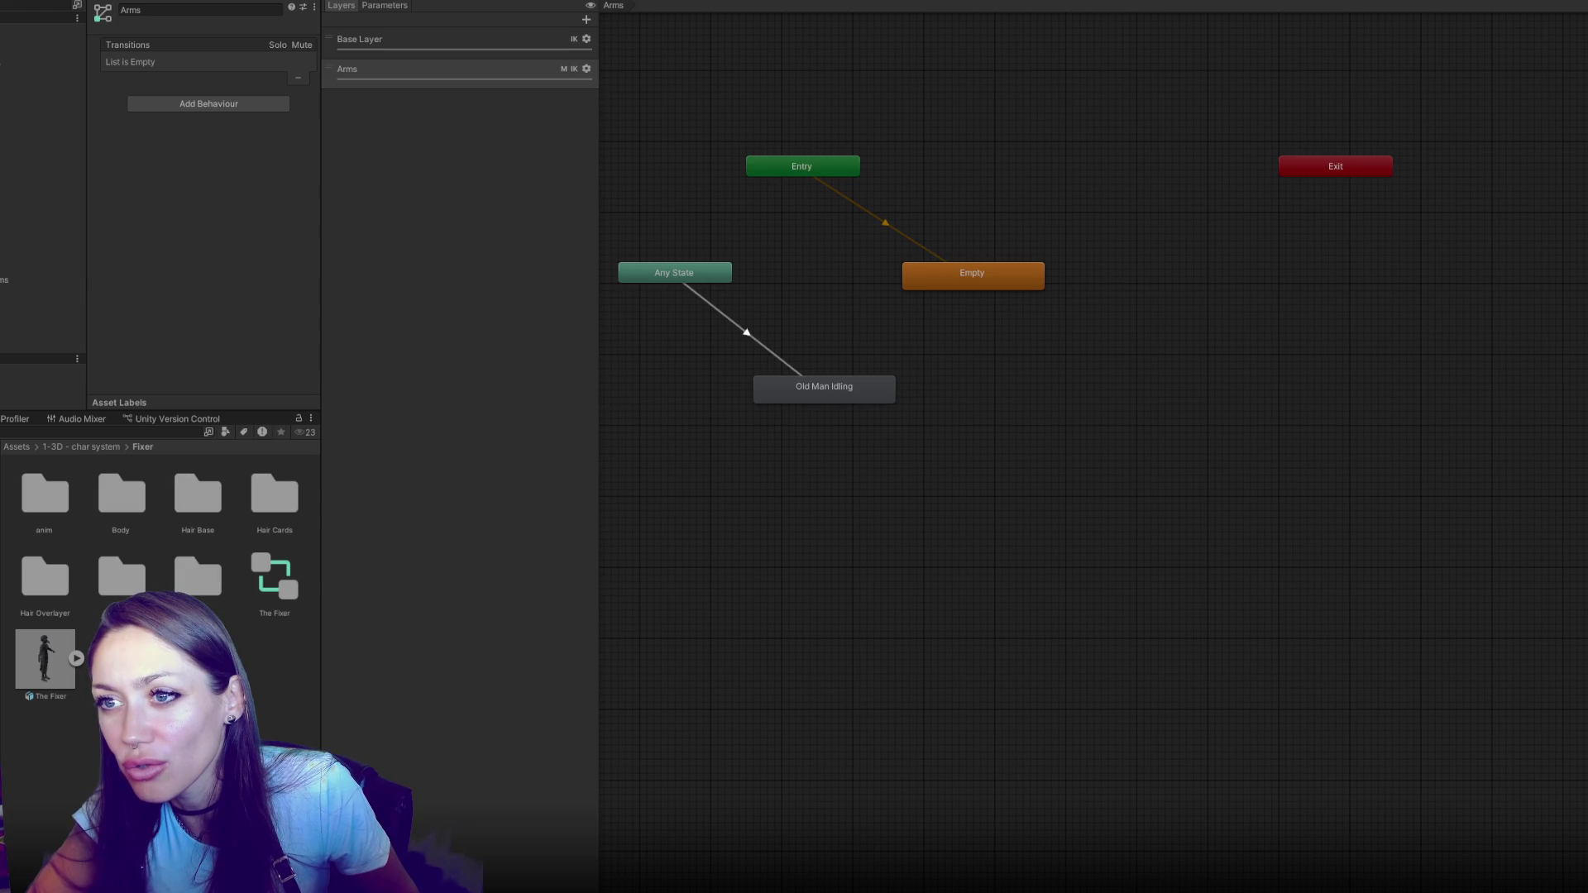
Pan, orbit and zoom the Scene view to watch the NPC at the sink, then return to Game view
click(347, 3)
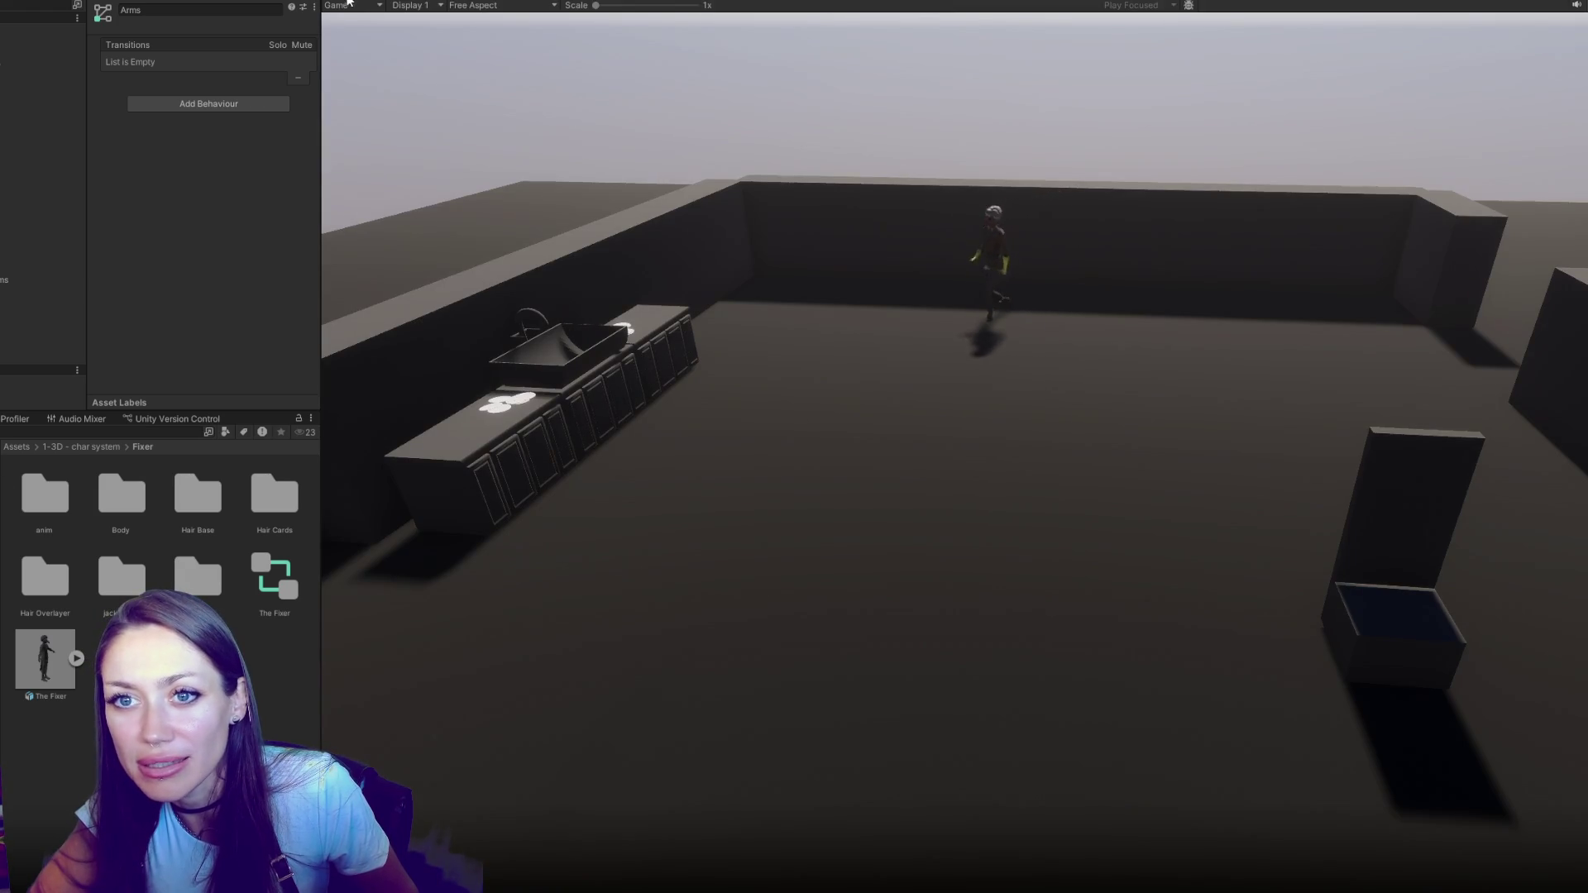
click(348, 3)
mouse_move(642, 252)
mouse_down()
mouse_move(1029, 187)
mouse_move(787, 135)
mouse_move(1223, 365)
mouse_move(1230, 234)
mouse_move(1231, 263)
mouse_move(1150, 253)
mouse_up()
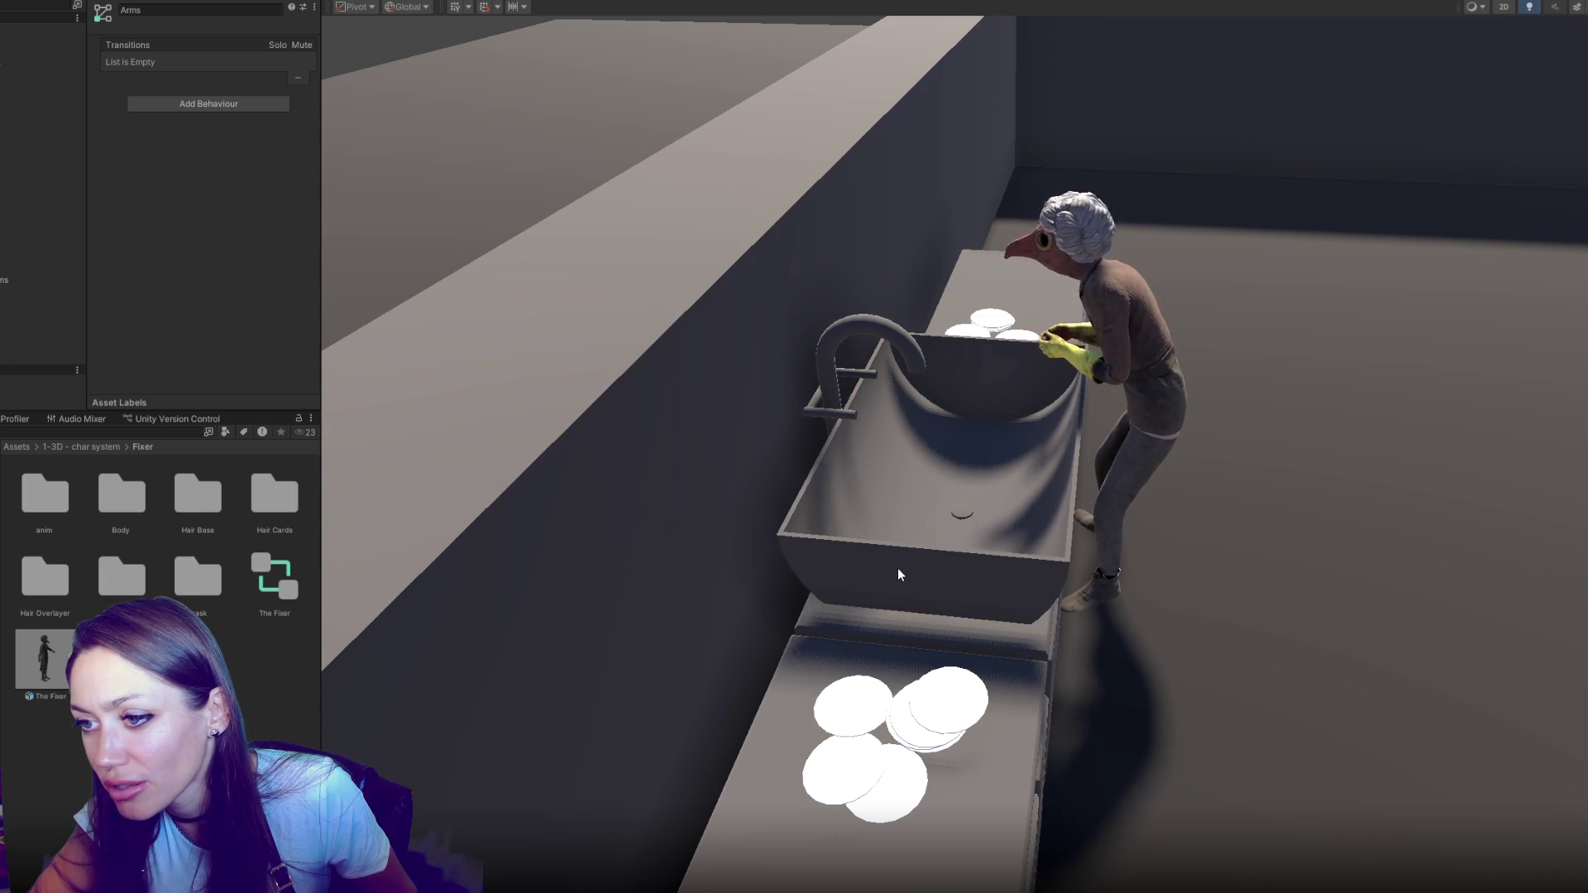
mouse_move(473, 216)
mouse_down()
mouse_move(661, 239)
mouse_move(1241, 248)
mouse_move(1041, 282)
mouse_move(1059, 110)
mouse_move(900, 107)
mouse_move(1035, 269)
mouse_move(1205, 248)
mouse_move(1056, 198)
mouse_move(945, 295)
mouse_move(932, 266)
mouse_up()
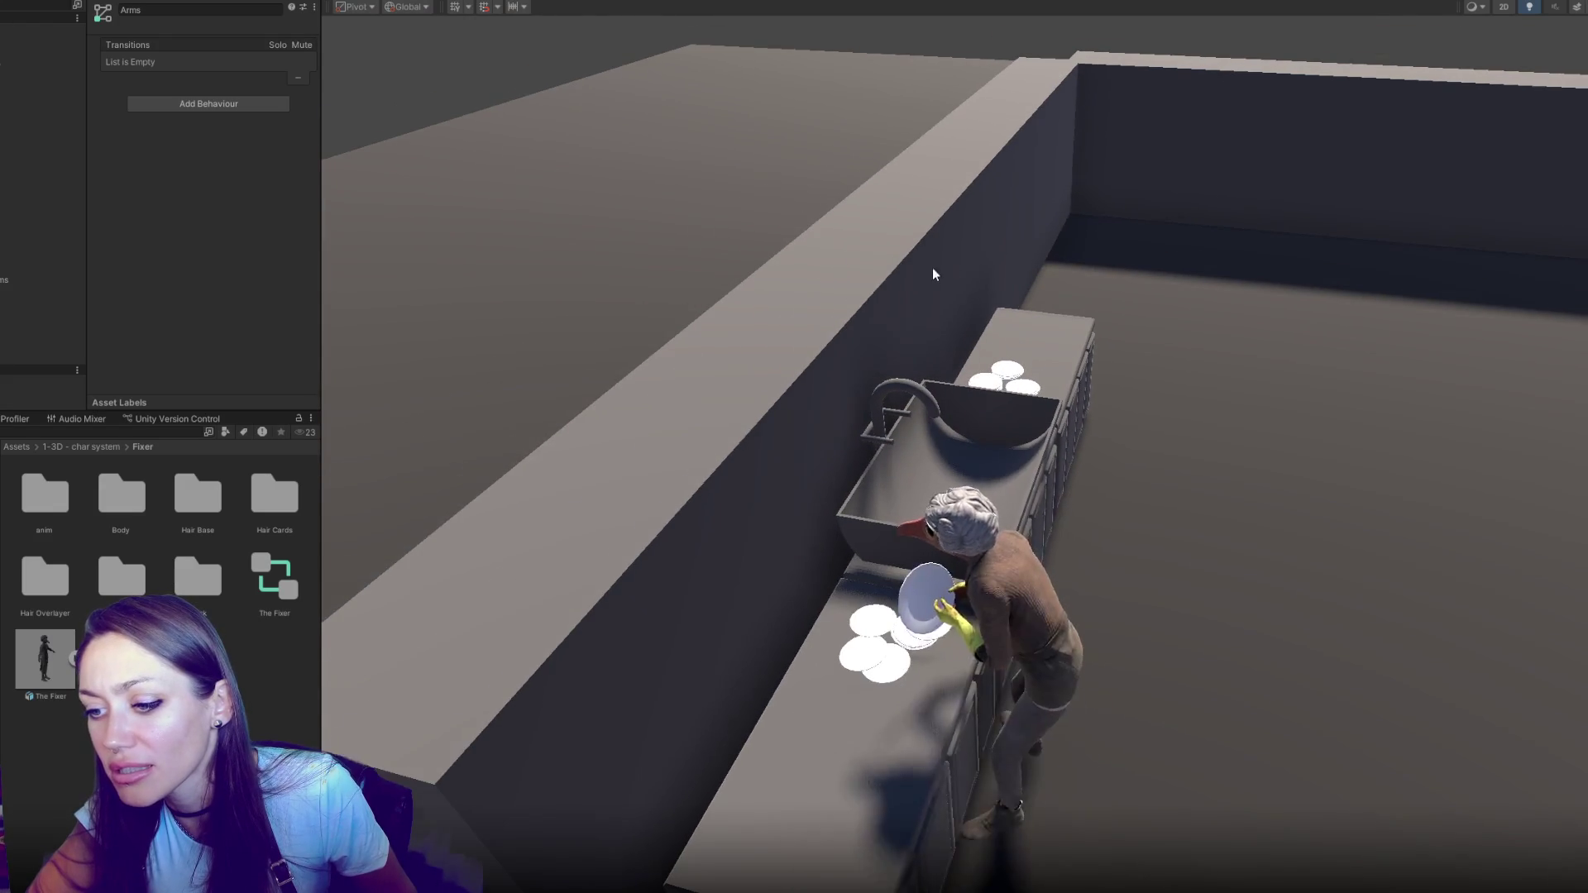
scroll(1105, 230, up, 2)
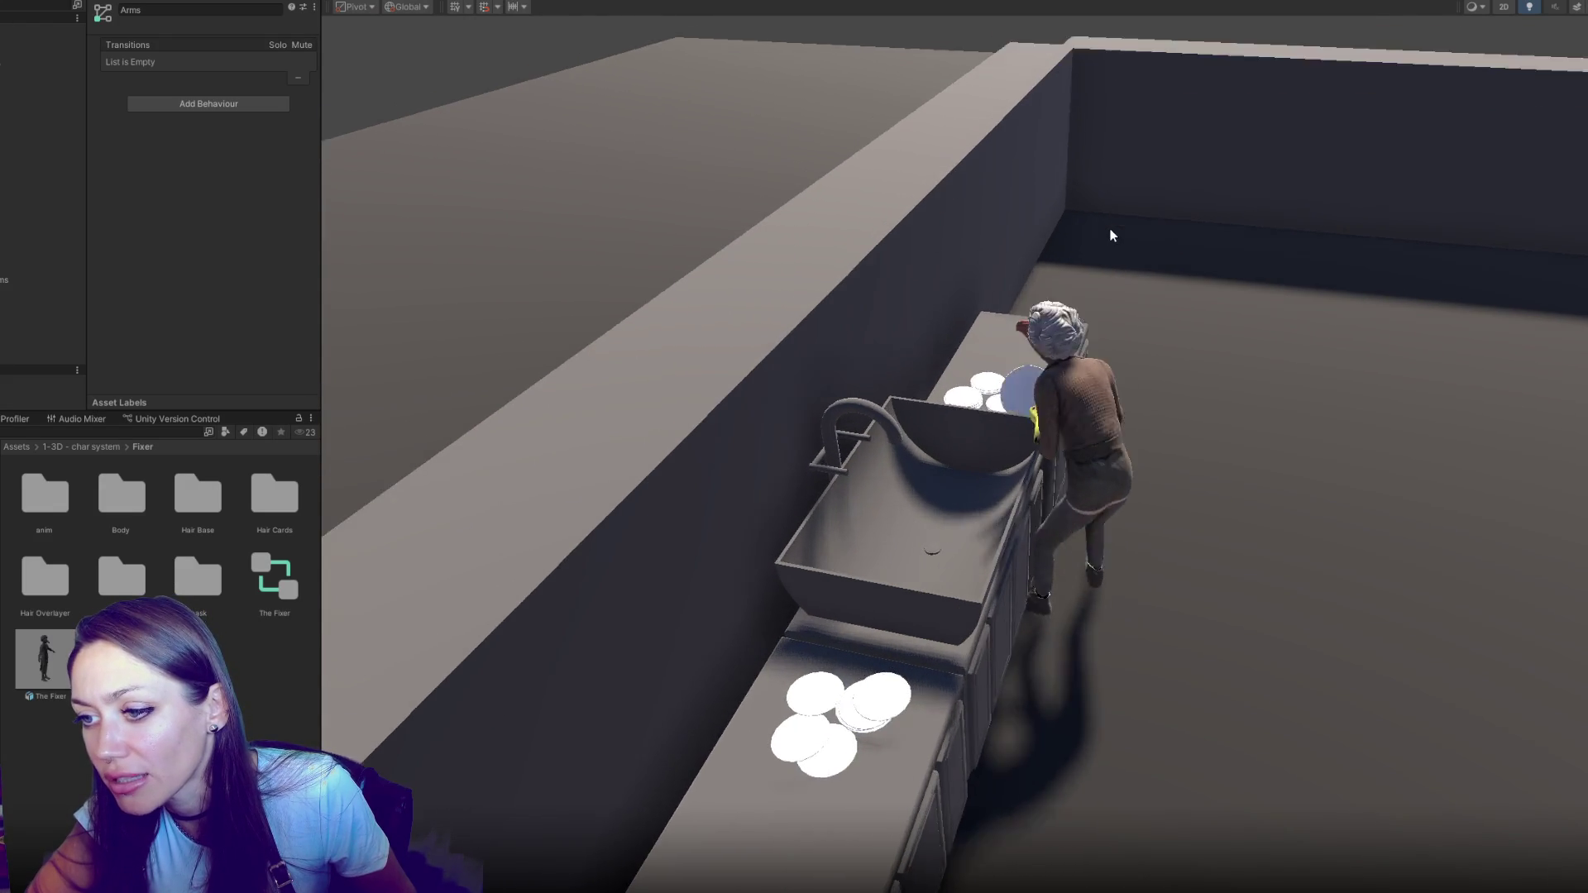
scroll(1110, 232, up, 2)
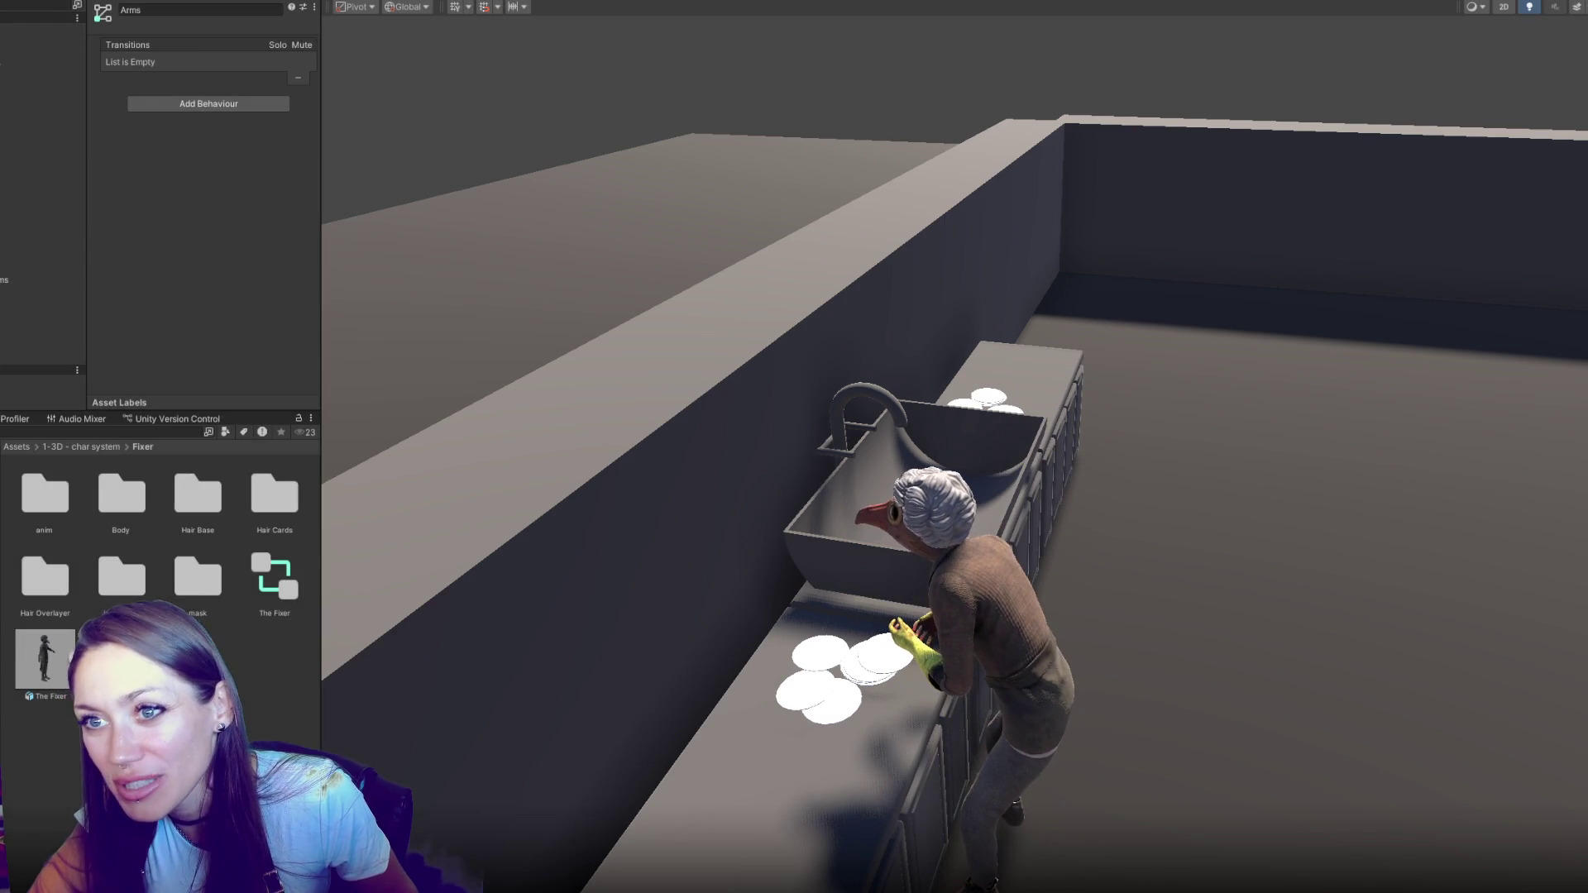
key(ctrl+2)
Return to the Arms graph, nudge the Empty node up and review Any State and Old Man Idling
key(ctrl+6)
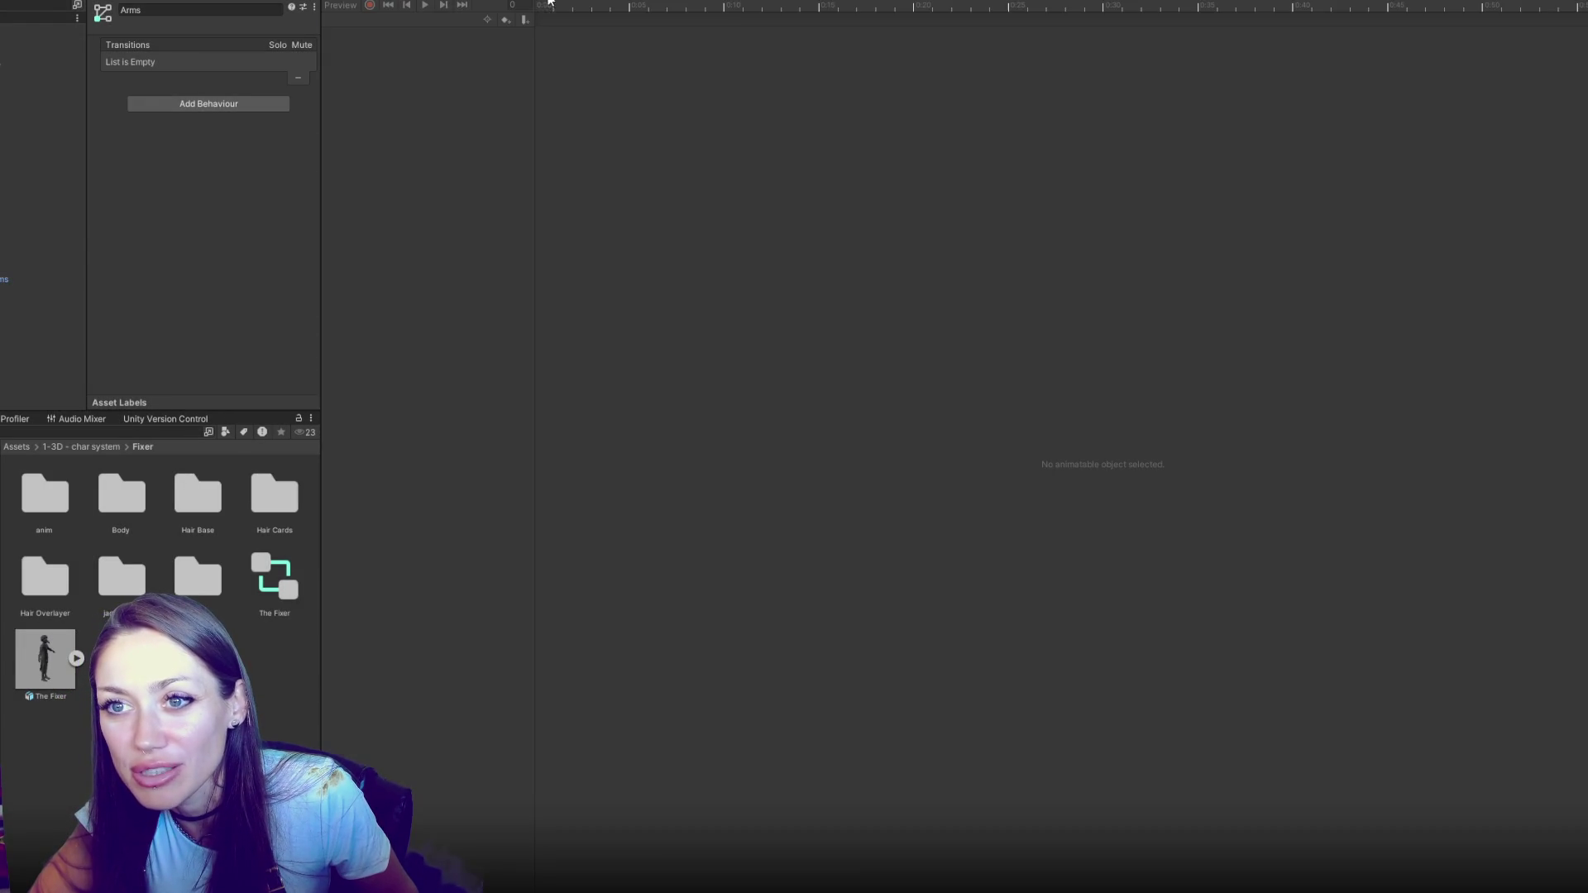
click(453, 3)
click(892, 382)
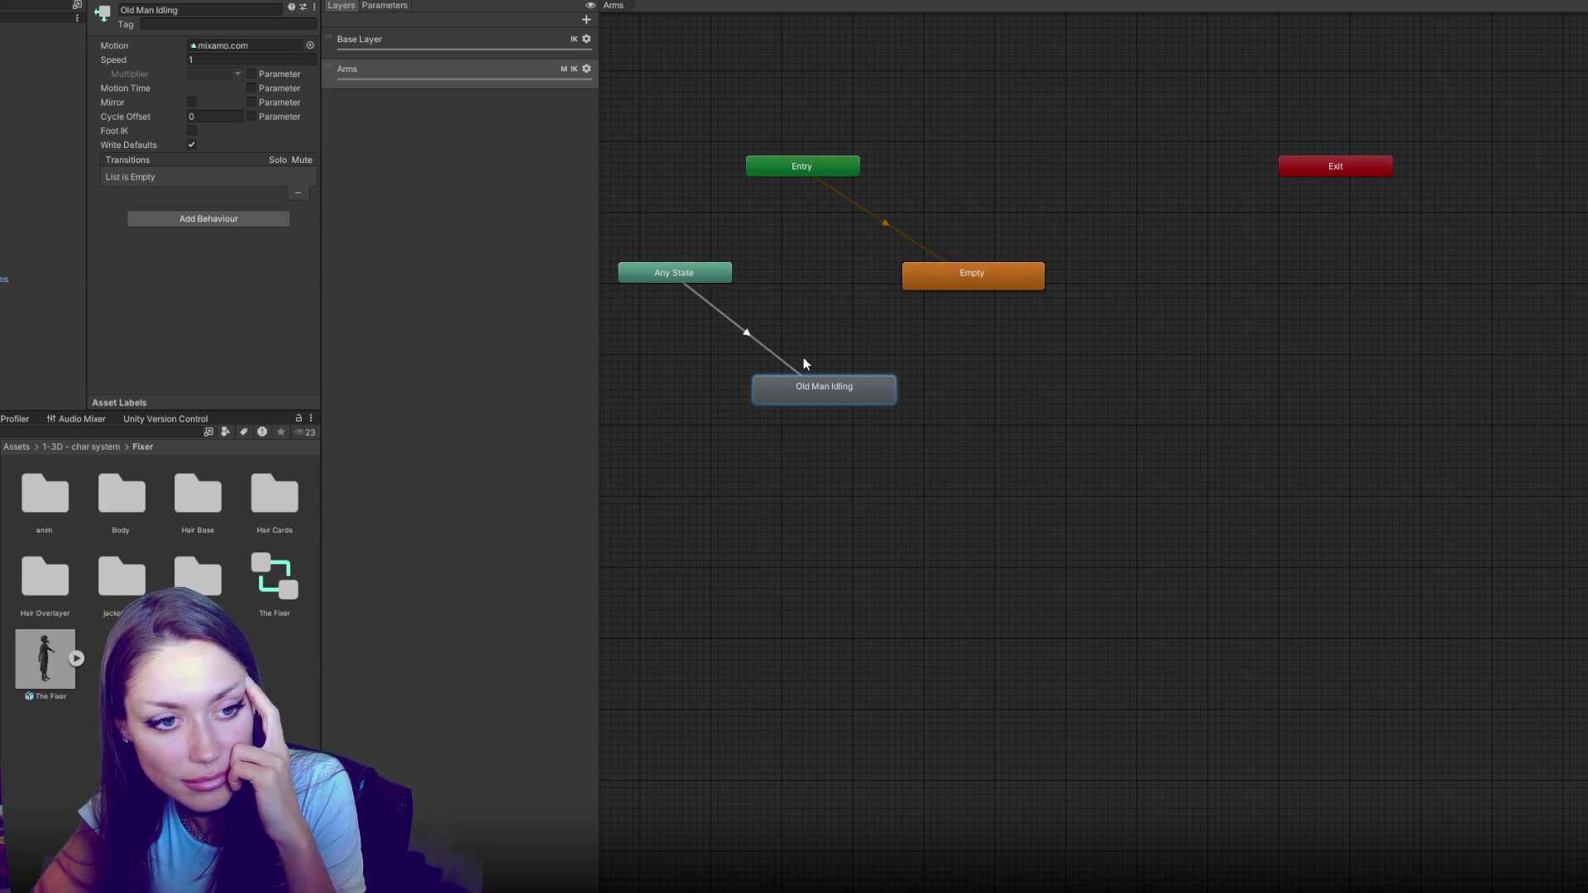
right_click(832, 386)
click(951, 279)
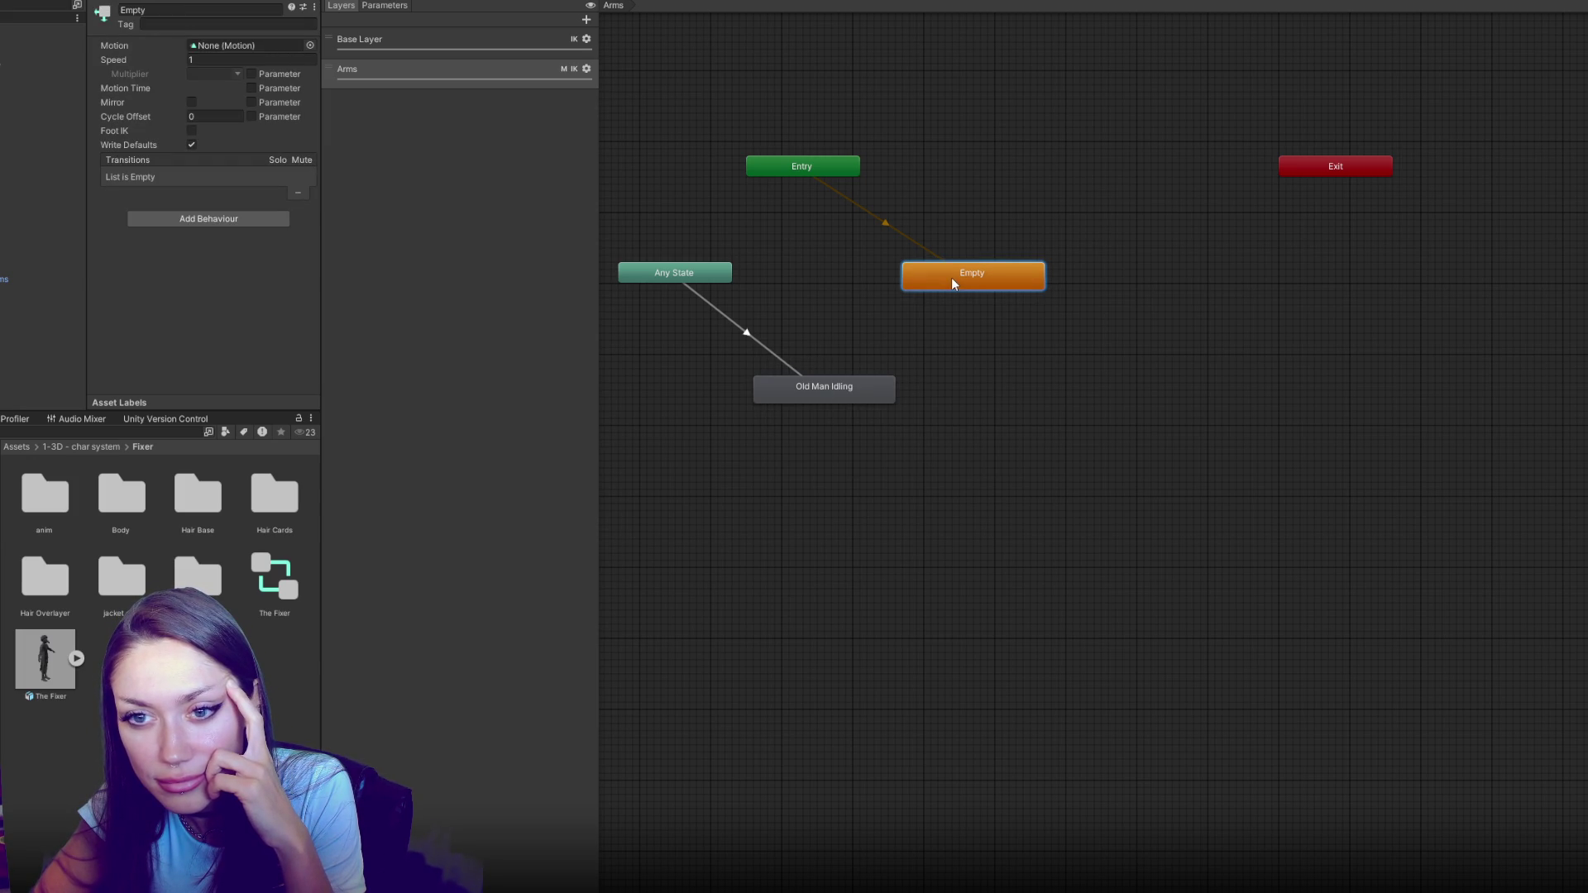
drag(953, 278, 962, 249)
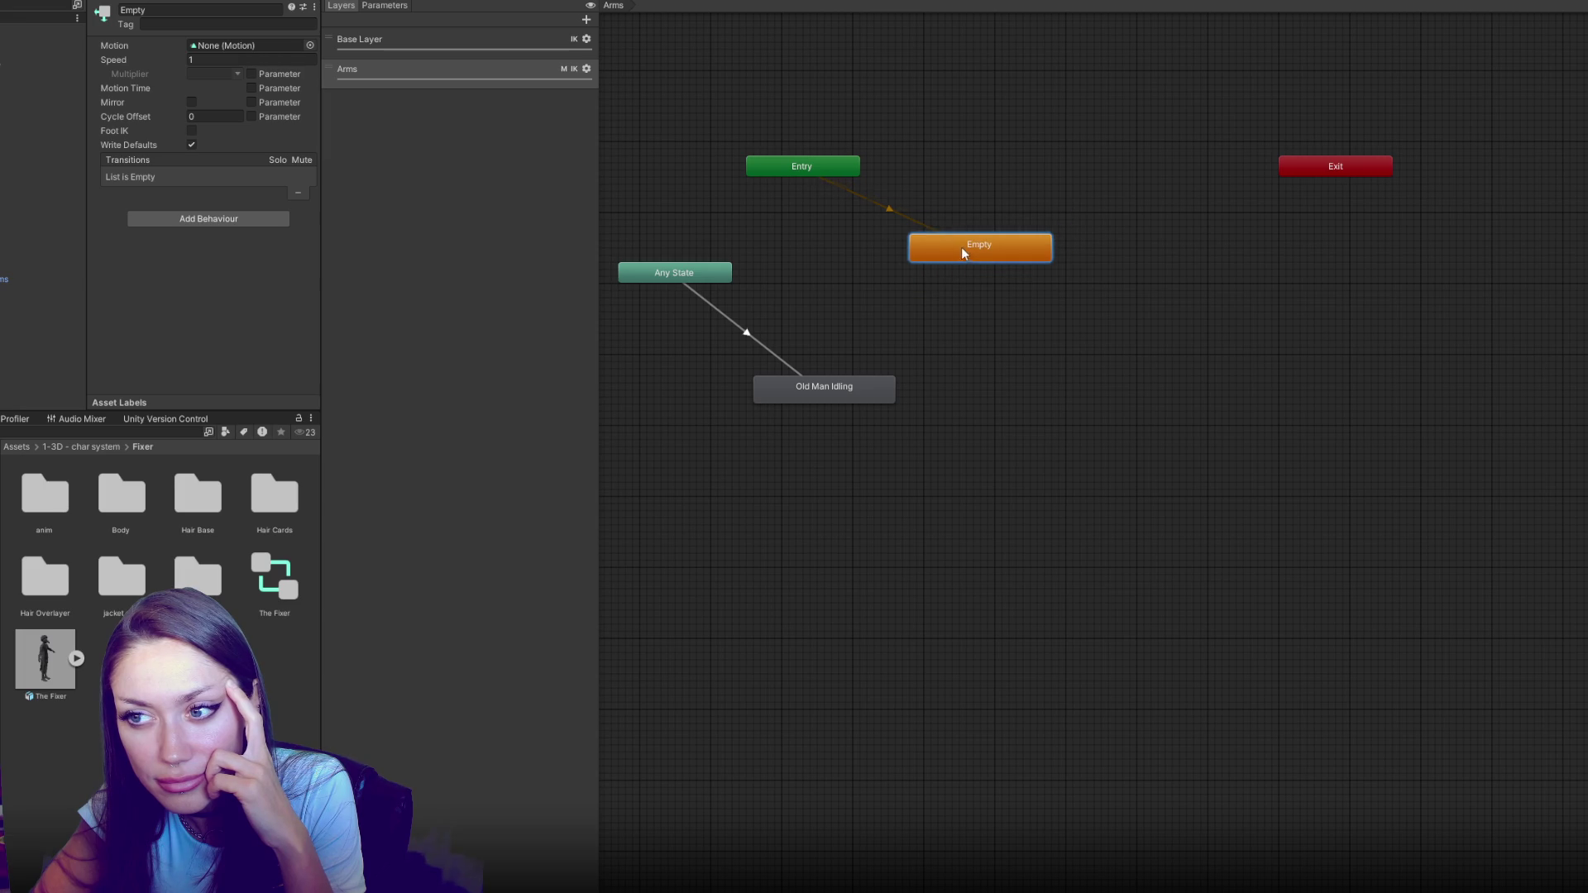
click(683, 279)
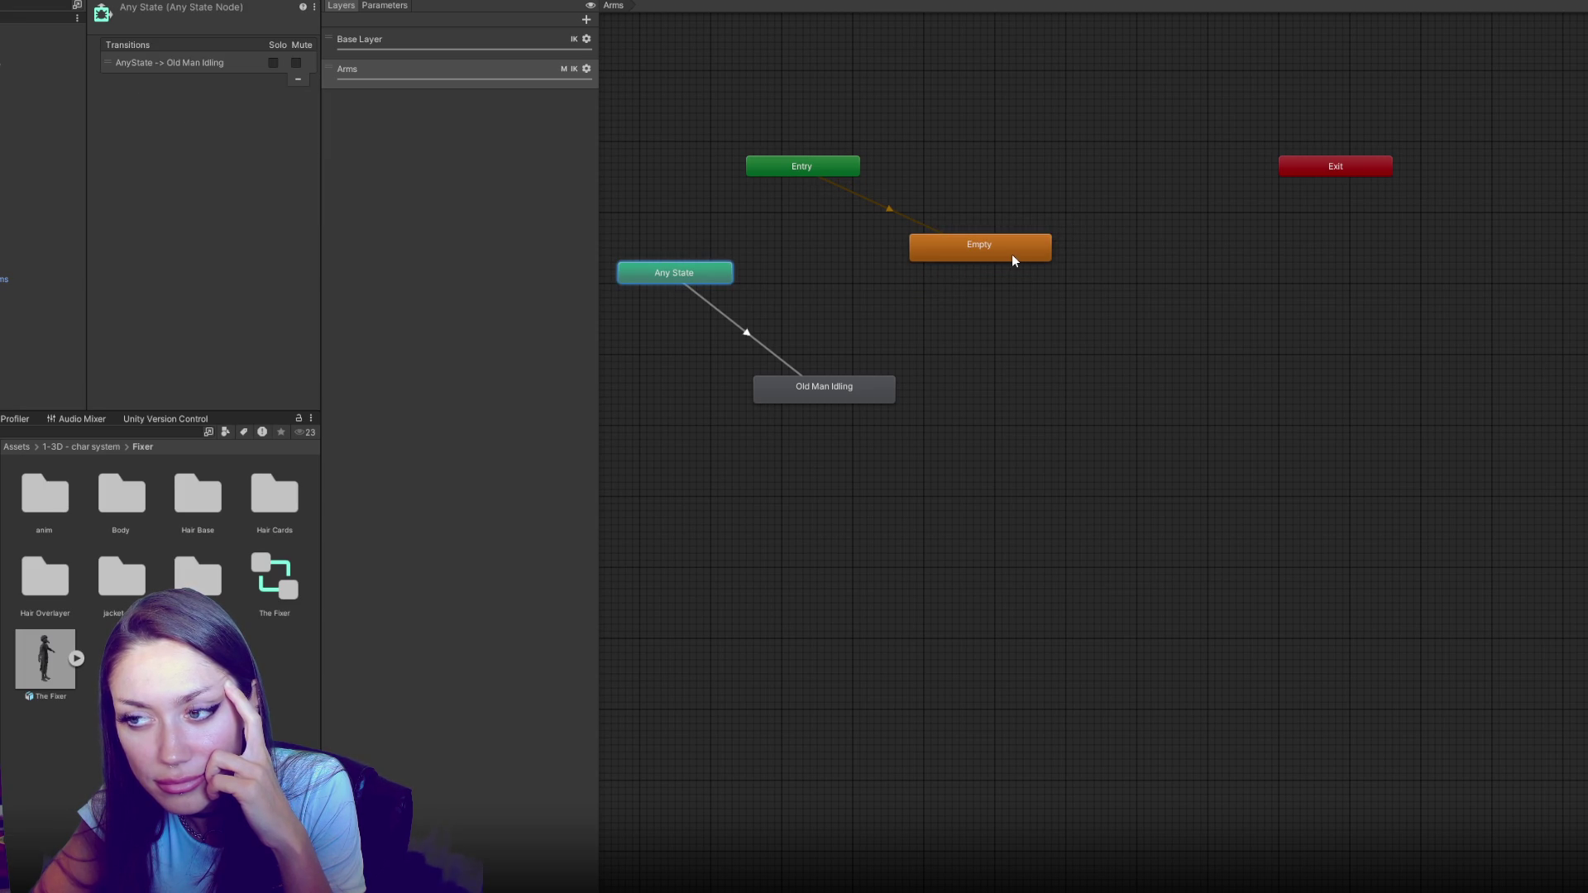
click(867, 394)
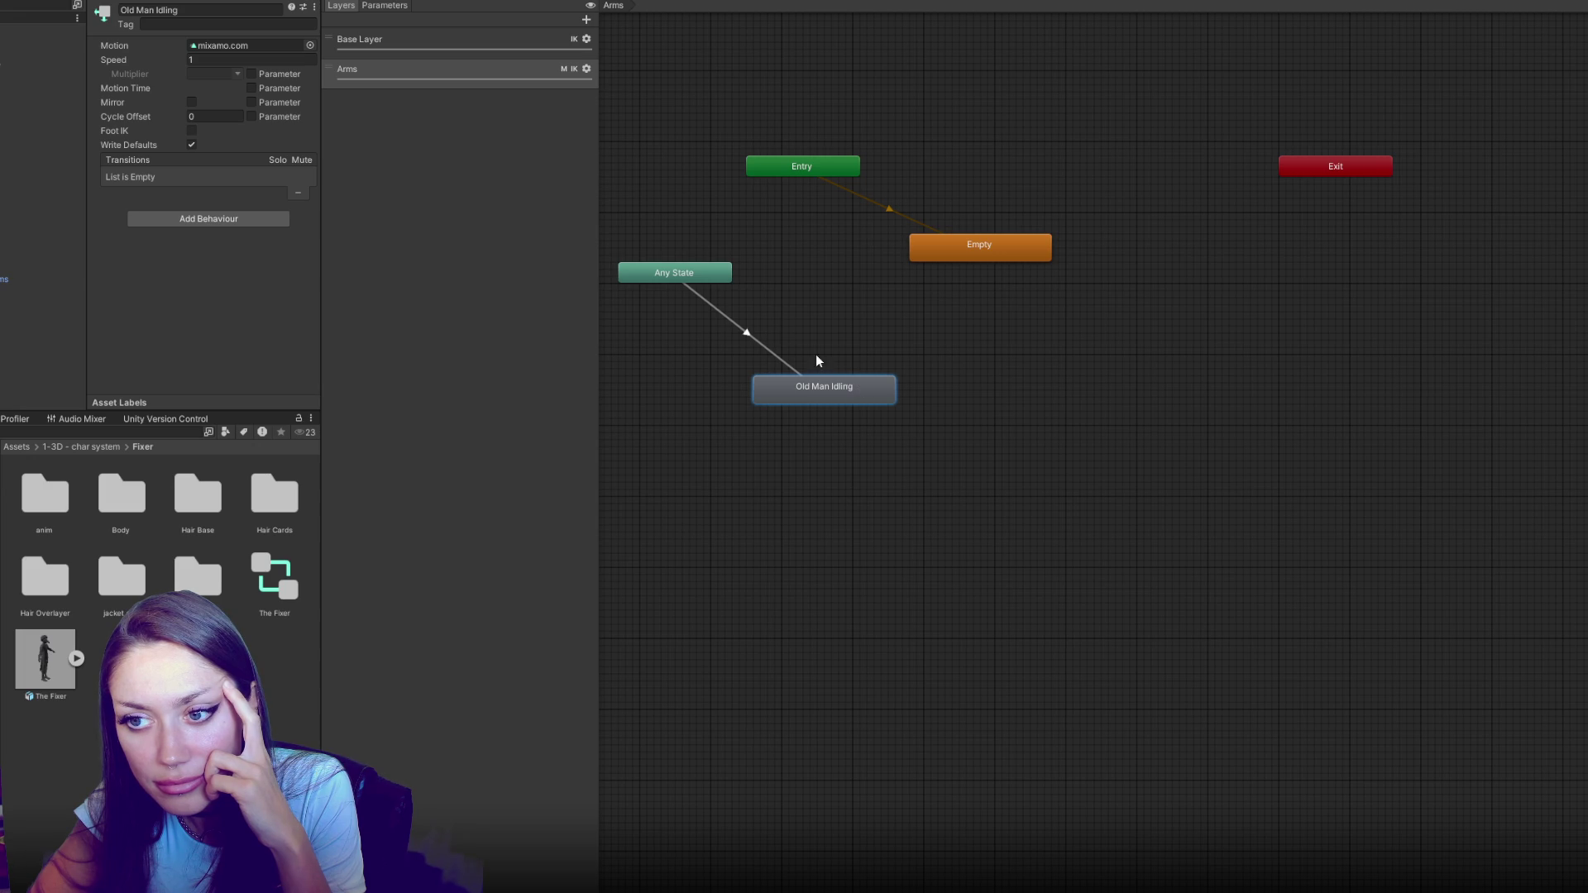
Add an Any State→Empty transition conditioned on Idling
right_click(717, 276)
click(745, 284)
click(951, 256)
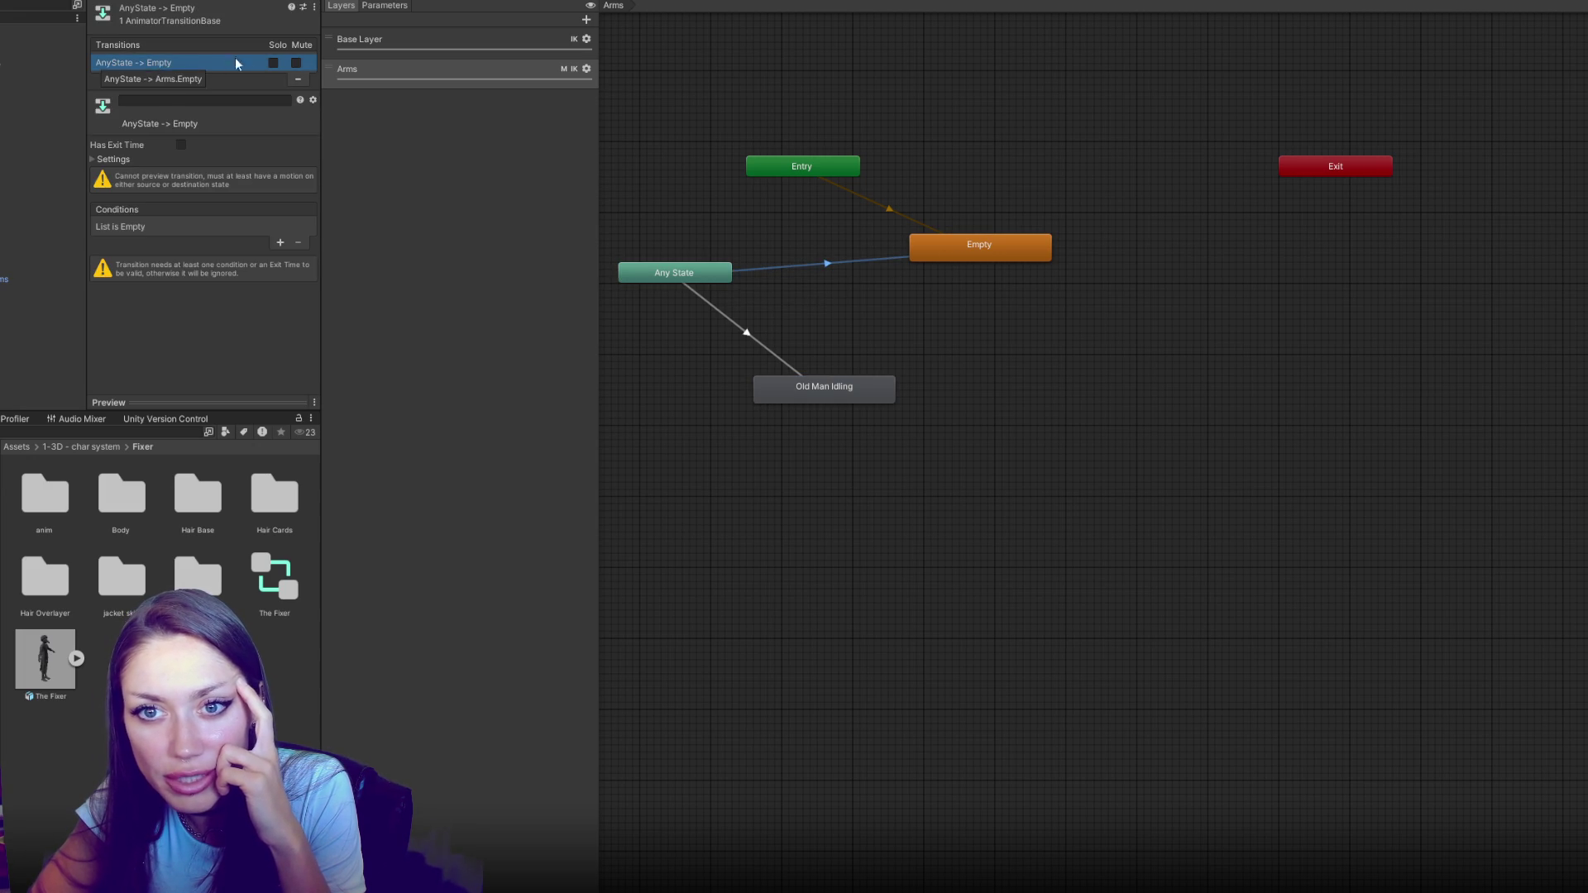
click(281, 243)
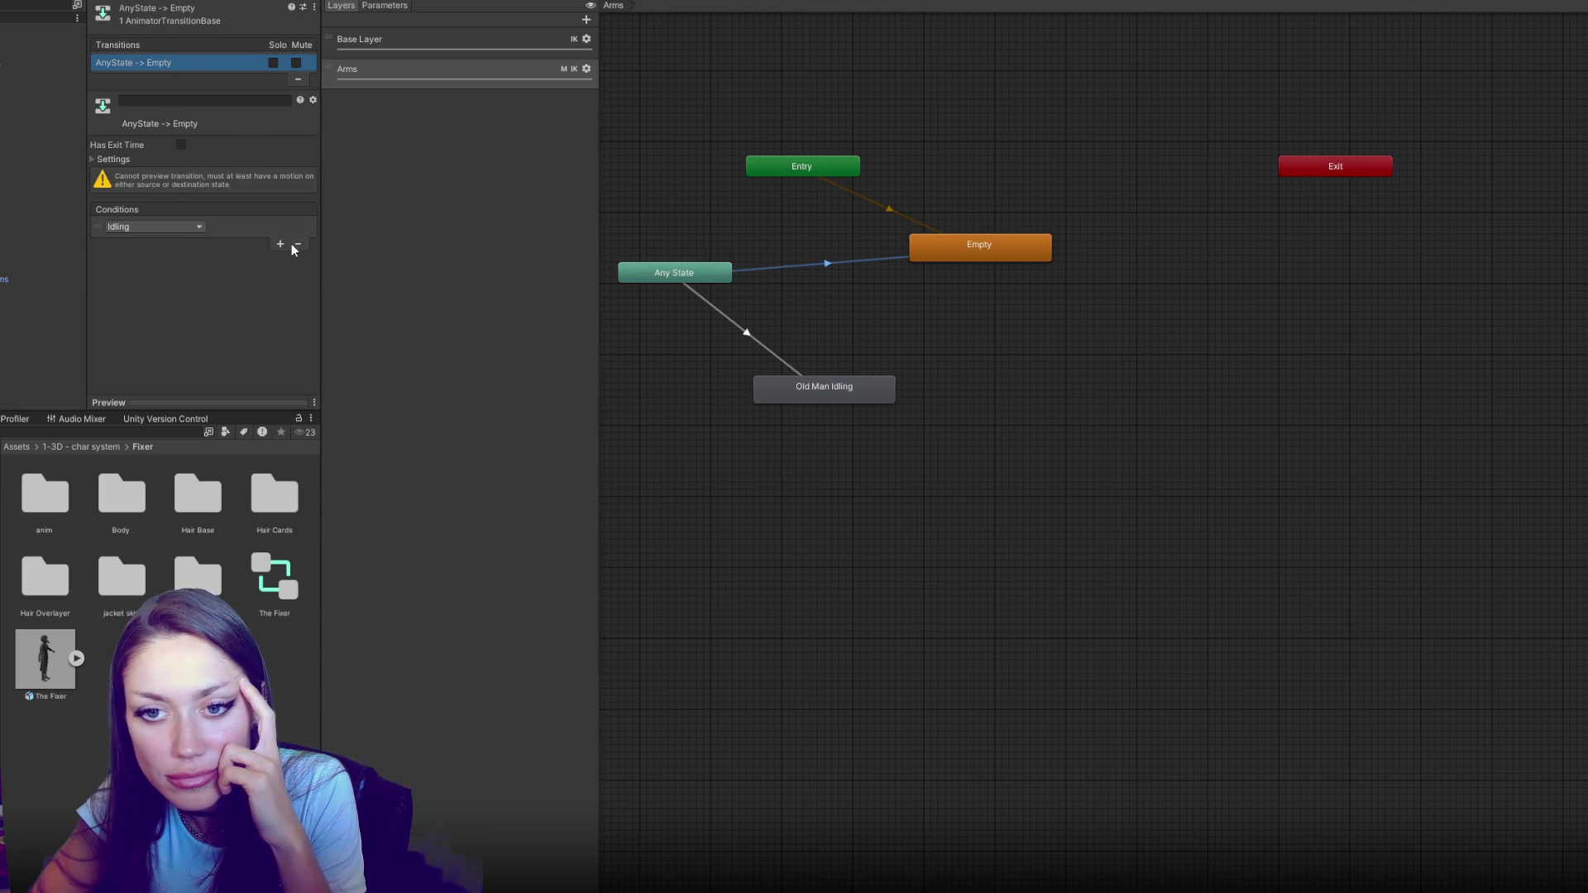
Add a second Any State→Empty transition conditioned on Walking
right_click(651, 265)
click(687, 282)
click(963, 250)
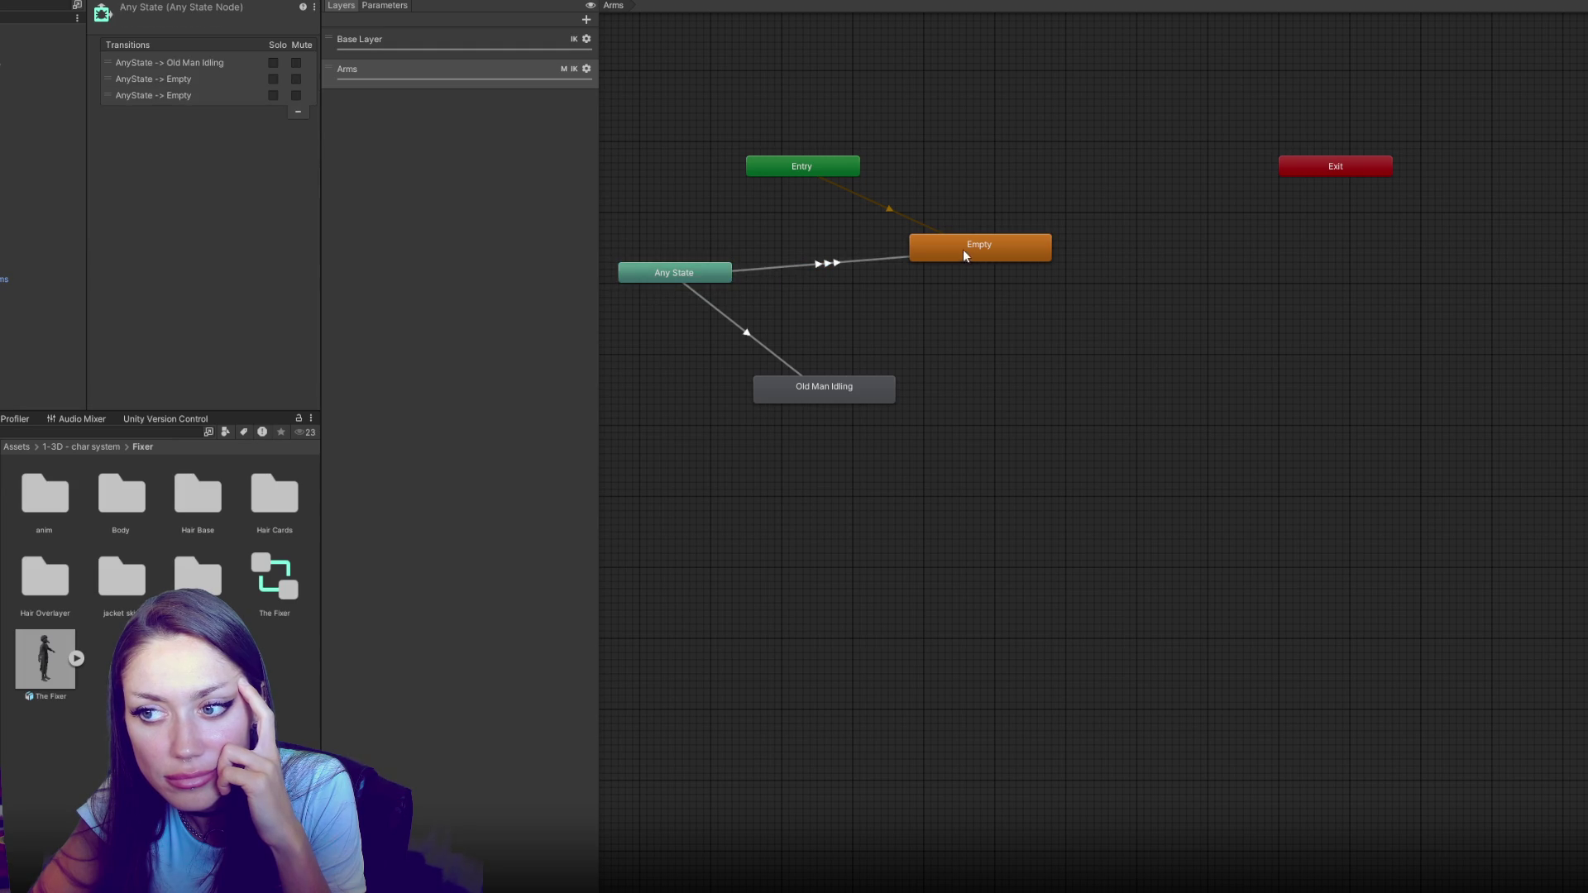
click(811, 266)
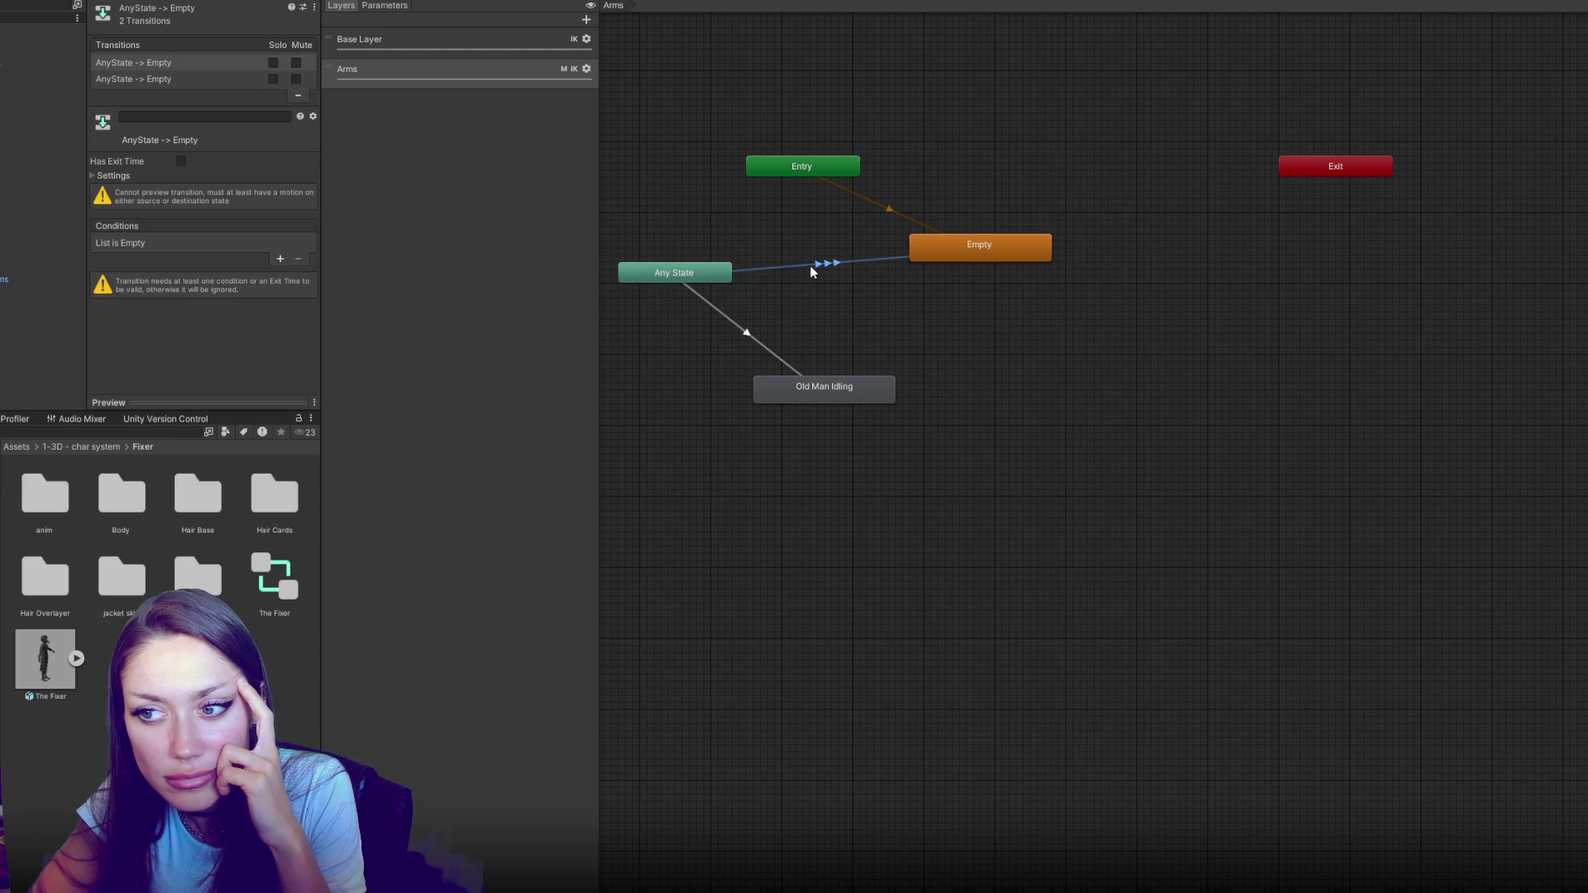
click(280, 259)
click(199, 243)
click(189, 301)
Add a third Any State→Empty transition conditioned on Sitting
right_click(686, 276)
click(702, 284)
click(927, 258)
click(815, 266)
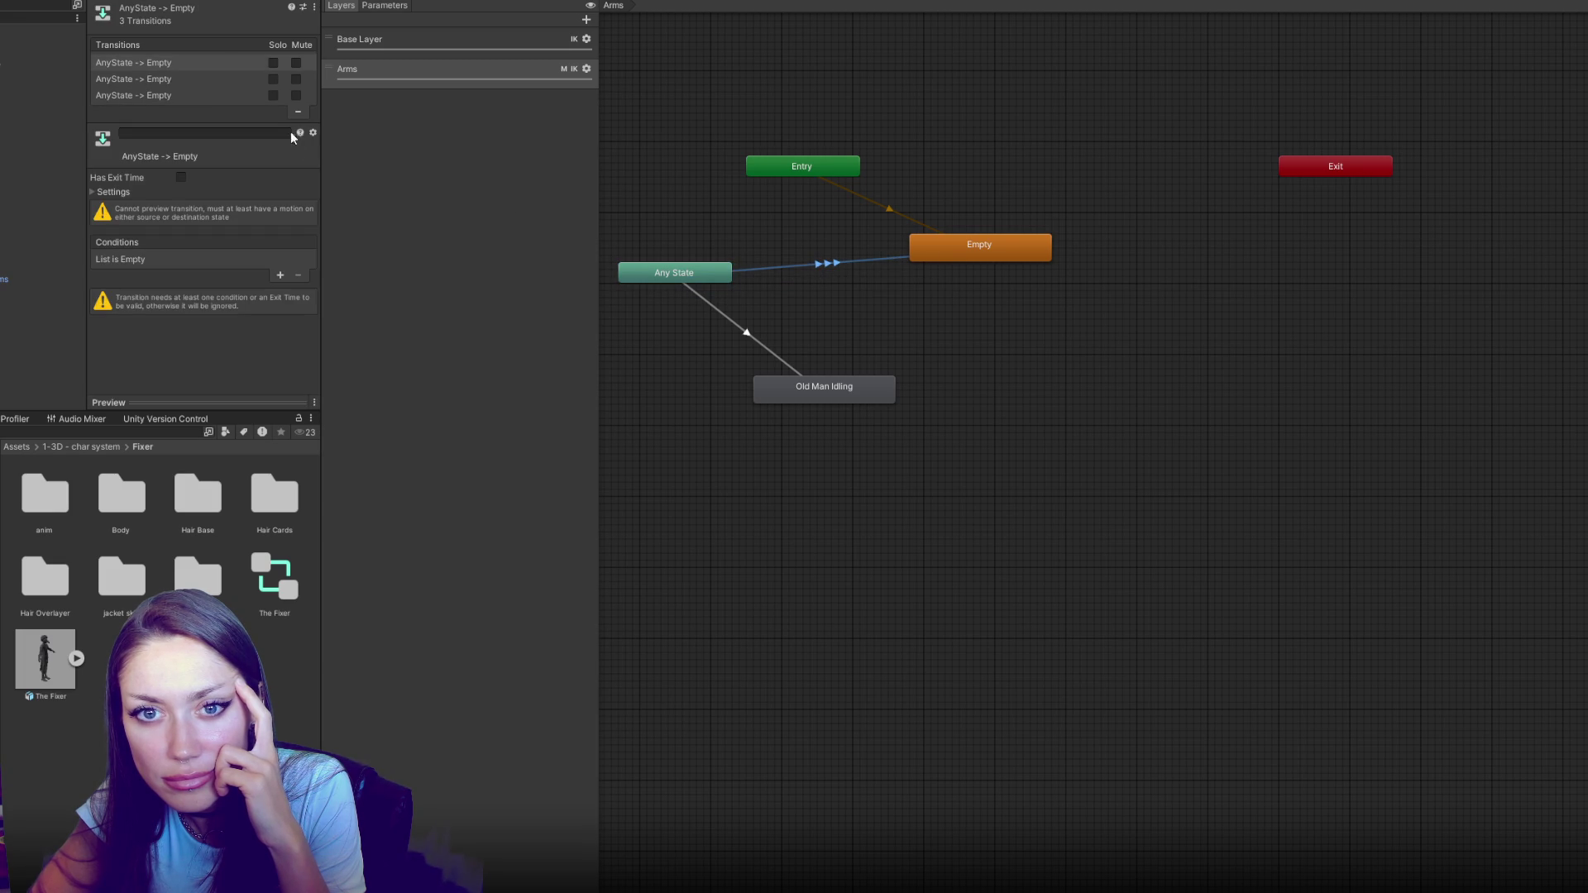
click(280, 276)
click(187, 261)
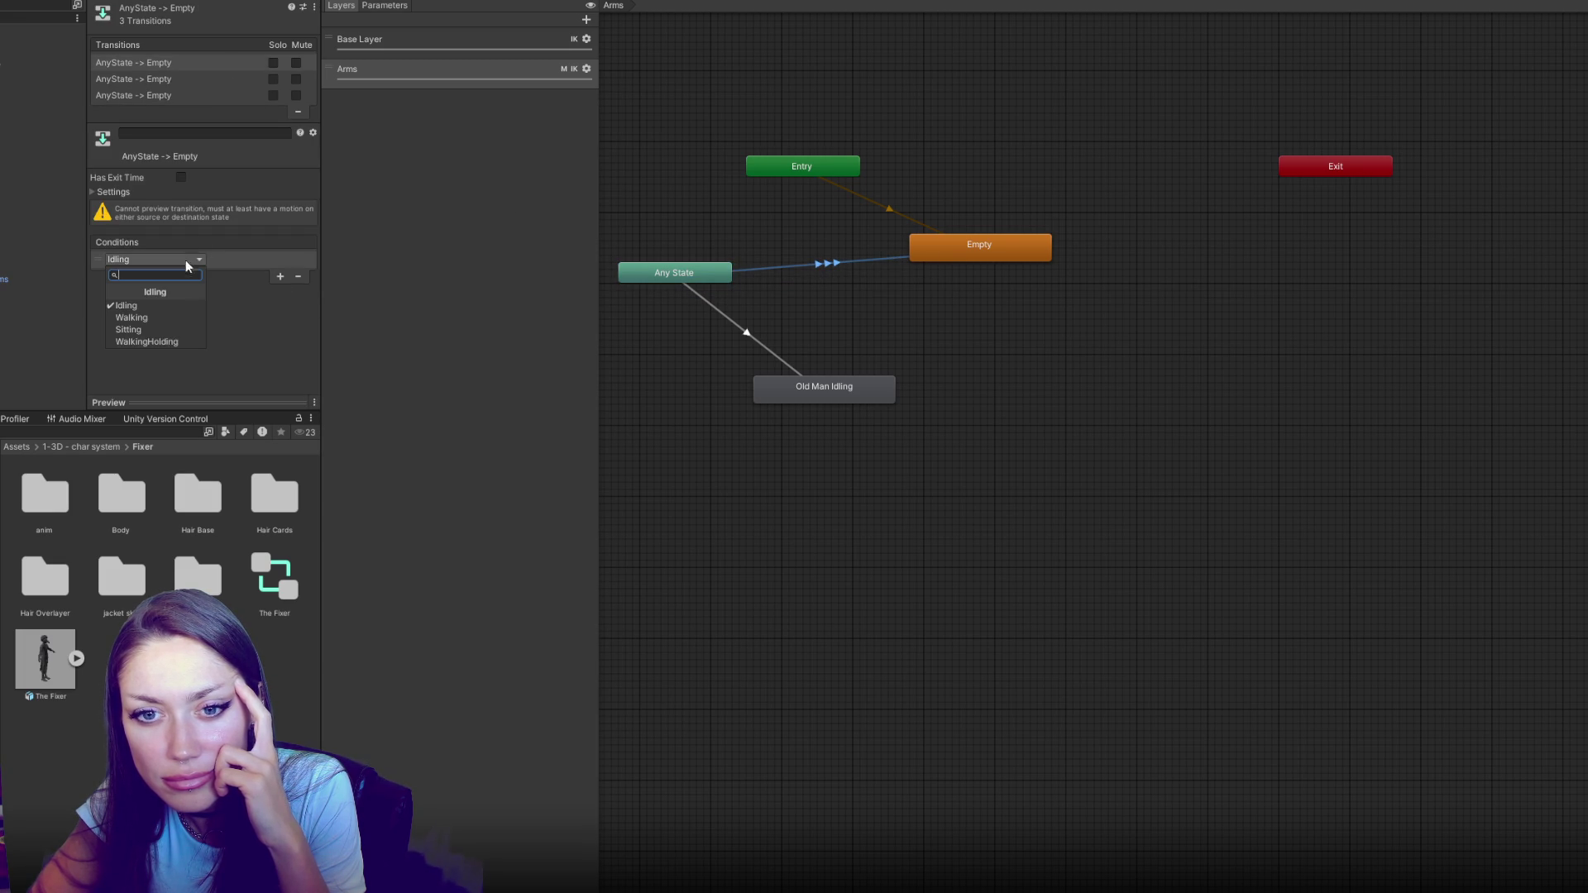
click(182, 330)
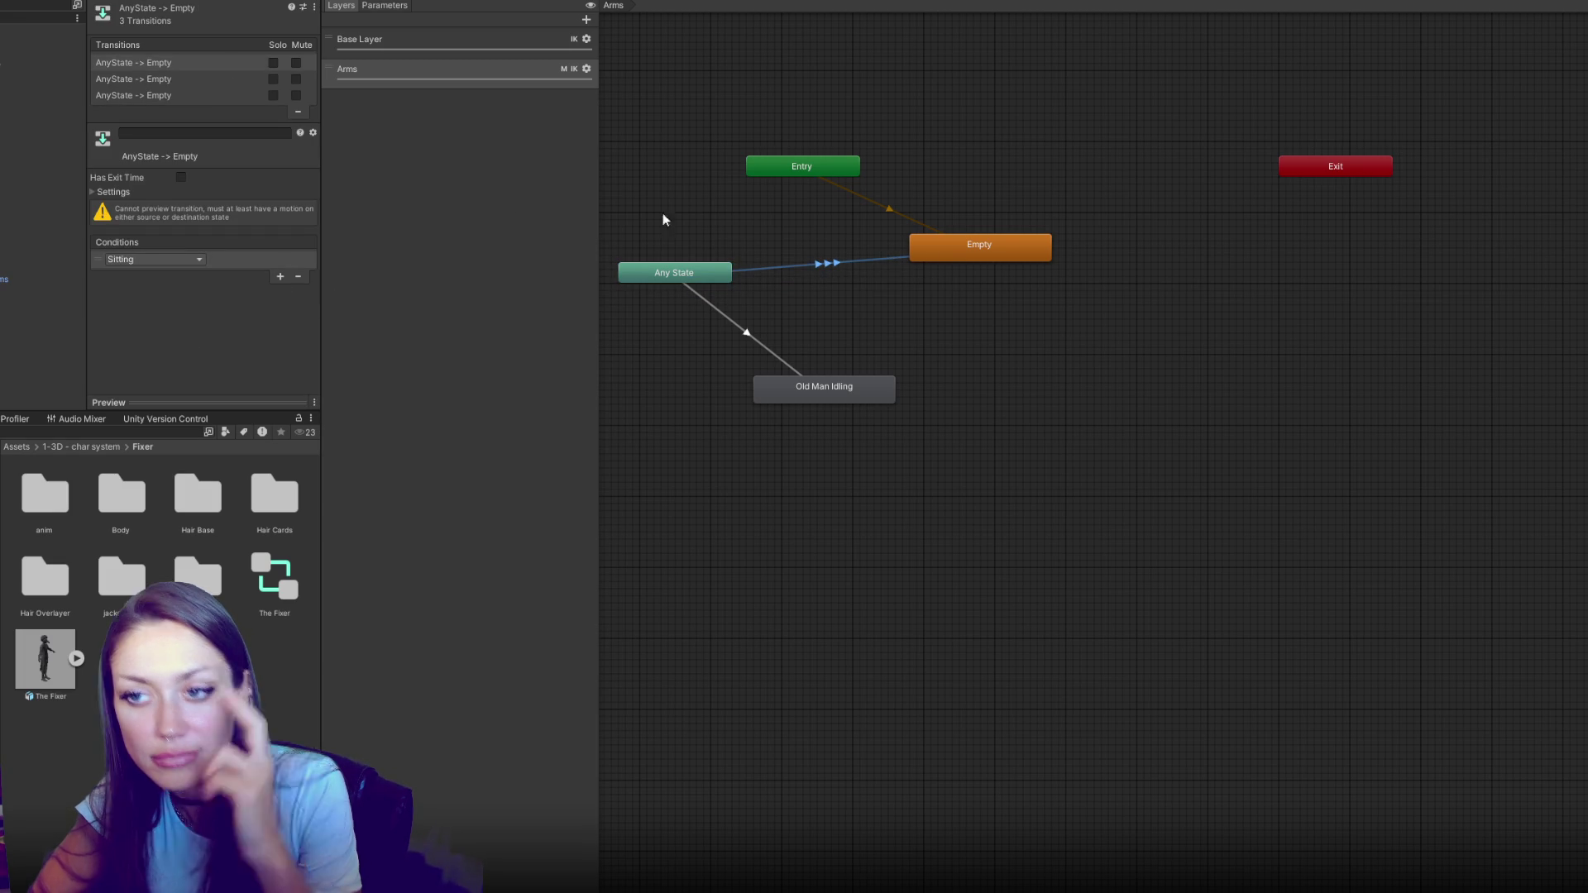
click(698, 199)
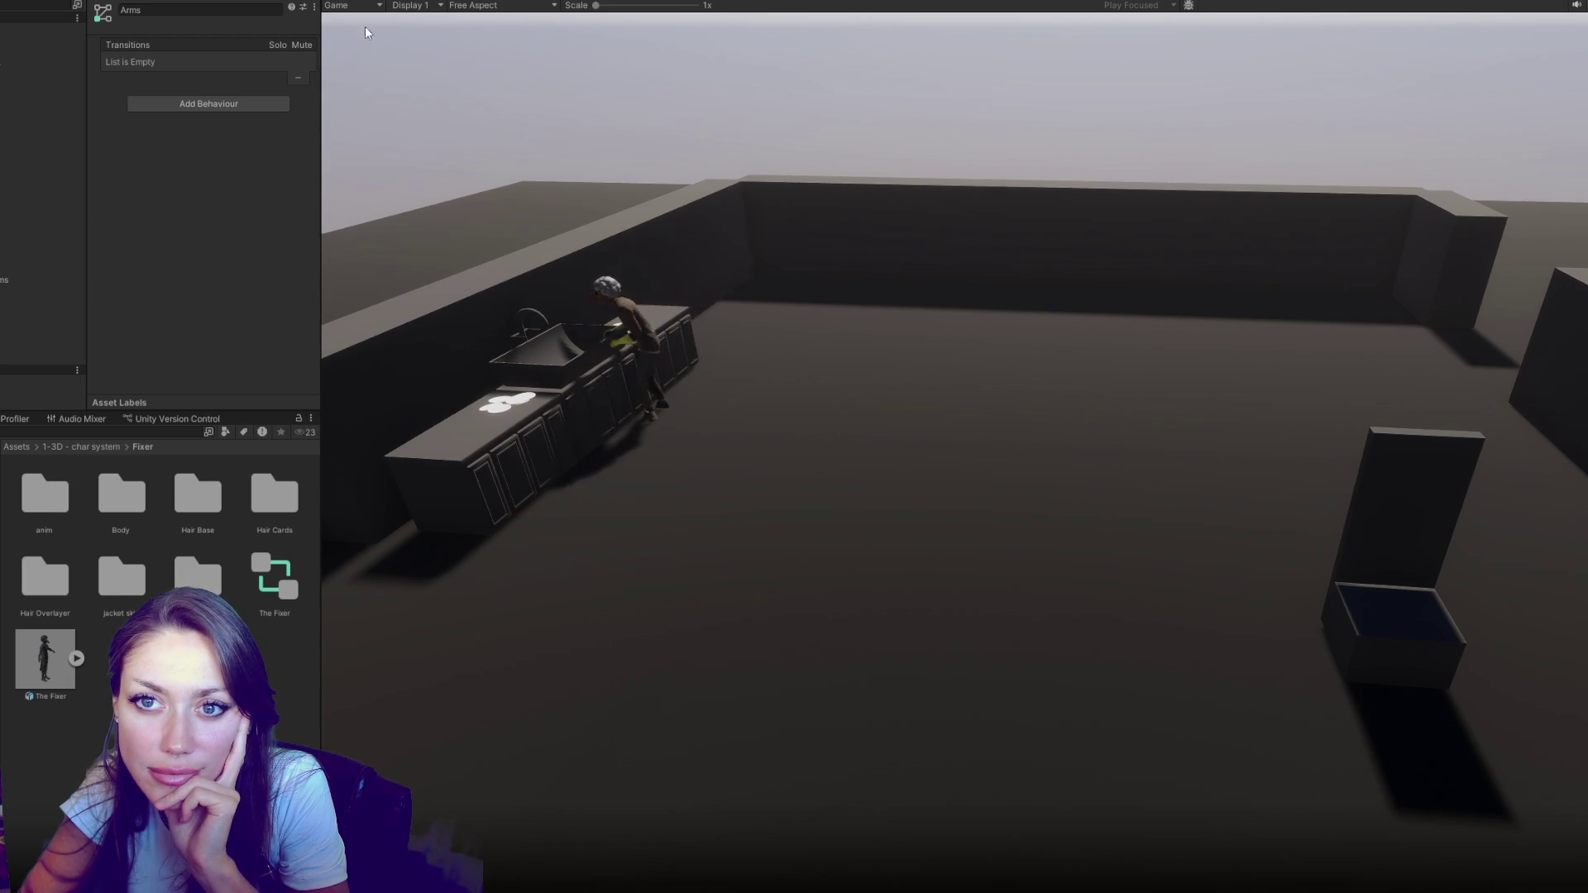
Orbit the Scene view around the old man, sink and plates, then stop playback
key(ctrl+1)
click(842, 53)
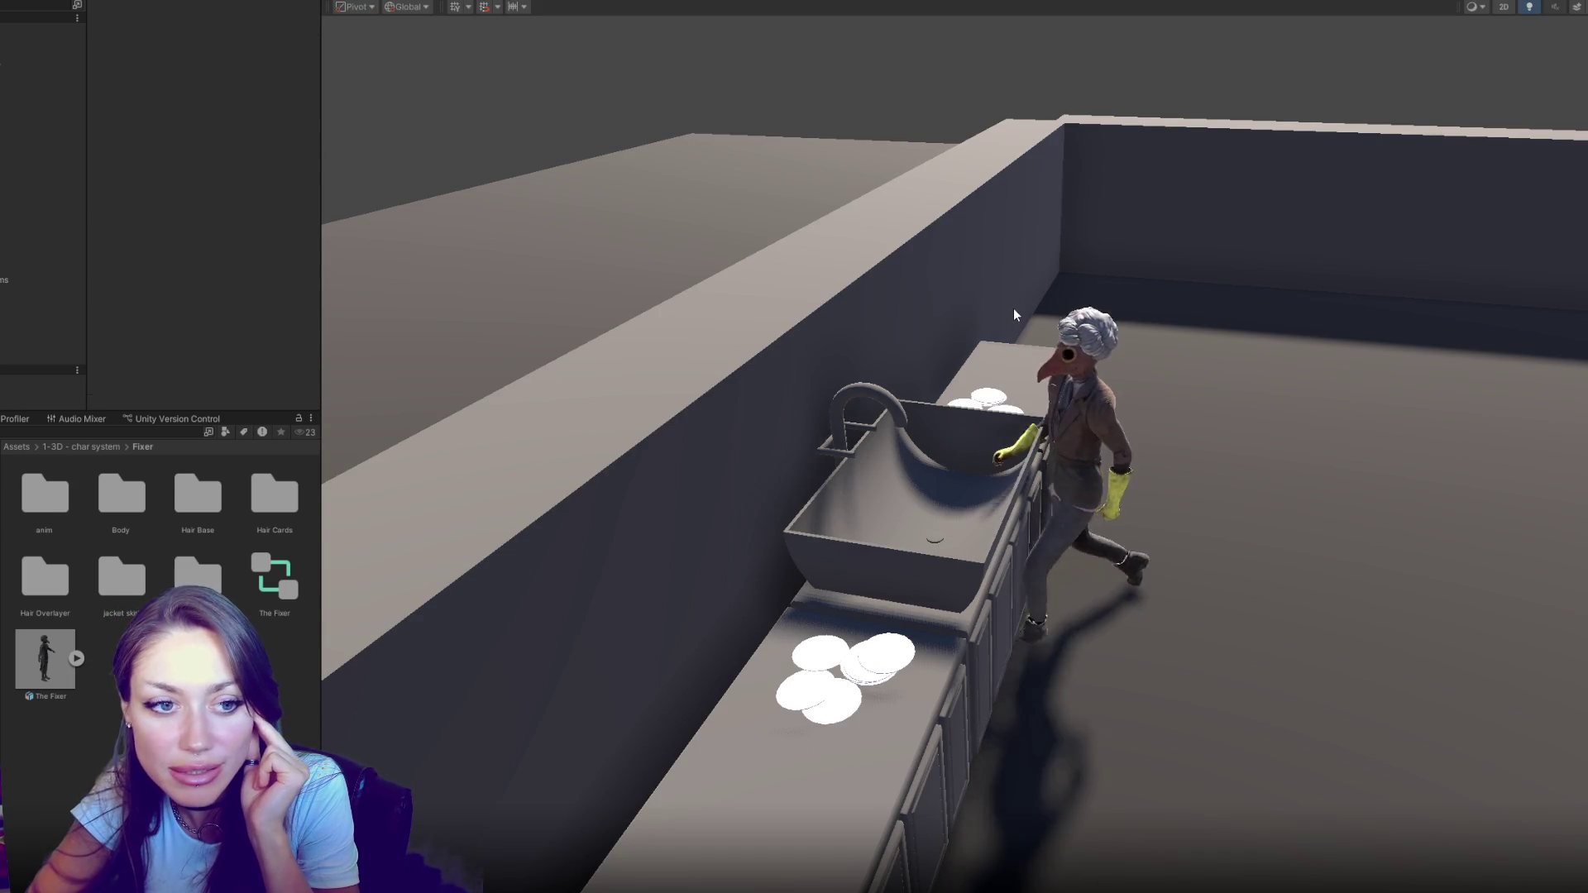
mouse_move(1015, 307)
mouse_down()
mouse_move(927, 340)
mouse_move(1091, 445)
mouse_move(1062, 298)
mouse_up()
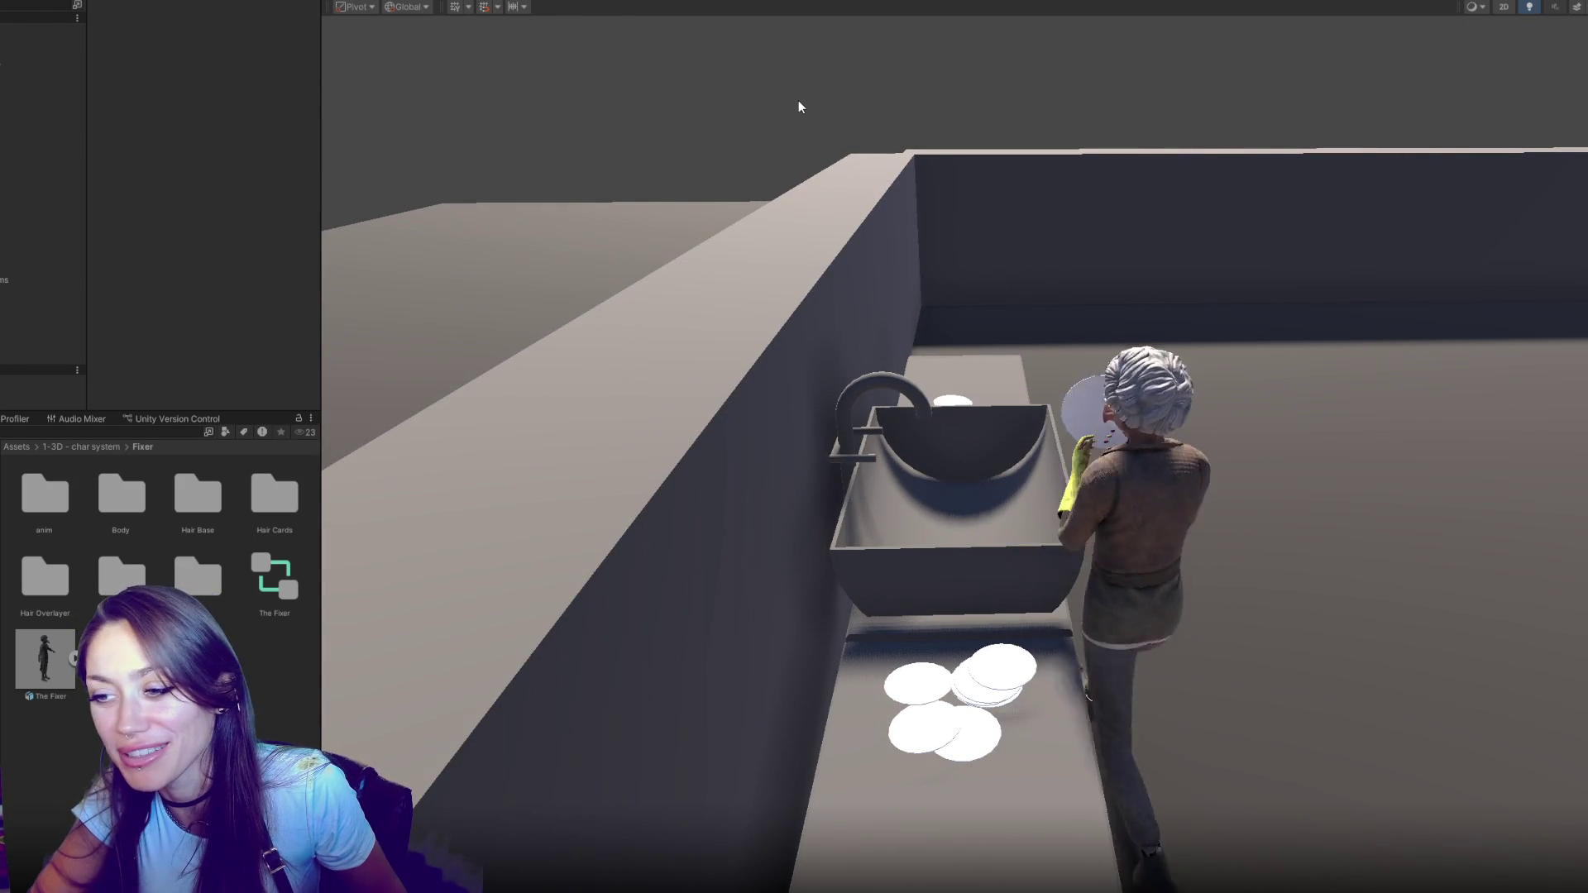
mouse_move(781, 226)
mouse_down()
mouse_move(867, 243)
mouse_move(979, 203)
mouse_move(857, 260)
mouse_up()
mouse_move(872, 188)
mouse_down()
mouse_move(831, 106)
mouse_move(971, 167)
mouse_move(1089, 188)
mouse_up()
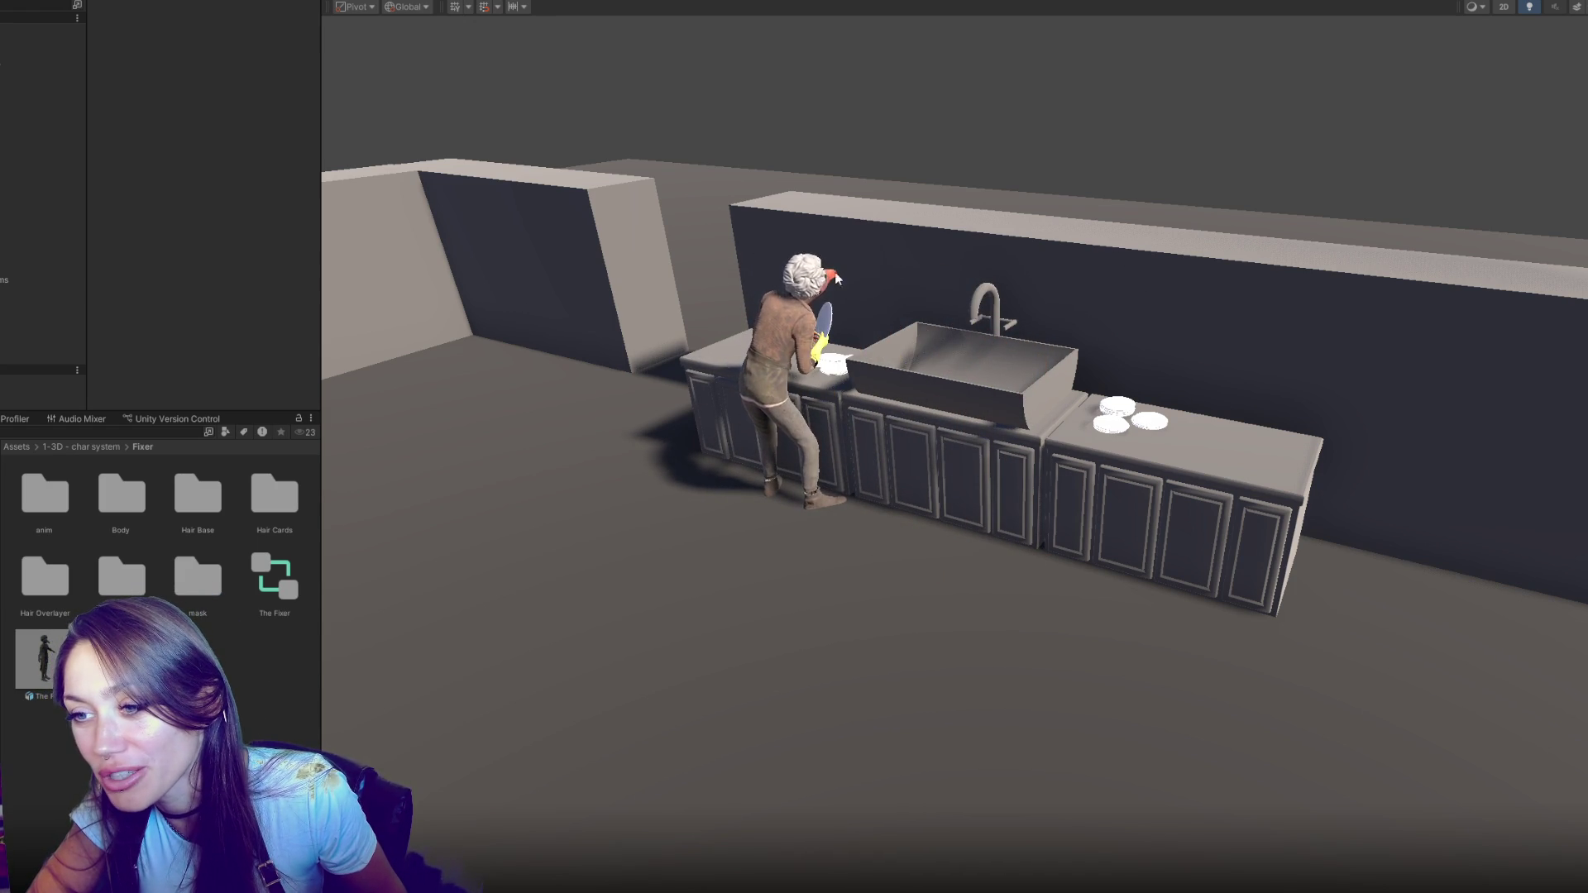
mouse_move(593, 396)
mouse_down()
mouse_move(786, 663)
mouse_move(940, 461)
mouse_move(1170, 518)
mouse_up()
mouse_move(995, 519)
mouse_down()
mouse_move(1001, 454)
mouse_move(1087, 394)
mouse_up()
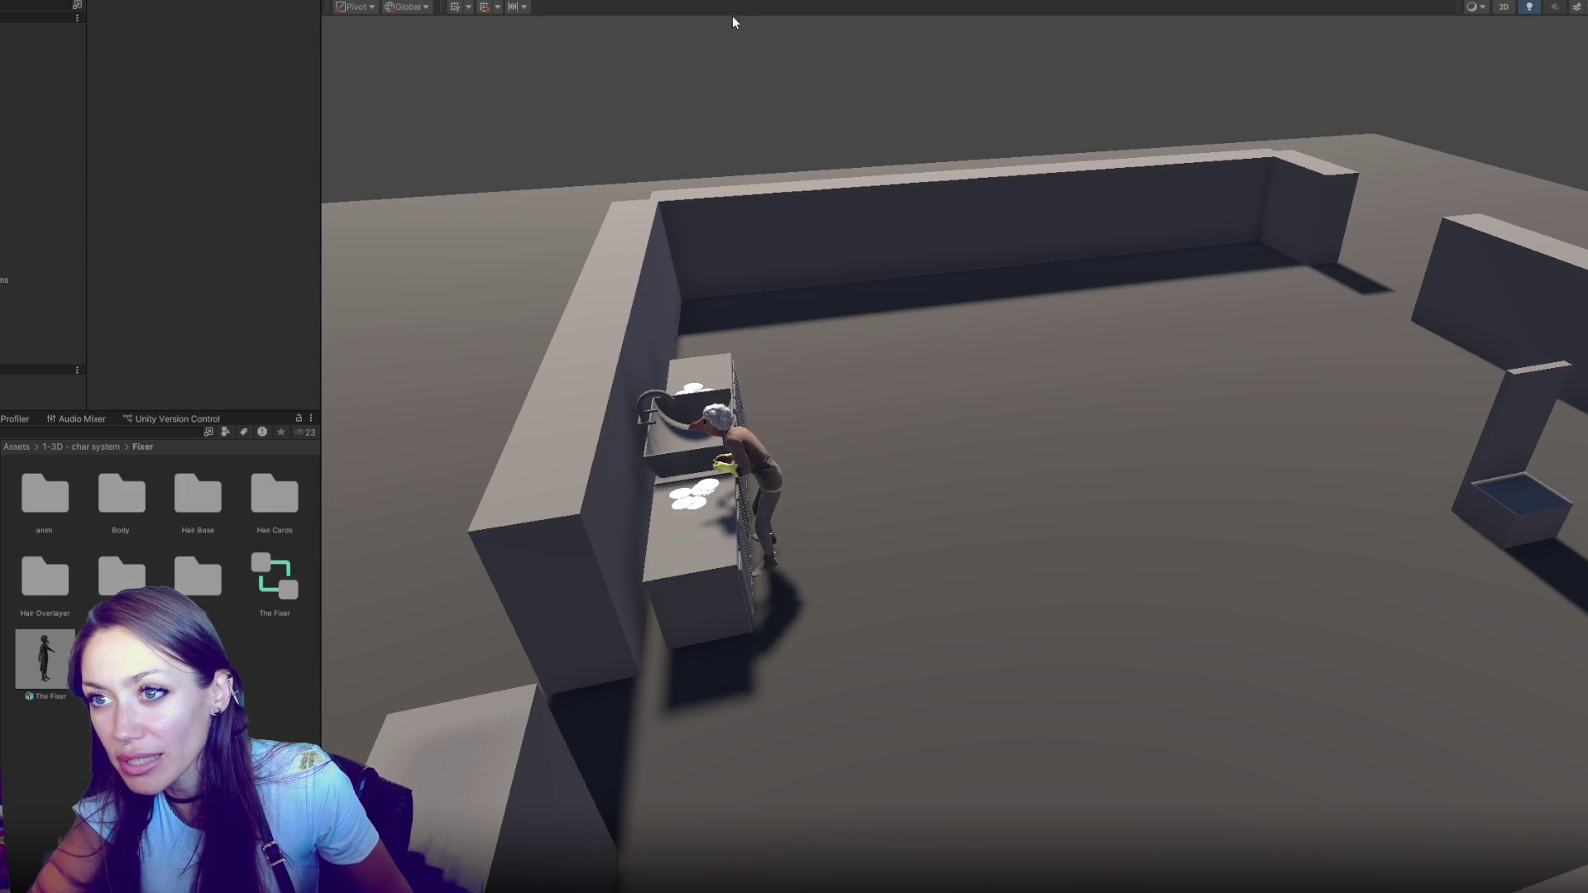
key(Delete)
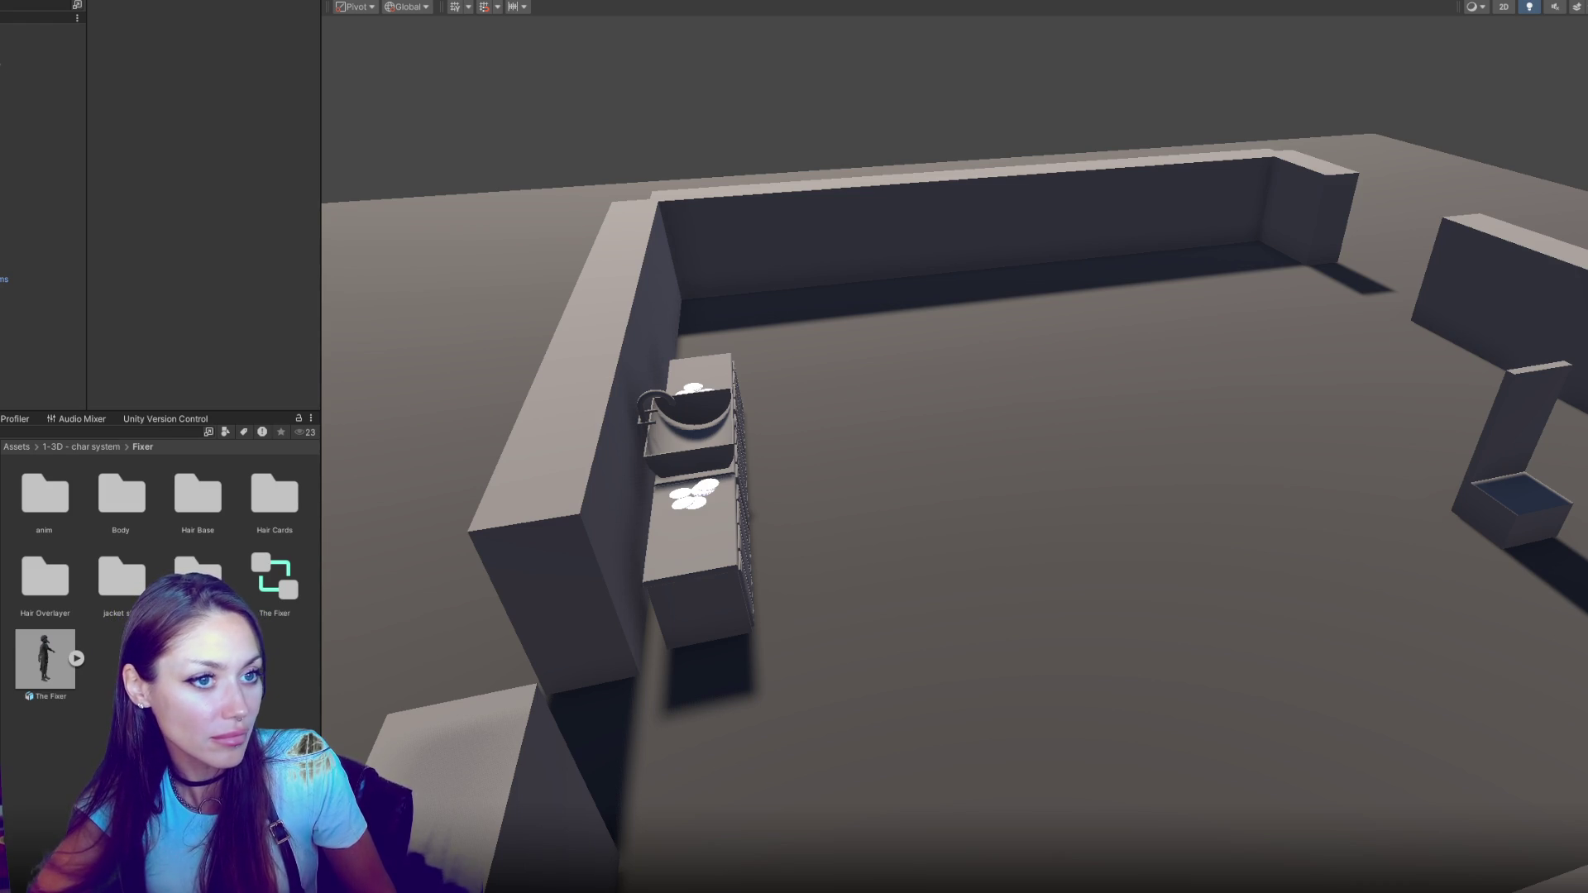
Preview Mixamo turn results: Right Turn, Turning, Happy Right Turn and Injured Turn Left
key(alt+Tab)
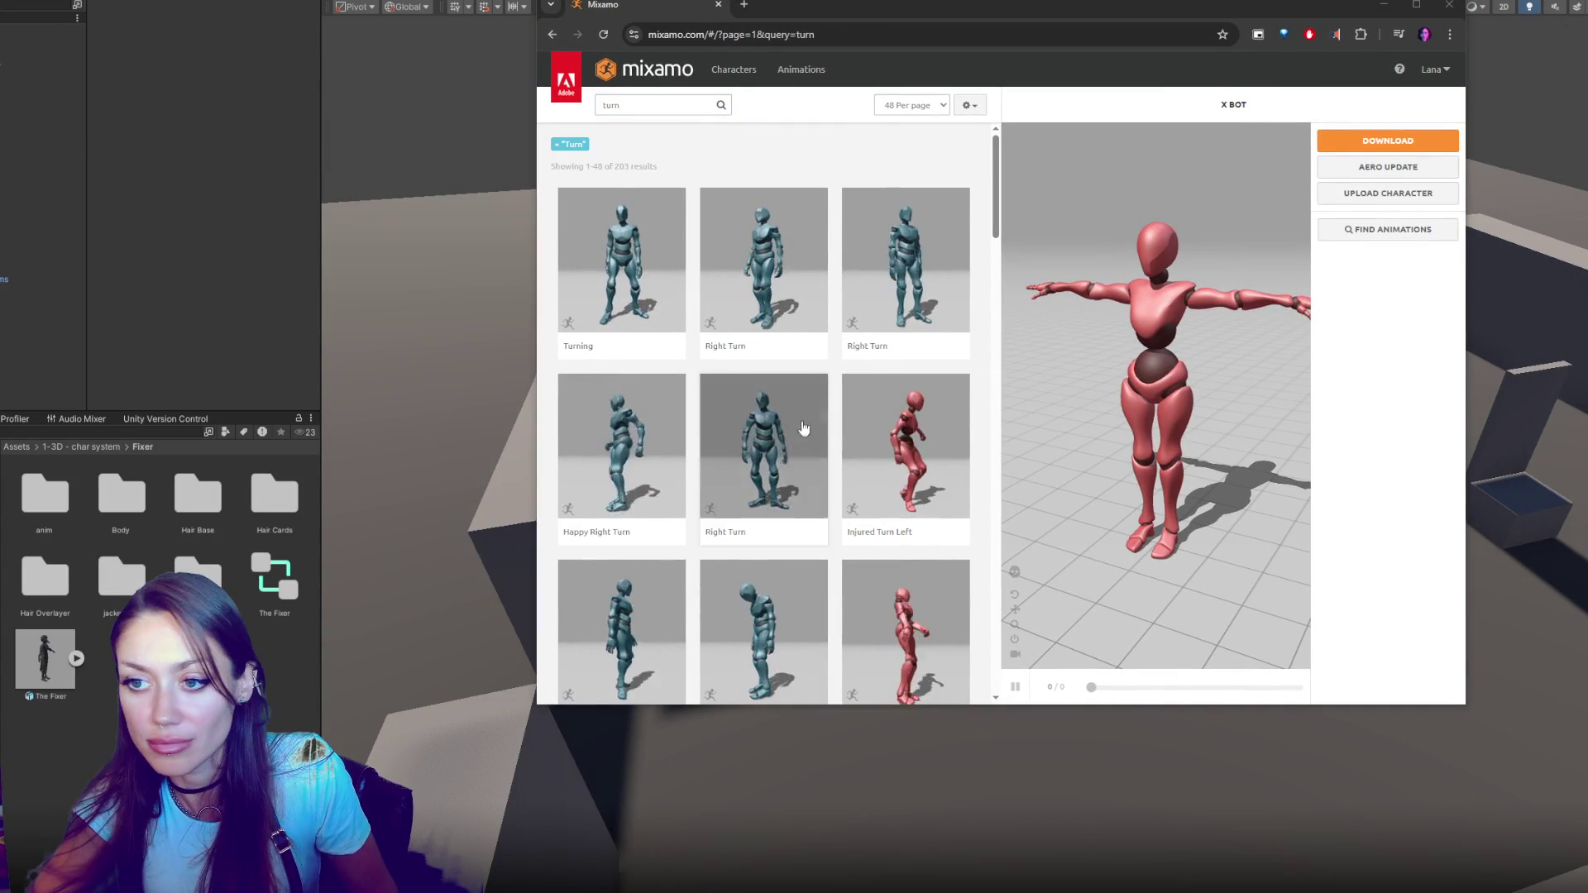
click(745, 244)
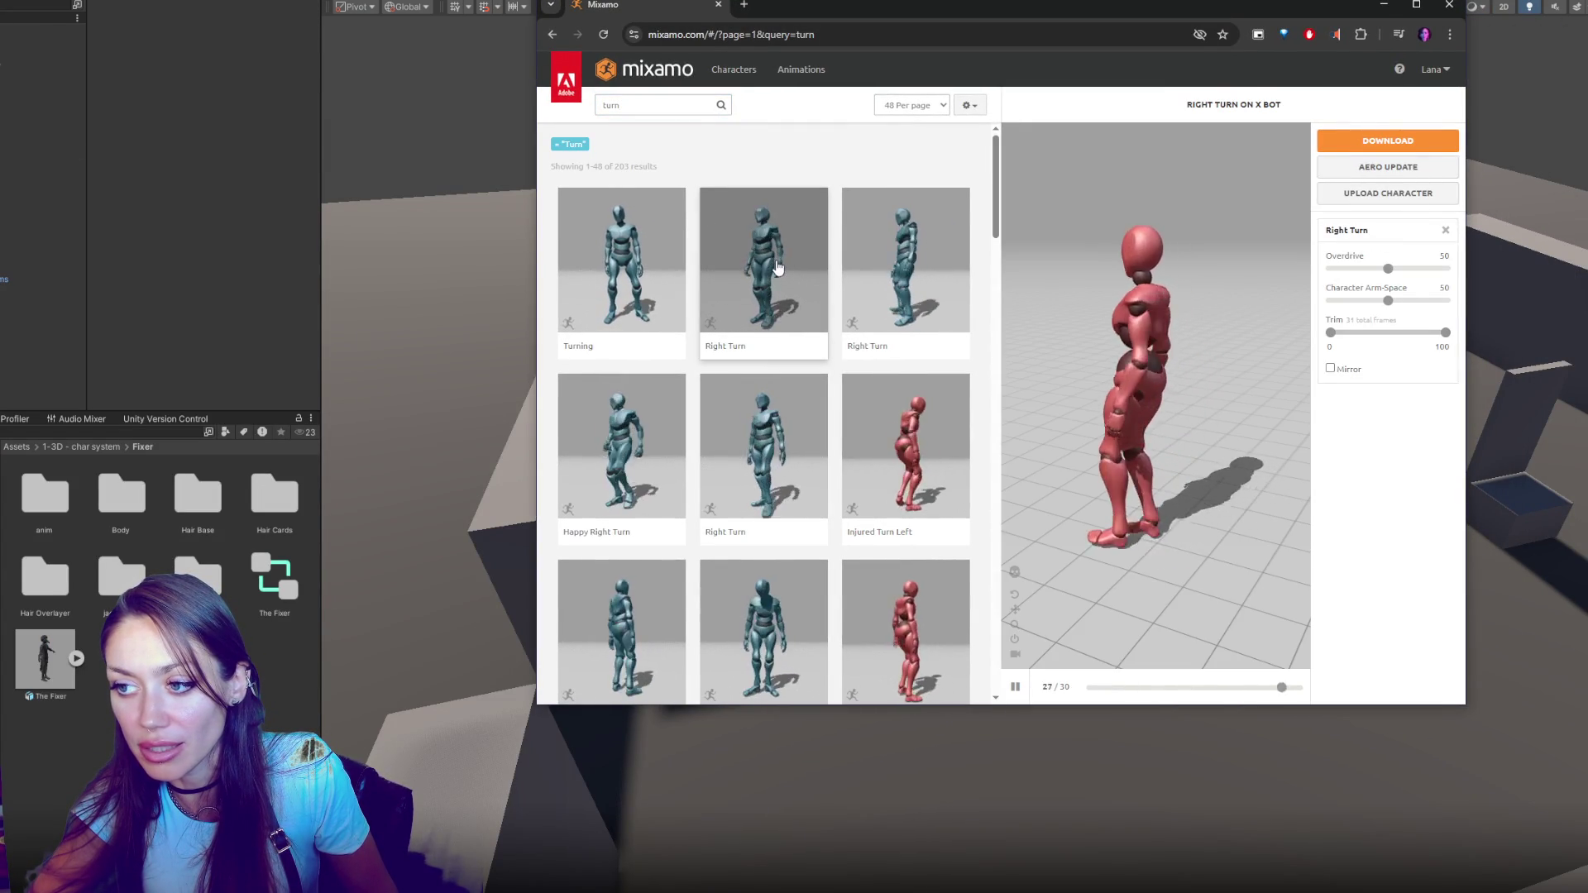
click(604, 256)
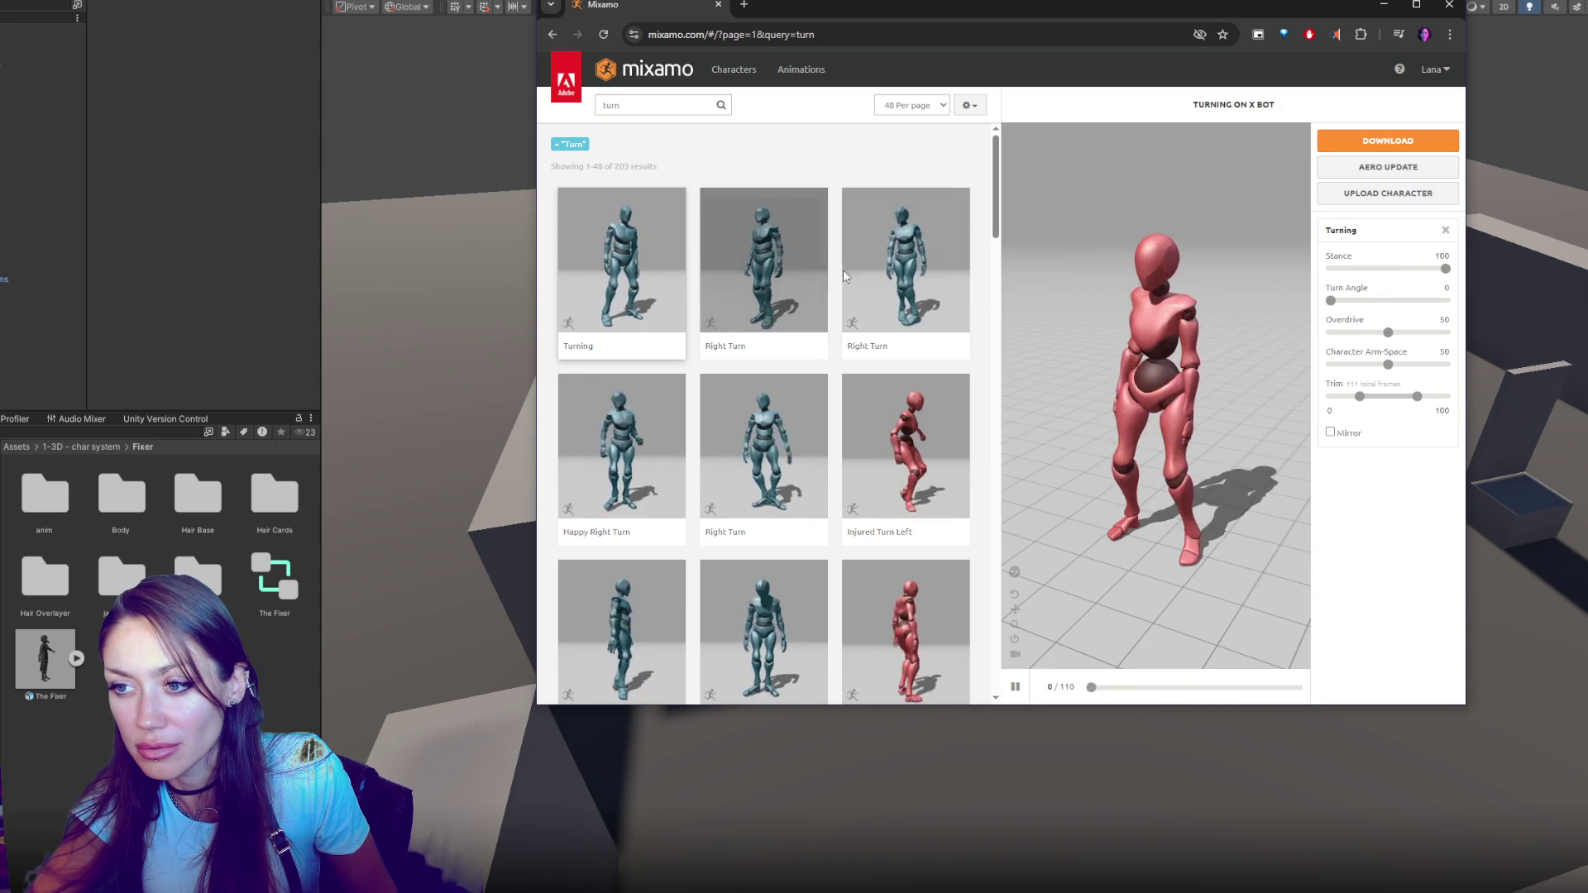
click(882, 273)
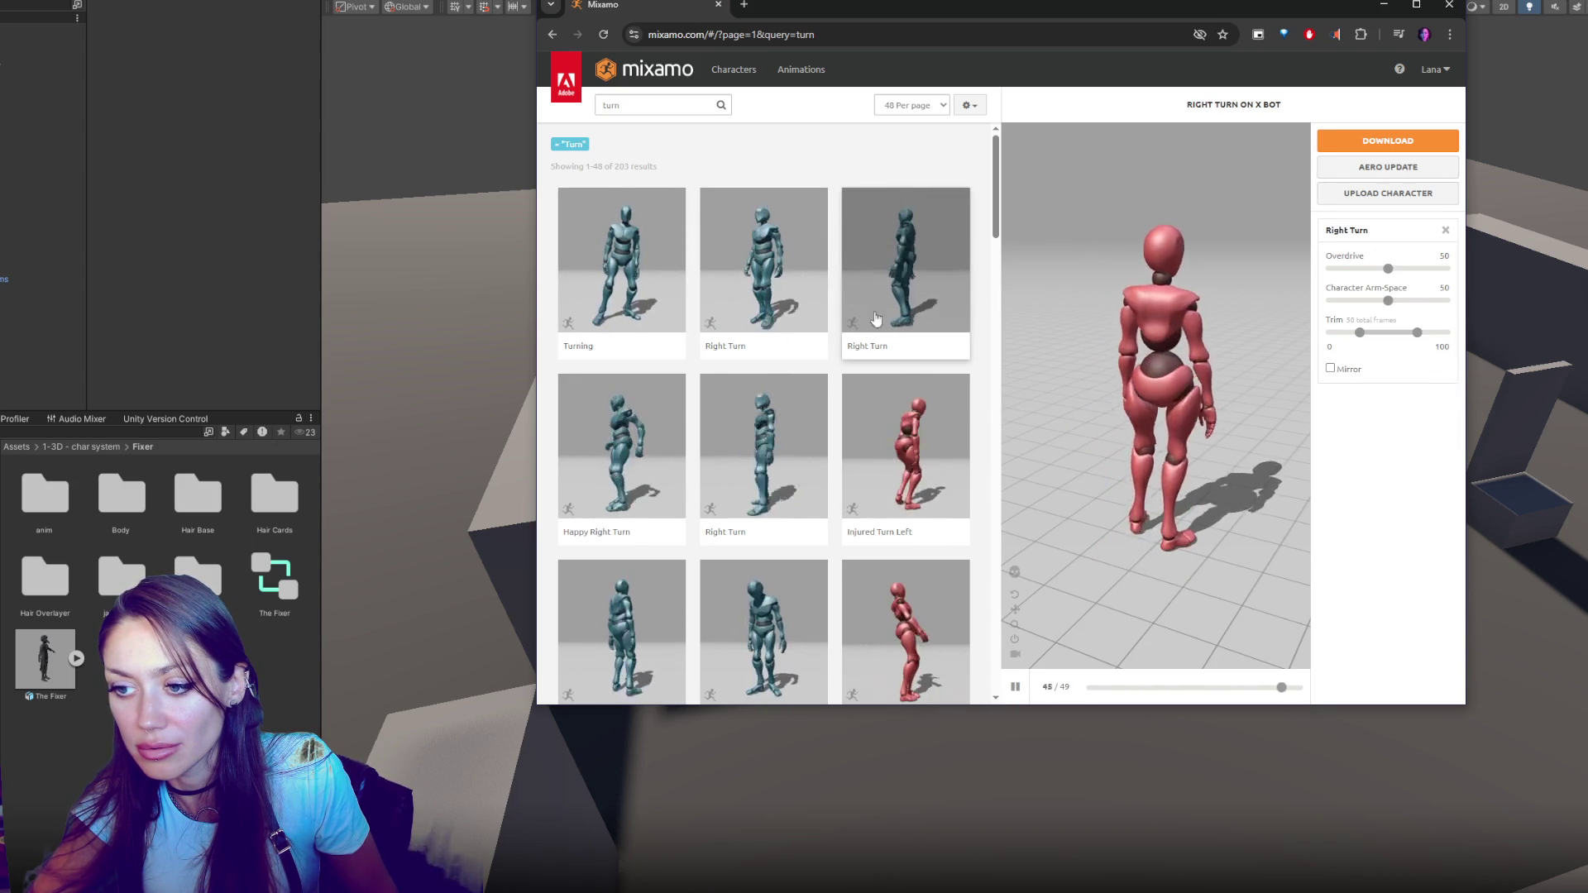
click(622, 446)
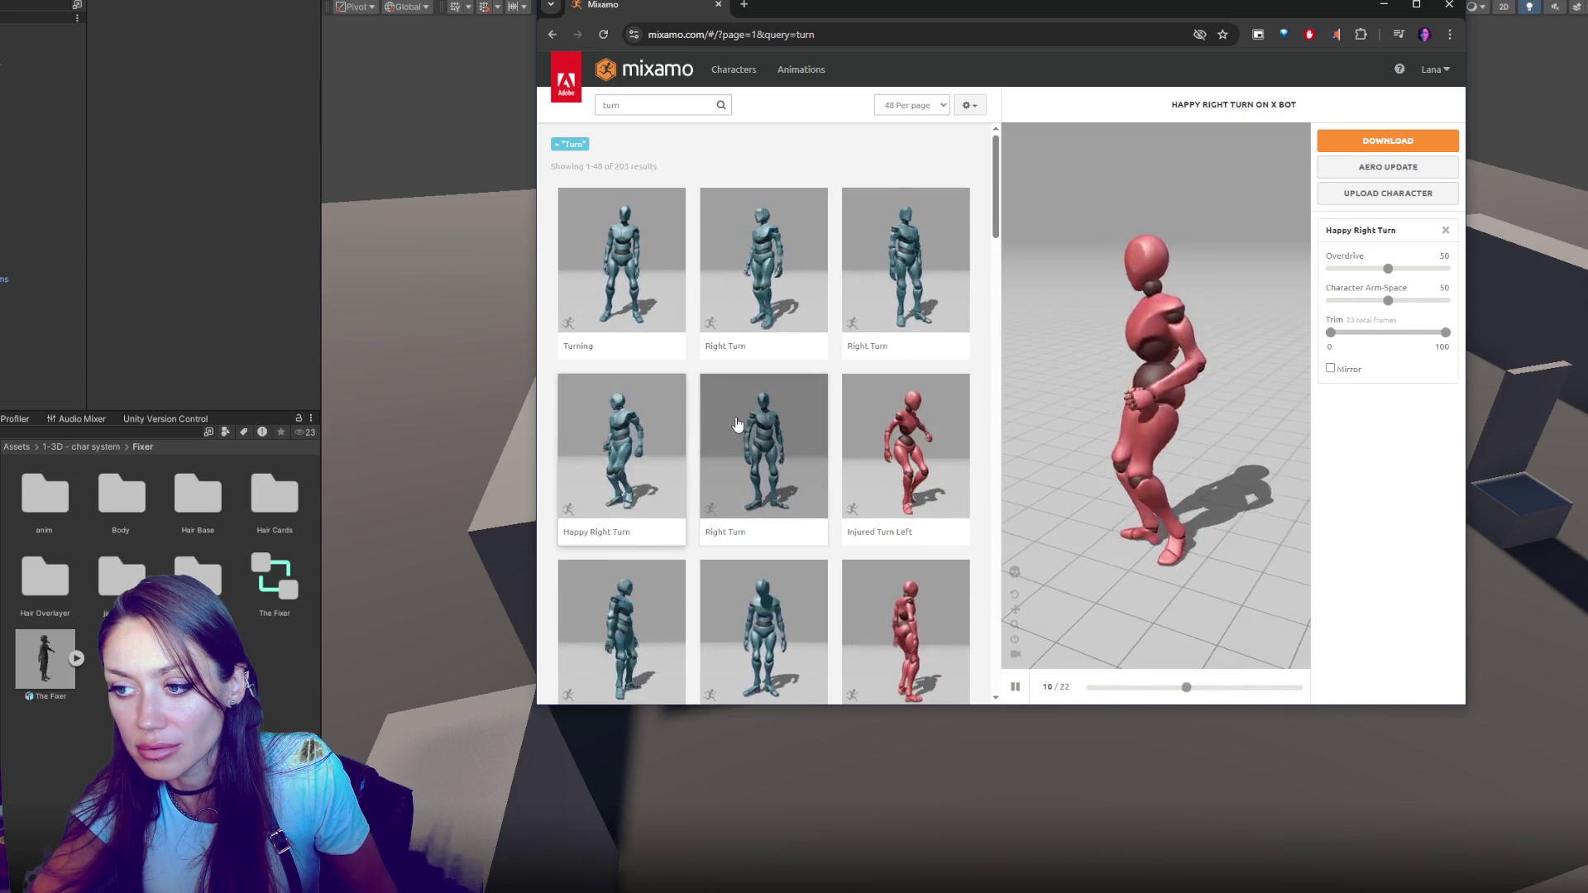
click(747, 422)
click(629, 438)
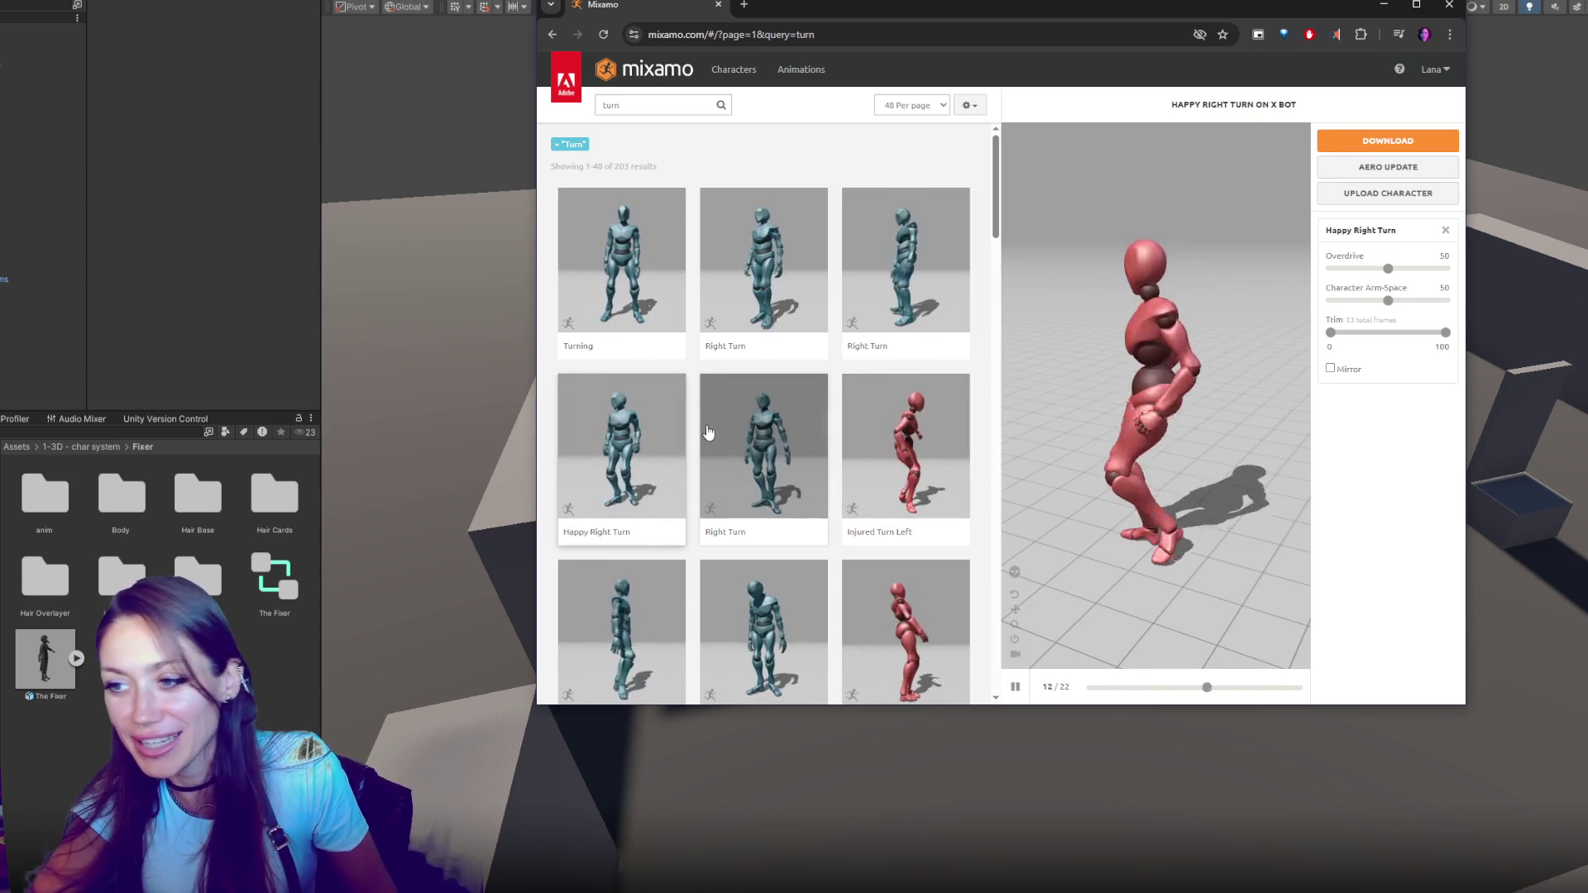
click(713, 426)
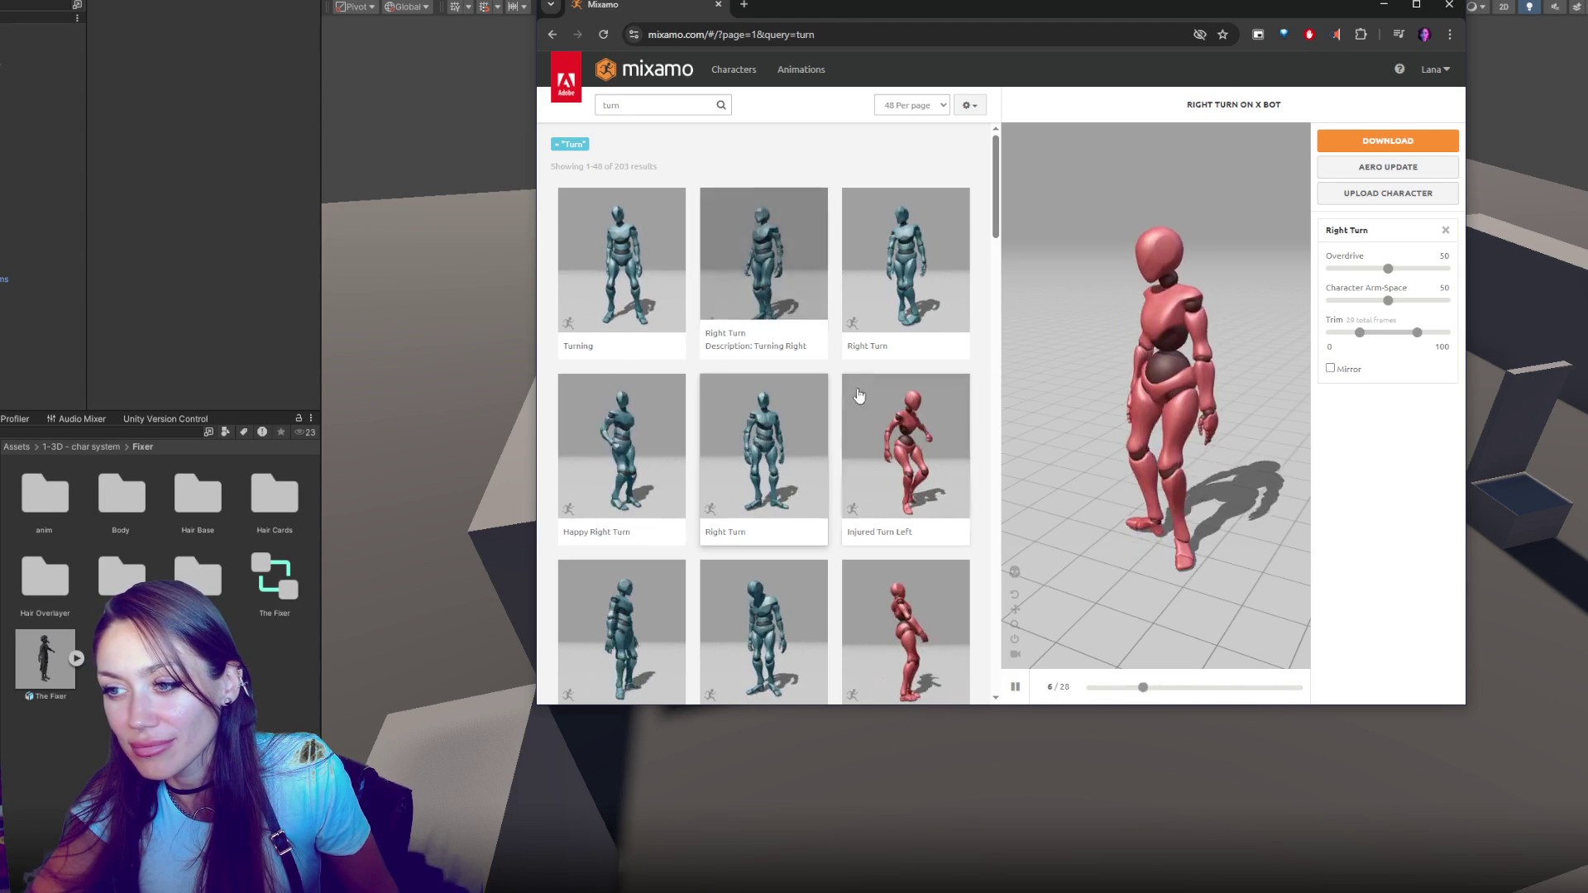
click(887, 431)
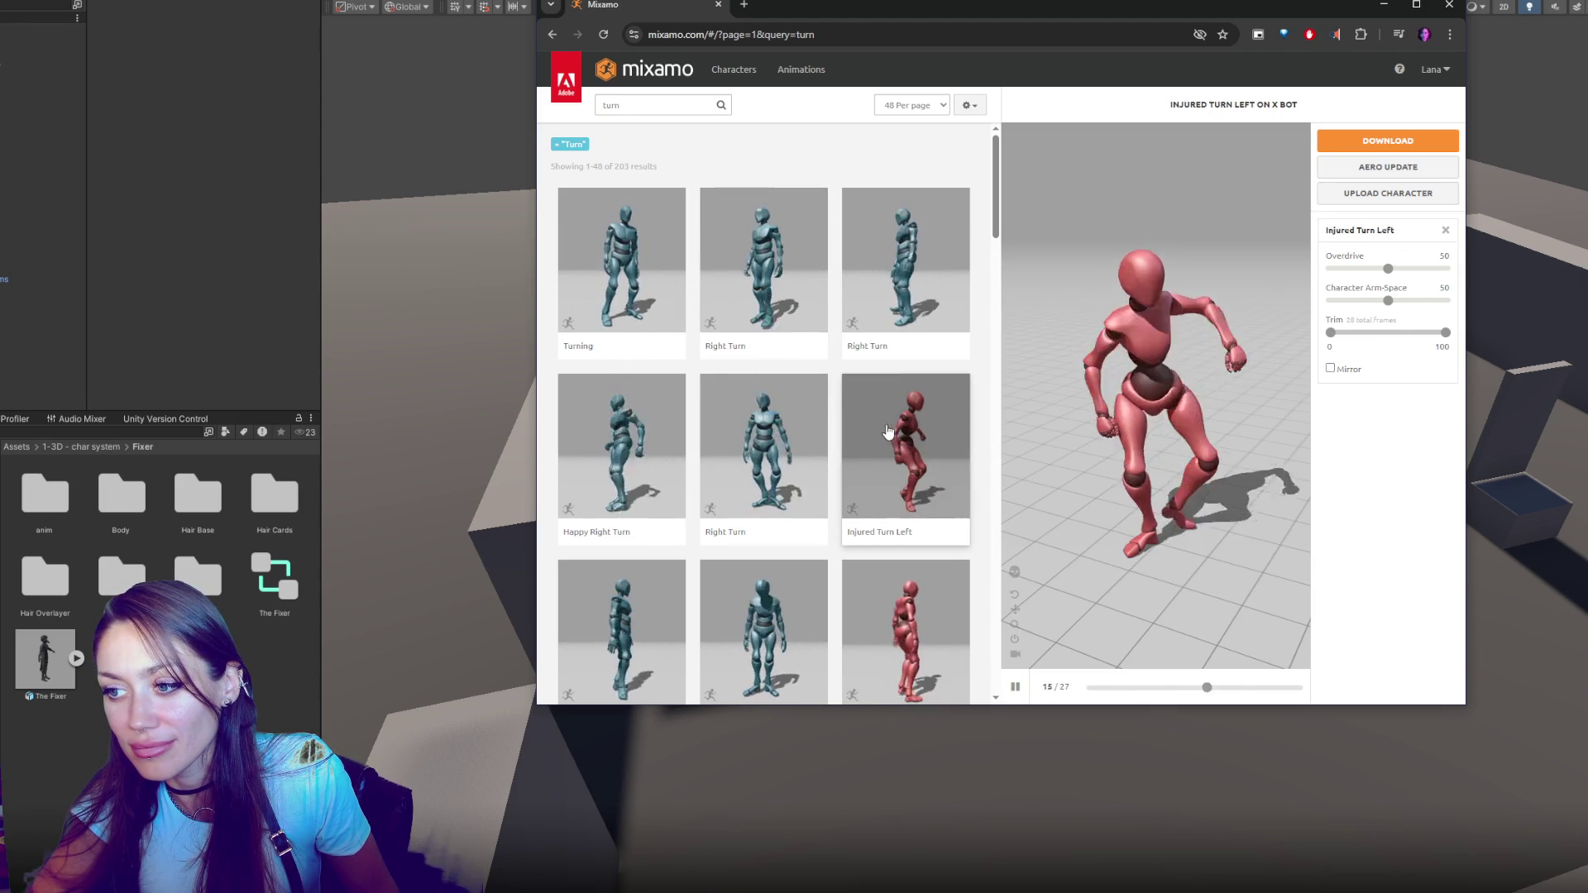
Compare the Left Turn animation with several Right Turn variations further down the results
scroll(890, 426, down, 1)
click(675, 548)
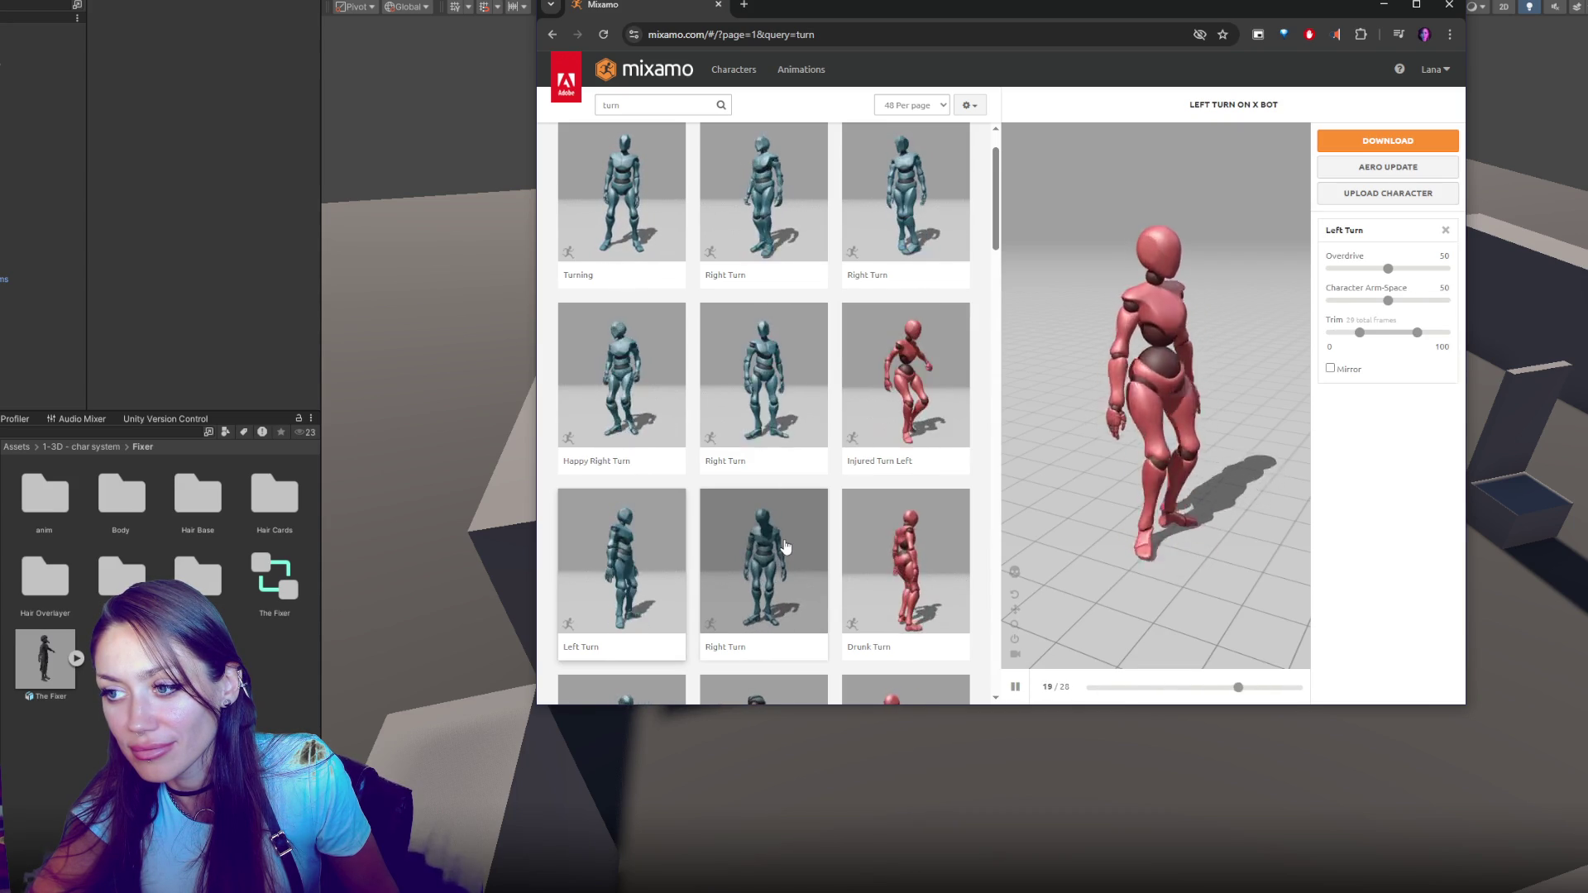
click(785, 546)
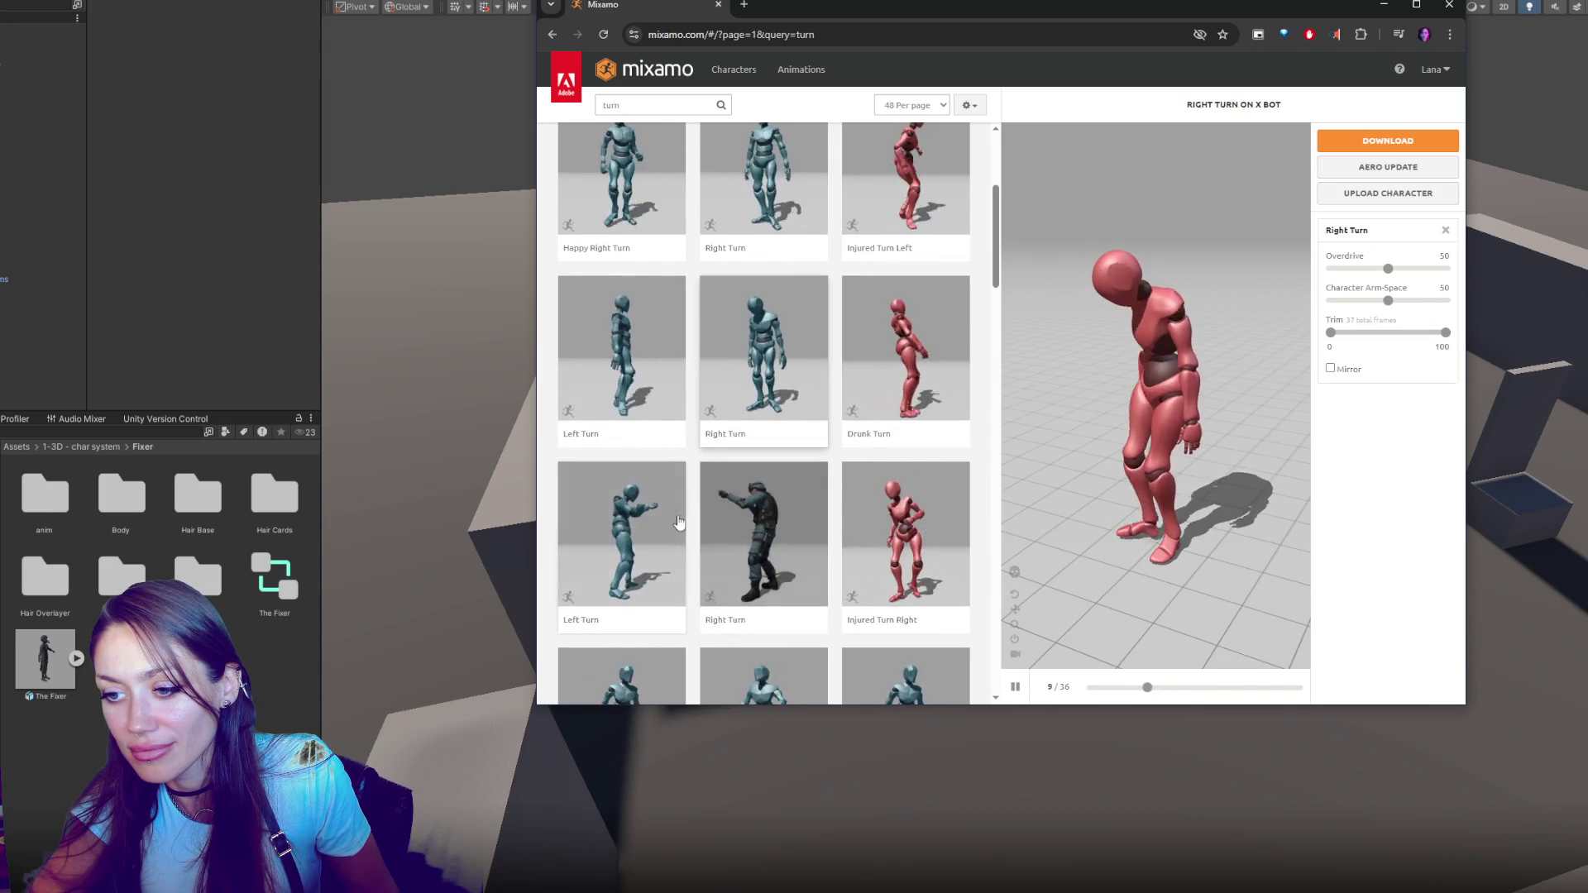
scroll(802, 492, down, 3)
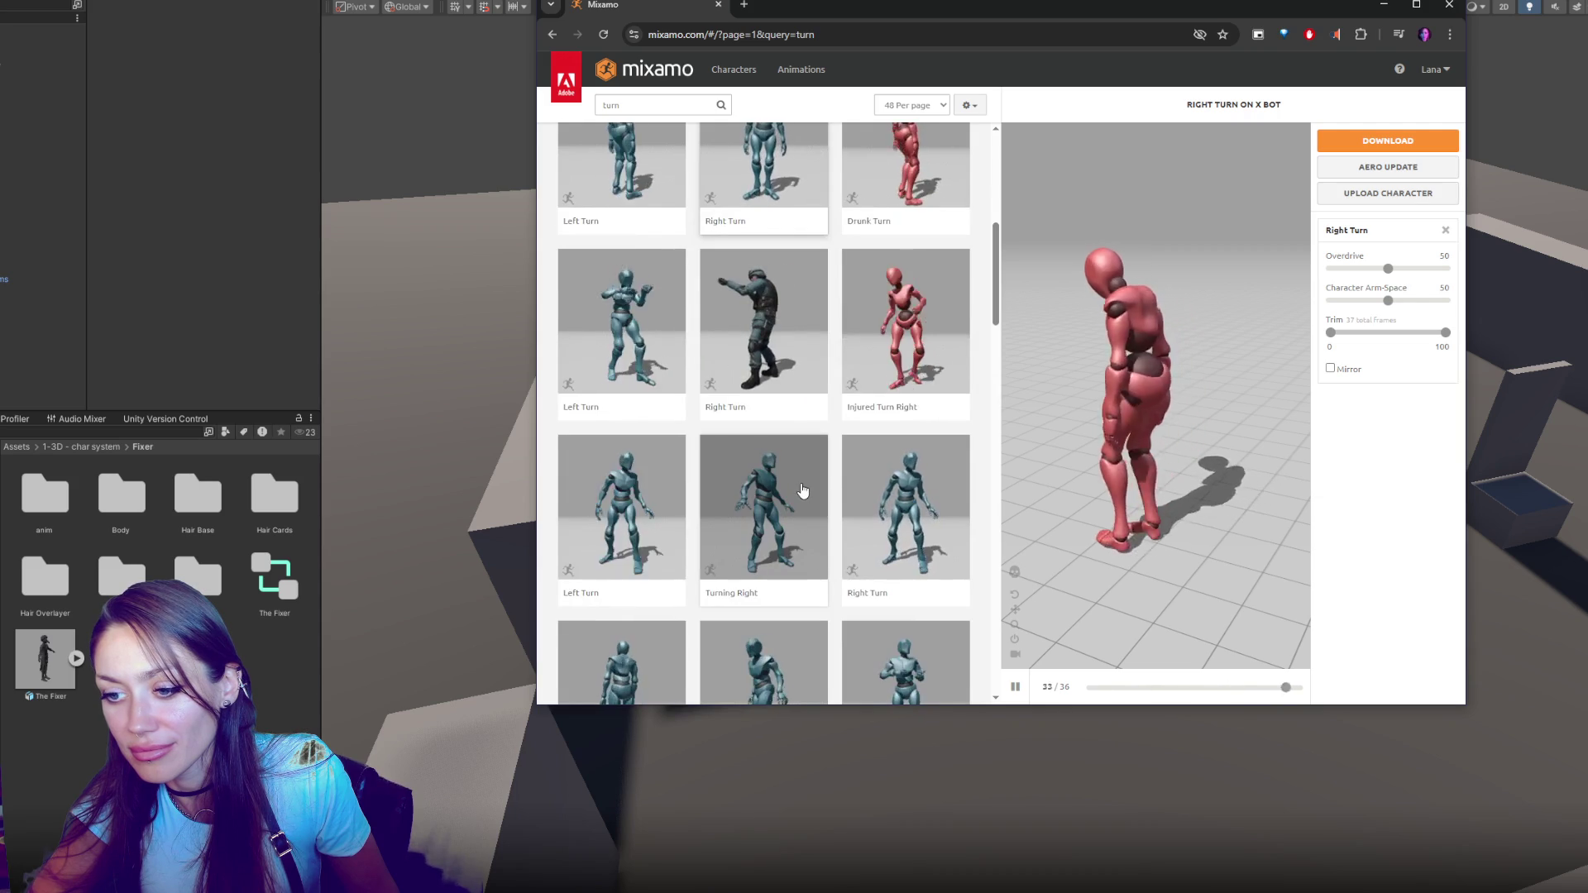
scroll(810, 463, up, 6)
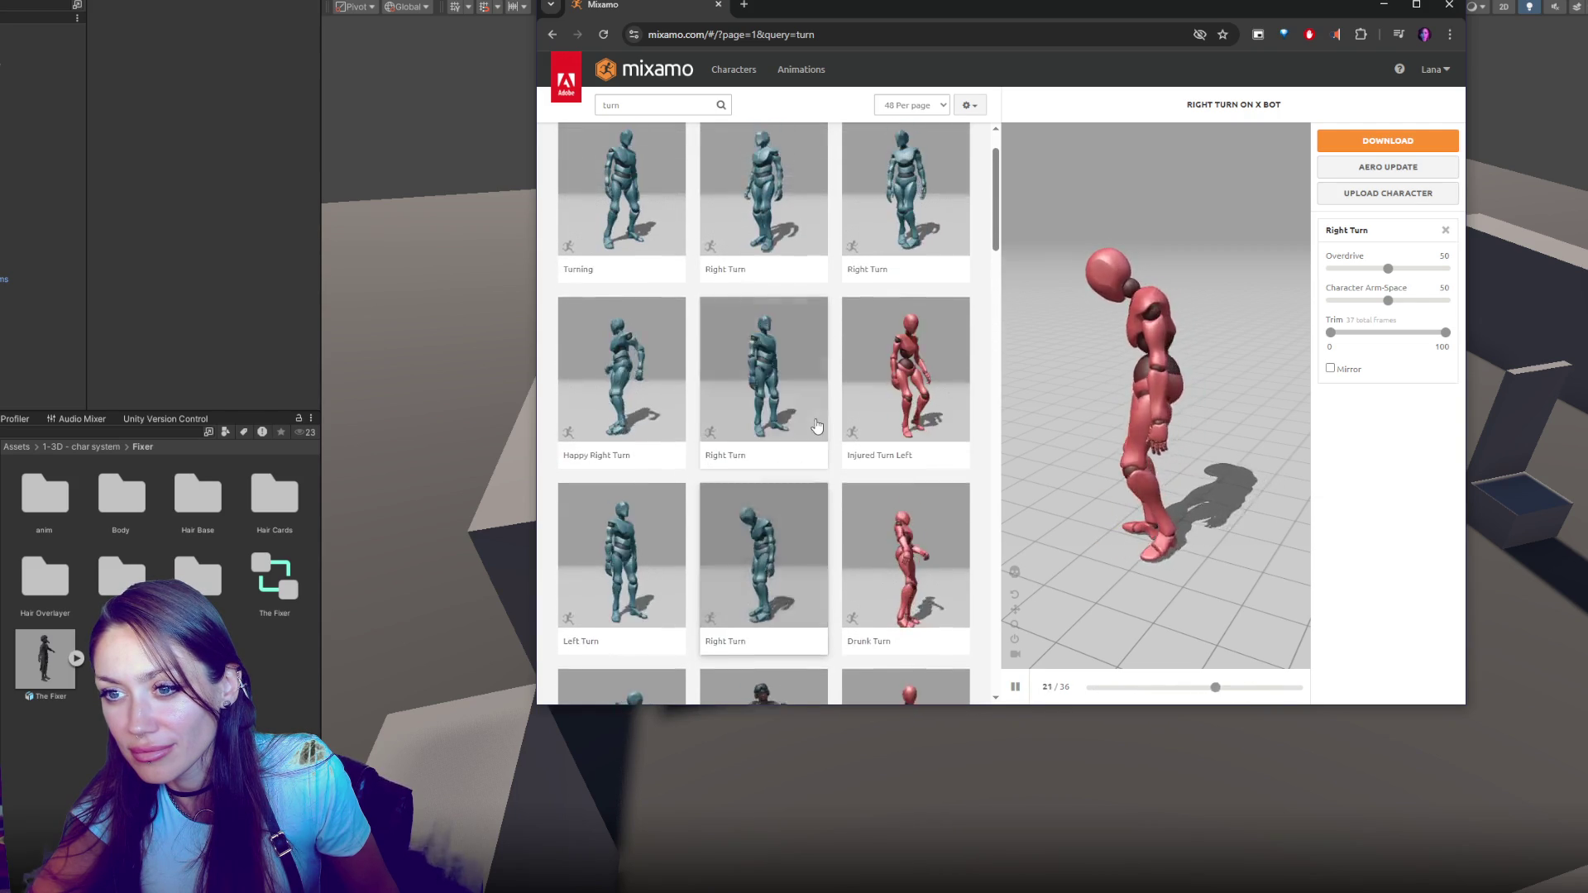
click(765, 404)
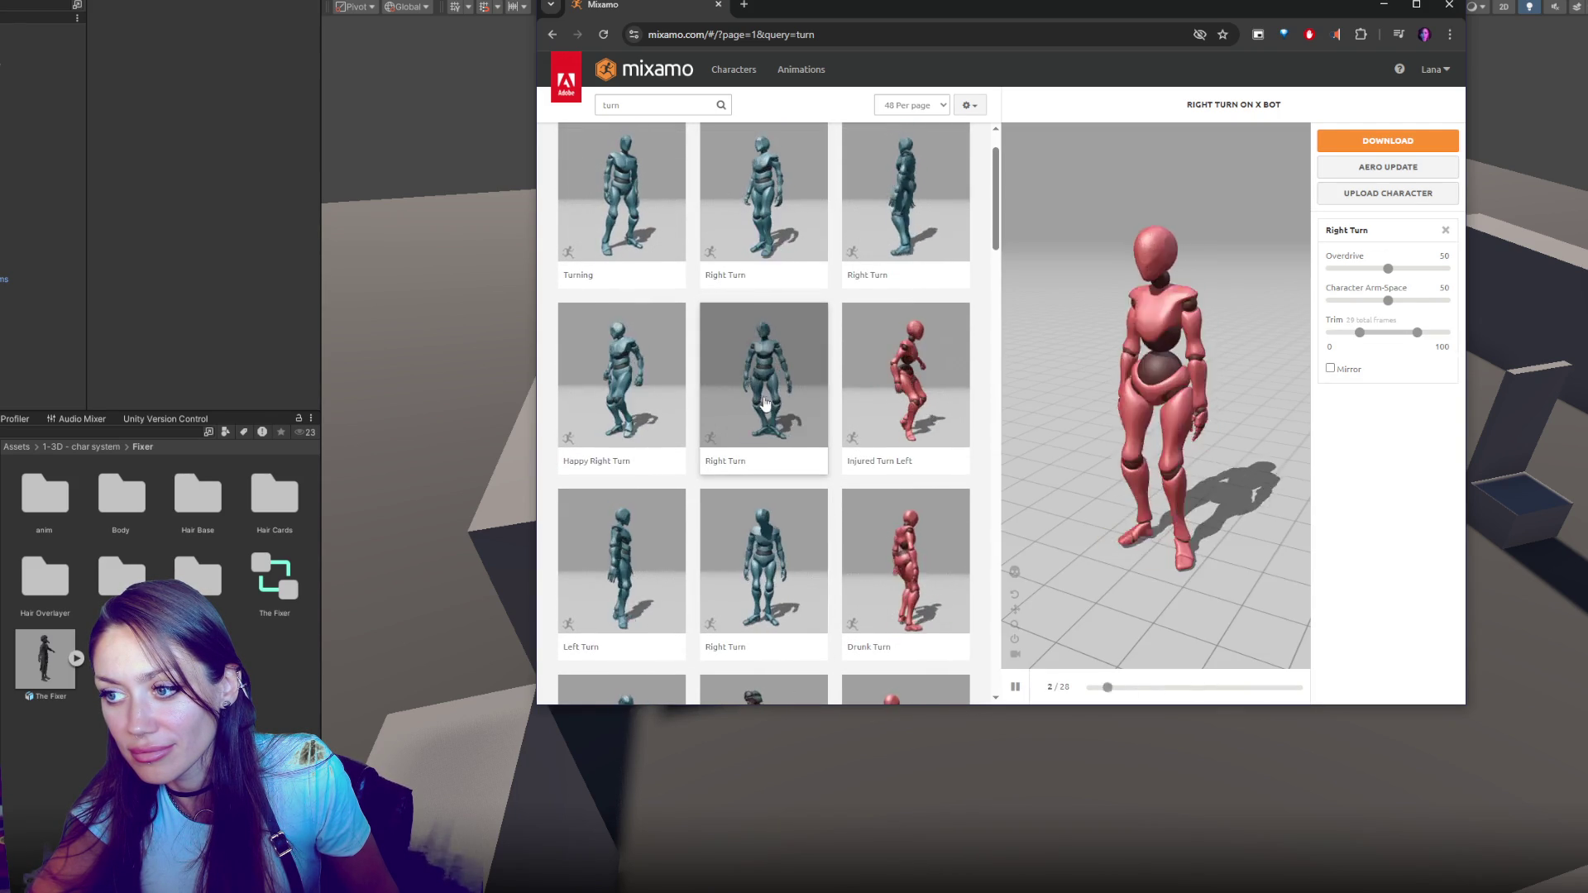
click(769, 394)
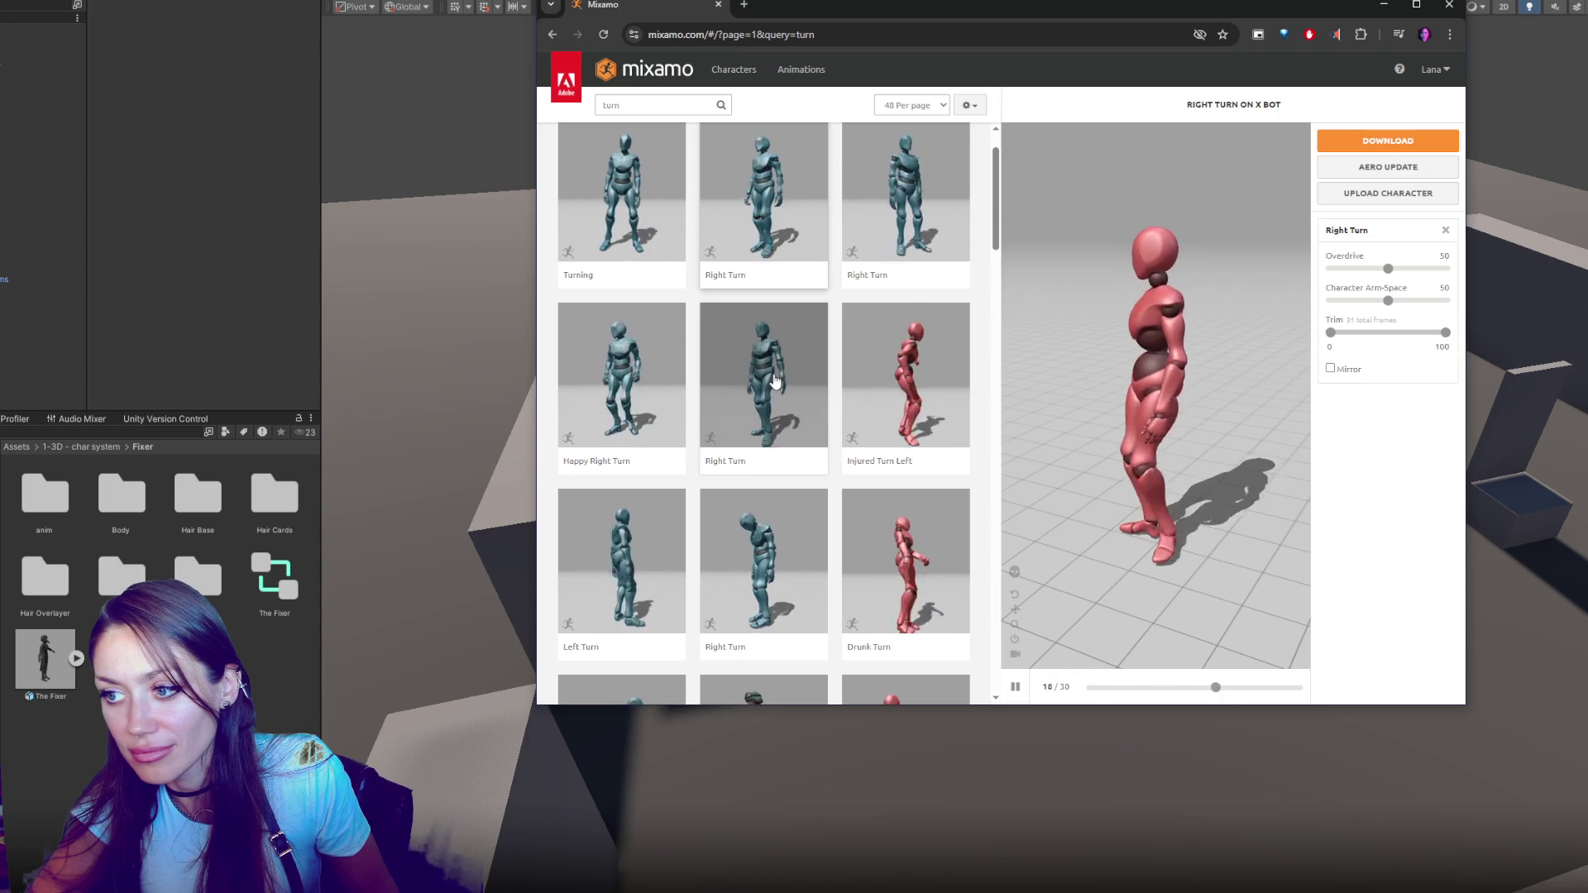
click(776, 381)
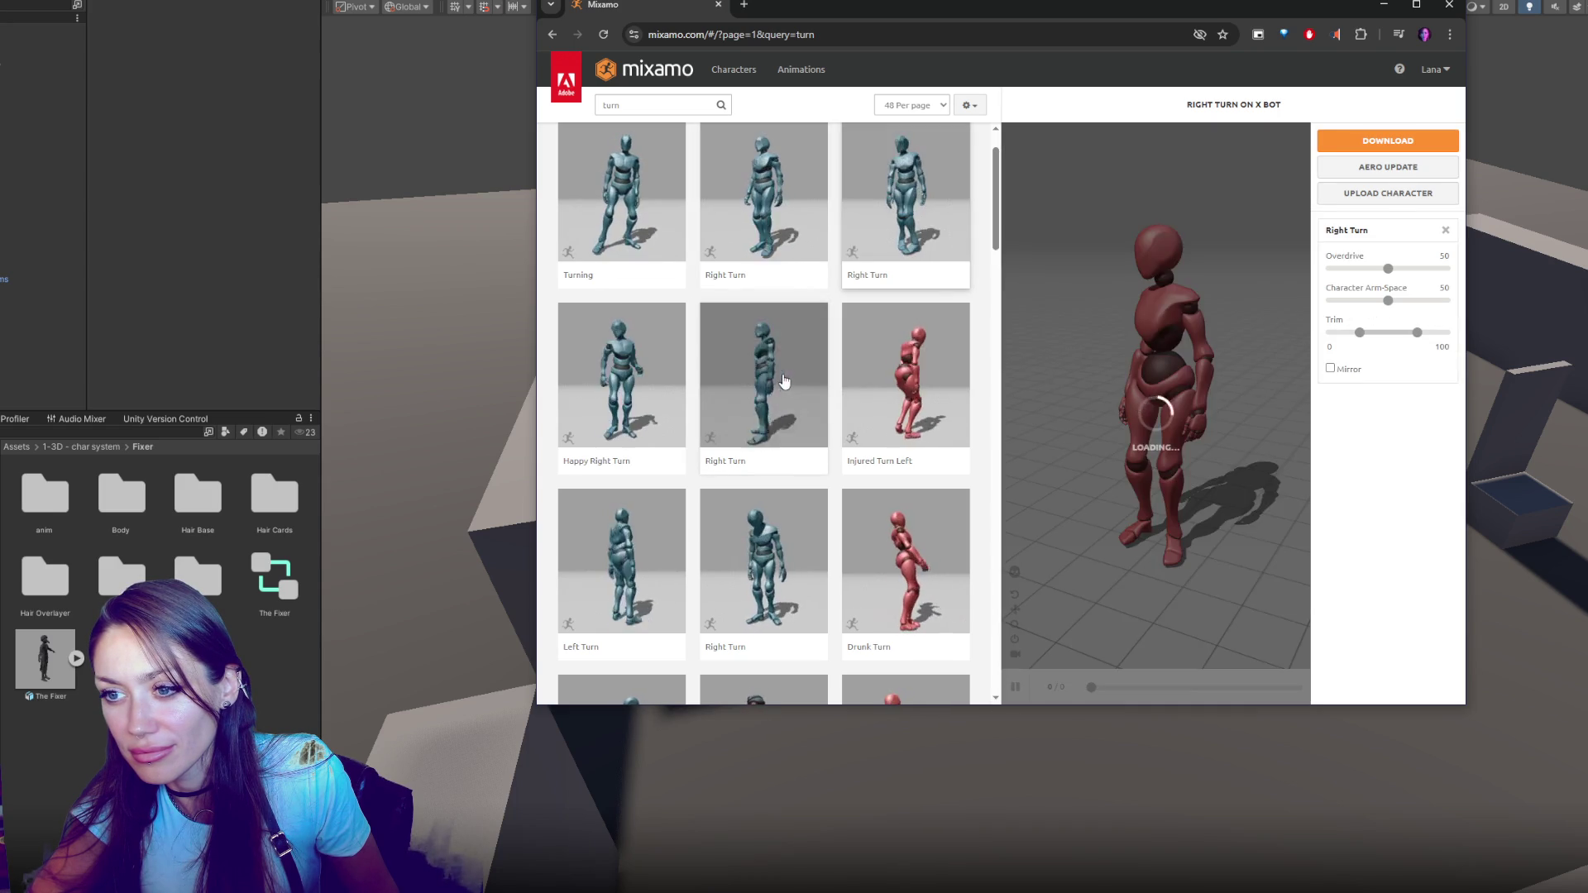
click(626, 528)
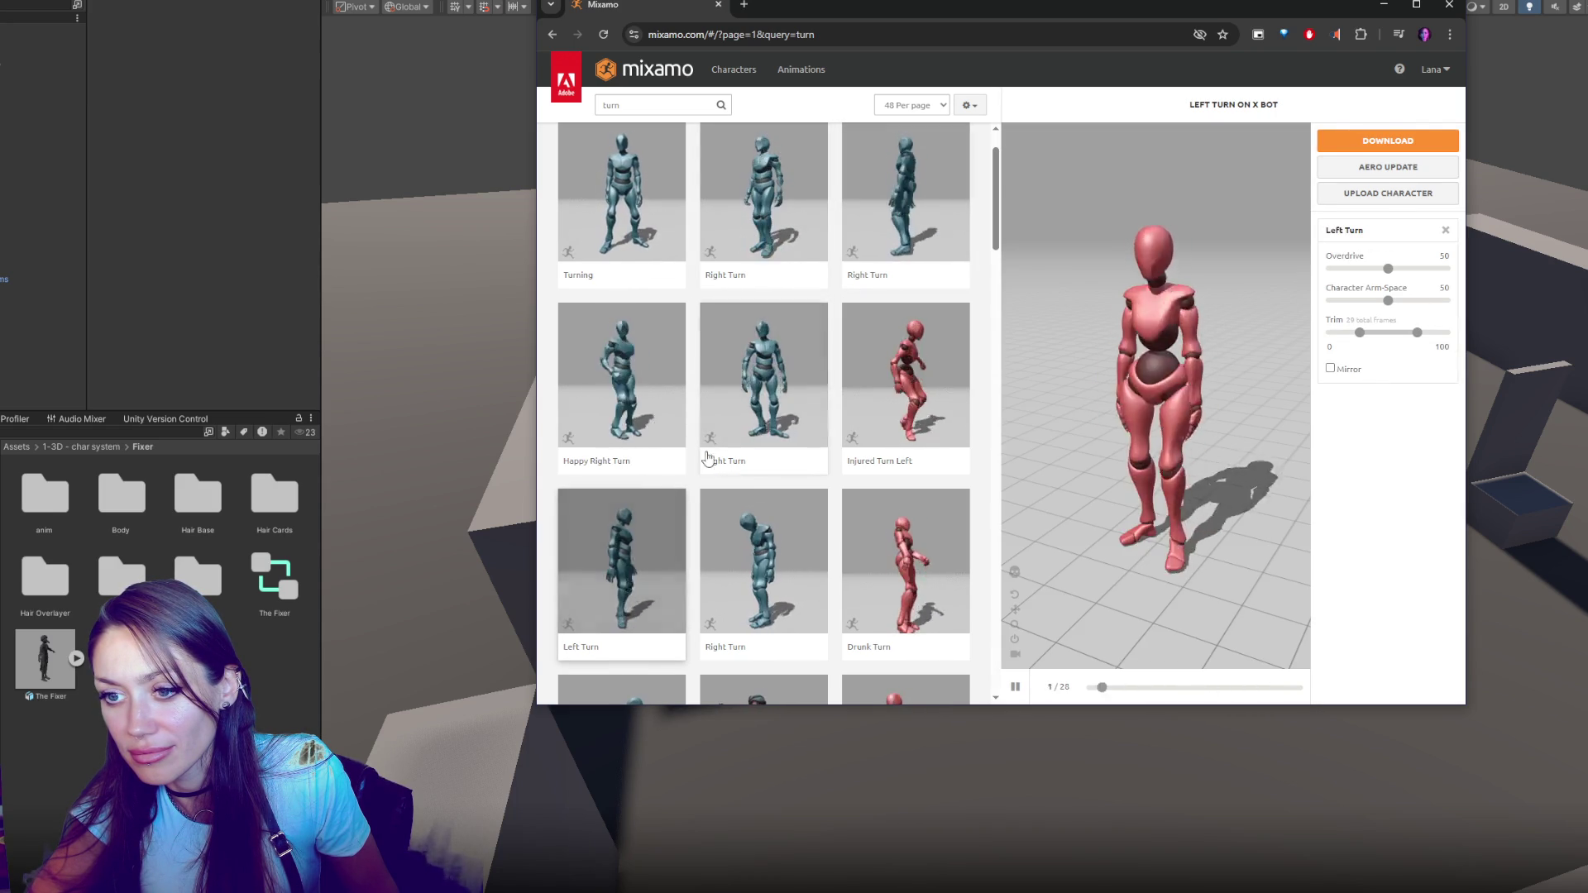
click(758, 427)
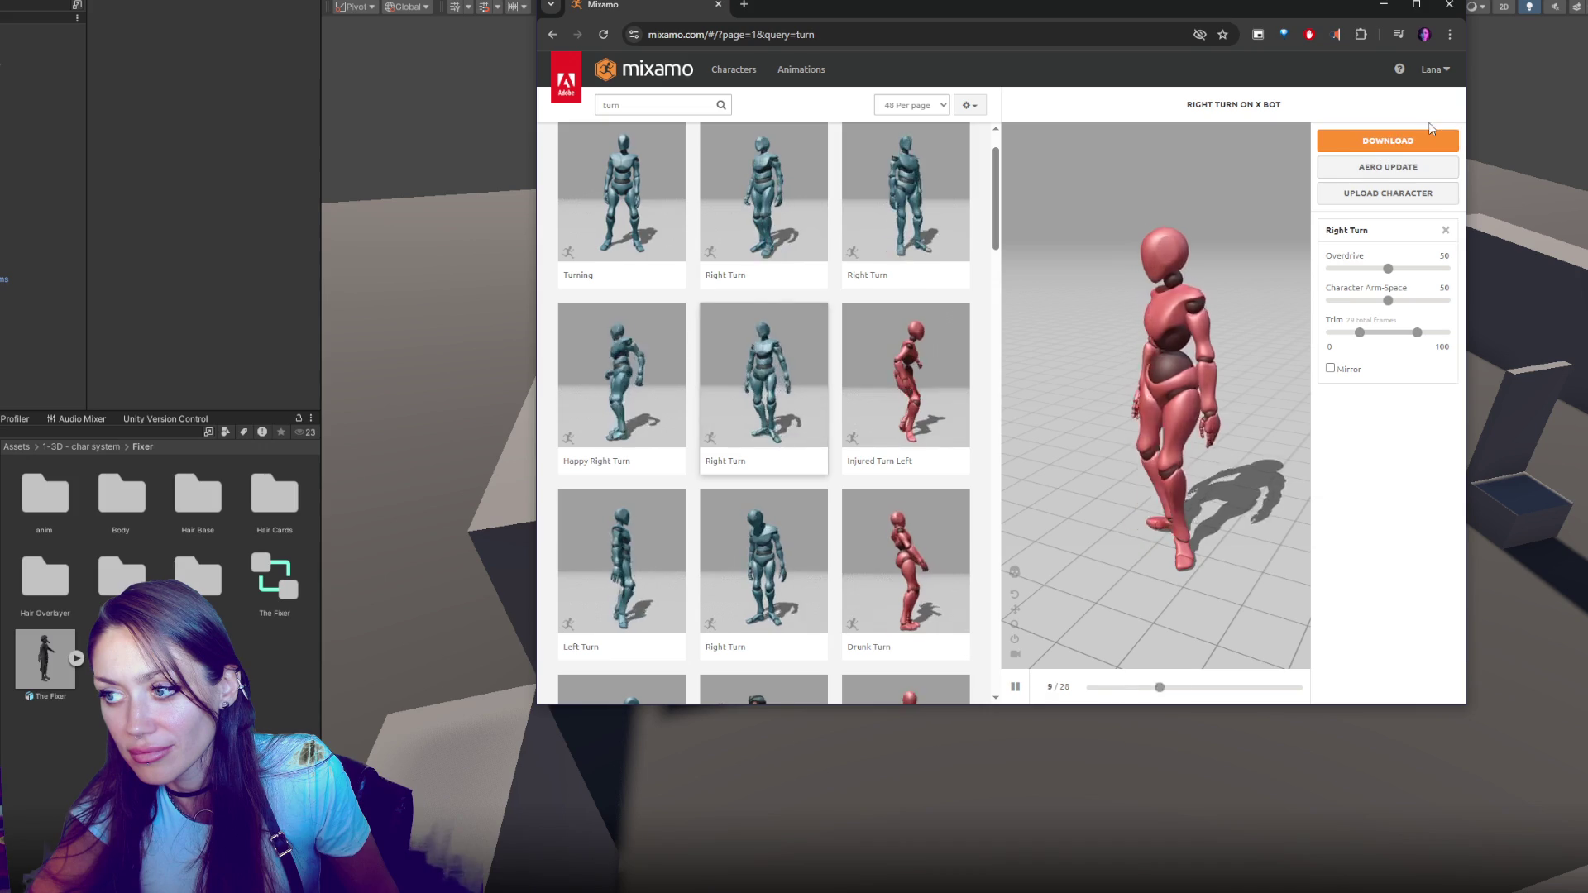
Download Right Turn and Left Turn as FBX files, then return to Unity
click(1403, 147)
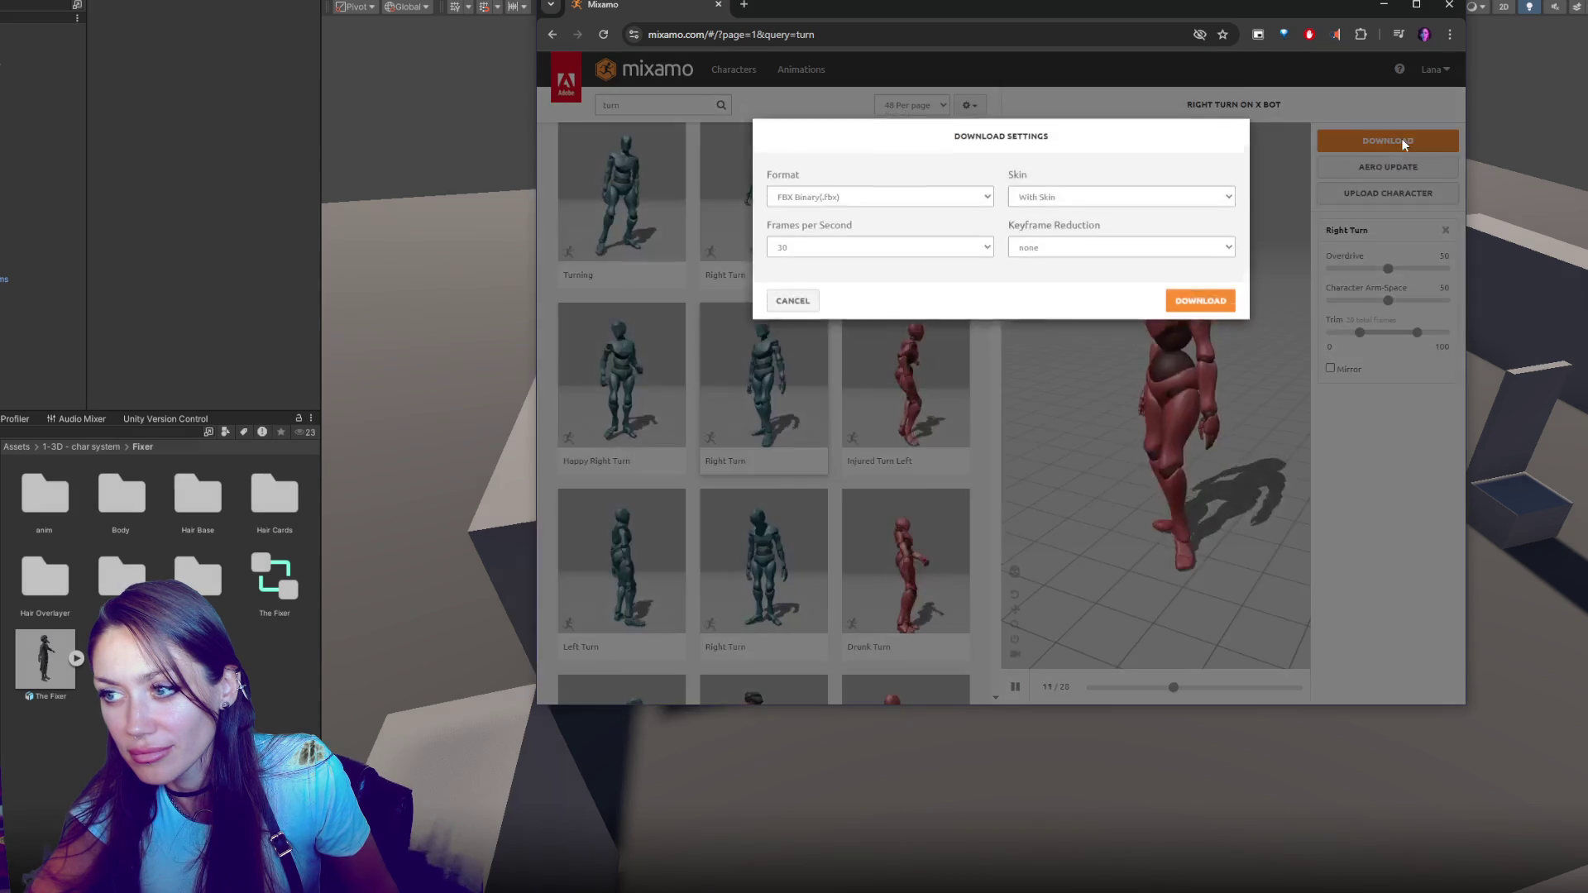
click(1208, 300)
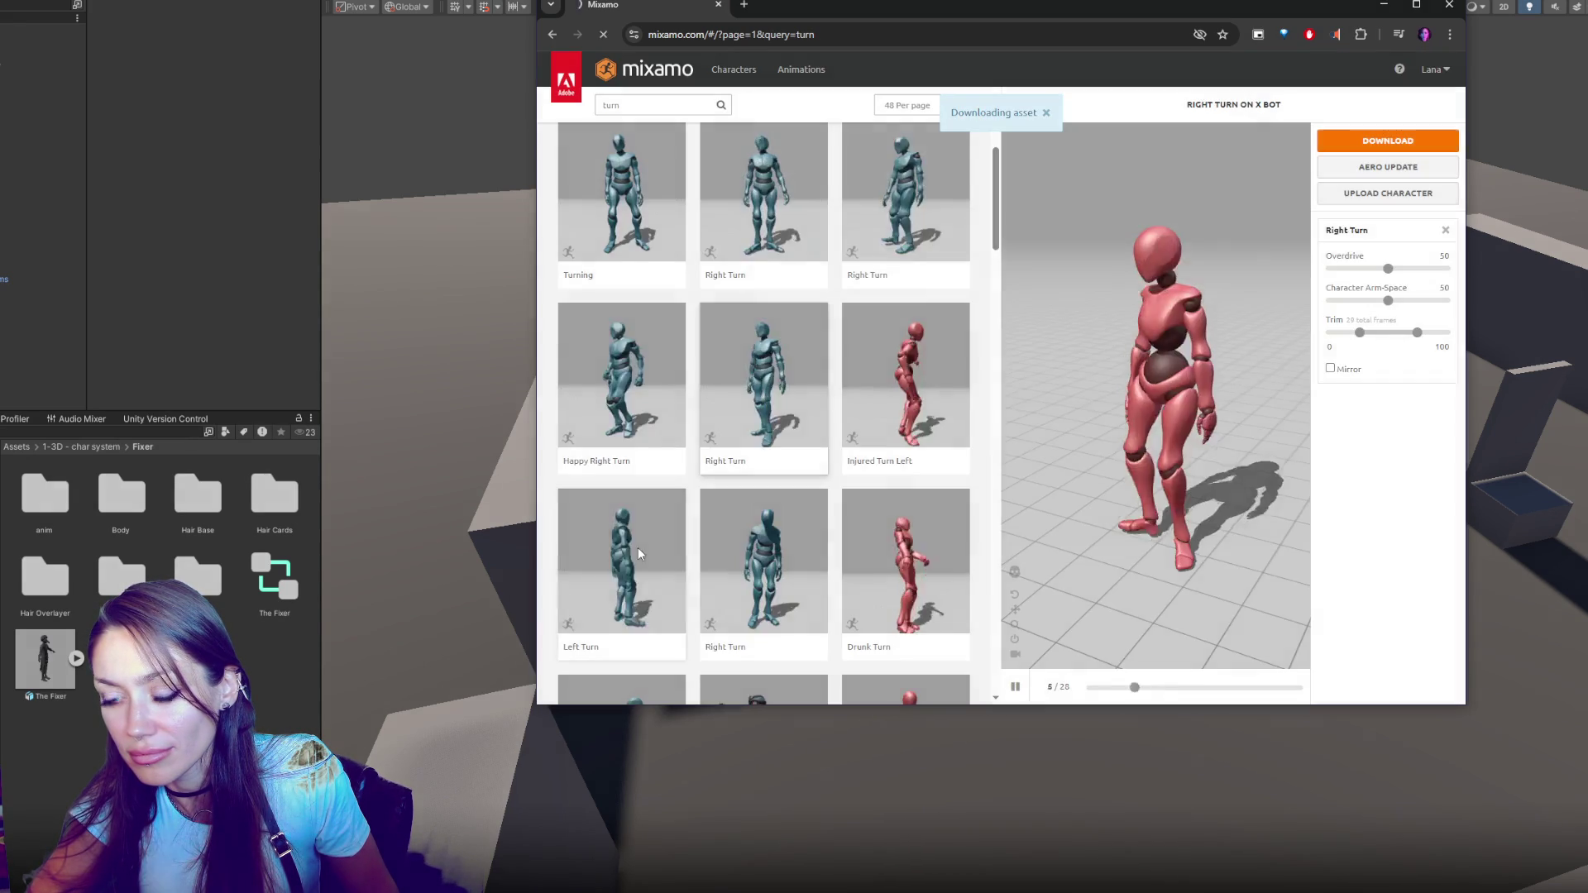
click(638, 547)
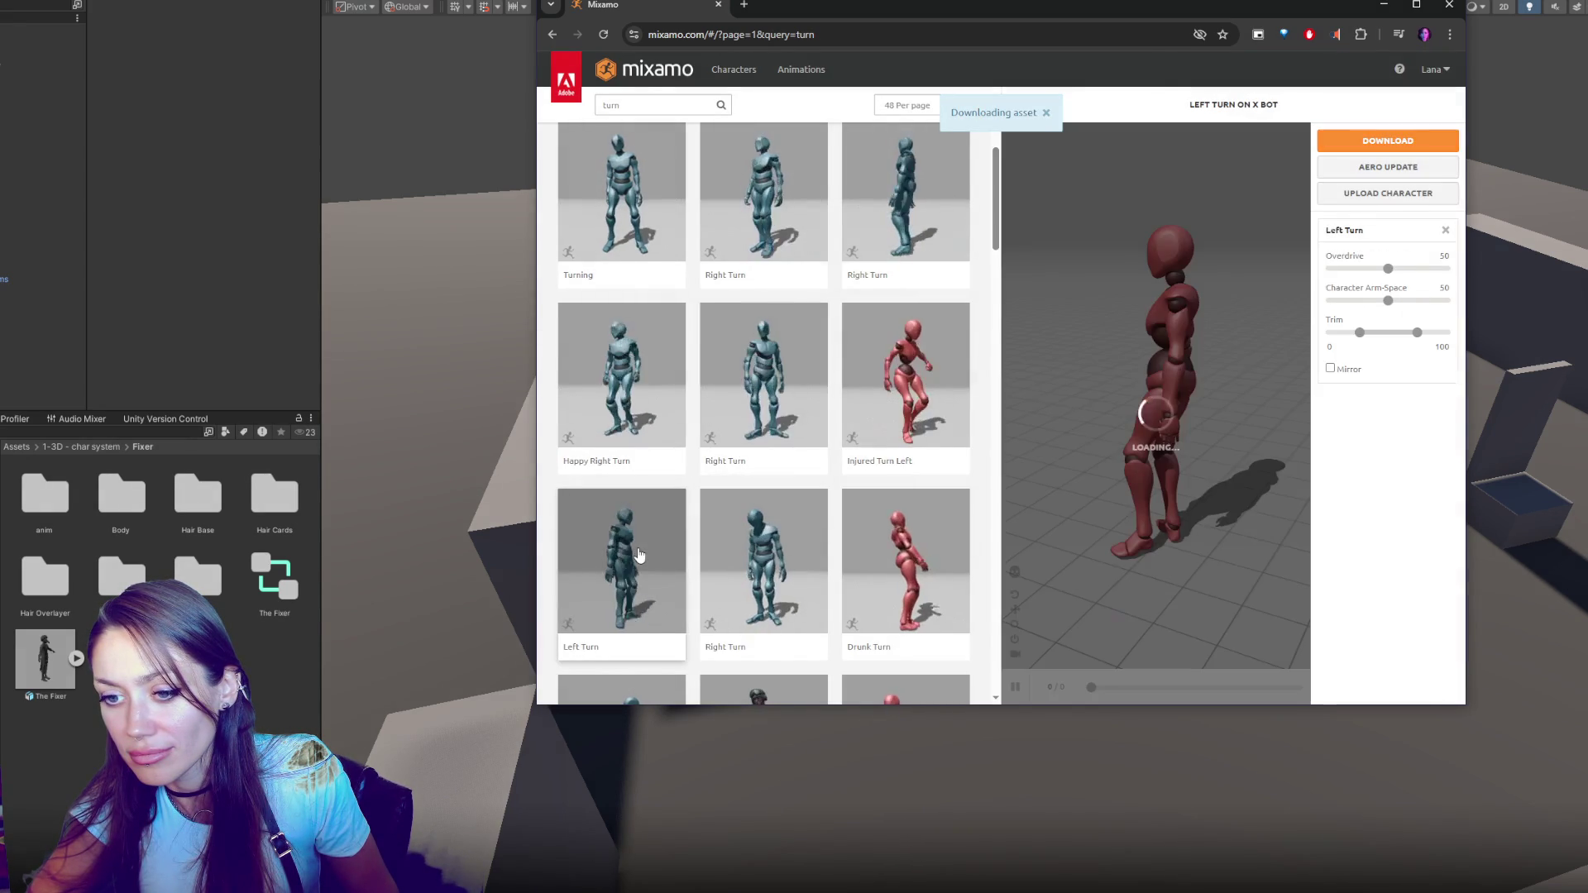
click(1395, 142)
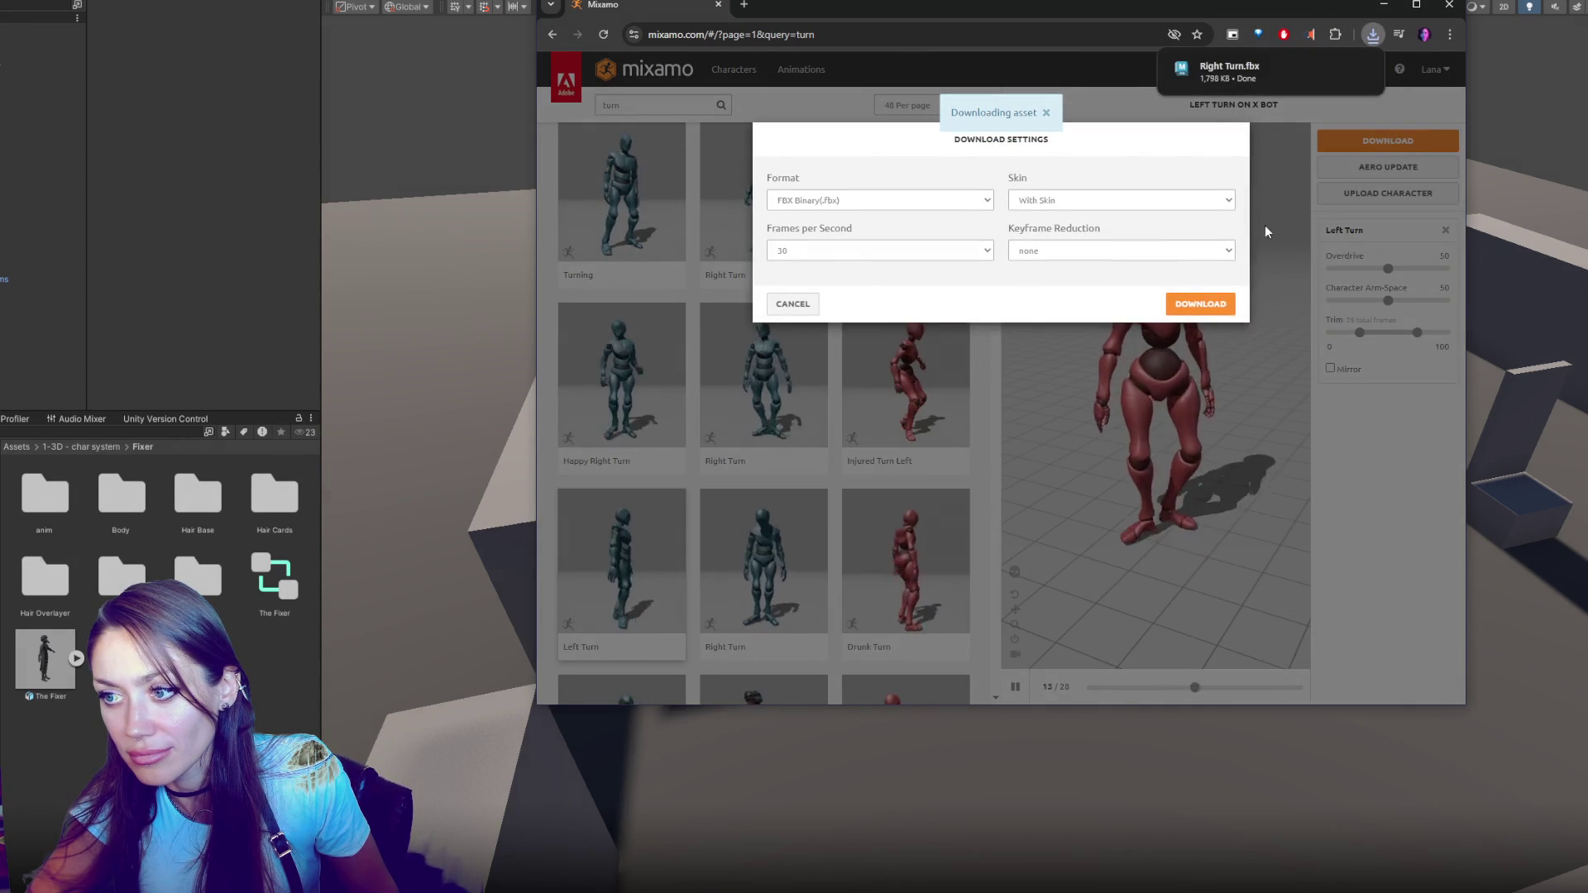
click(1200, 293)
key(super+Down)
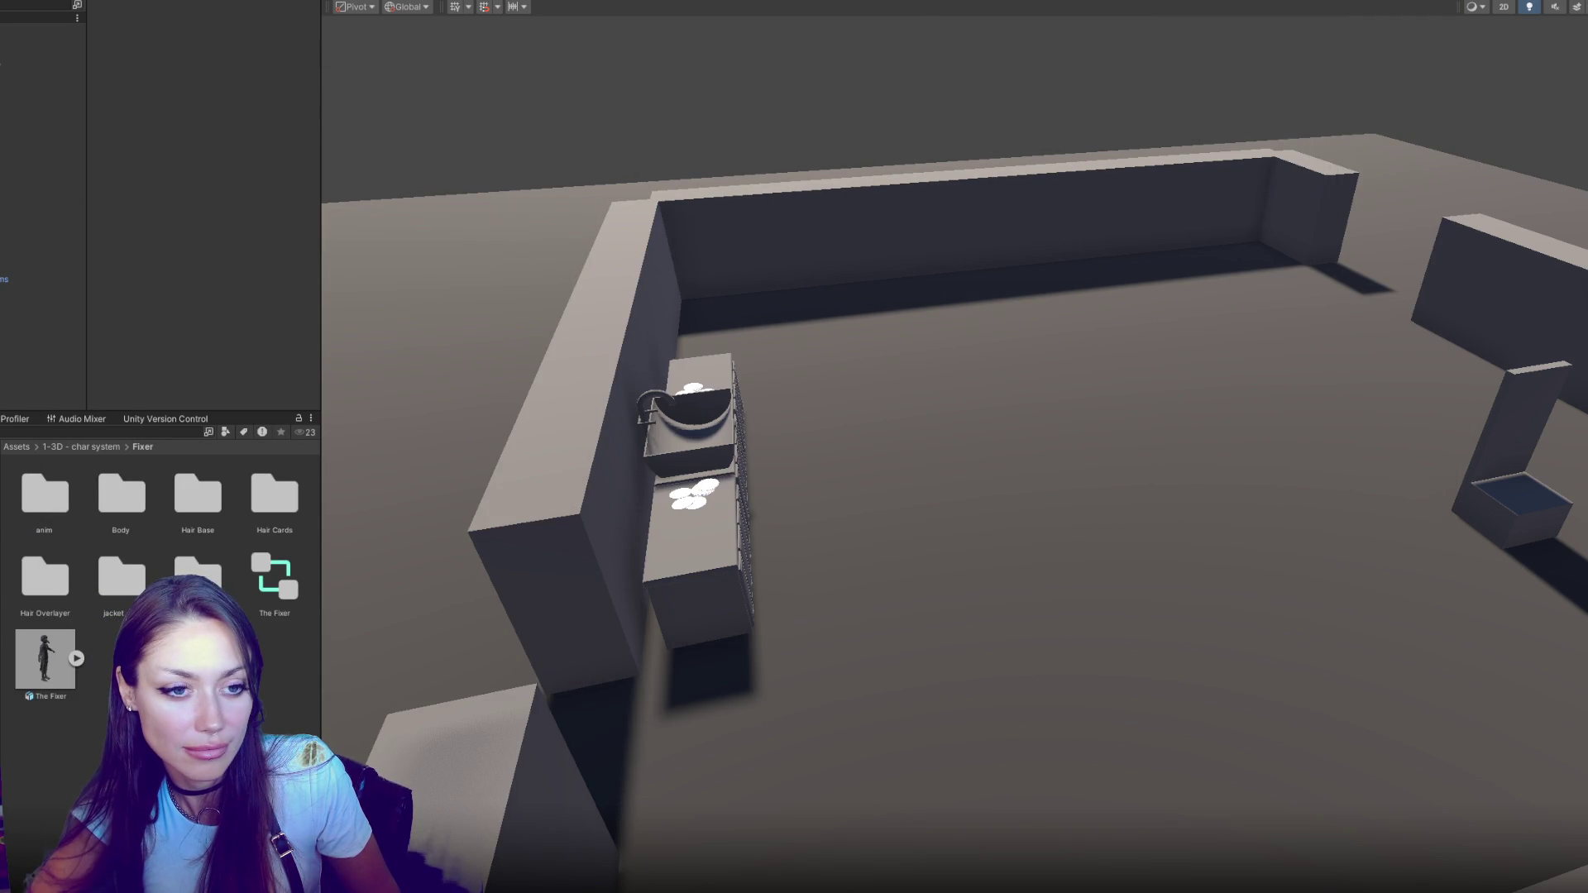
In the anim folder, set Right Turn's rig to Humanoid with Create From This Model and apply
double_click(45, 495)
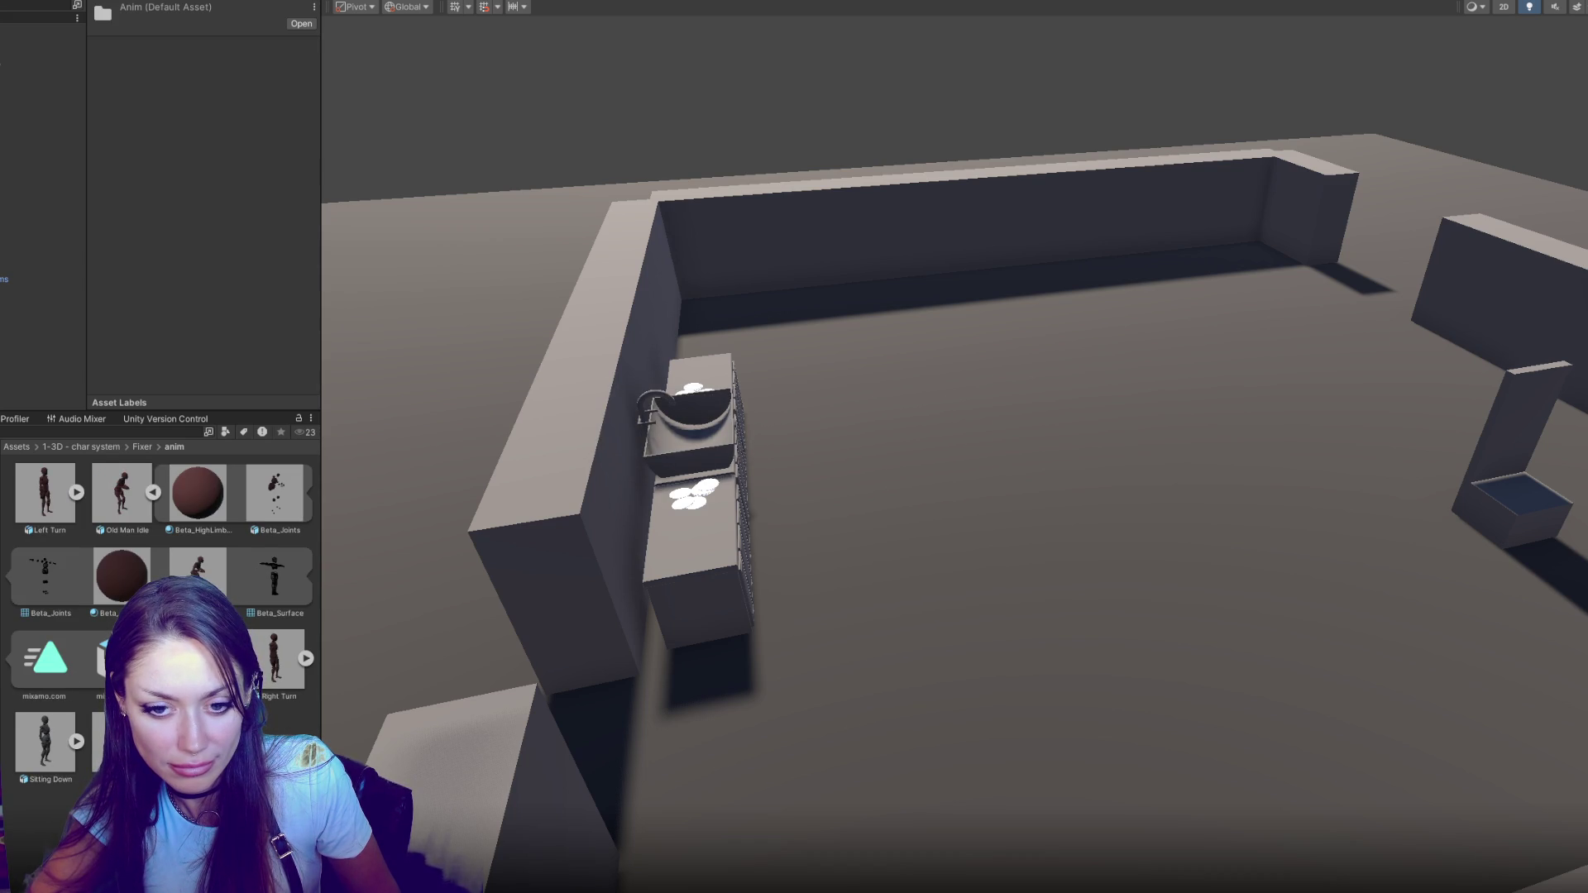
click(199, 496)
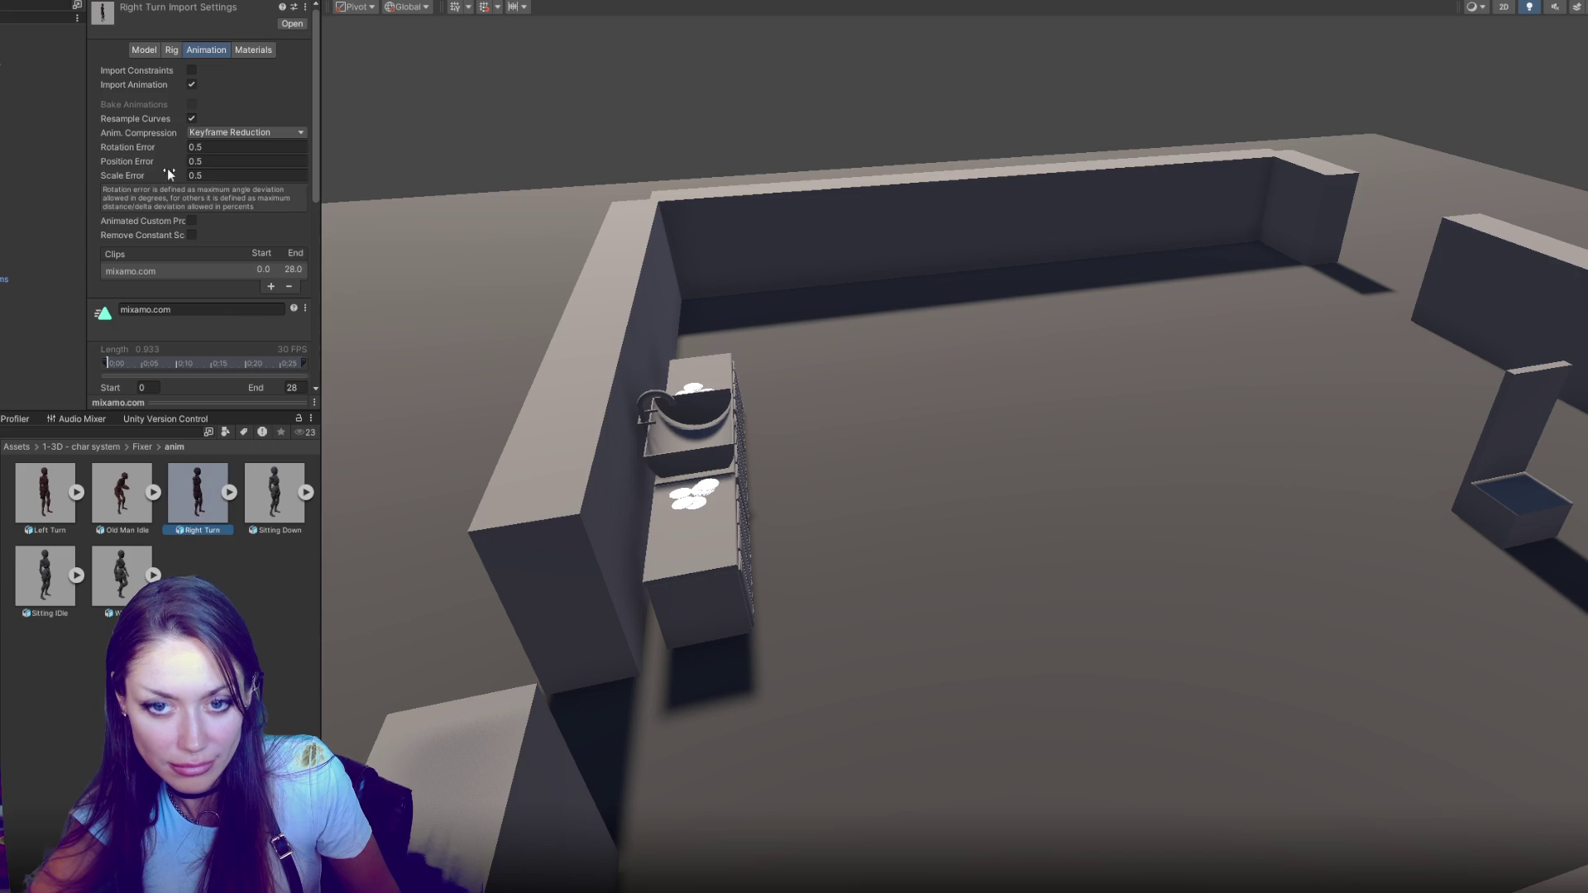
click(171, 50)
click(248, 70)
click(210, 98)
click(197, 49)
click(176, 50)
click(198, 90)
click(215, 70)
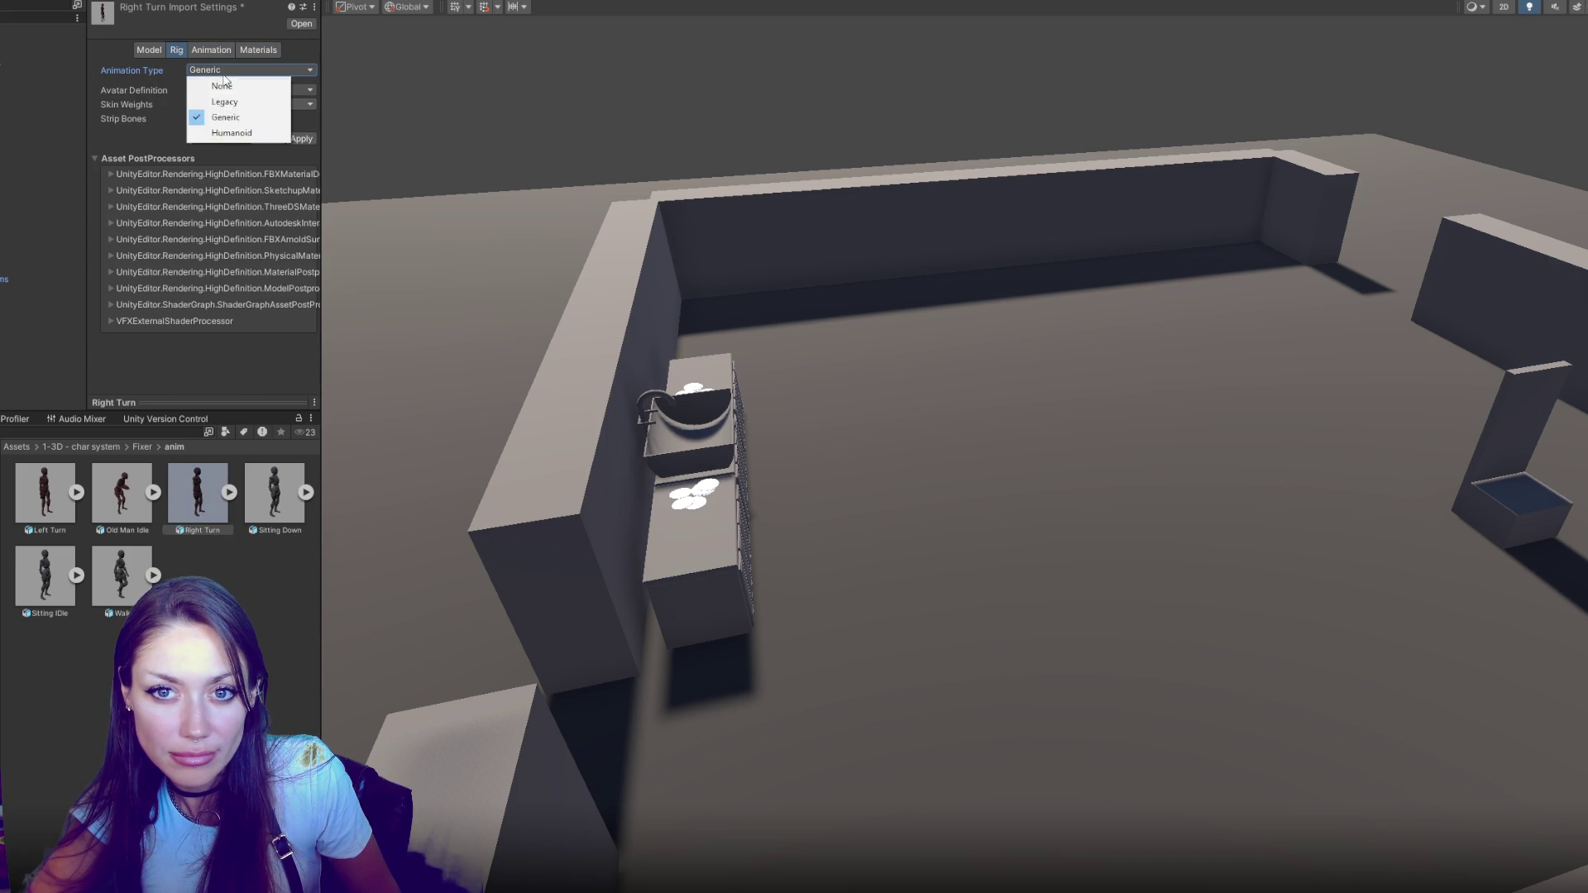
click(211, 128)
click(286, 195)
Bake Right Turn's root rotation and XZ position into pose, based upon Original, and apply
click(206, 50)
scroll(266, 153, down, 5)
scroll(228, 185, down, 3)
click(192, 148)
click(248, 162)
click(216, 174)
click(246, 283)
click(214, 298)
scroll(273, 319, down, 3)
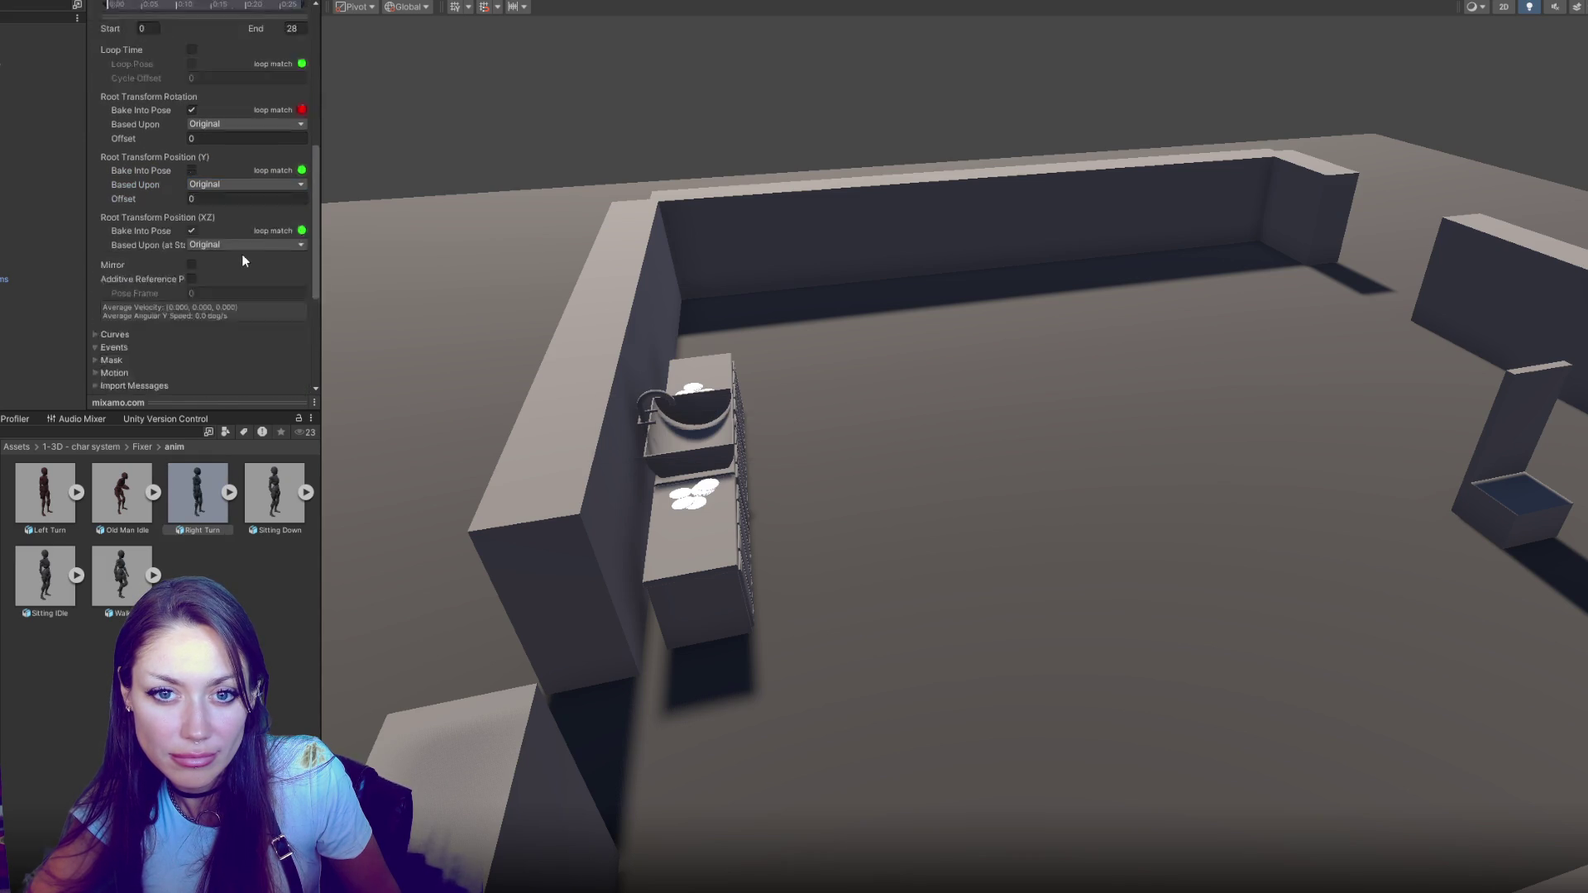
click(147, 49)
Review Right Turn's Scale Factor and rig settings, and the Sitting Down asset's import settings
click(191, 83)
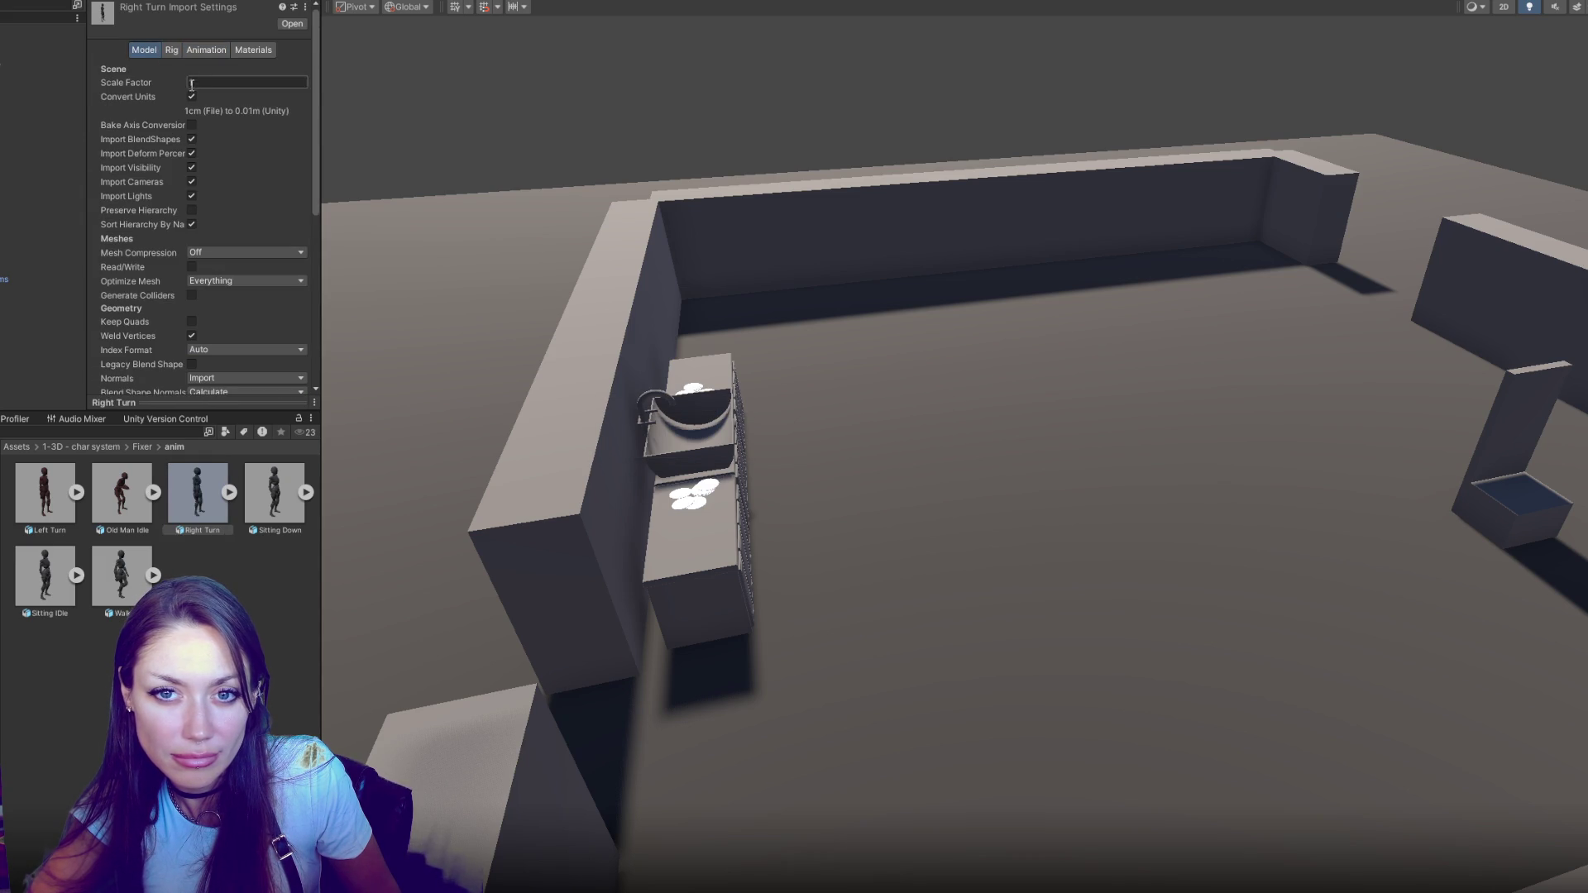
click(171, 47)
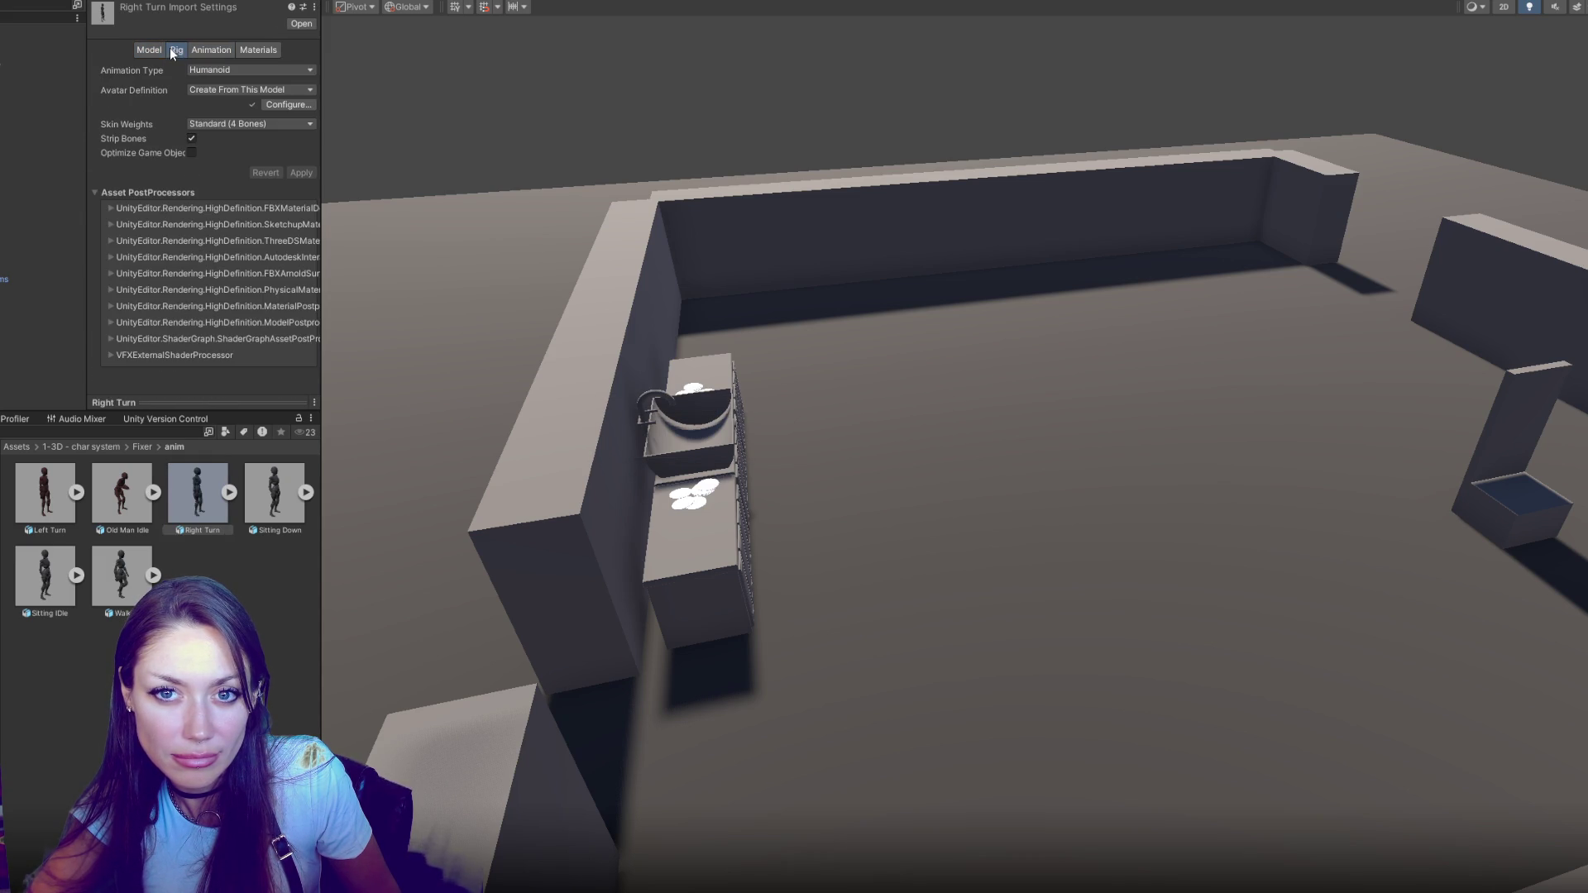
click(268, 496)
click(185, 534)
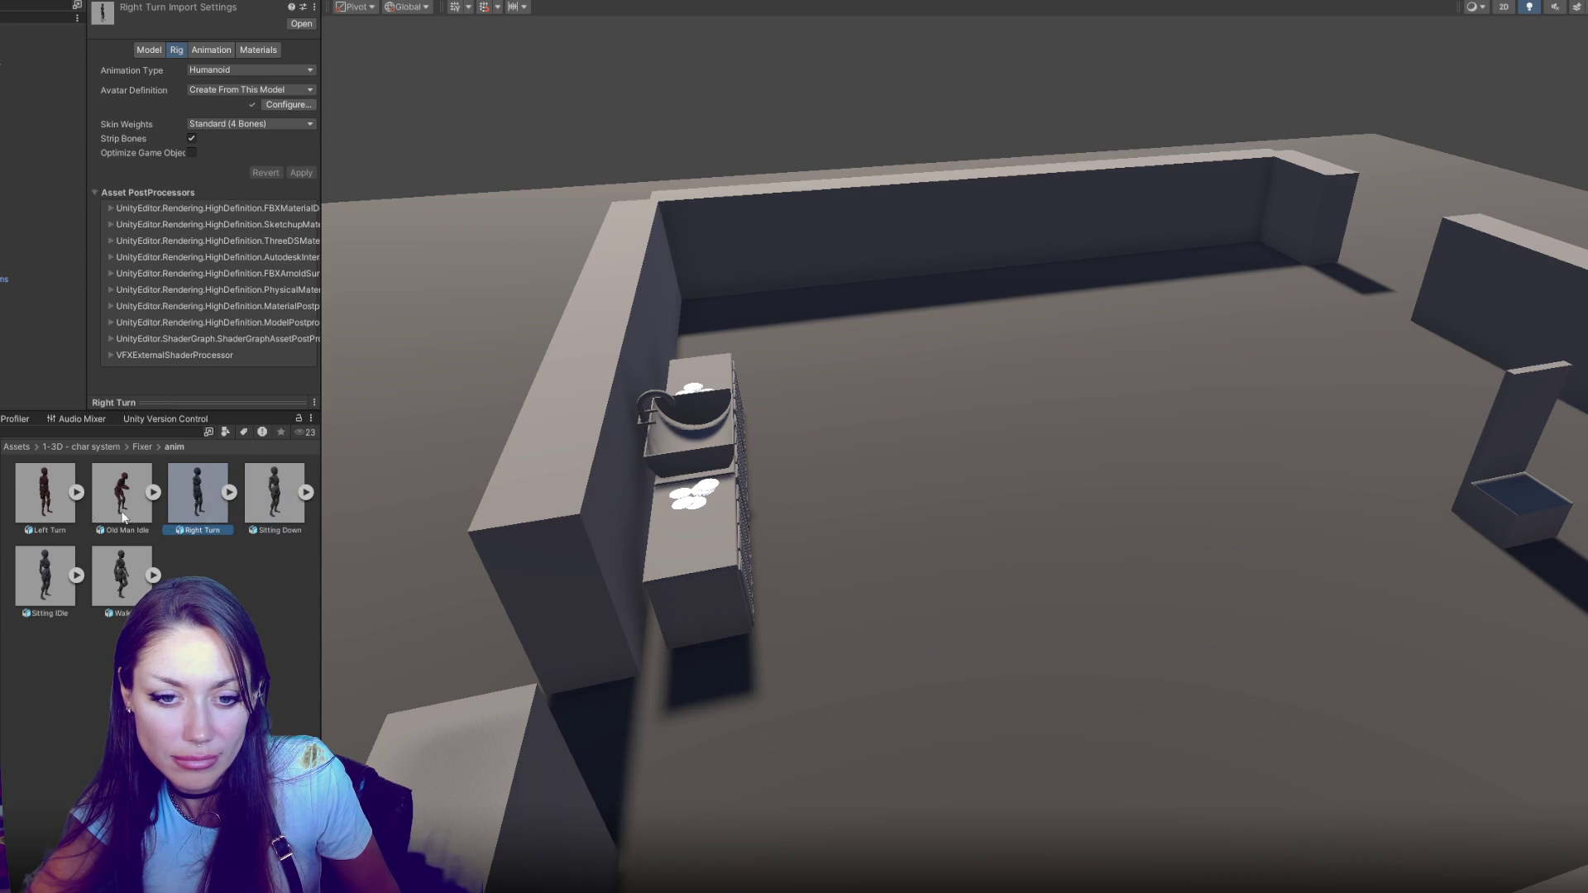
Set Left Turn's rig to Humanoid with Create From This Model and apply
click(52, 525)
click(211, 73)
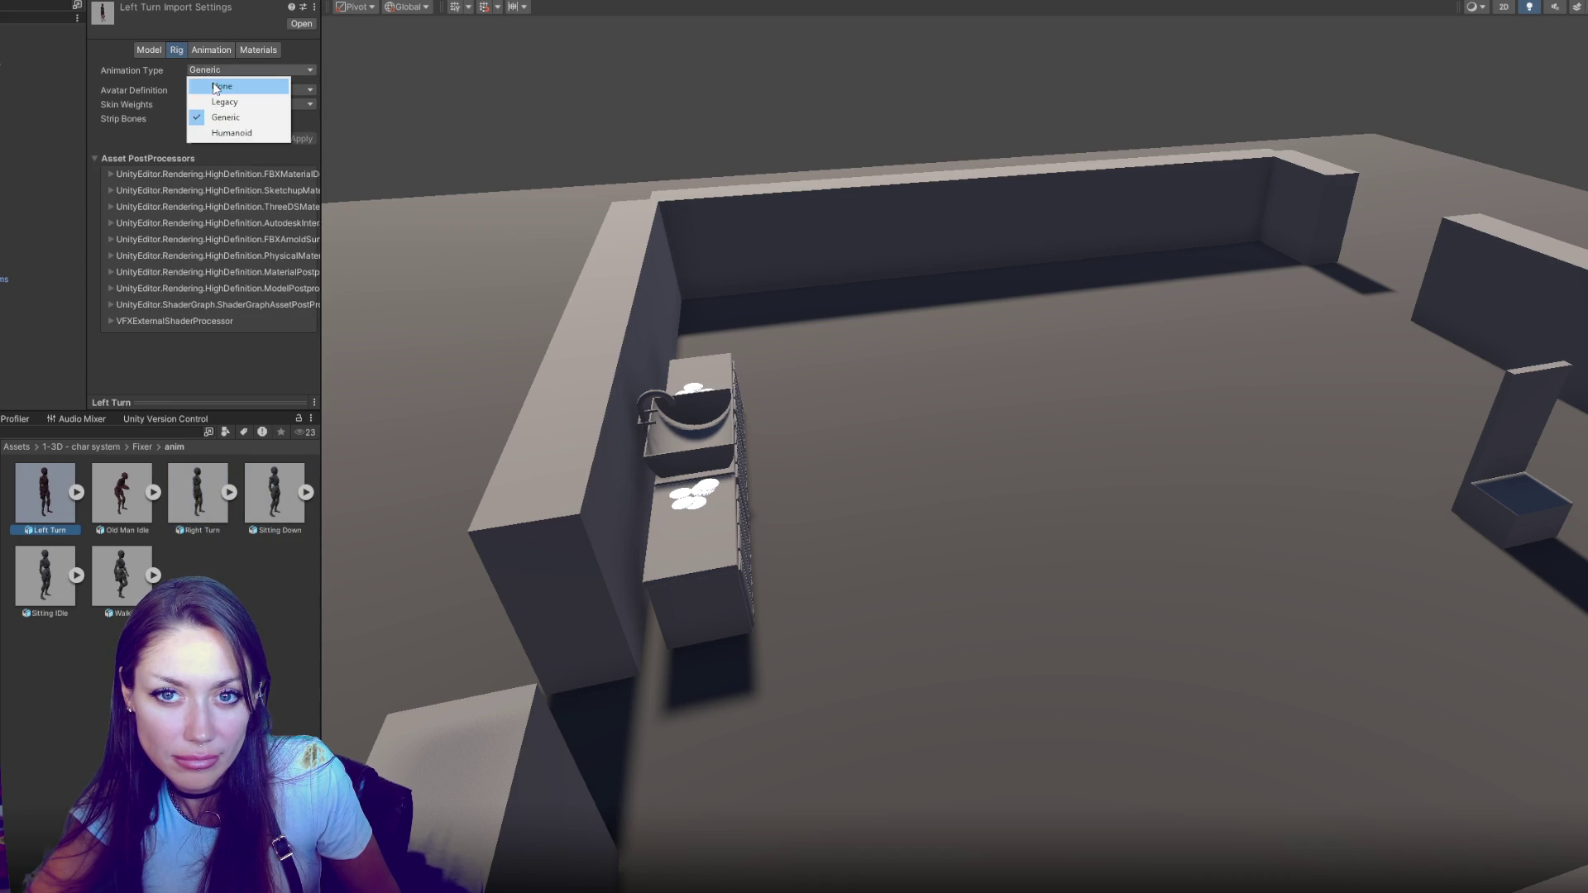
click(240, 134)
click(240, 70)
click(261, 137)
click(292, 195)
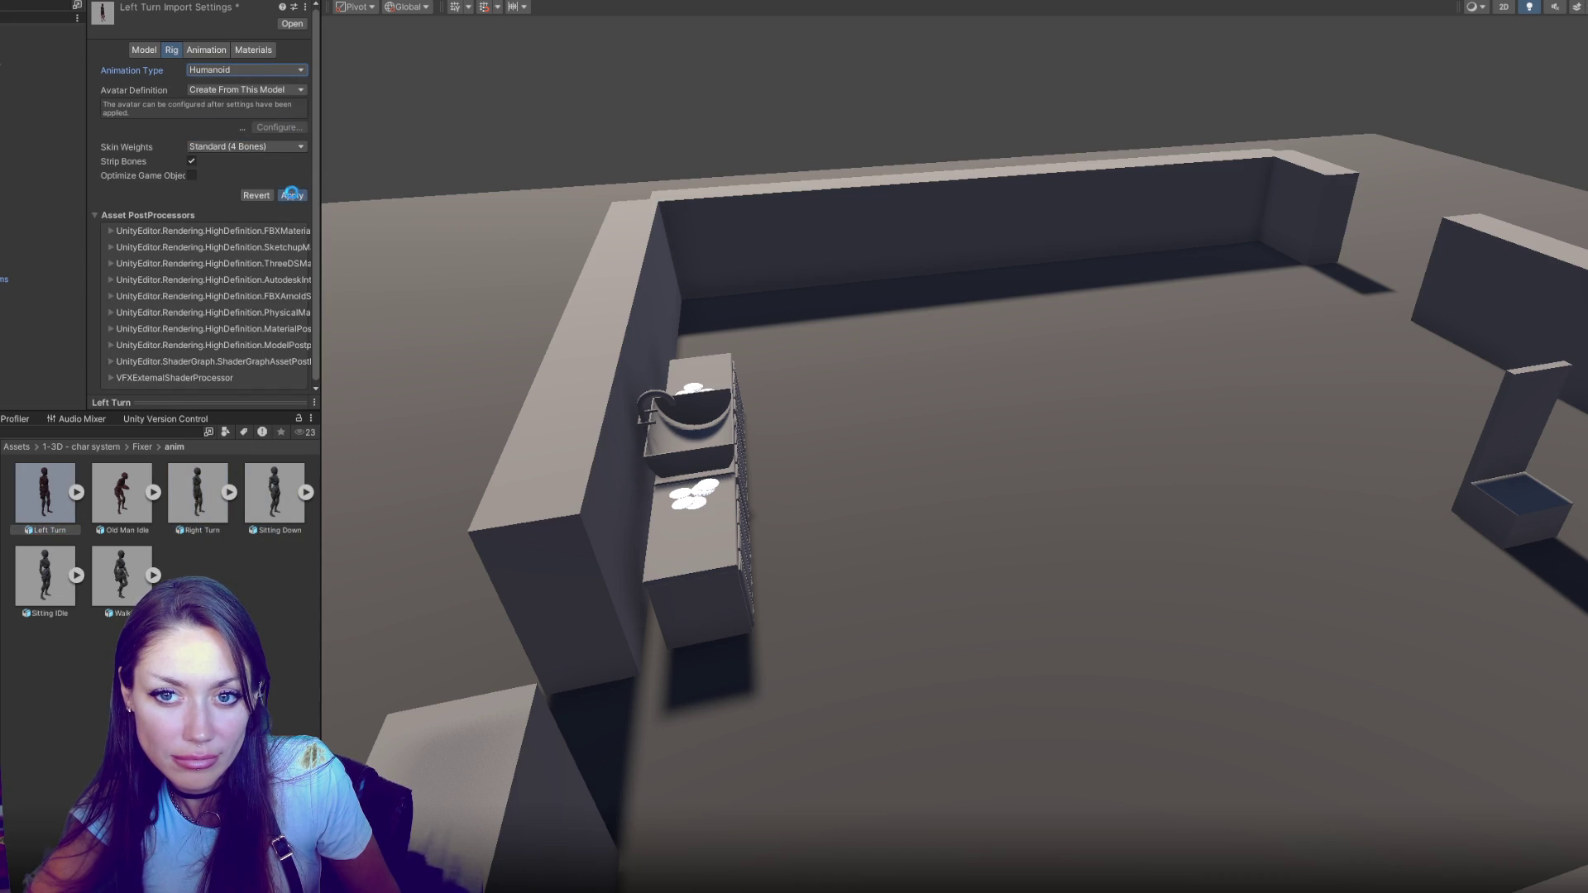
Bake Left Turn's root rotation, Y and XZ position into pose, with rotation and XZ based upon Original
click(244, 51)
click(245, 70)
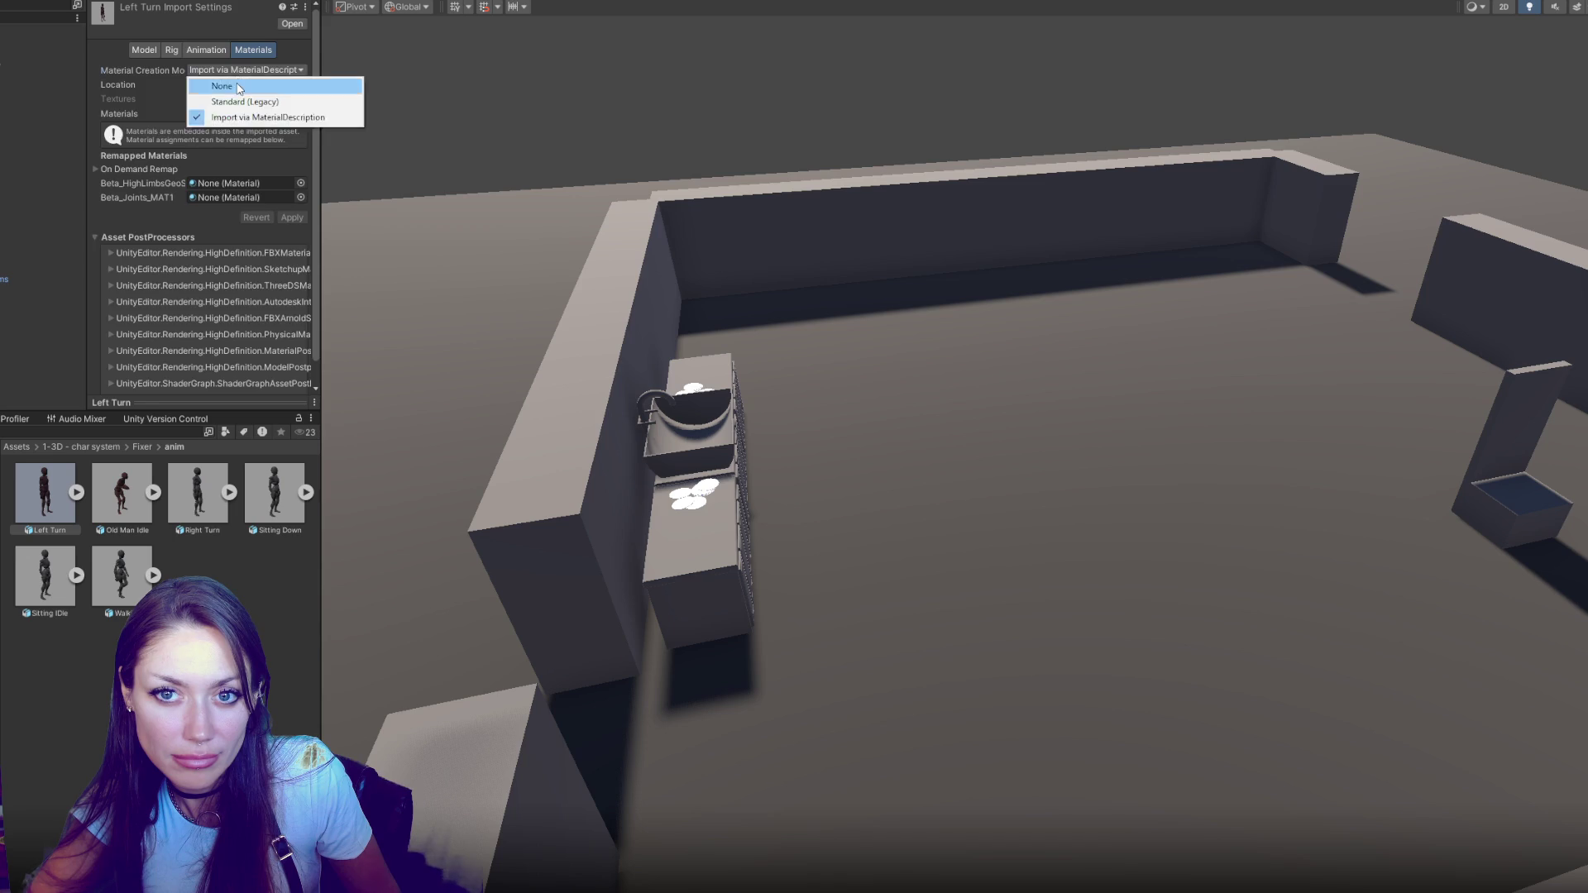
click(206, 50)
scroll(207, 274, down, 5)
click(199, 321)
click(217, 331)
scroll(216, 324, down, 2)
click(191, 286)
click(191, 346)
click(210, 360)
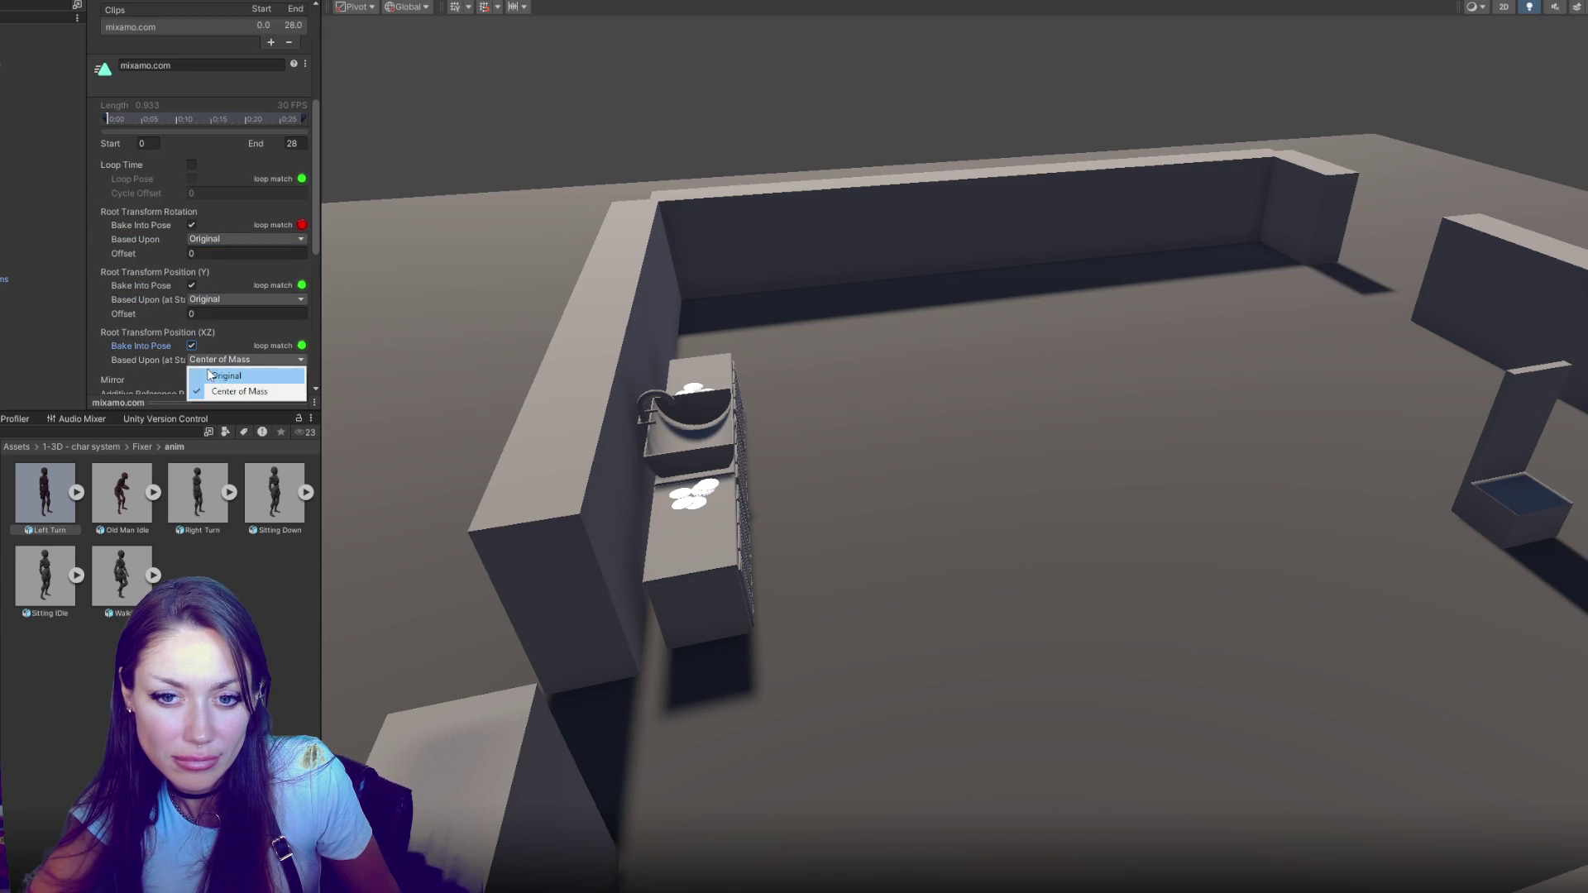
click(210, 375)
scroll(285, 375, down, 4)
scroll(299, 310, down, 4)
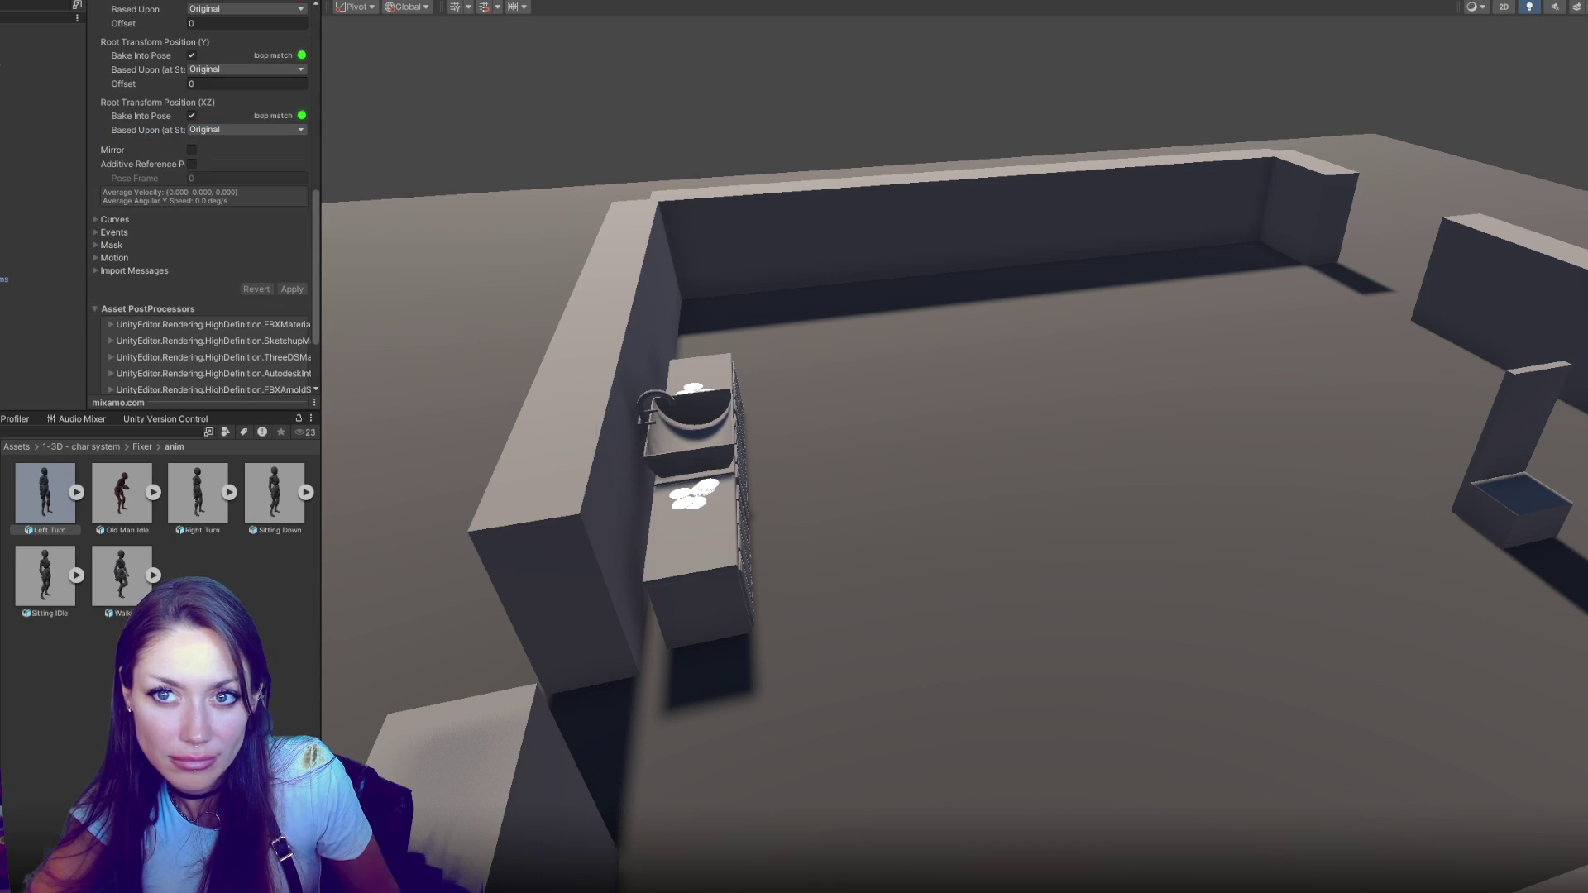
Drag the mixamo.com clip from the expanded Right Turn asset into the Animator's Base Layer graph
click(503, 3)
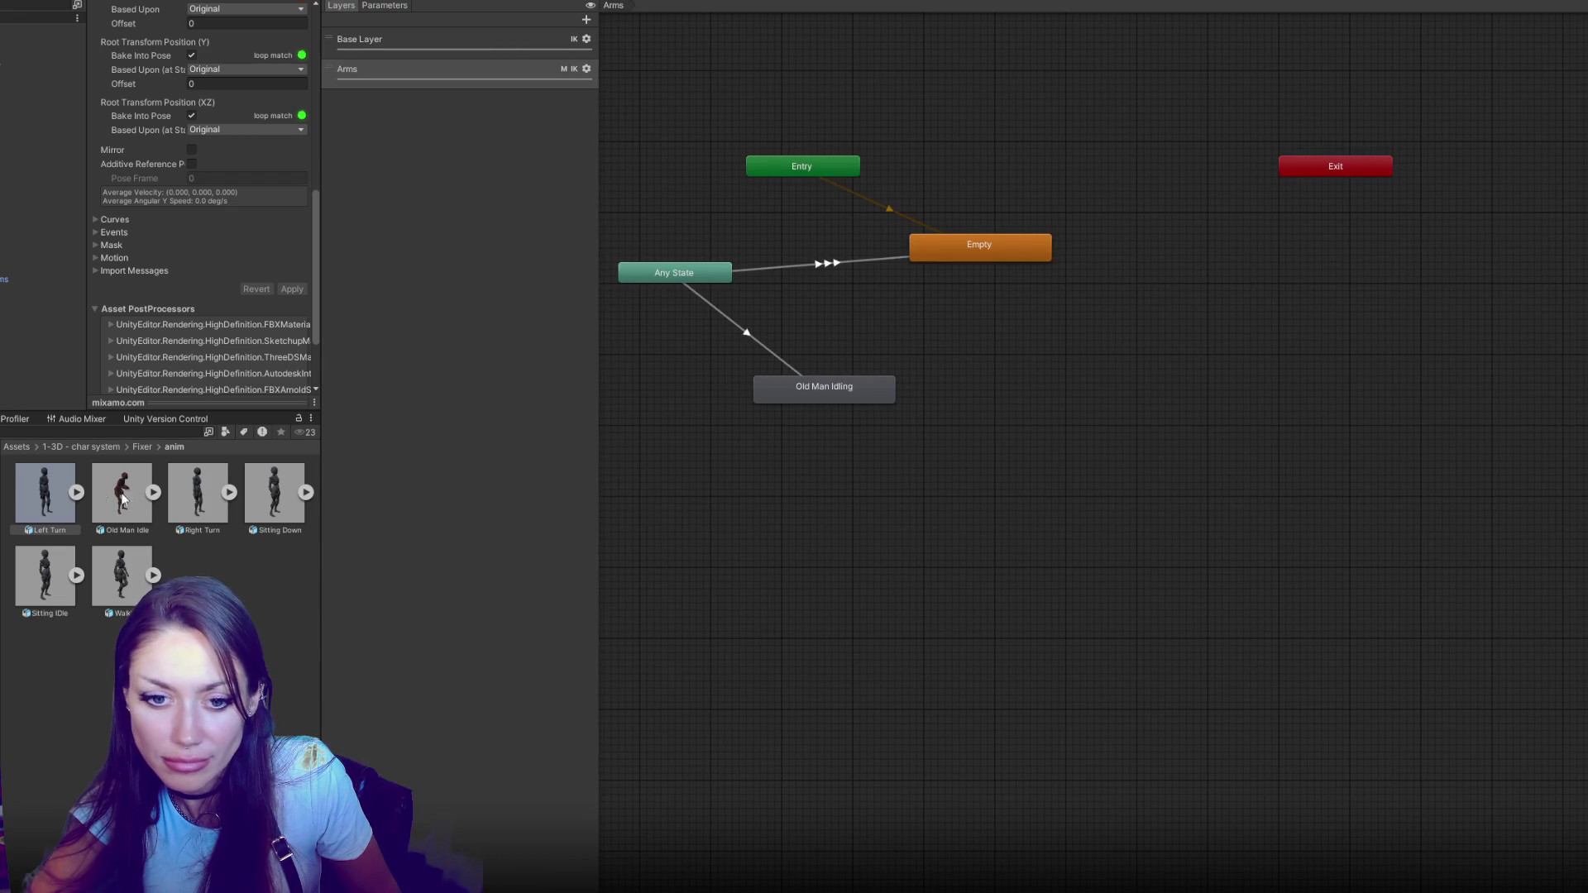
click(425, 41)
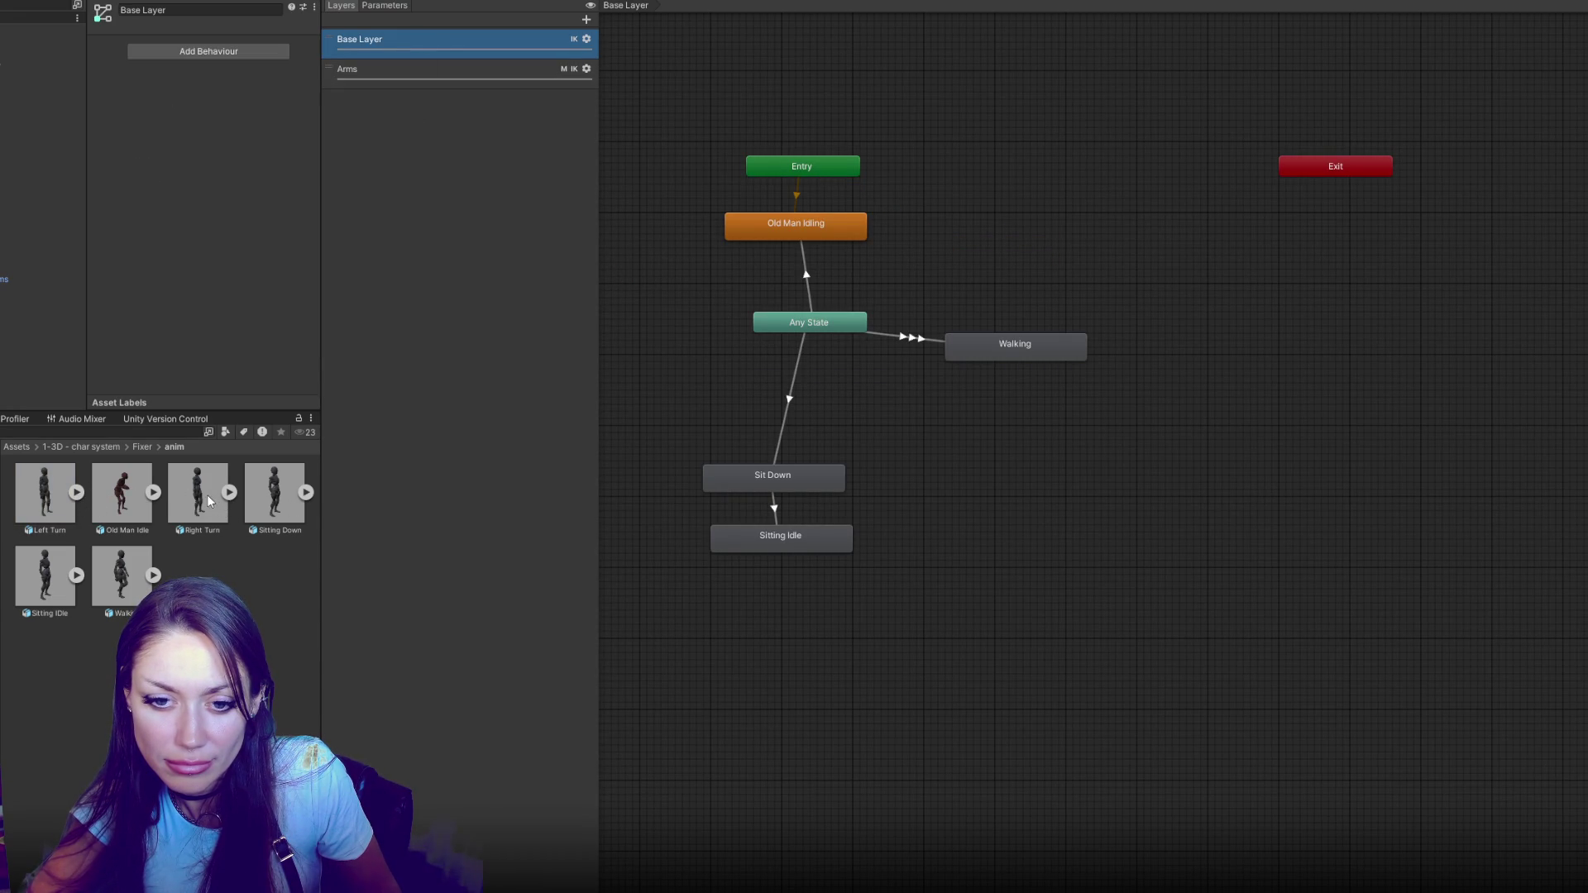
click(230, 493)
mouse_move(274, 575)
mouse_down()
mouse_move(554, 507)
mouse_move(985, 493)
mouse_up()
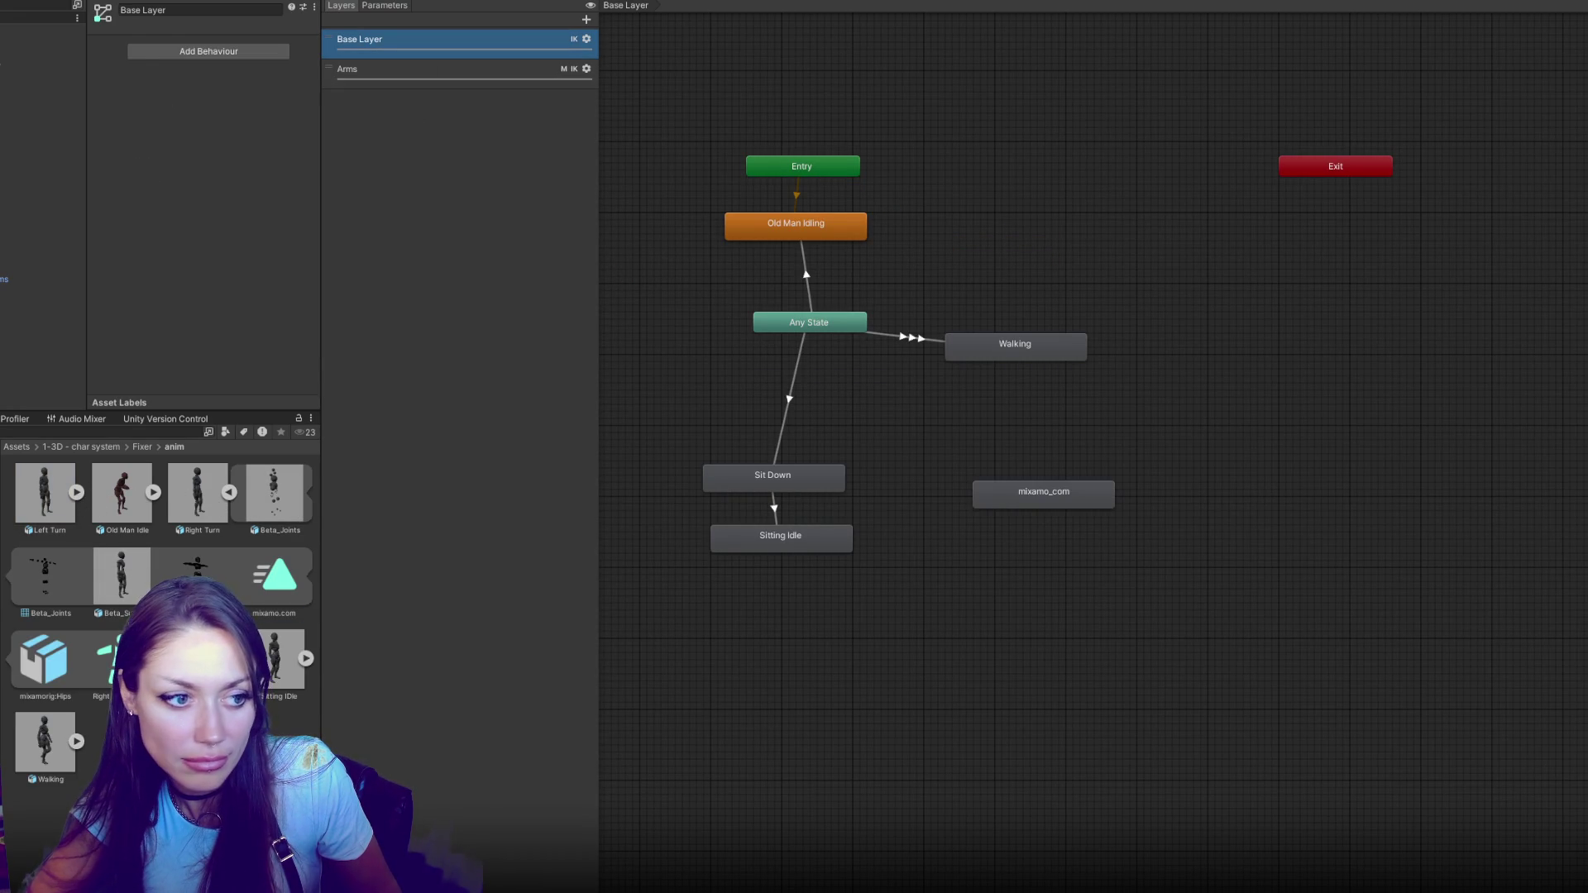